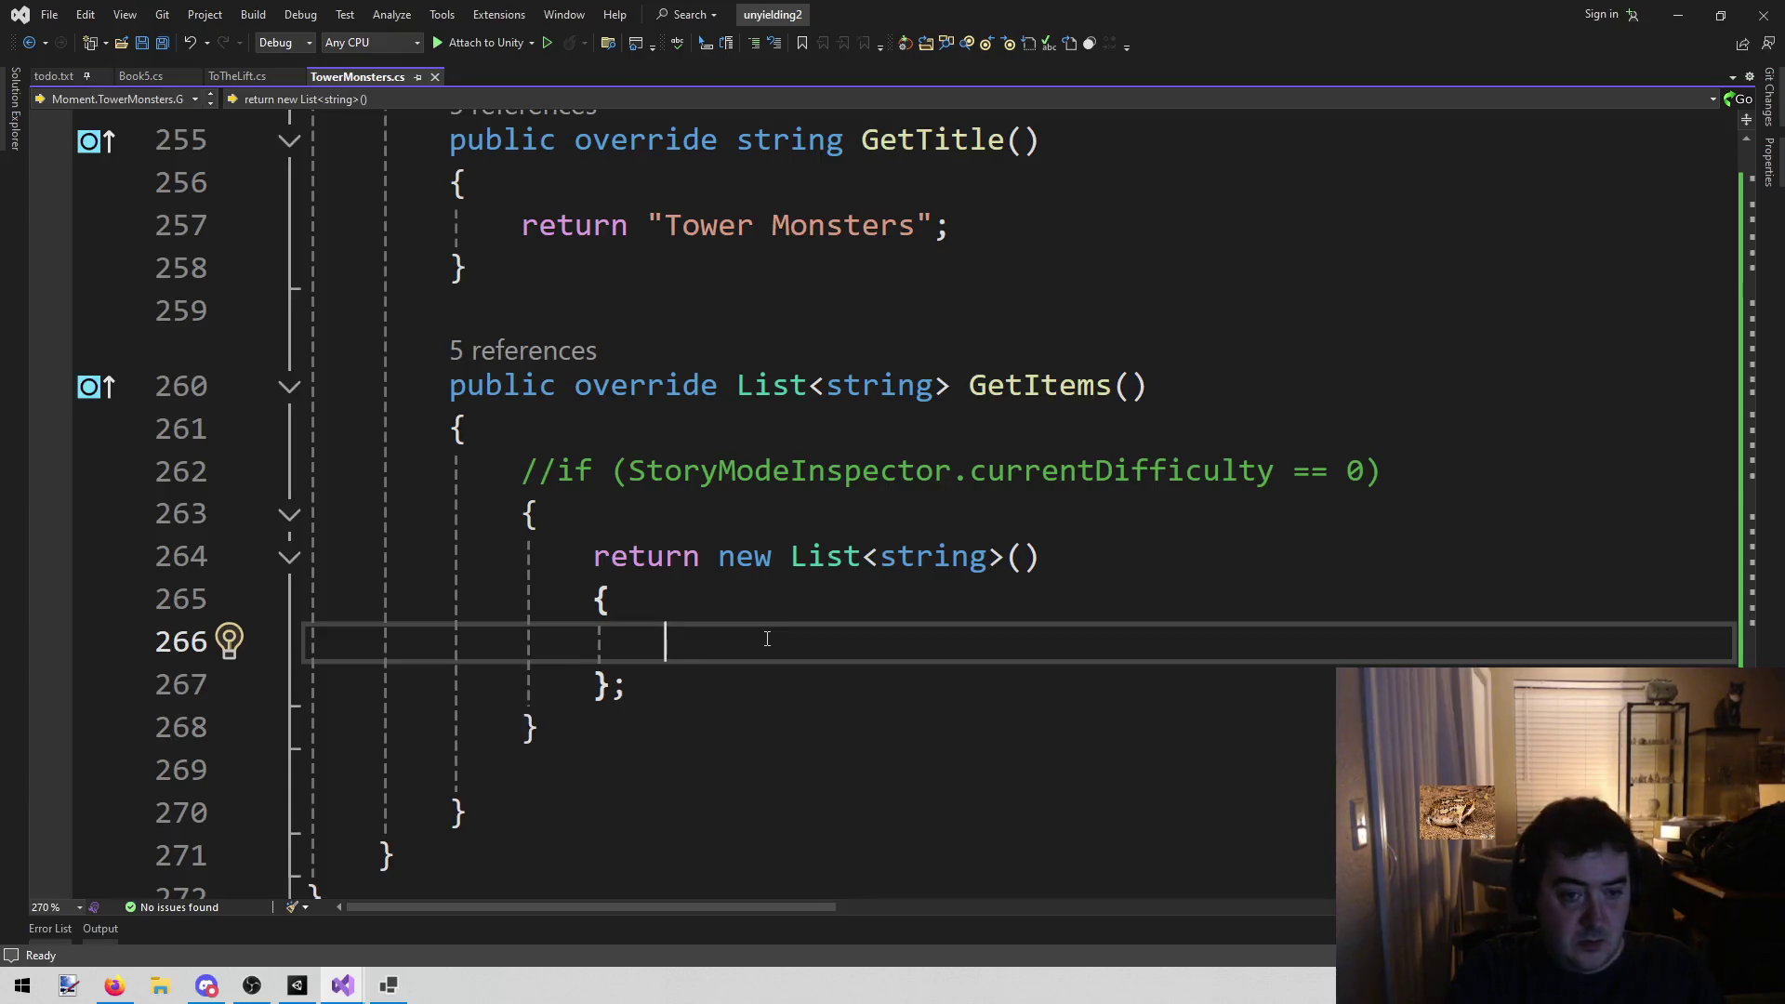
Add "Trevors Staff" as the first GetItems entry on line 266, then switch to Unity
text(rs Staff",)
key(Return)
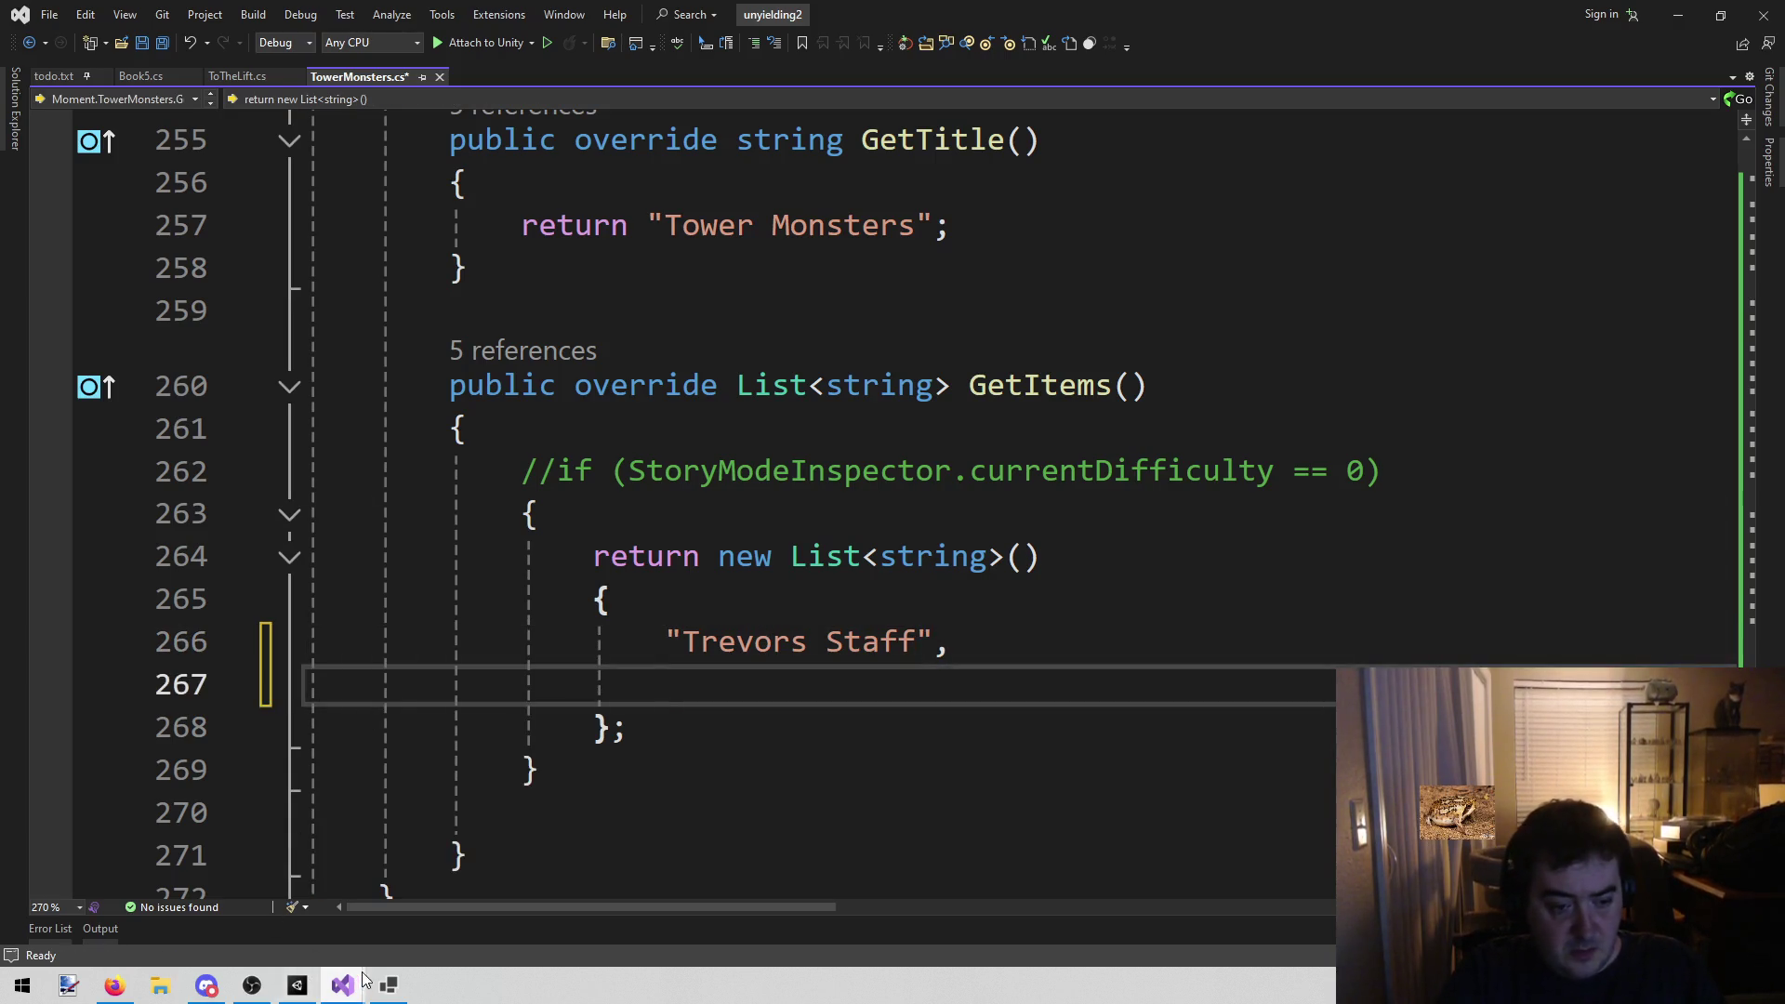
click(298, 985)
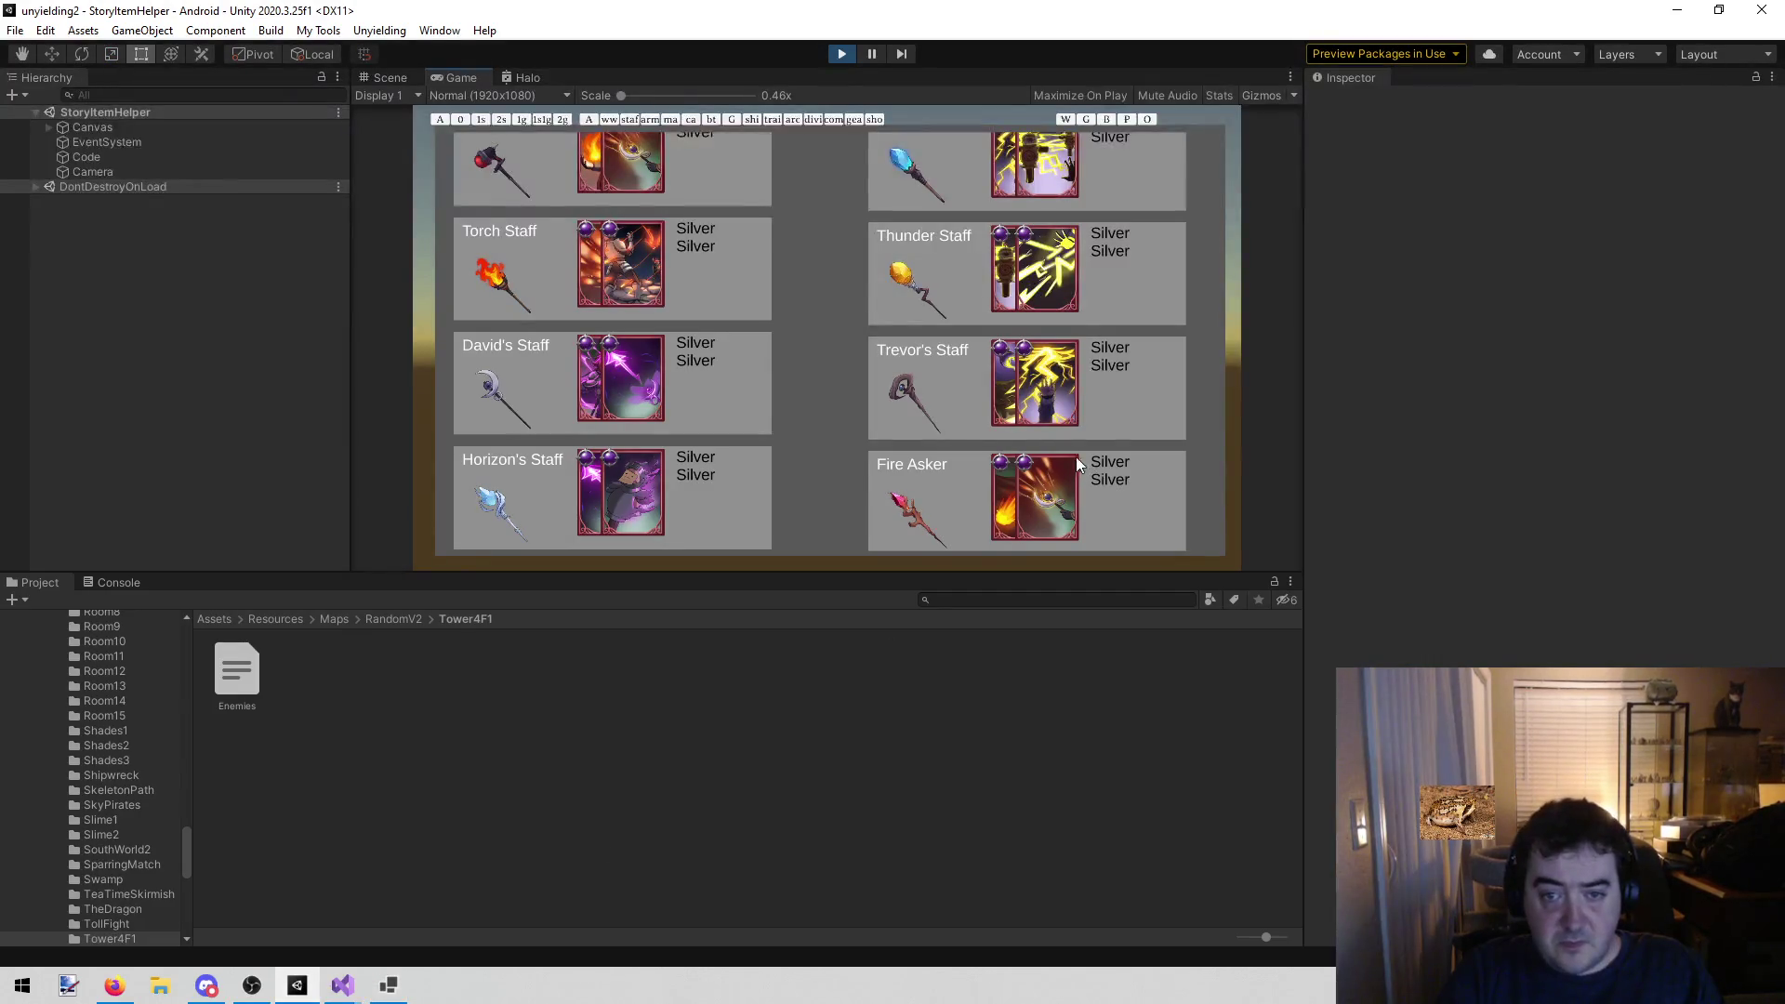
Scroll through the staff item cards in Unity's Game view, then return to Visual Studio
scroll(1106, 258, down, 5)
scroll(1144, 270, up, 6)
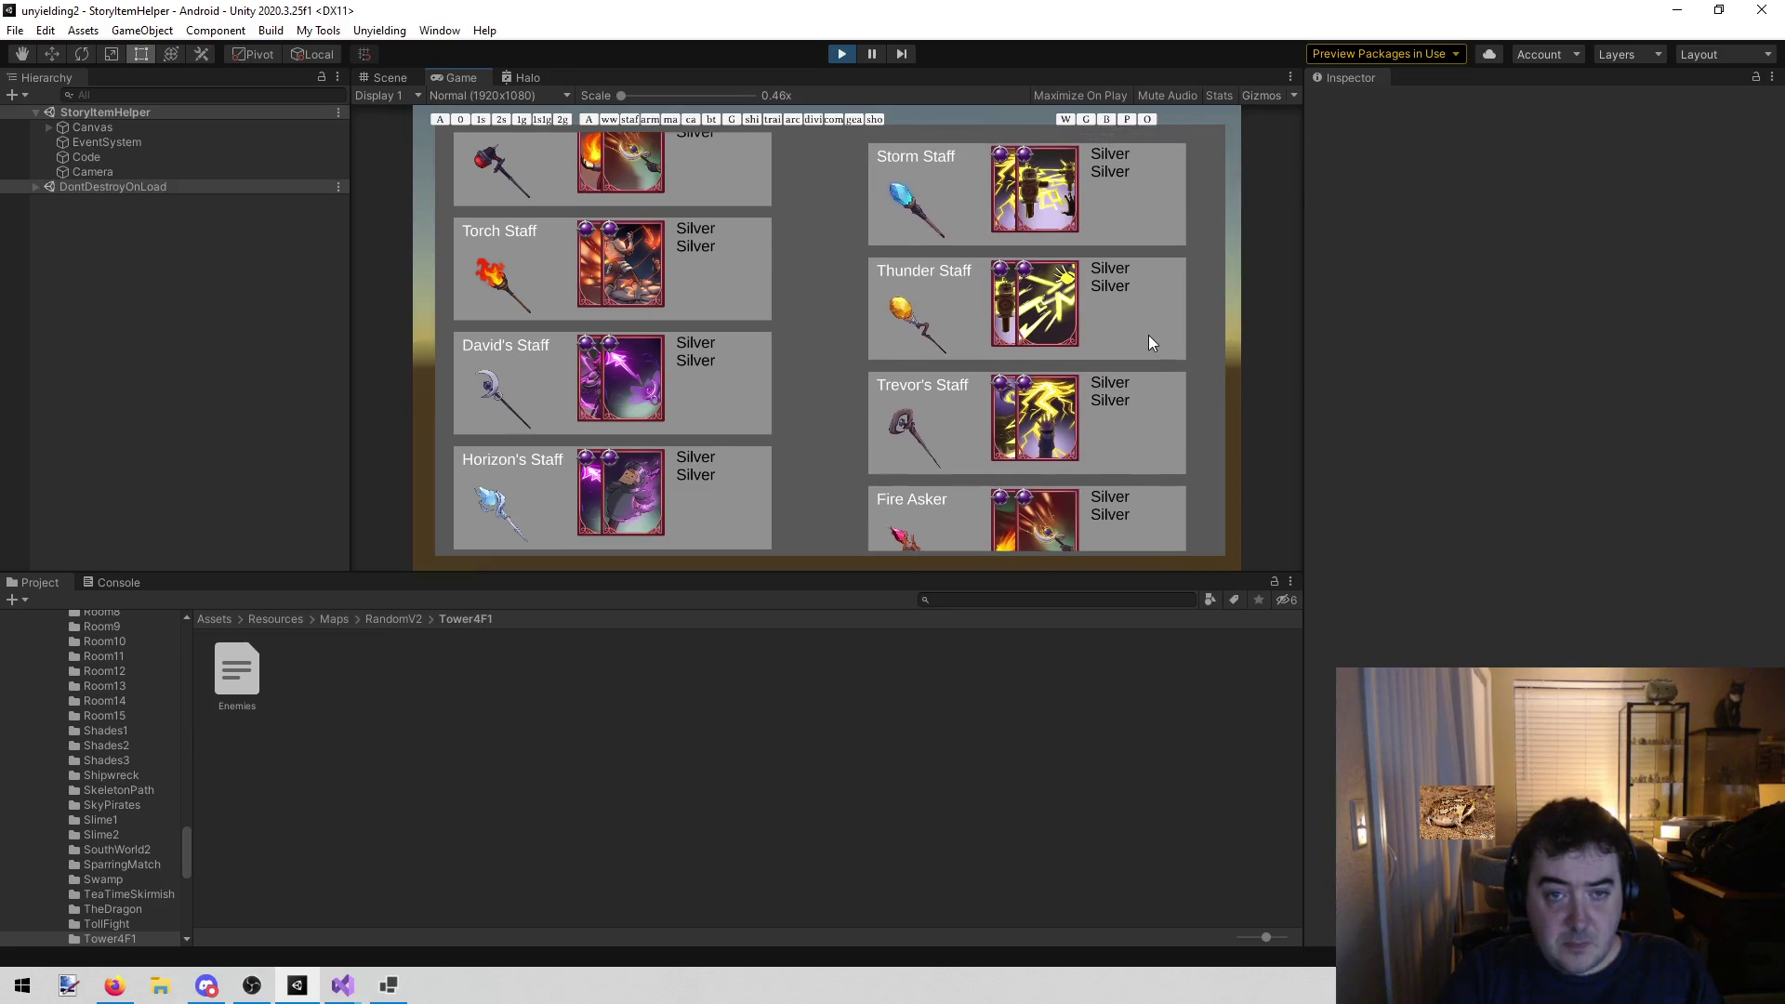
scroll(1148, 334, up, 2)
scroll(749, 353, up, 1)
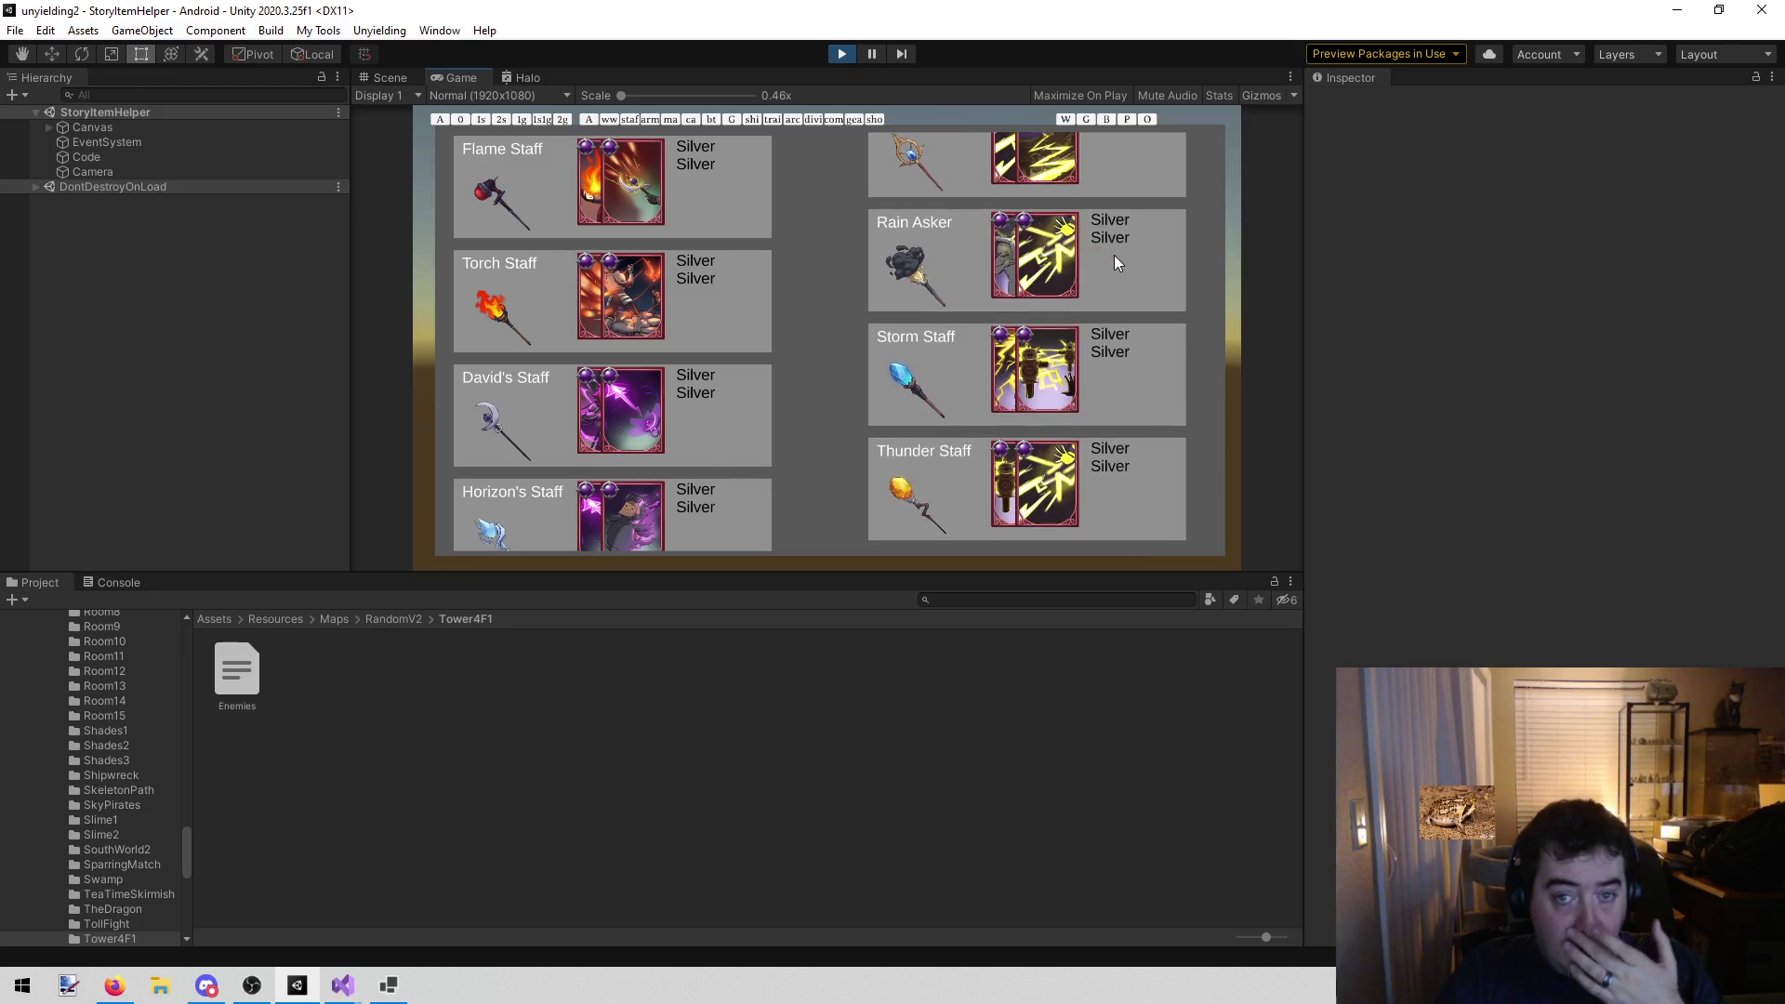
scroll(1131, 393, up, 2)
scroll(1102, 231, down, 4)
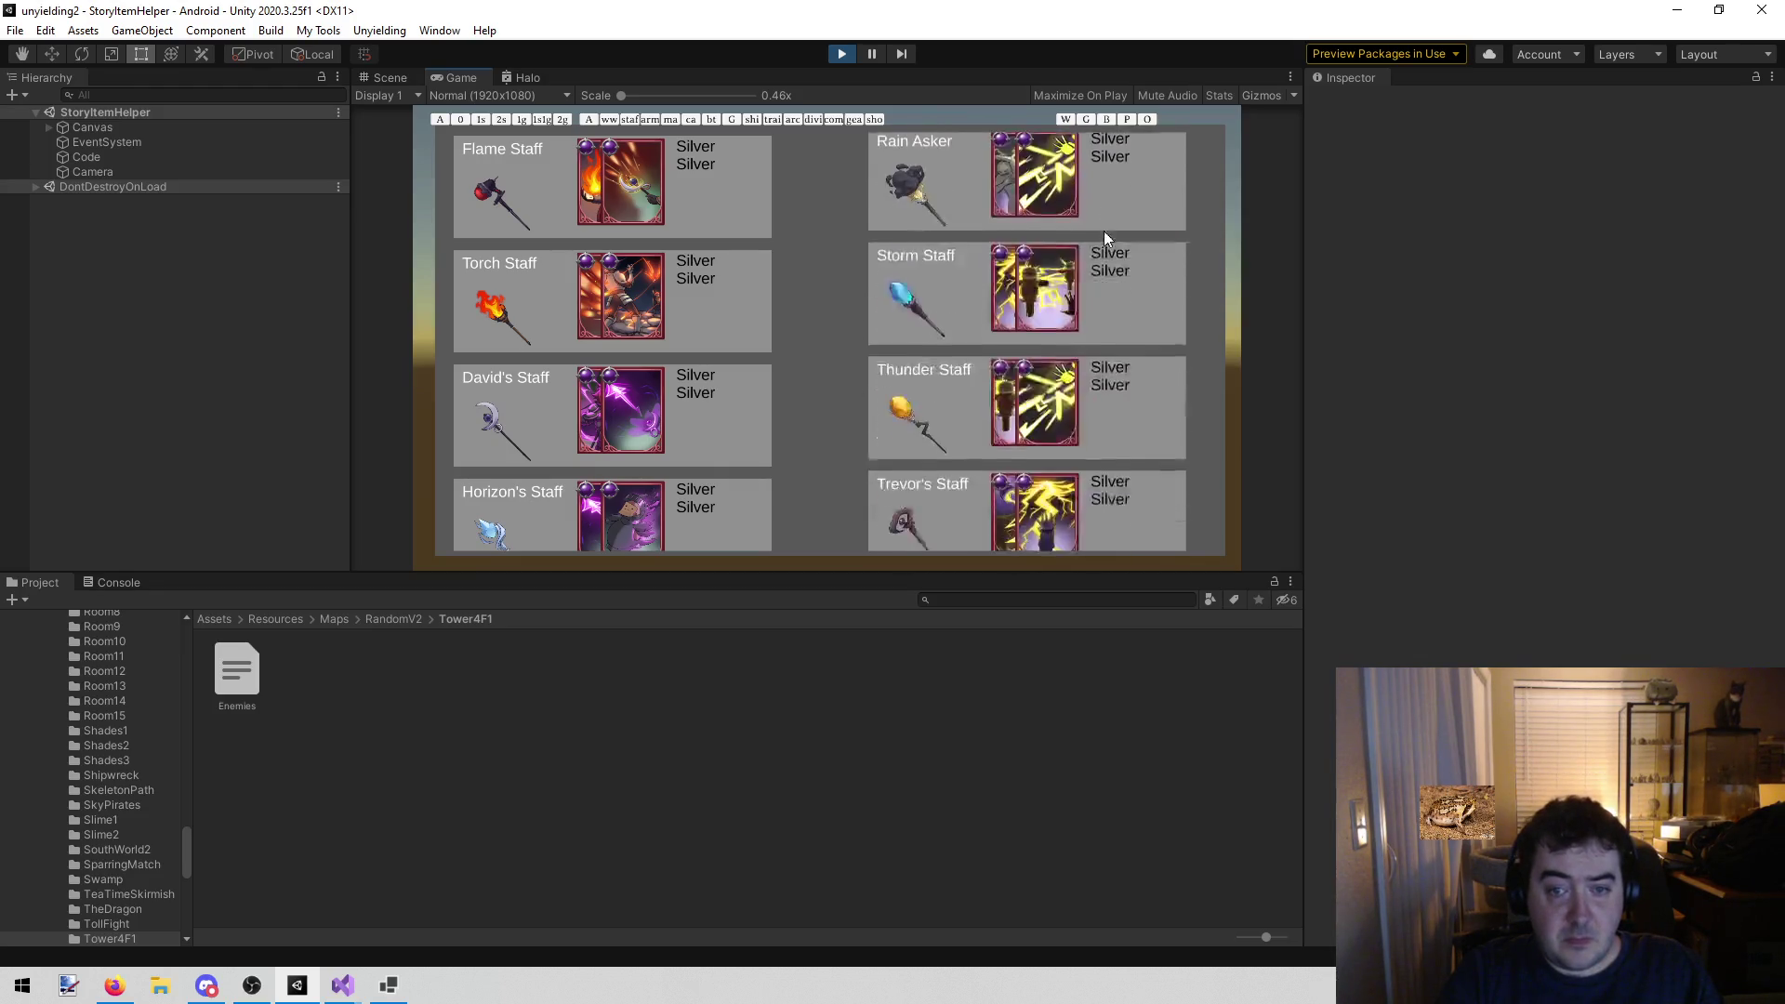
scroll(1122, 307, down, 4)
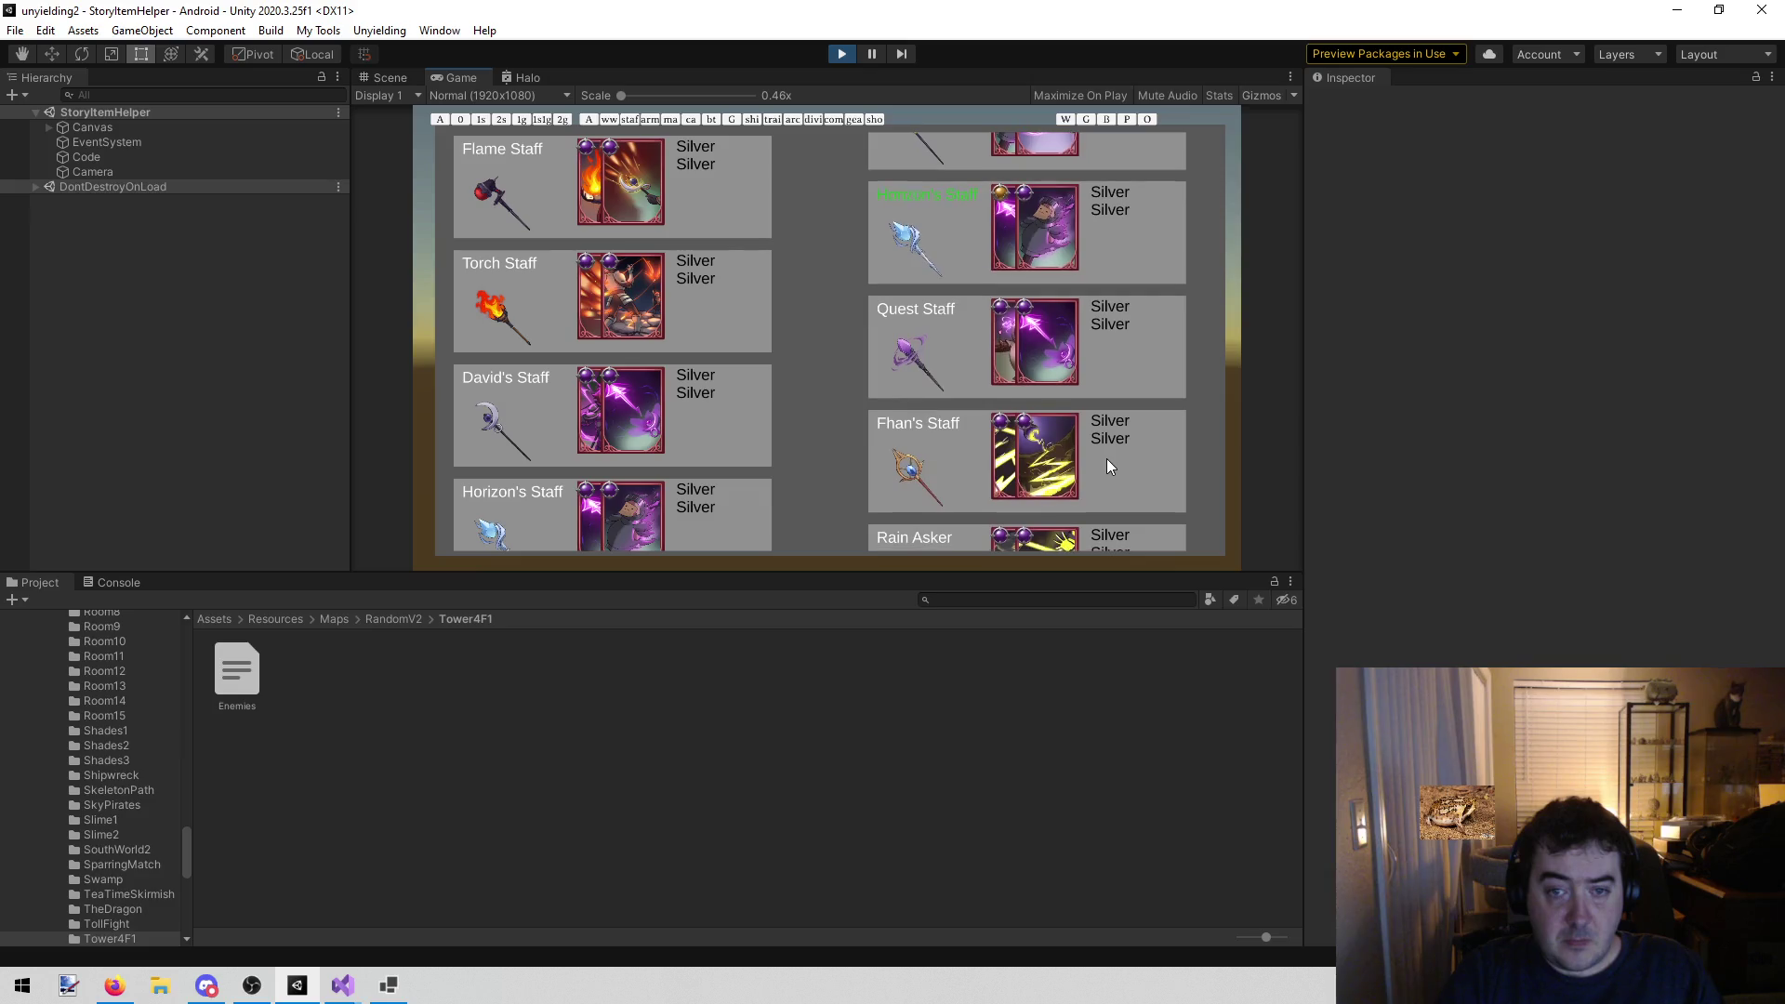
scroll(1125, 500, up, 1)
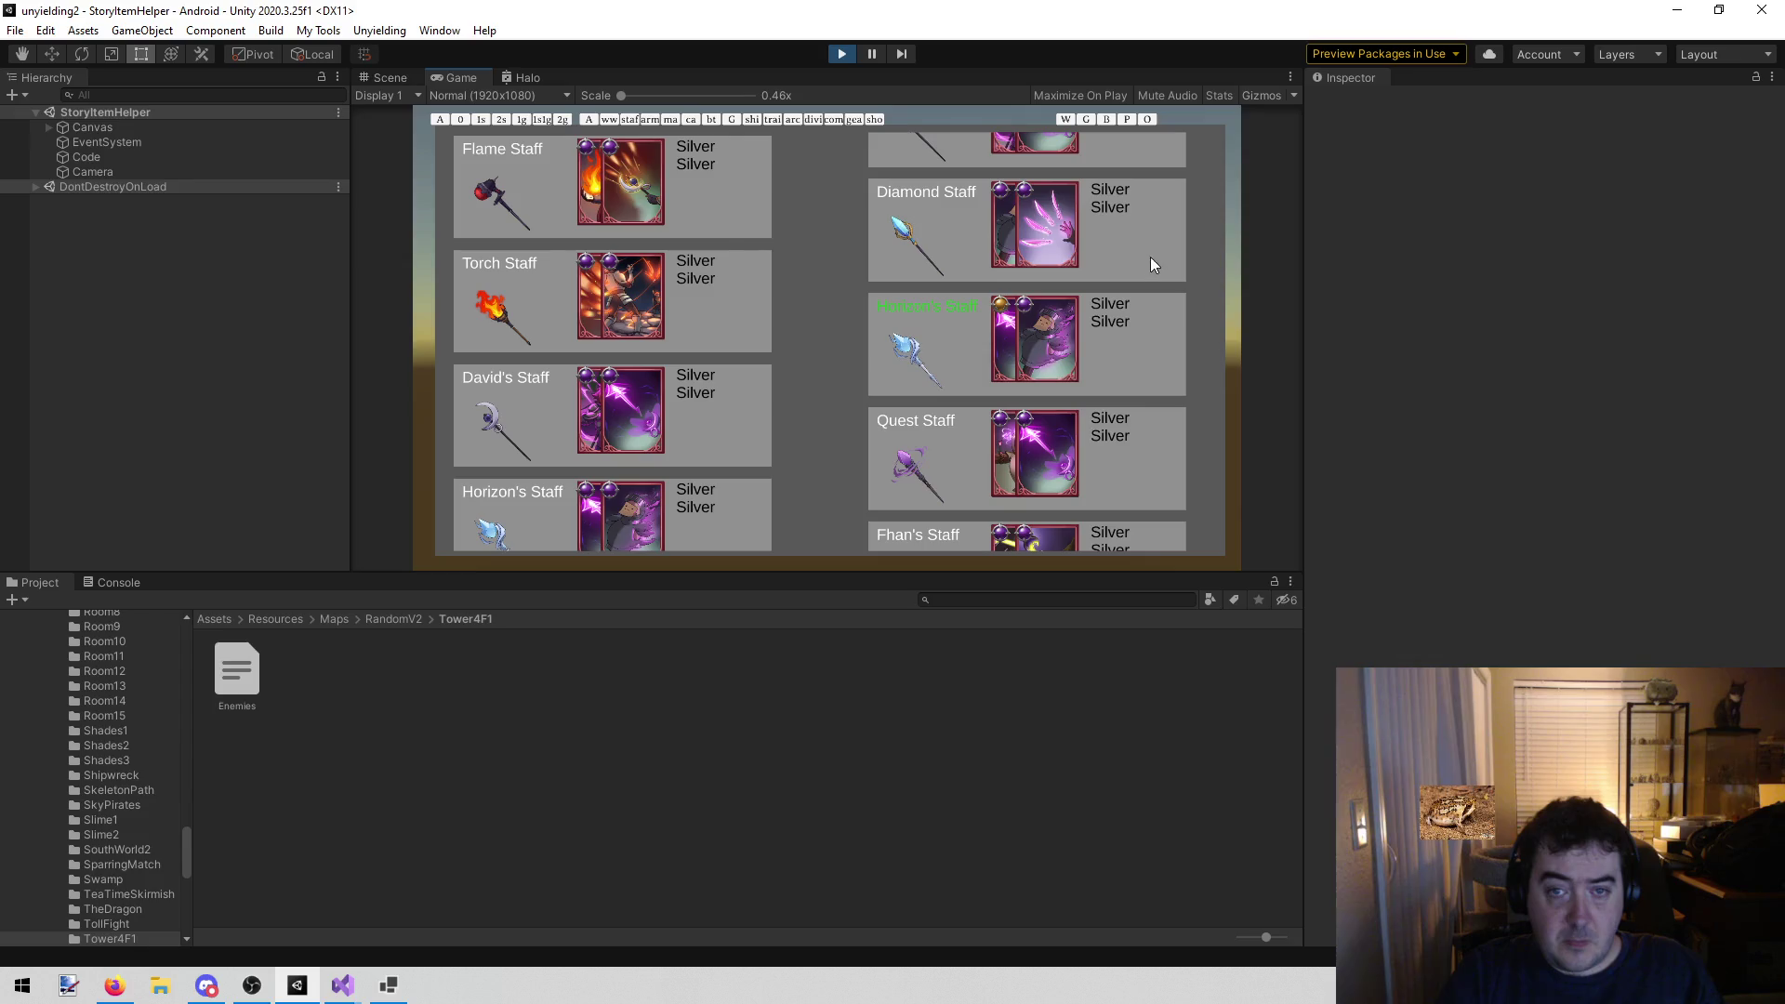
scroll(1155, 279, up, 1)
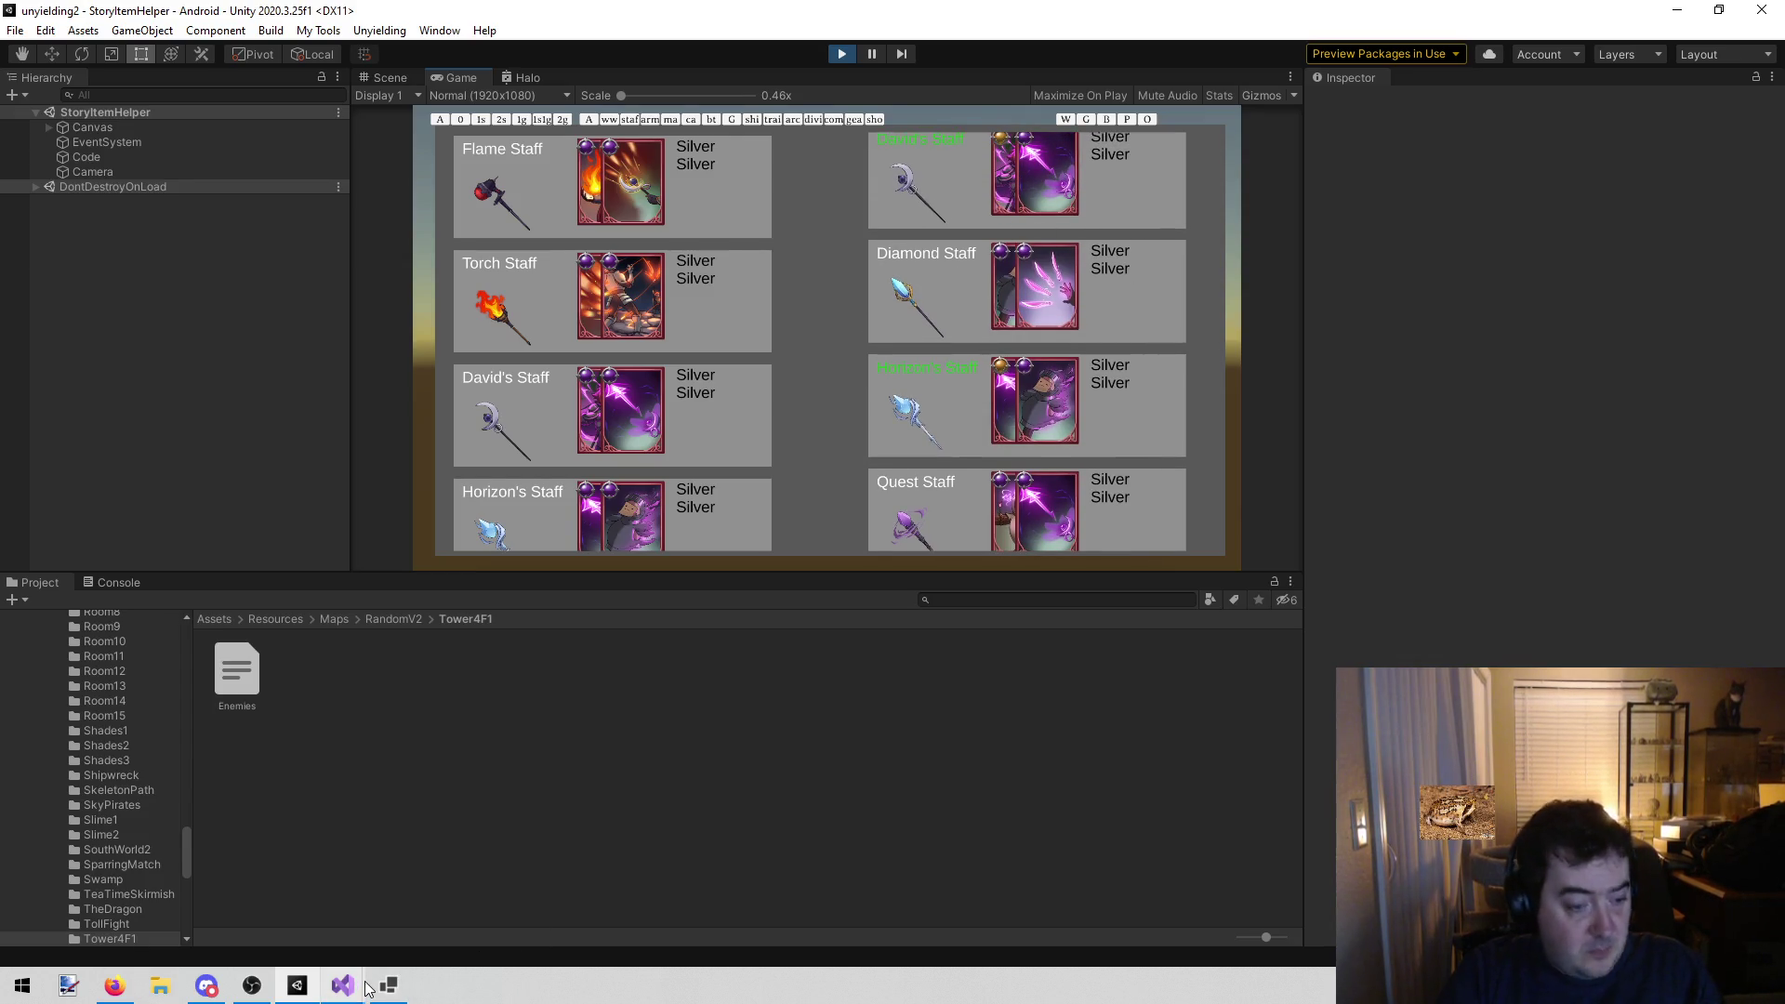
mouse_move(354, 995)
click(432, 917)
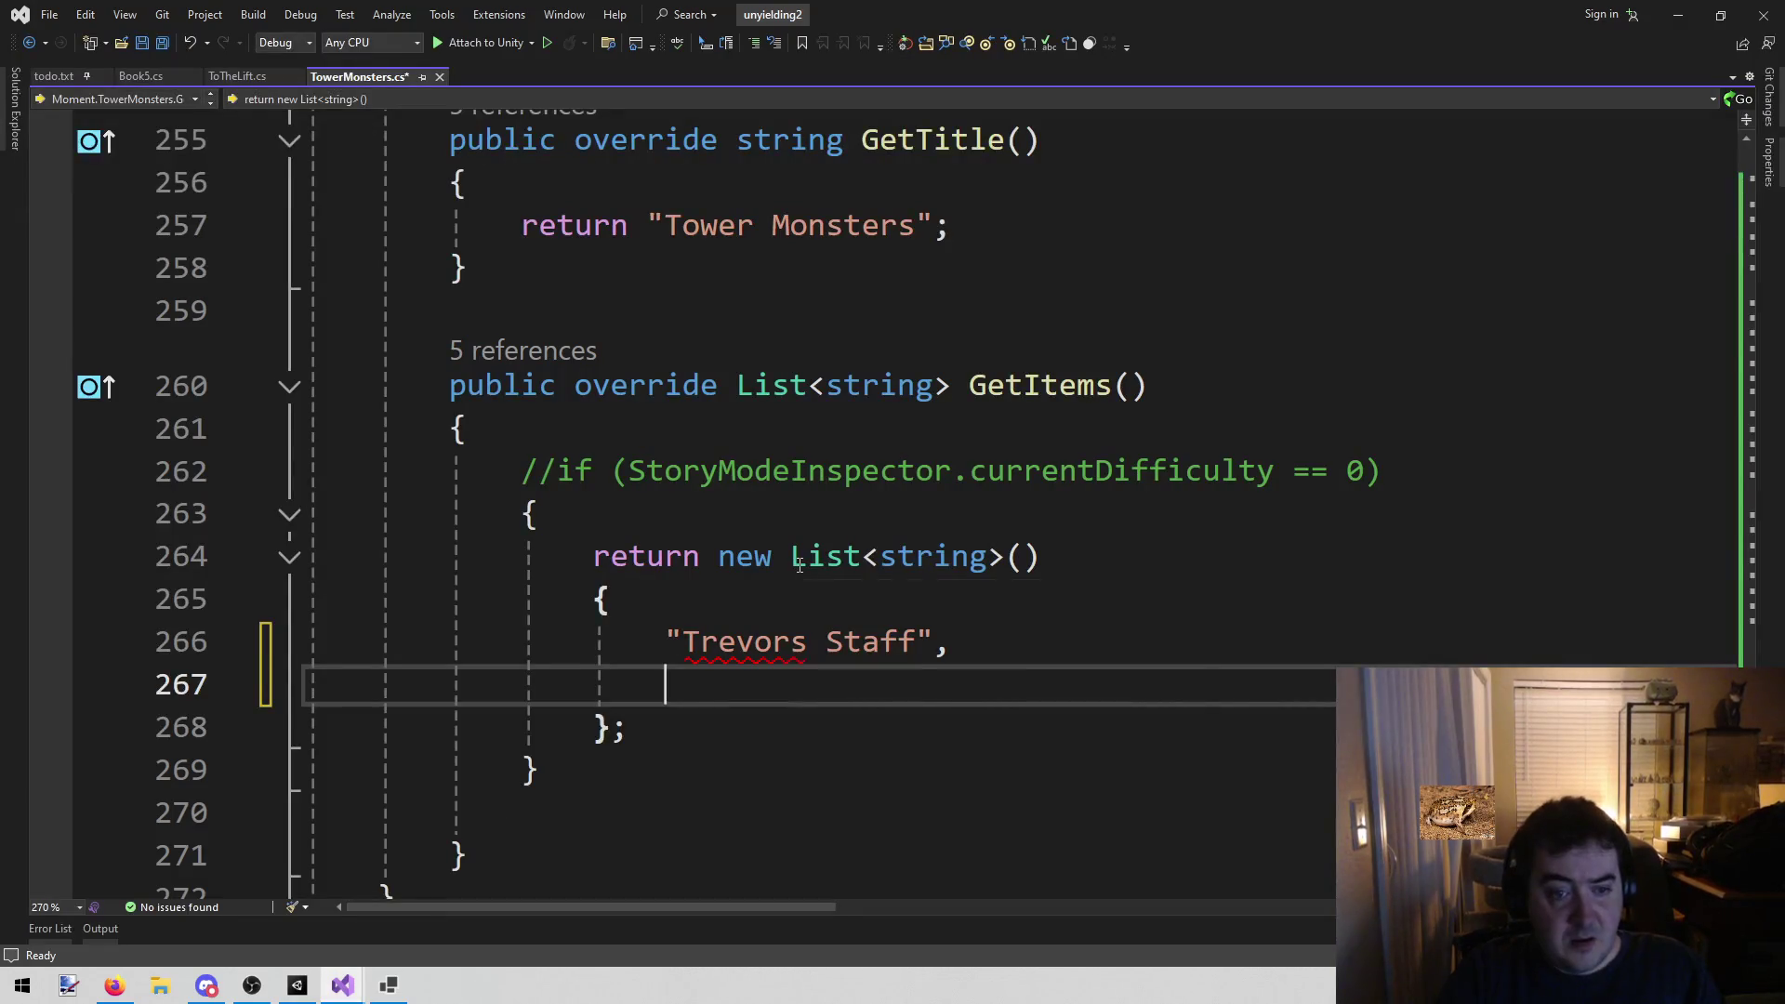
Add "Diamond Staff" on line 267 after Trevors Staff, then switch back to Unity
text(")
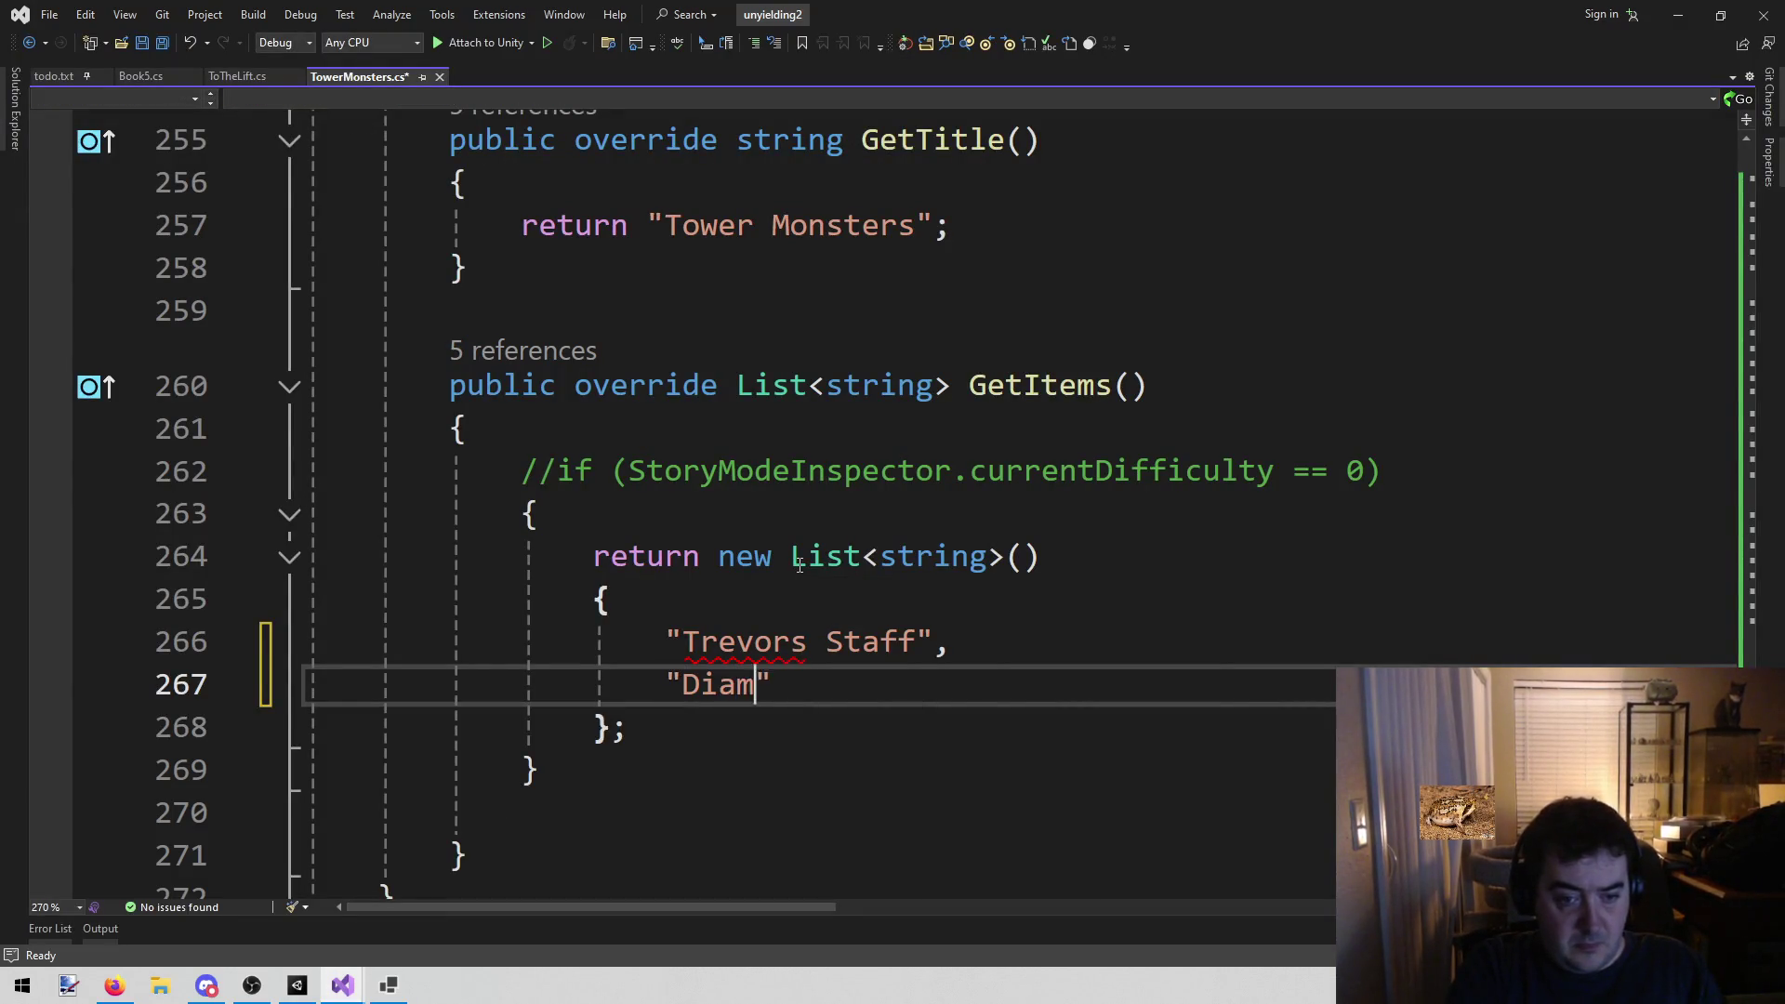
text(Diamond staff)
key(BackSpace)
key(BackSpace)
key(BackSpace)
text(Staff",)
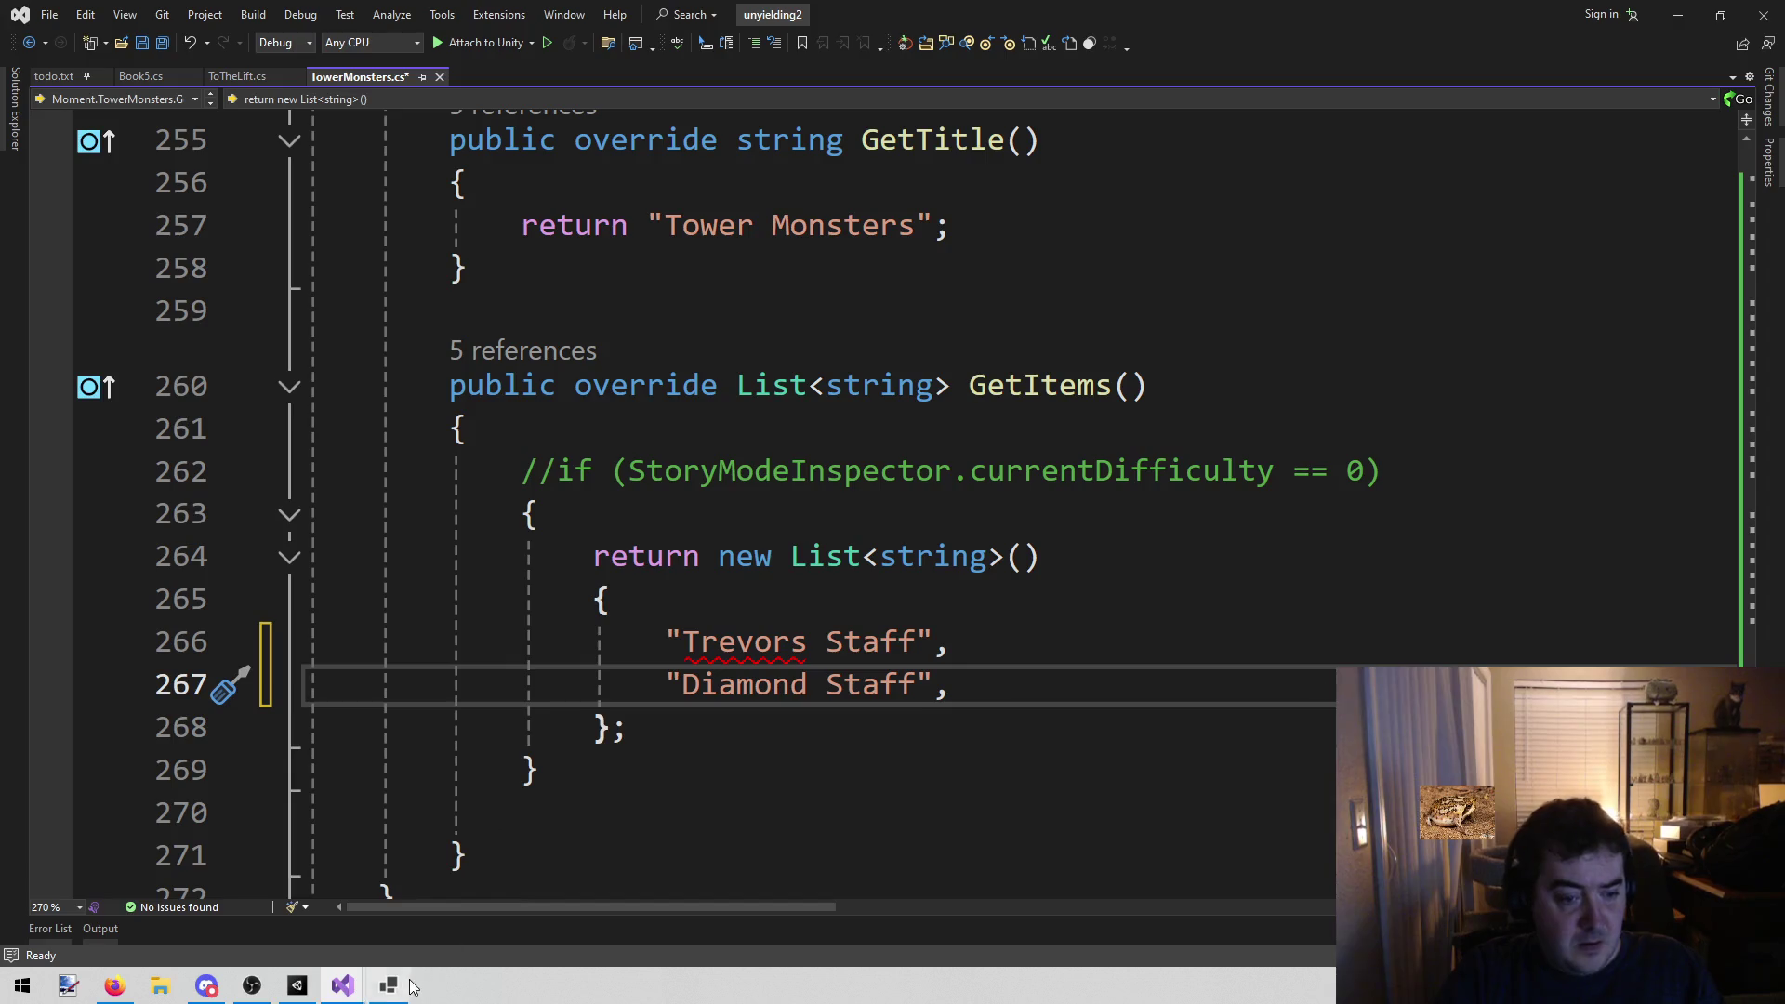
click(390, 991)
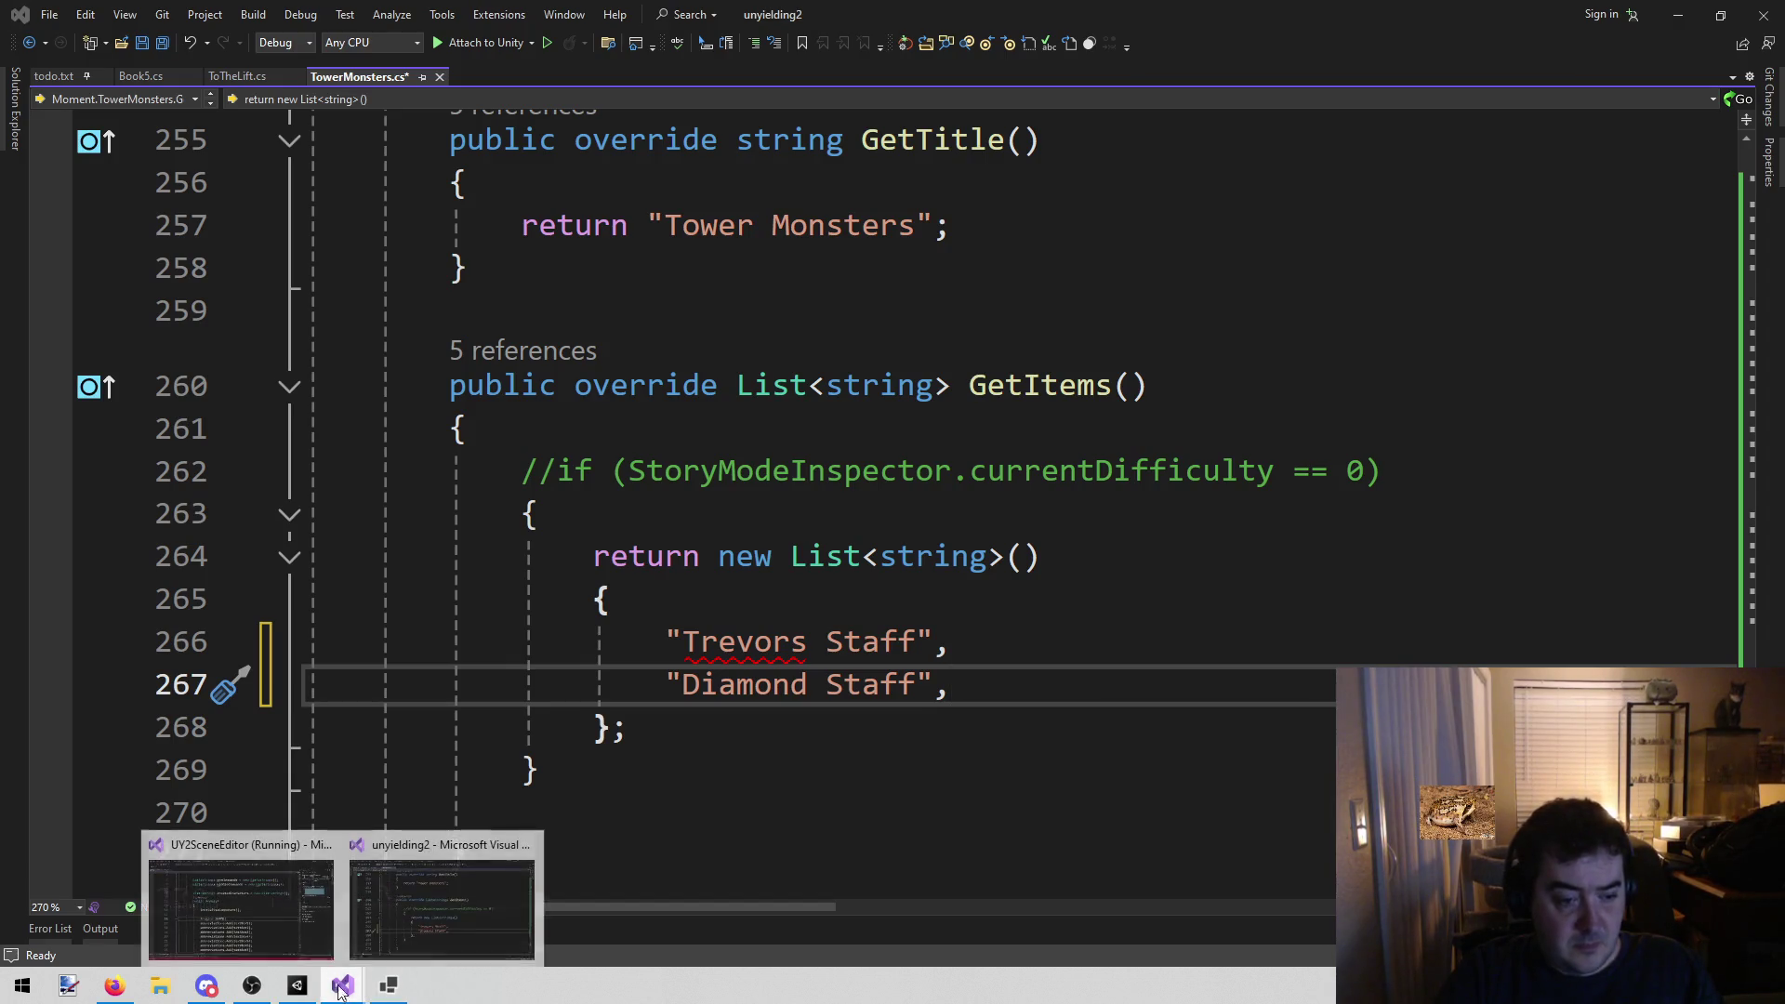
click(298, 985)
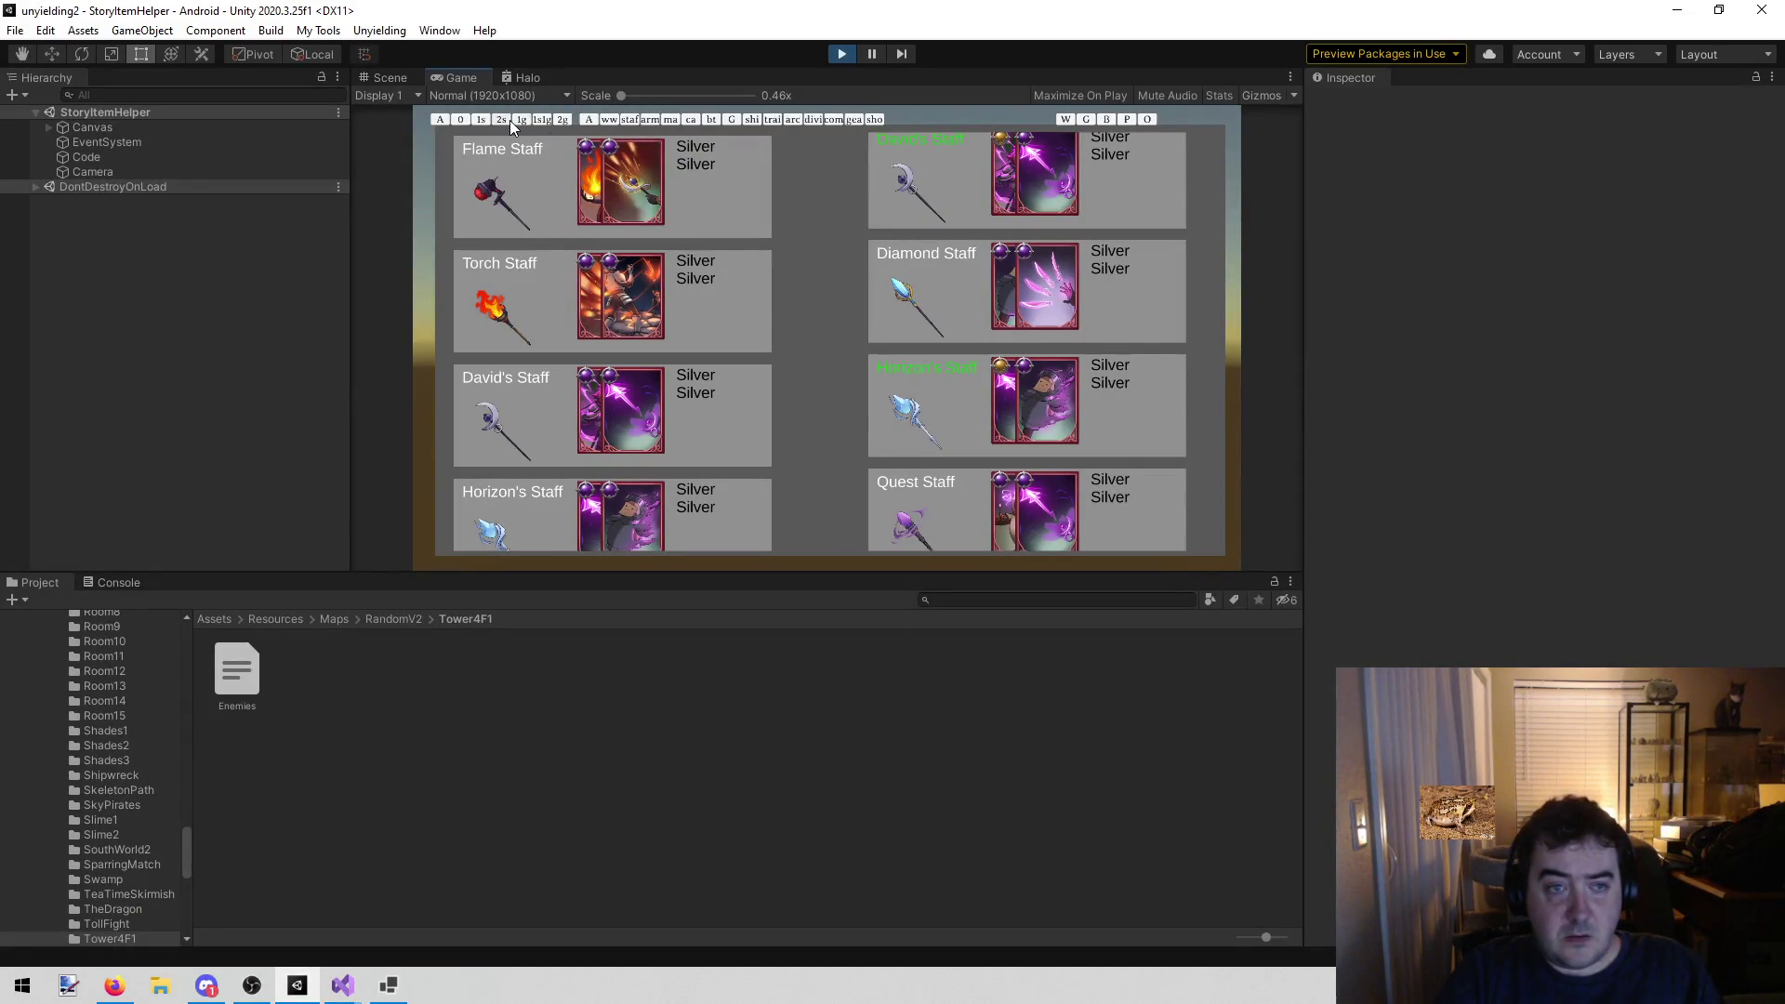
Show all items, then filter the Game view item list to robes and scroll through it
click(441, 118)
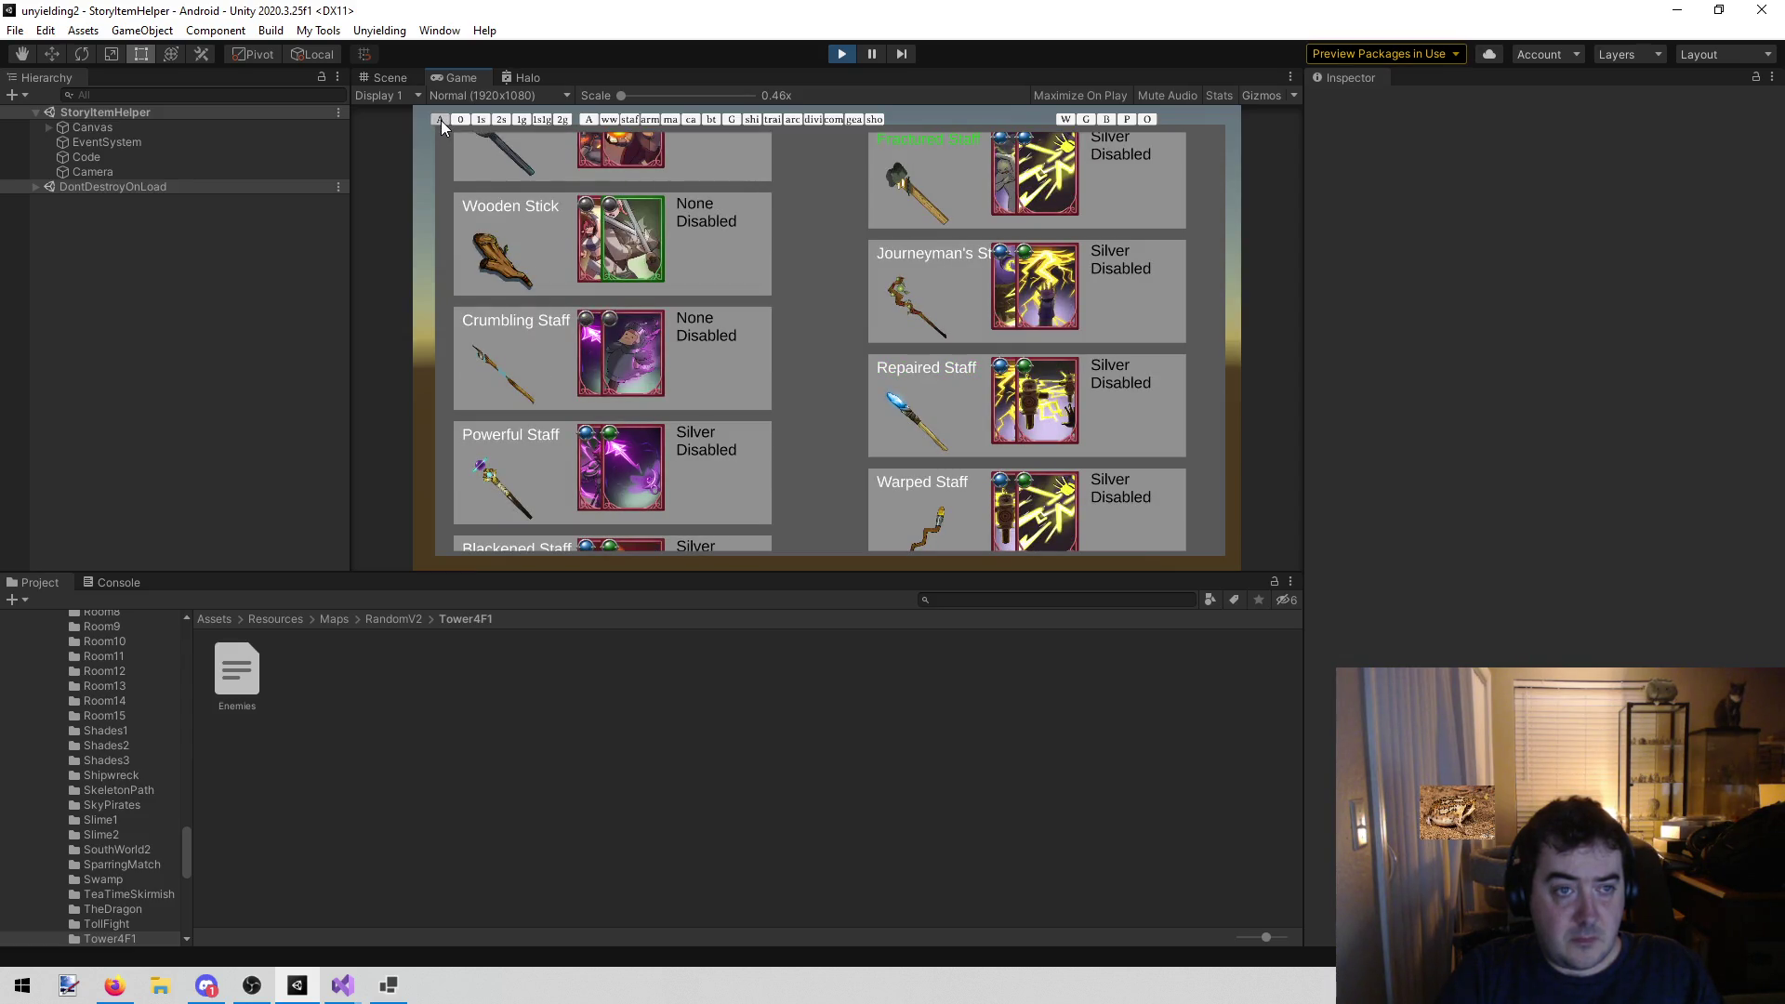
click(673, 120)
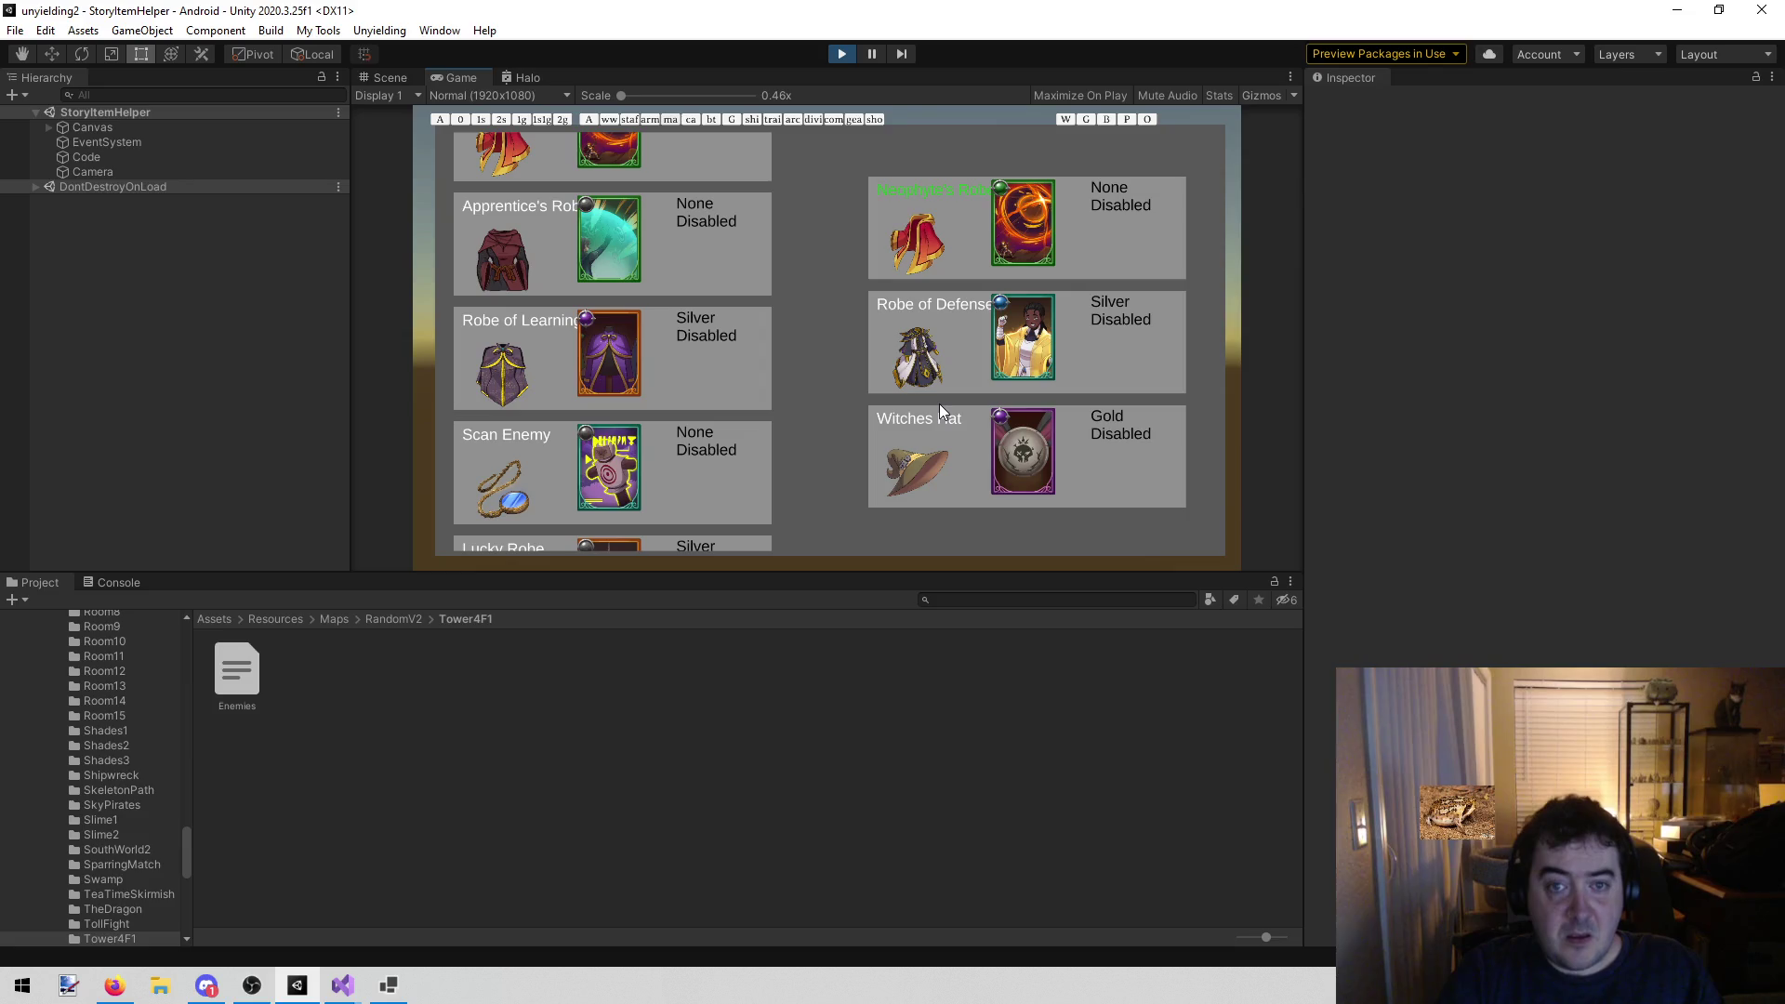
scroll(707, 307, down, 4)
scroll(717, 262, up, 7)
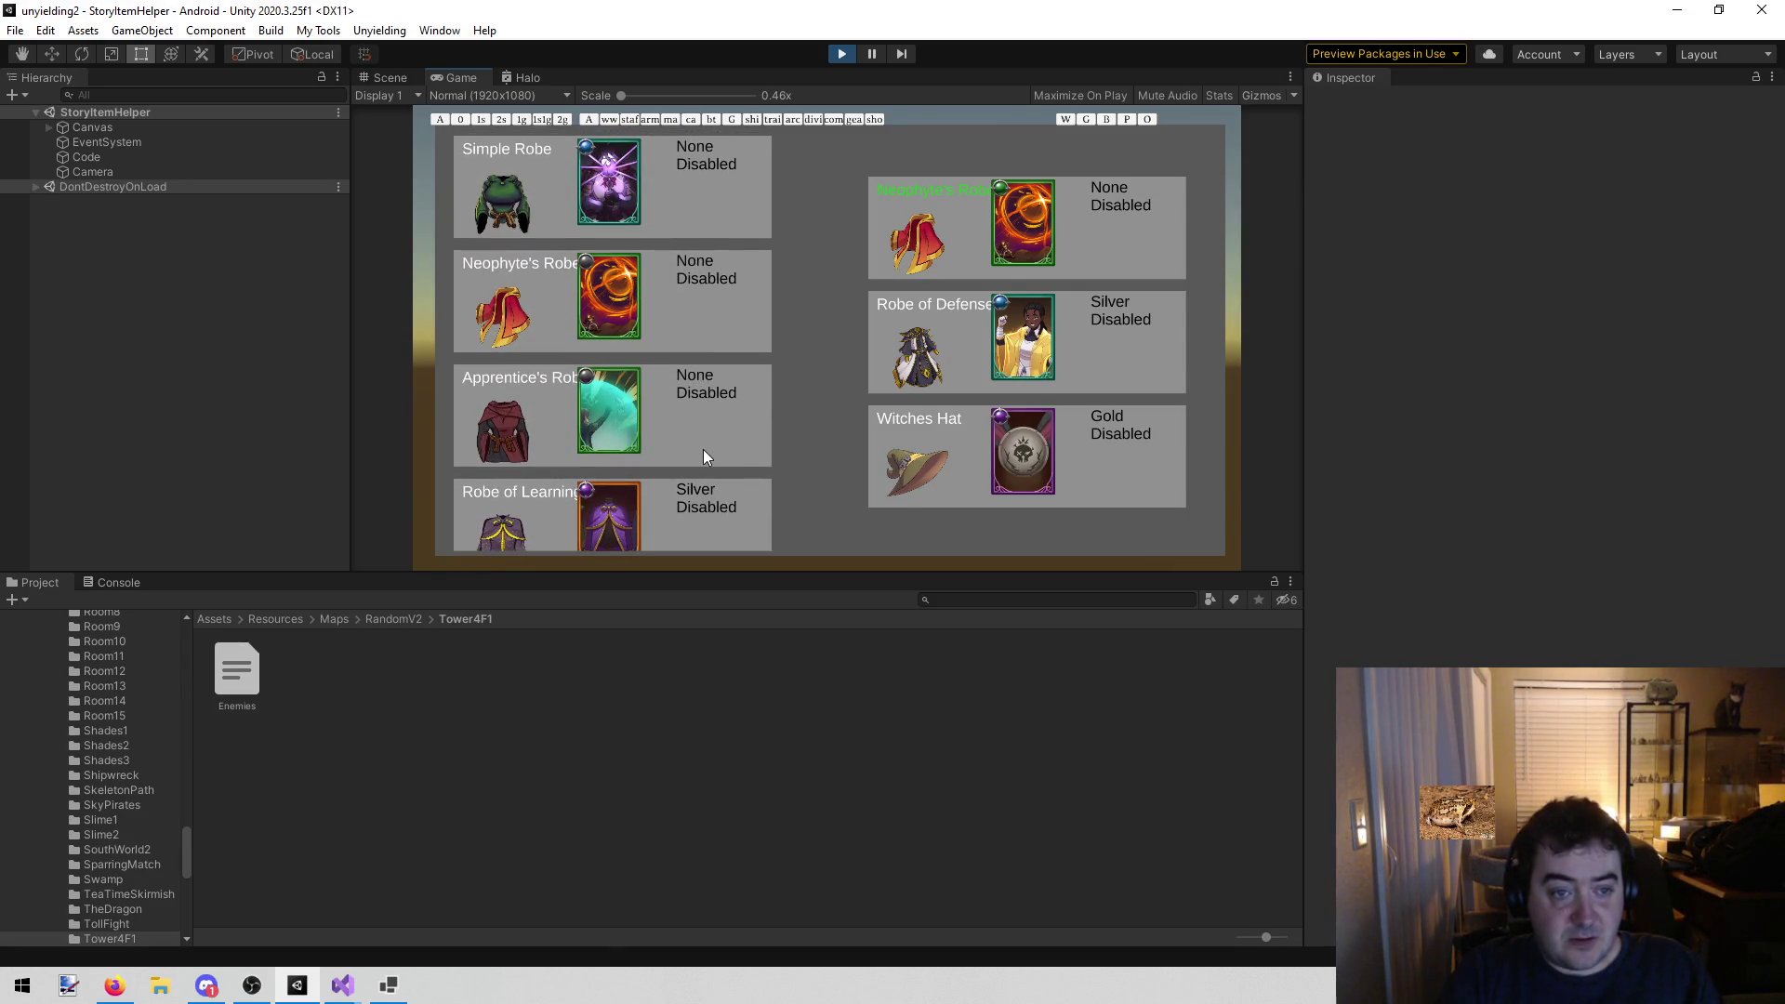
scroll(703, 456, down, 6)
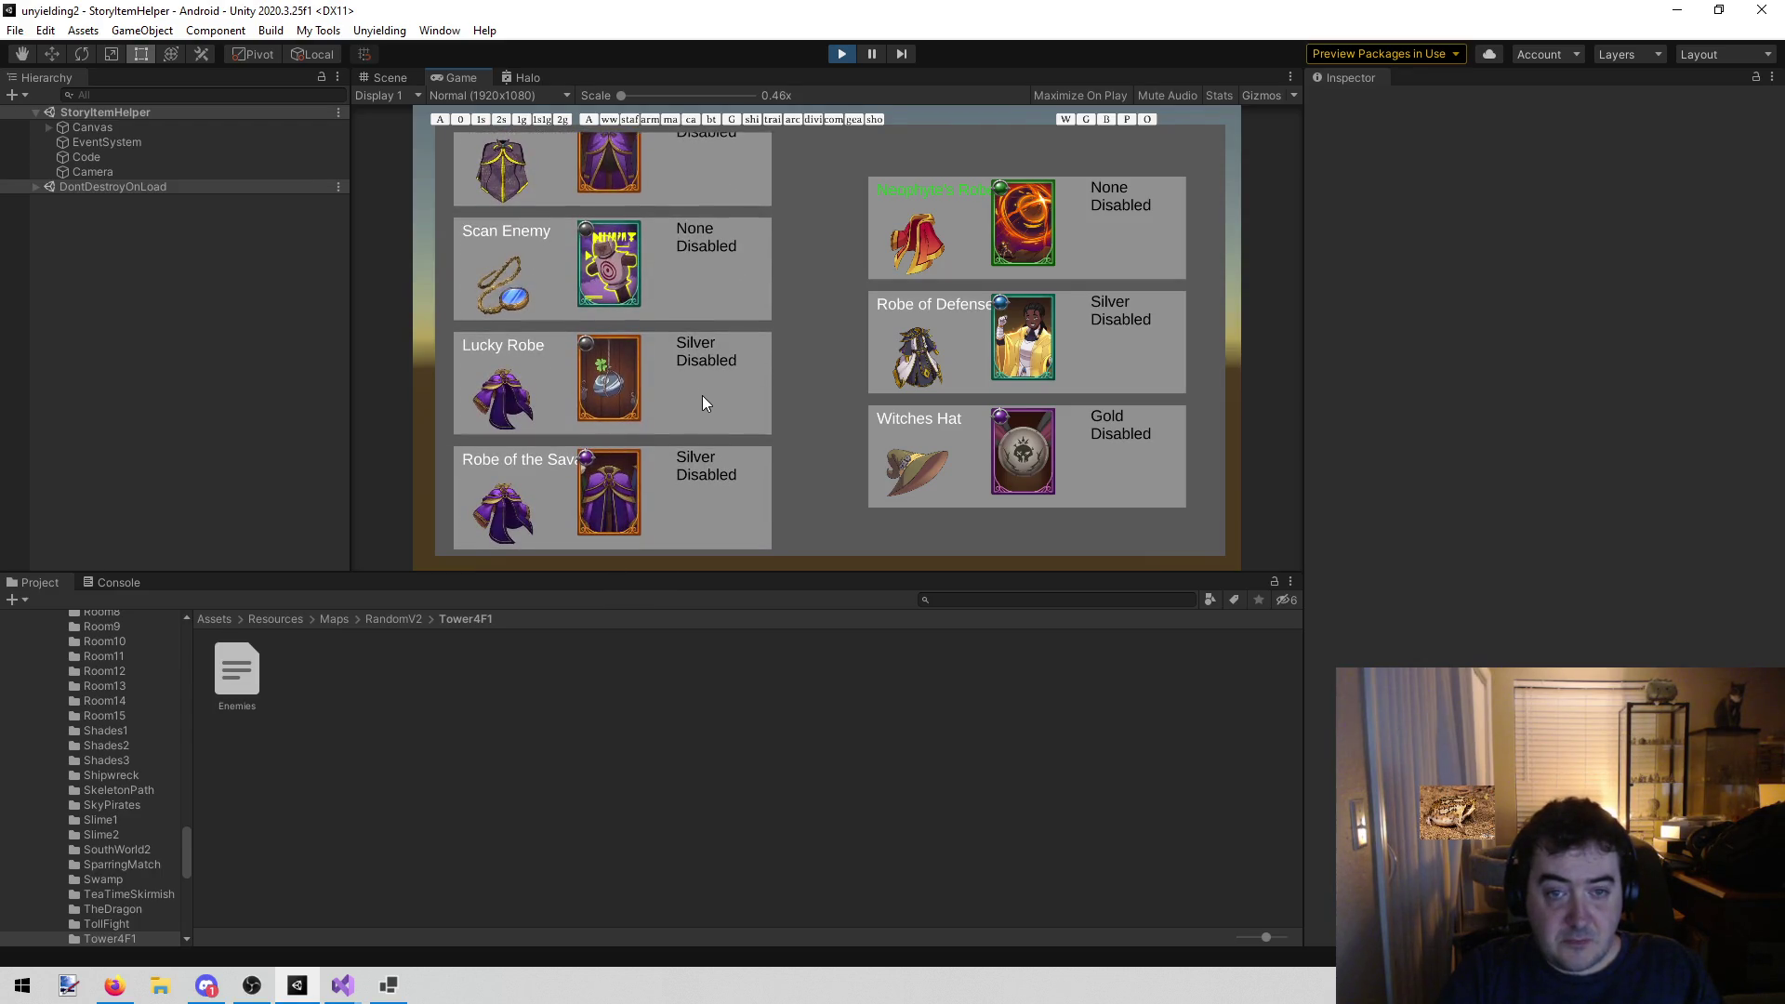
scroll(707, 378, down, 2)
scroll(706, 338, up, 2)
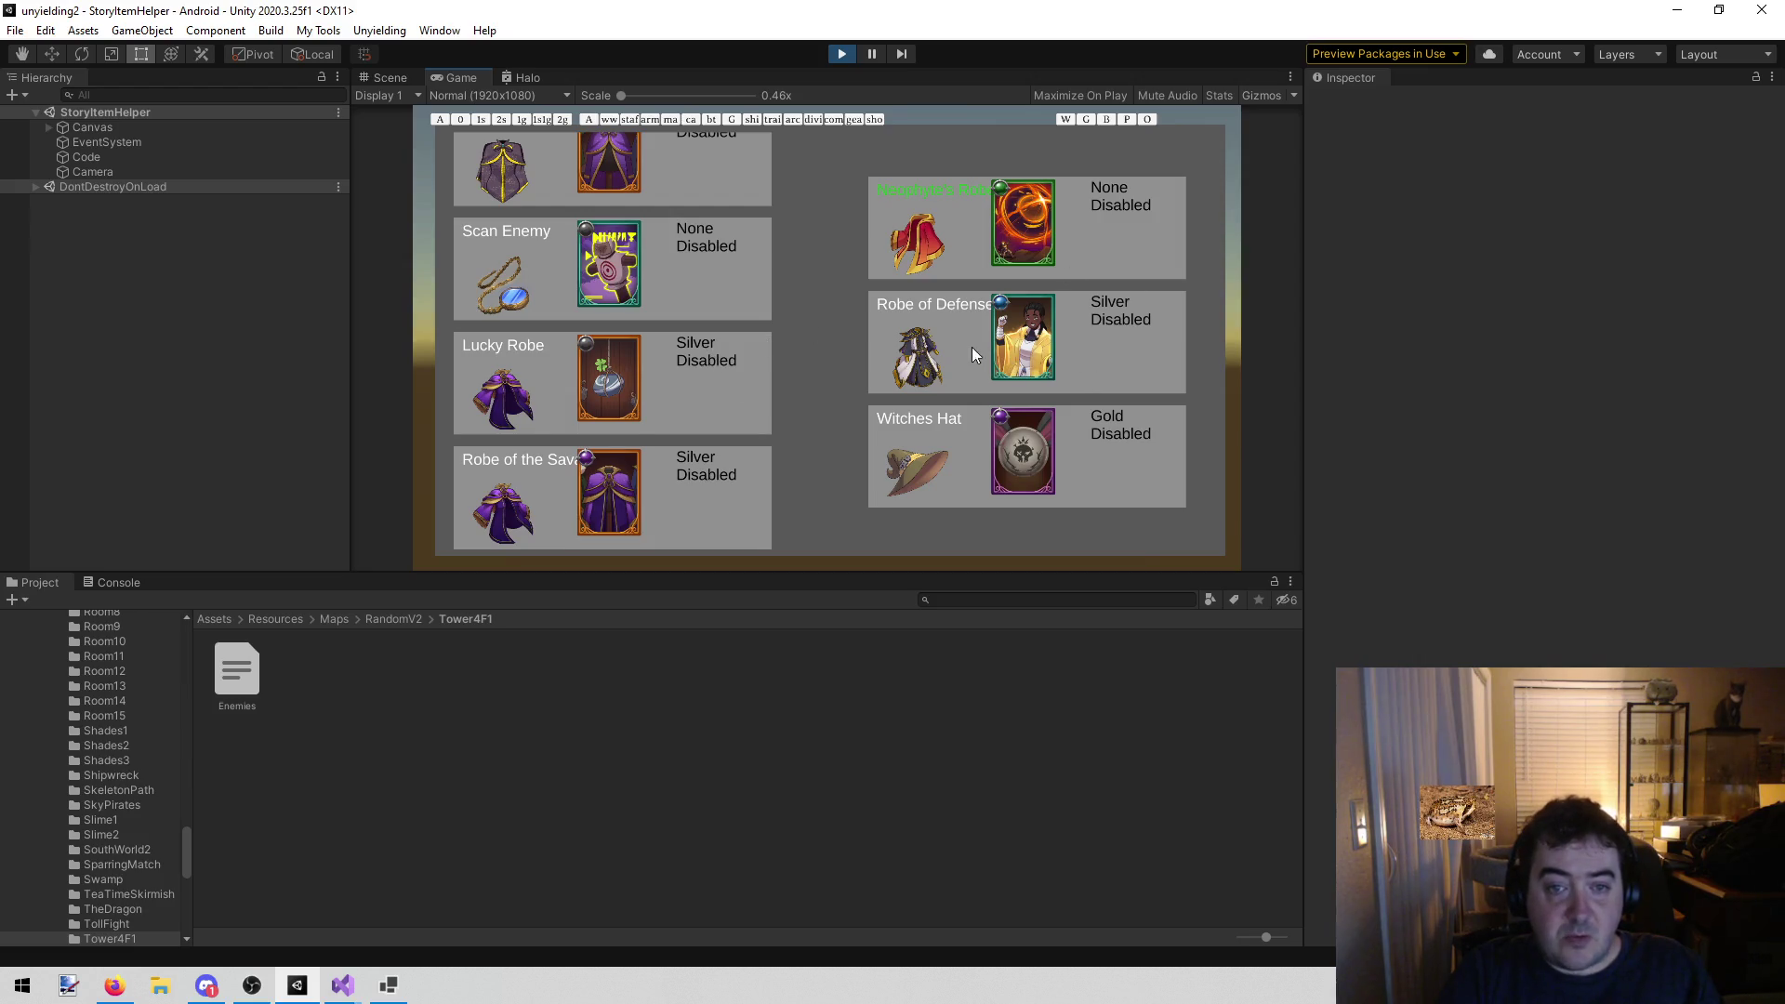
Preview the Robe of Defense and Witches Hat cards, then resume editing at line 267 in Visual Studio
click(1026, 345)
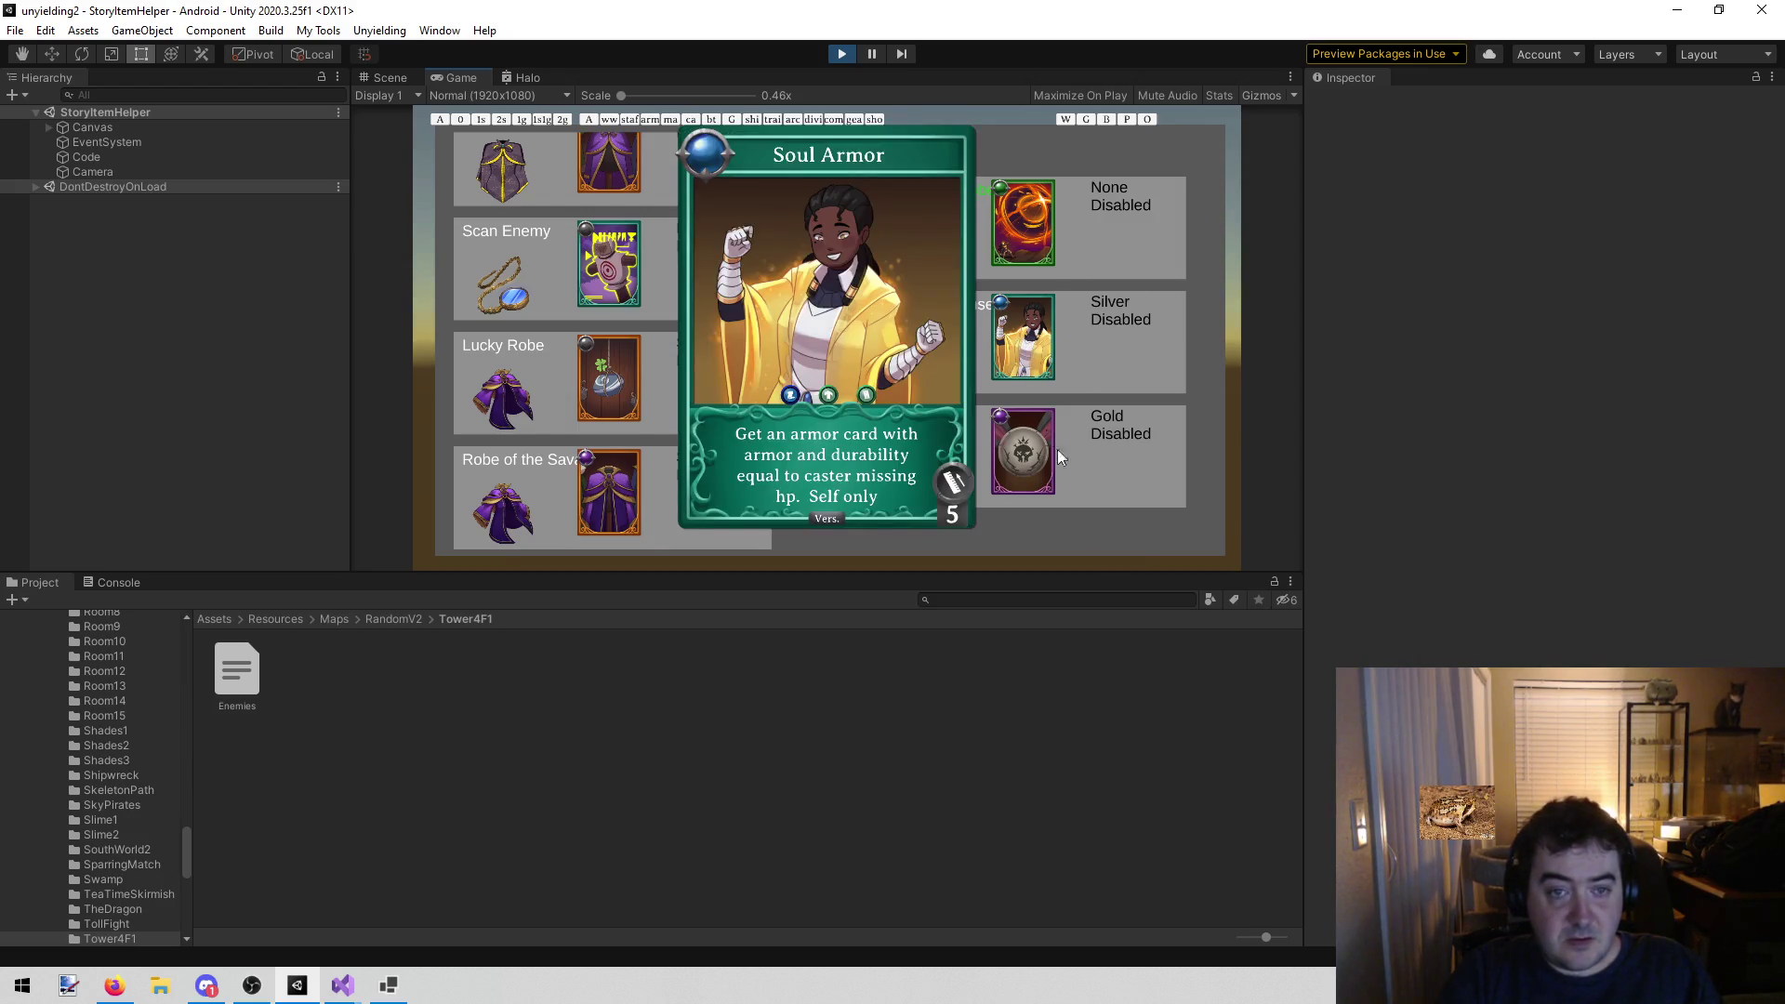
click(1056, 557)
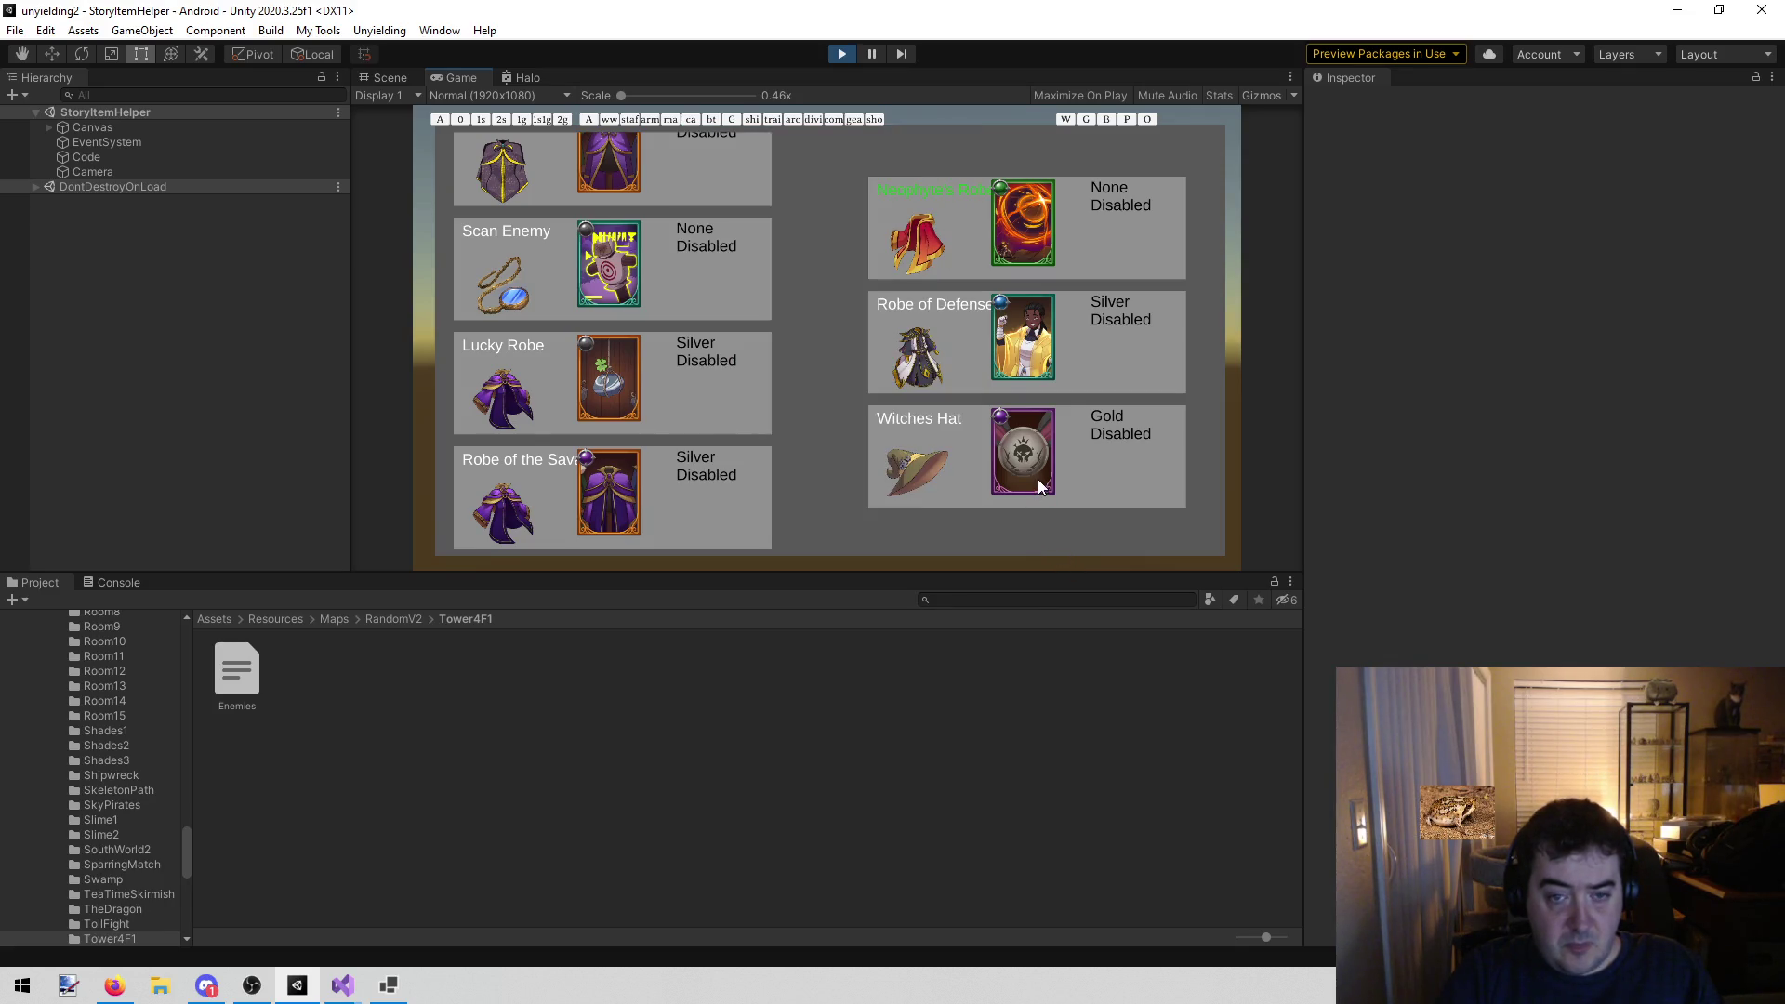
click(1038, 477)
click(1047, 536)
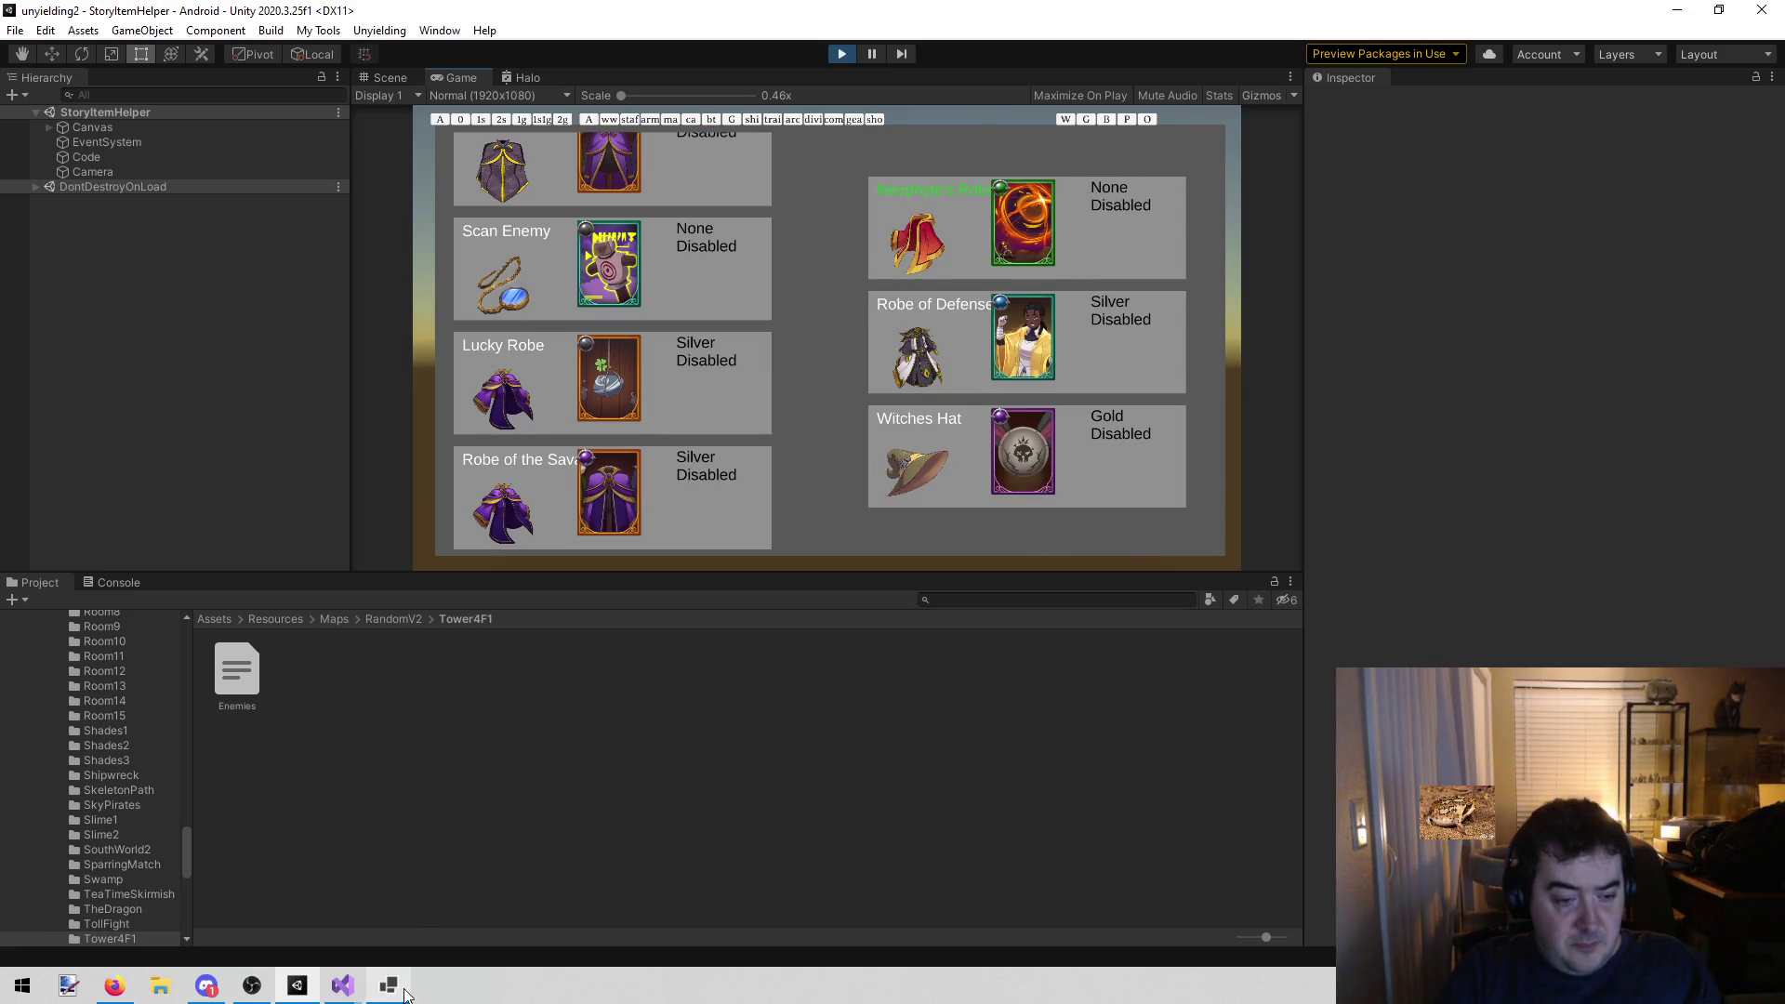
mouse_move(343, 985)
click(442, 874)
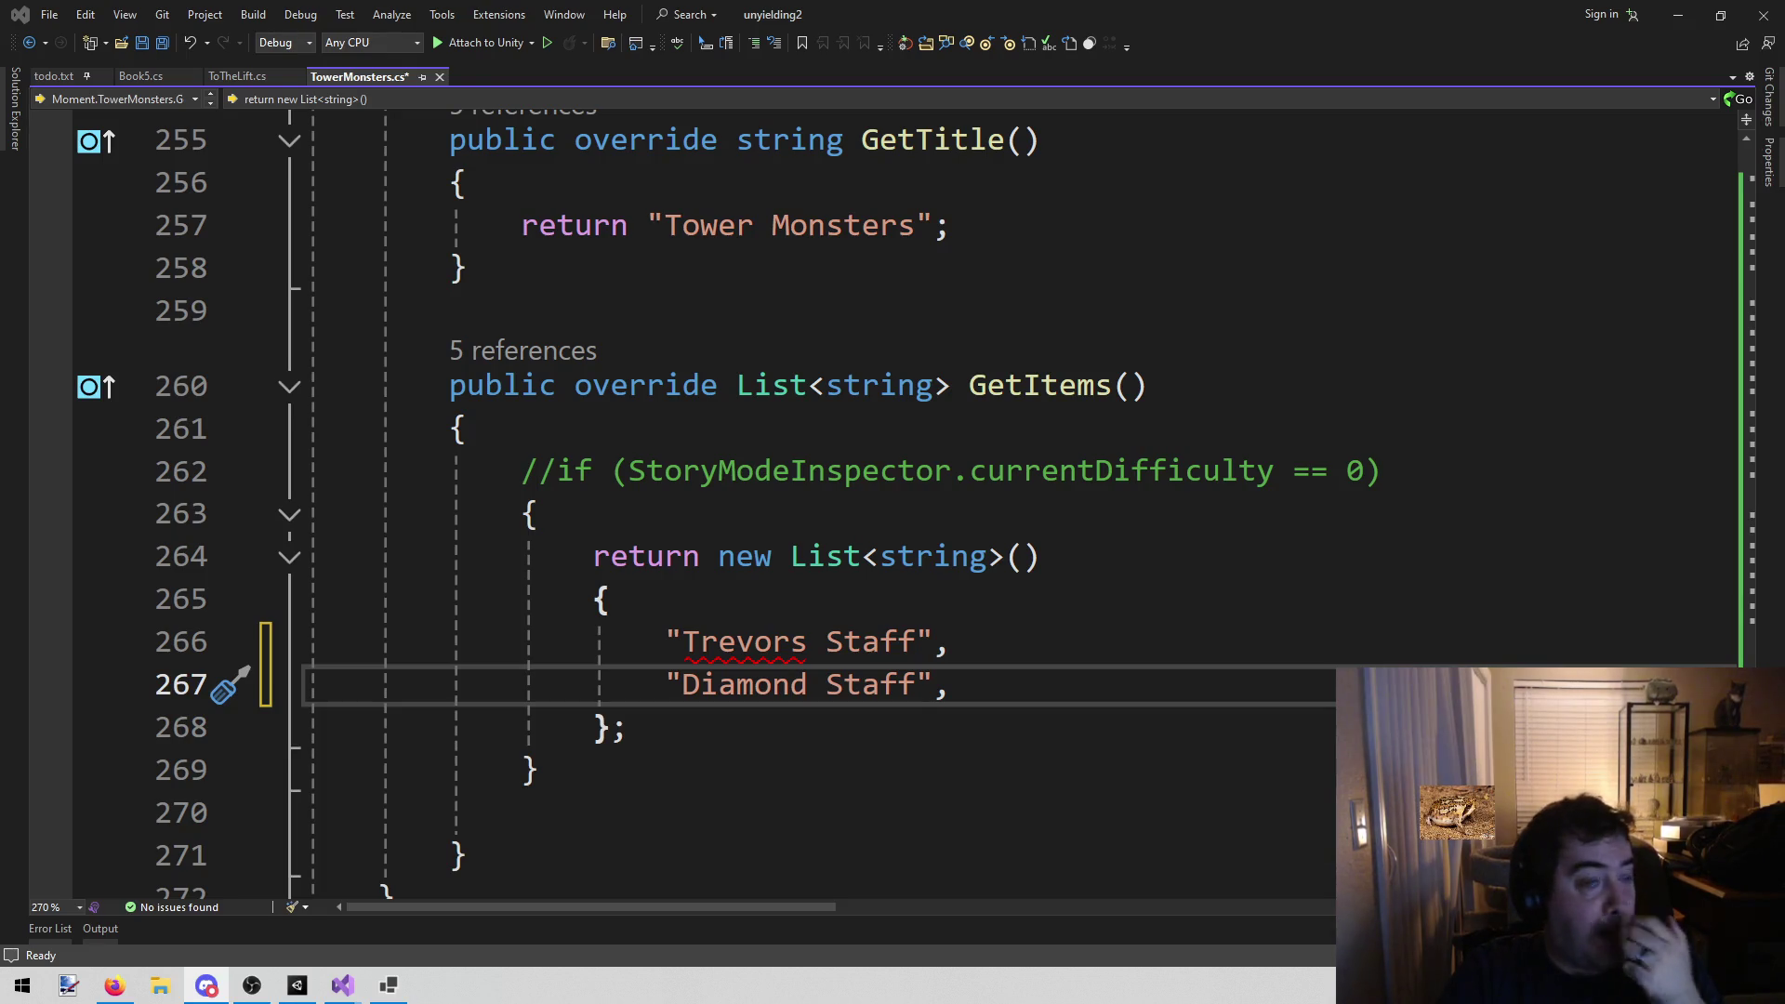
click(1053, 674)
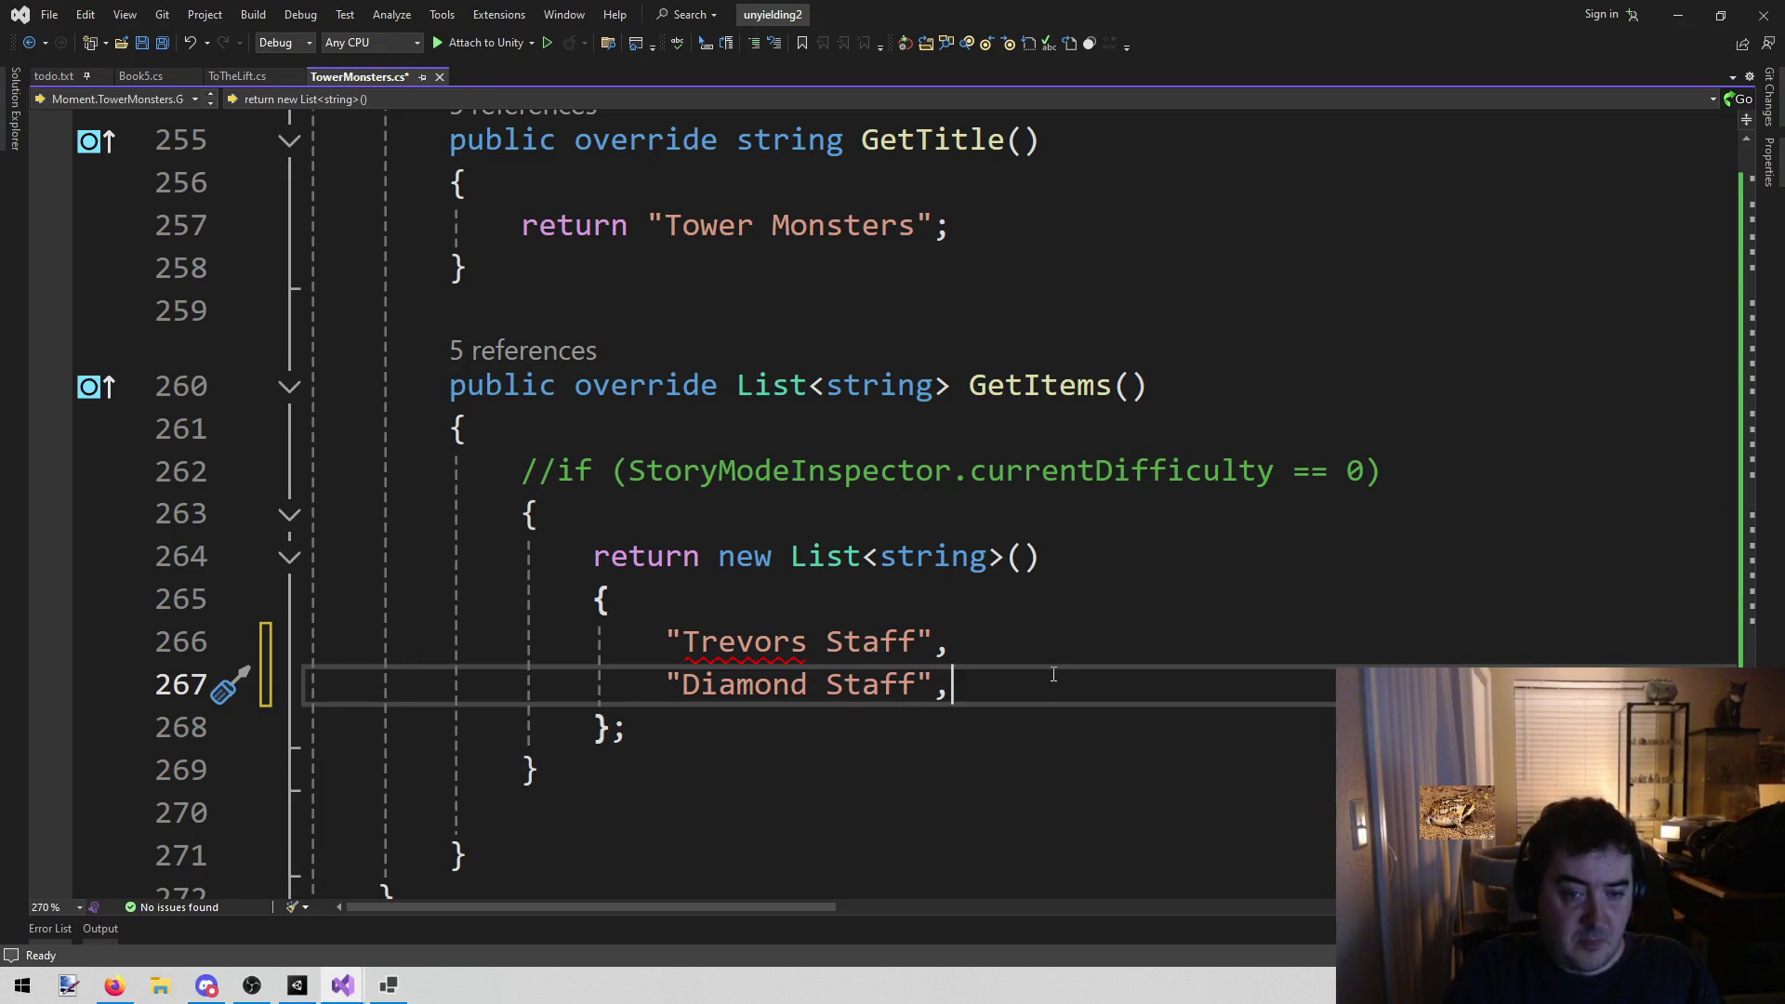
Add "Robe of Defense" after Diamond Staff, save TowerMonsters.cs, and switch to Unity
key(Return)
text("Robe of Defense)
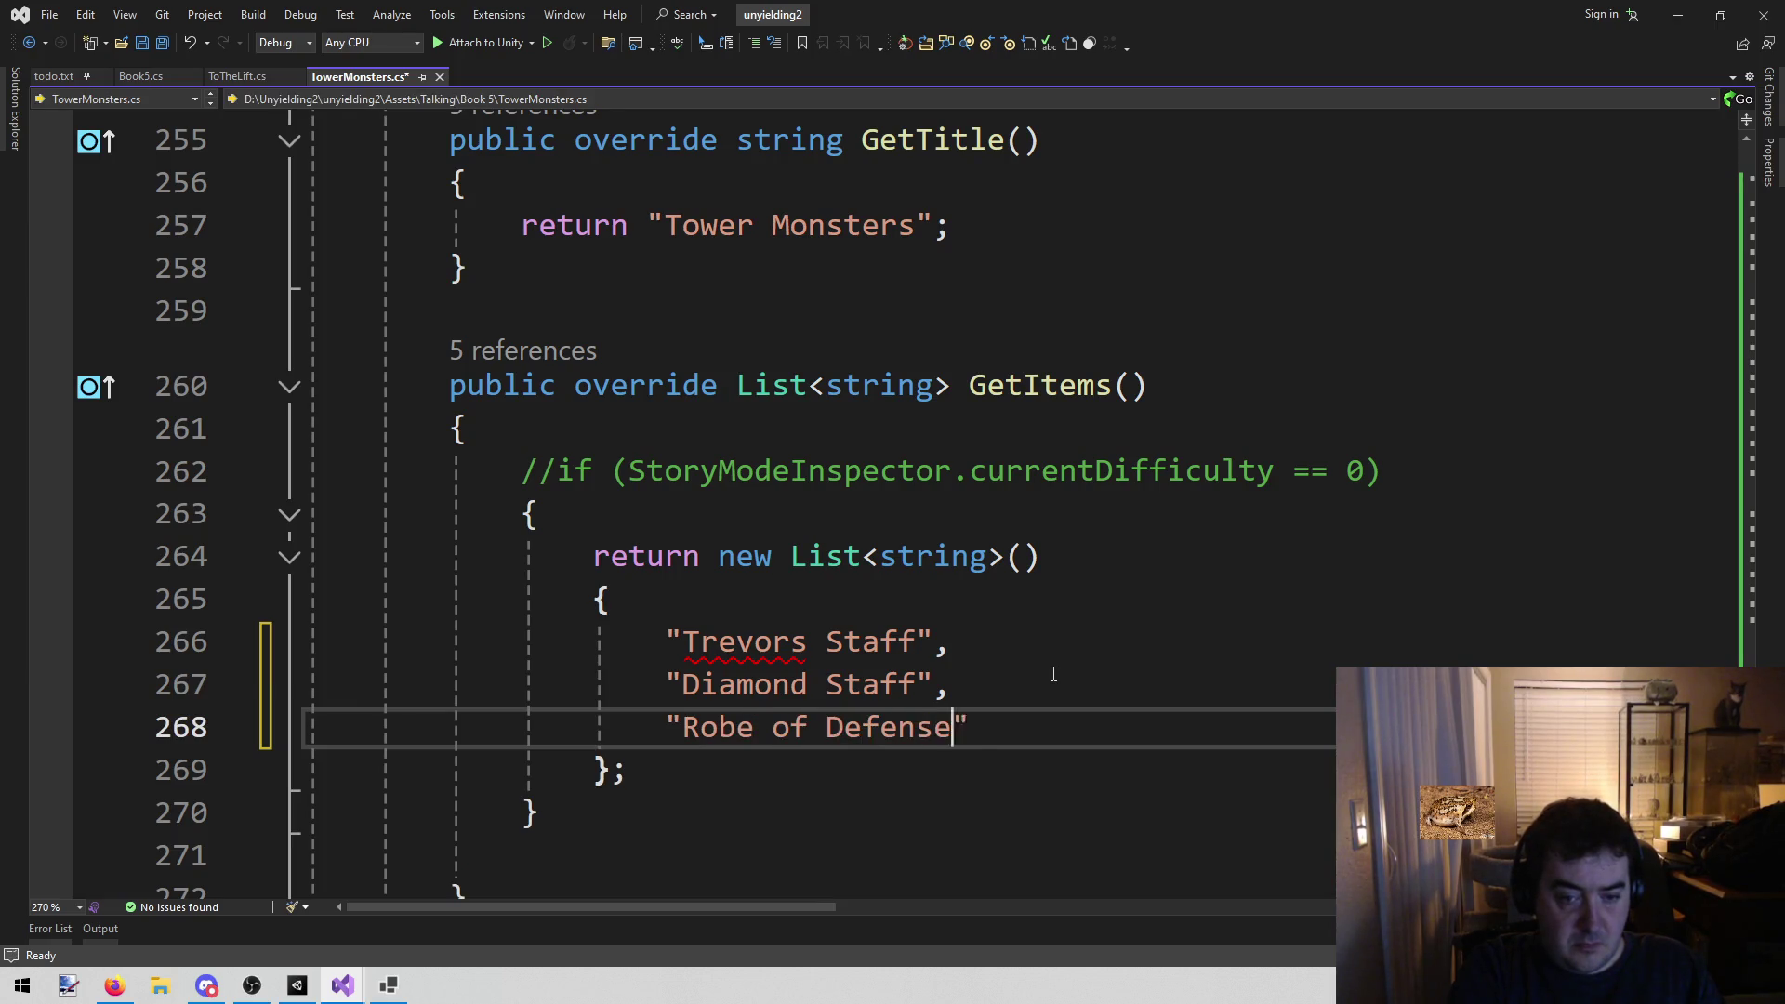
key(ctrl+s)
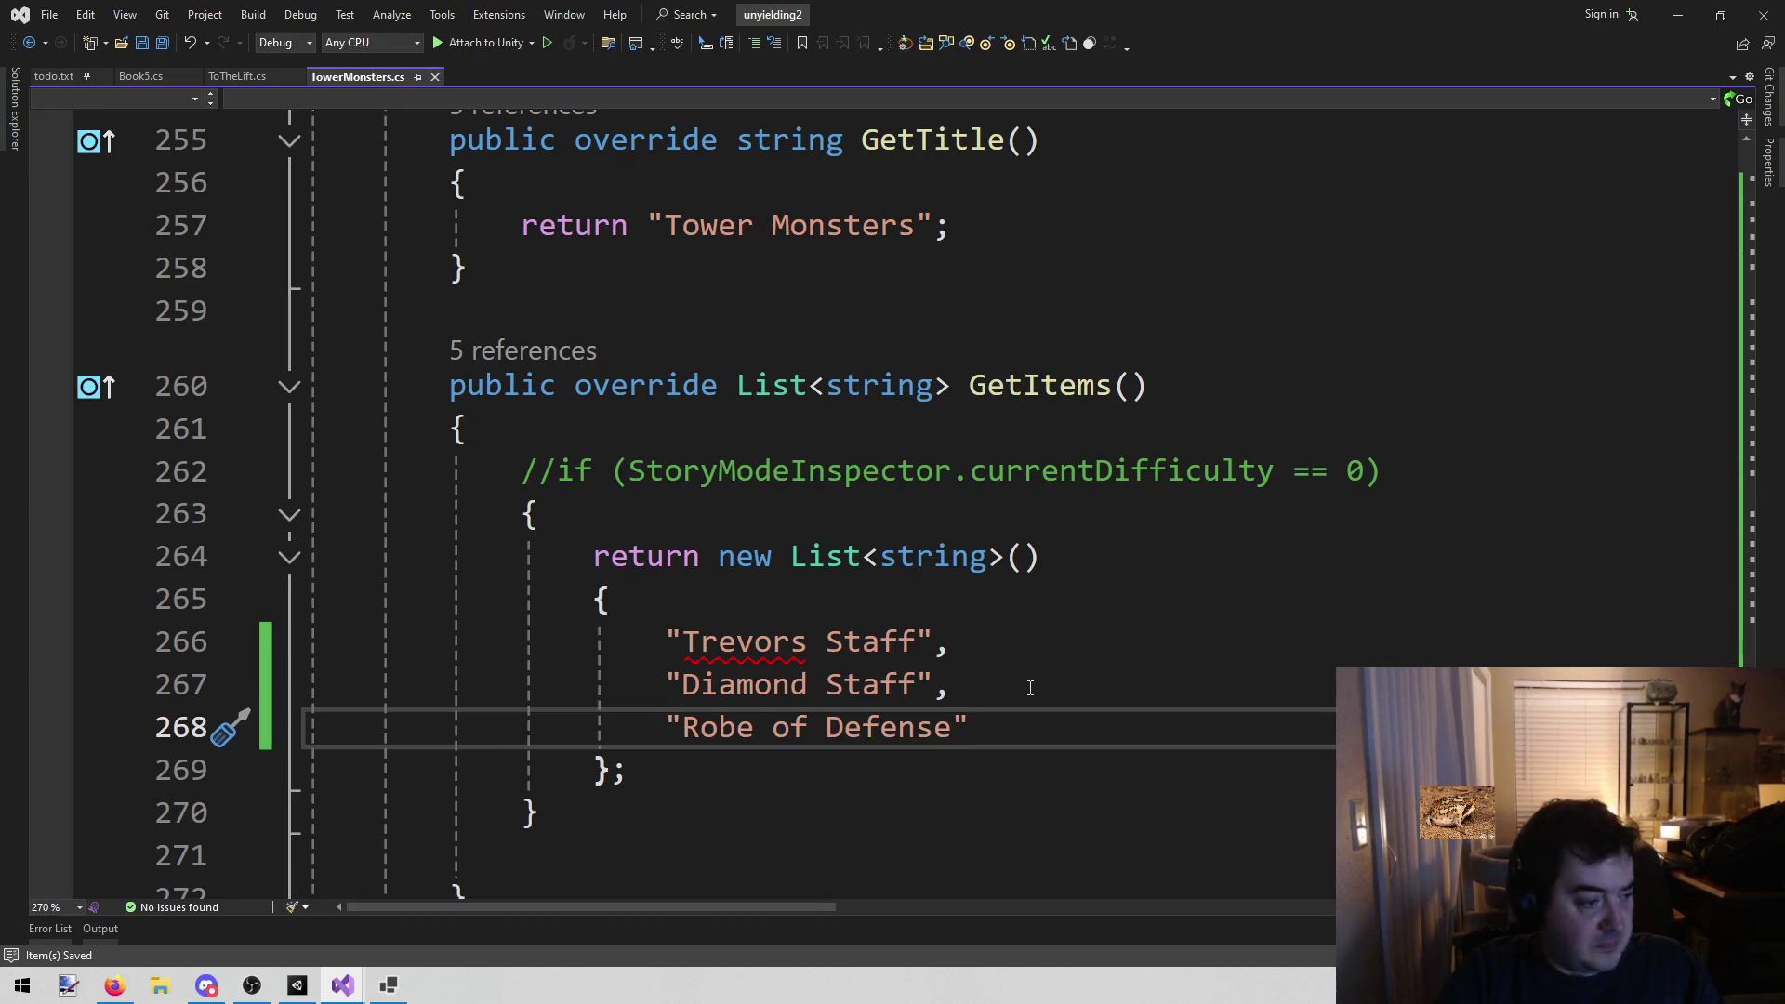
click(1030, 688)
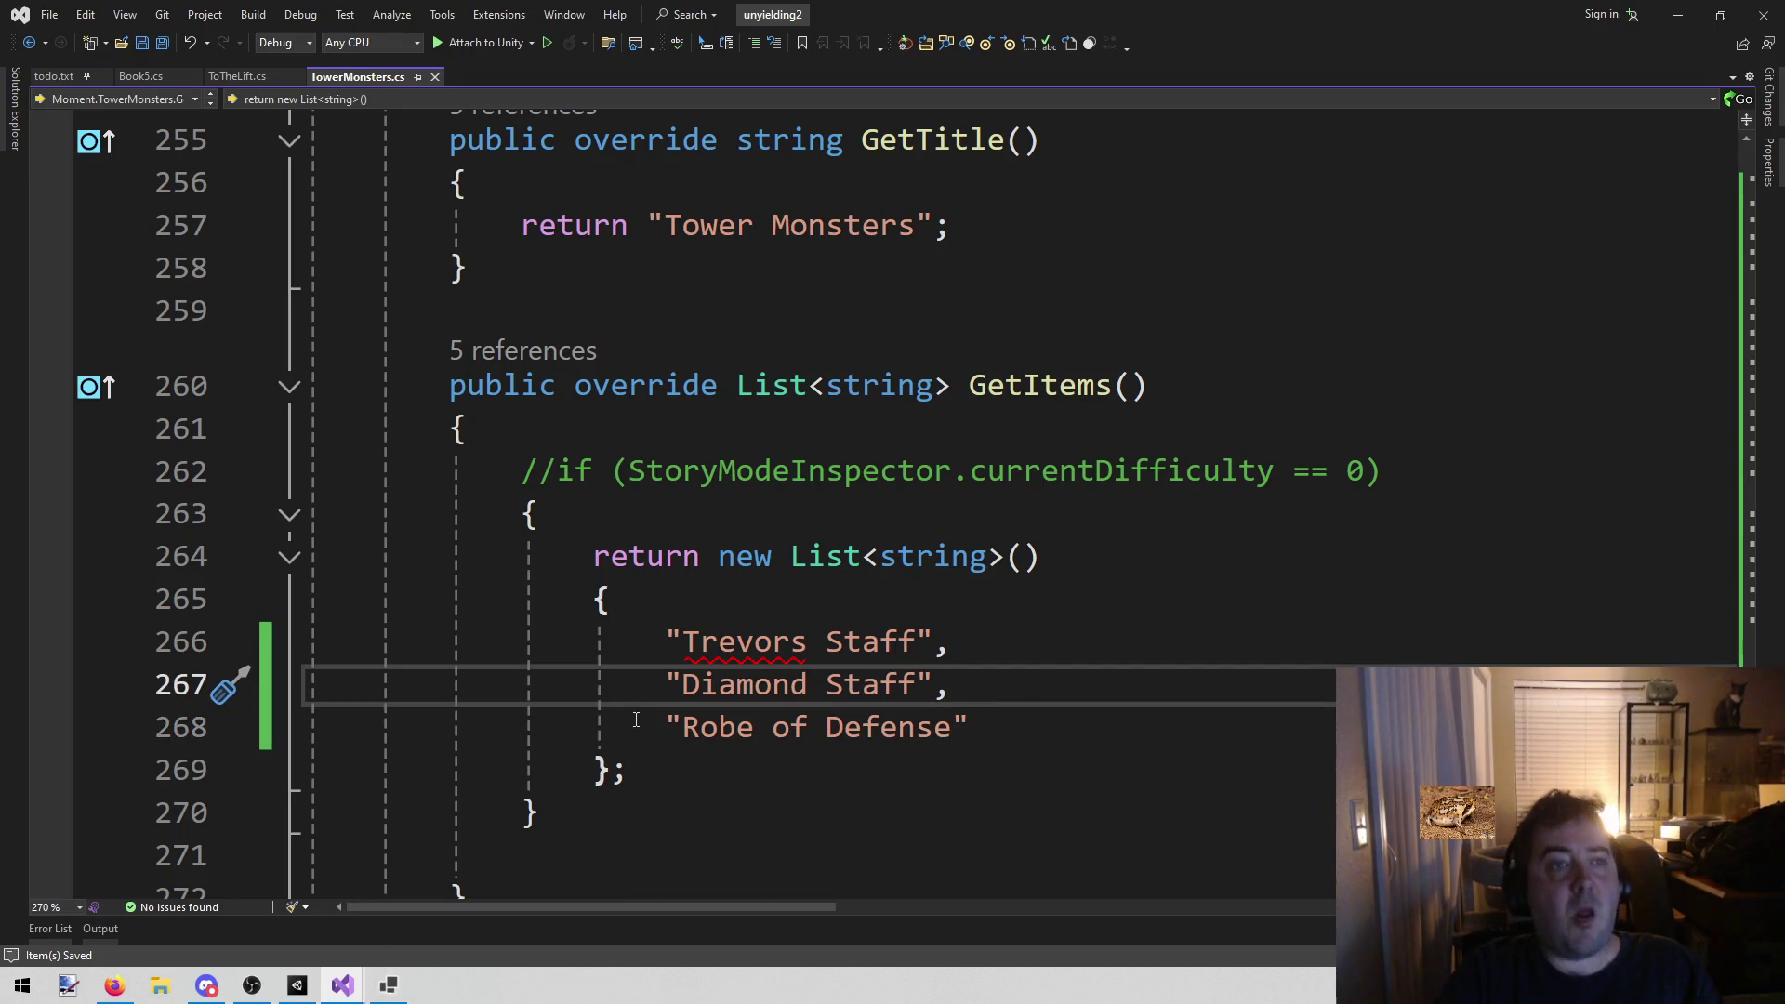
click(636, 515)
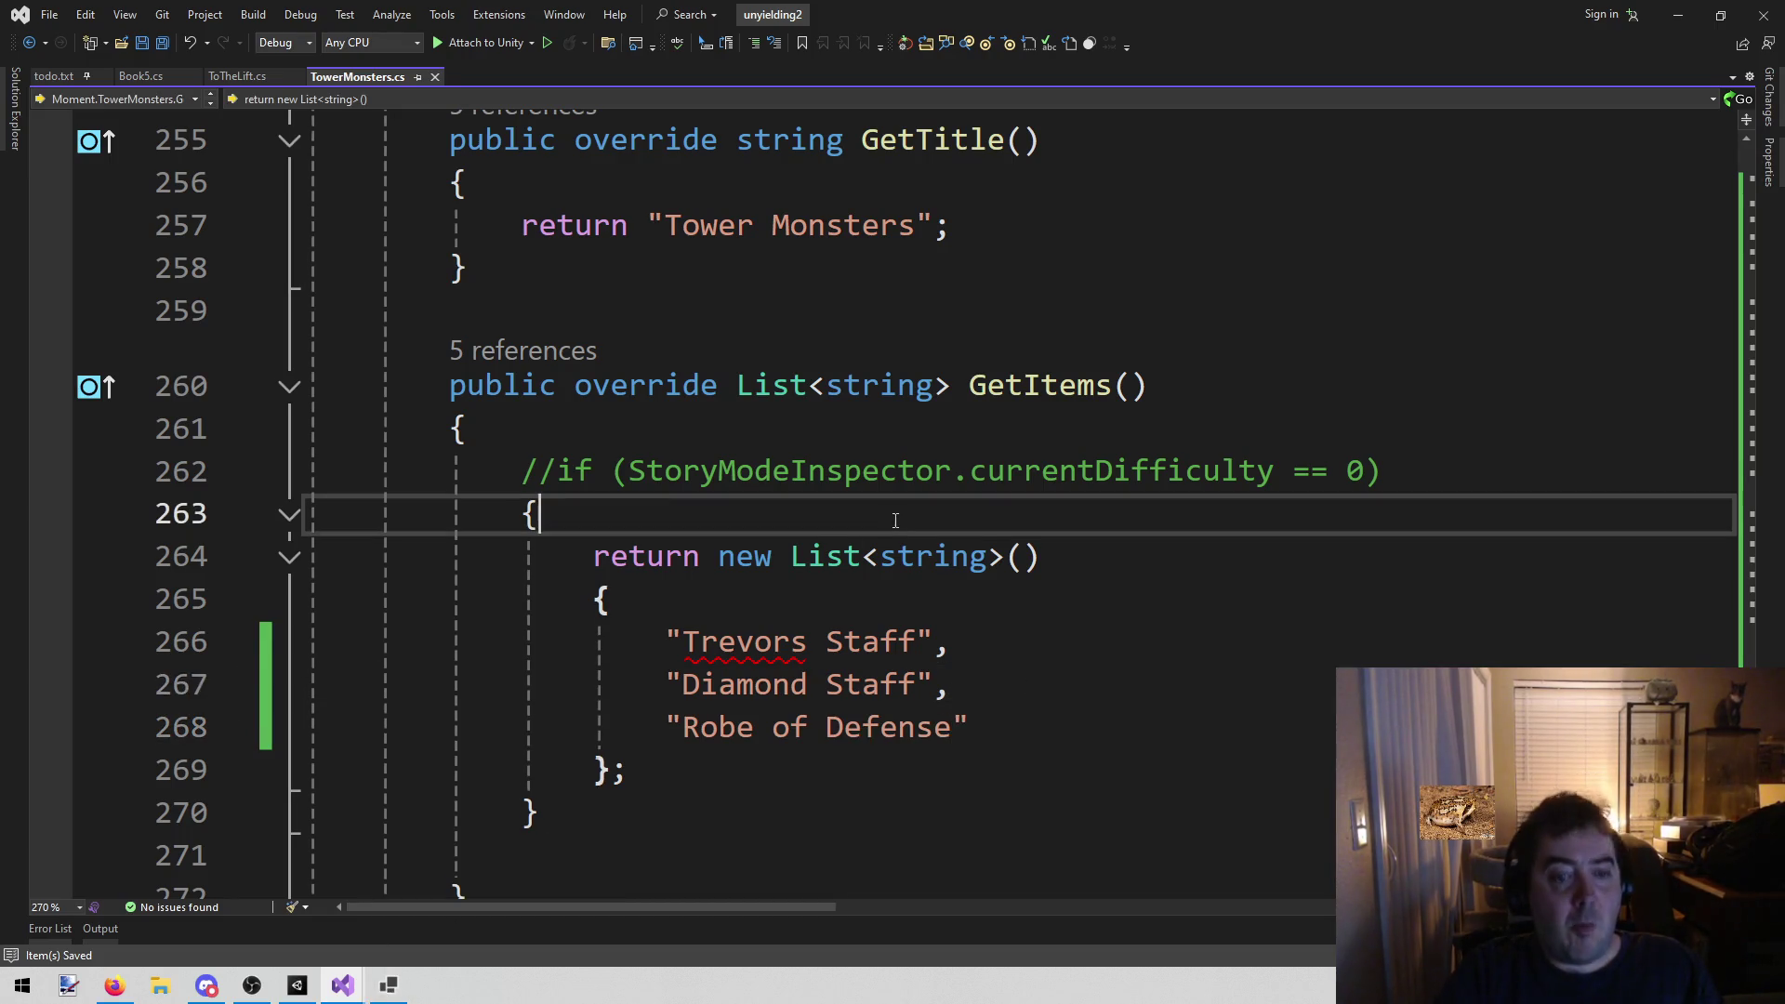
mouse_move(352, 989)
click(298, 985)
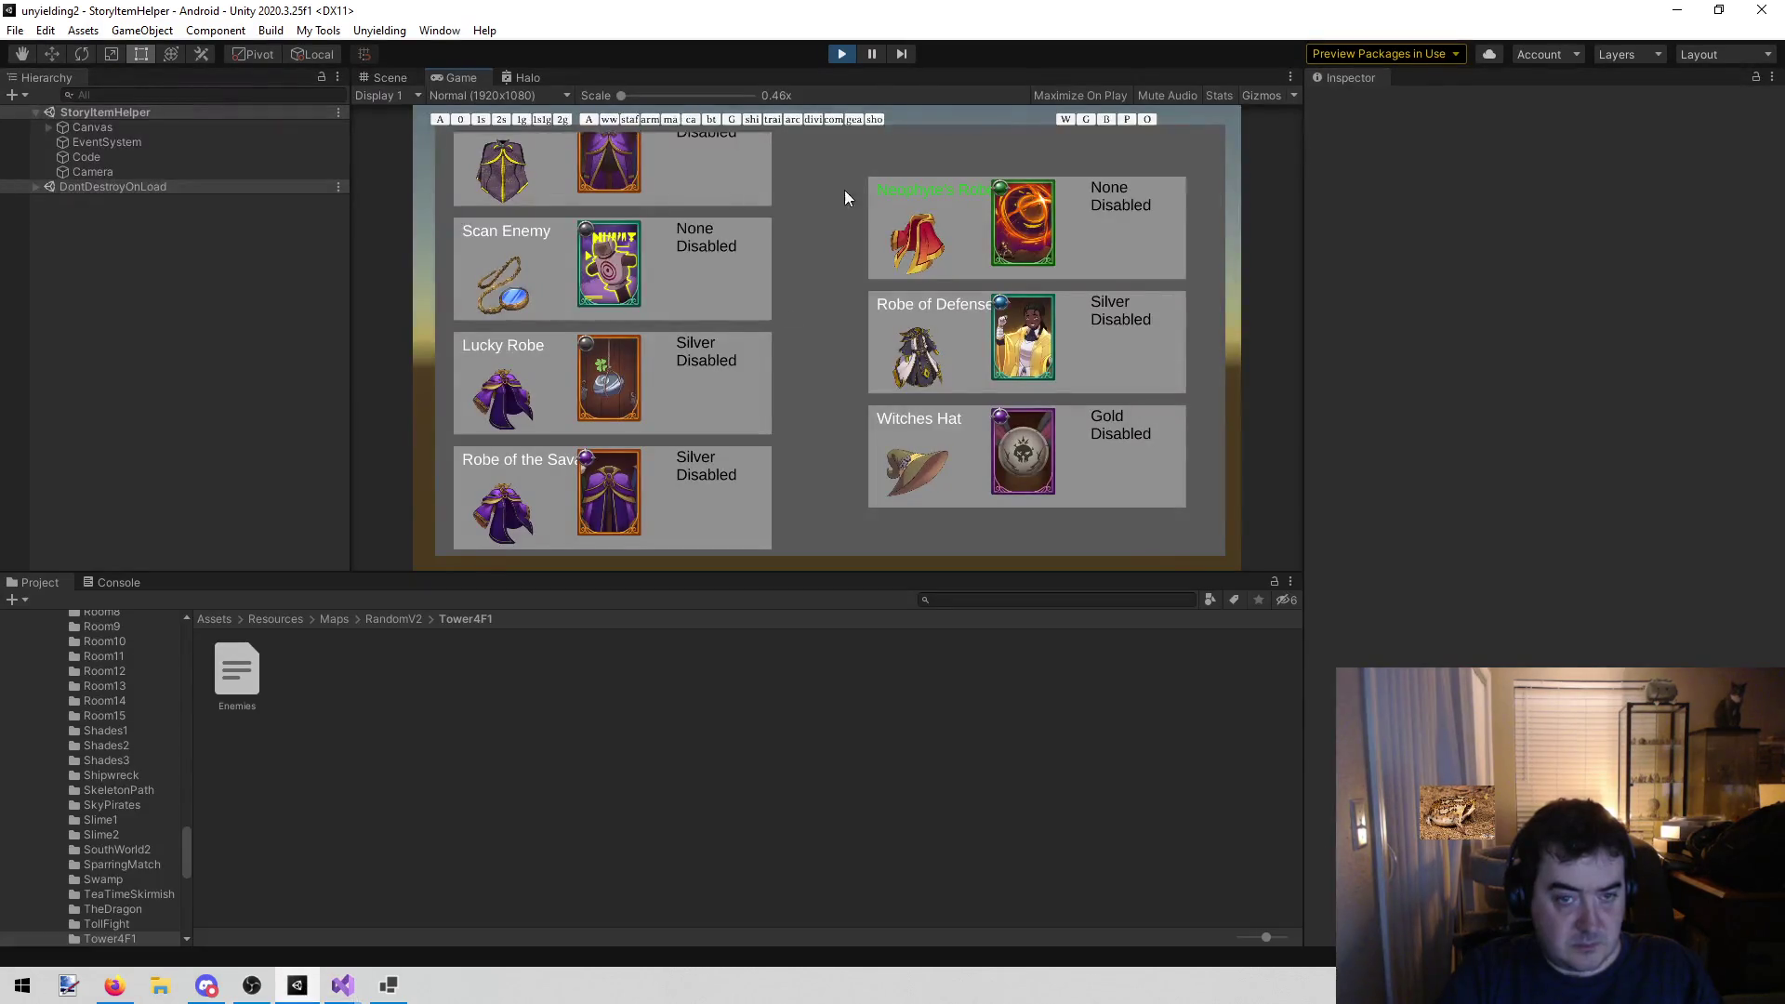
Stop the game, load the Story Mode scene from the Unyielding menu, and start play
click(841, 53)
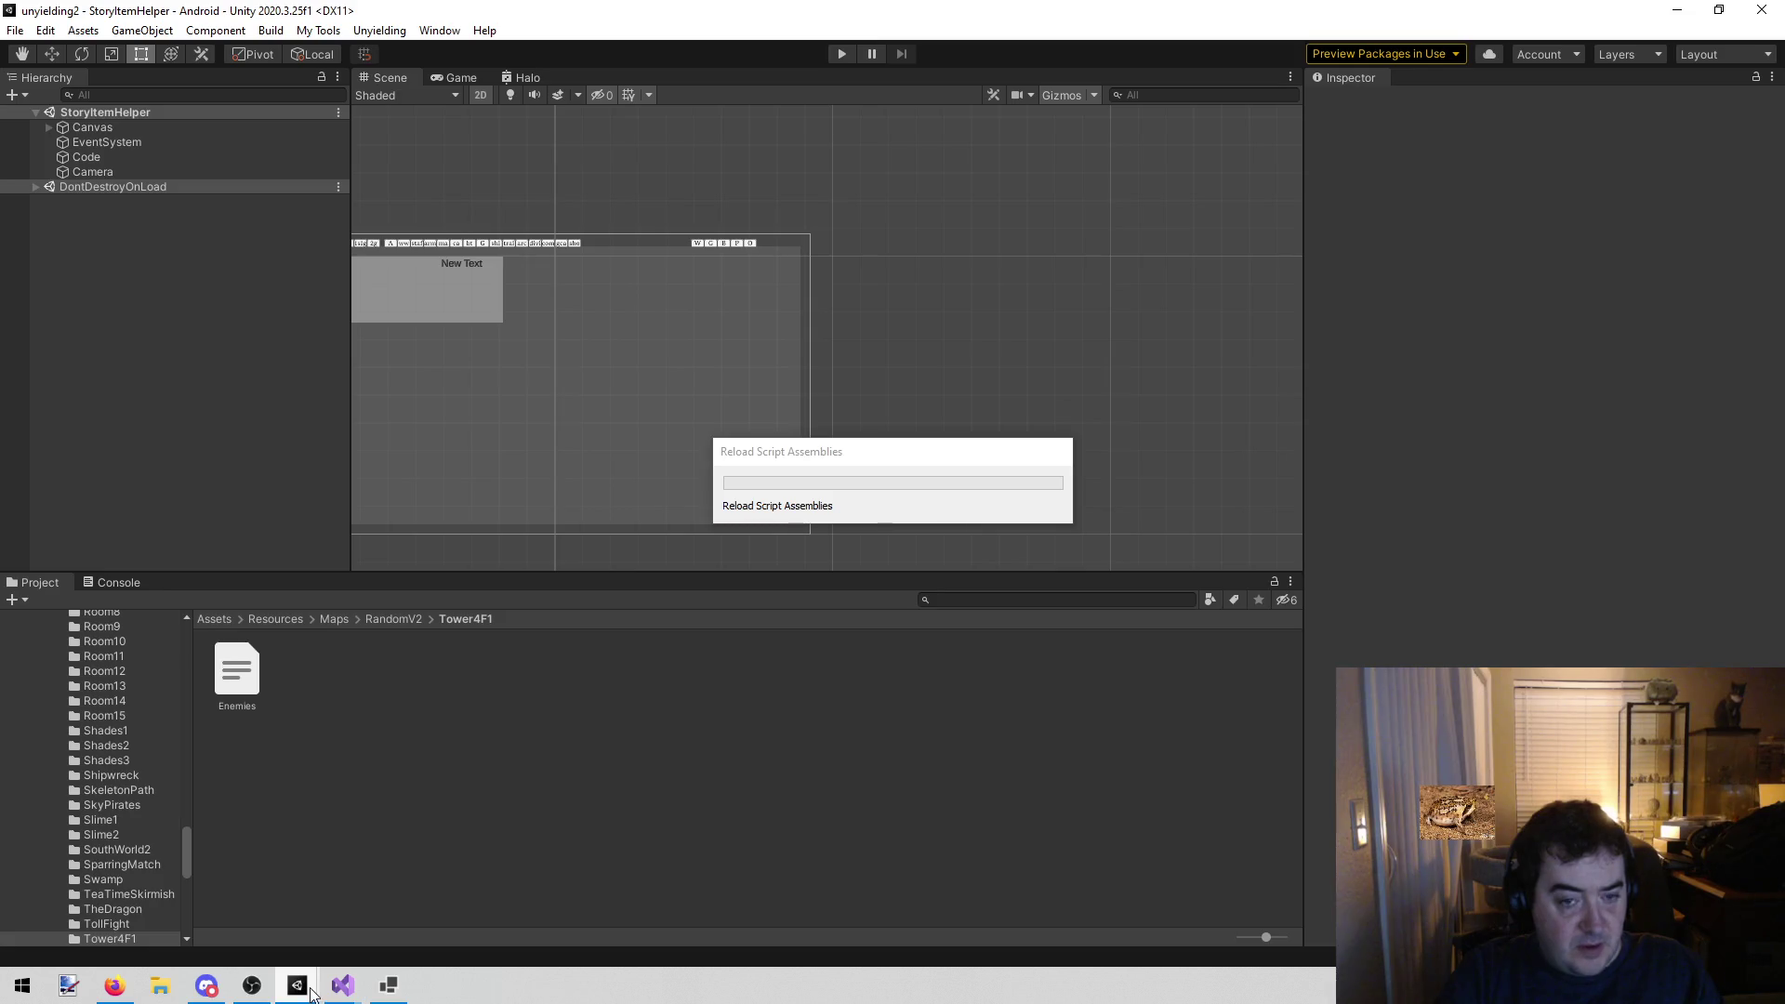
mouse_move(311, 993)
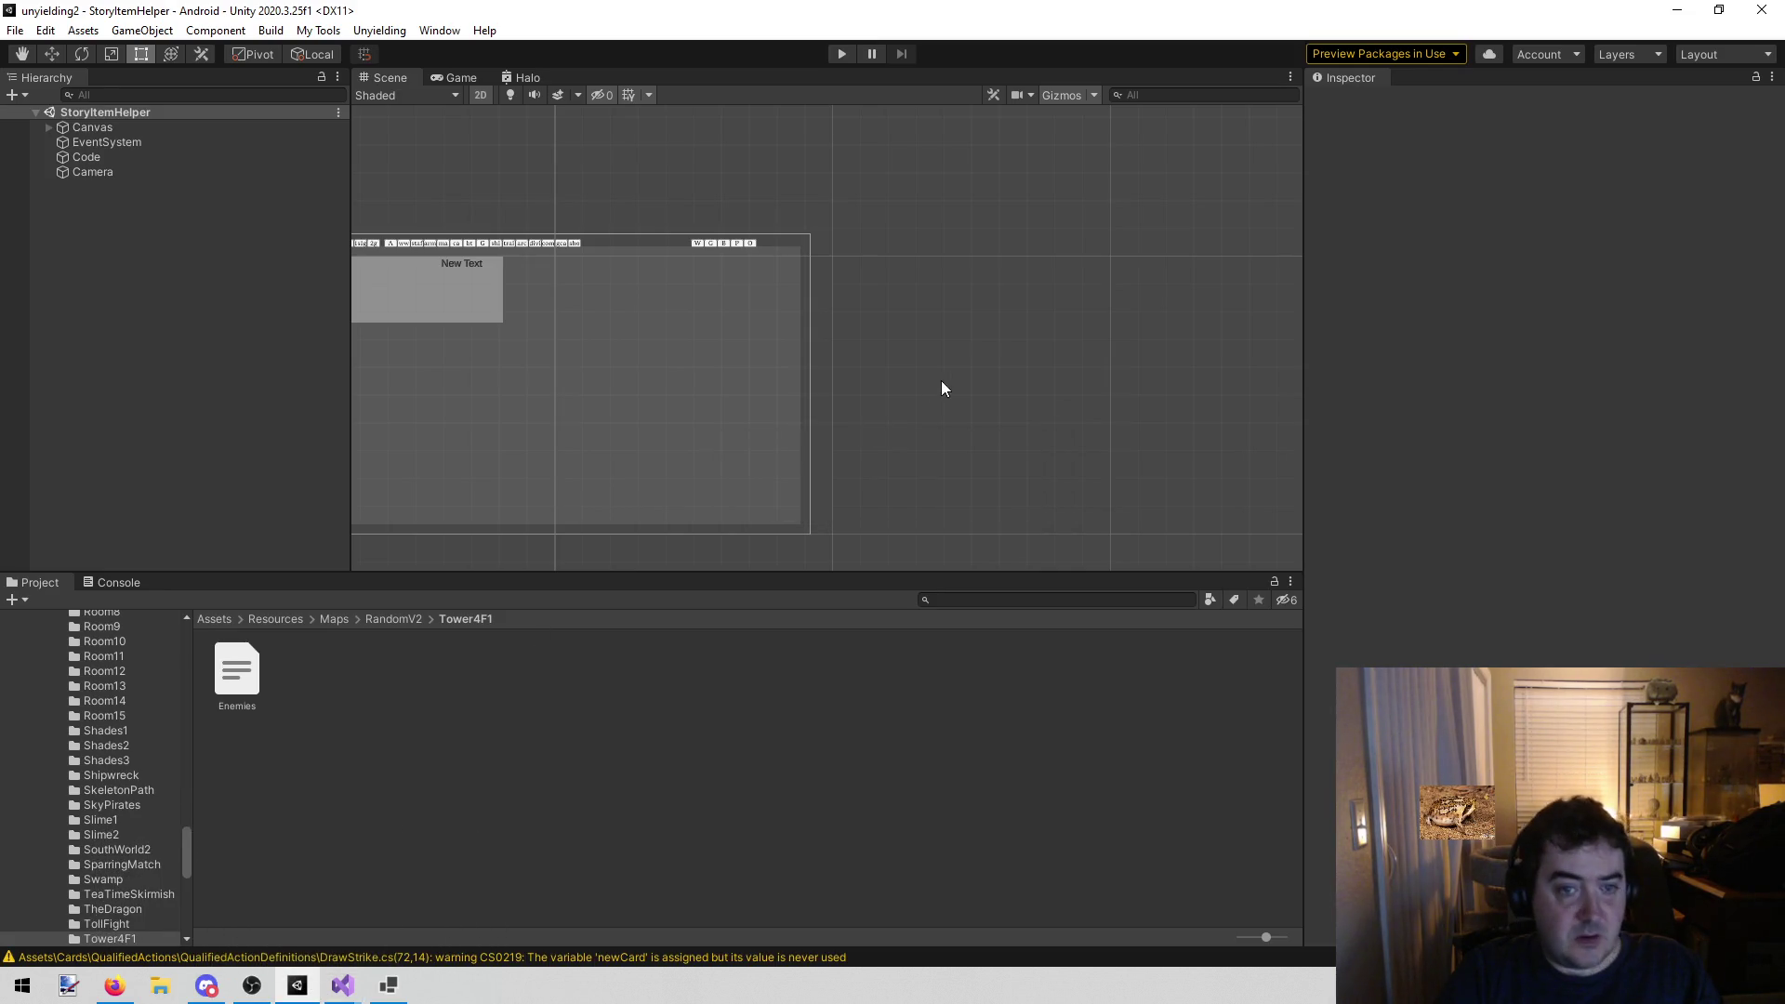
click(379, 31)
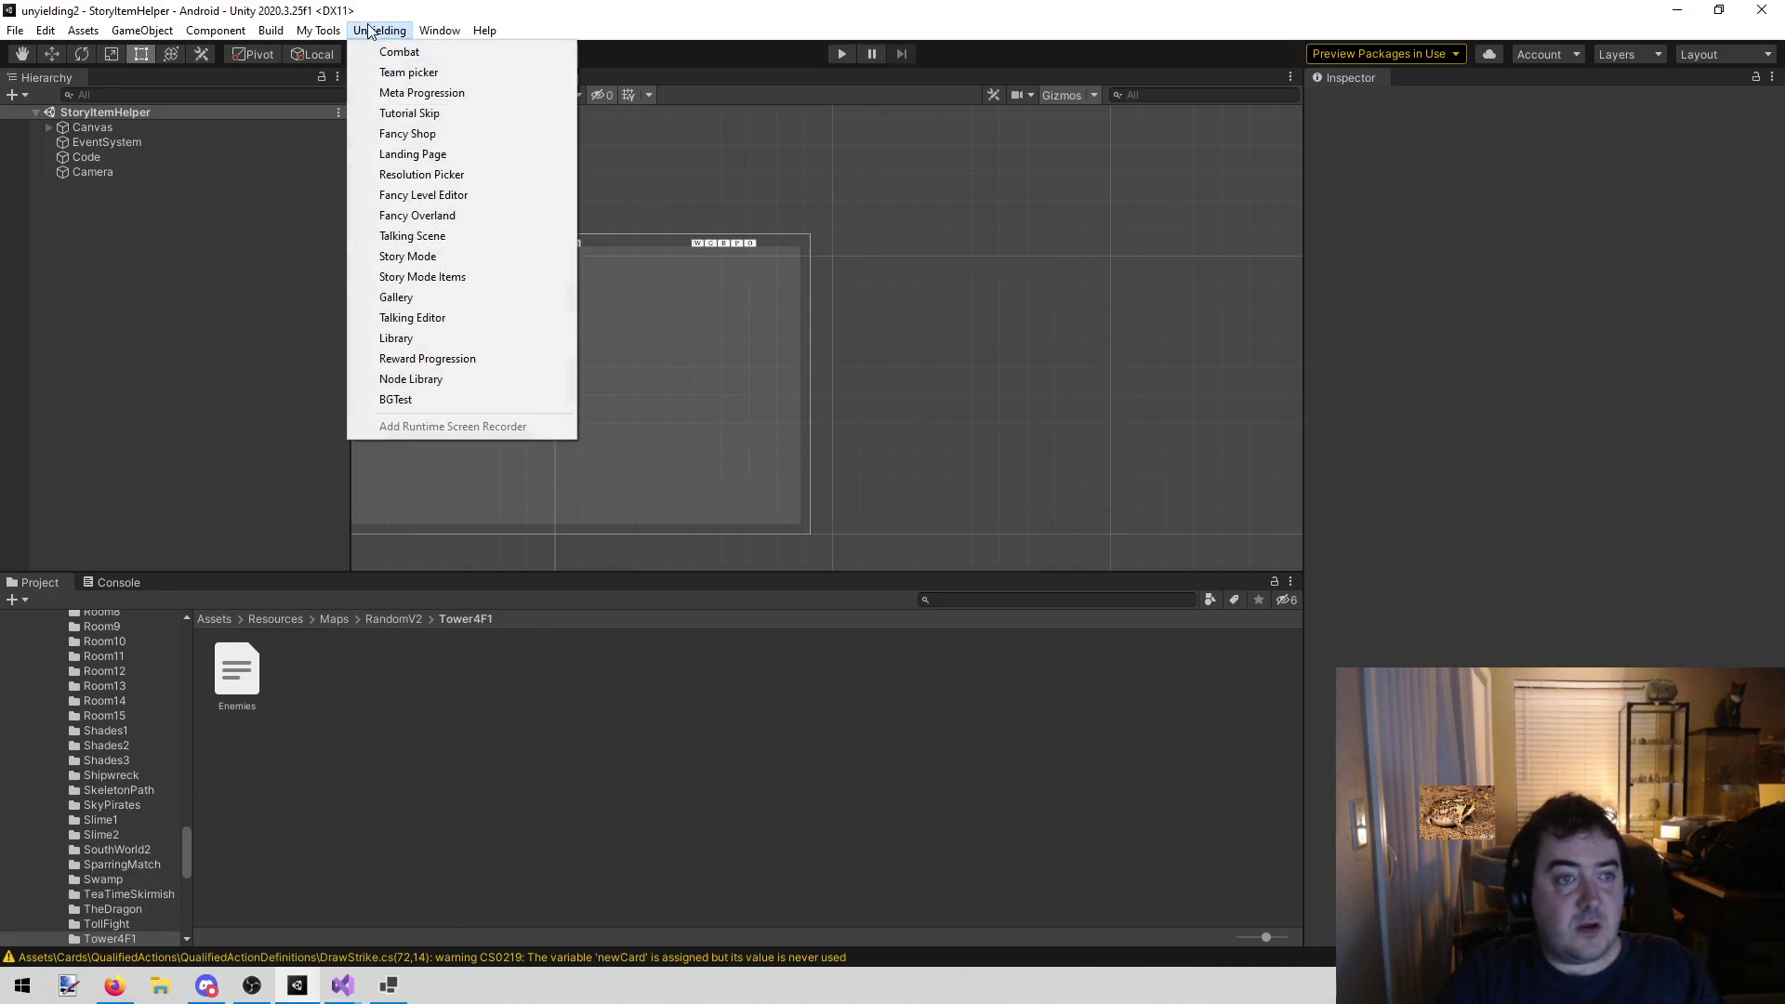
click(445, 258)
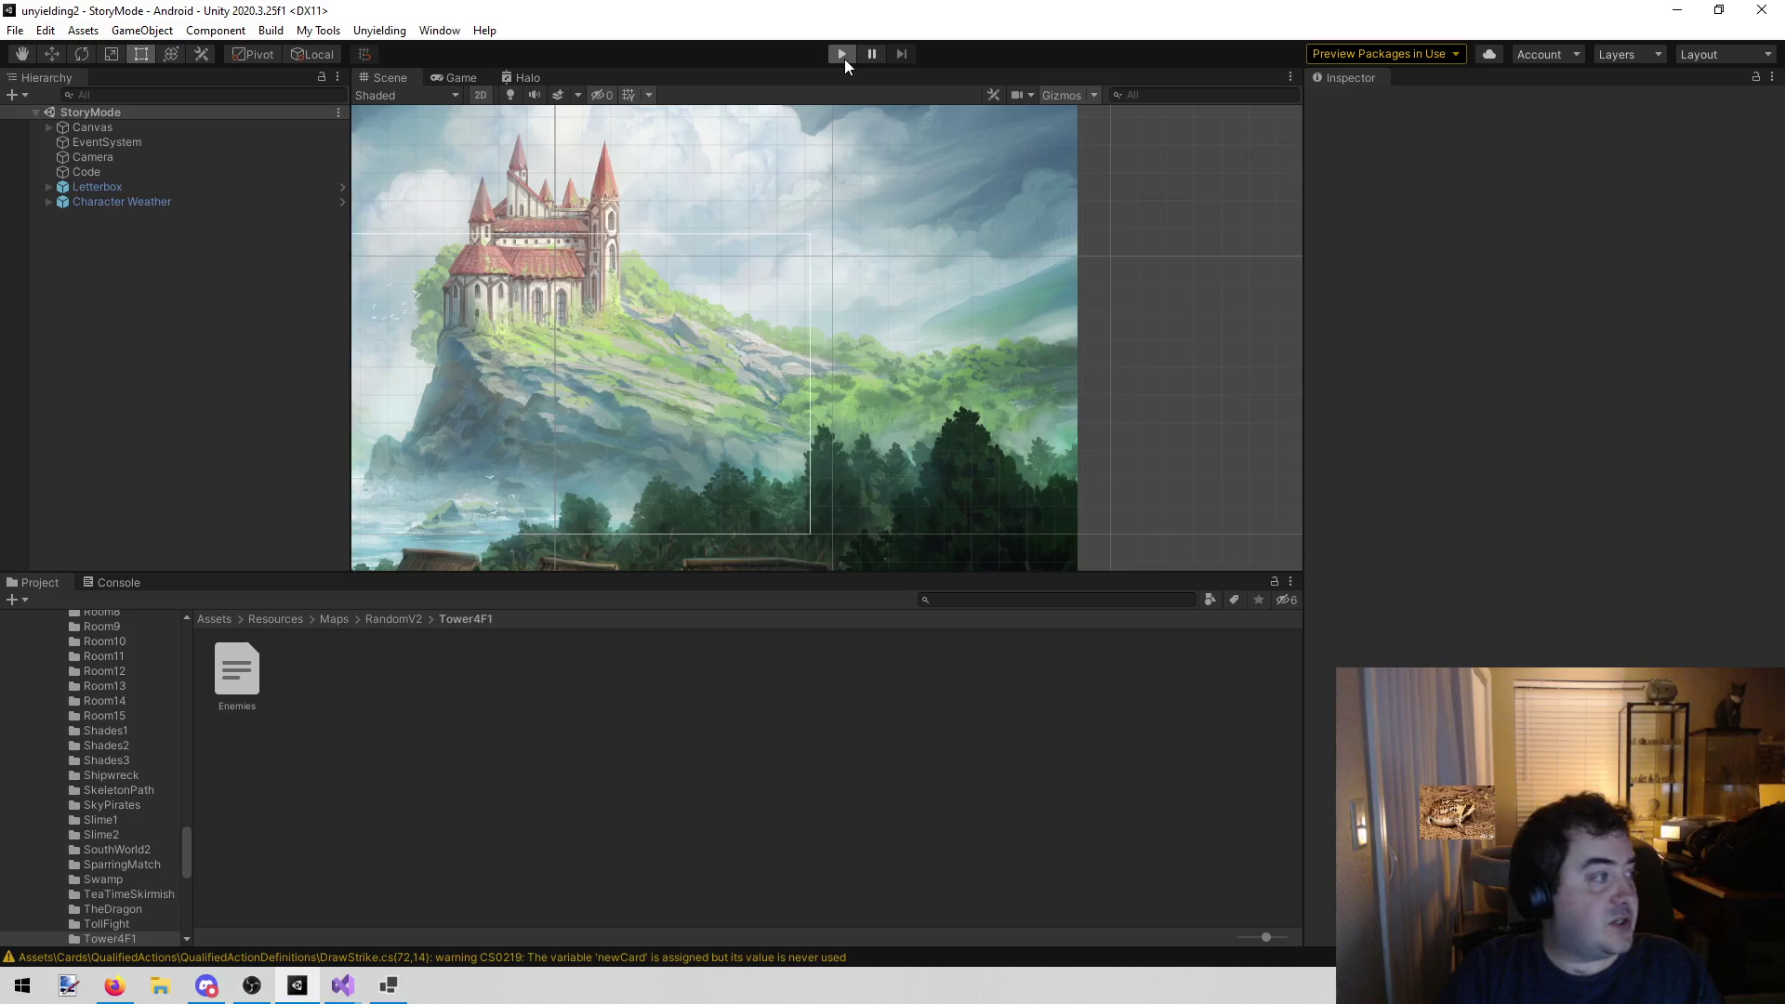
click(843, 53)
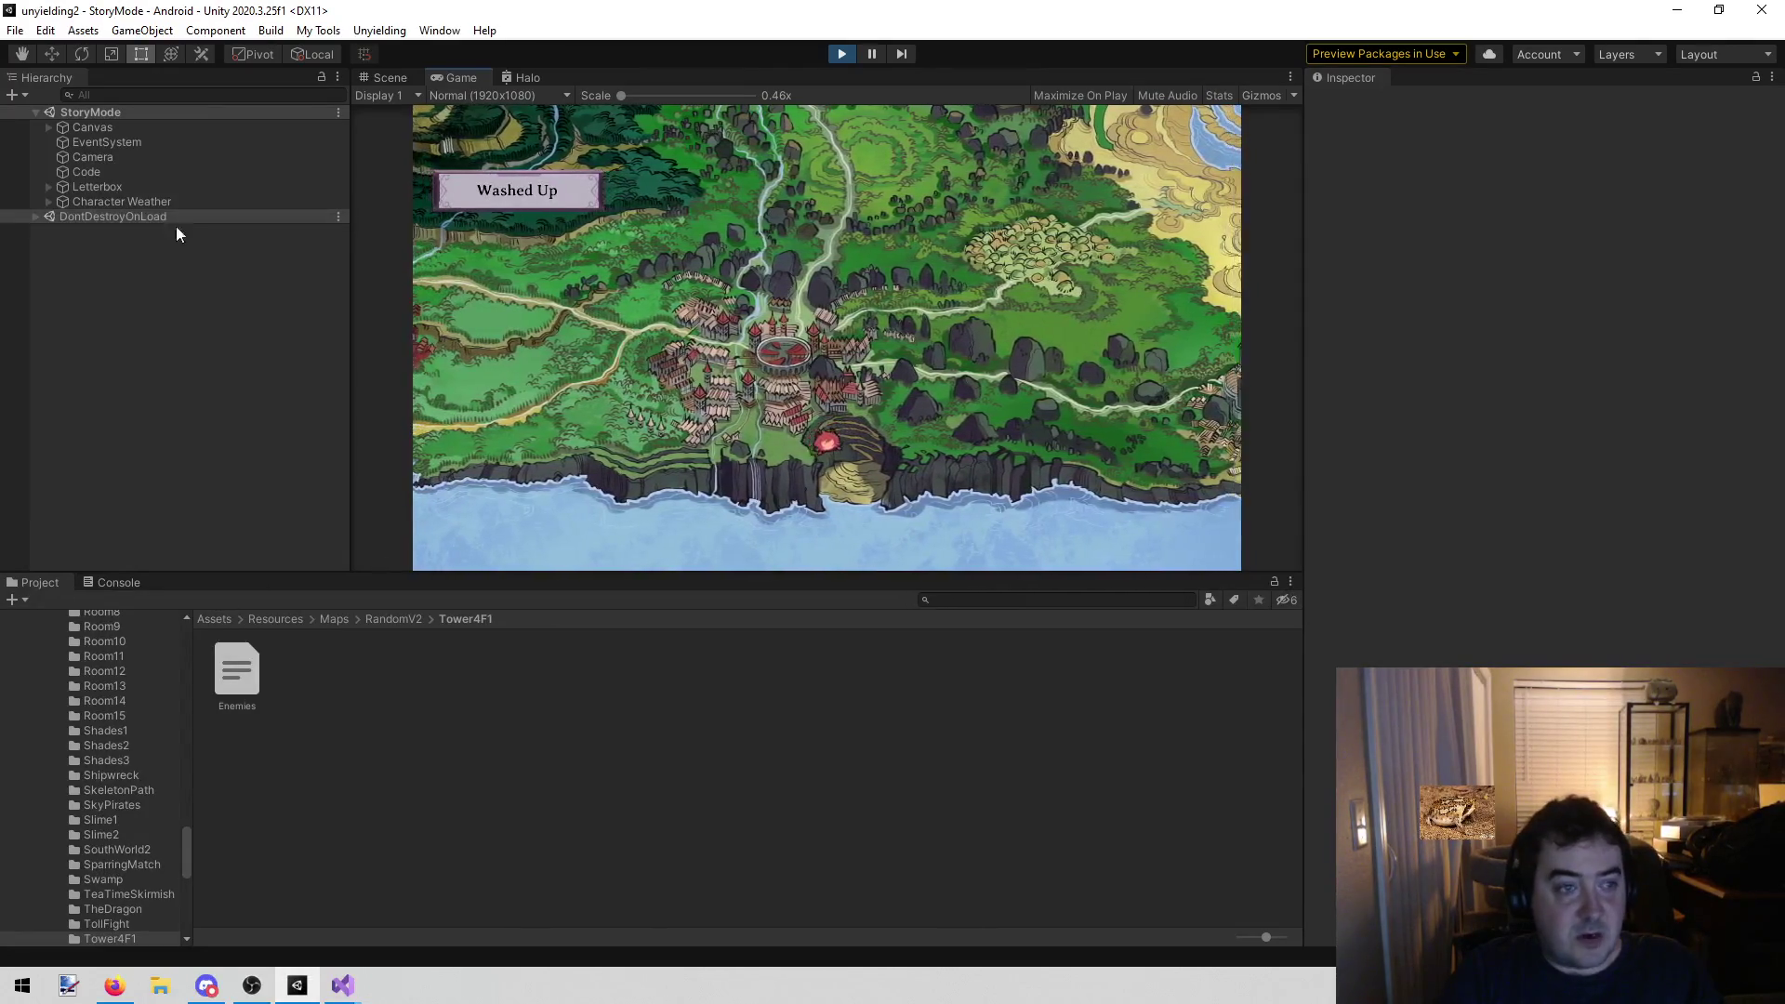
From the Code object, run the story to the Tower Monsters level, dismiss the popups, then stop play
click(109, 172)
click(1491, 338)
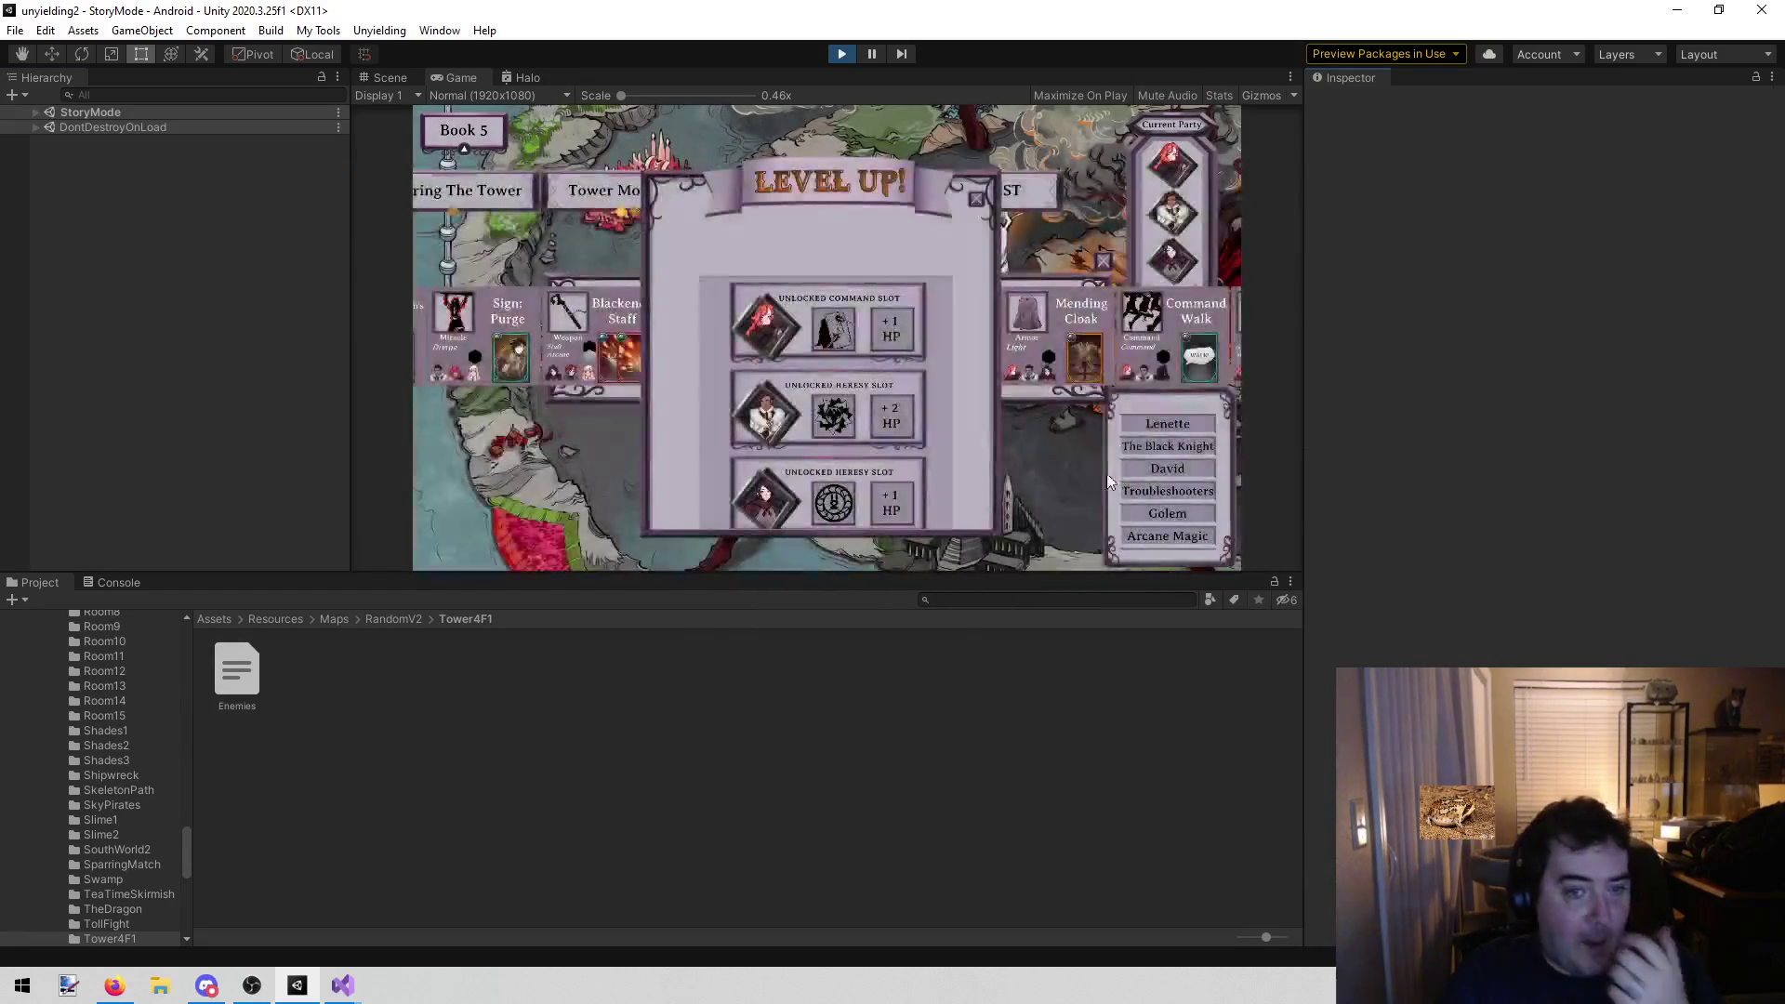
click(979, 195)
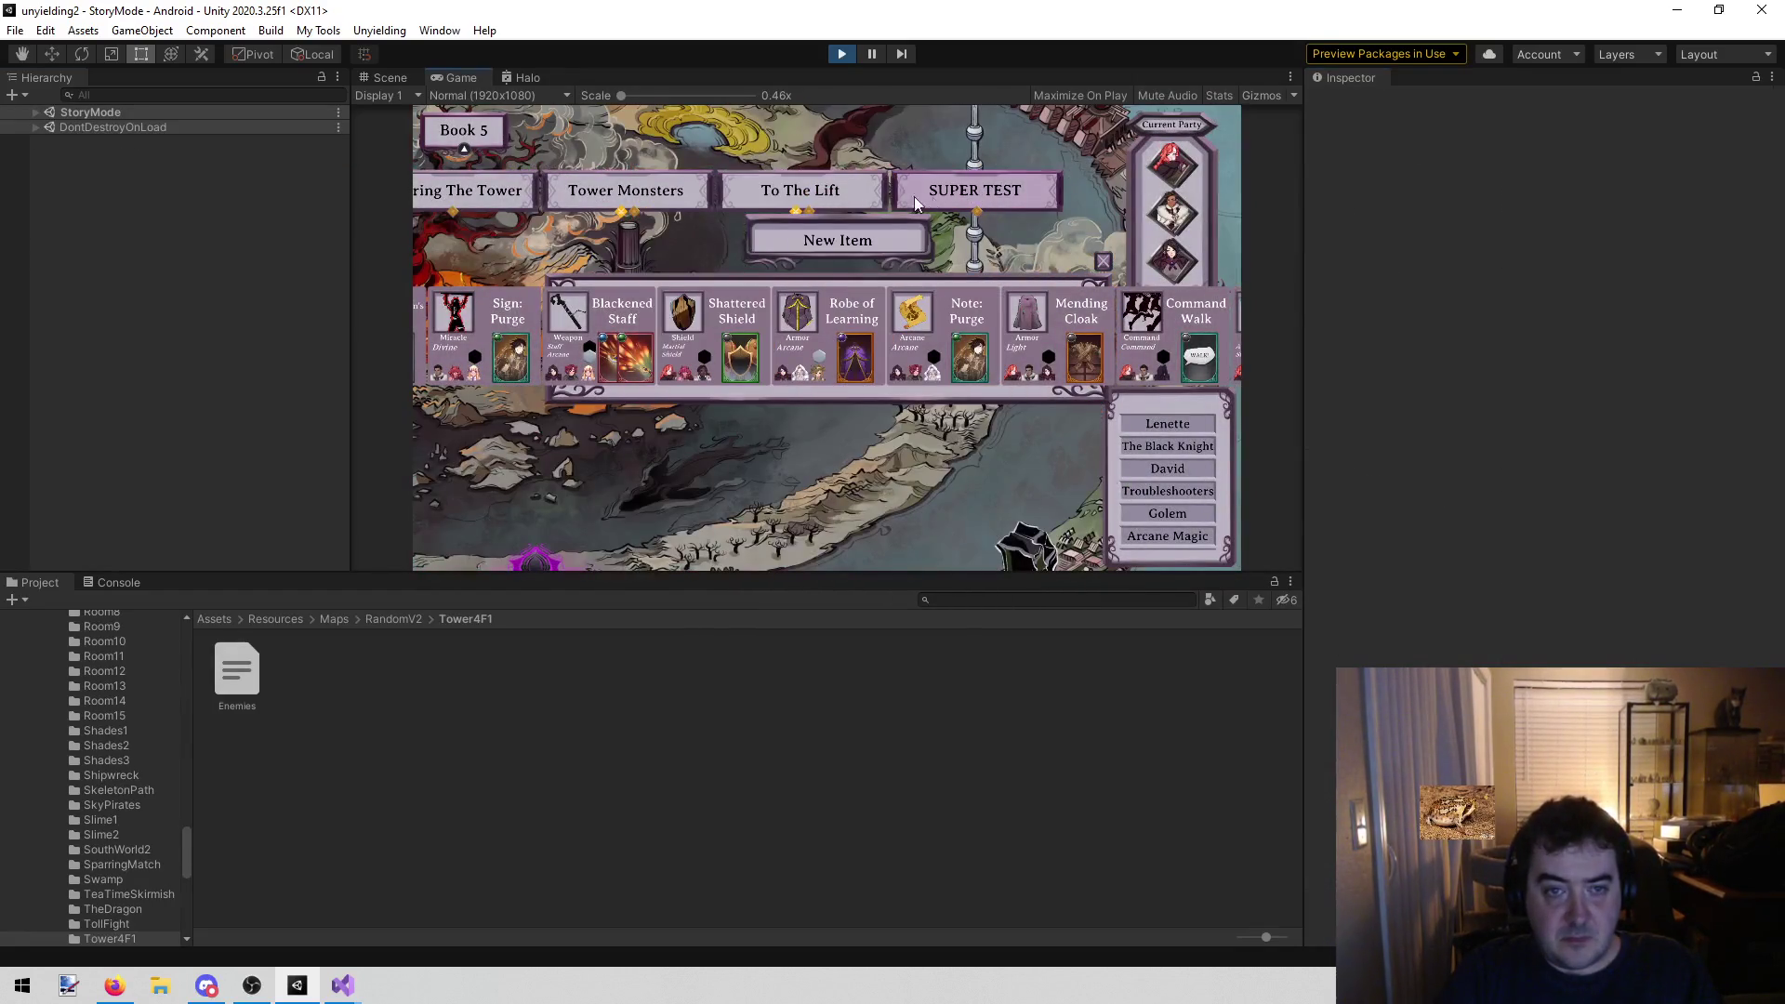
click(668, 190)
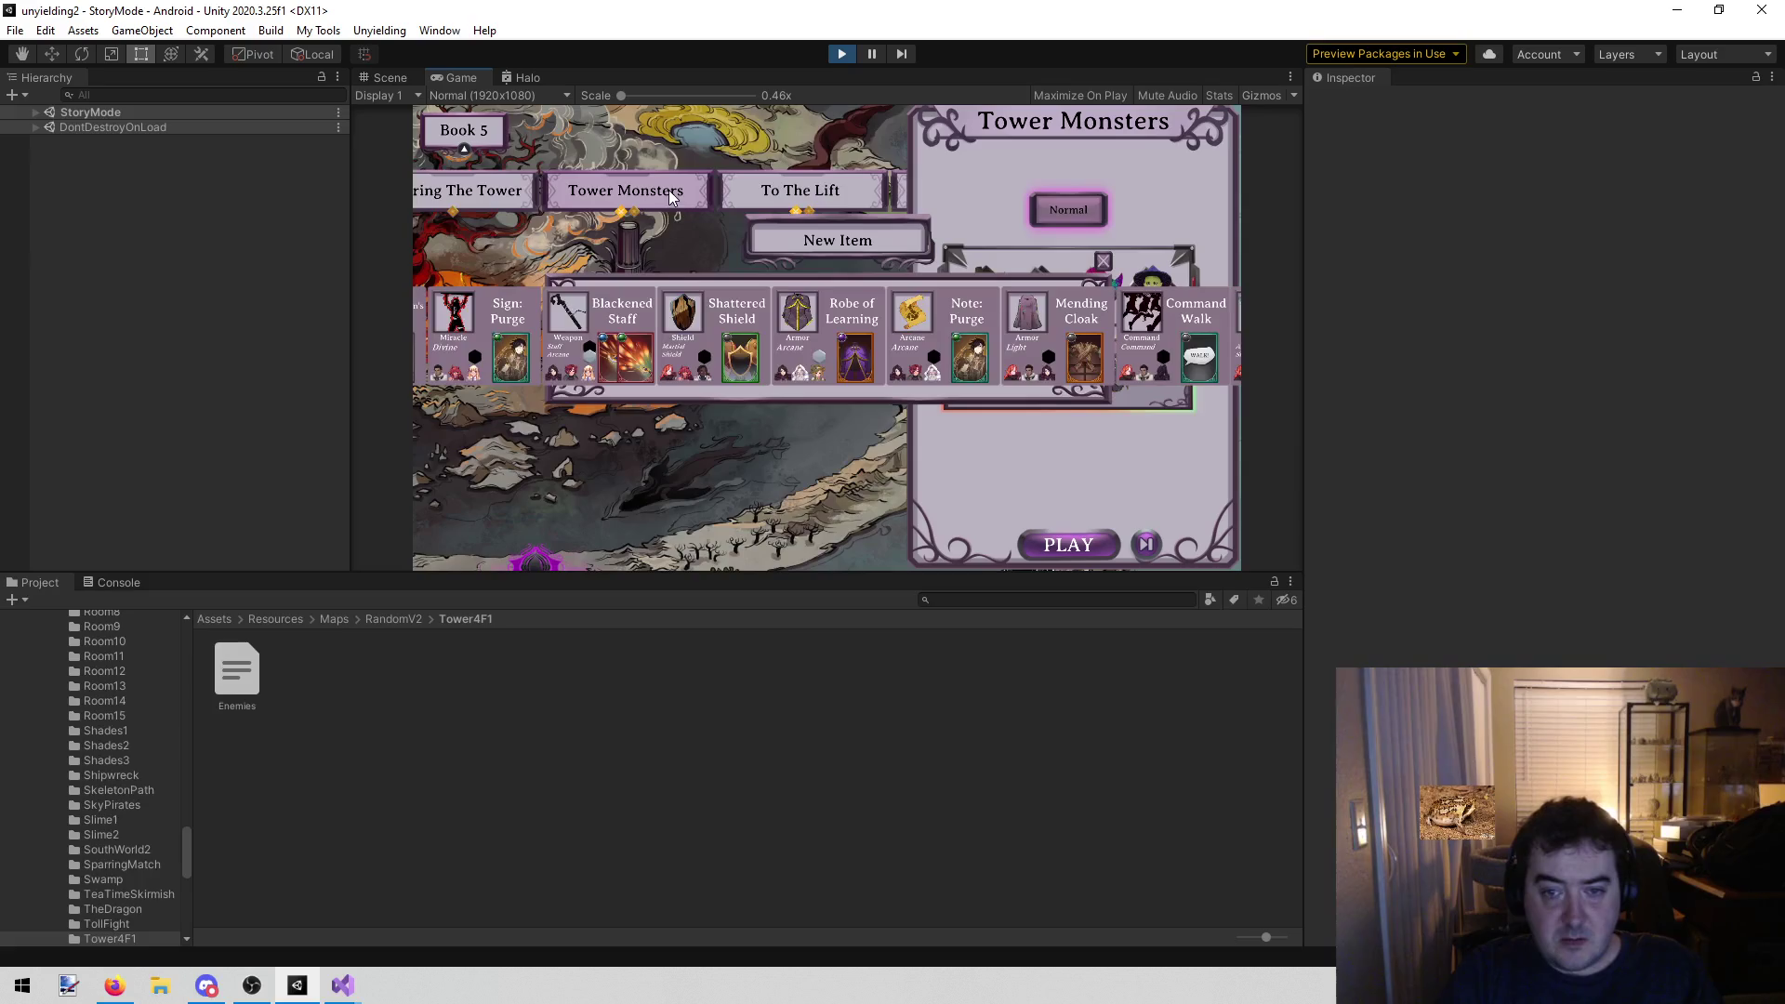
click(1103, 261)
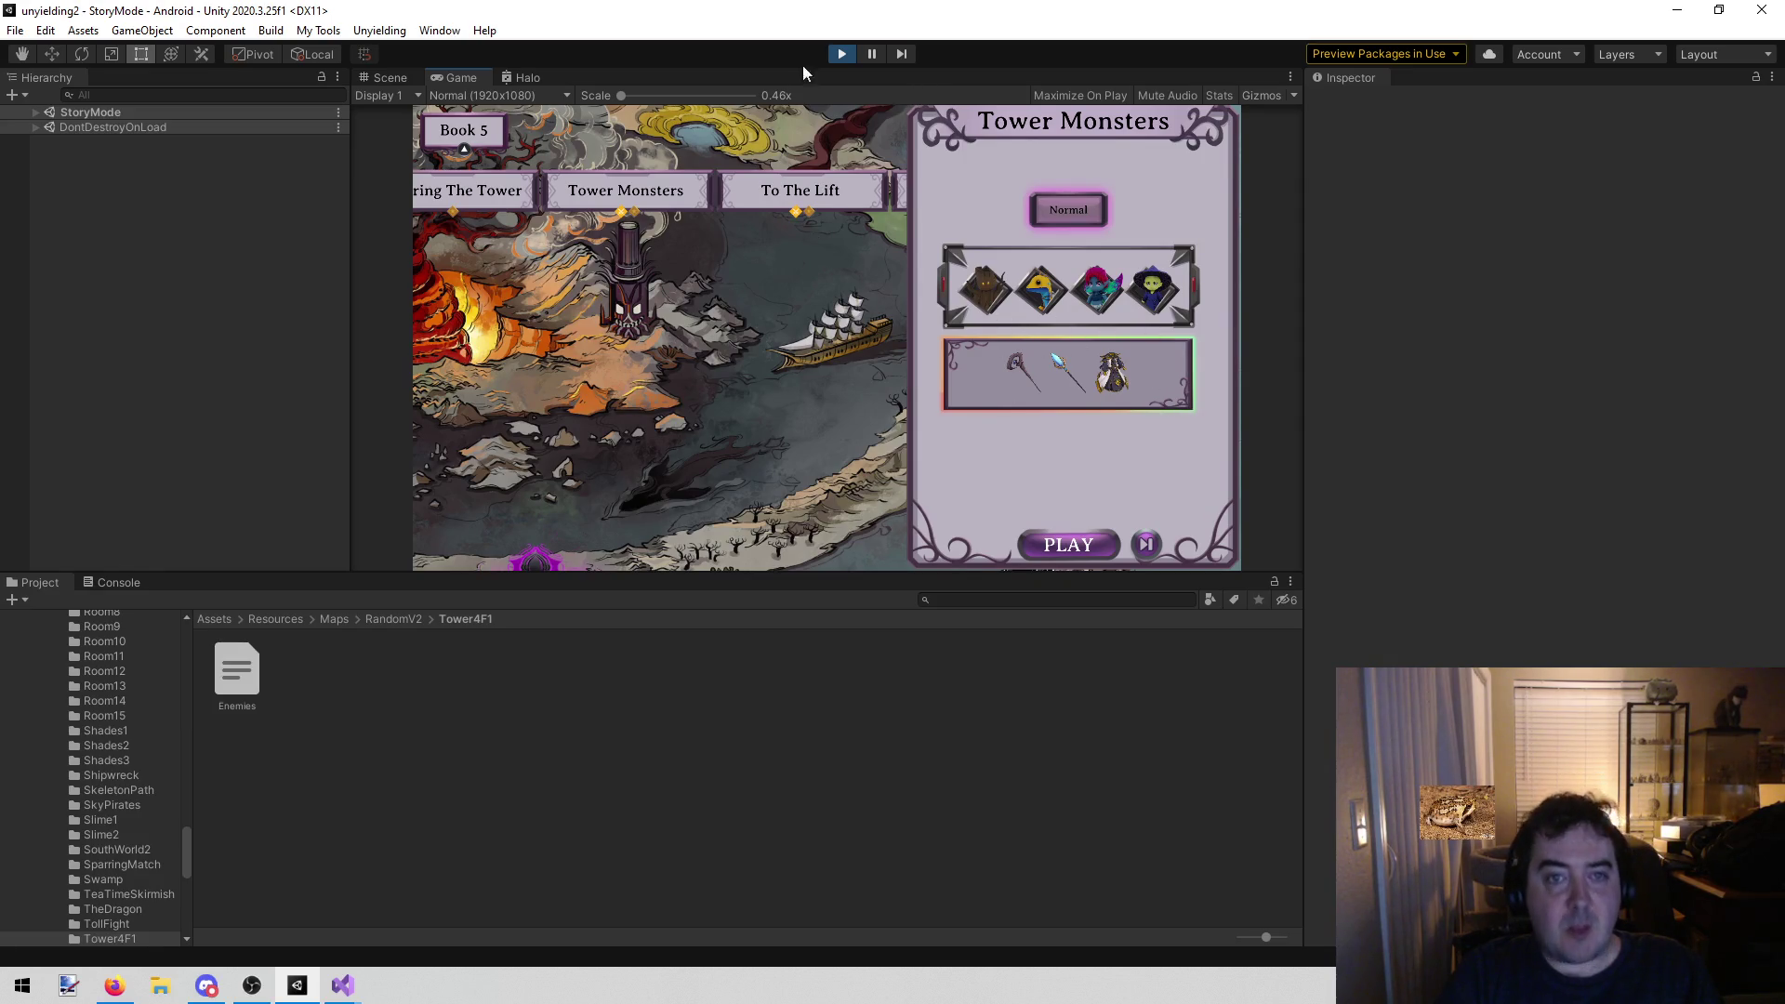
click(841, 54)
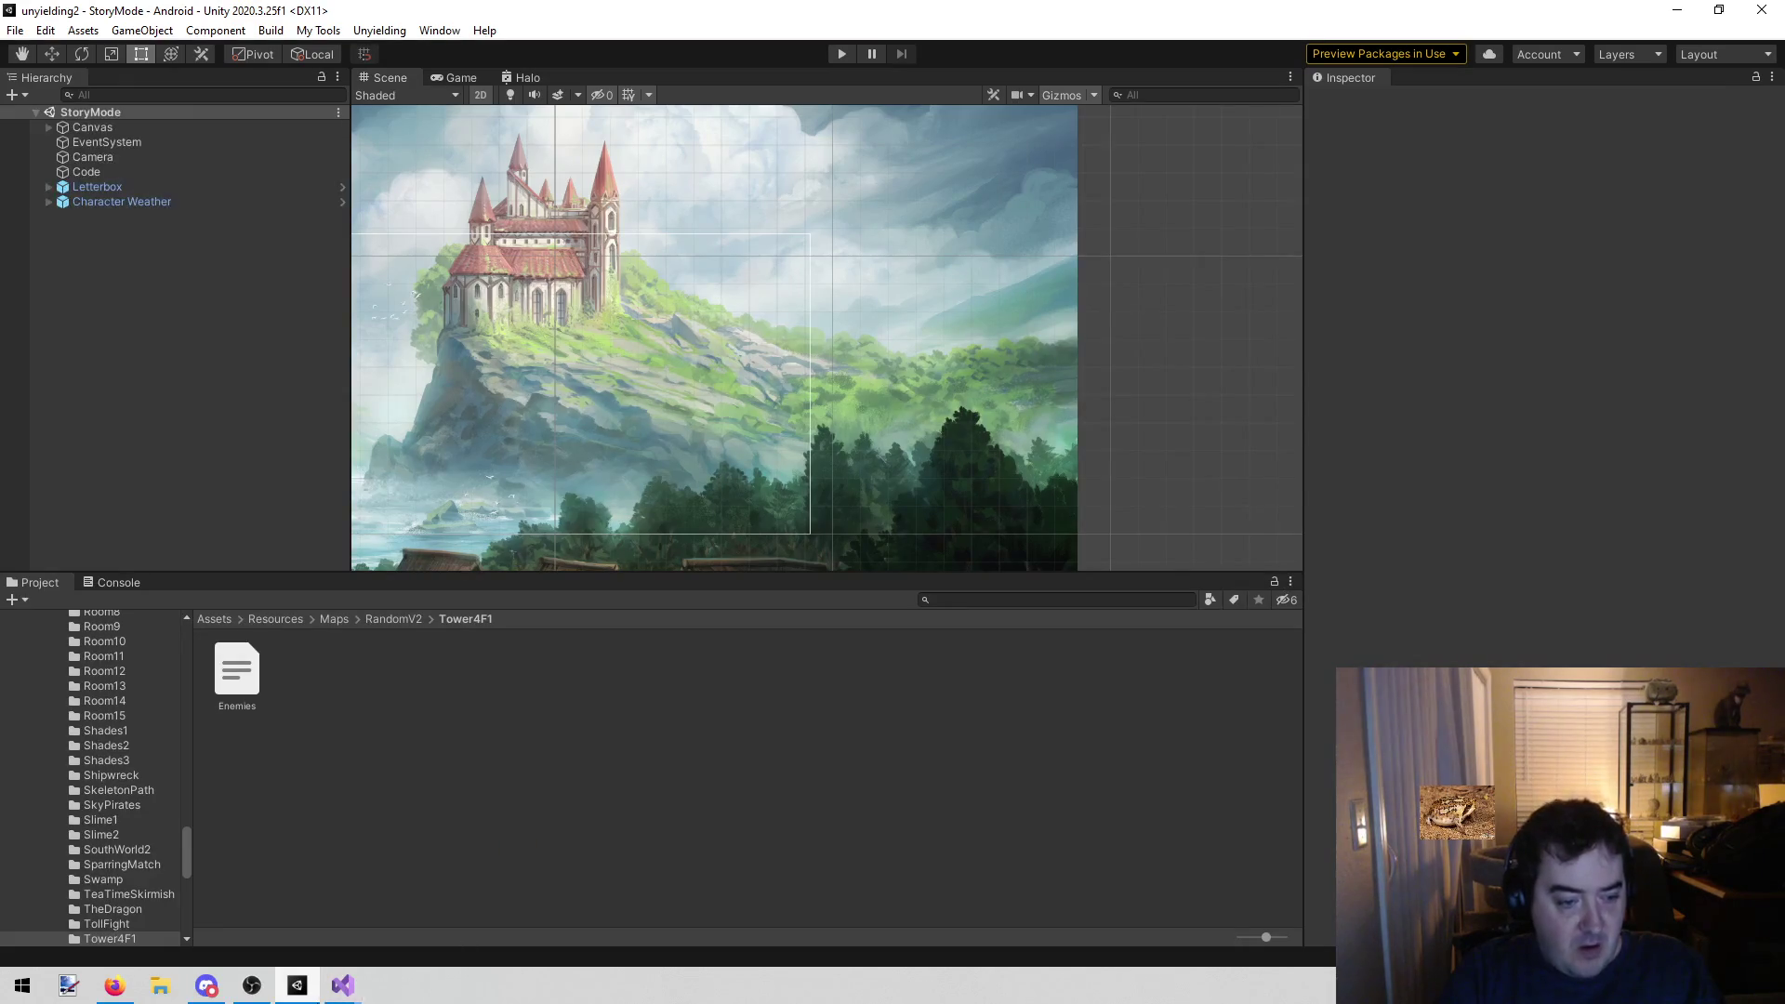
mouse_move(342, 986)
click(364, 899)
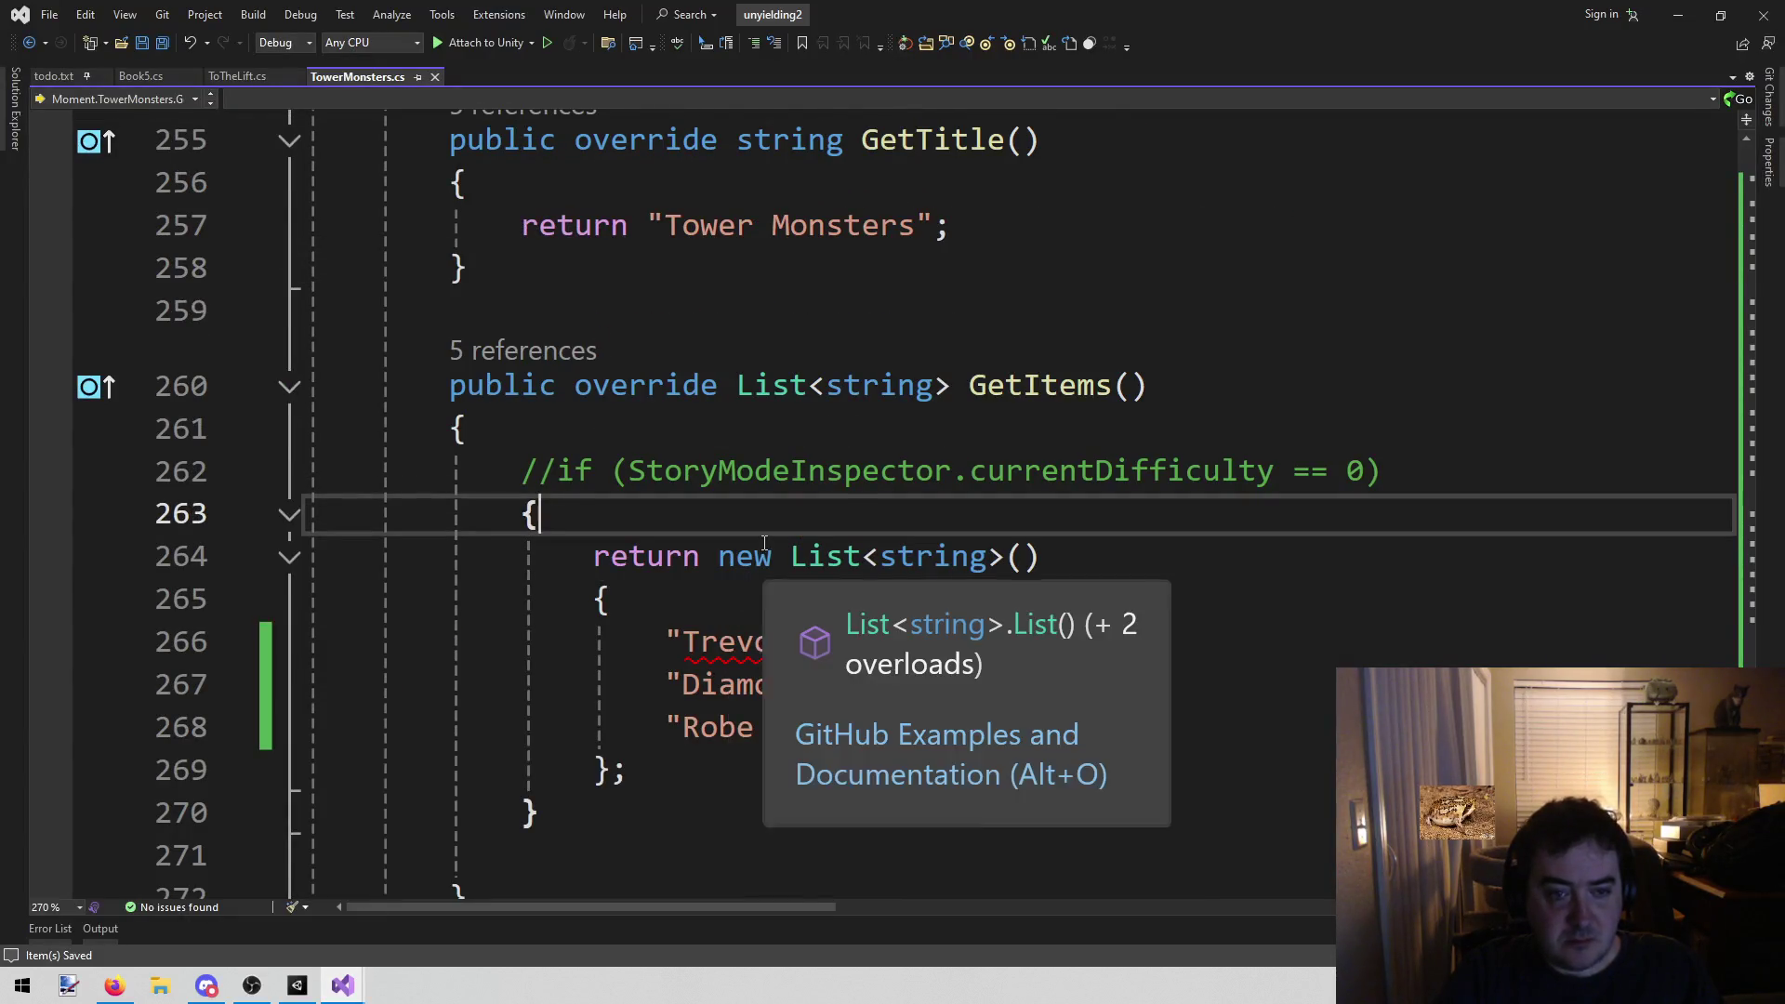
Open the ToTheLift.cs tab and move to the ToTheLift class declaration
click(237, 76)
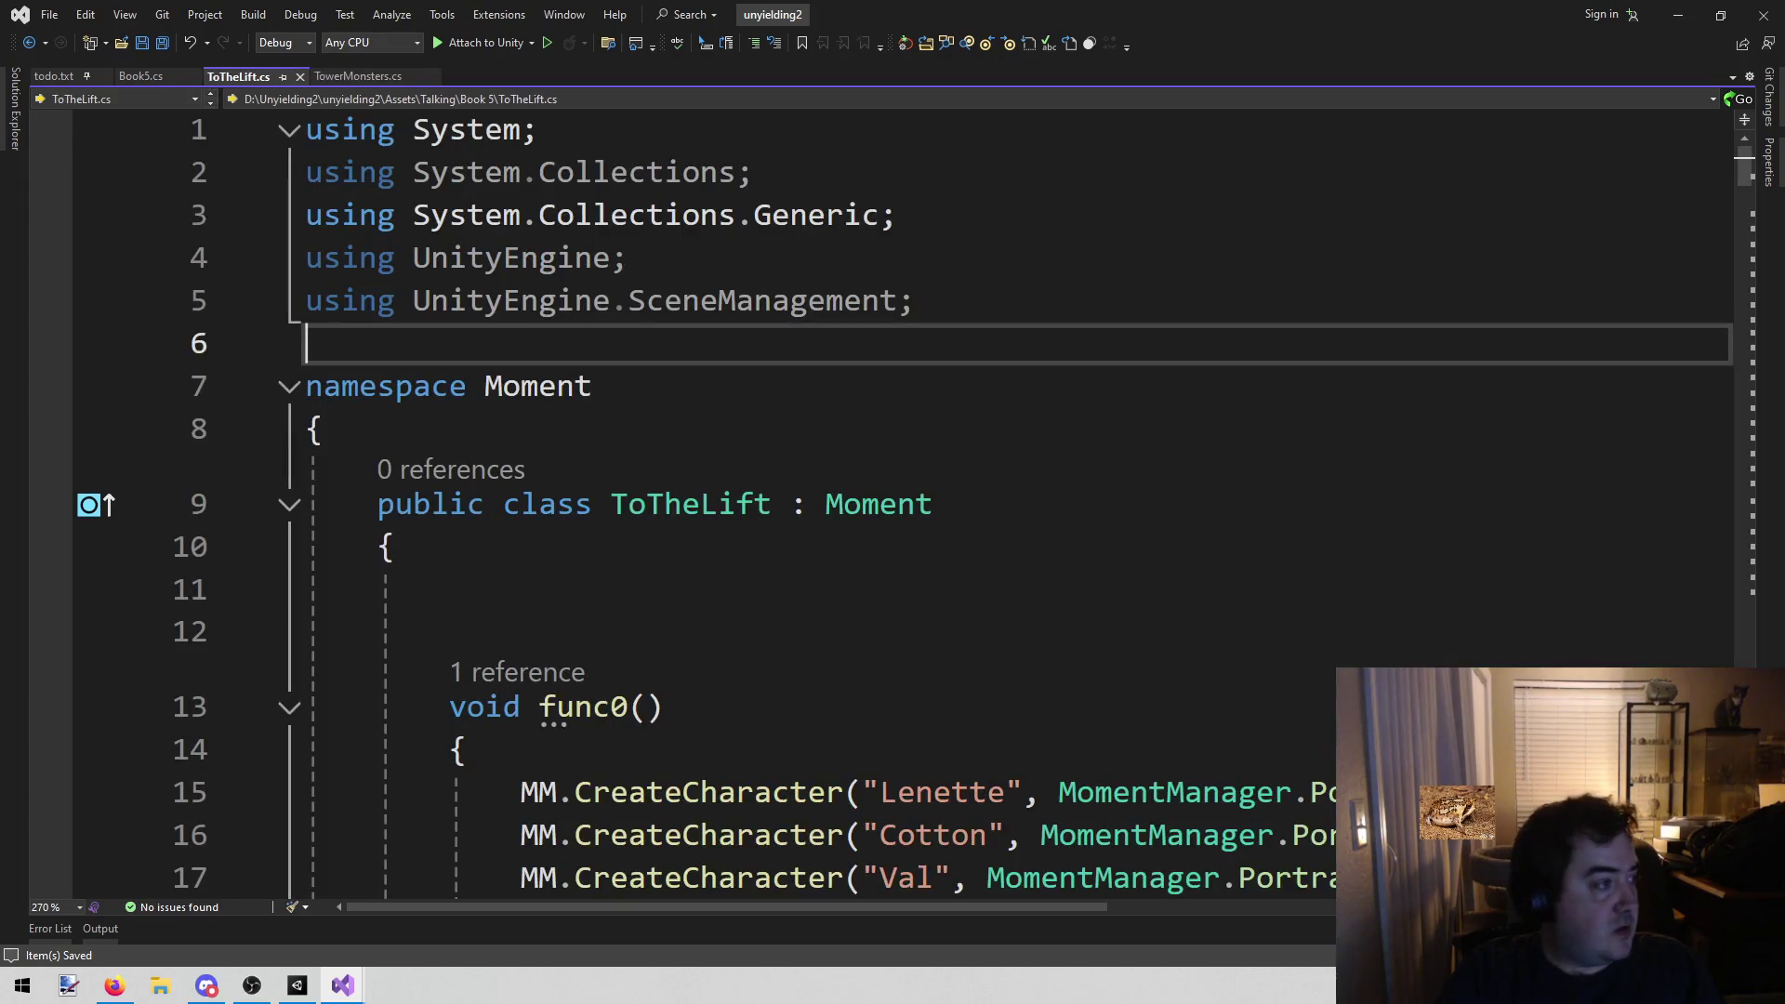
key(alt+Tab)
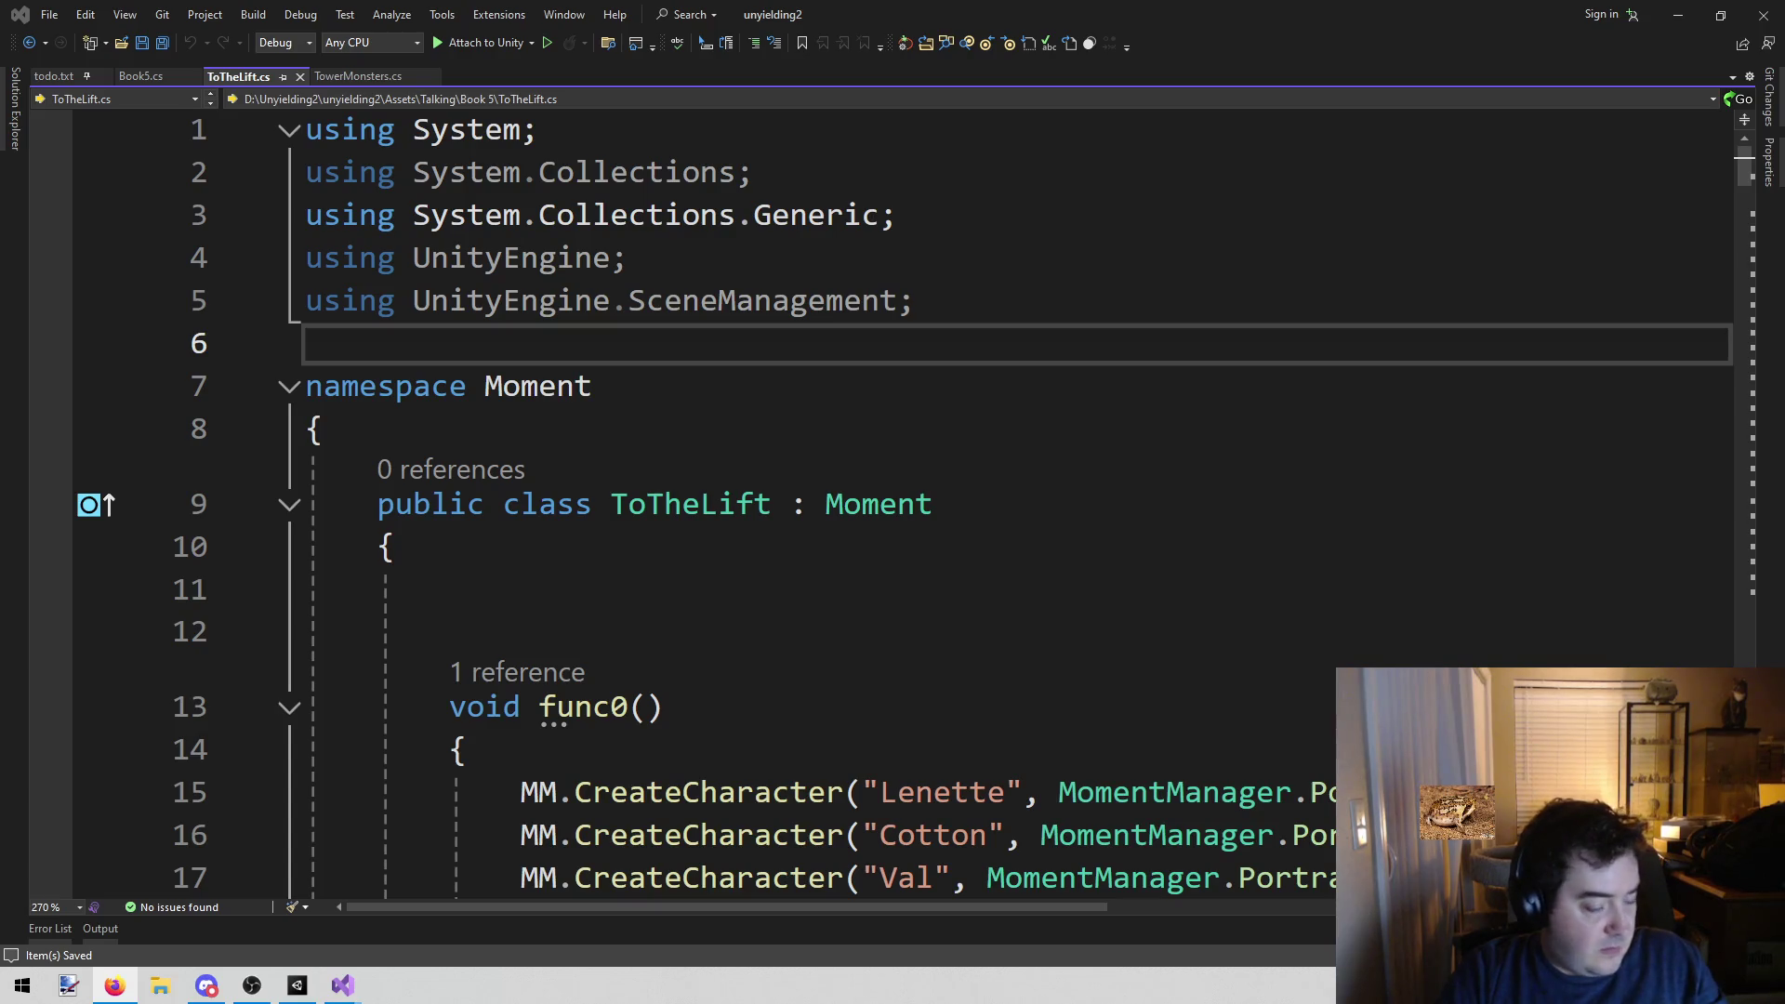
key(Down)
key(Down)
key(Down)
mouse_move(342, 984)
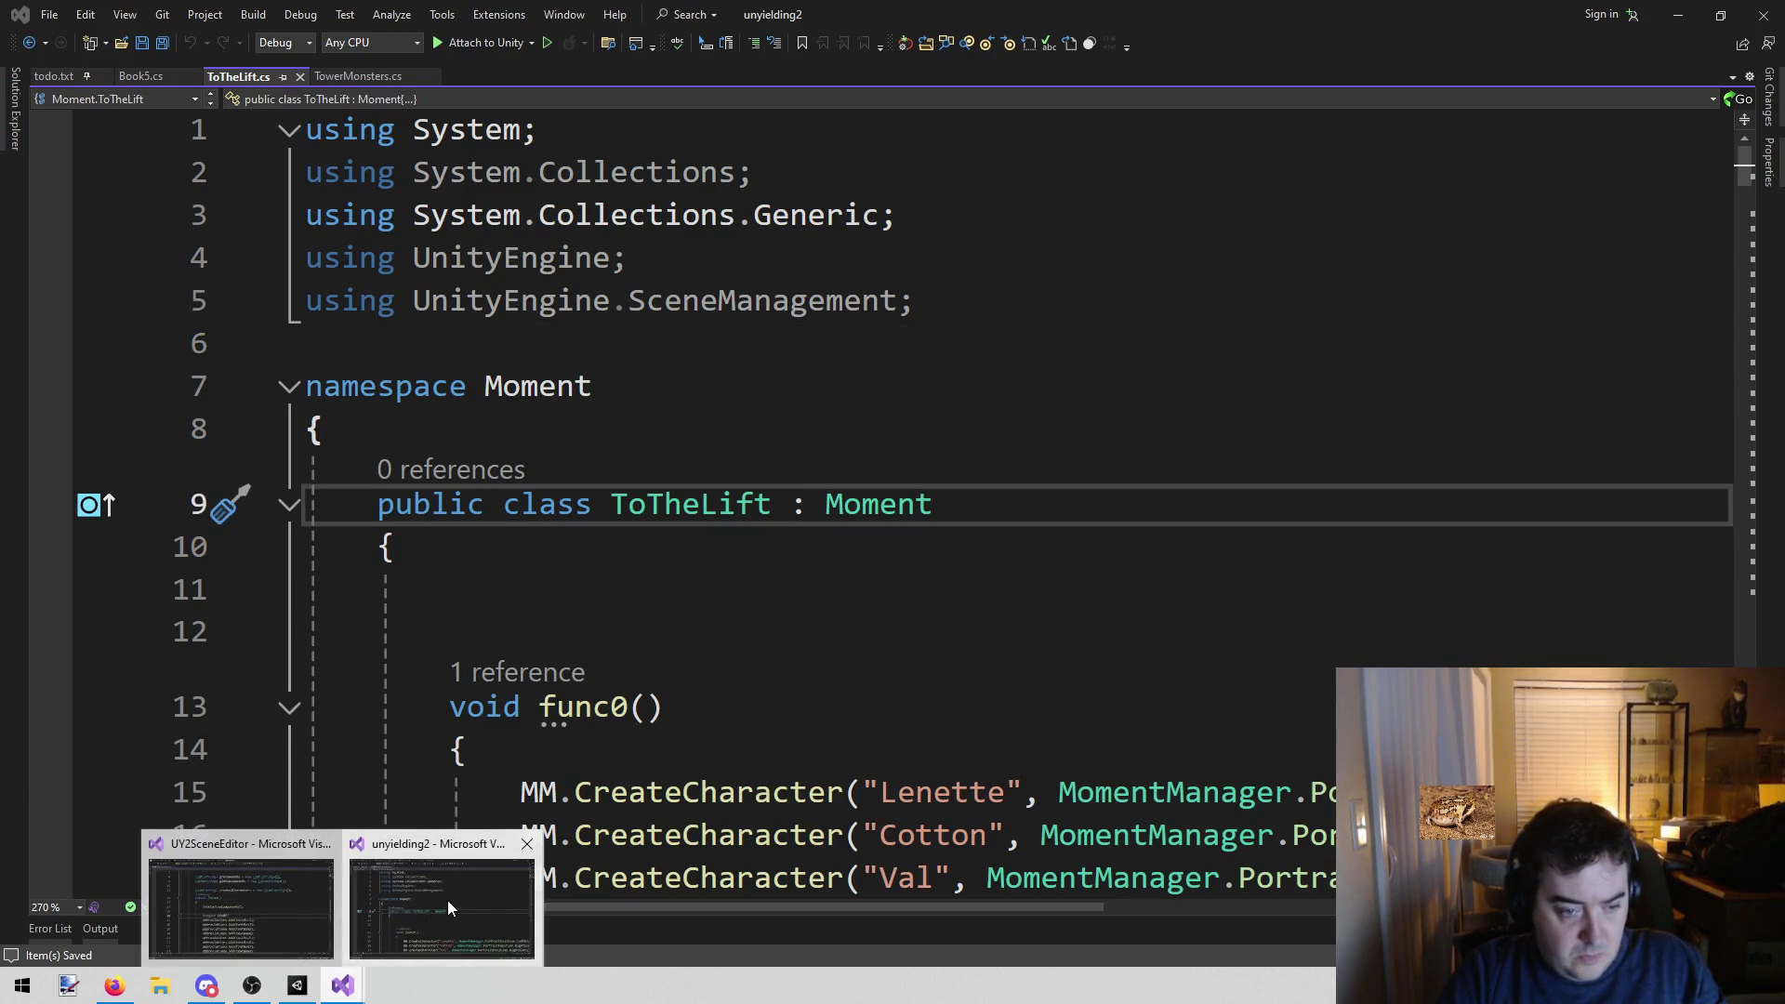
click(247, 894)
click(491, 37)
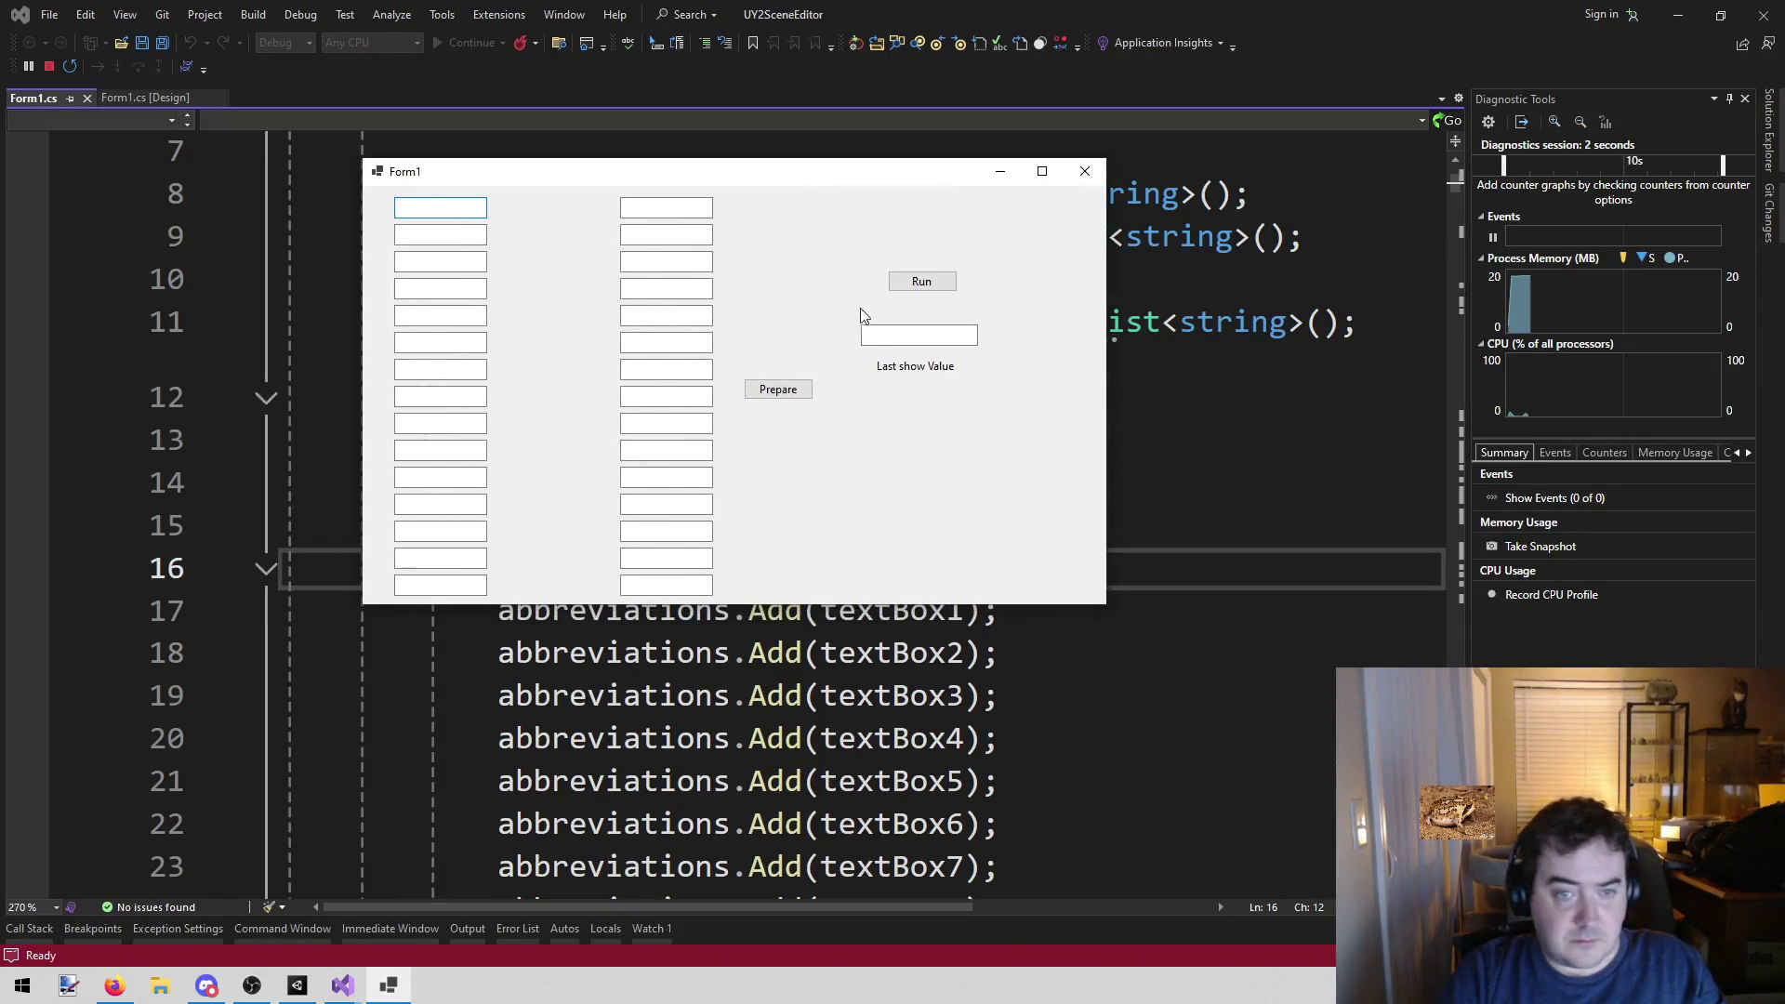
click(806, 395)
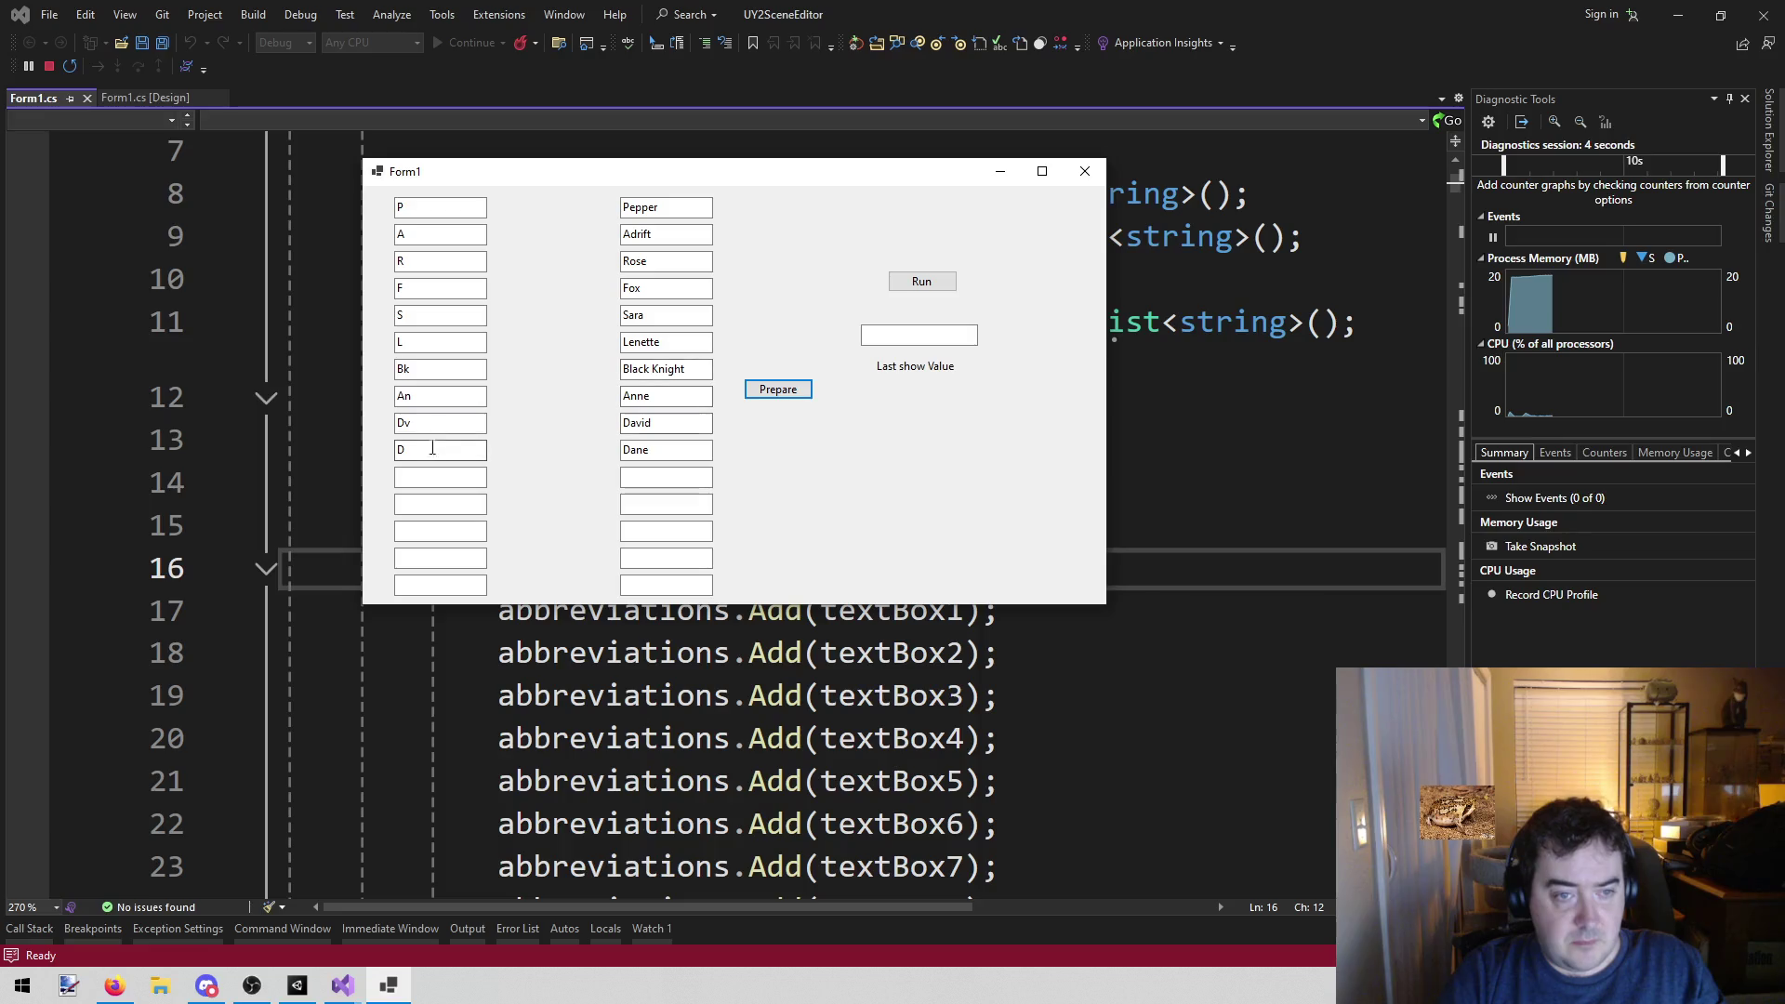
click(934, 287)
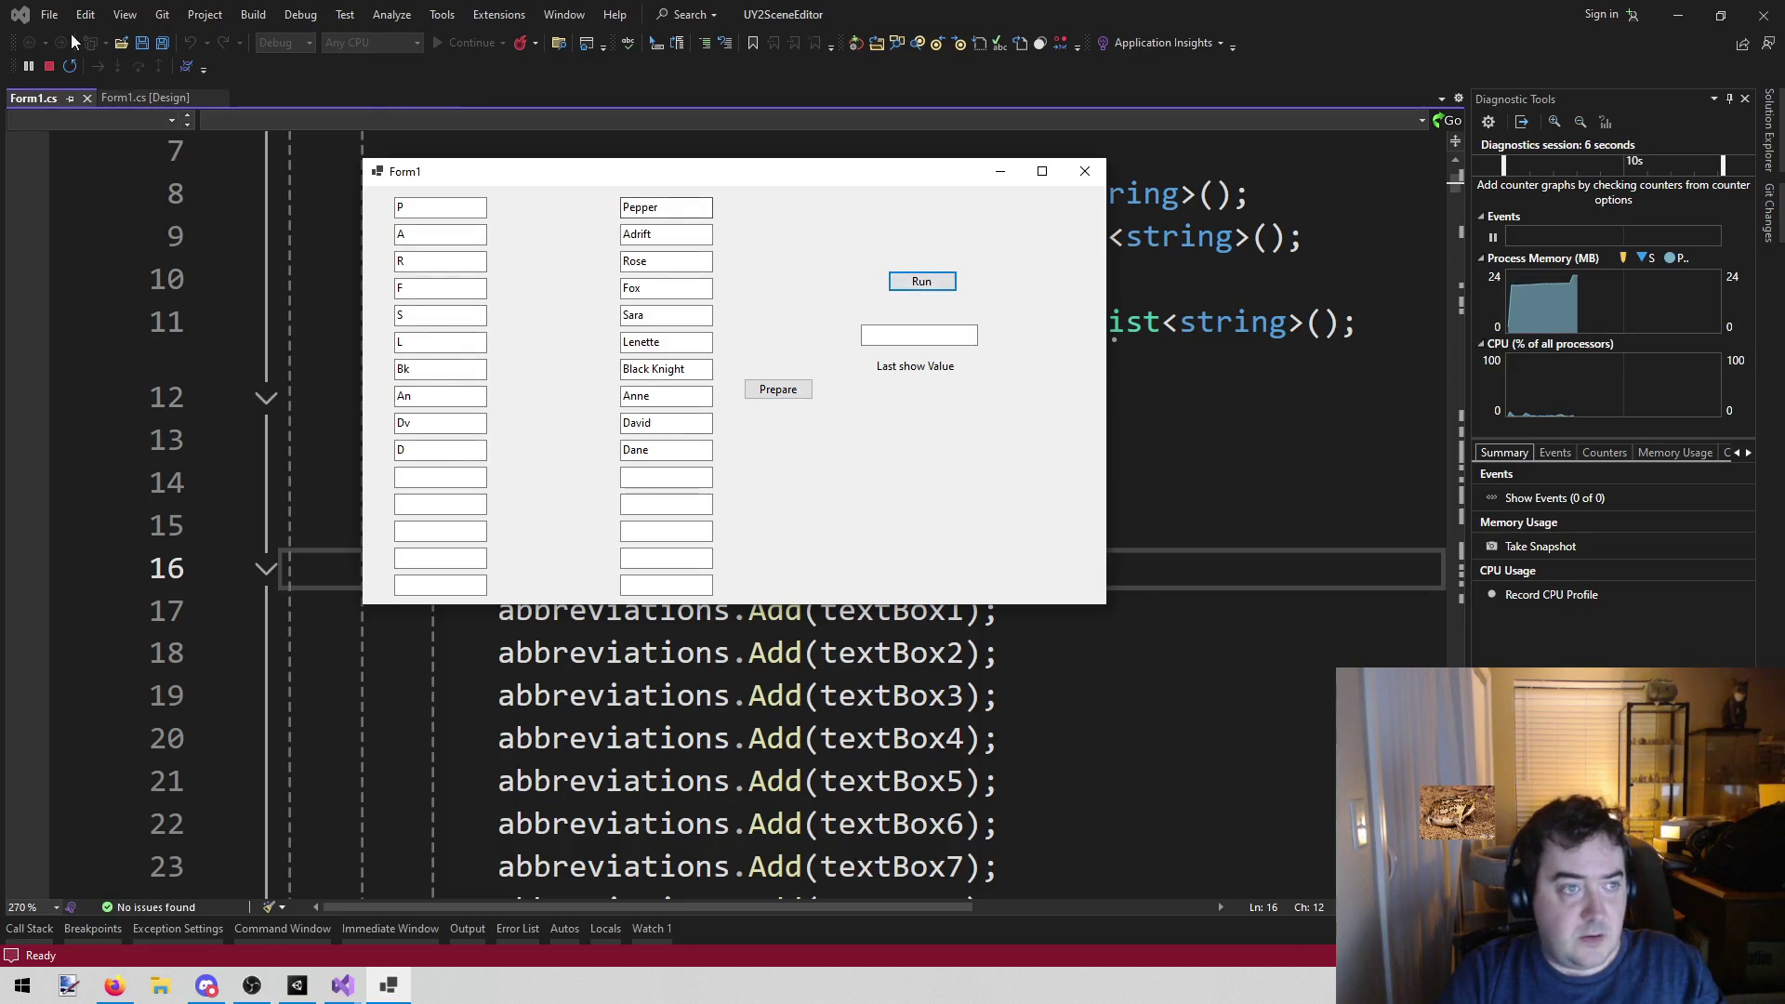
click(50, 66)
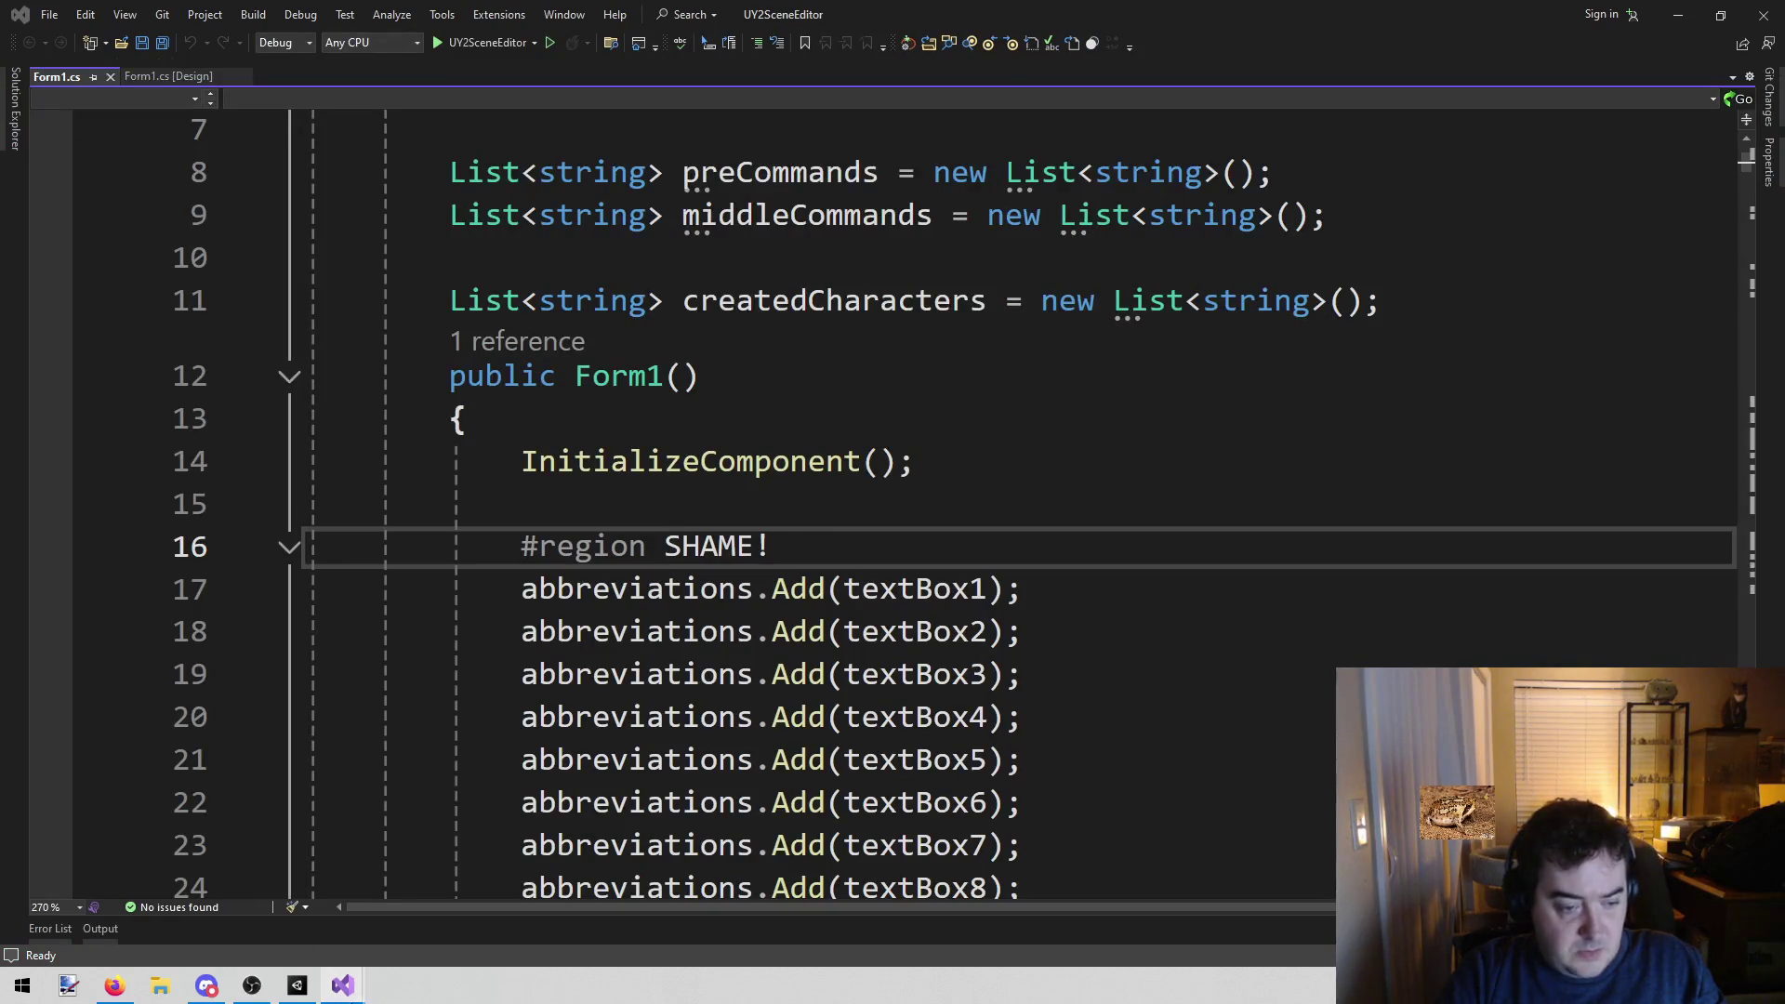
mouse_move(342, 984)
click(399, 897)
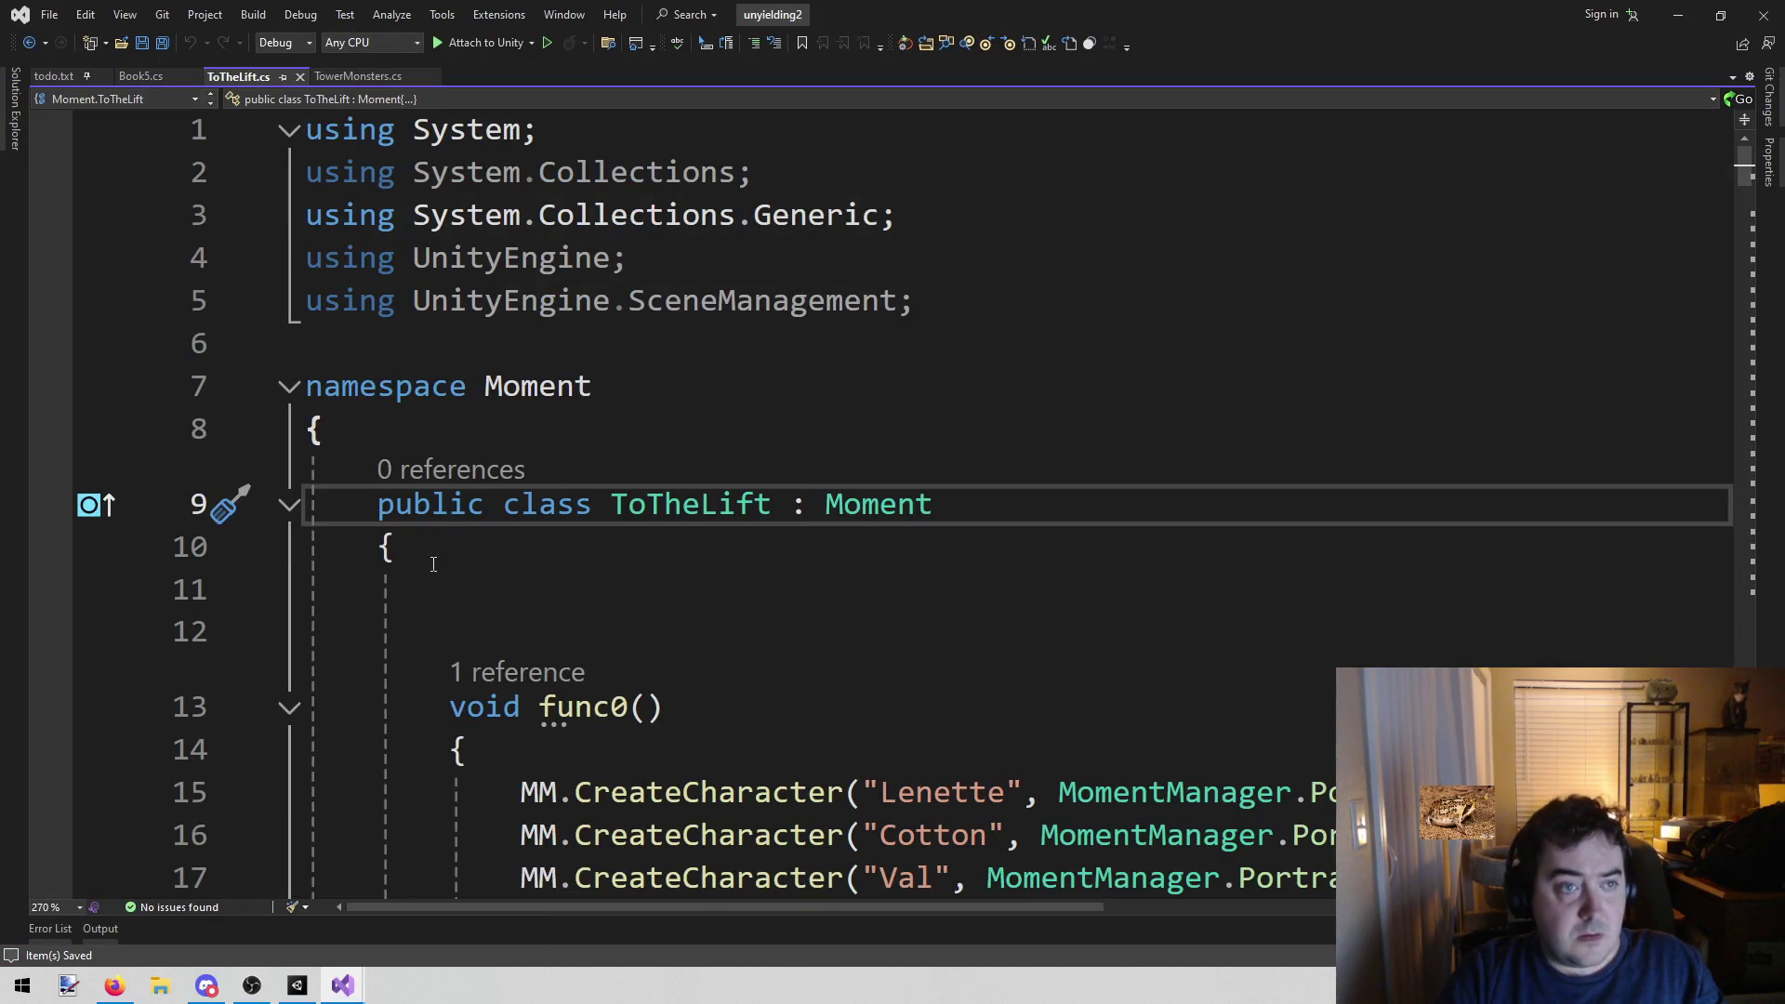
Replace the block from func0 through GetCombatFunc in ToTheLift.cs with the newly generated story code
click(453, 703)
key(shift+End)
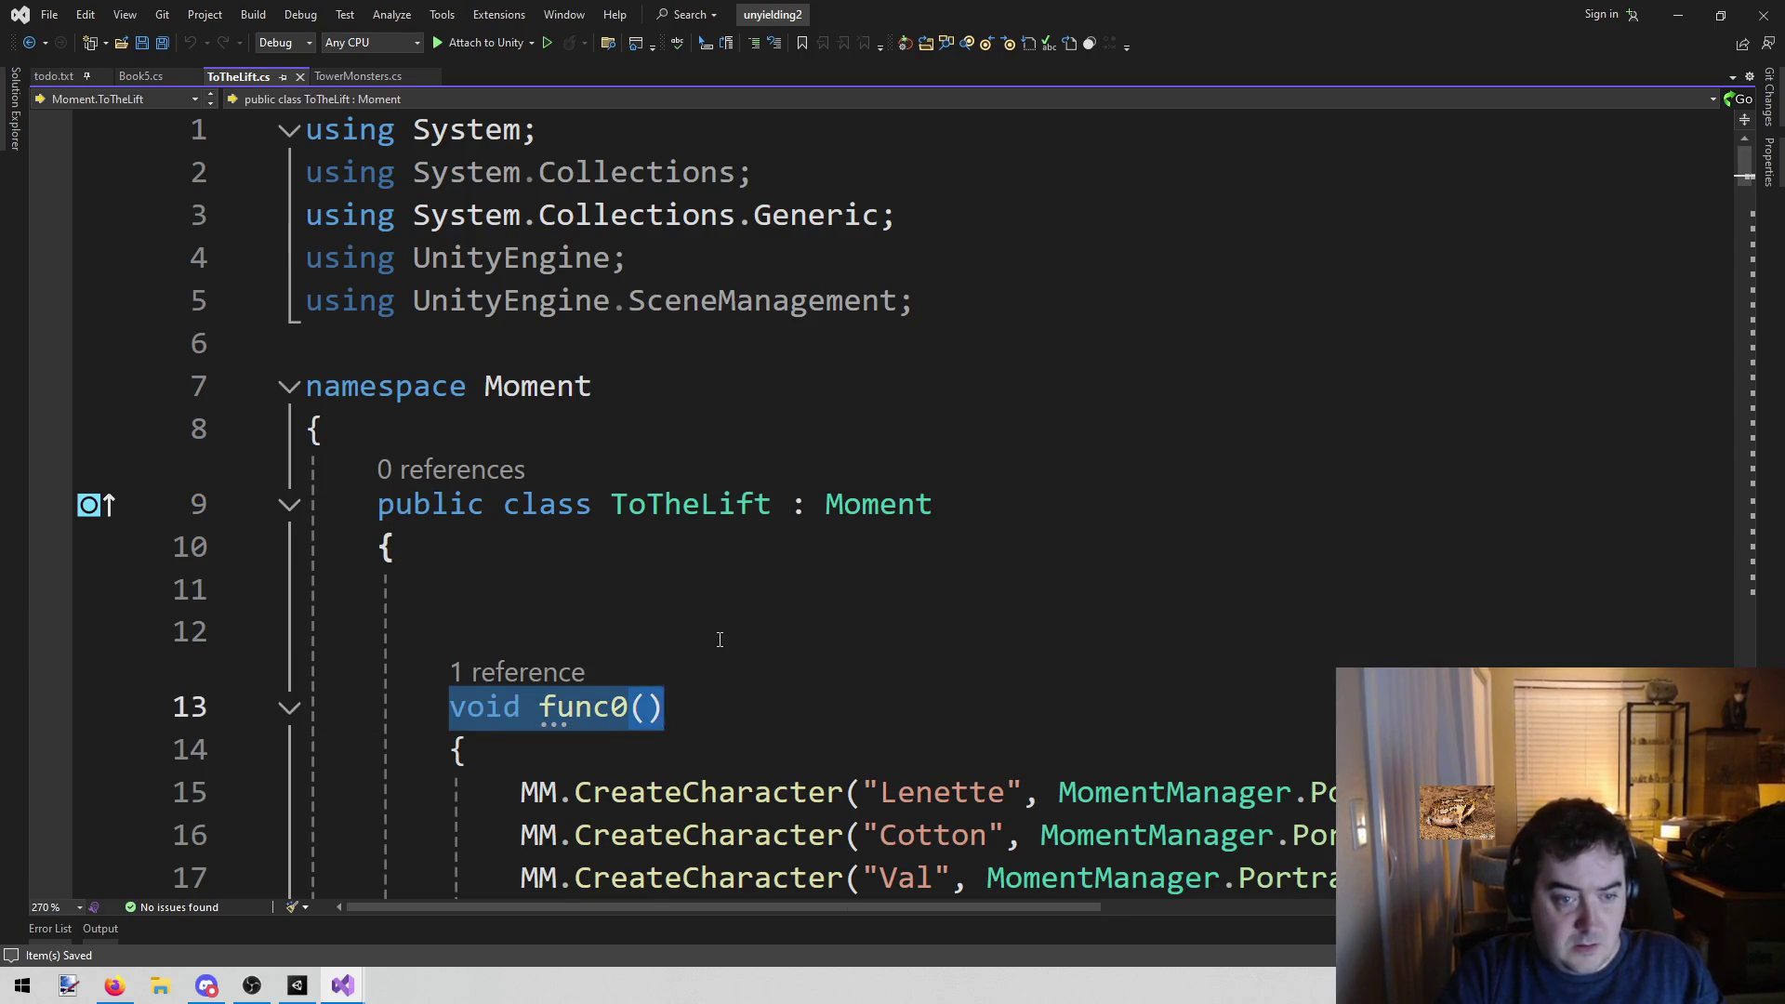
key(shift+Page_Down)
key(ctrl+shift+End)
key(shift+Page_Up)
key(shift+Page_Up)
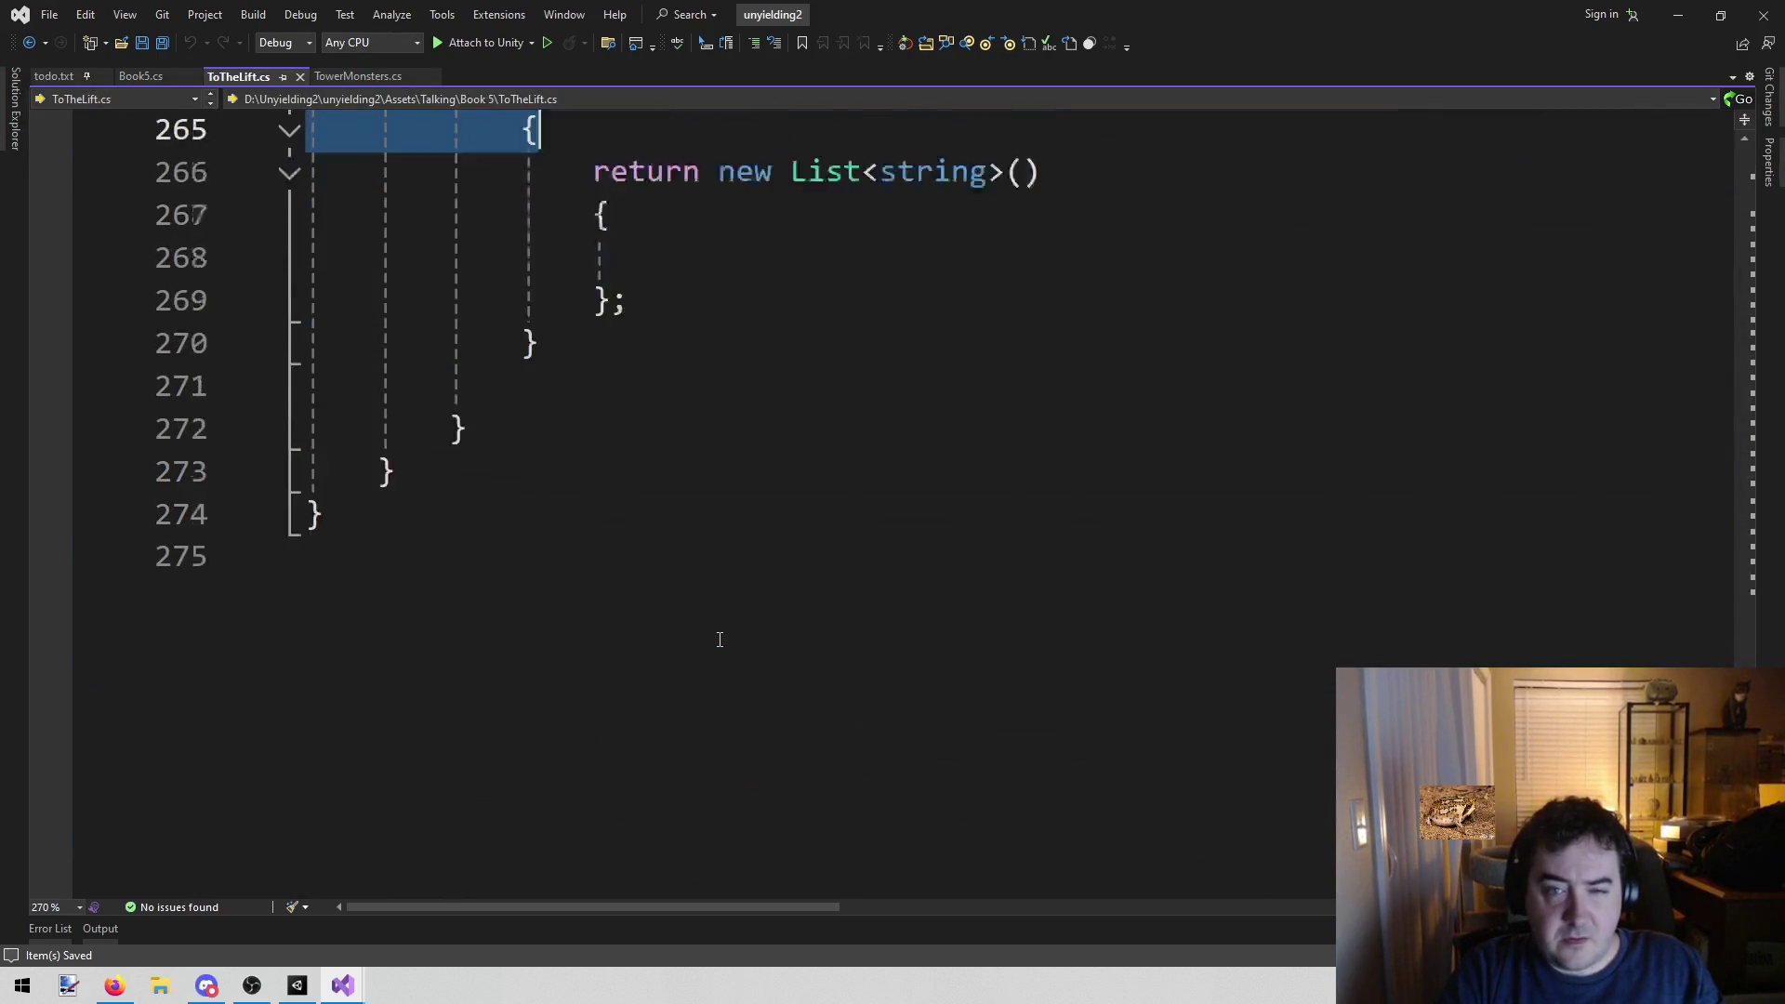
key(shift+Up)
key(shift+Up)
key(shift+Up)
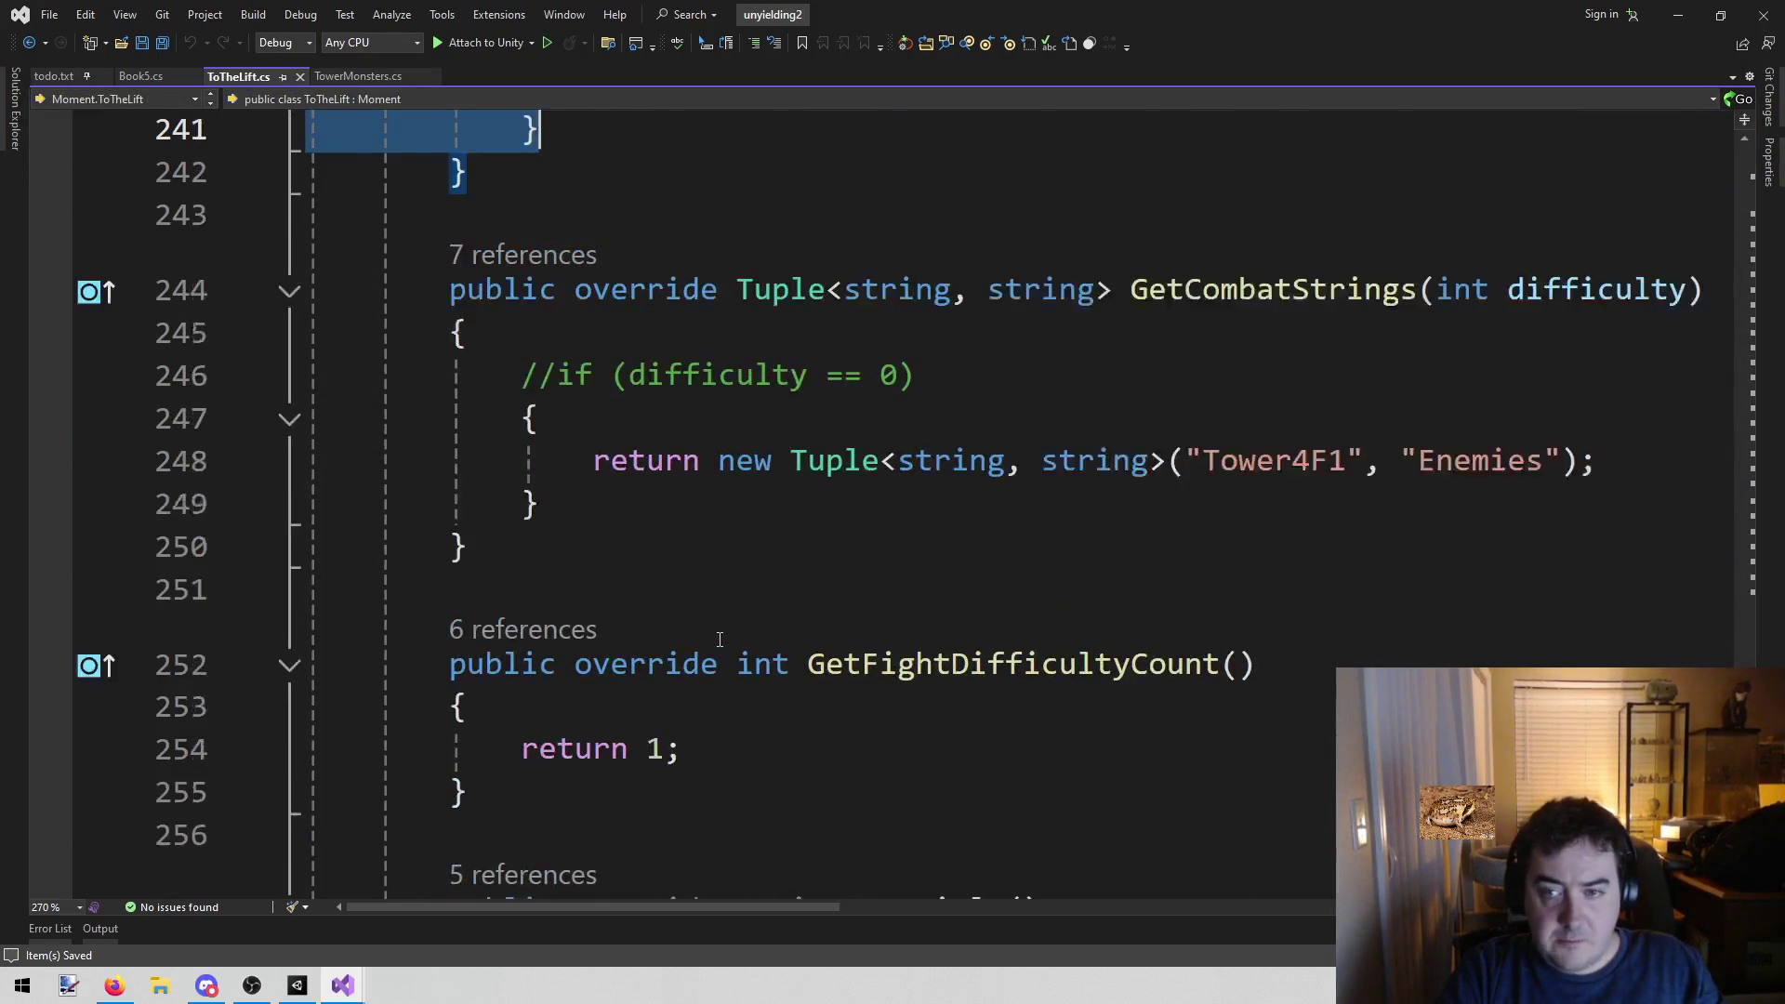
key(shift+Up)
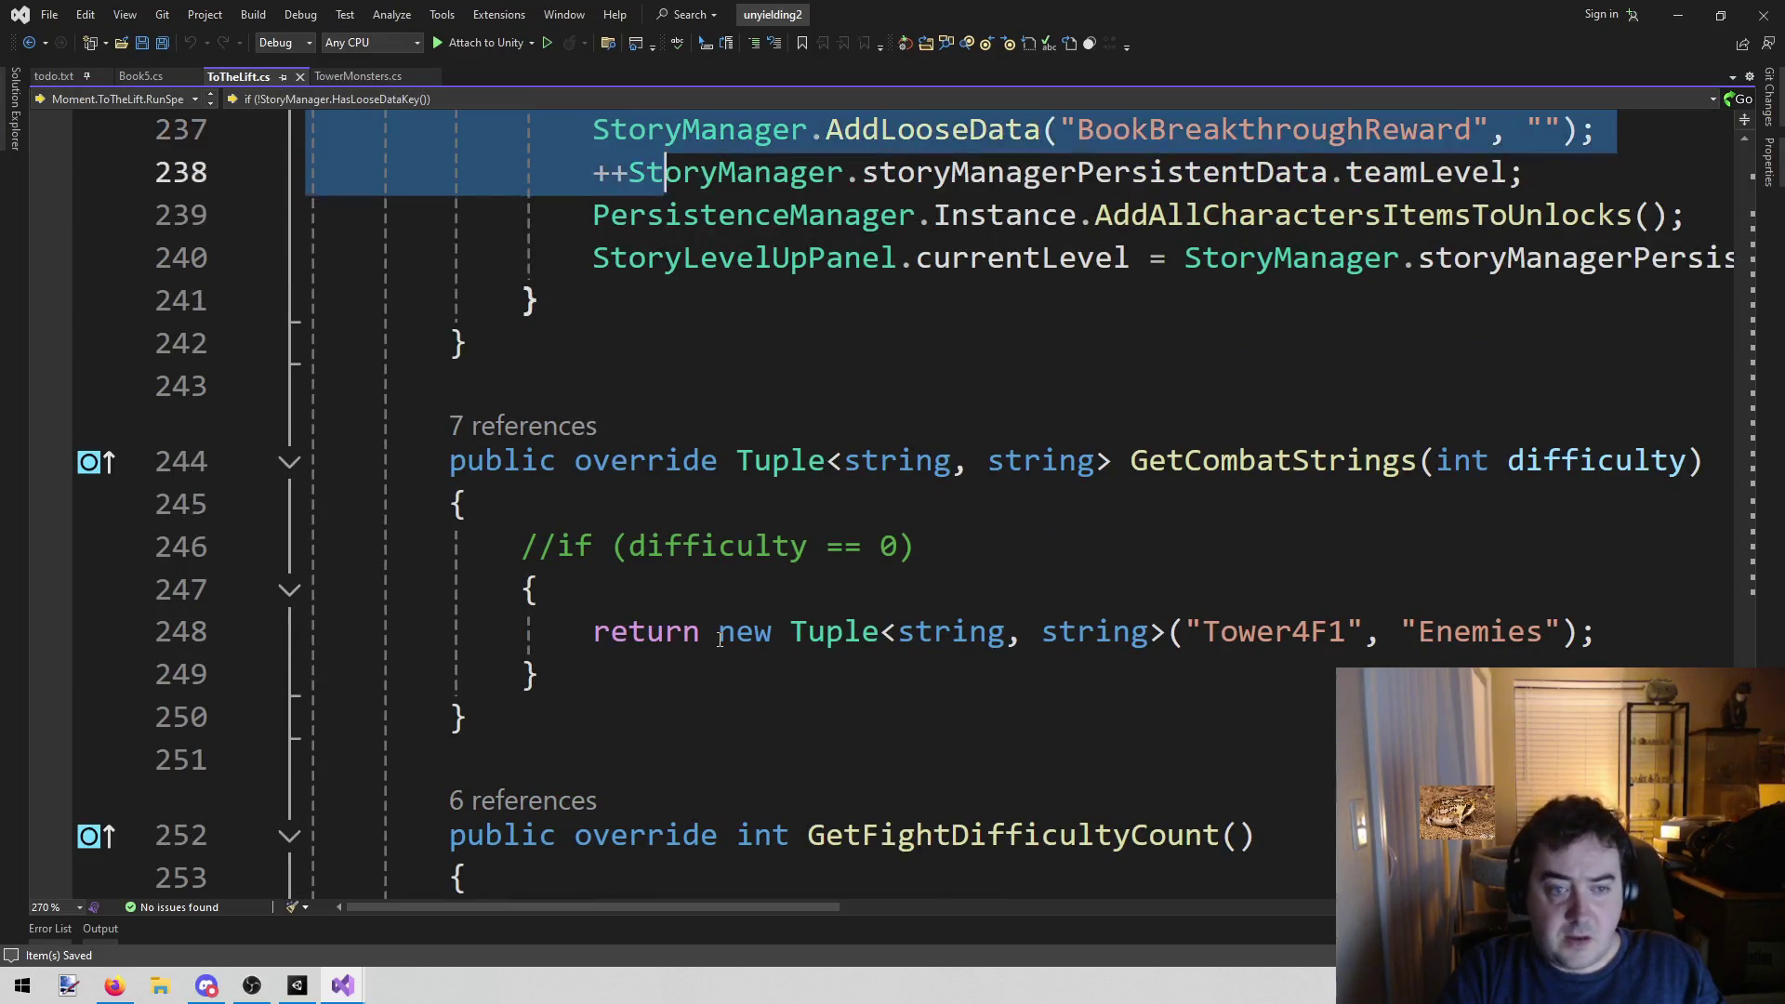
key(shift+Up)
key(shift+Up)
key(shift+Up)
key(shift+Down)
key(shift+Down)
key(shift+Down)
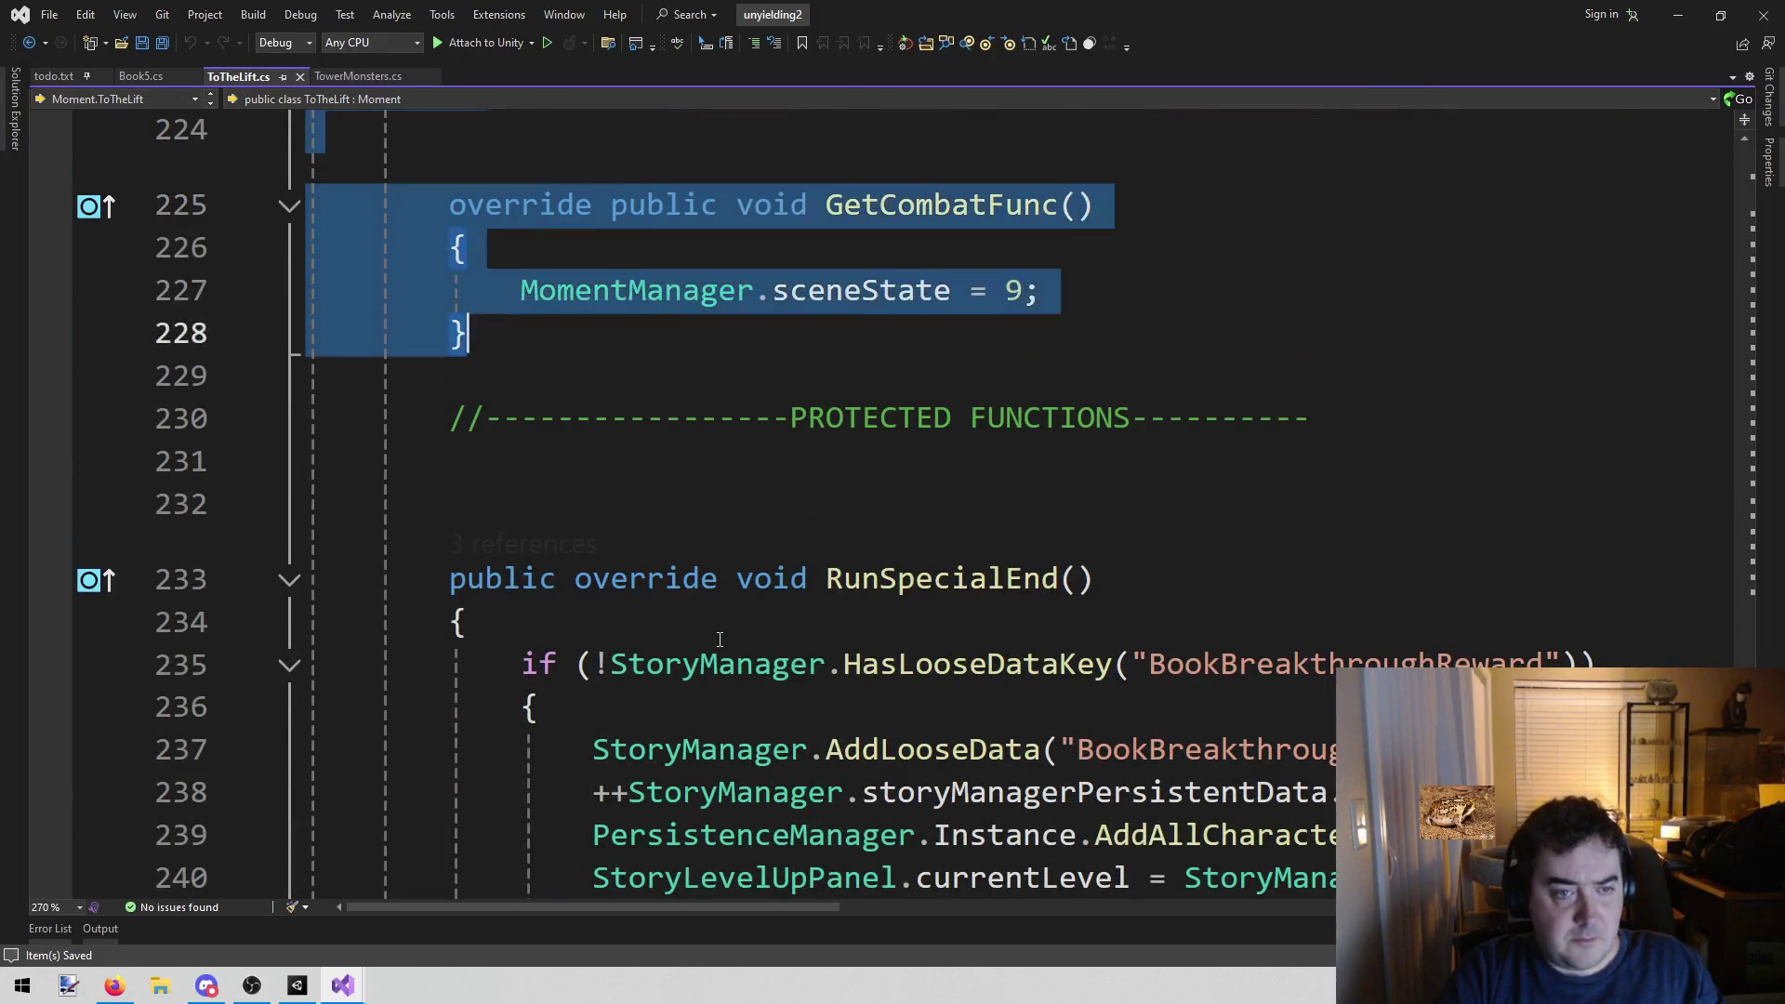
key(ctrl+x)
key(ctrl+v)
scroll(719, 640, down, 9)
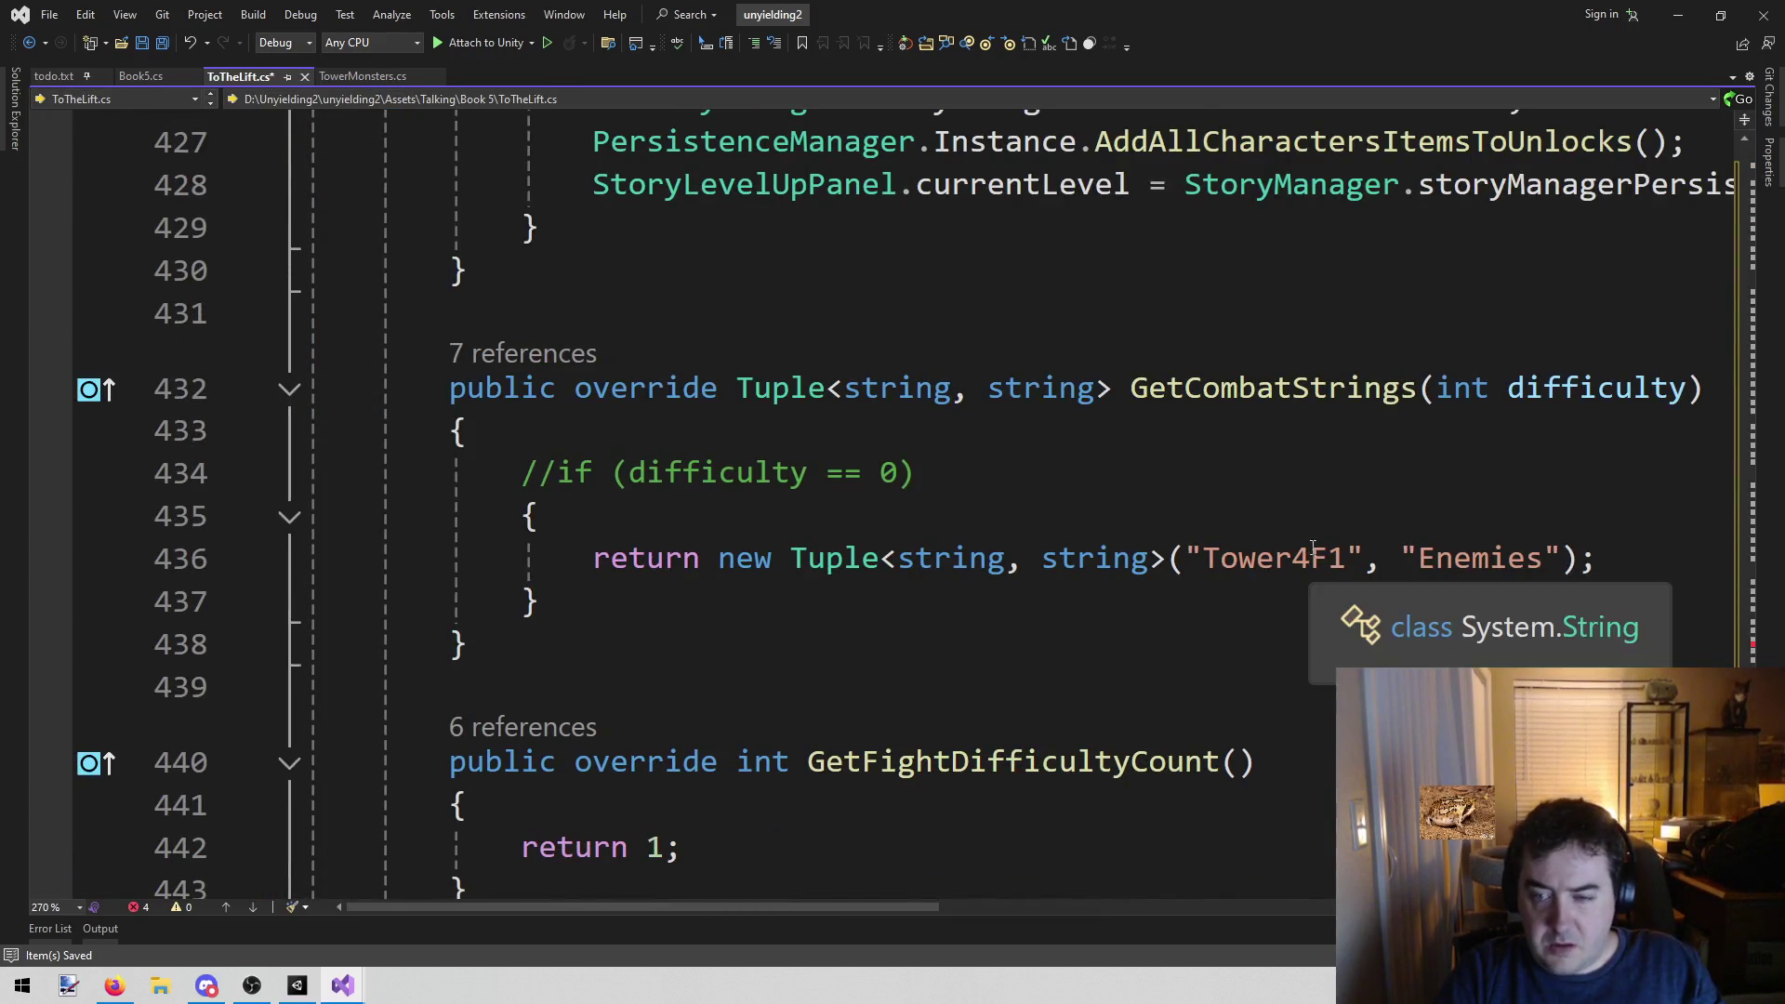
Change the map name Tower4F1 to Tower4F2
click(1347, 558)
key(BackSpace)
text(2)
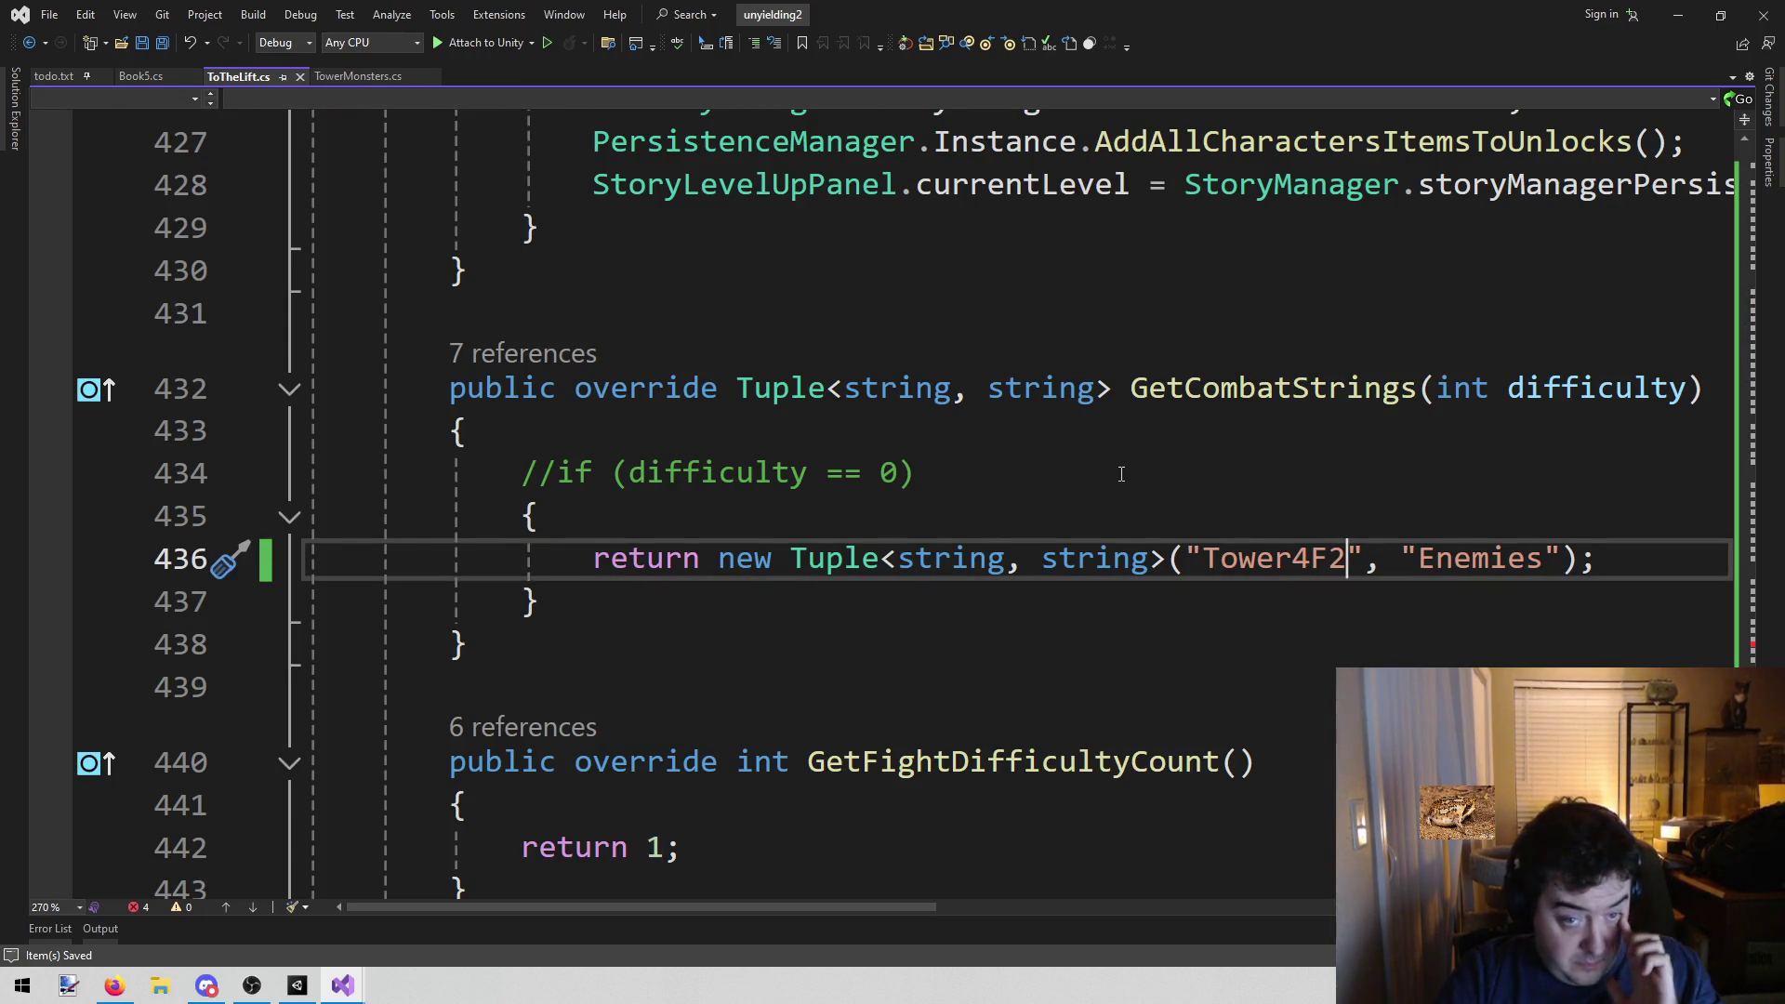
scroll(1121, 474, up, 3)
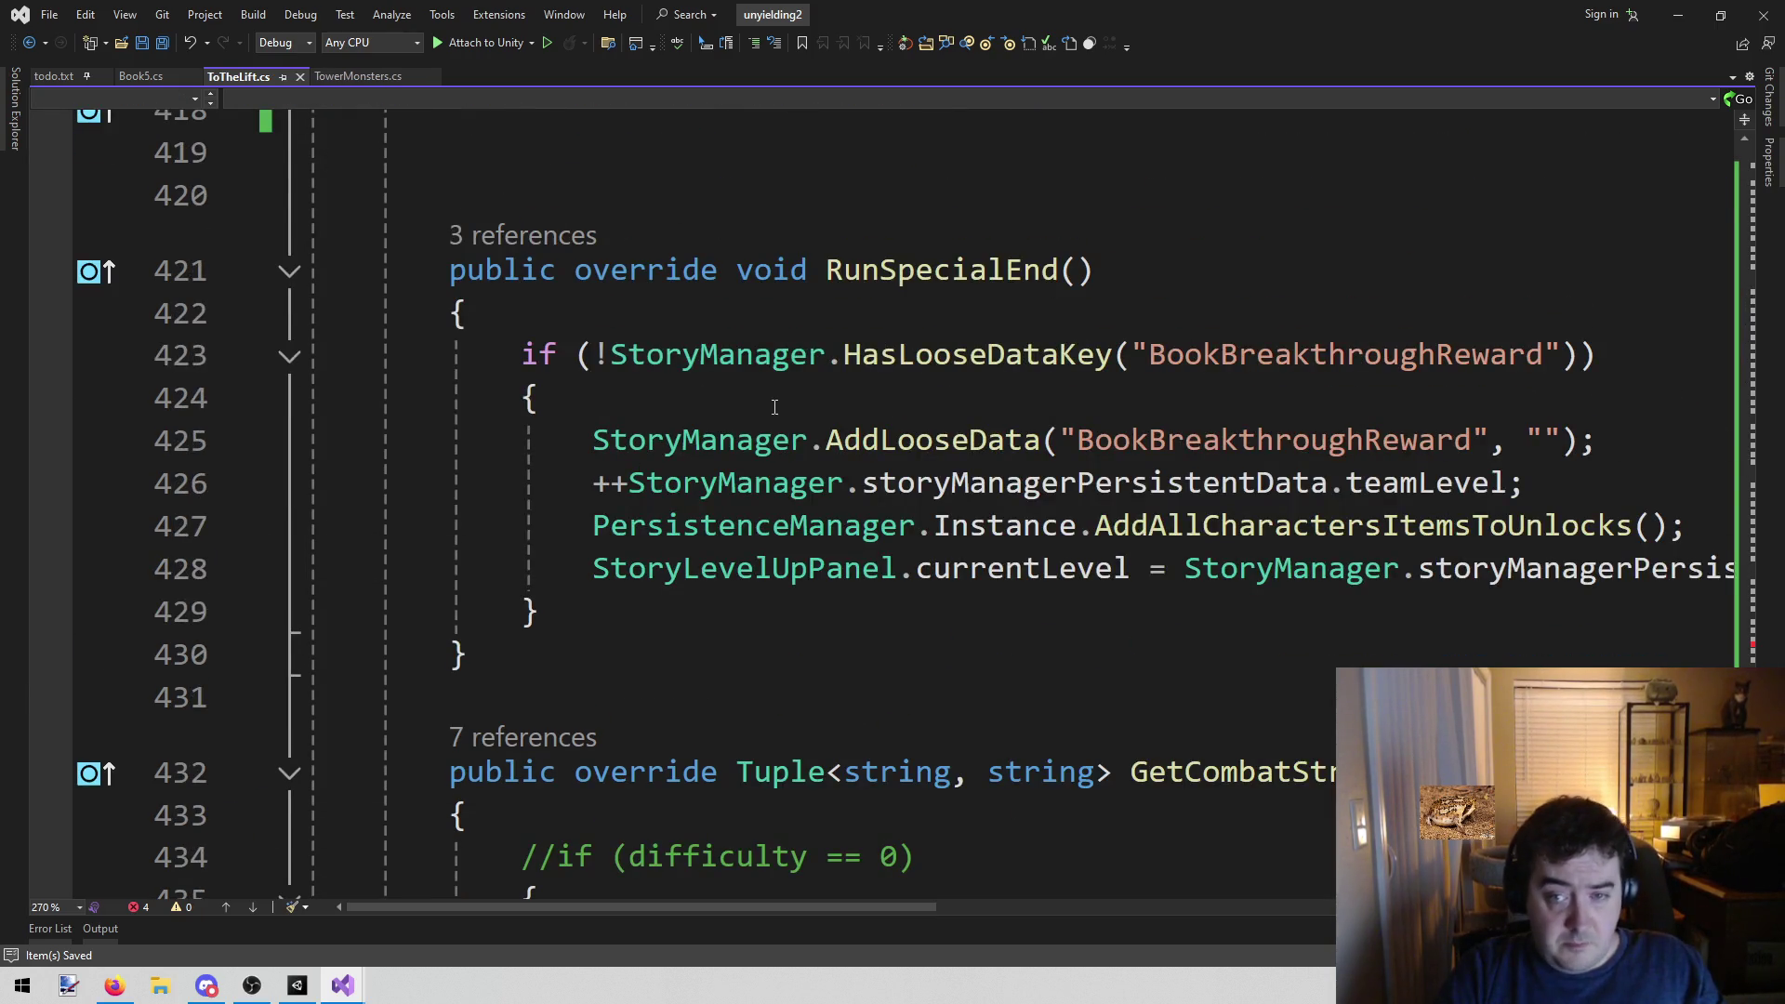
Delete the AddAllCharactersItemsToUnlocks line from RunSpecialEnd and save ToTheLift.cs
click(911, 606)
click(907, 638)
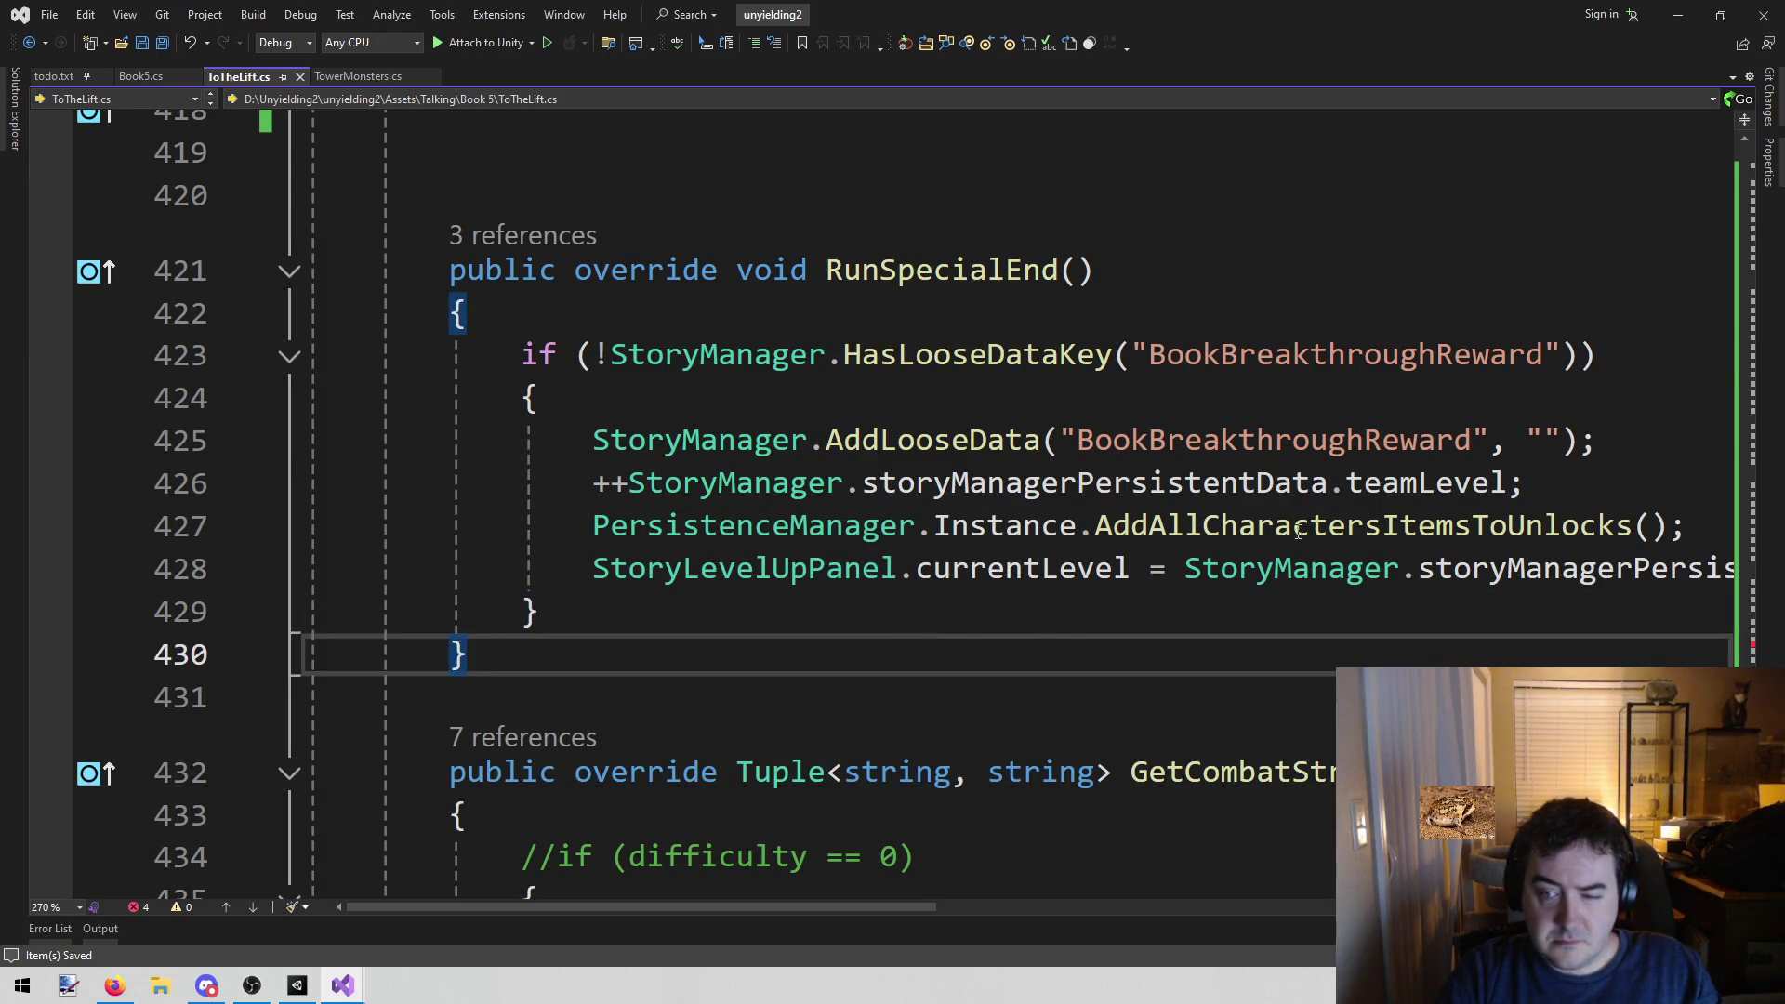
double_click(1319, 438)
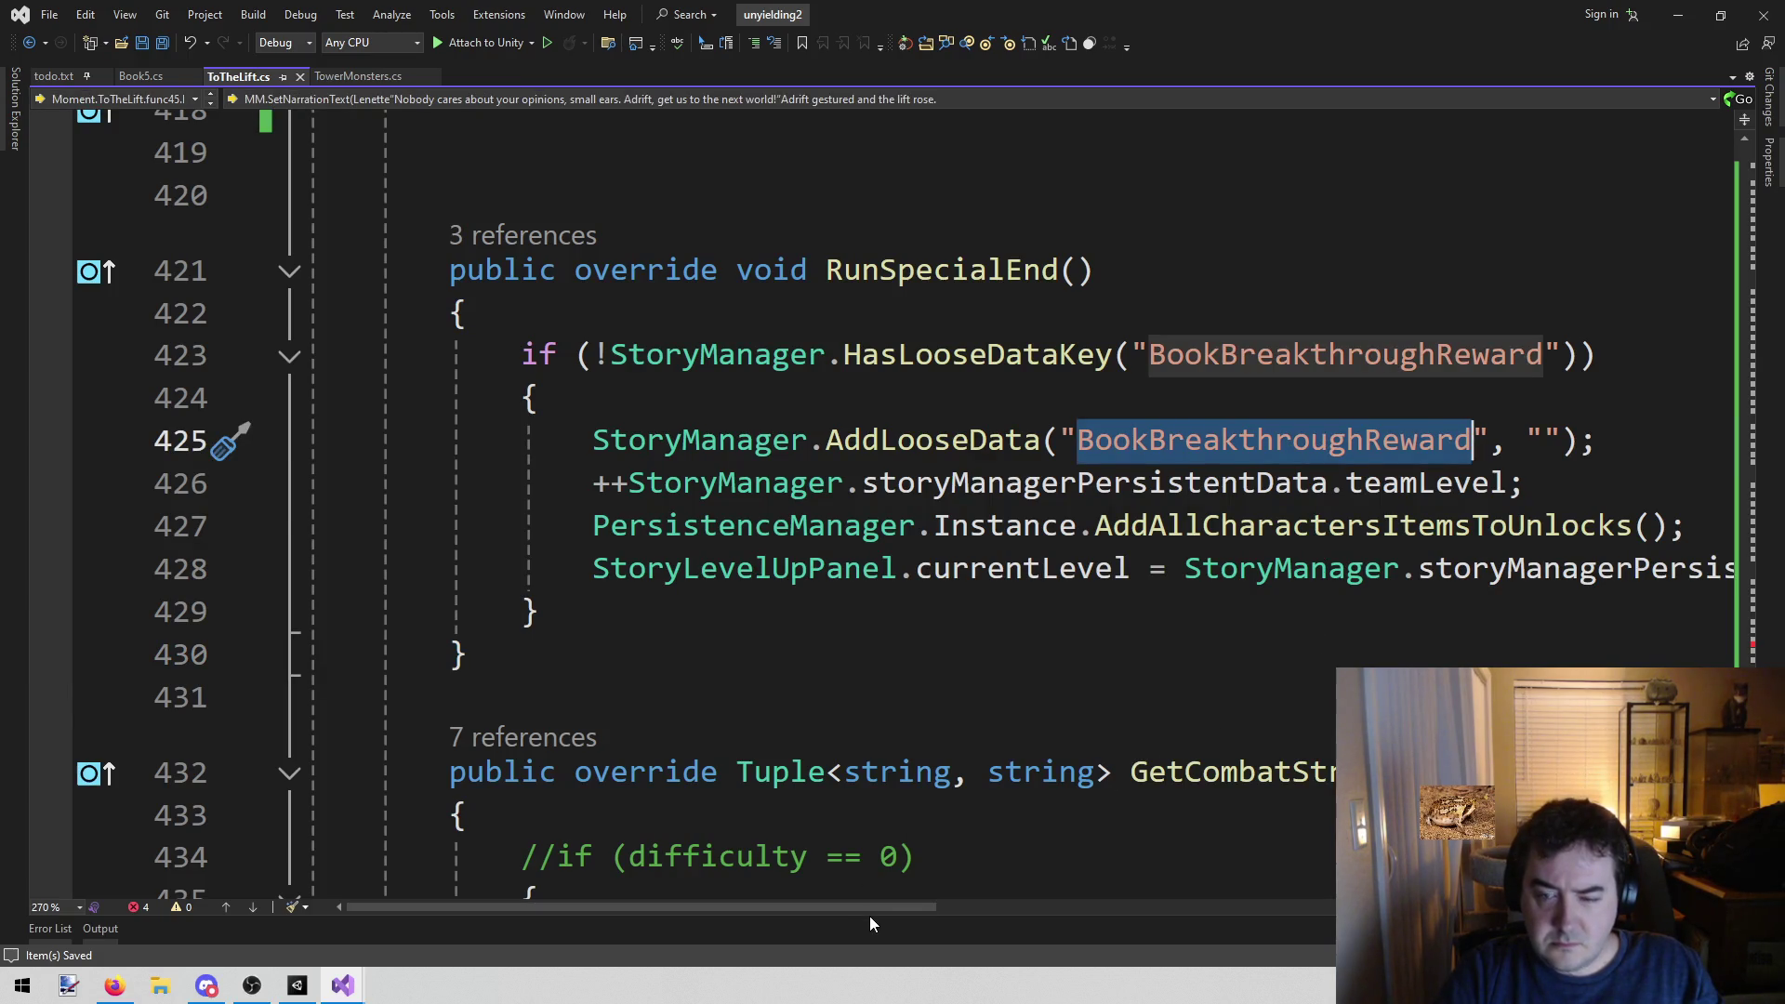
mouse_move(881, 907)
mouse_down()
mouse_move(1119, 905)
mouse_move(1014, 905)
mouse_up()
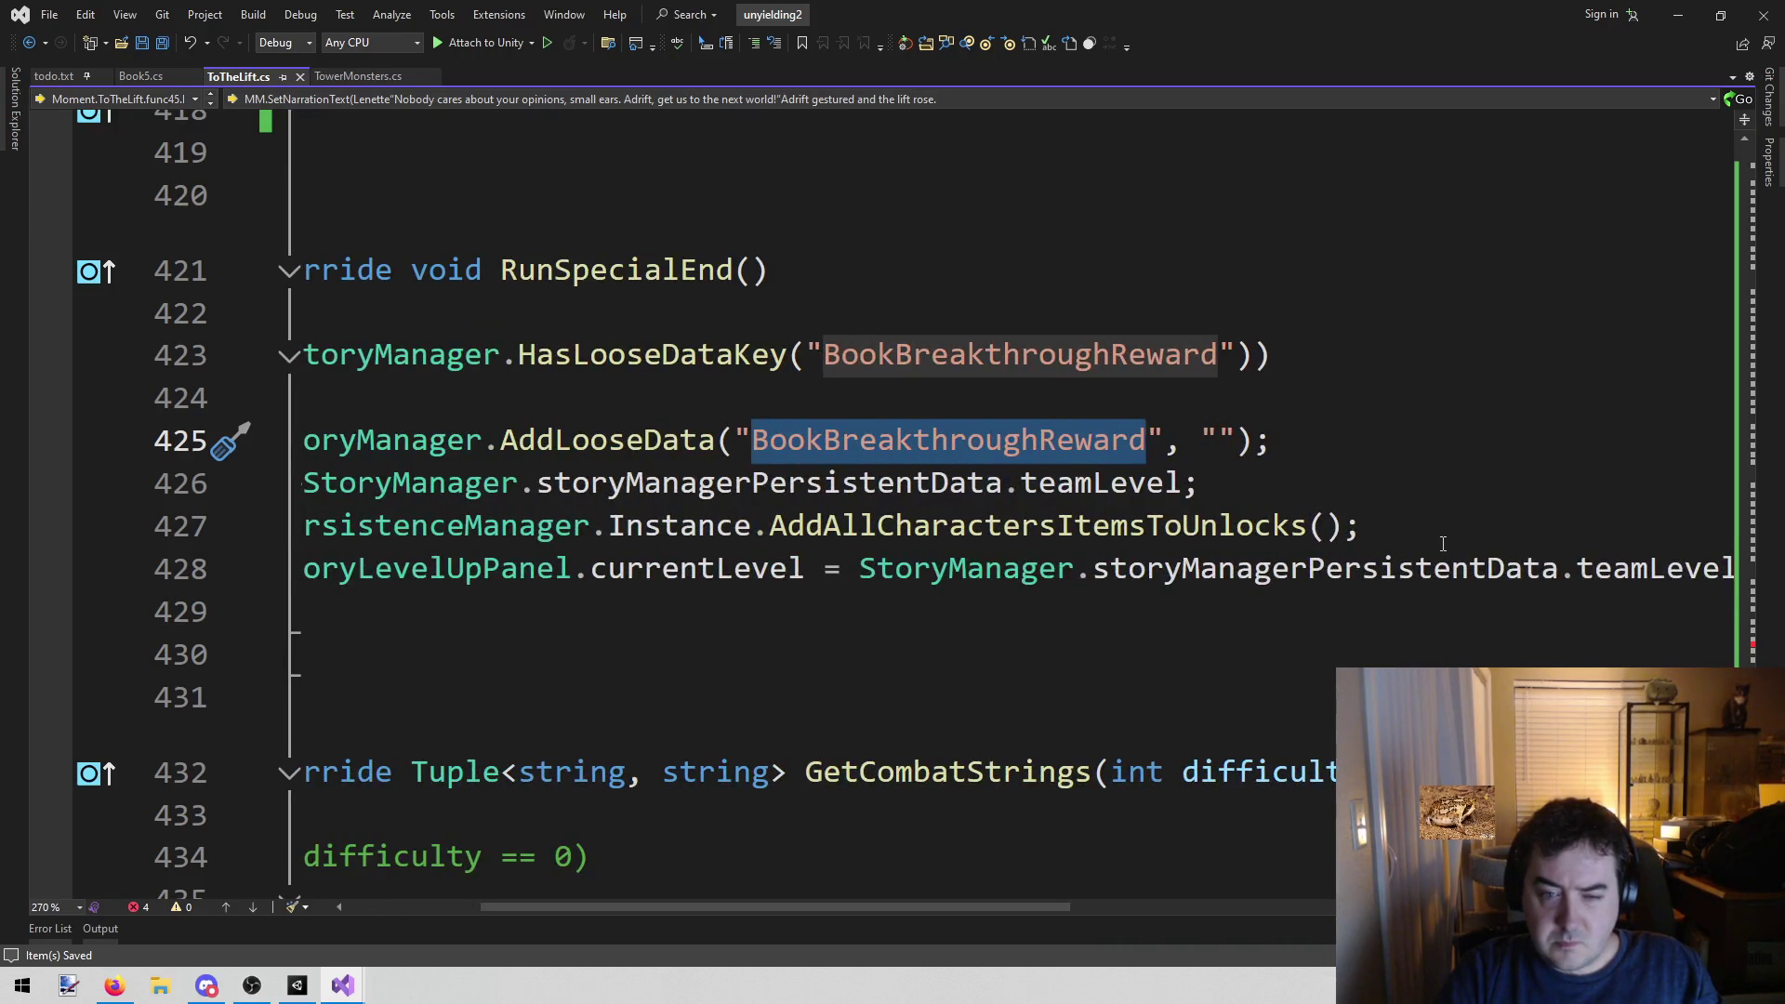
mouse_move(1418, 539)
mouse_down()
mouse_move(1168, 568)
mouse_move(75, 539)
mouse_up()
key(BackSpace)
key(BackSpace)
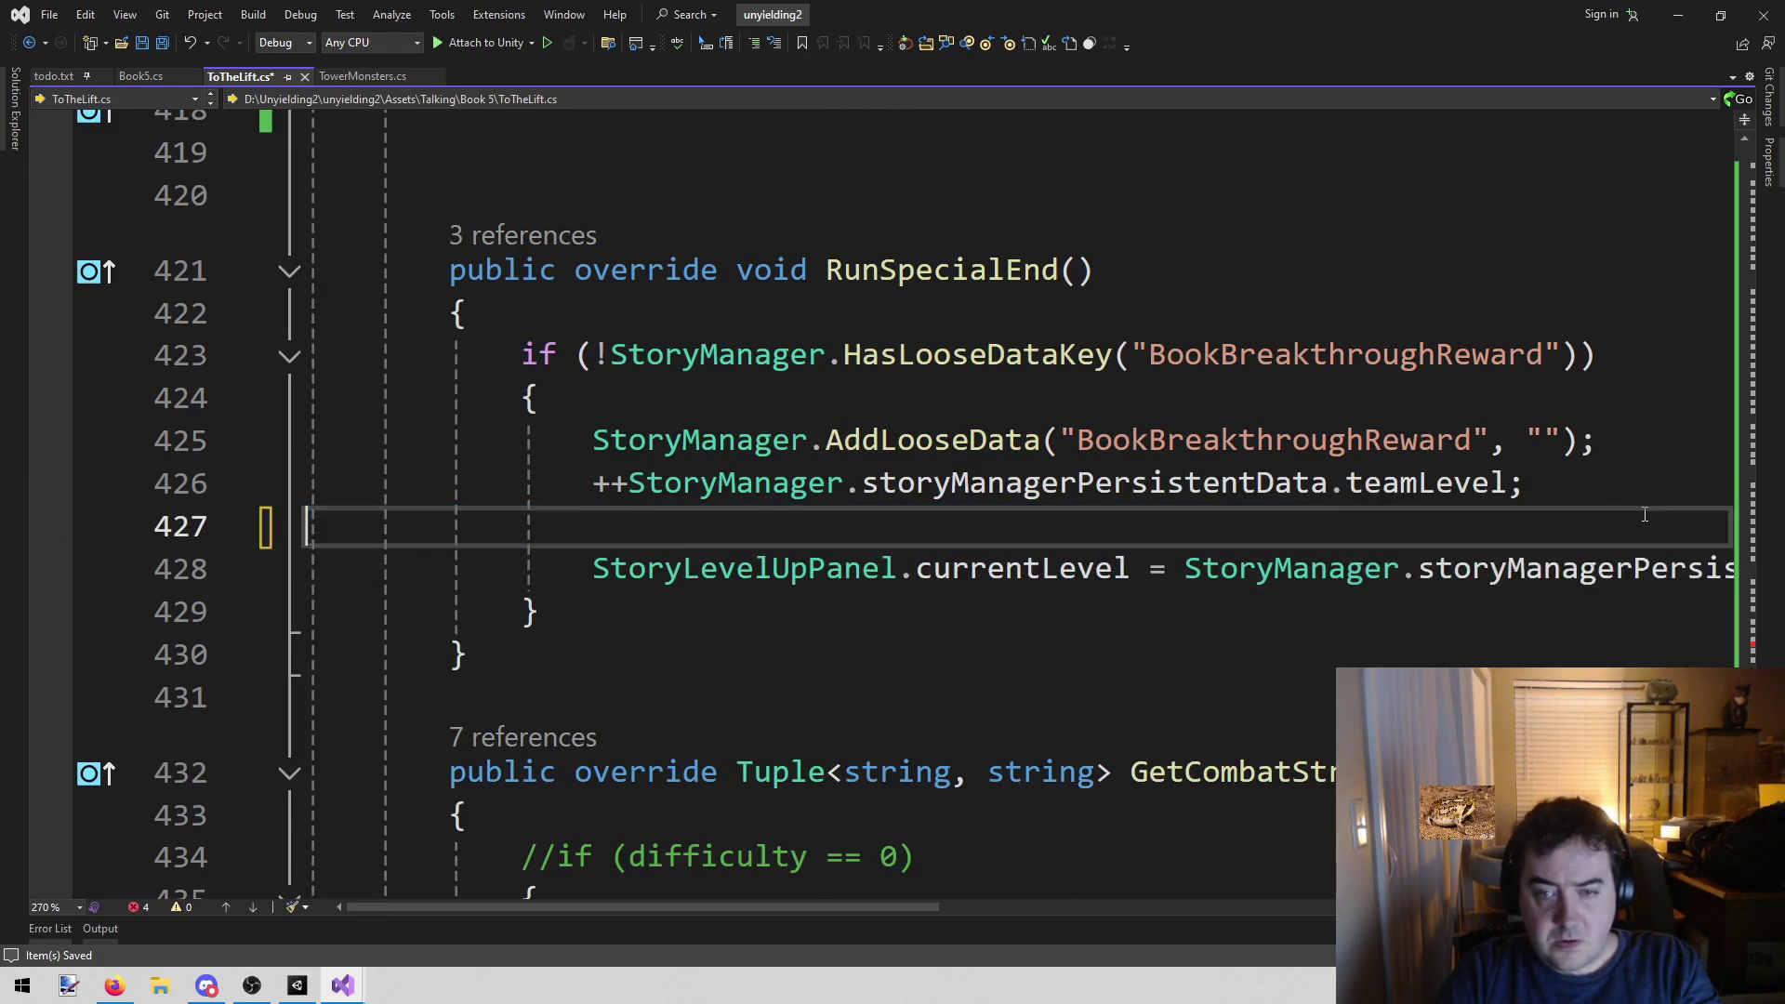
key(ctrl+s)
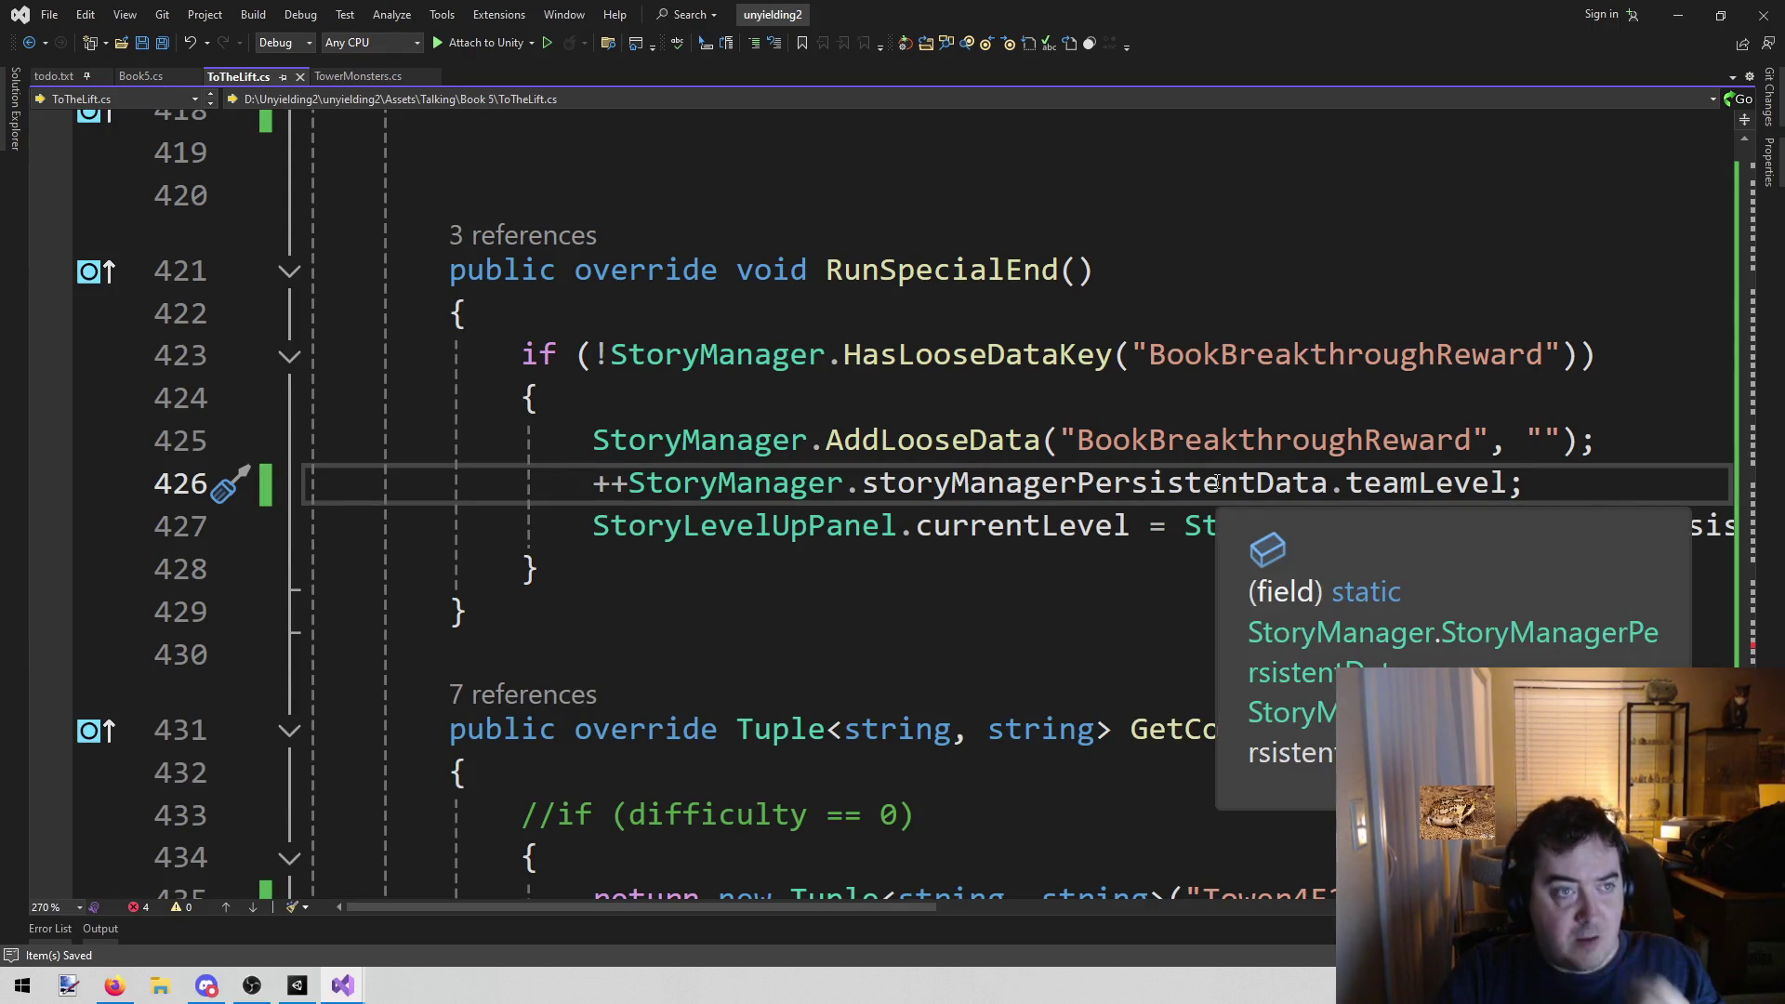
click(1026, 572)
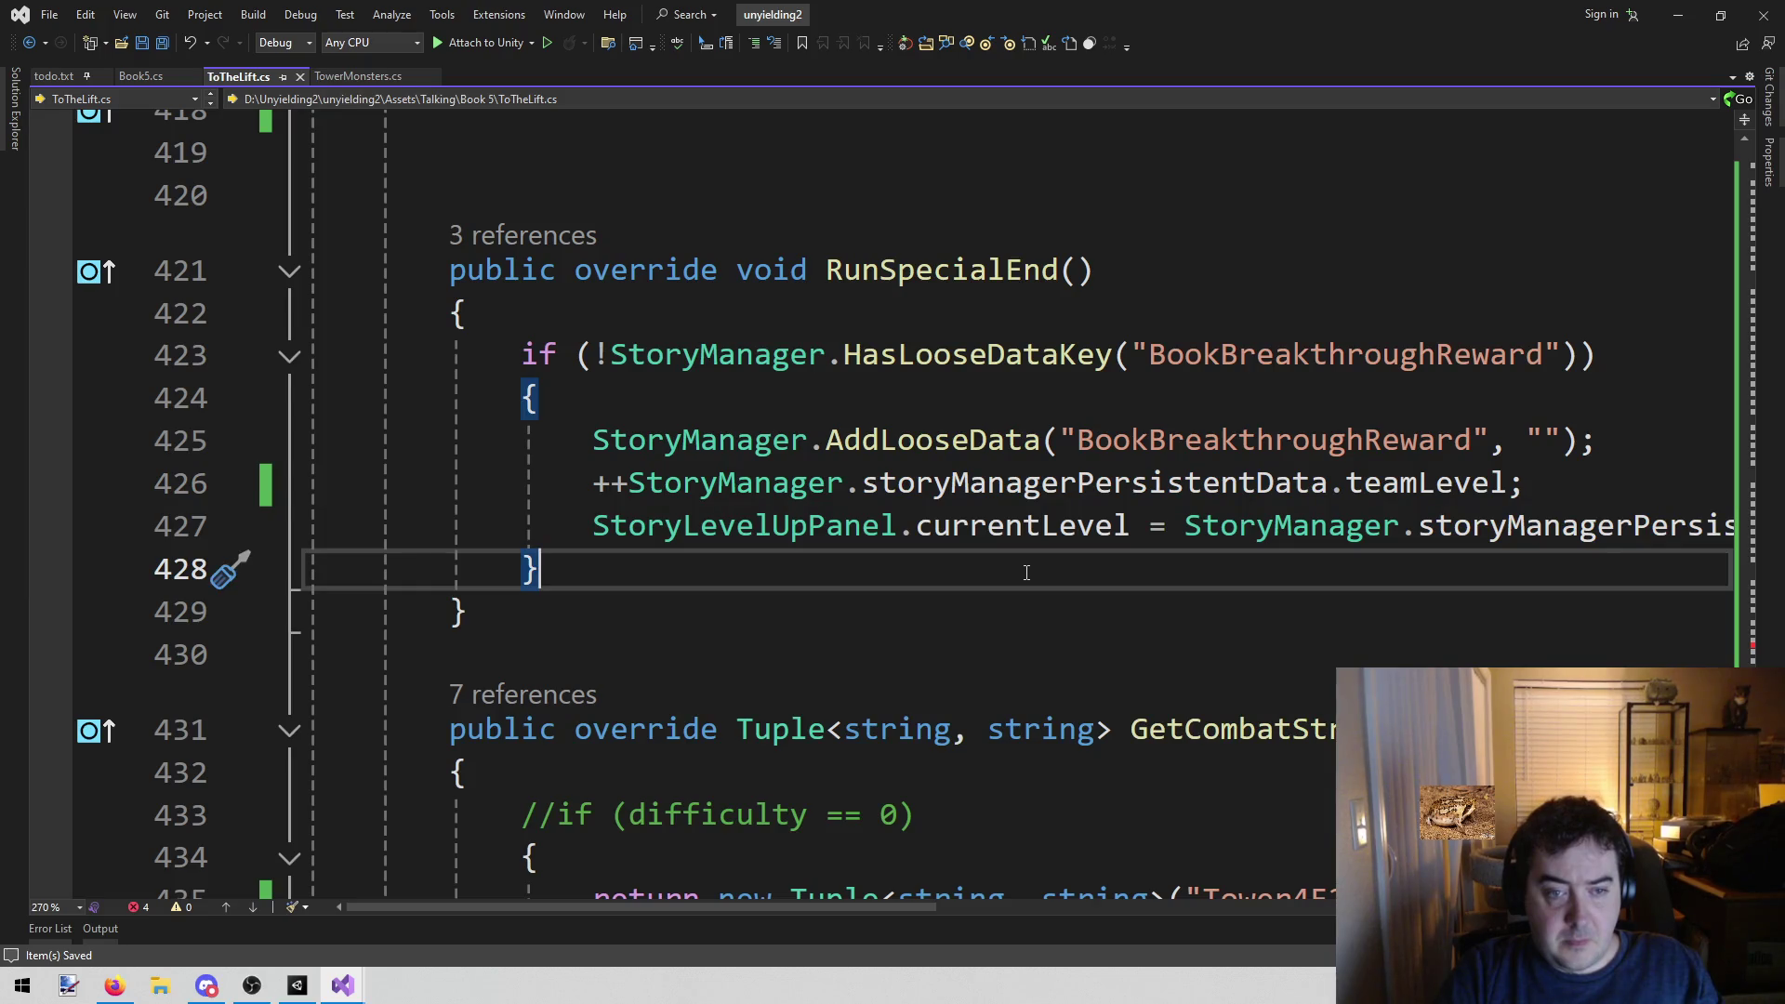
Open BookBreakthrough.cs with Visual Assist's quick file search for 'bookb'
key(alt+shift+o)
text(boo)
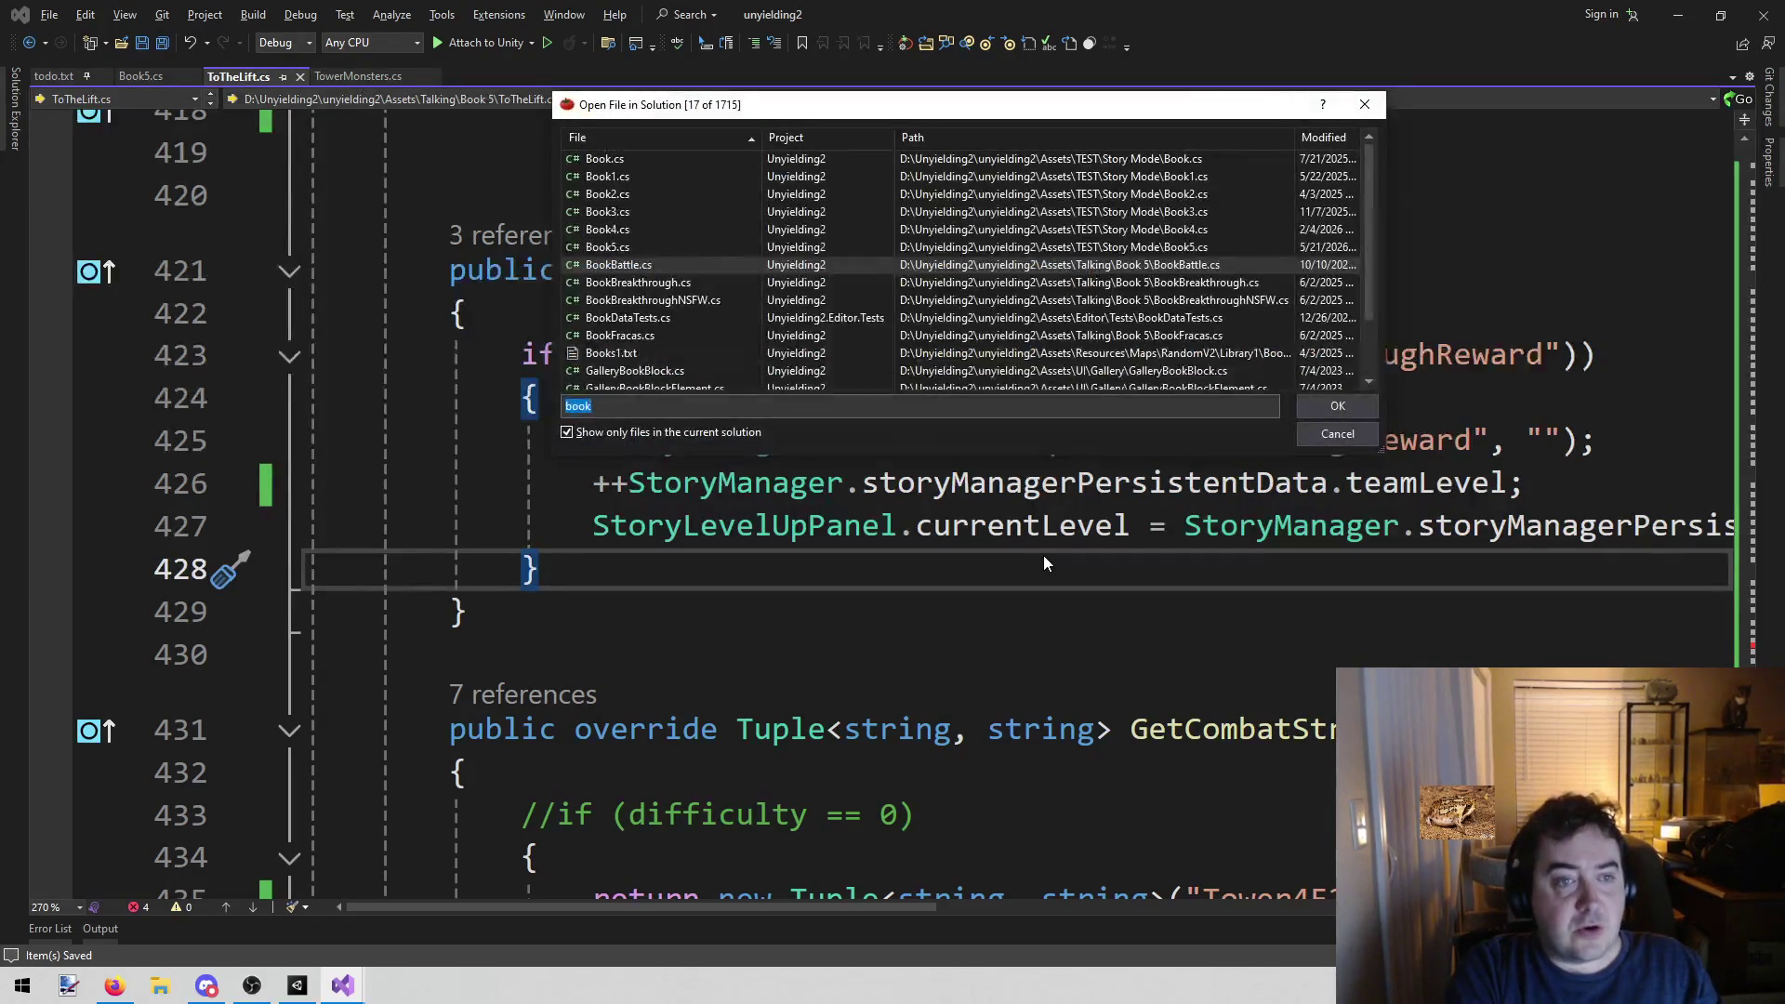
text(k)
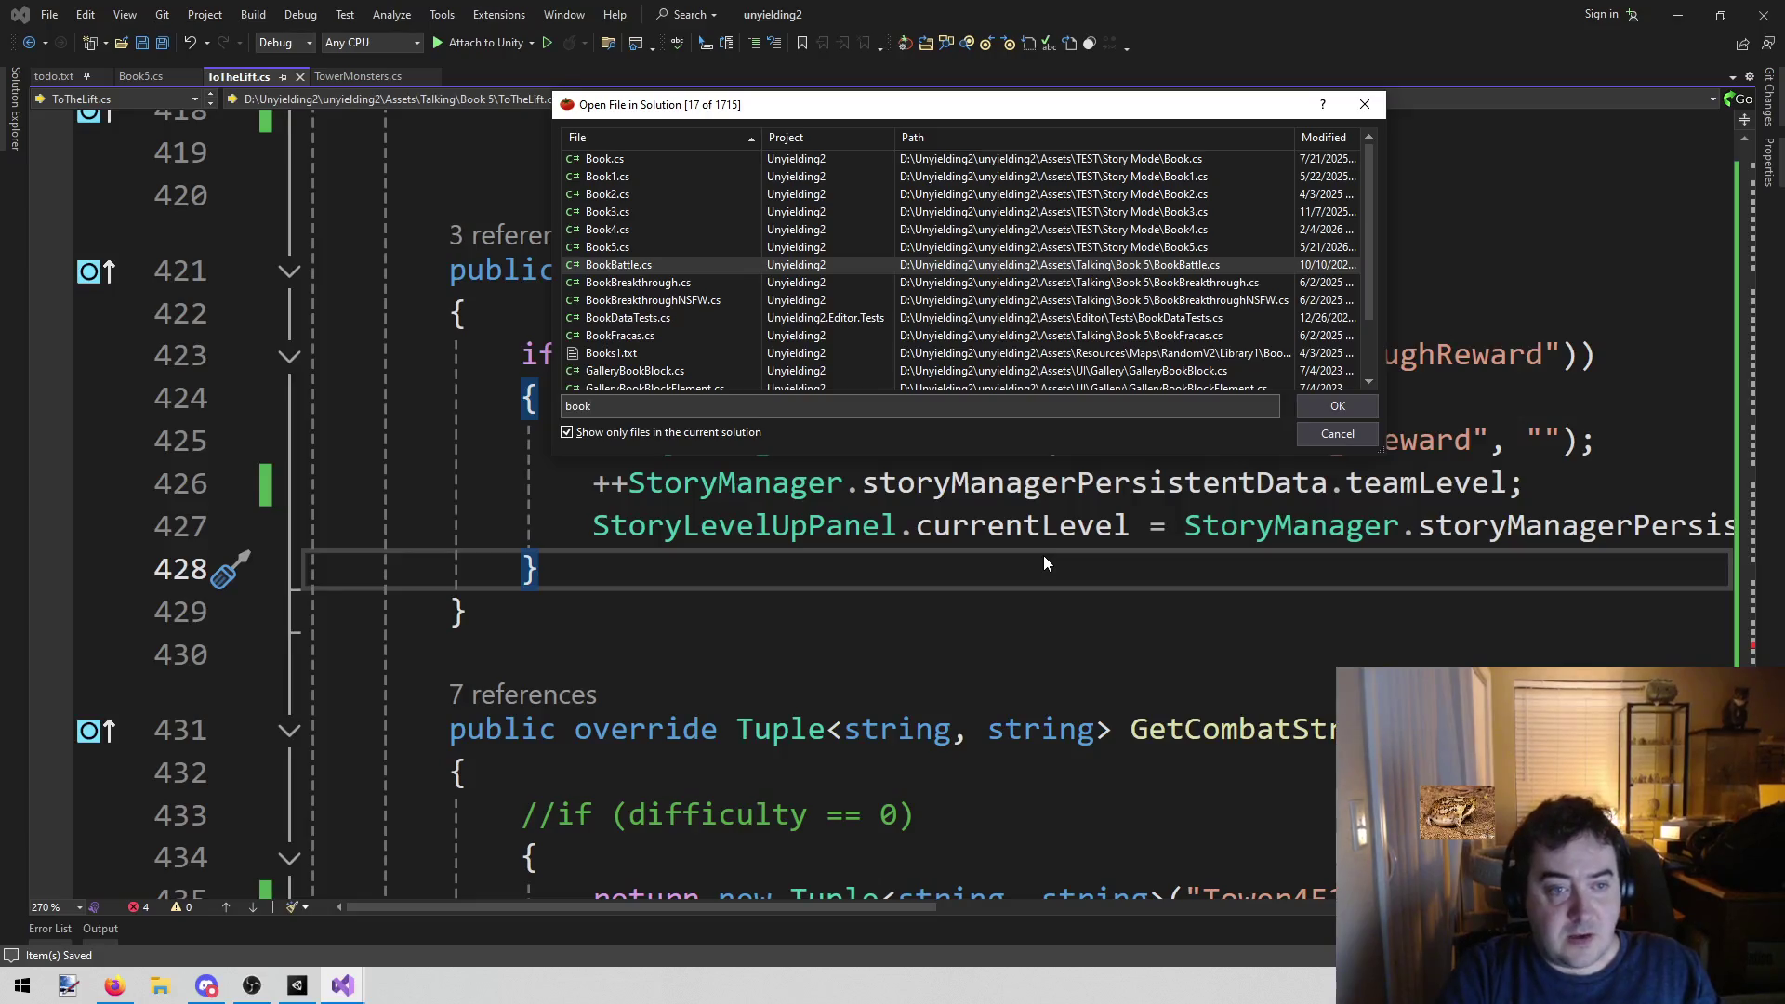
text(b)
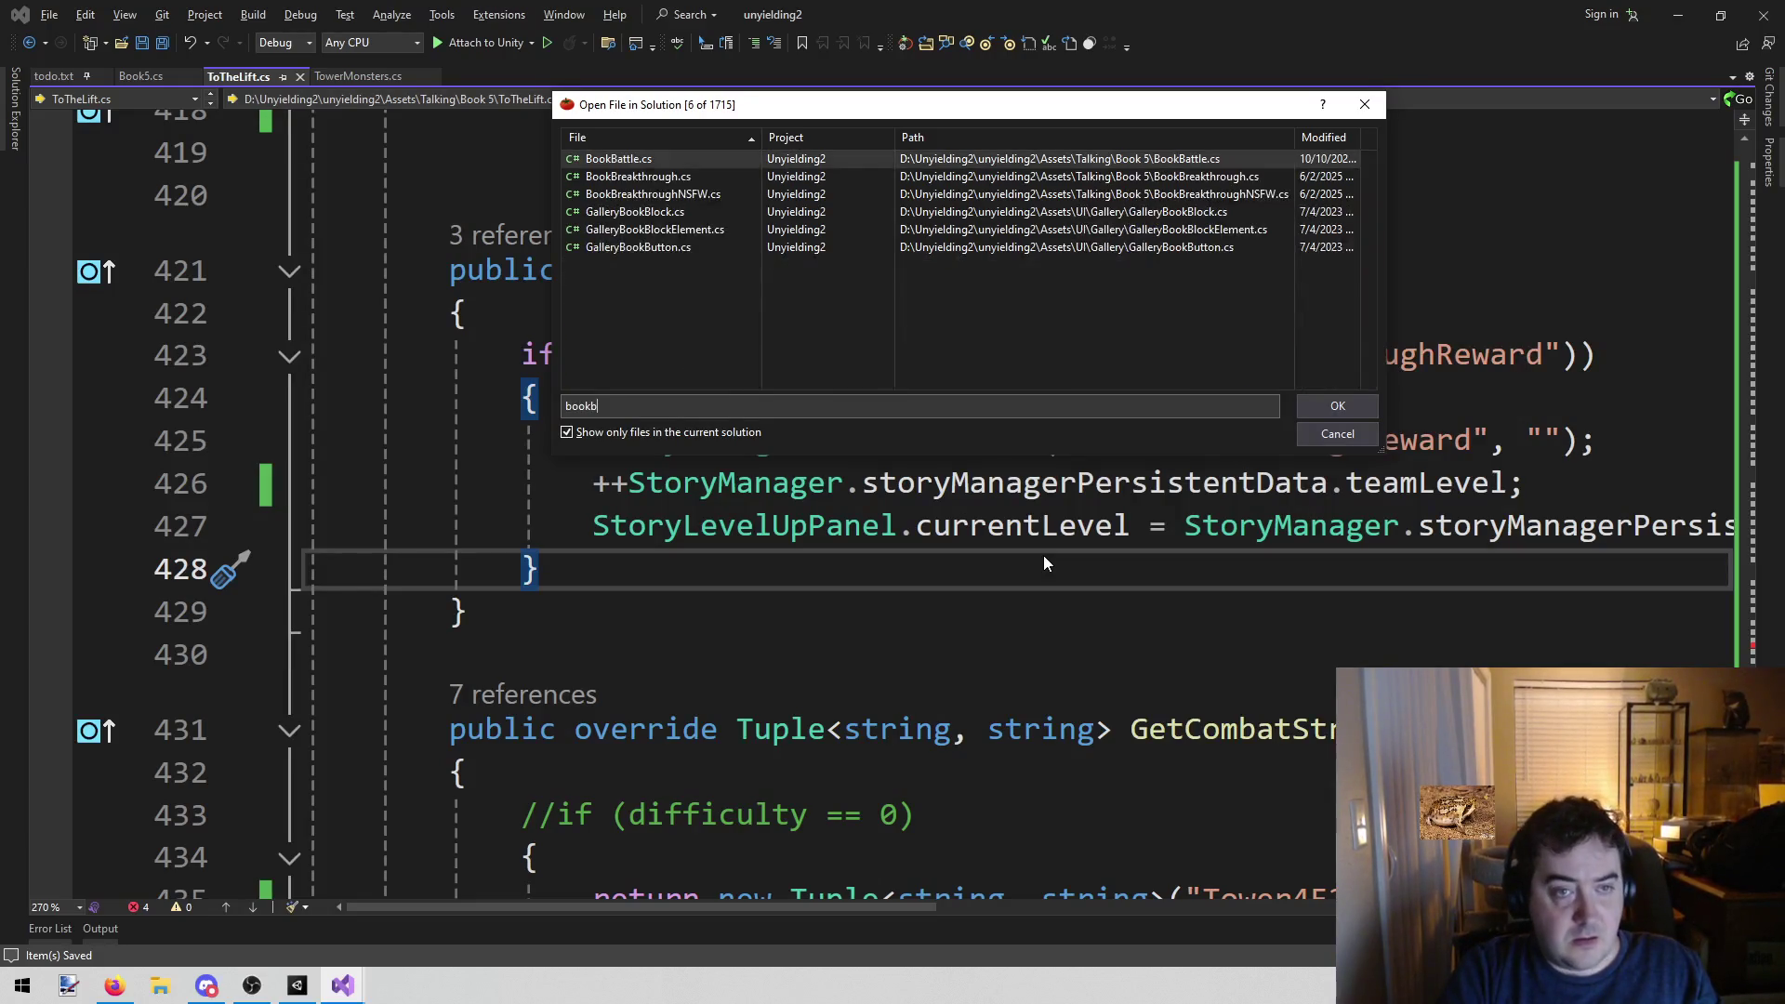
key(Down)
key(Return)
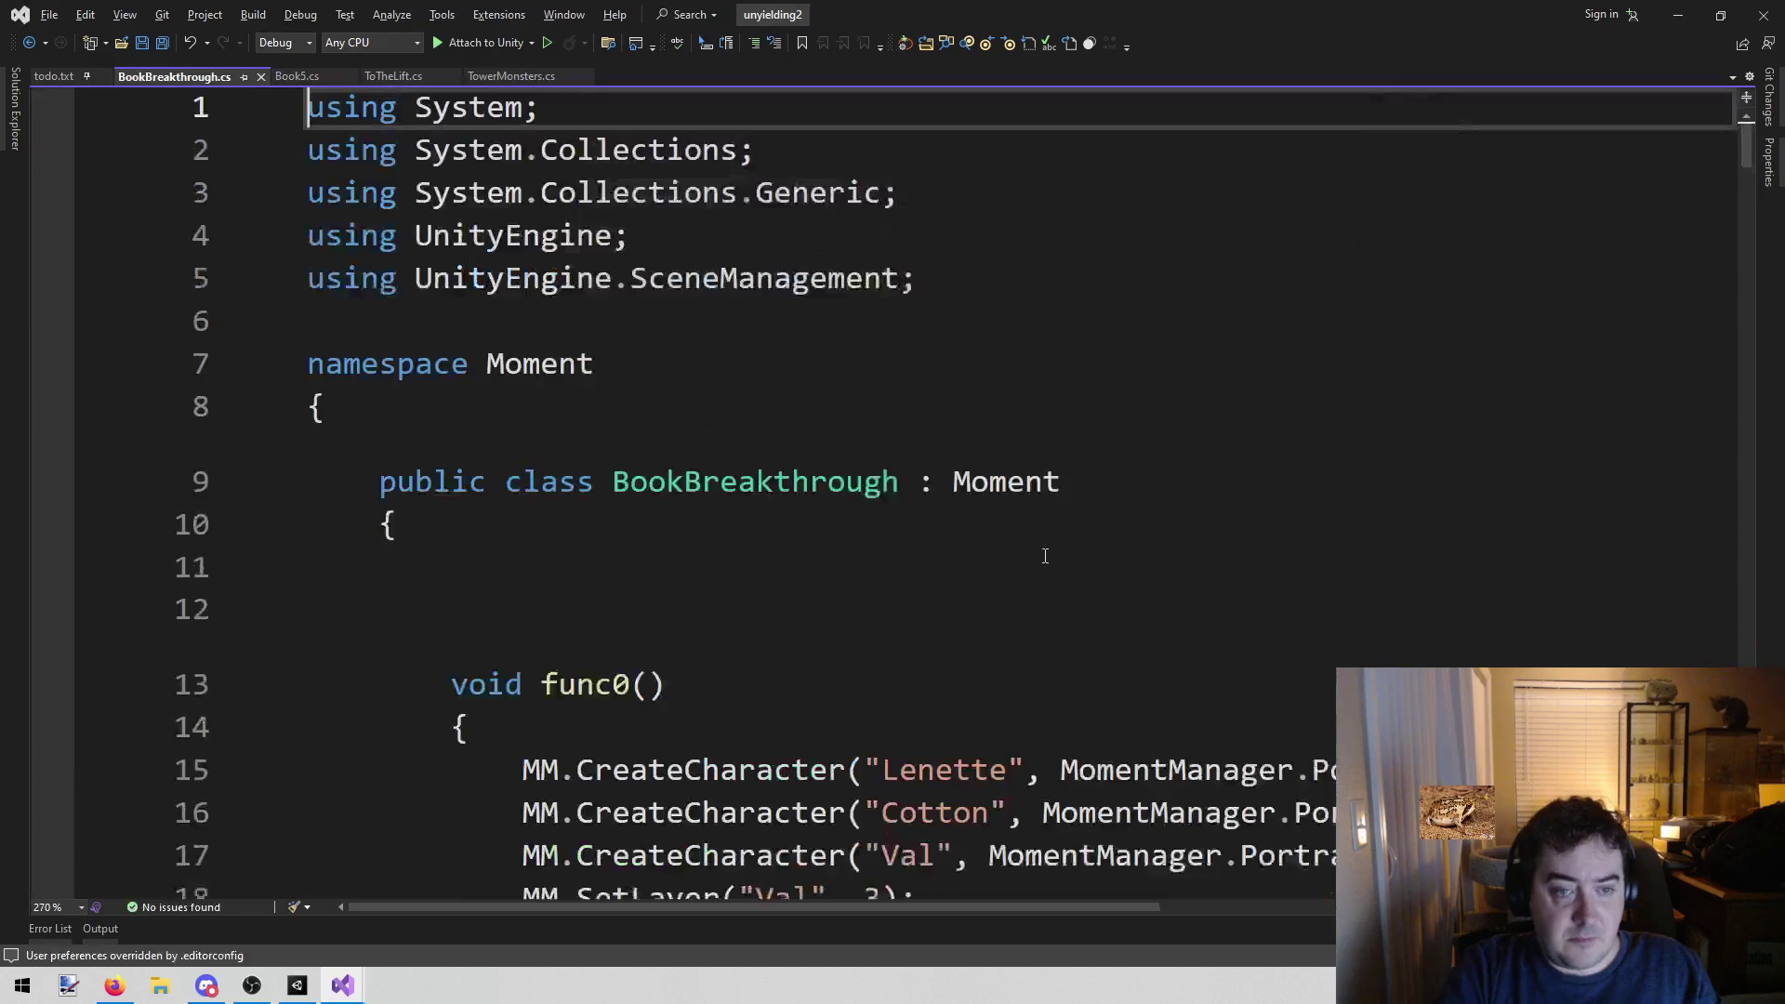
Select the AddAllCharactersItemsToUnlocks call in RunSpecialEnd and set up a solution-wide search for it
drag(1746, 171, 1746, 884)
scroll(1334, 554, up, 15)
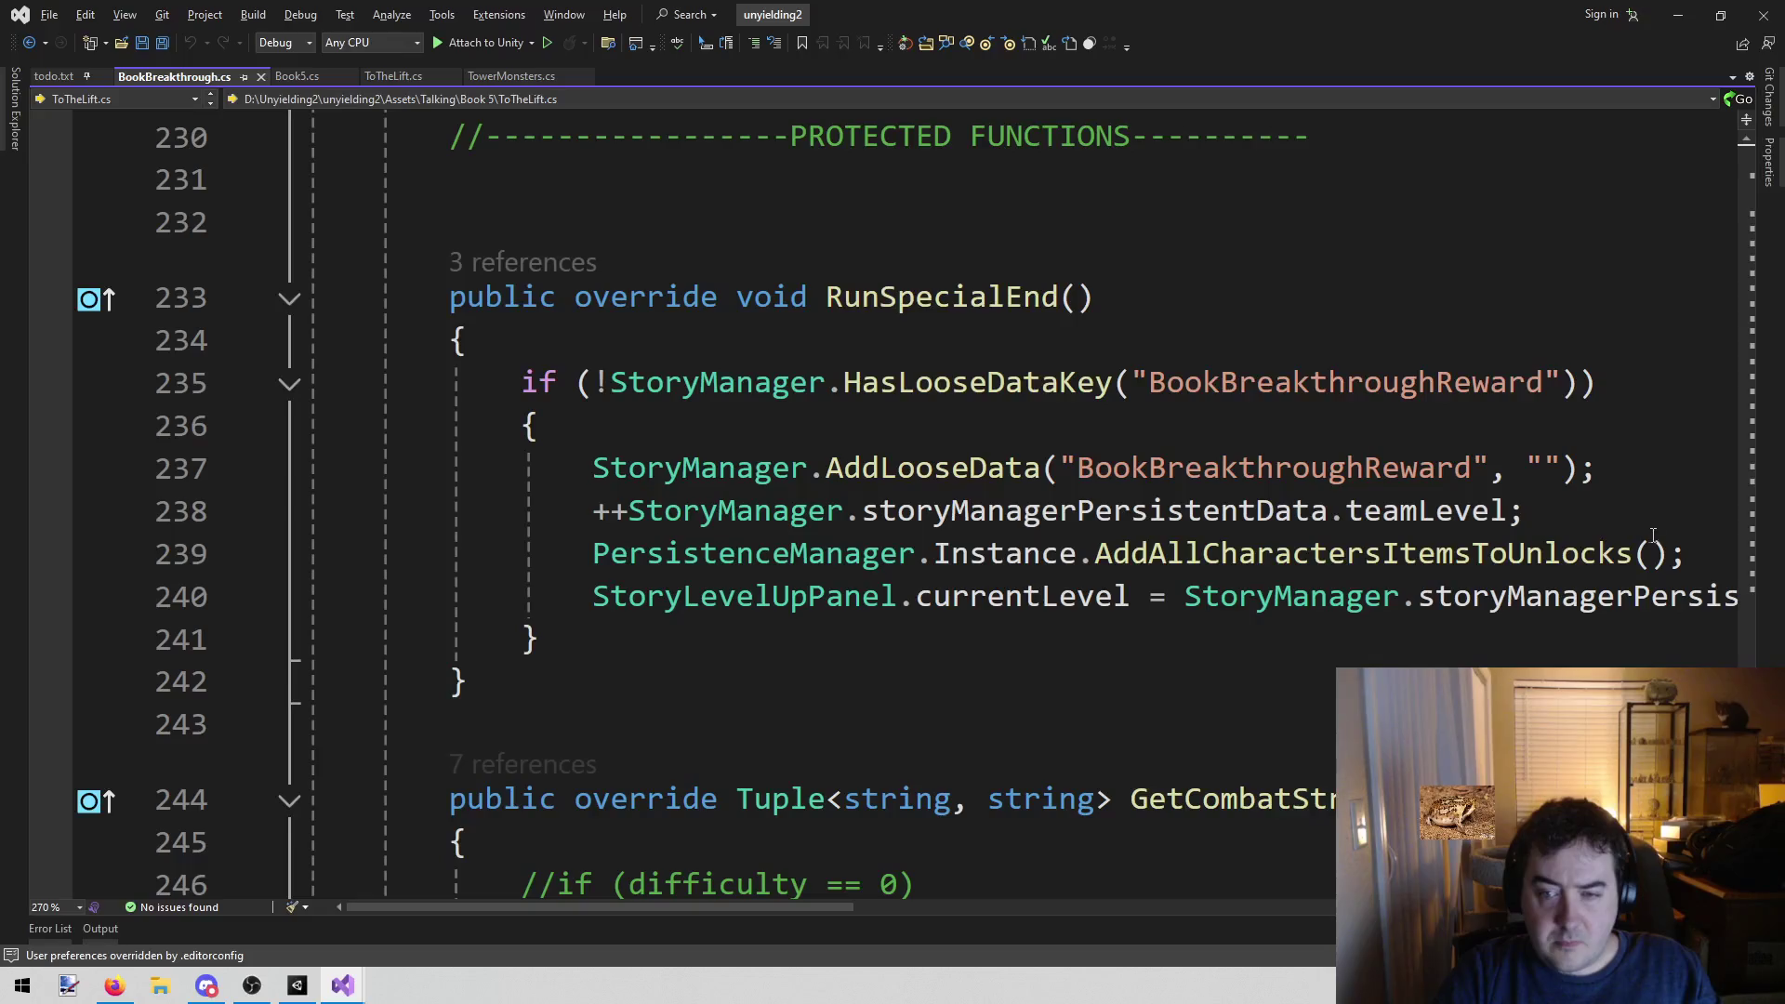
mouse_move(1529, 513)
mouse_down()
mouse_move(1456, 555)
mouse_move(793, 525)
mouse_up()
click(1414, 510)
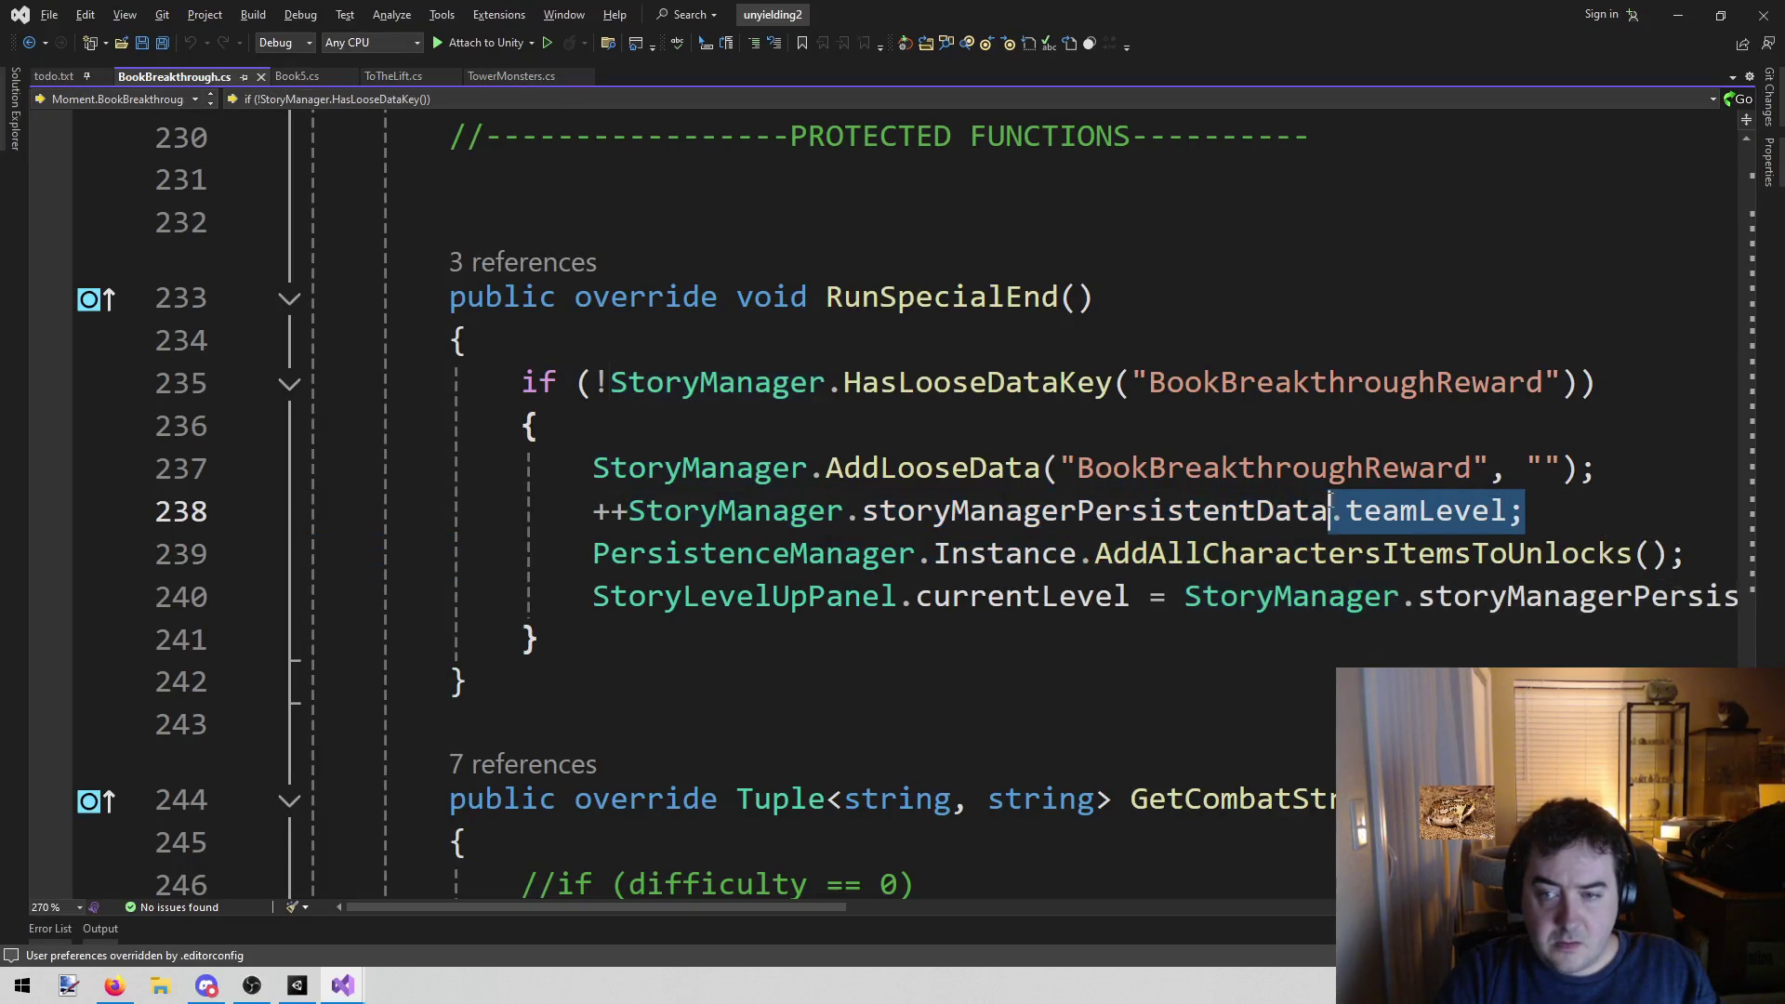
double_click(1267, 552)
key(ctrl+shift+f)
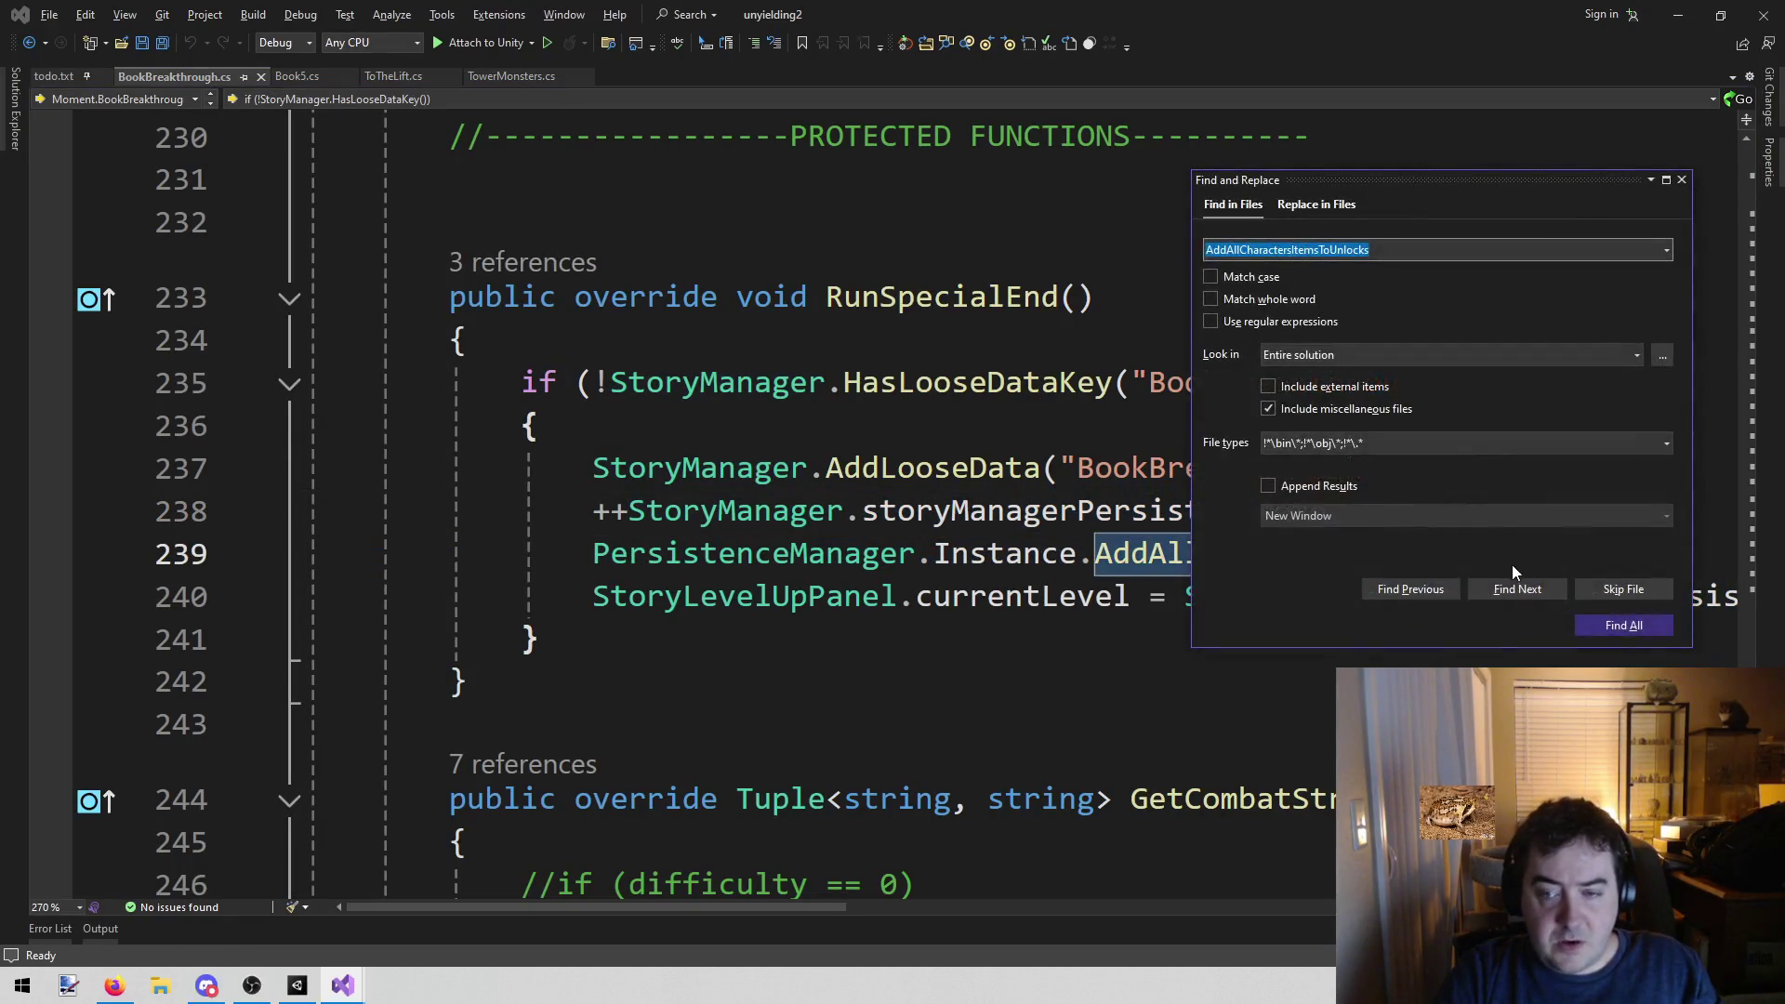
Find all AddAllCharactersItemsToUnlocks occurrences and review the BookBreakthroughNSFW.cs and BookBreakthrough.cs hits
click(1626, 628)
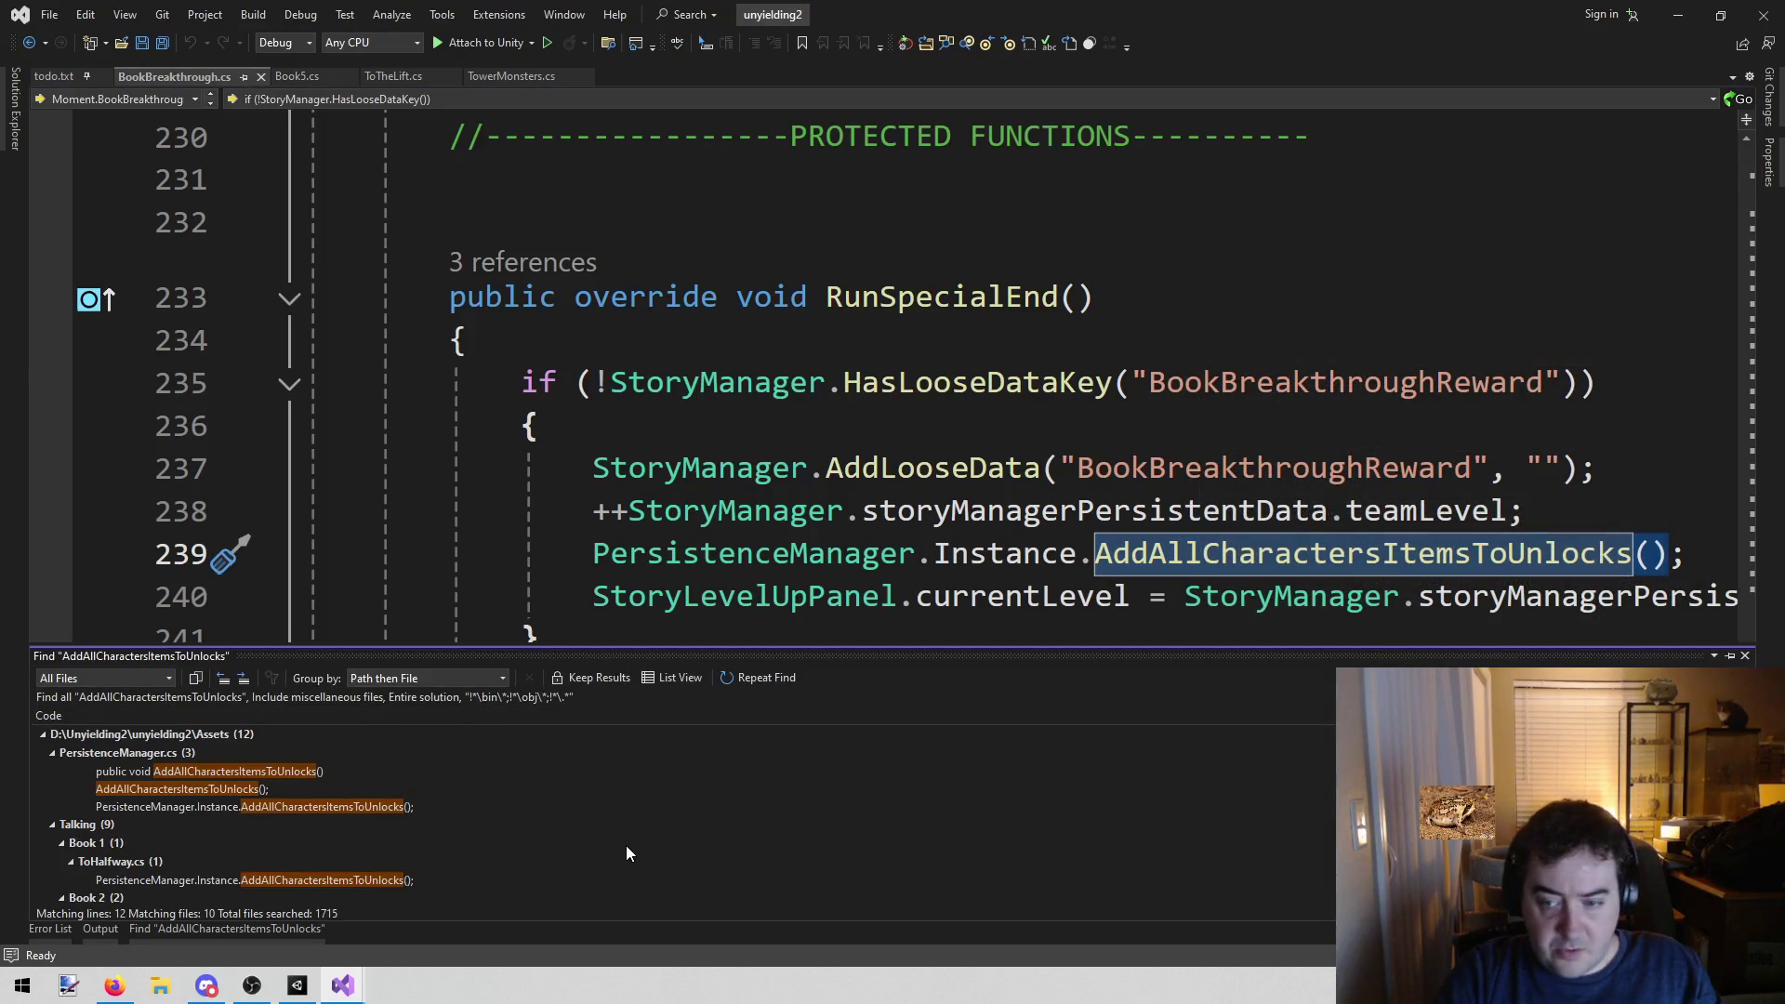
scroll(626, 845, down, 4)
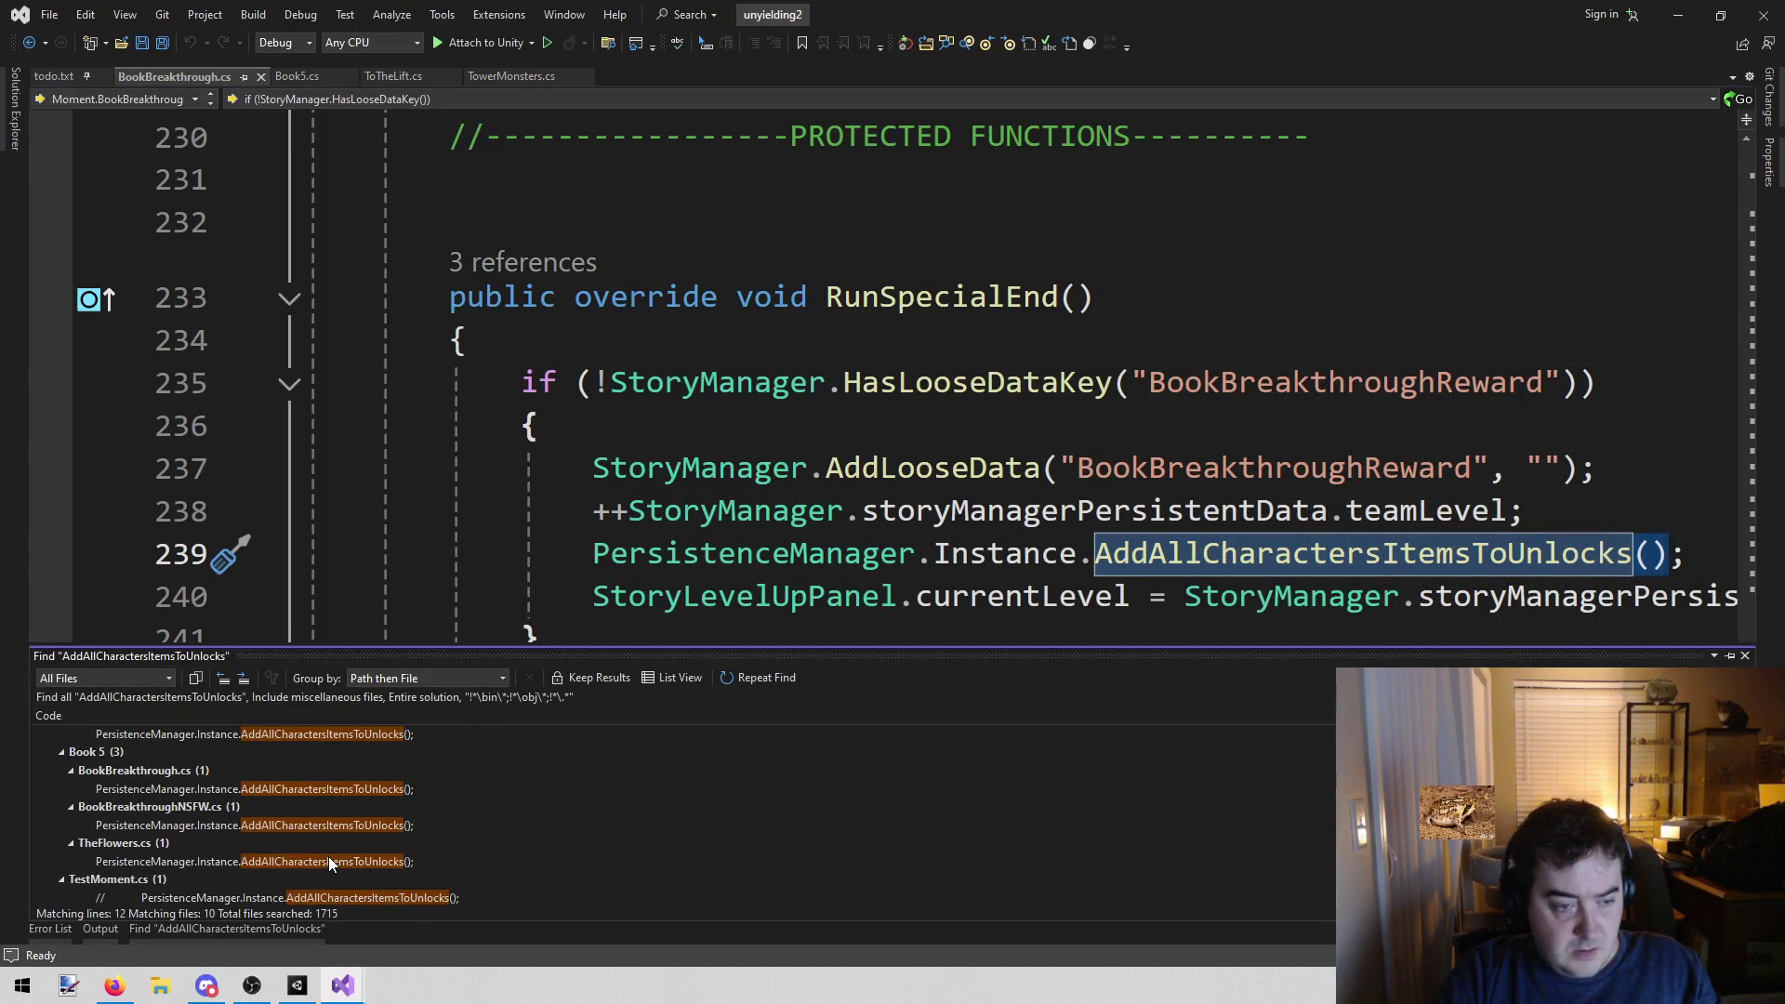
double_click(337, 827)
key(Escape)
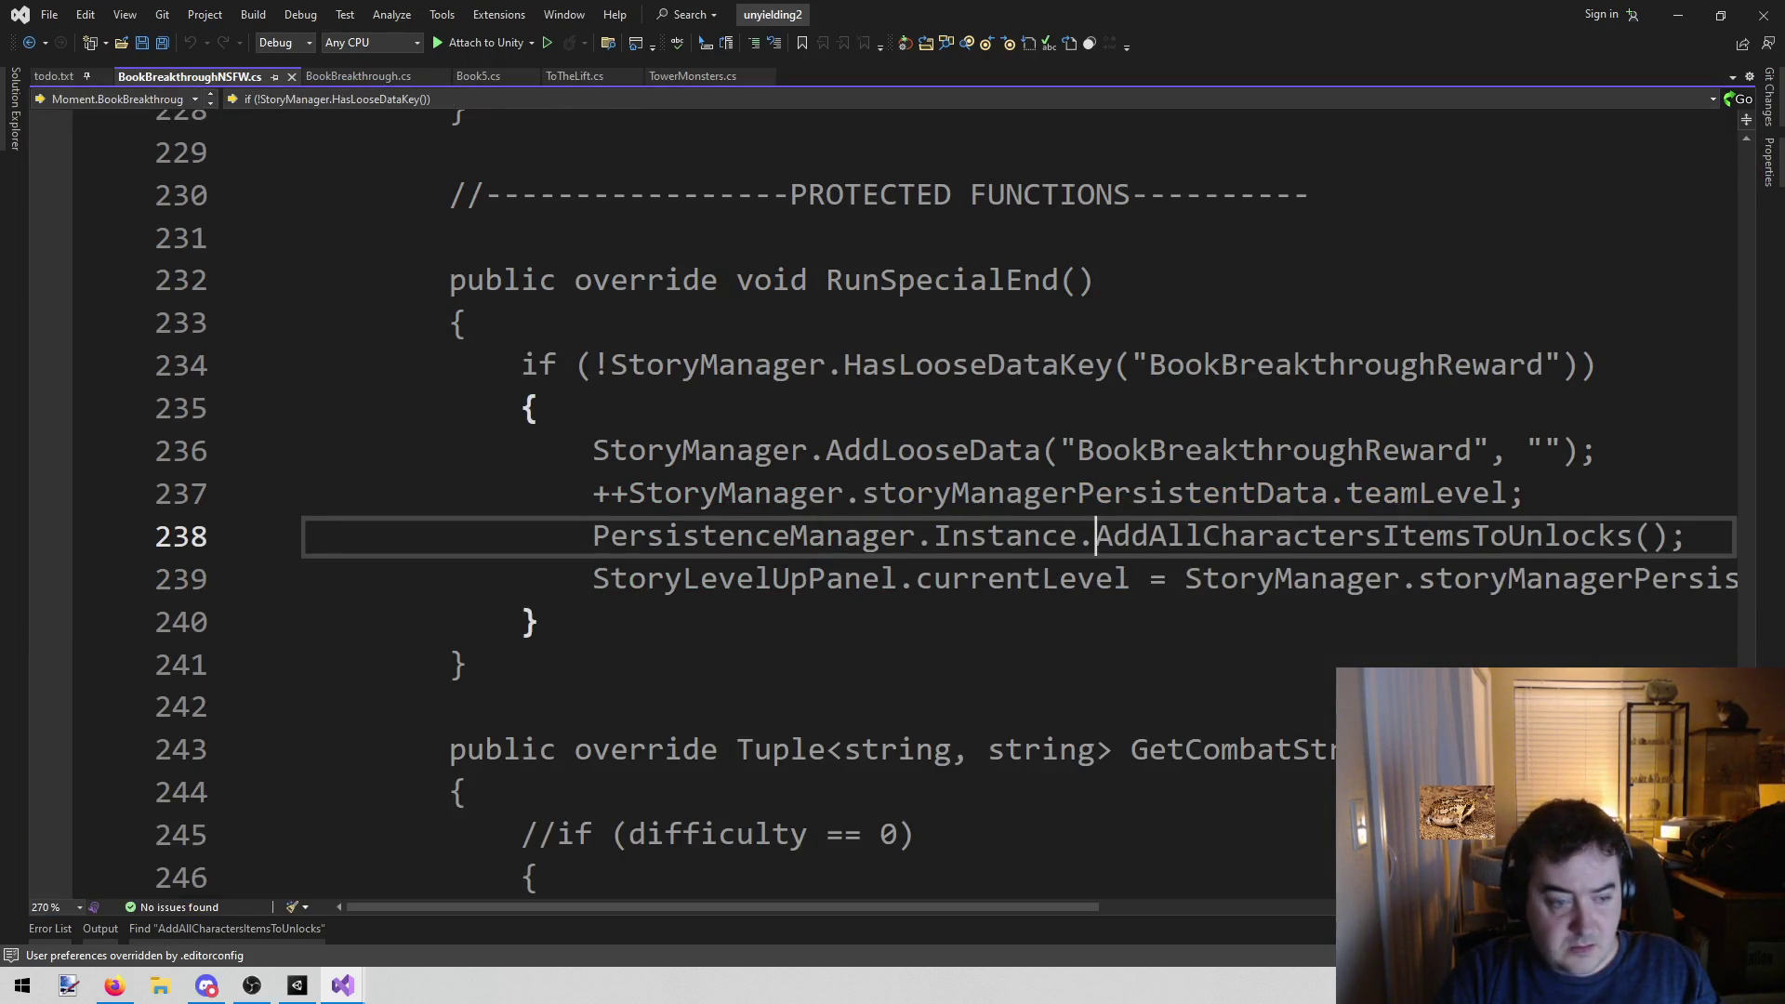
key(ctrl+Tab)
scroll(890, 628, down, 3)
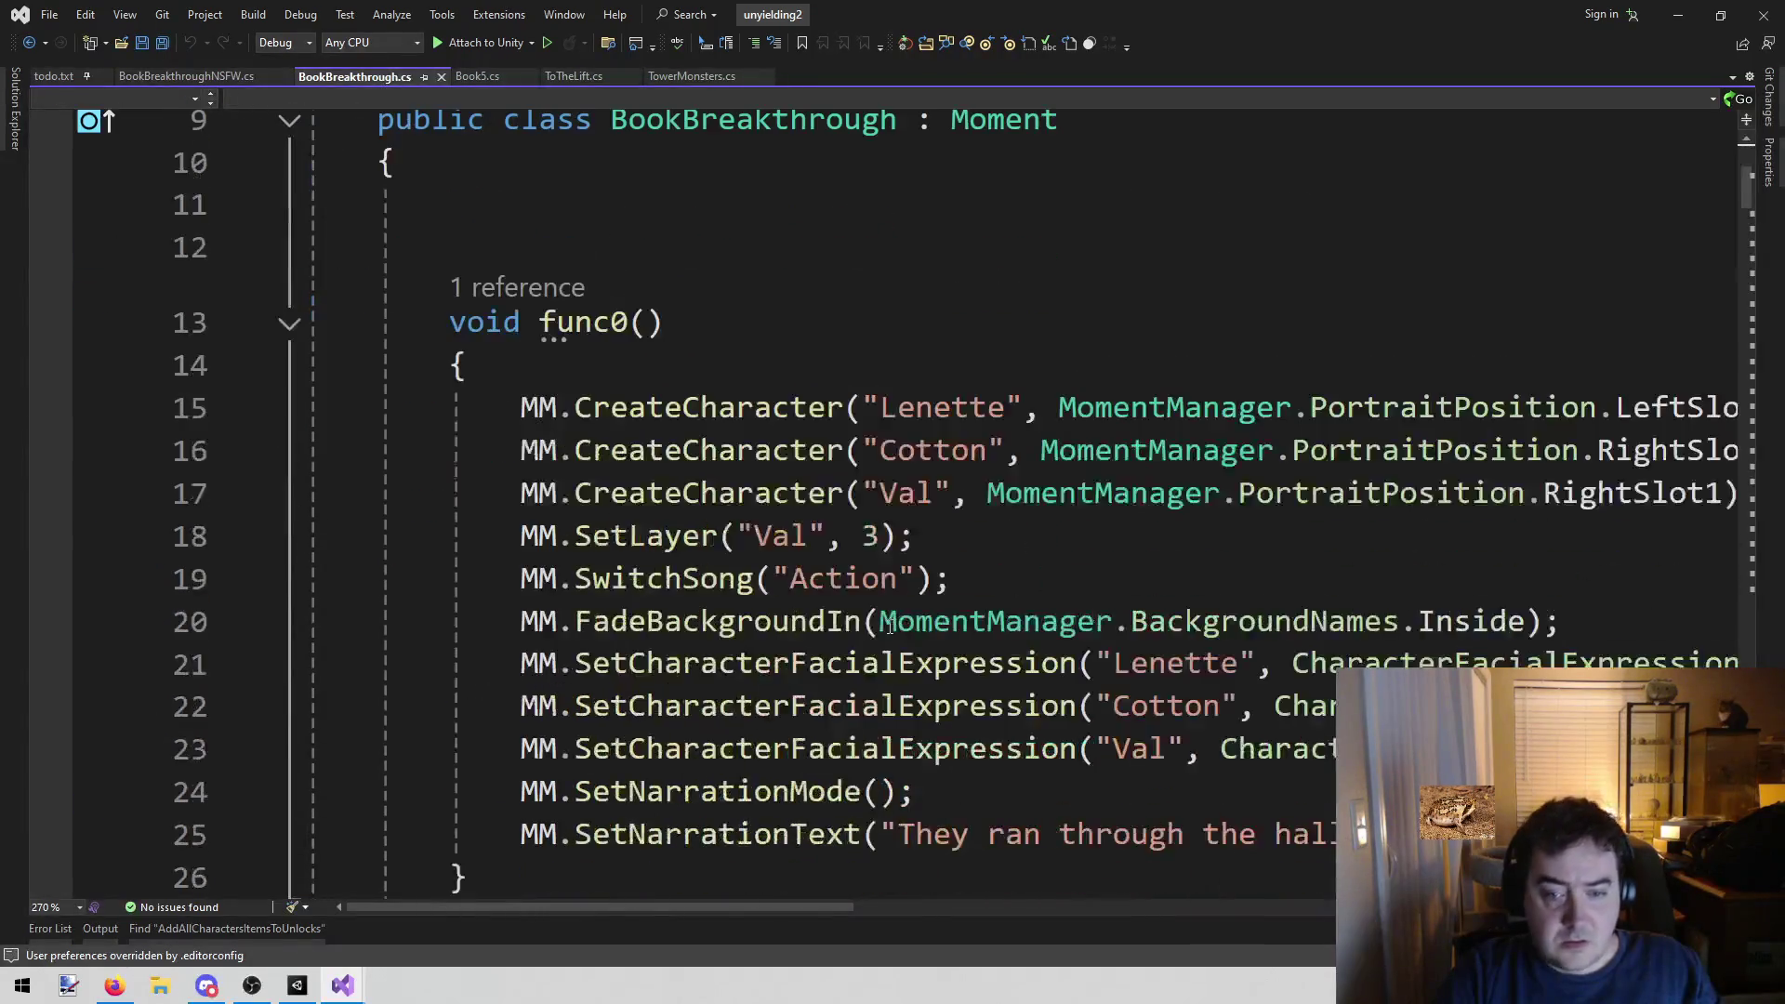
click(232, 929)
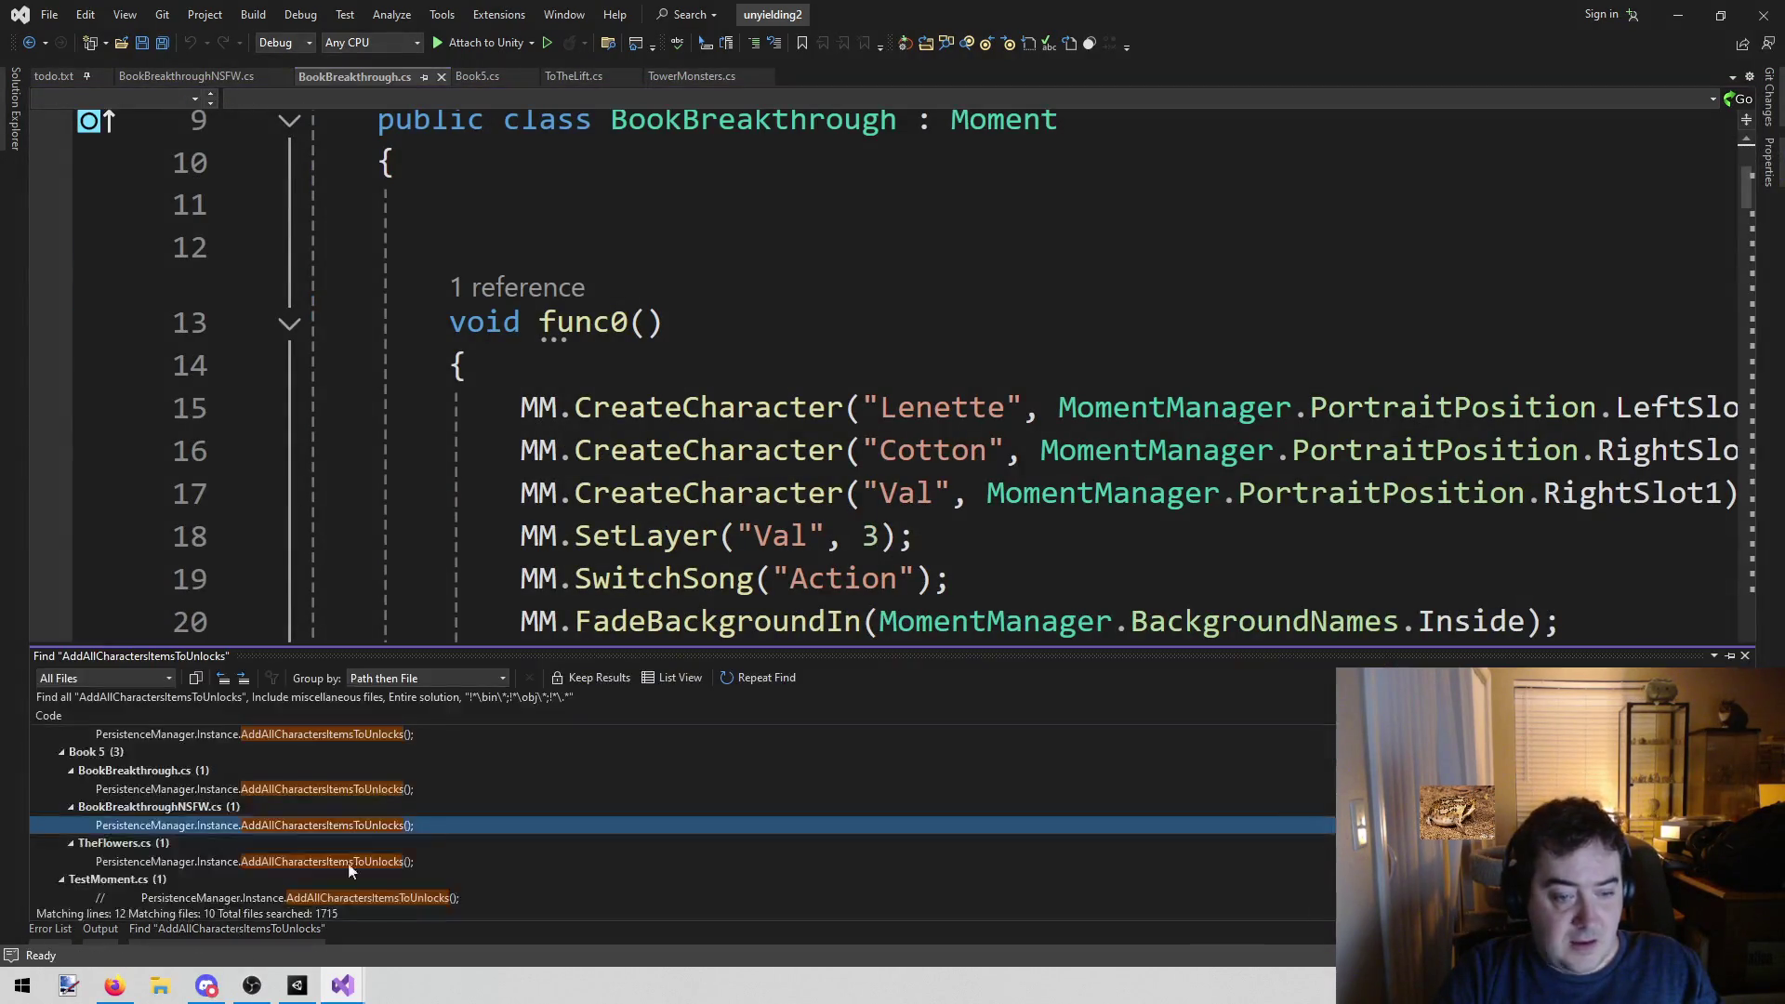
double_click(489, 789)
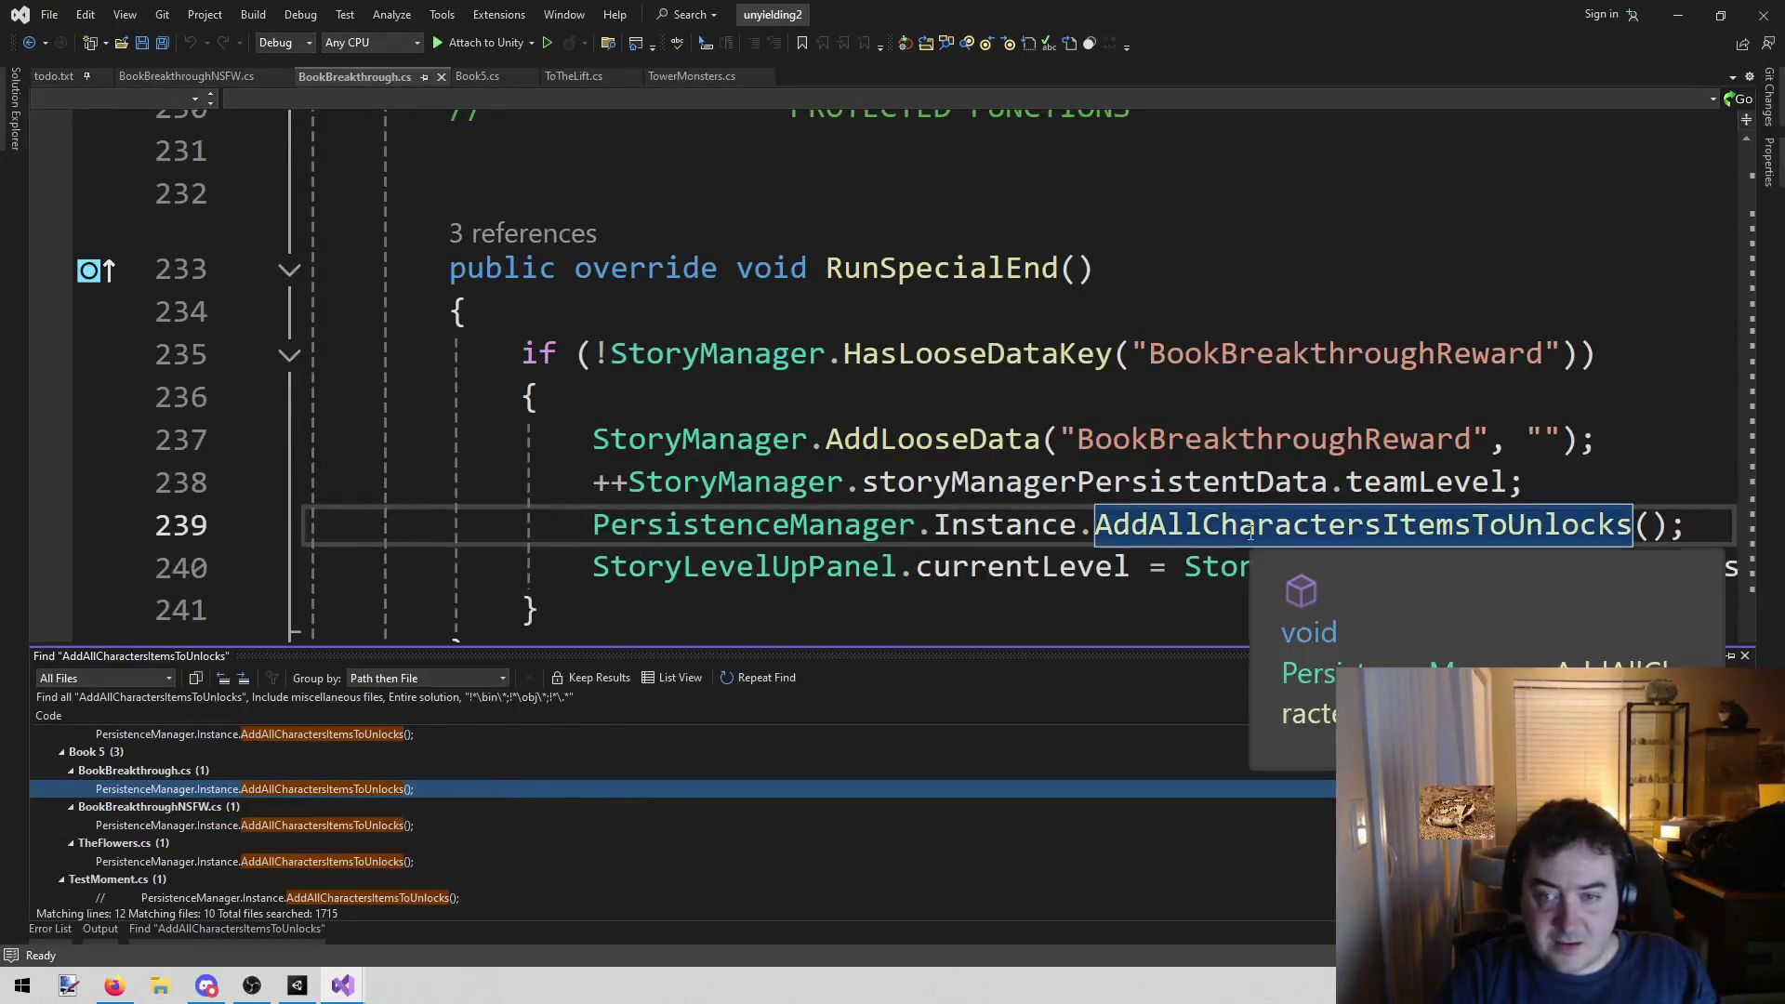
Go to the AddAllCharactersItemsToUnlocks definition in PersistenceManager.cs and compare it with the call site
right_click(1252, 531)
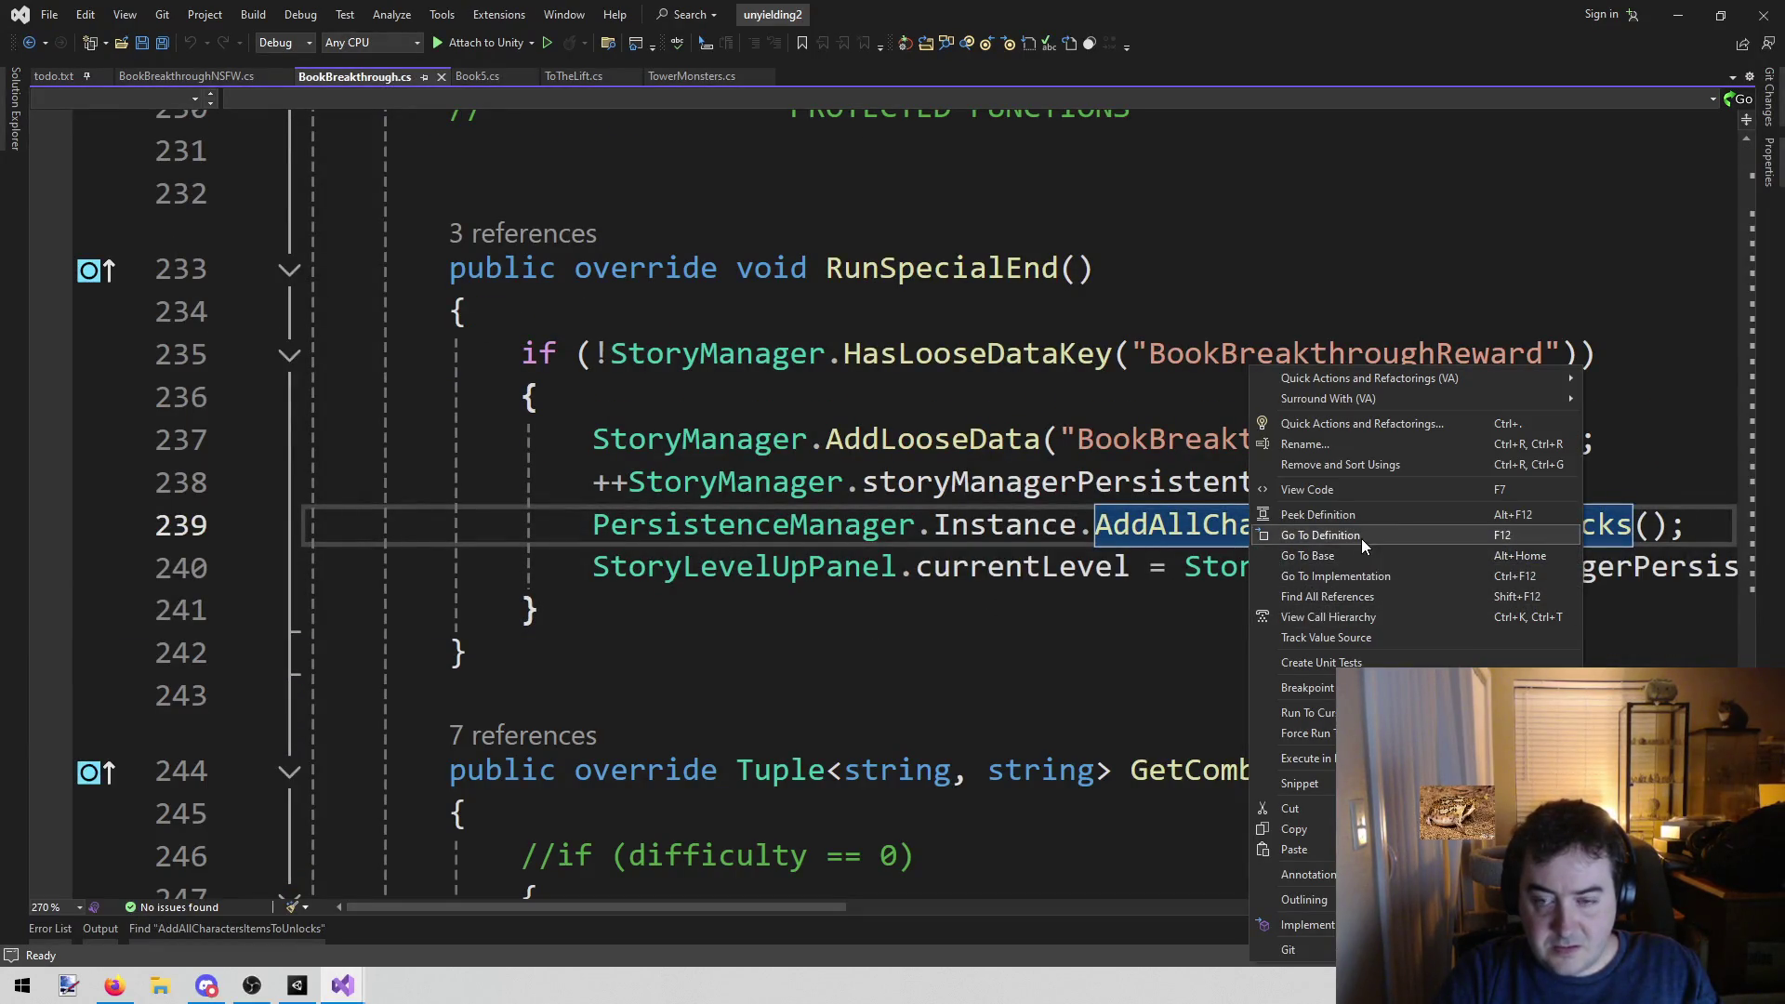
click(1361, 538)
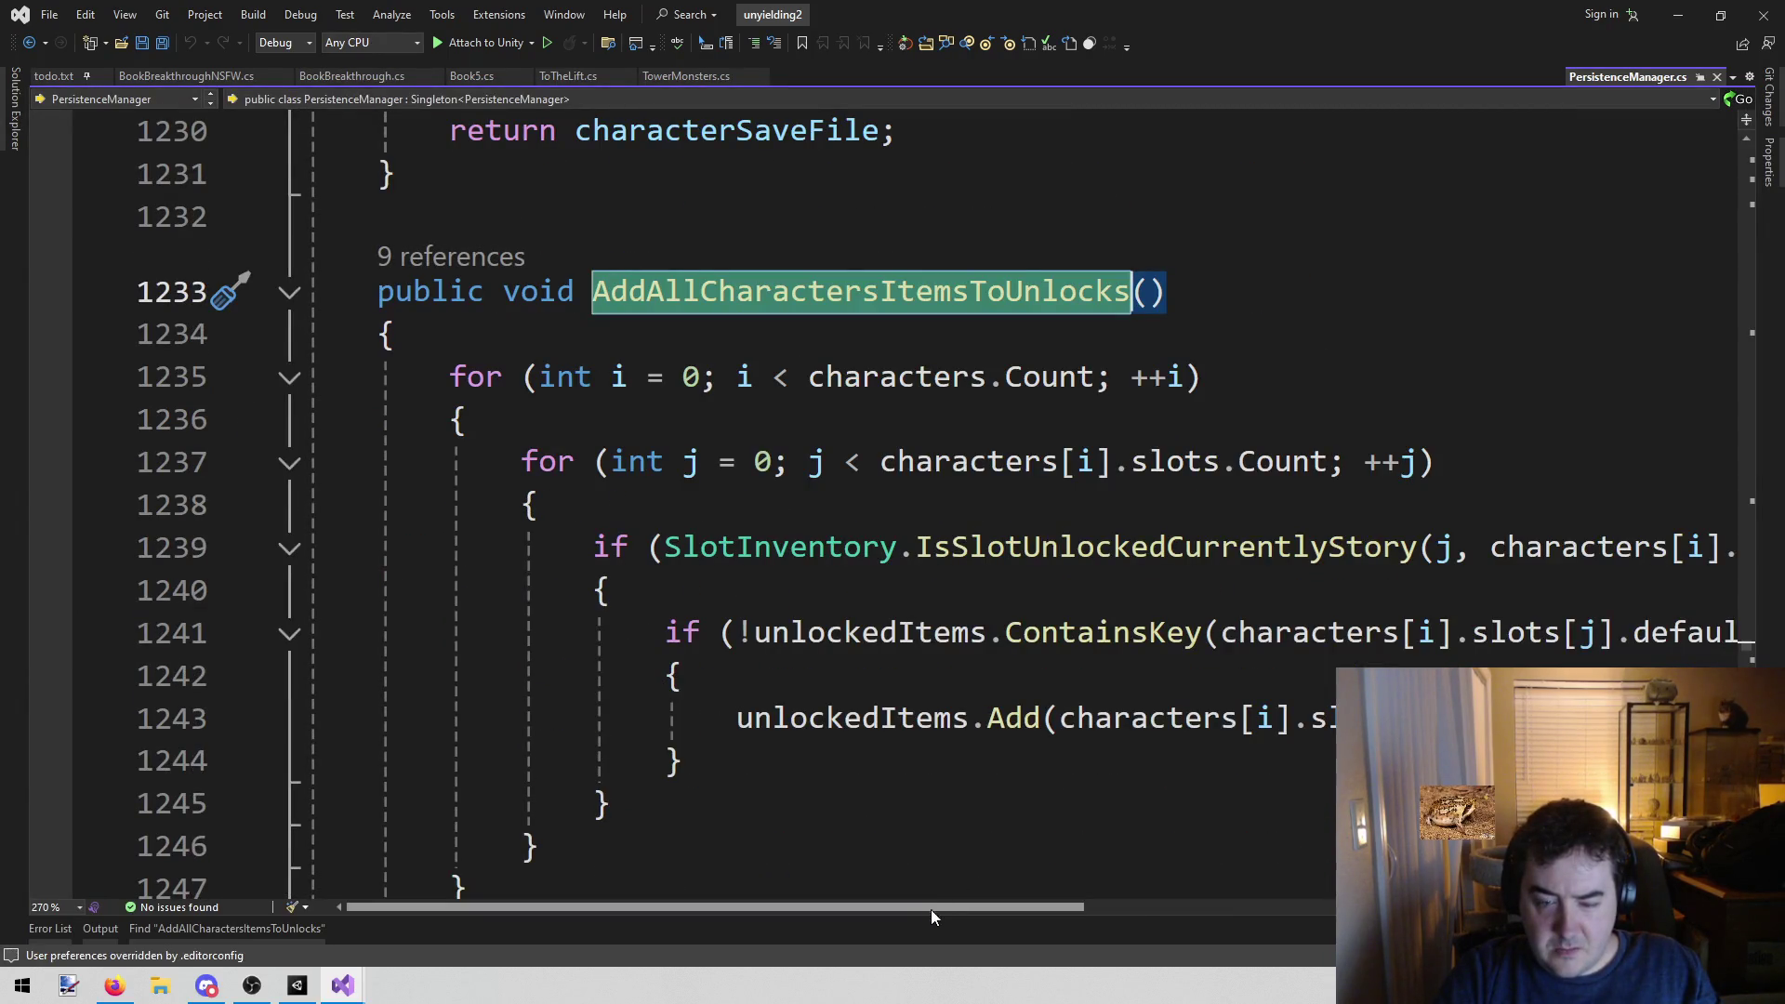
mouse_move(934, 913)
mouse_down()
mouse_move(1274, 869)
mouse_move(849, 893)
mouse_up()
click(849, 595)
click(1136, 291)
key(ctrl+minus)
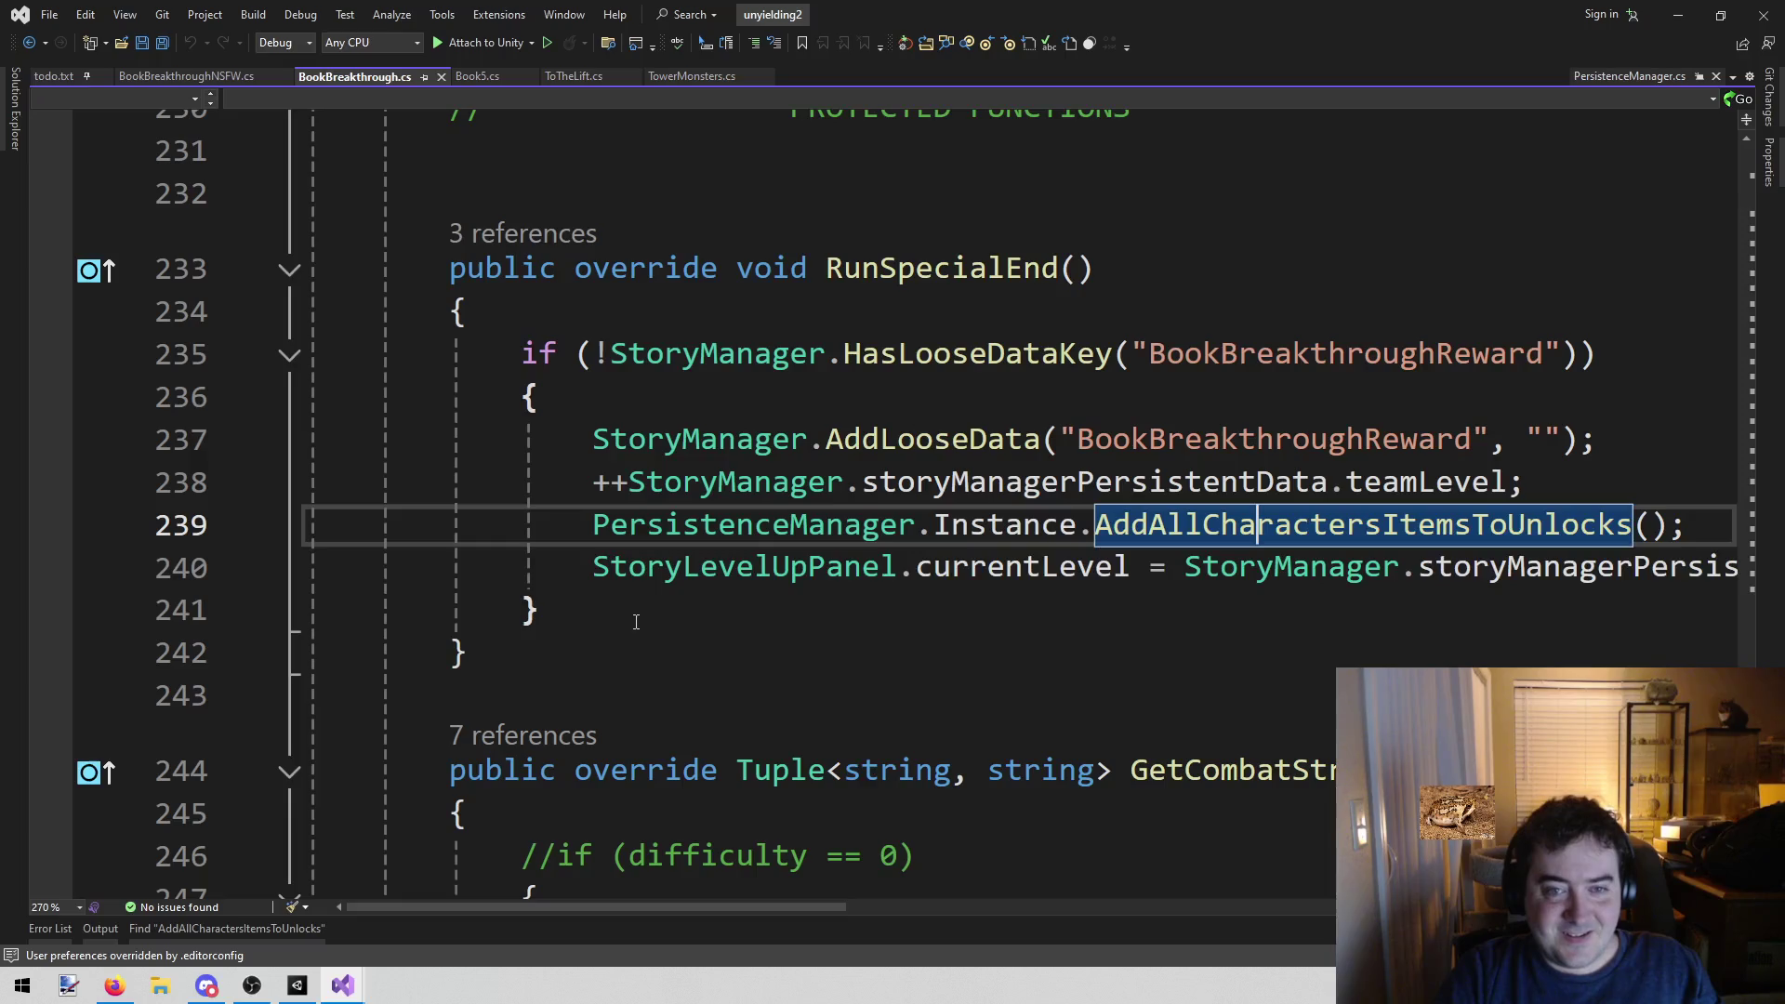
key(ctrl+shift+minus)
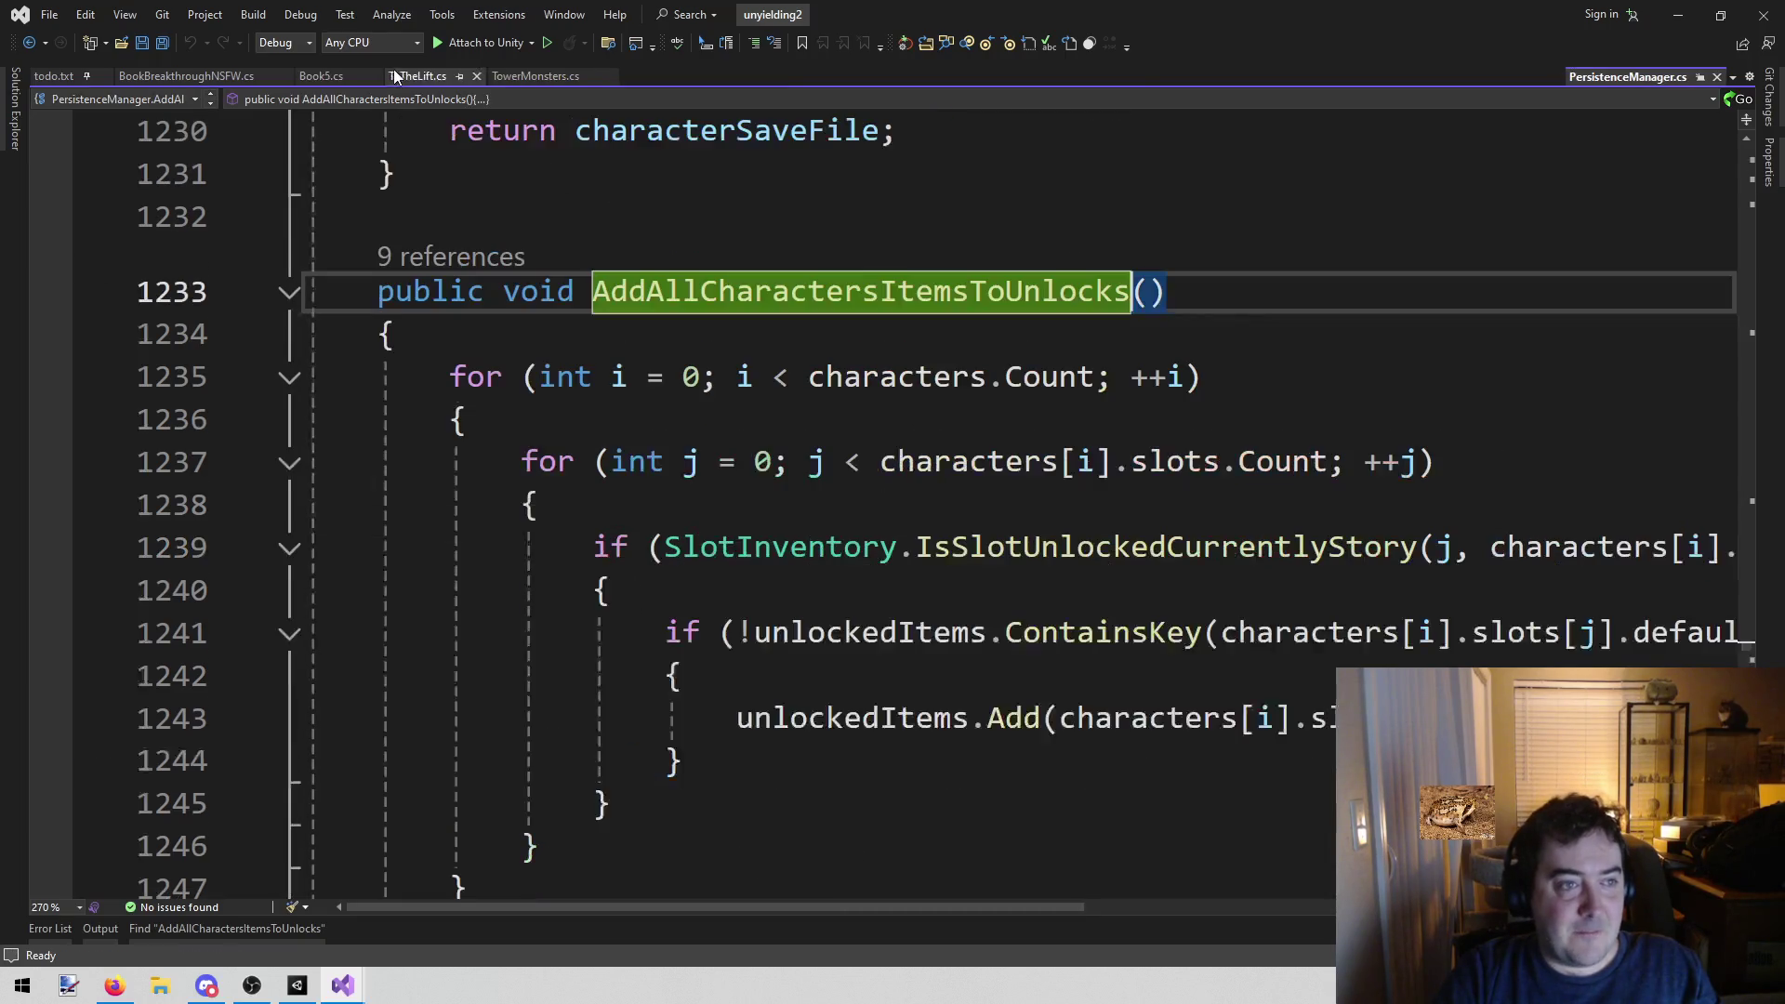
Paste the AddAllCharactersItemsToUnlocks call into ToTheLift.cs's RunSpecialEnd and save
key(ctrl+minus)
key(ctrl+shift+minus)
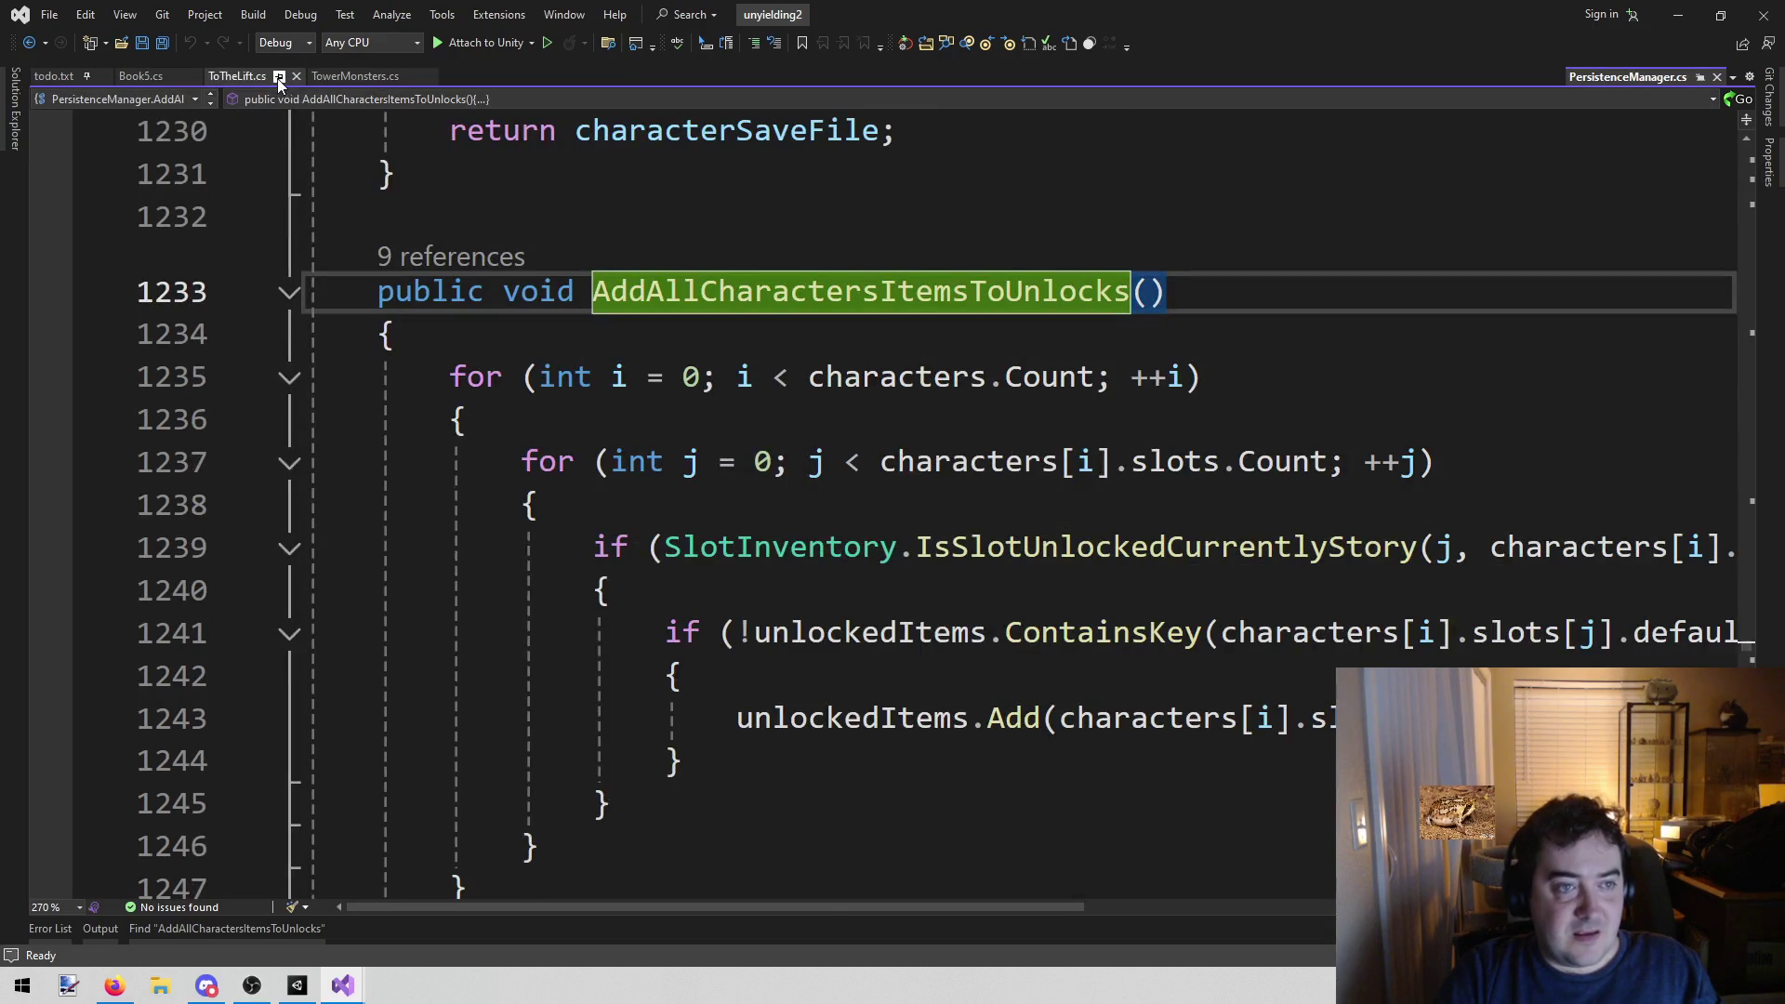
click(234, 78)
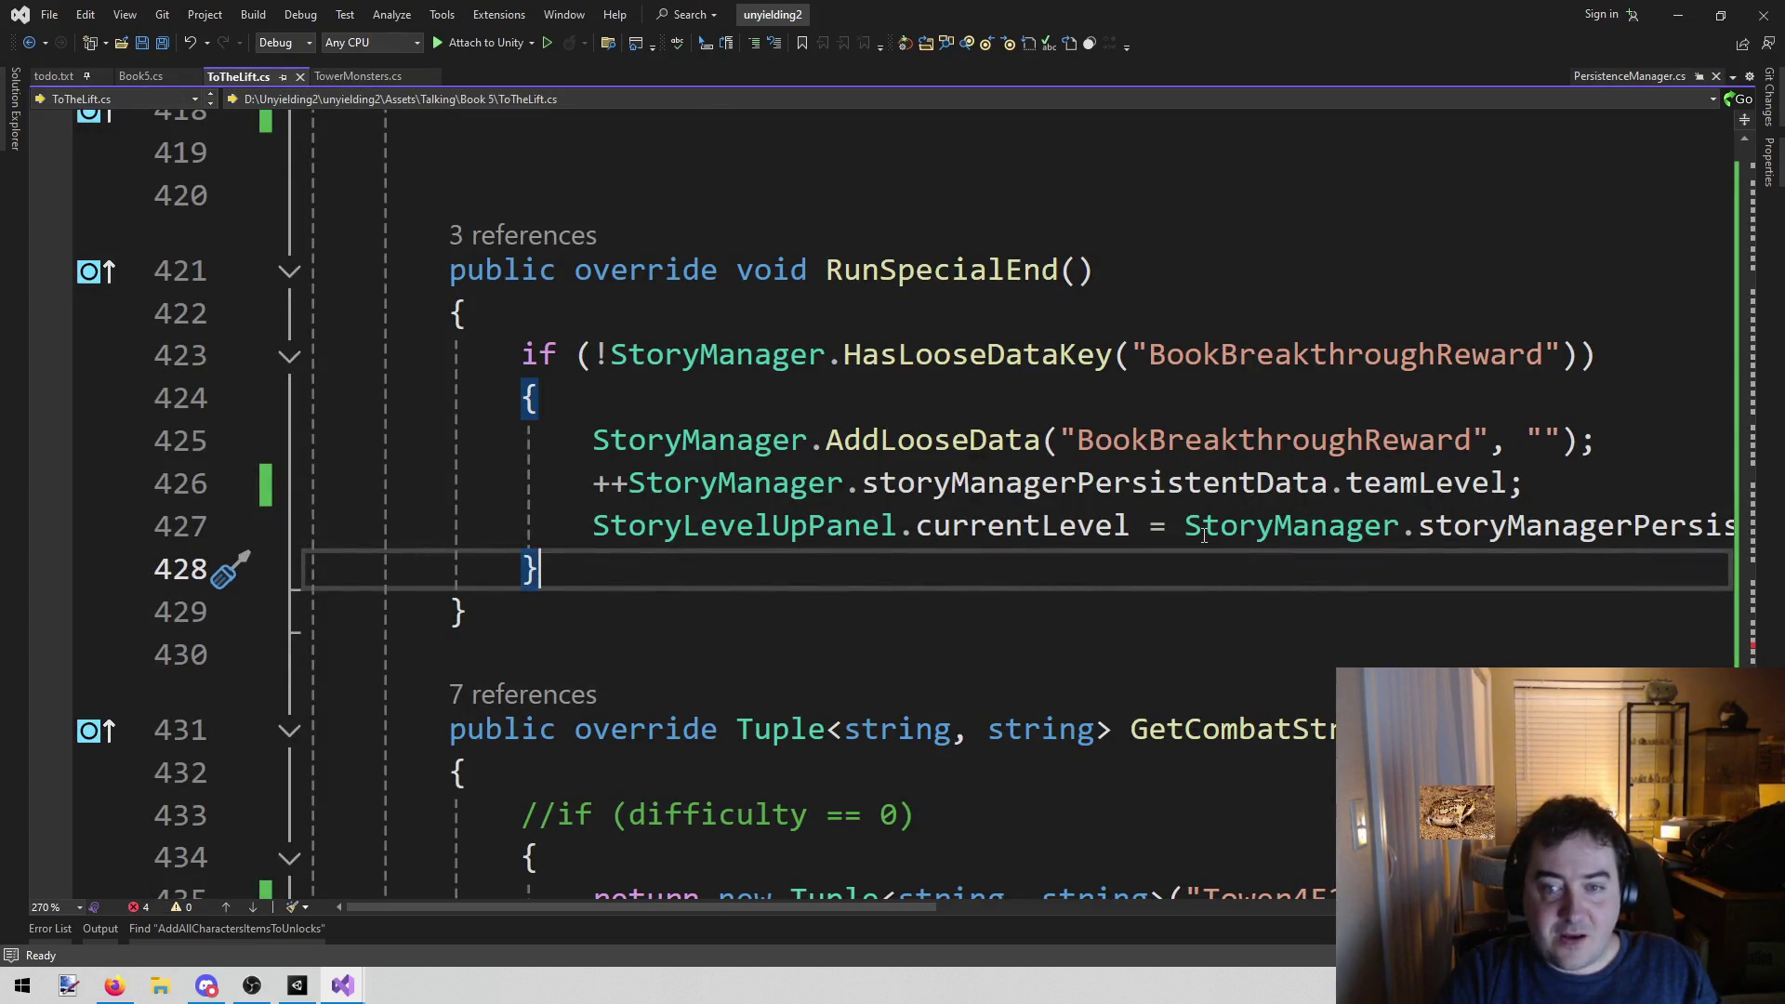
key(Up)
key(ctrl+Return)
text(PersistenceManager.Instance.AddAllCharactersItemsToUnlocks();)
key(ctrl+s)
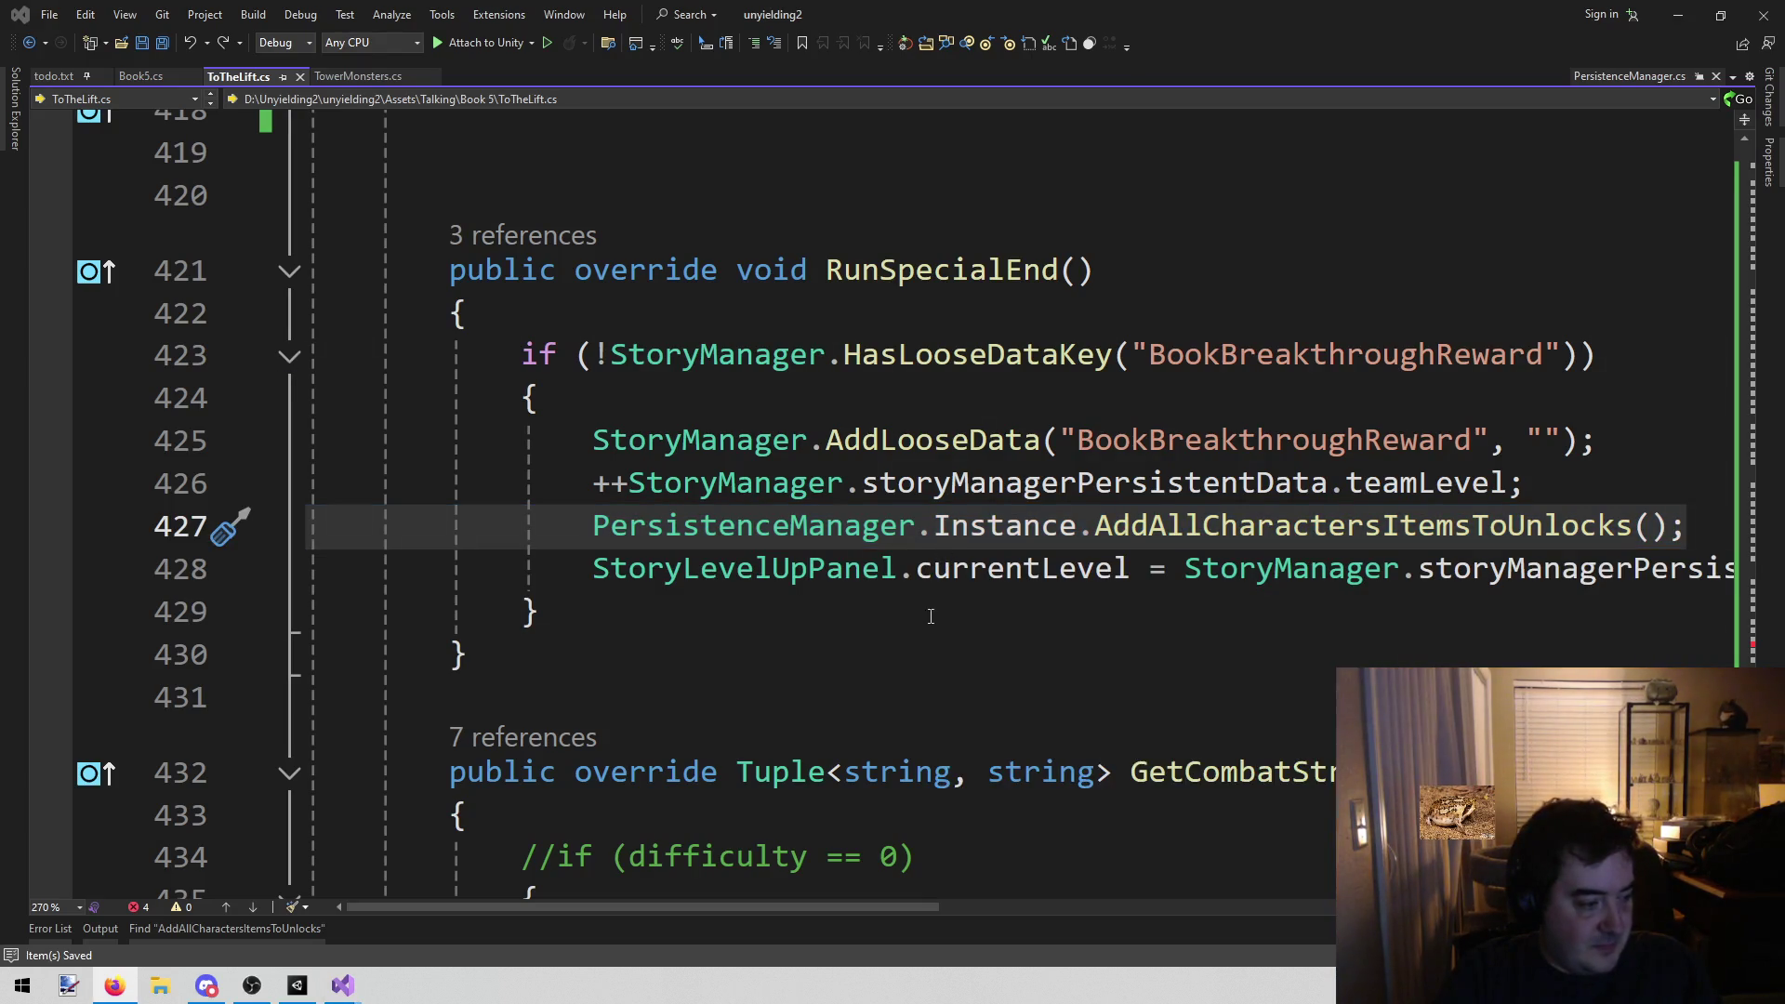
click(899, 569)
click(871, 605)
mouse_move(705, 907)
mouse_down()
mouse_move(950, 913)
mouse_move(810, 933)
mouse_move(889, 940)
mouse_move(748, 923)
mouse_up()
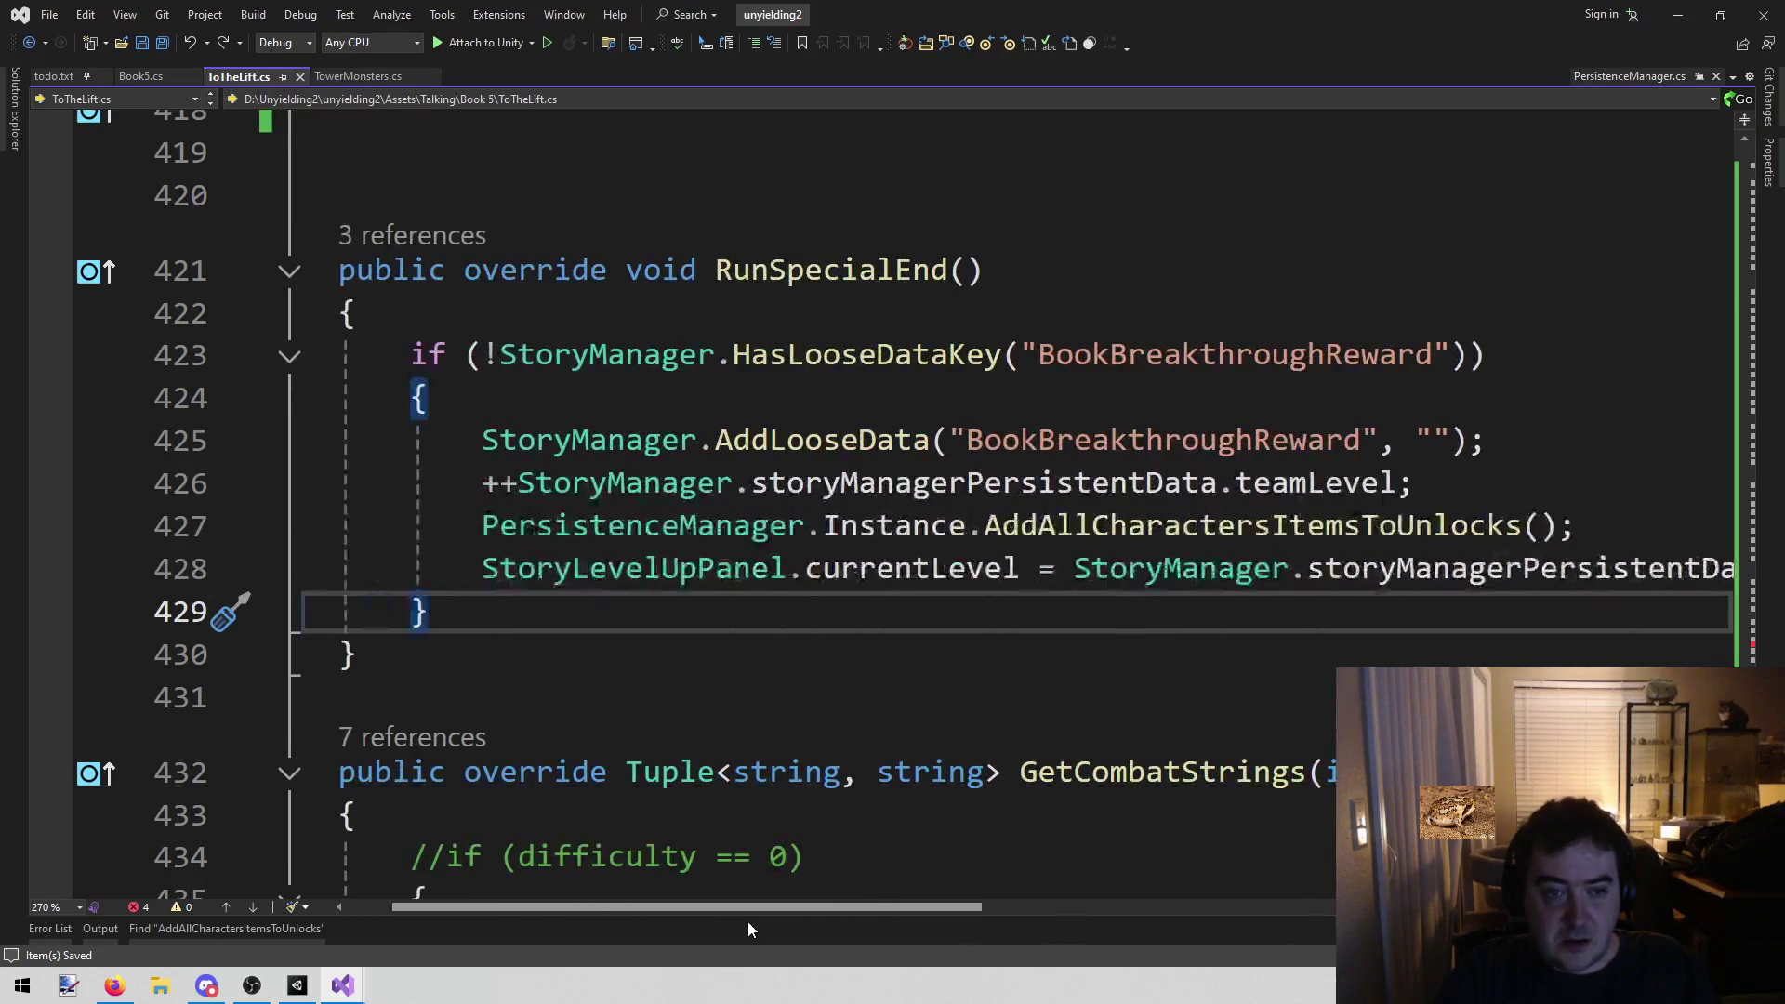
Rename both BookBreakthroughReward keys on lines 423 and 425 to ToTheLiftReward and save
click(1325, 354)
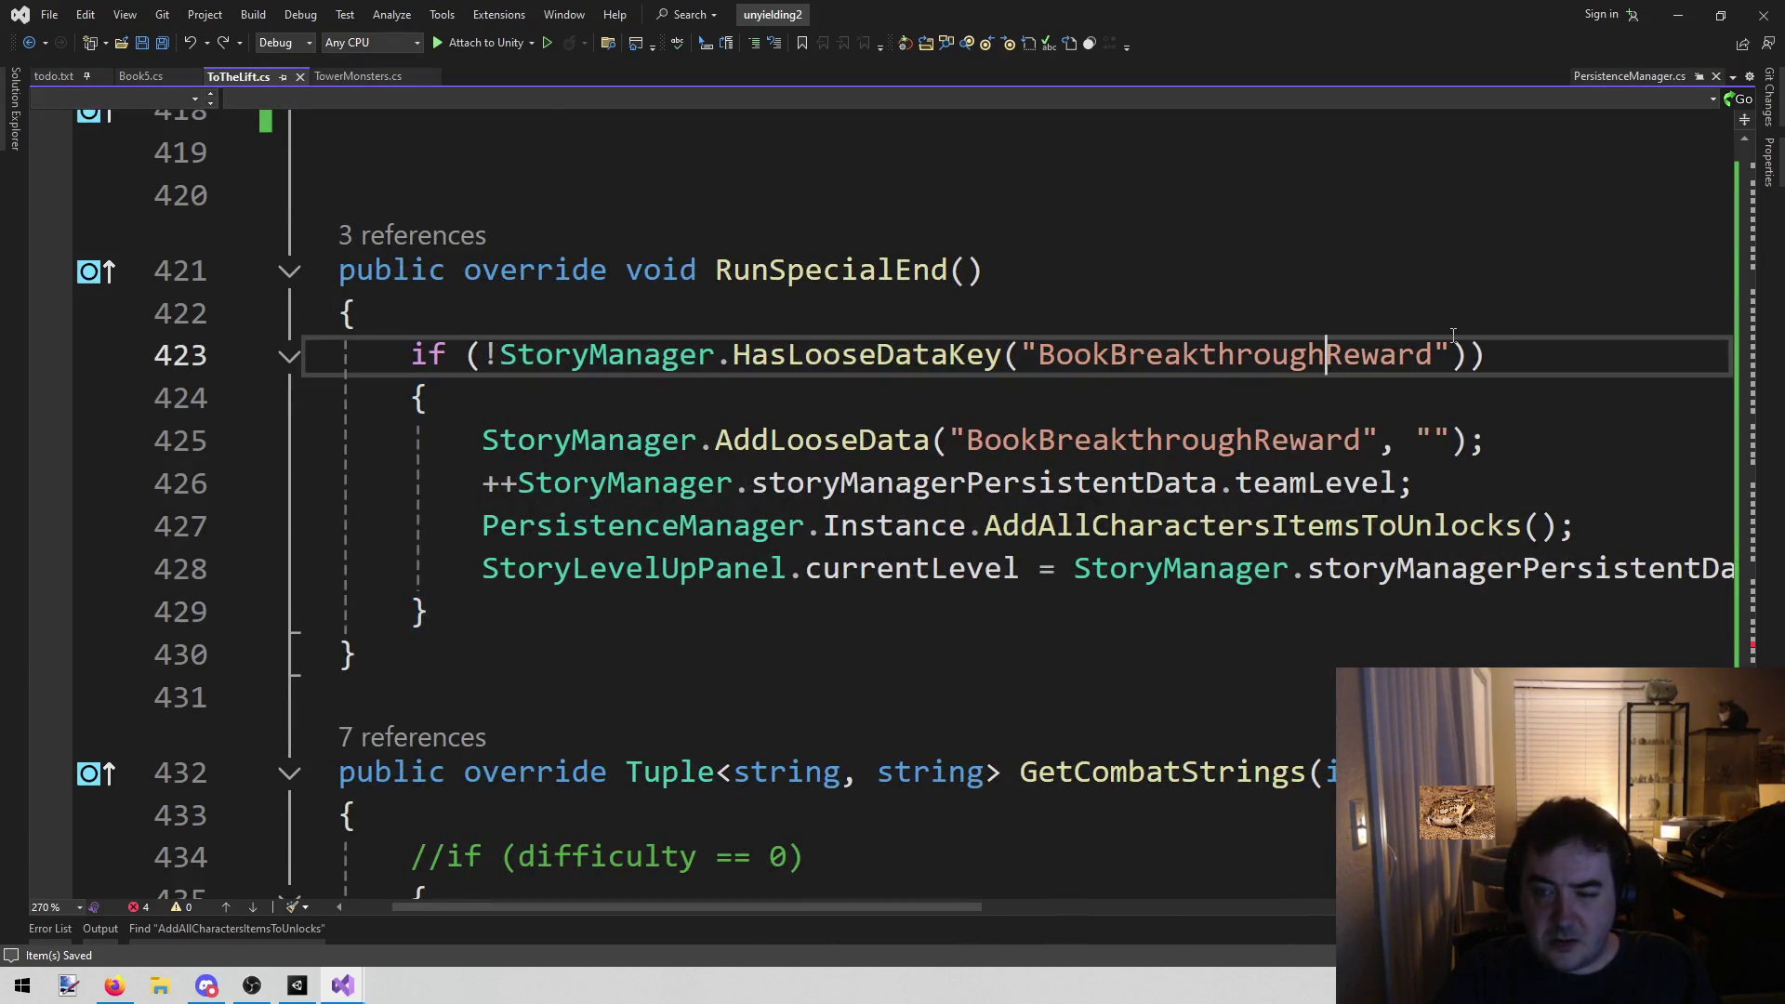
key(ctrl+shift+Left)
text(ToTheLi)
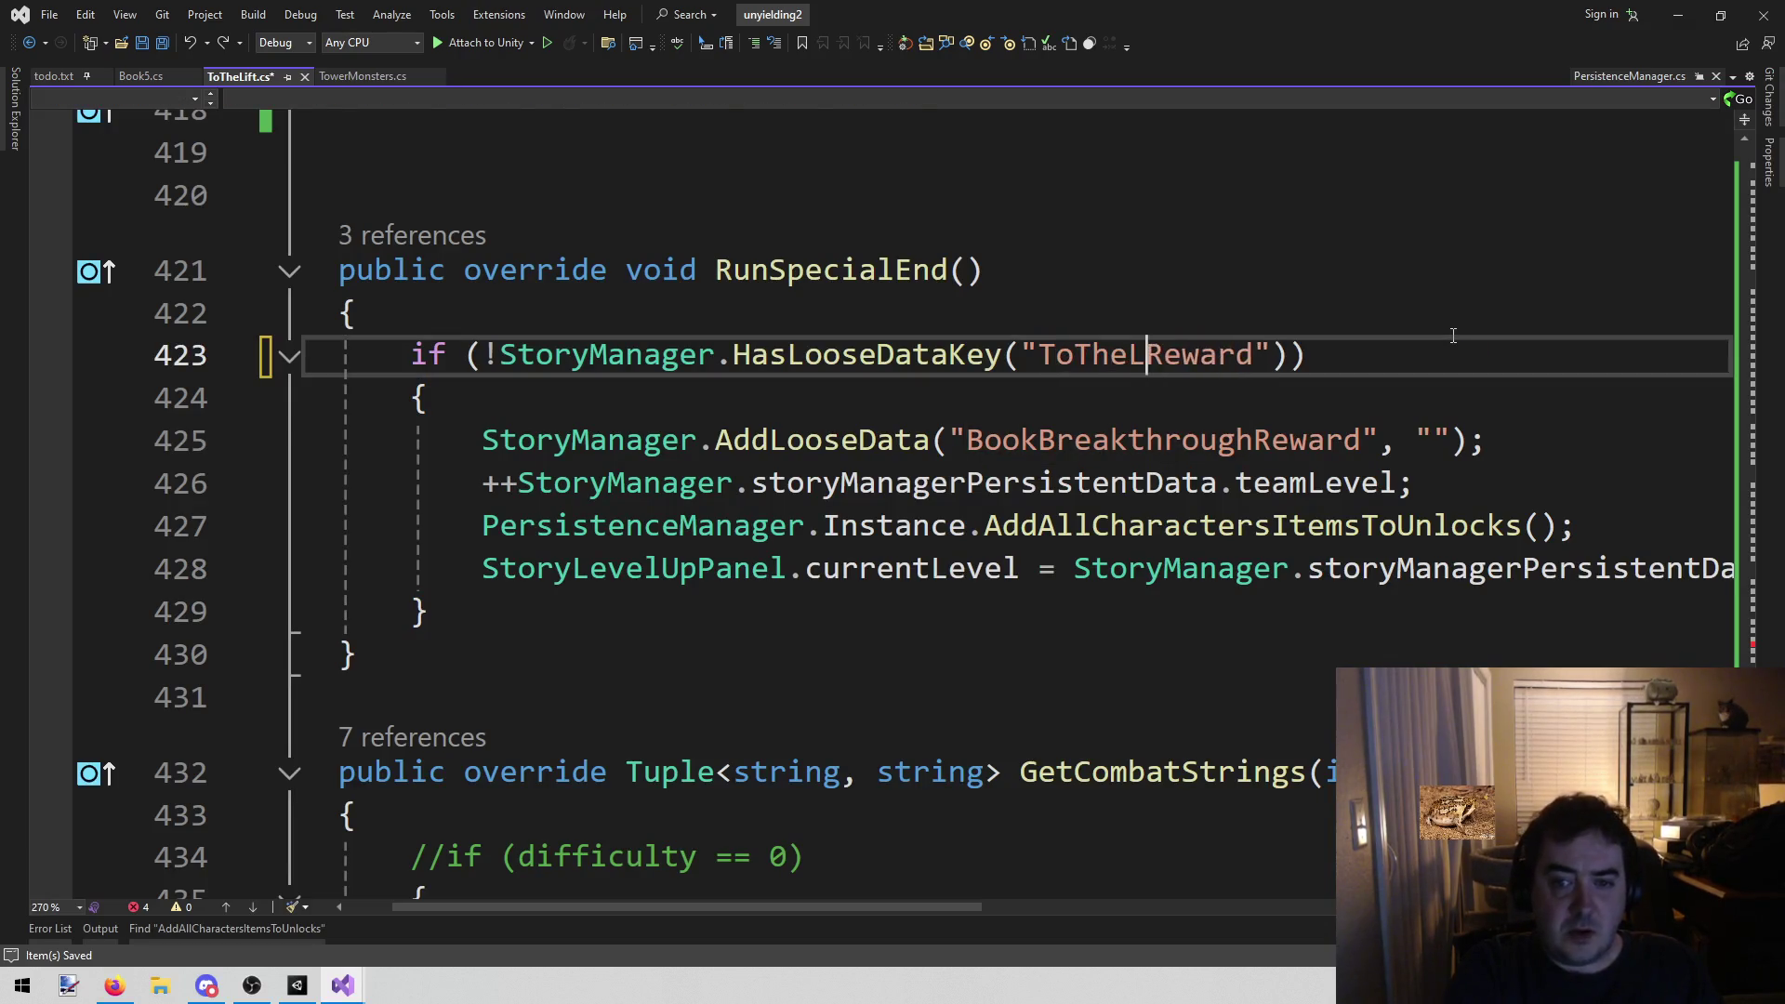
text(ft)
key(ctrl+shift+Left)
key(ctrl+c)
key(Down)
key(Down)
key(Right)
key(Right)
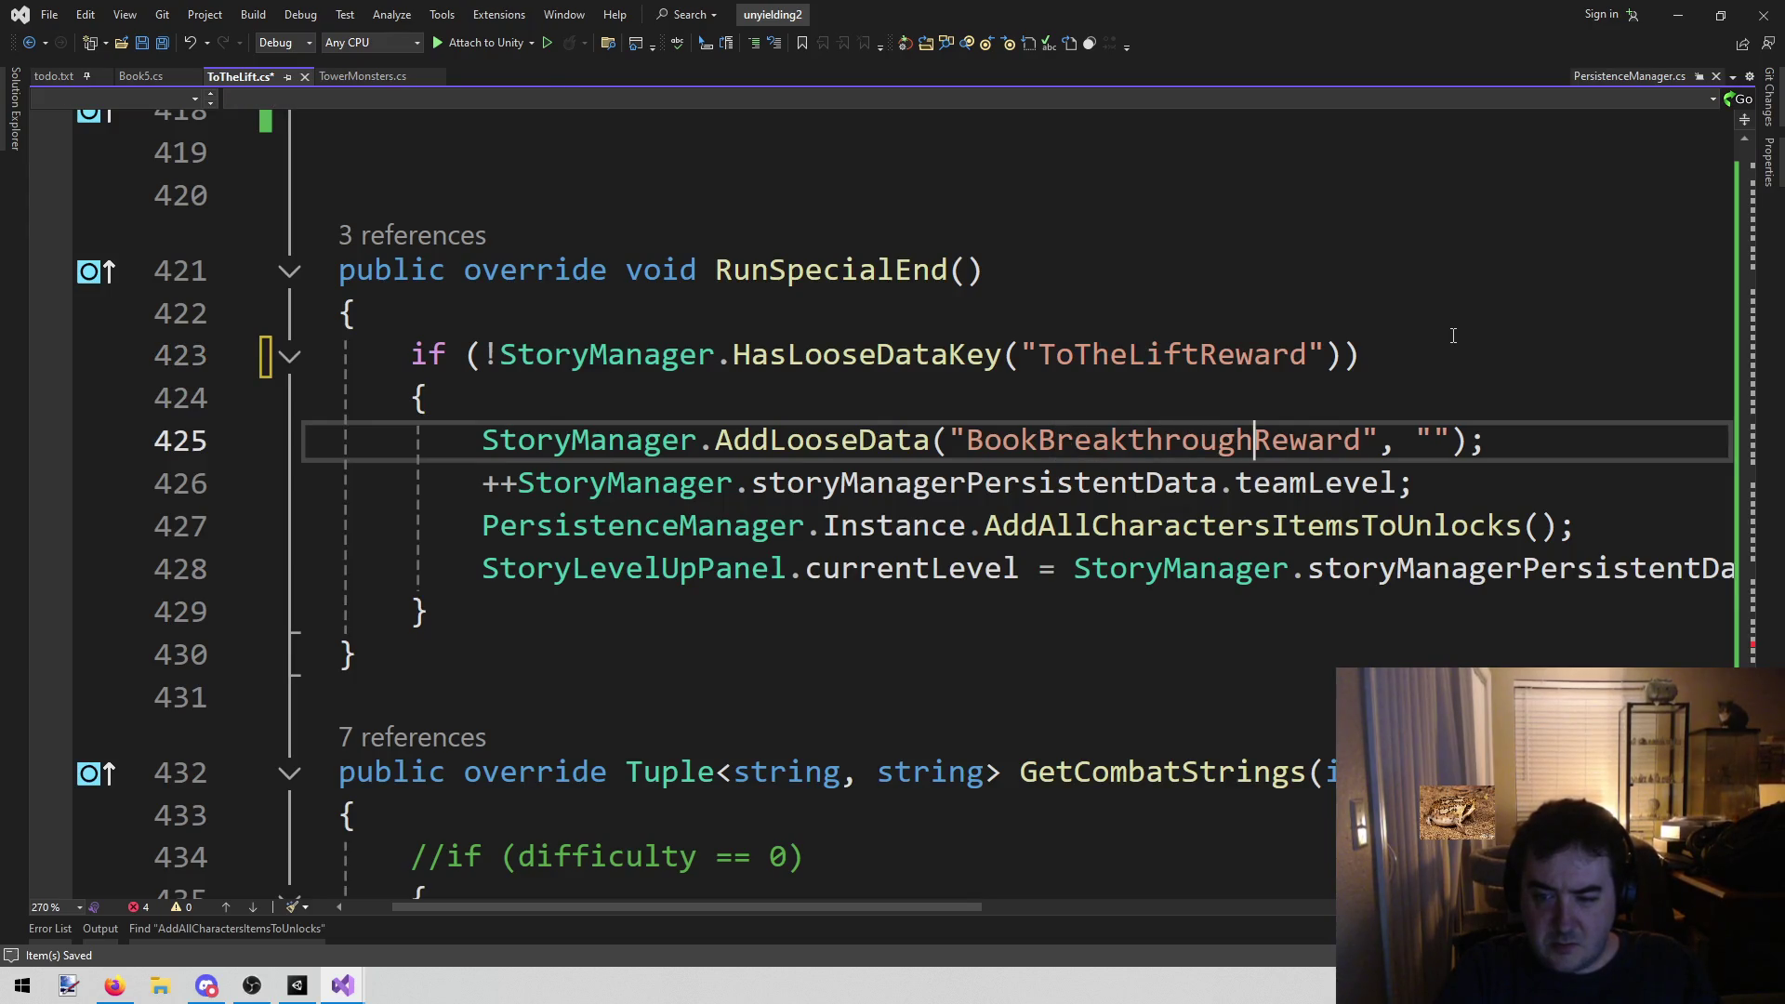
key(ctrl+shift+Left)
key(ctrl+v)
key(ctrl+s)
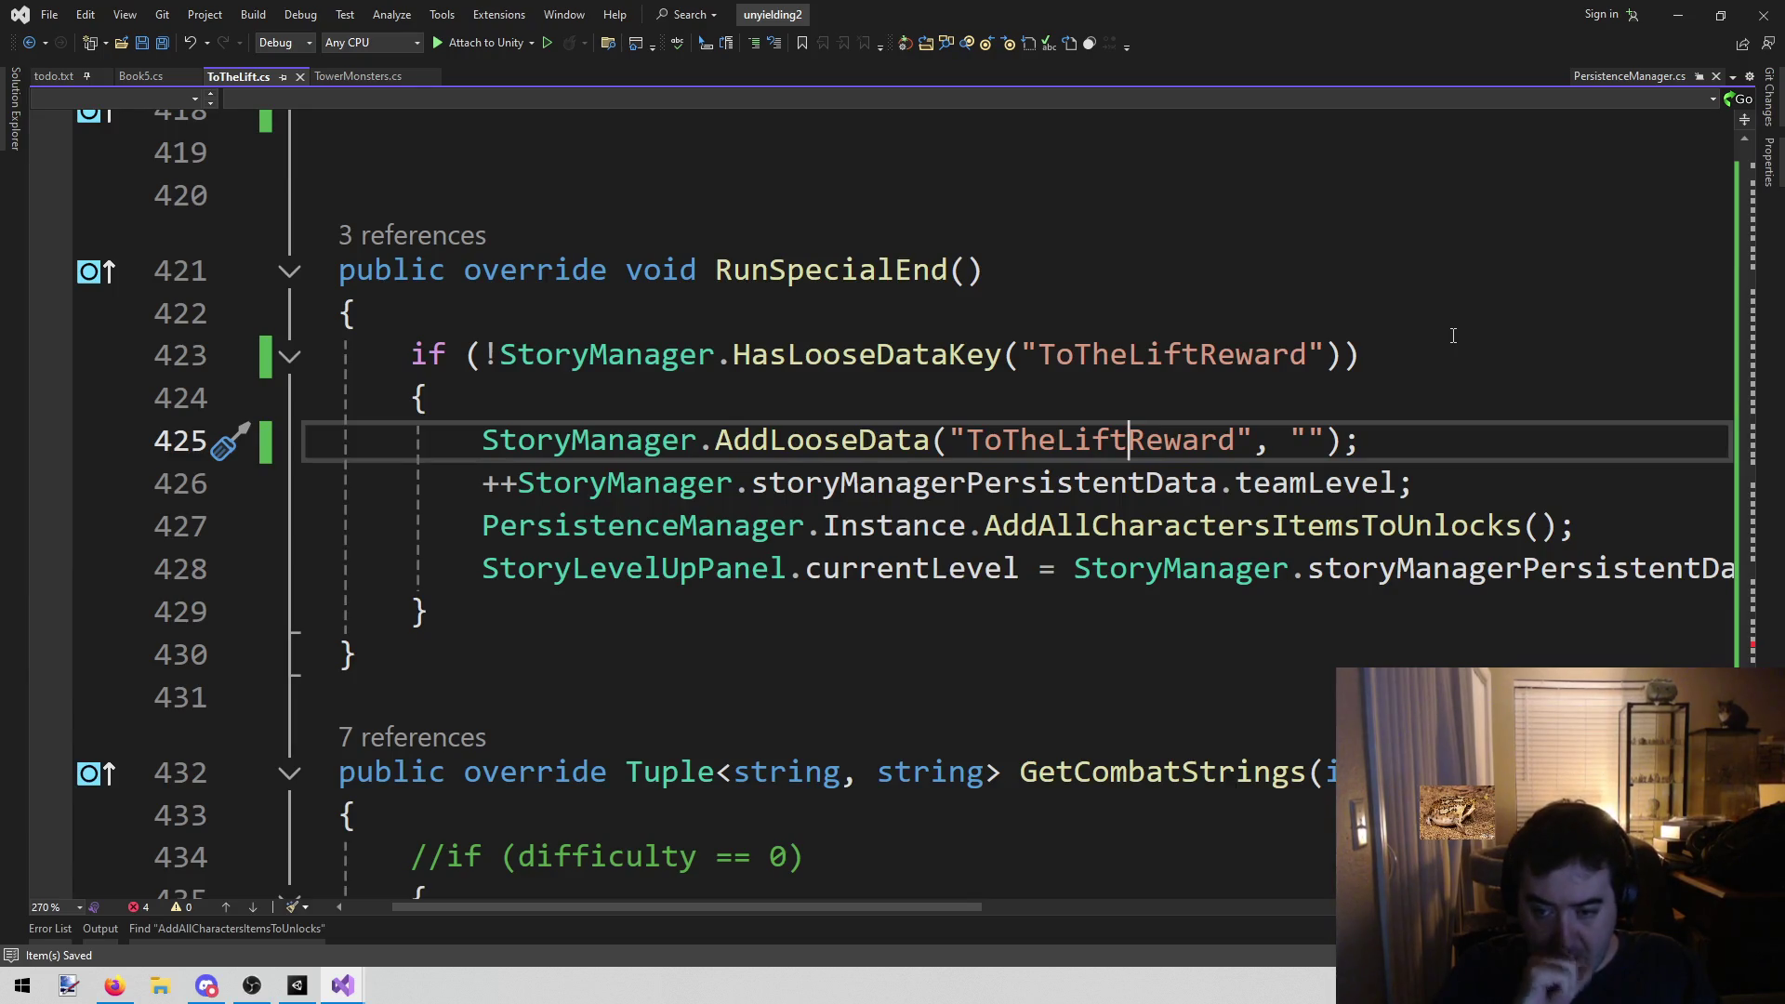
key(Down)
key(Down)
key(Down)
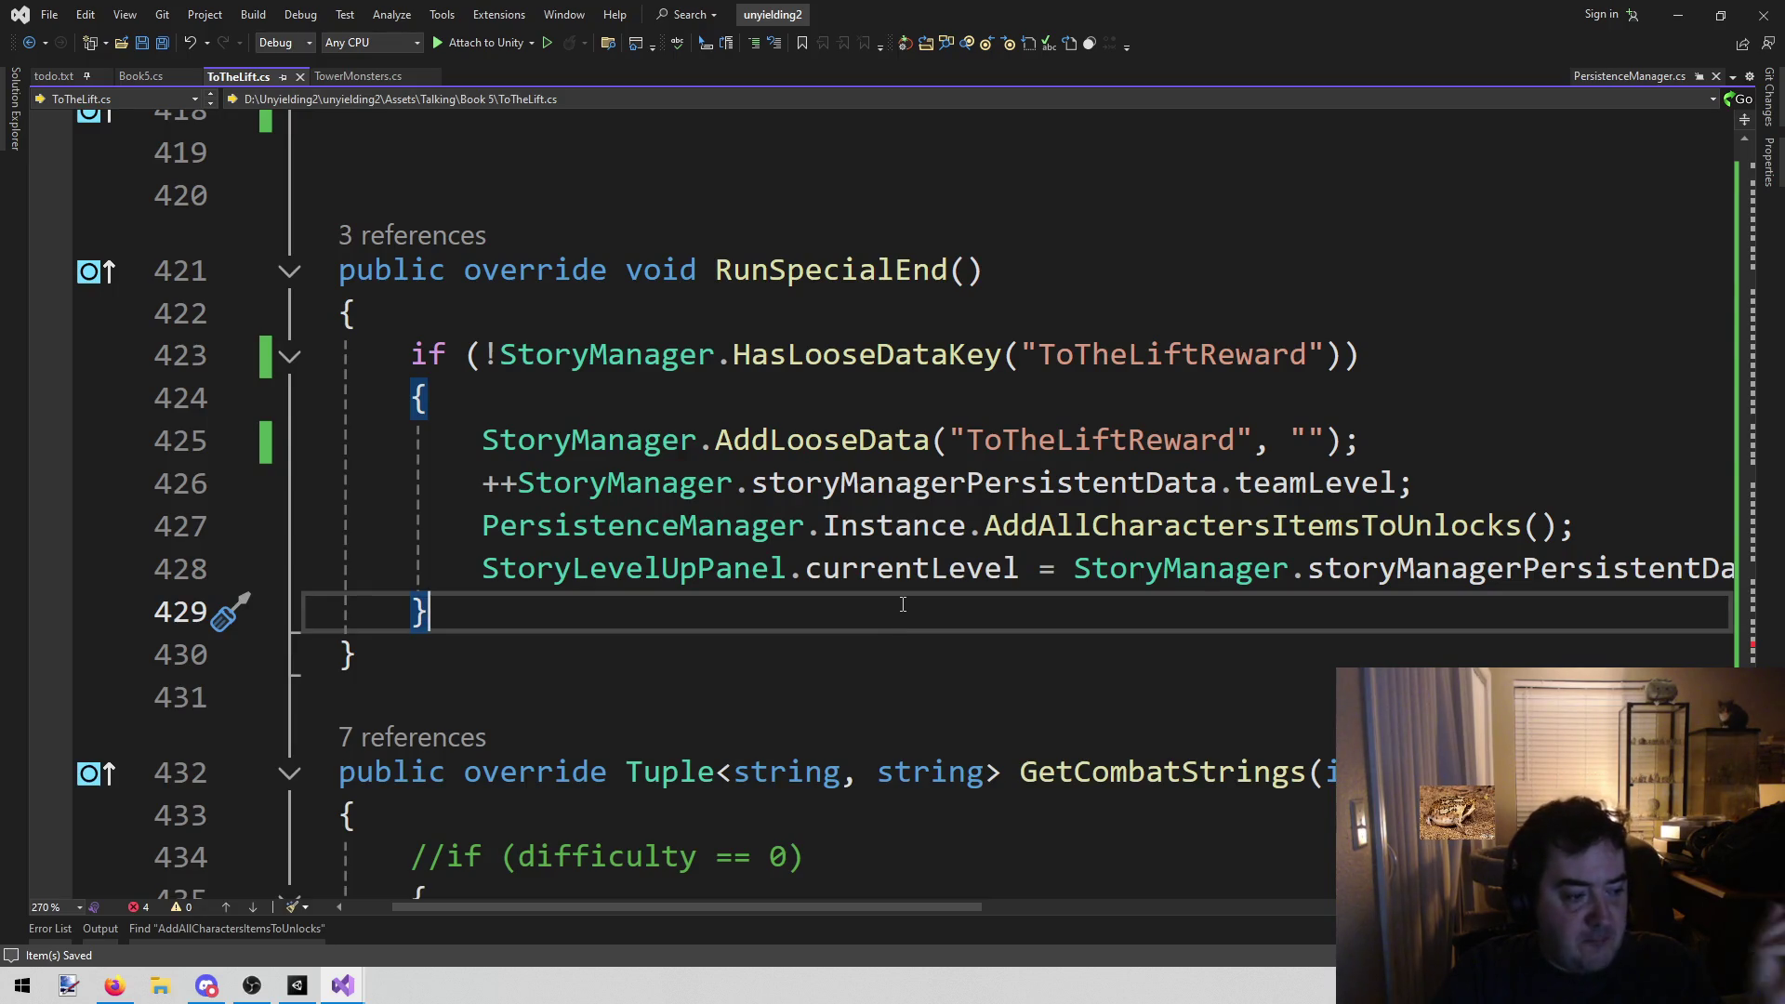
click(846, 648)
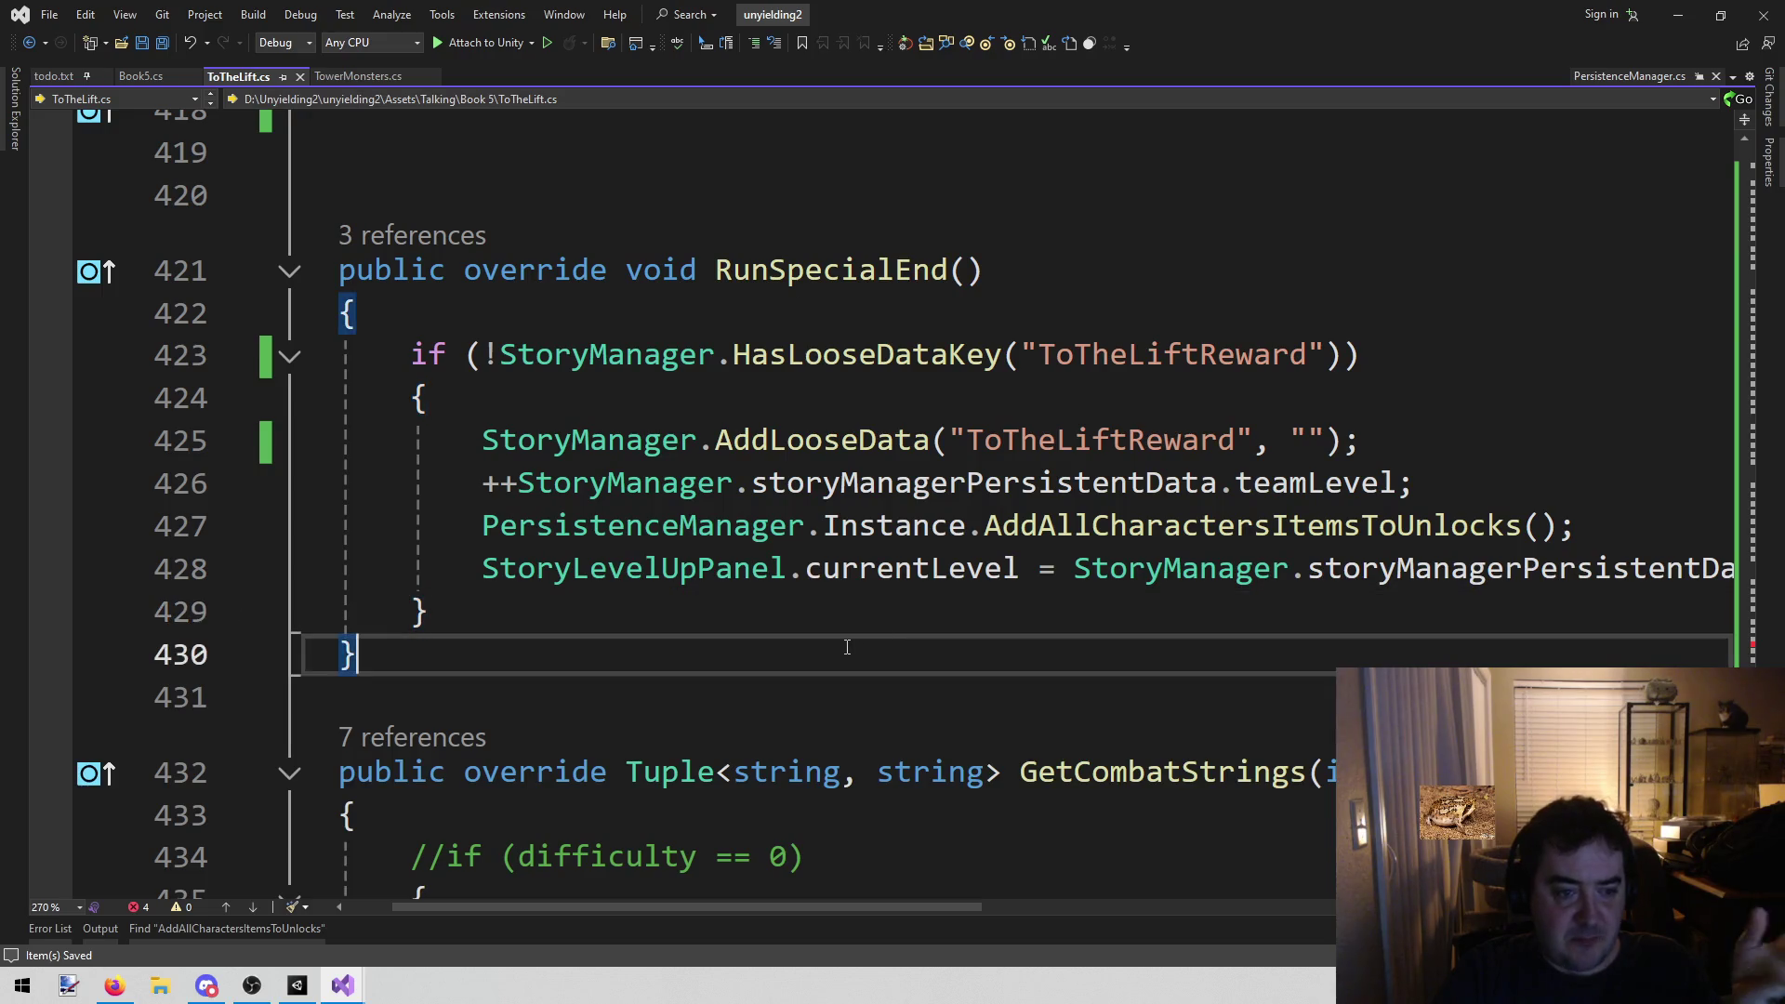
click(828, 628)
scroll(826, 639, down, 5)
scroll(827, 639, down, 4)
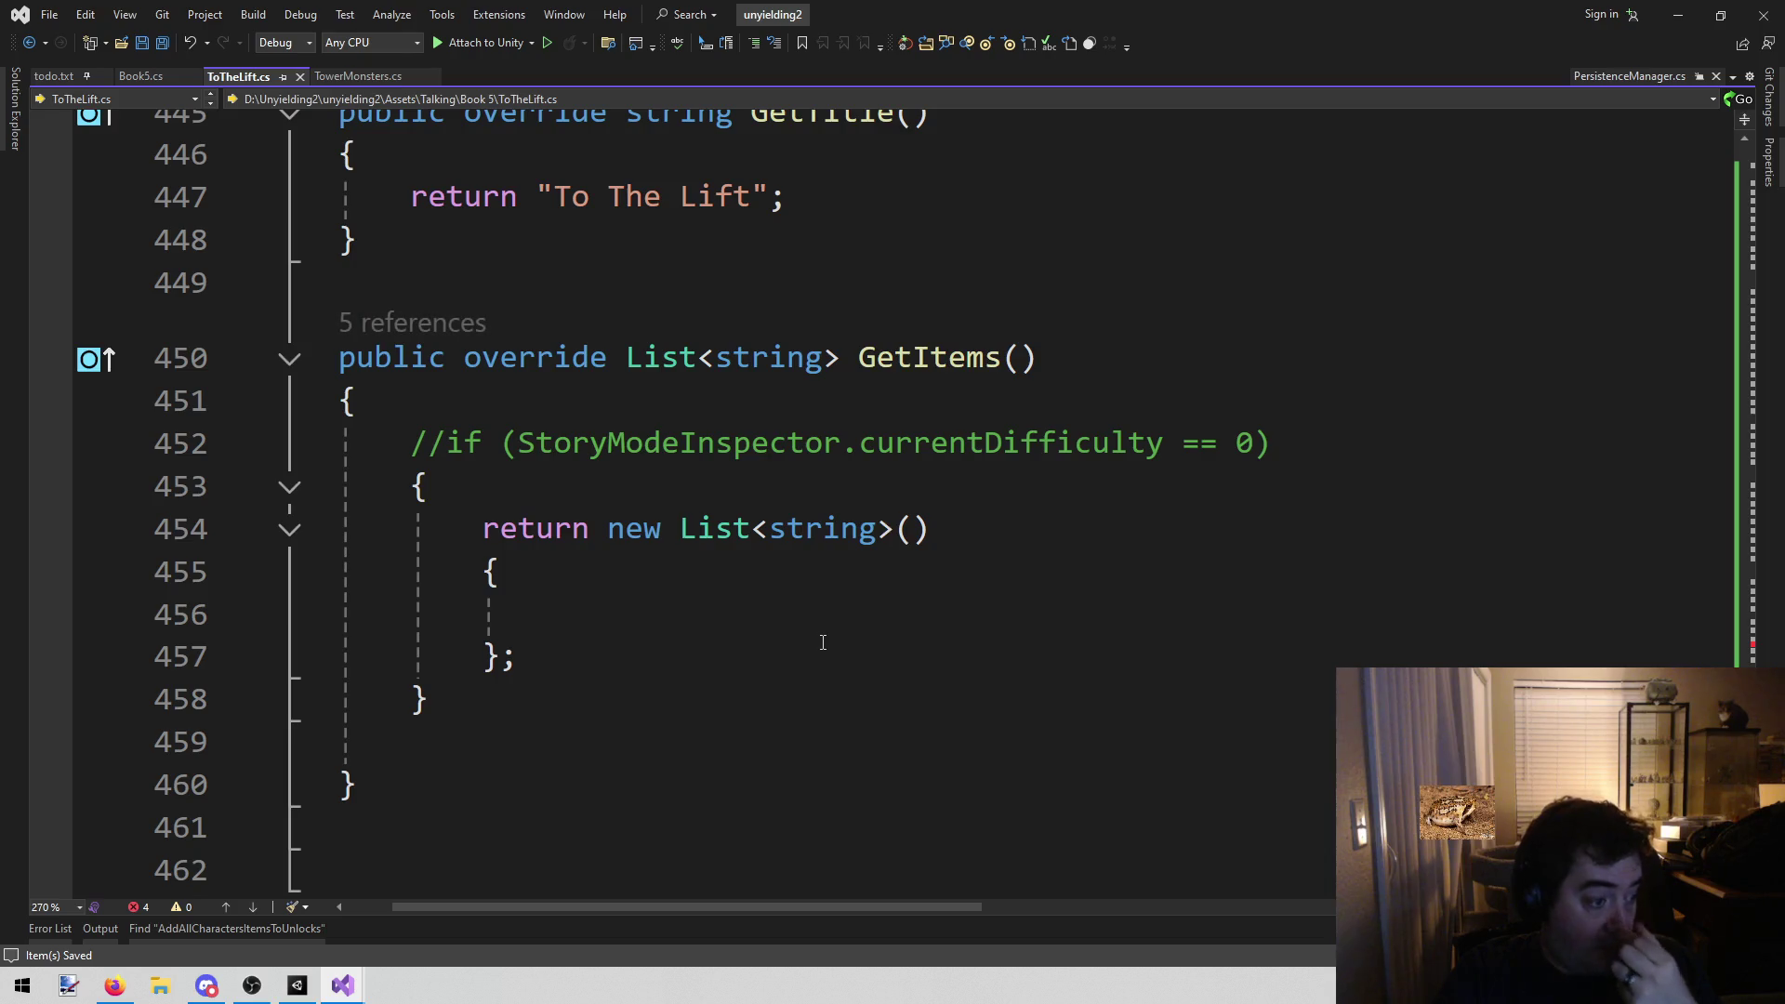
click(817, 571)
click(749, 617)
scroll(749, 617, up, 7)
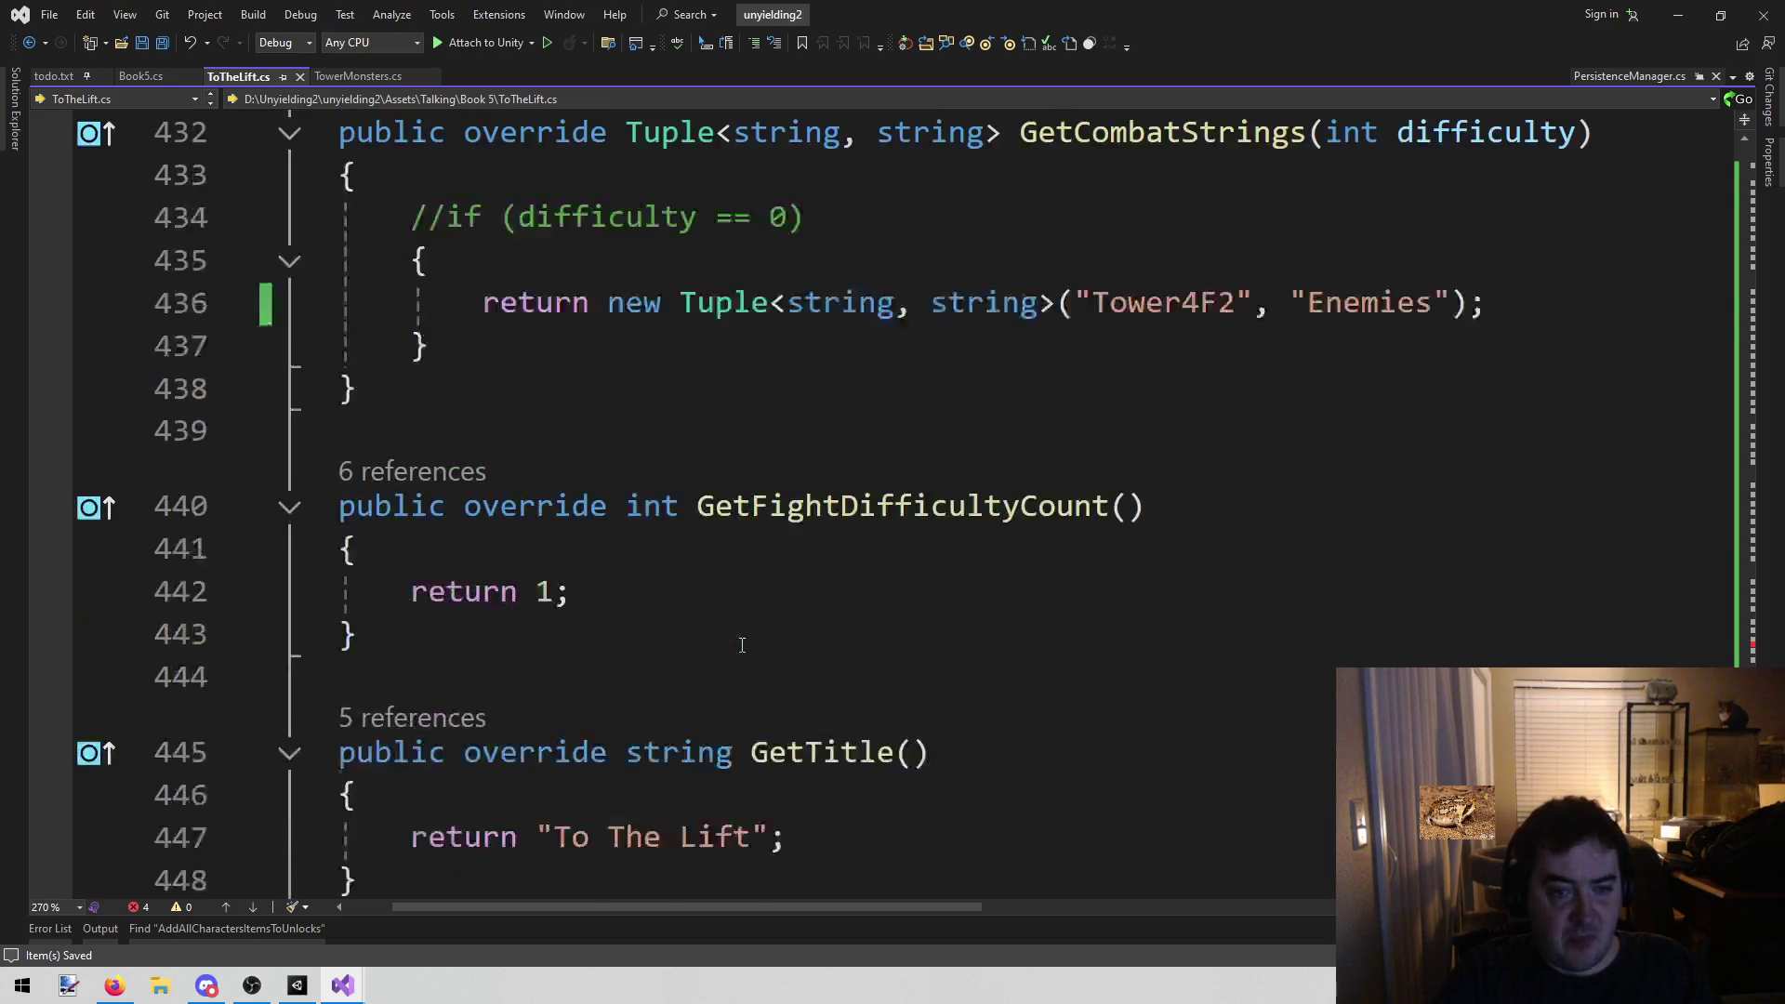
scroll(741, 644, up, 3)
click(547, 739)
key(Down)
key(Up)
scroll(546, 739, down, 11)
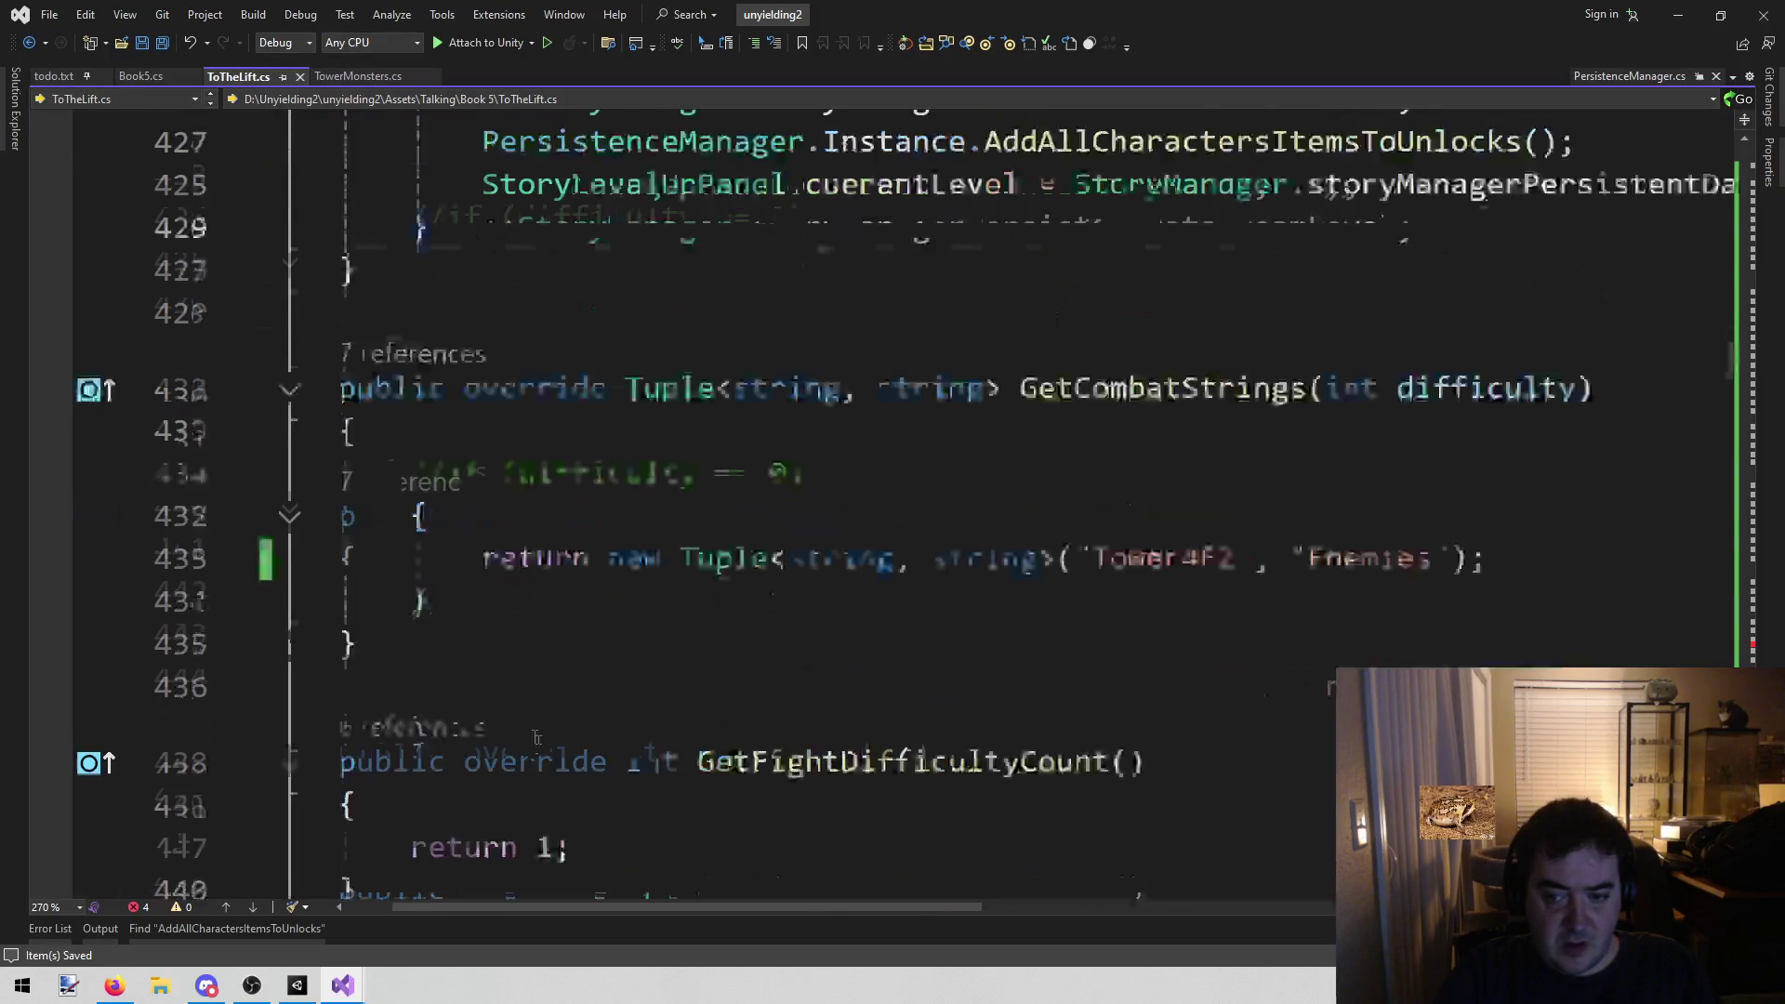
click(671, 481)
scroll(651, 558, up, 7)
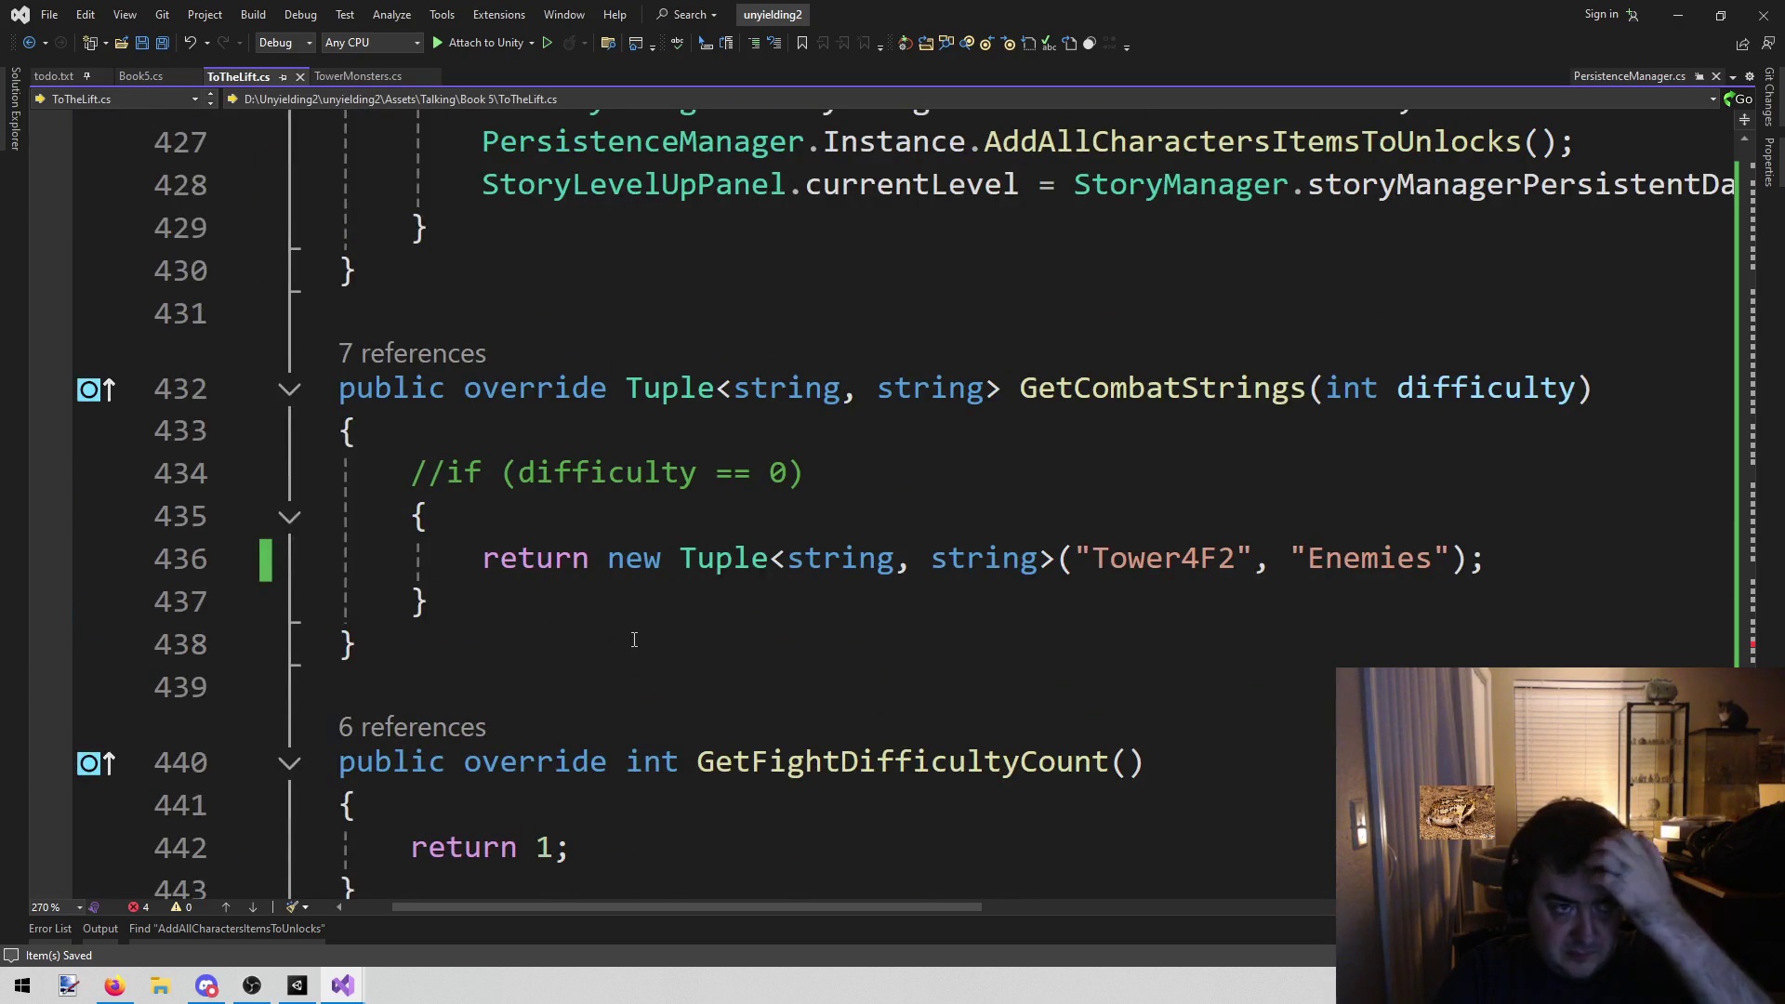
scroll(638, 620, down, 4)
scroll(638, 620, down, 3)
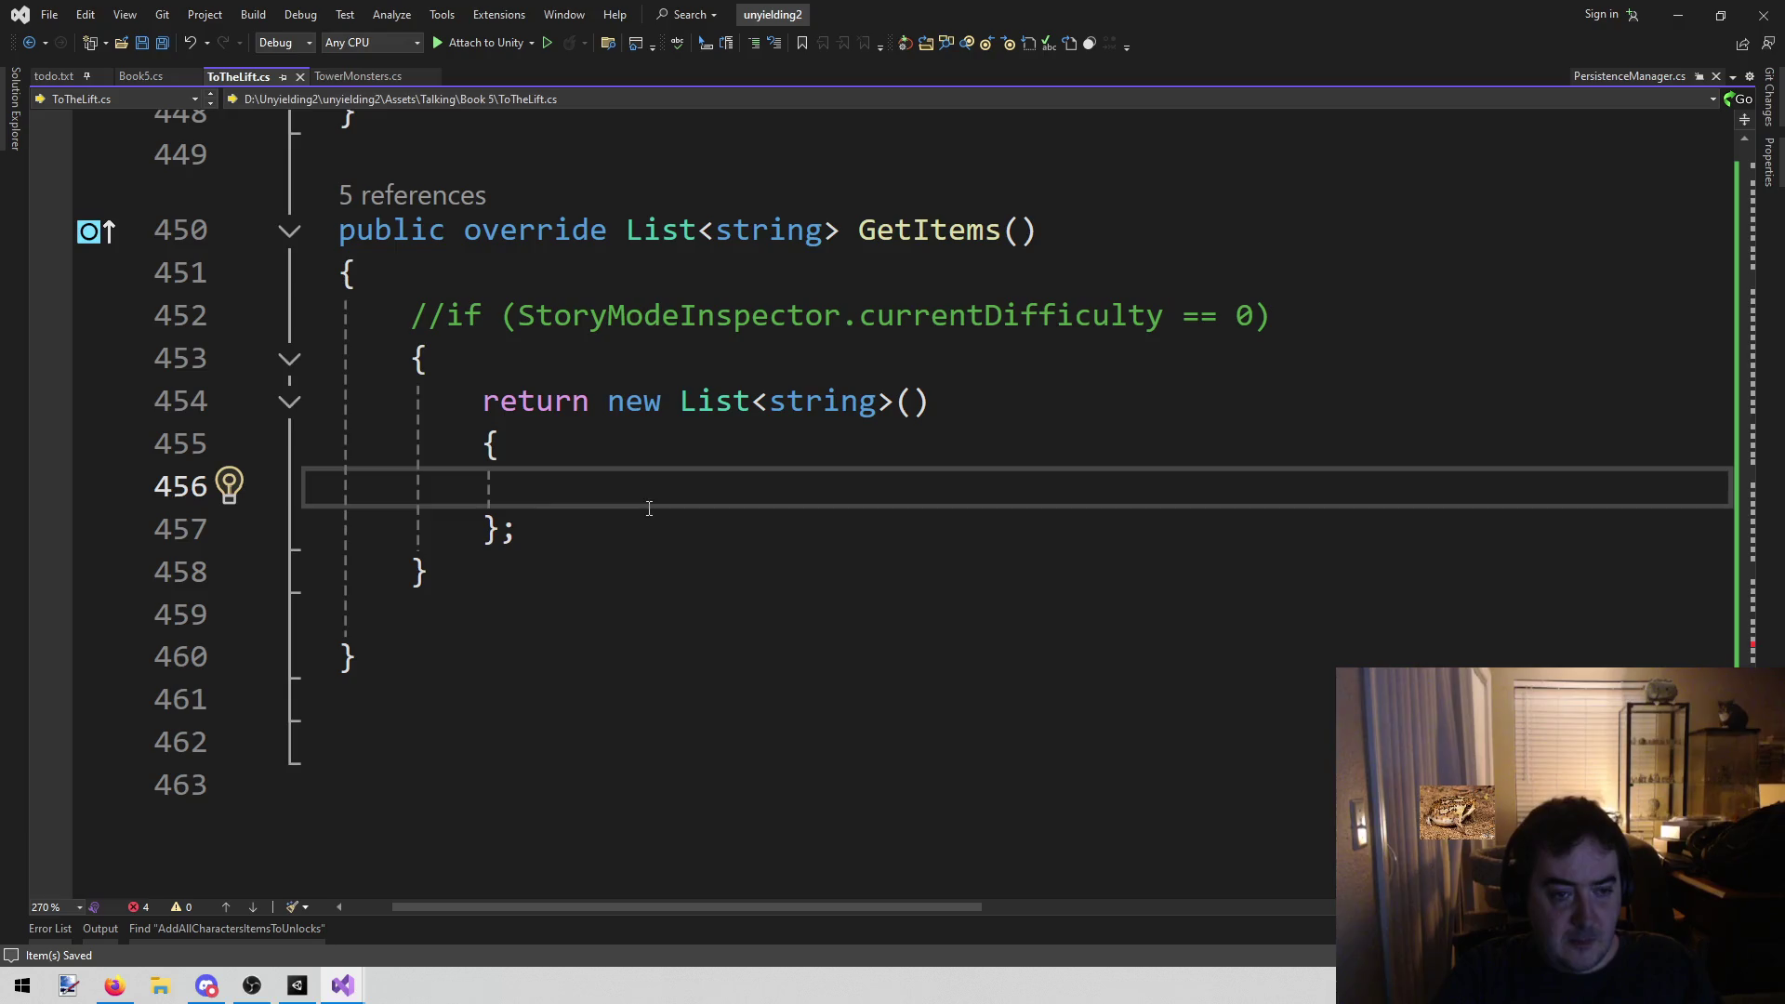
scroll(649, 508, up, 8)
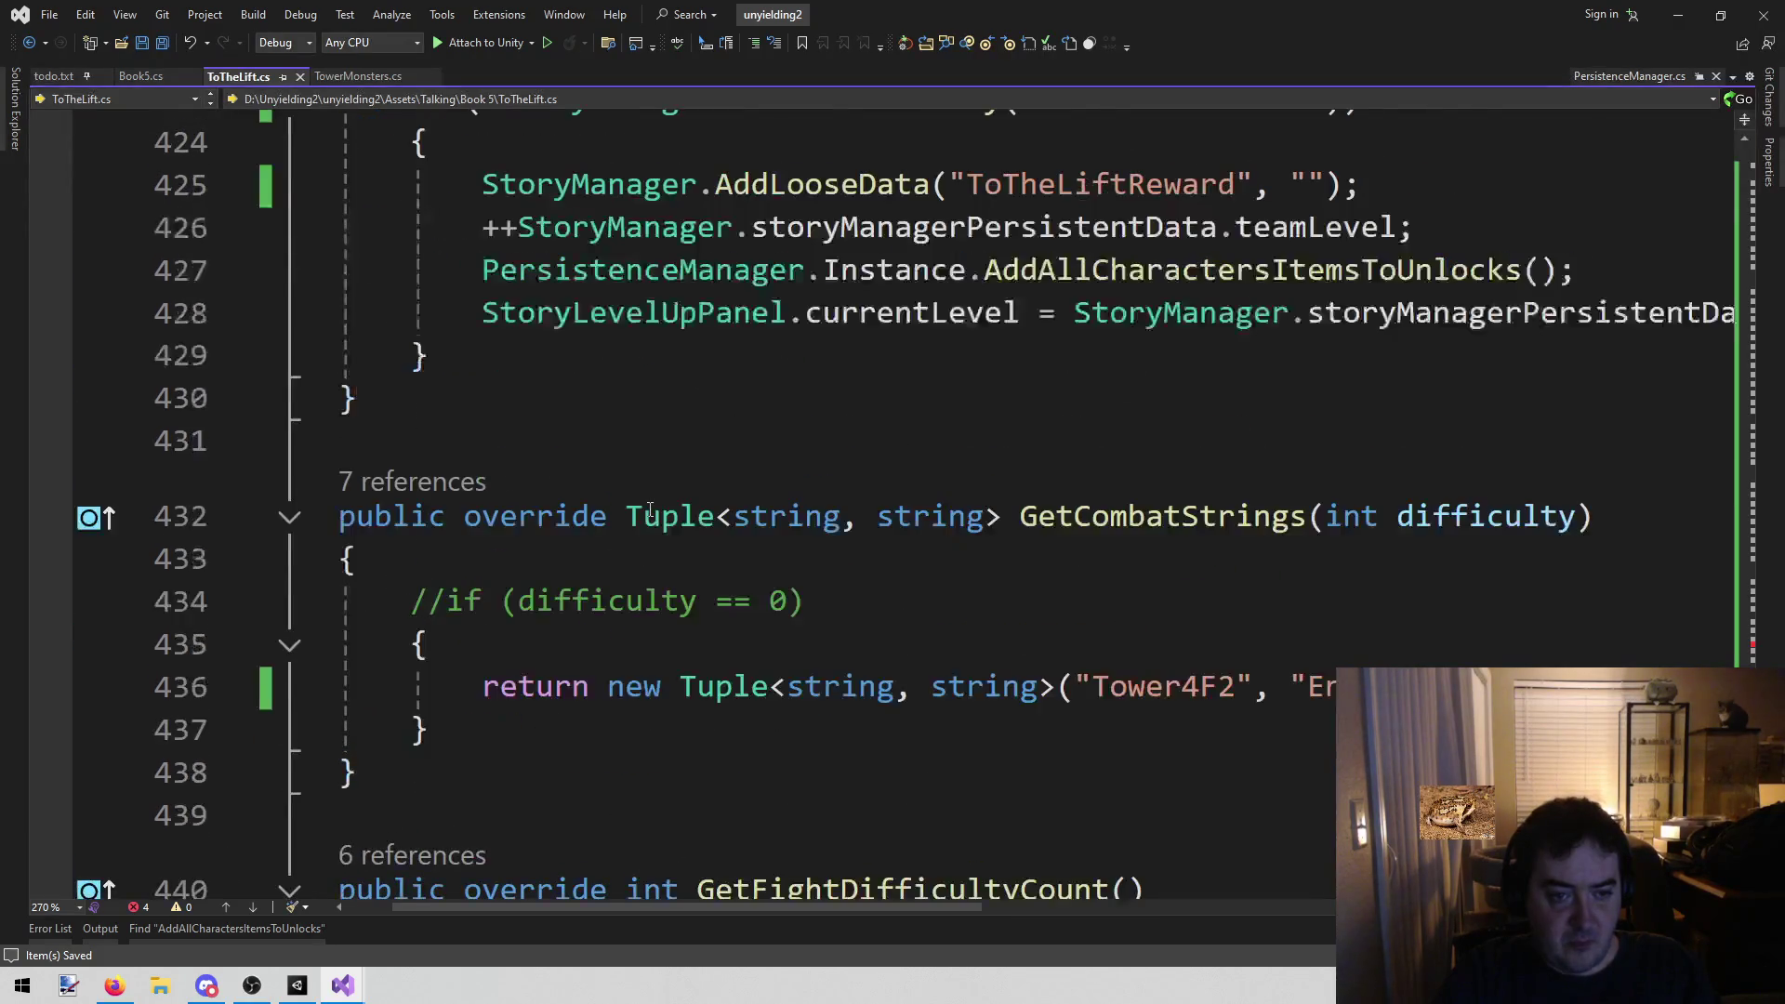
scroll(649, 508, up, 2)
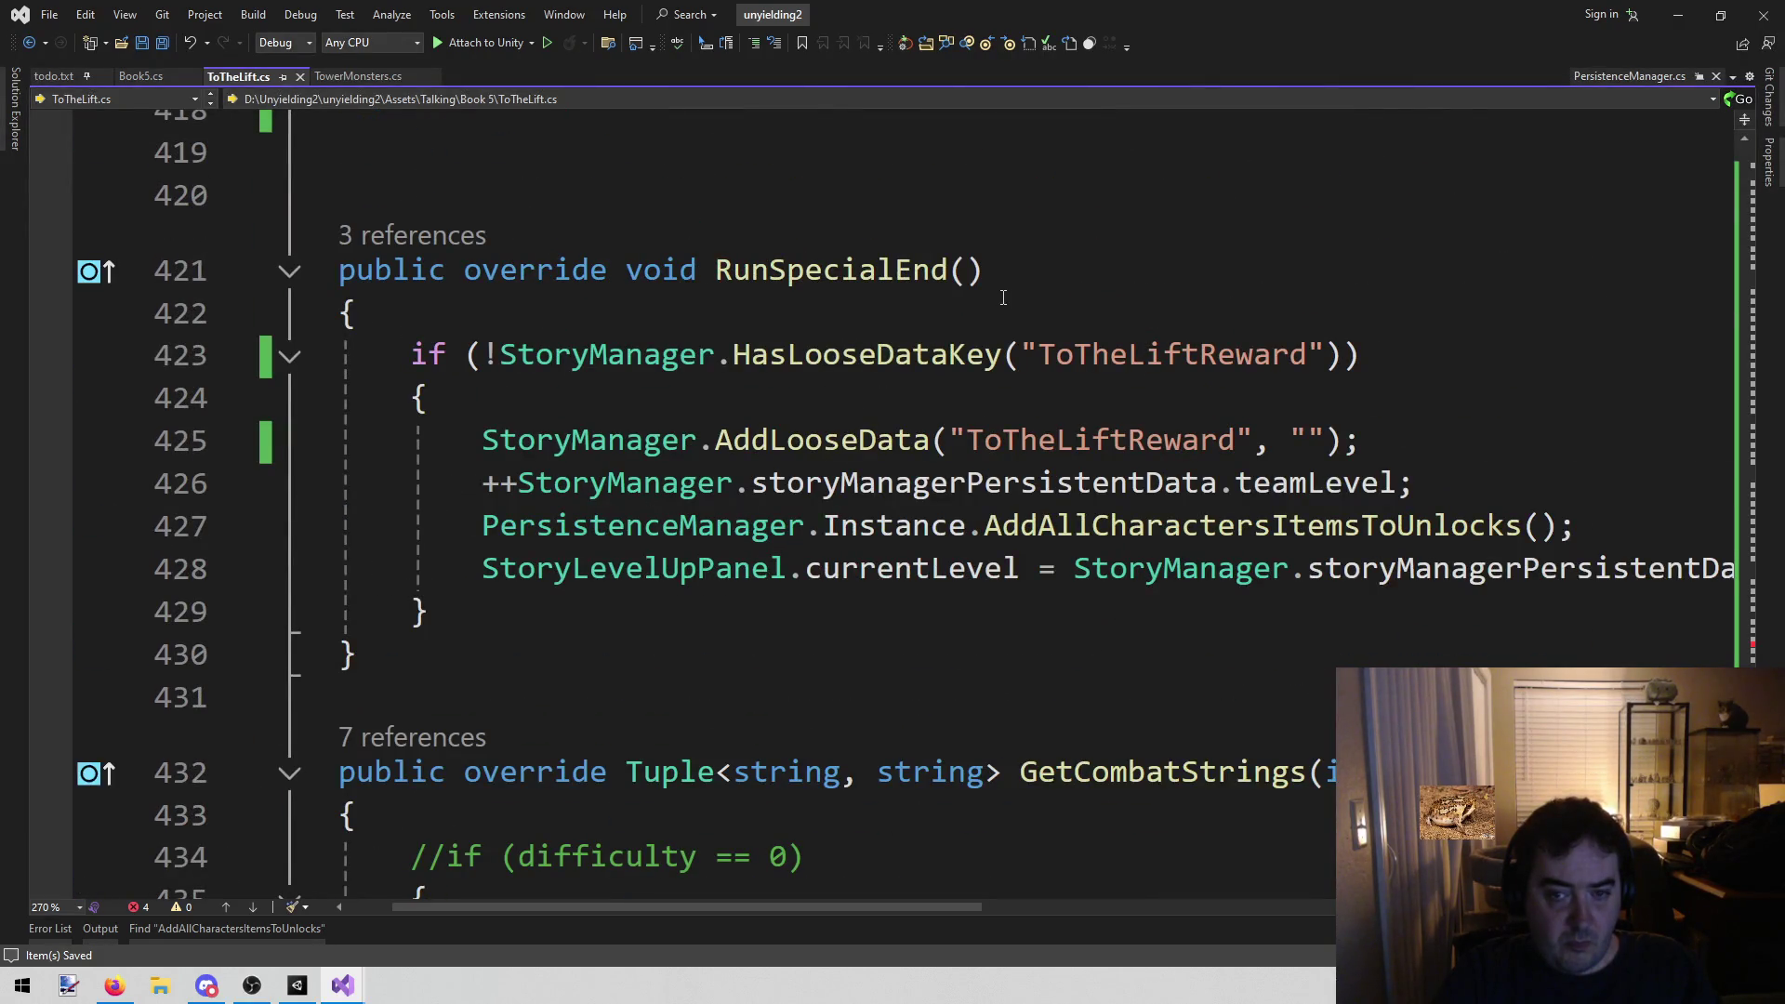
scroll(1002, 296, down, 10)
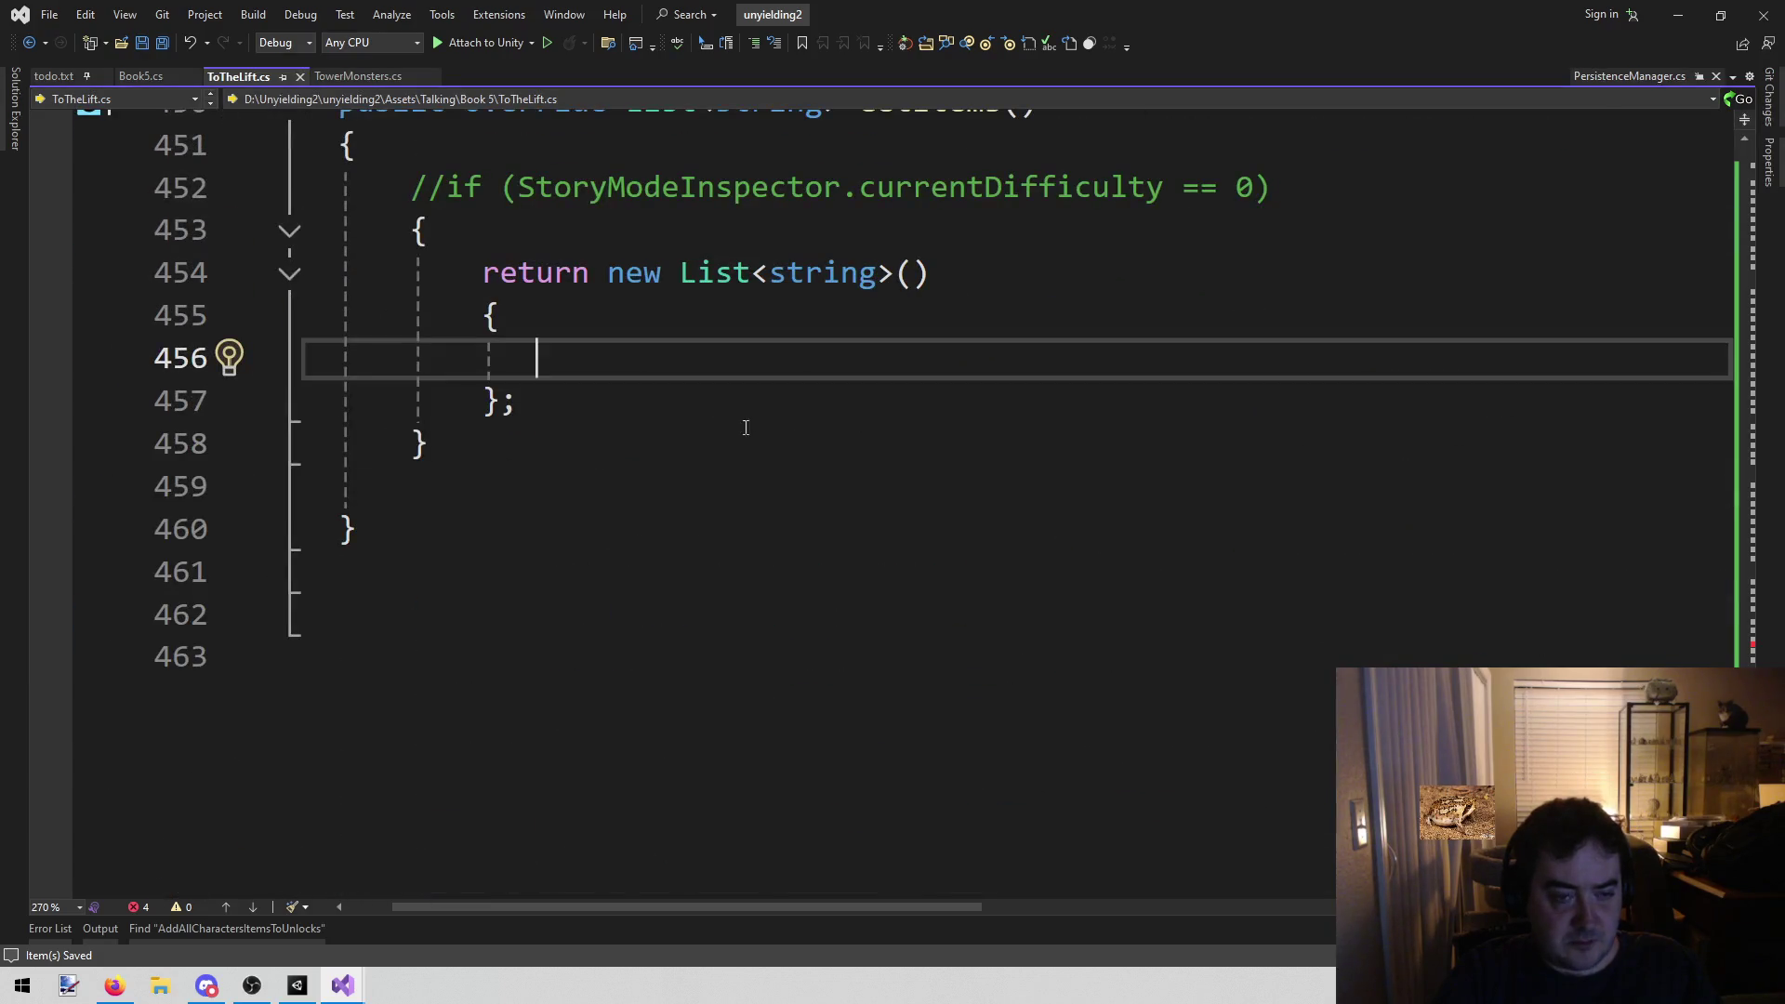
click(298, 986)
key(alt+Tab)
scroll(753, 437, up, 3)
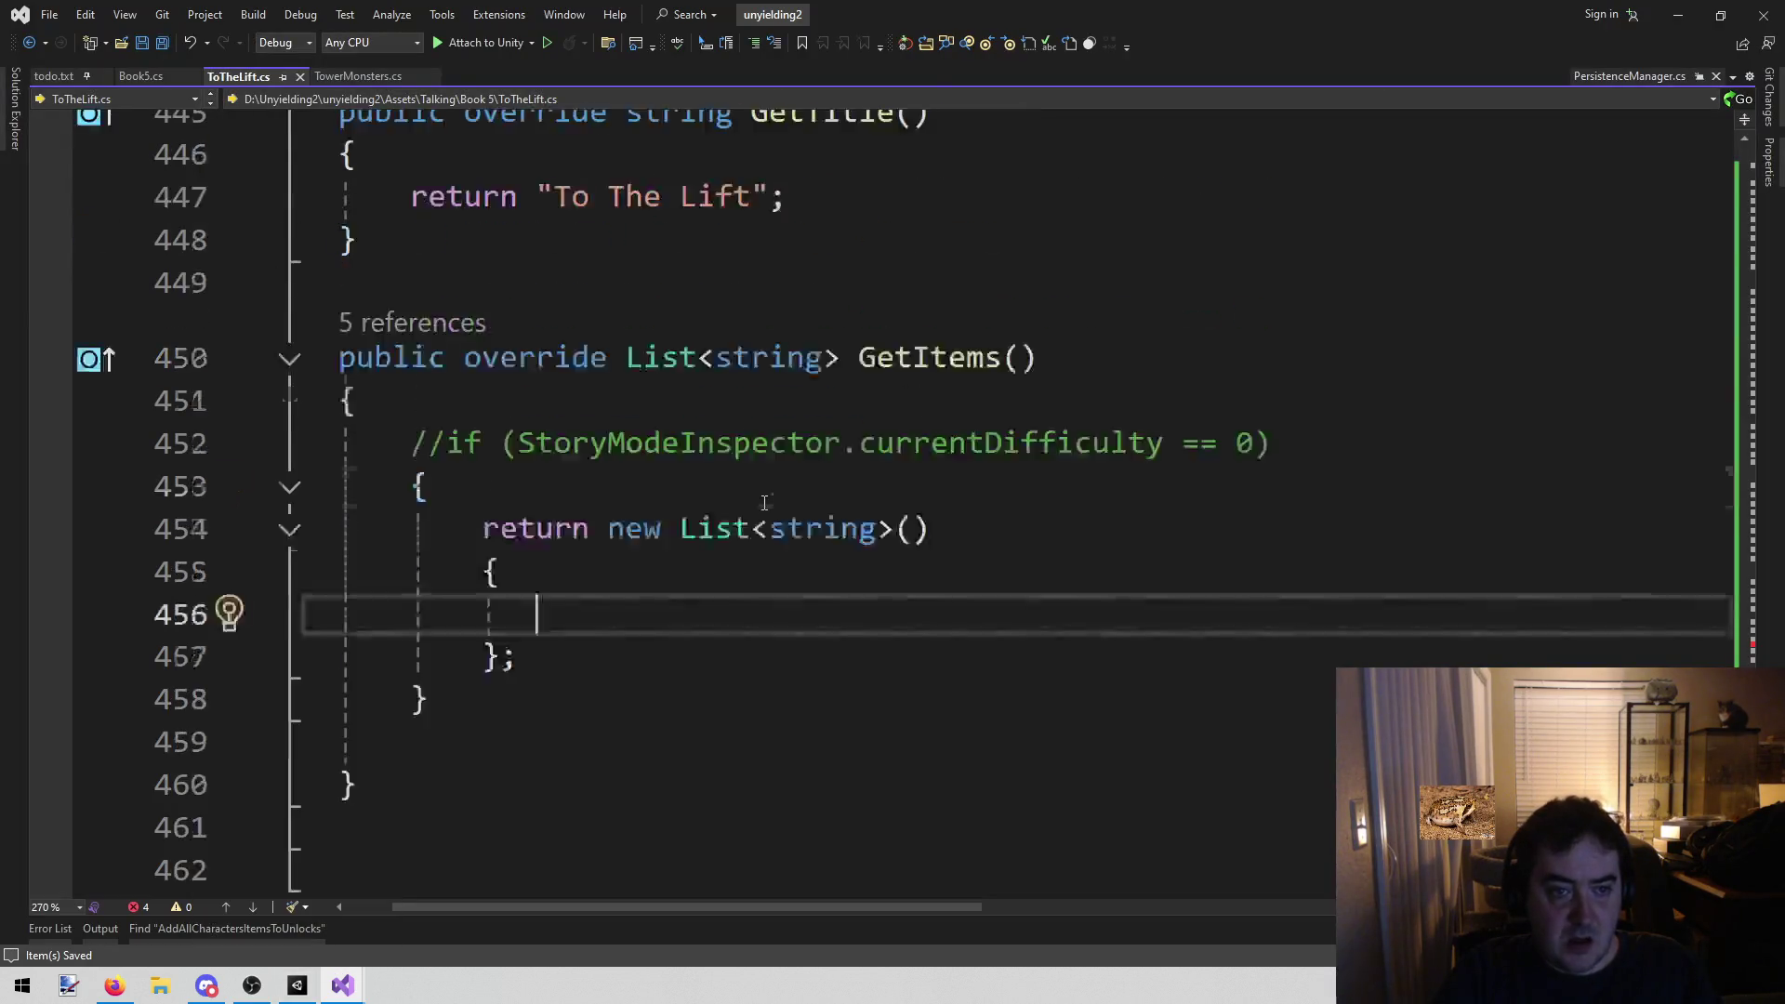
scroll(764, 502, up, 4)
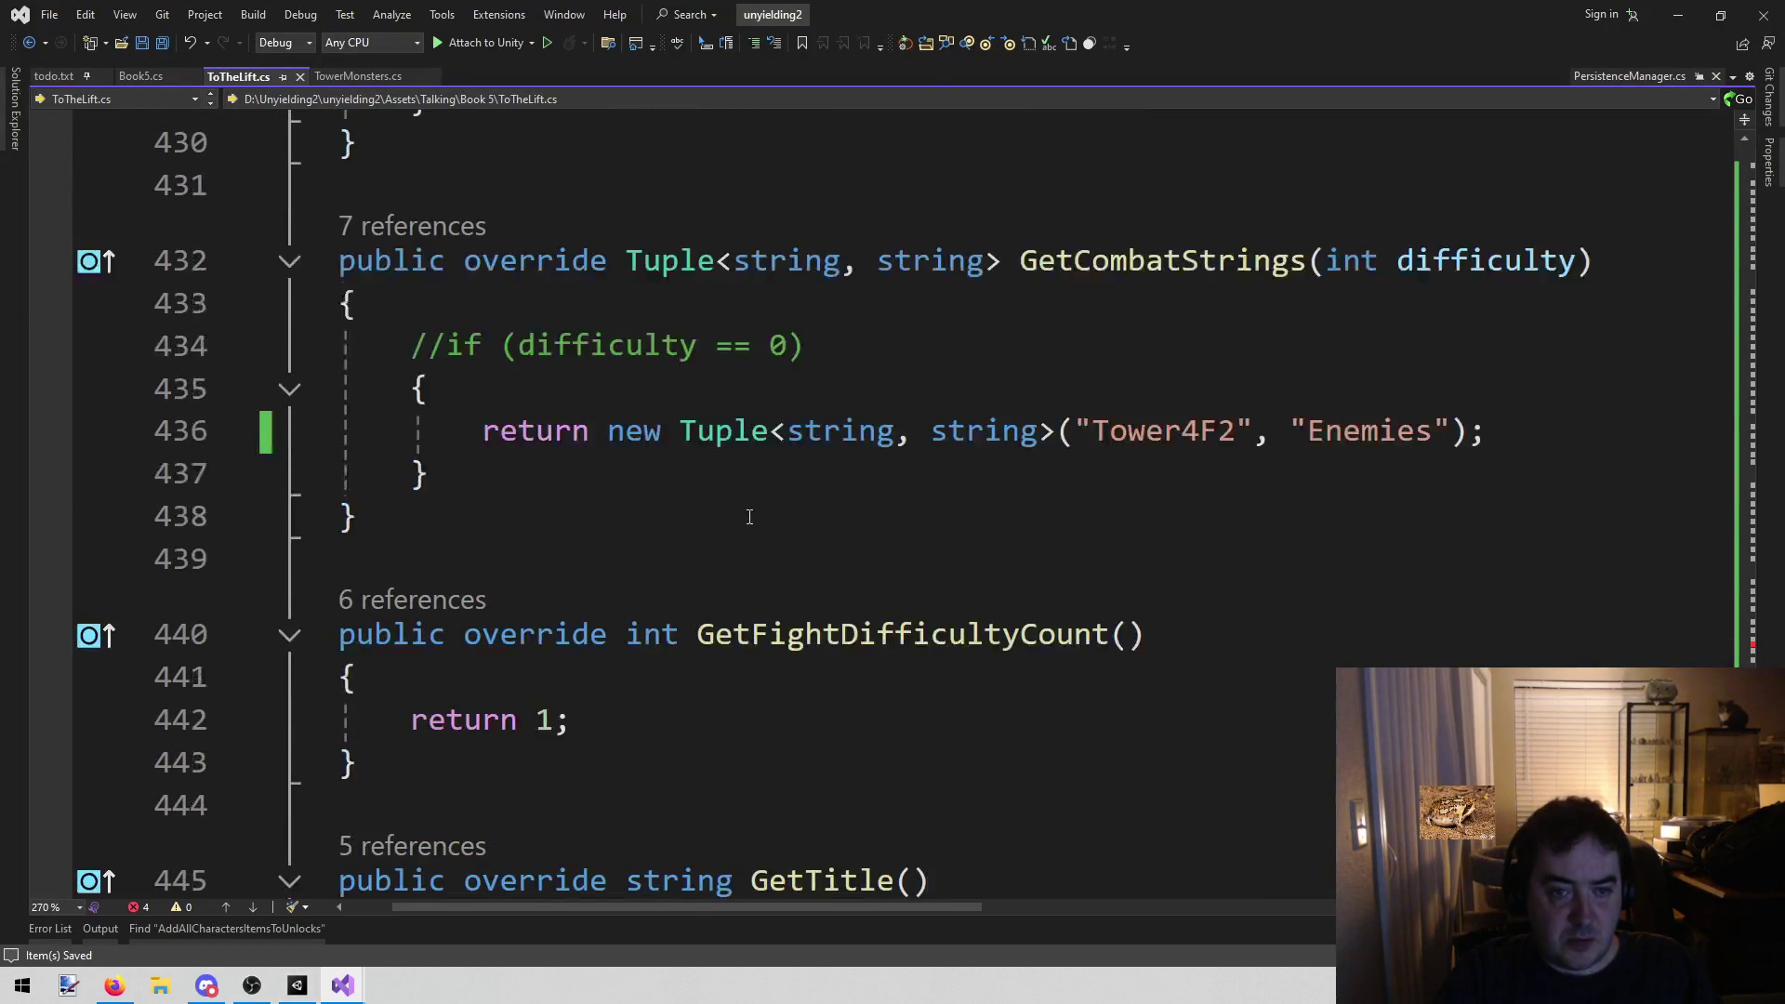
scroll(740, 538, up, 3)
scroll(353, 856, down, 10)
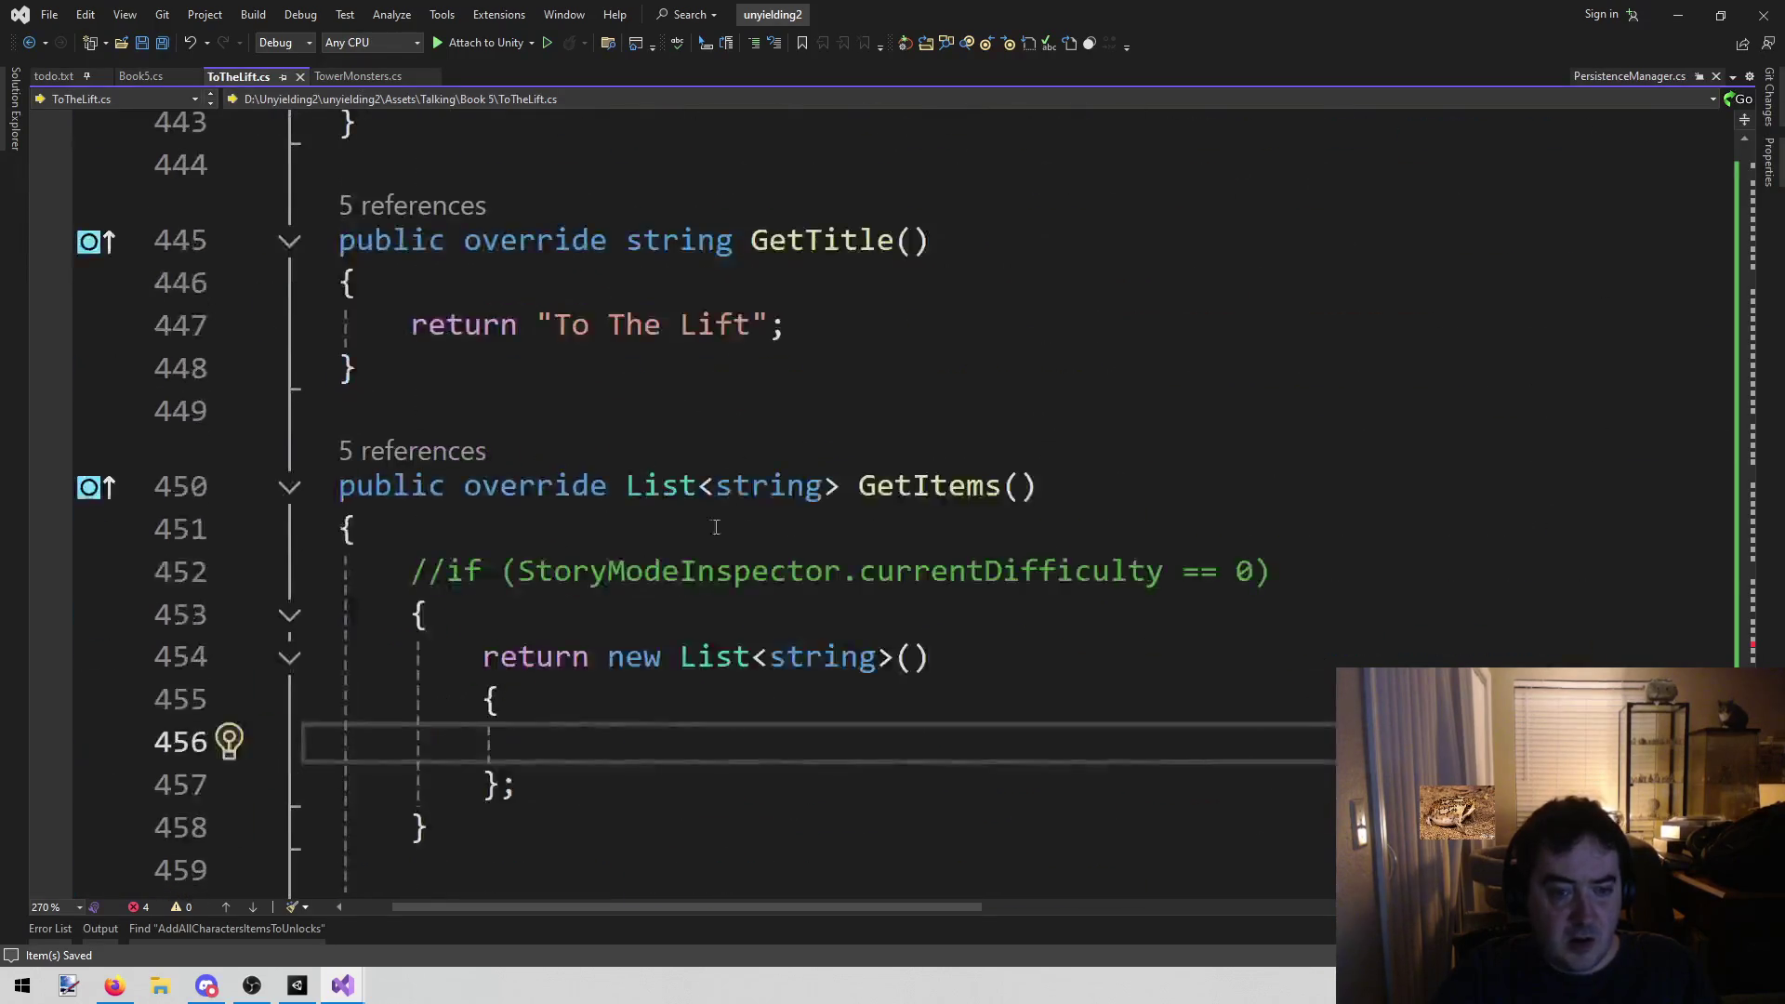
click(297, 985)
Load the Story Mode Items scene, try Play, and open the first Console compiler error
click(380, 30)
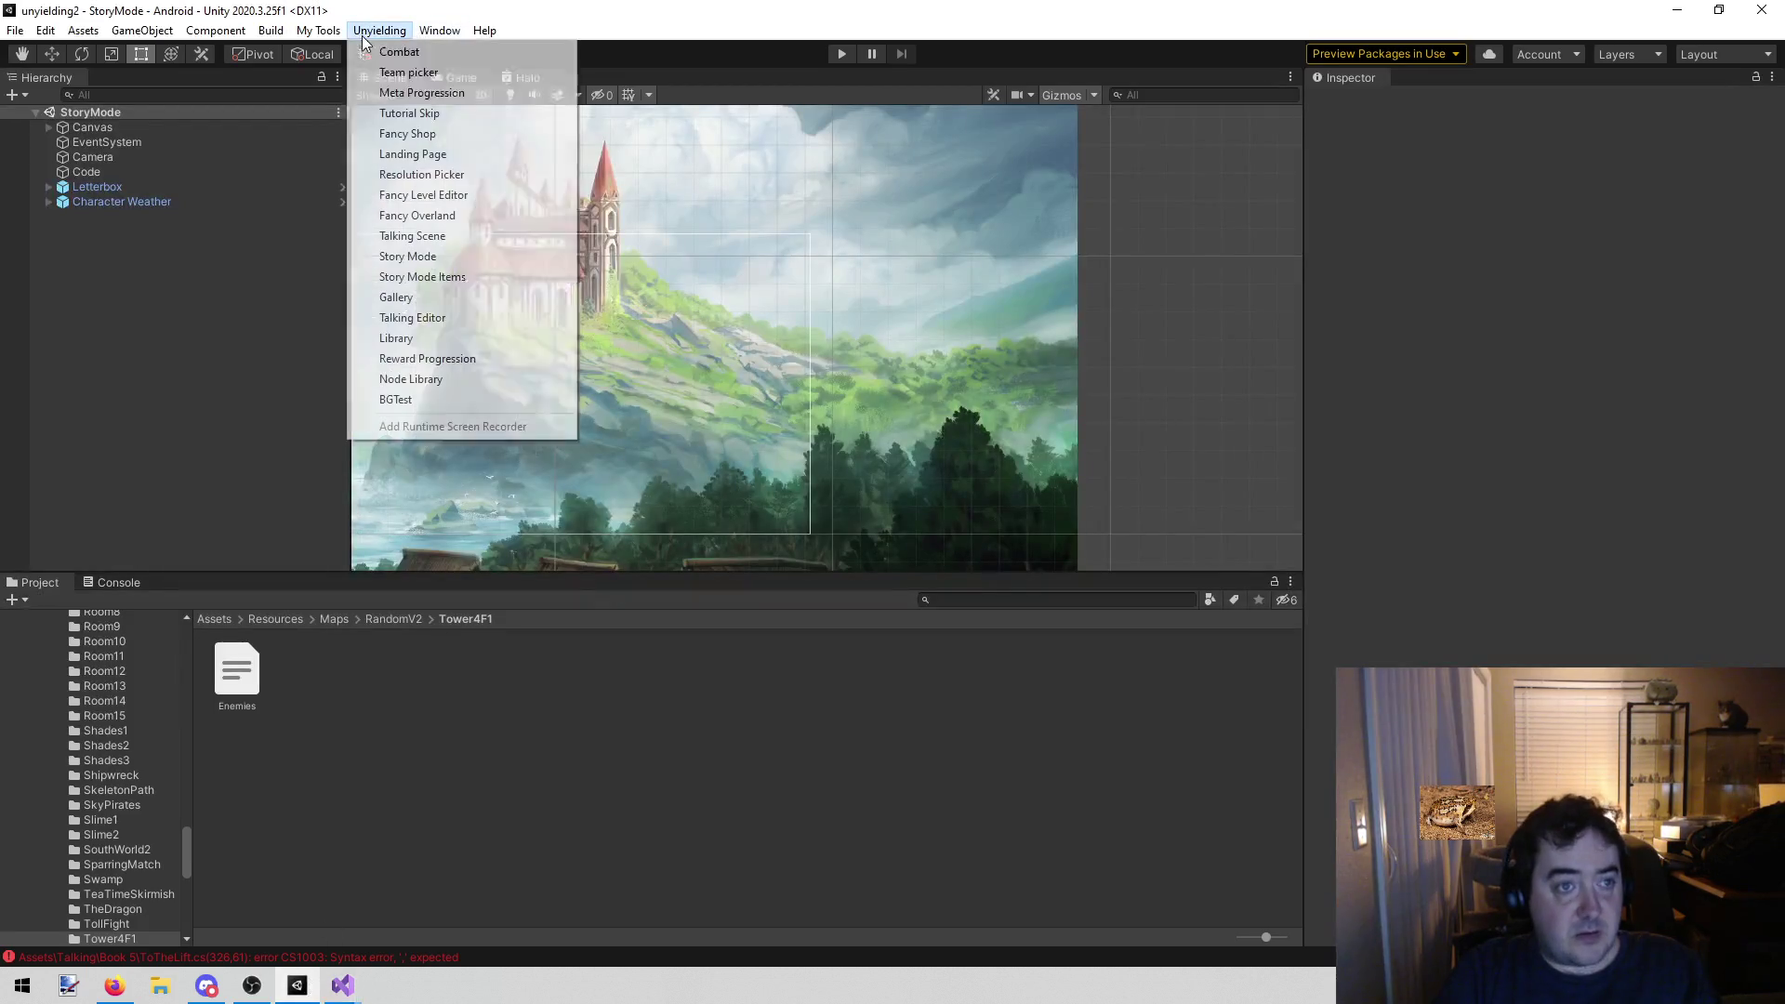
click(484, 282)
click(840, 54)
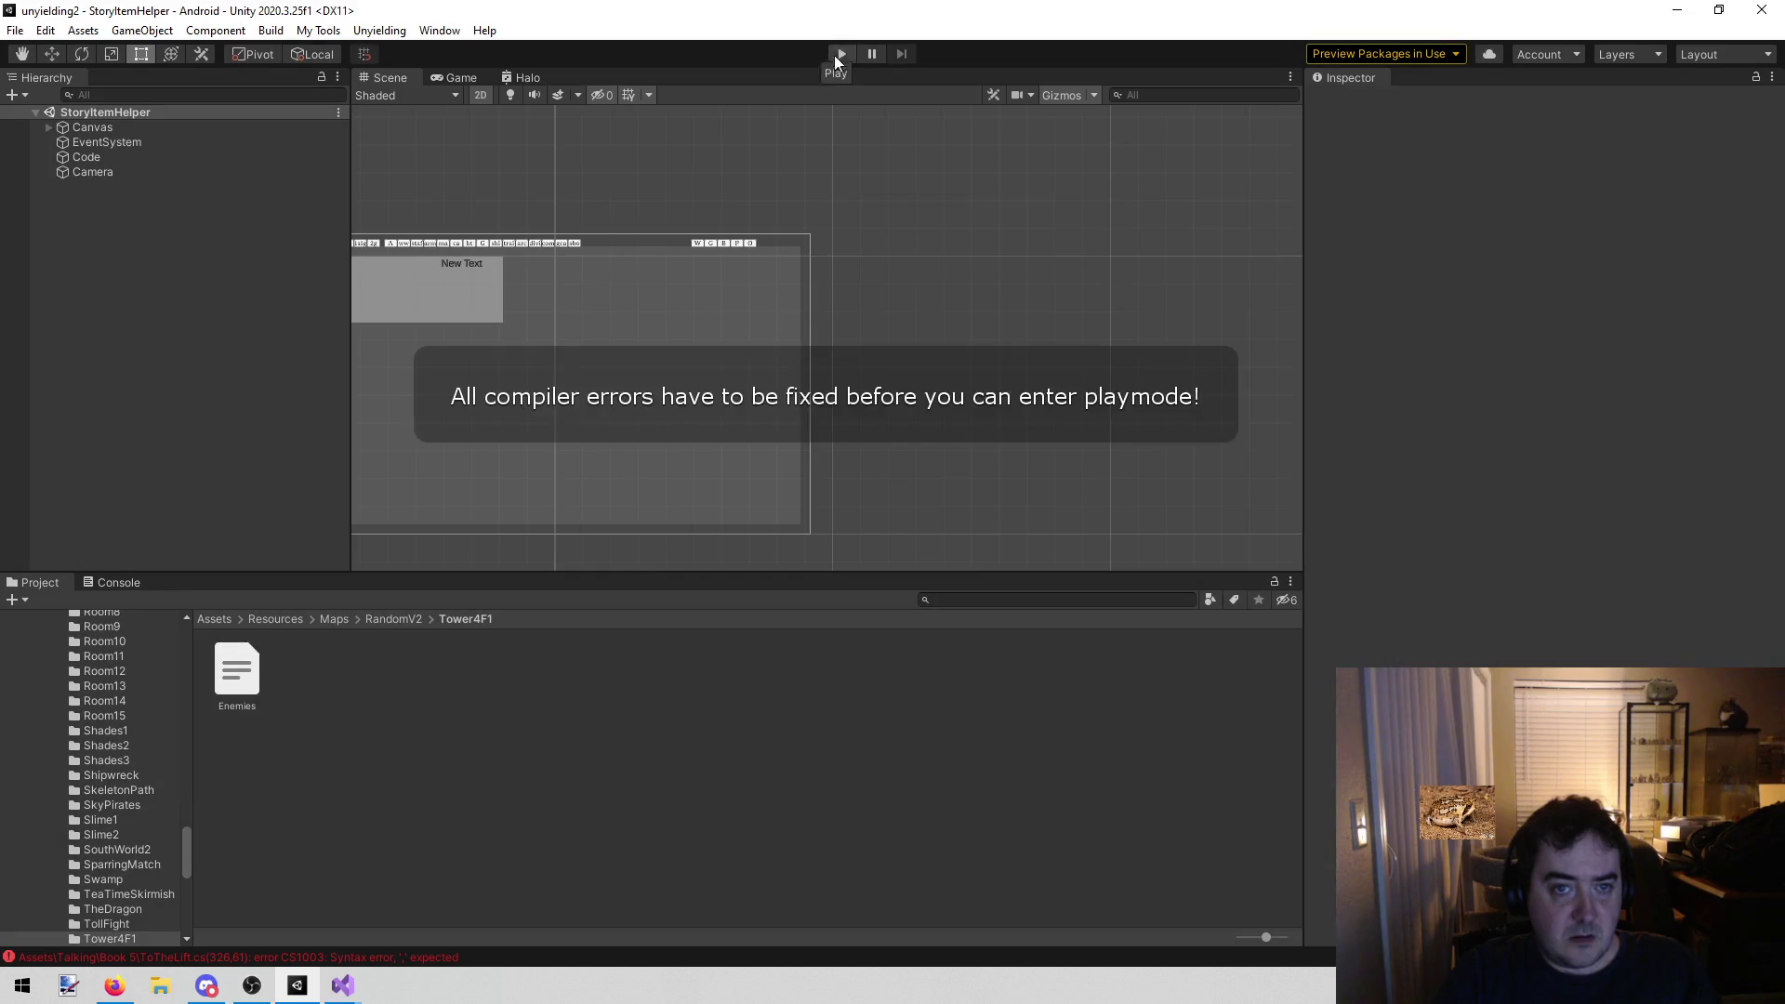
click(127, 581)
double_click(354, 627)
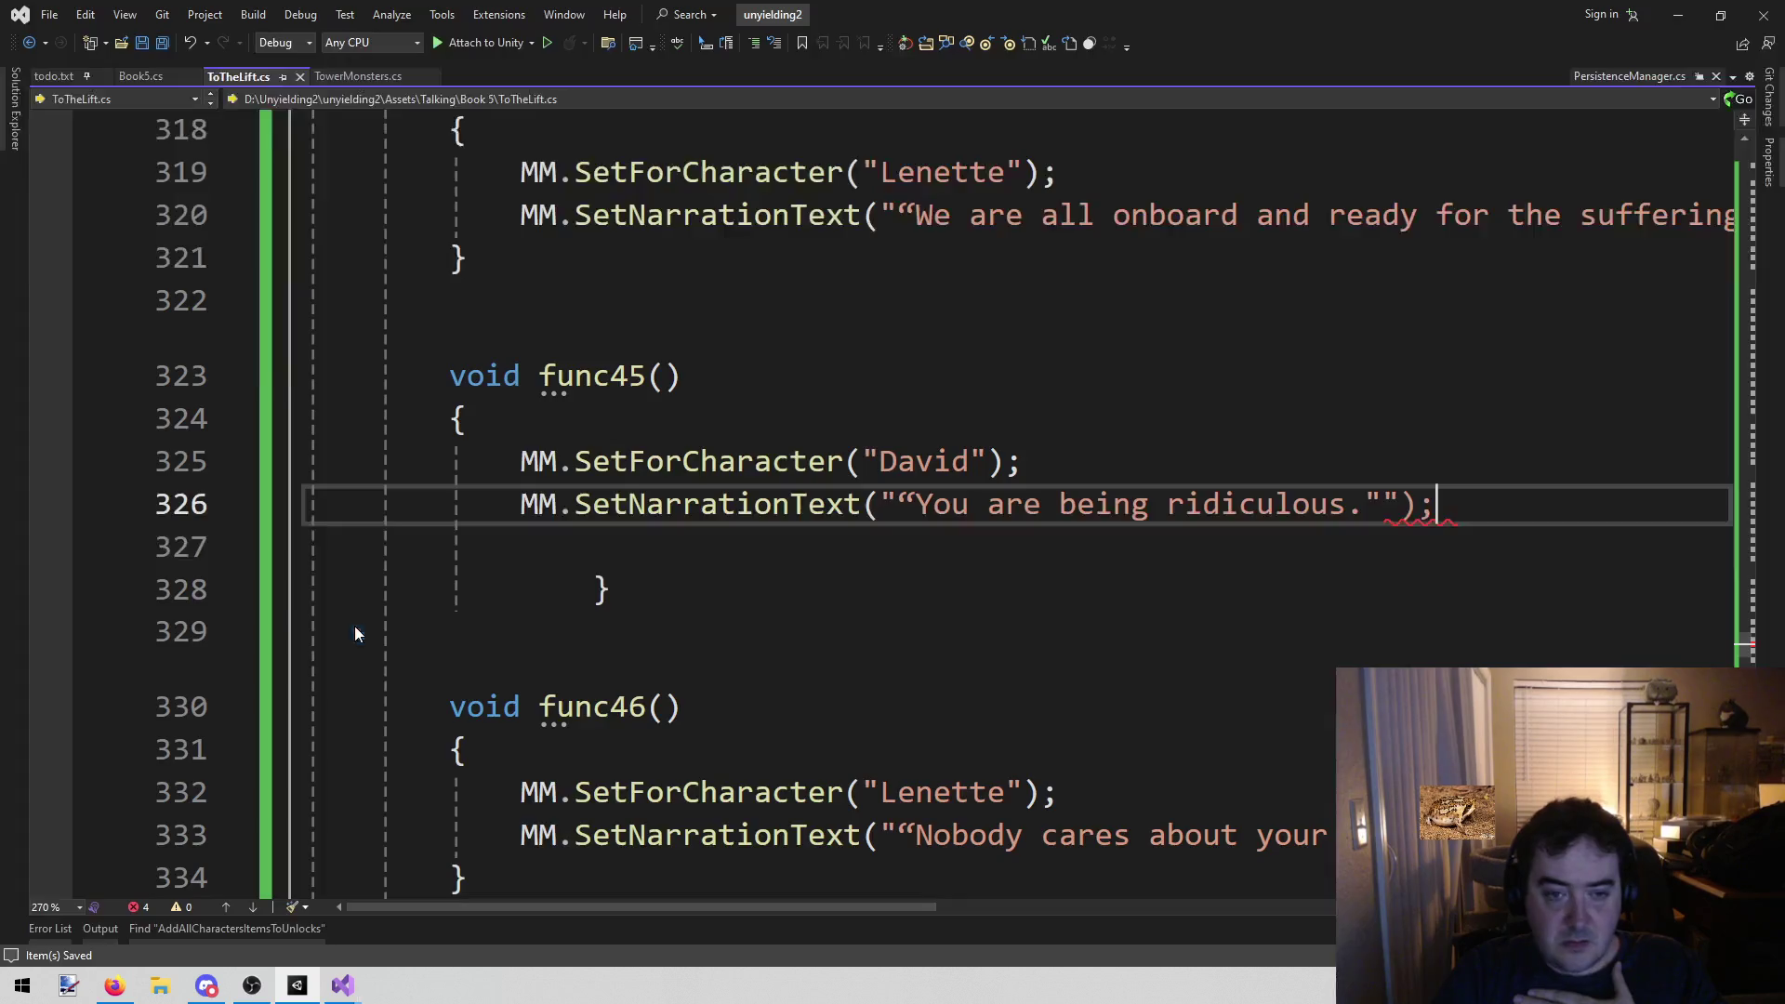
Replace line 326's stray quote with a closing ” after 'ridiculous.' and save ToTheLift.cs
key(Left)
key(Left)
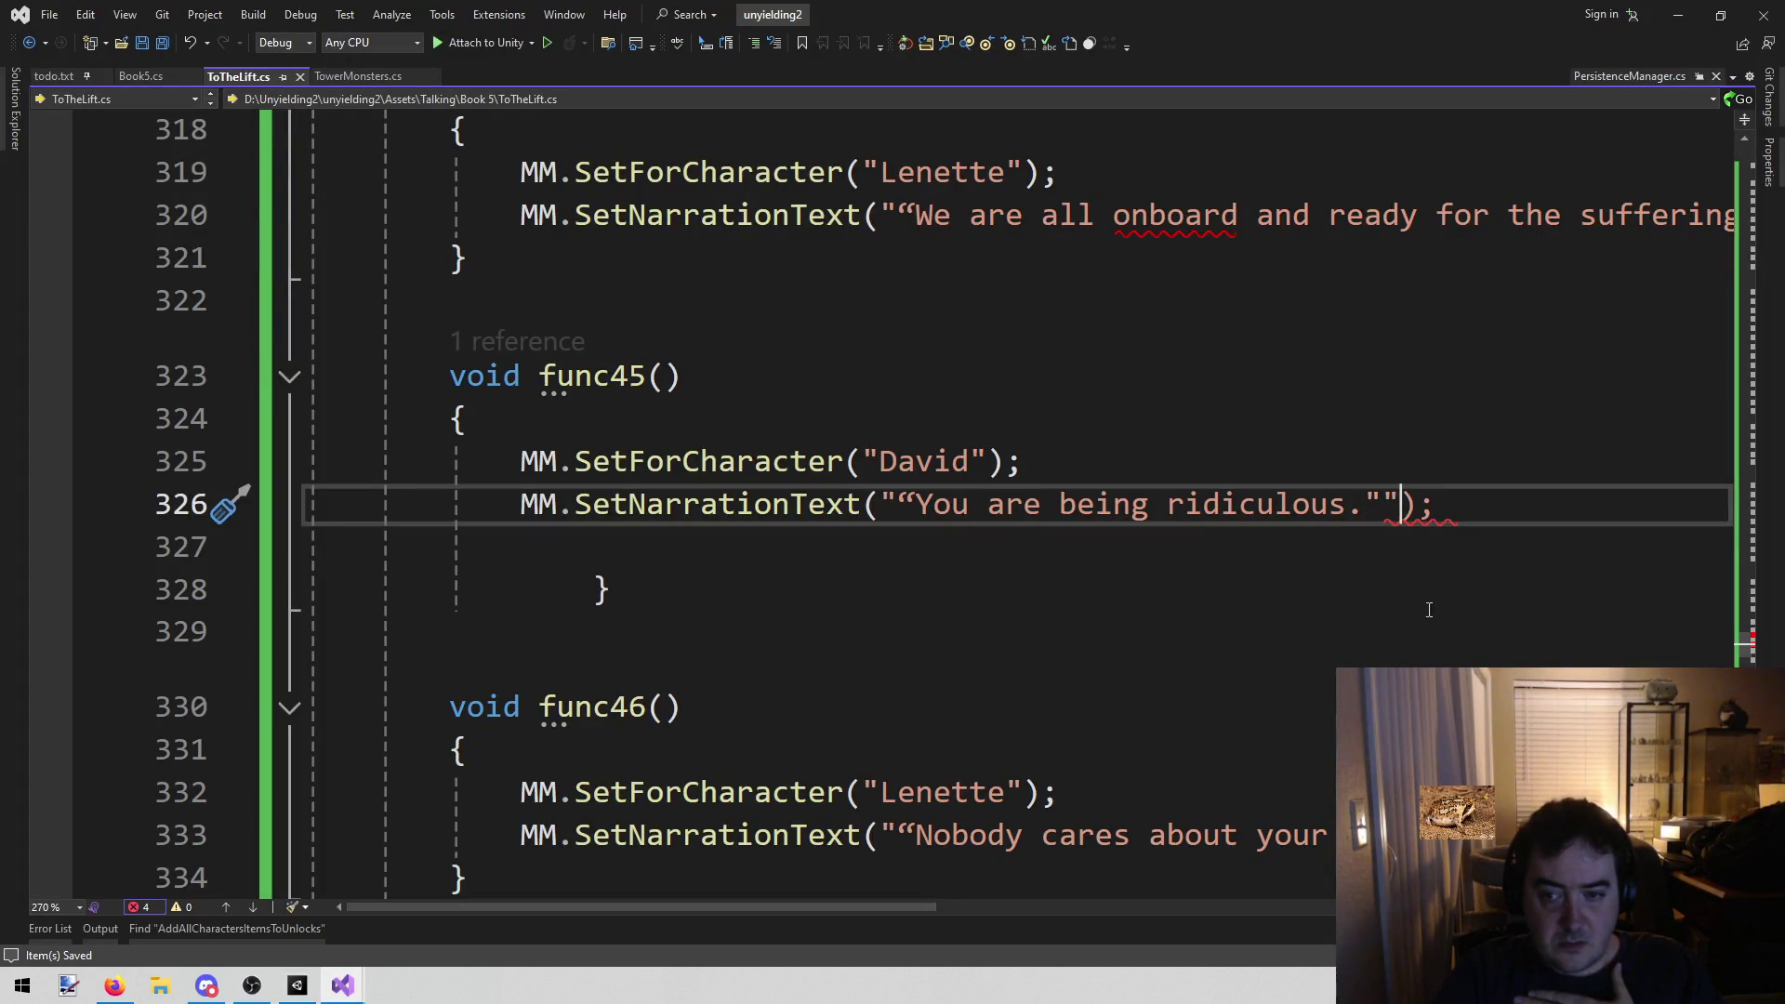
key(BackSpace)
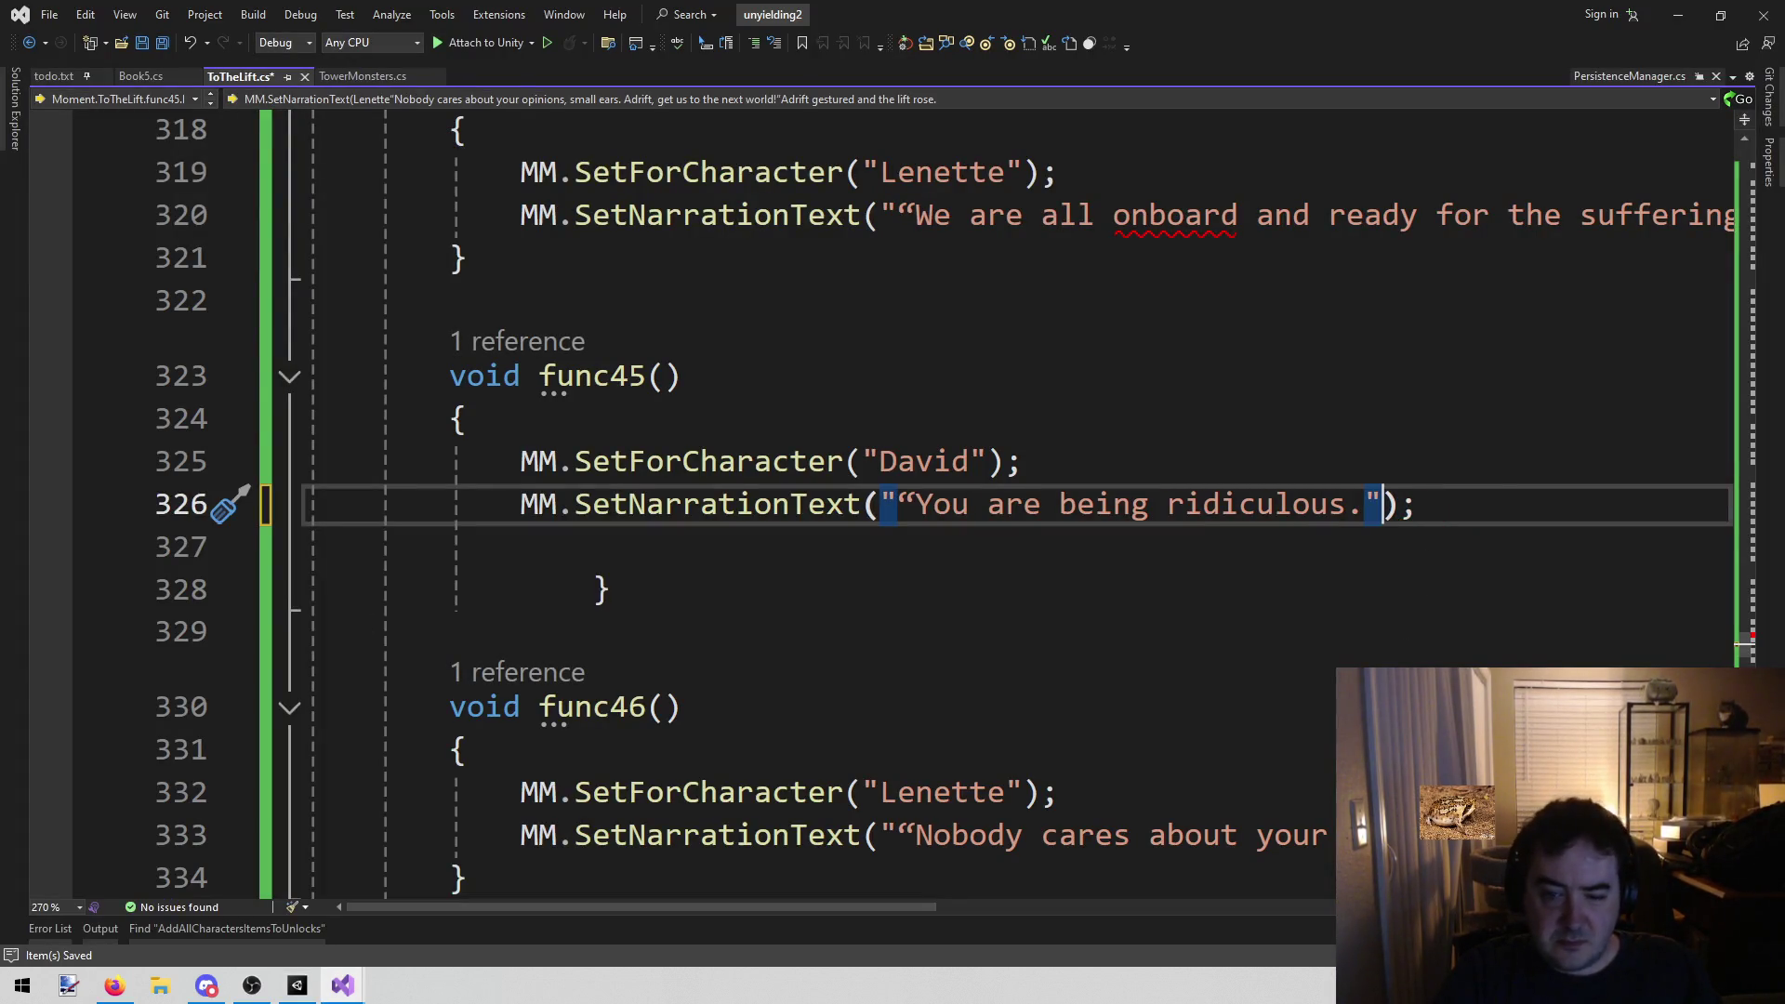
click(1186, 835)
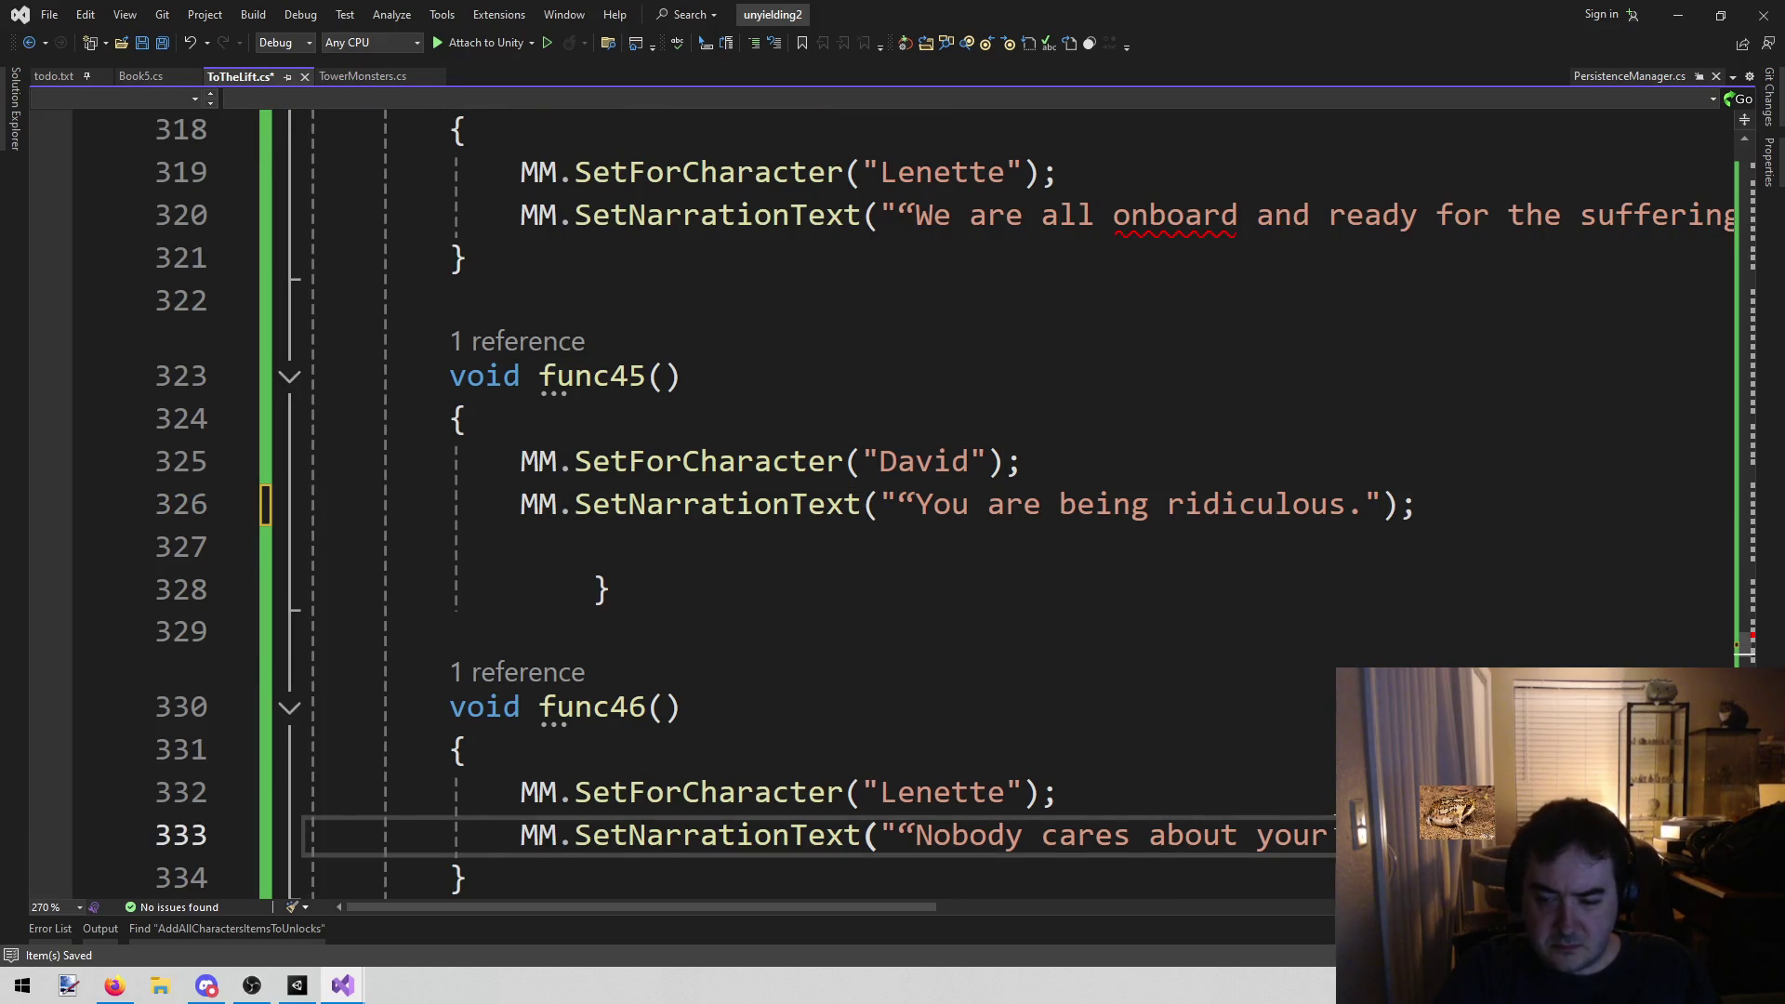
scroll(893, 502, right, 5)
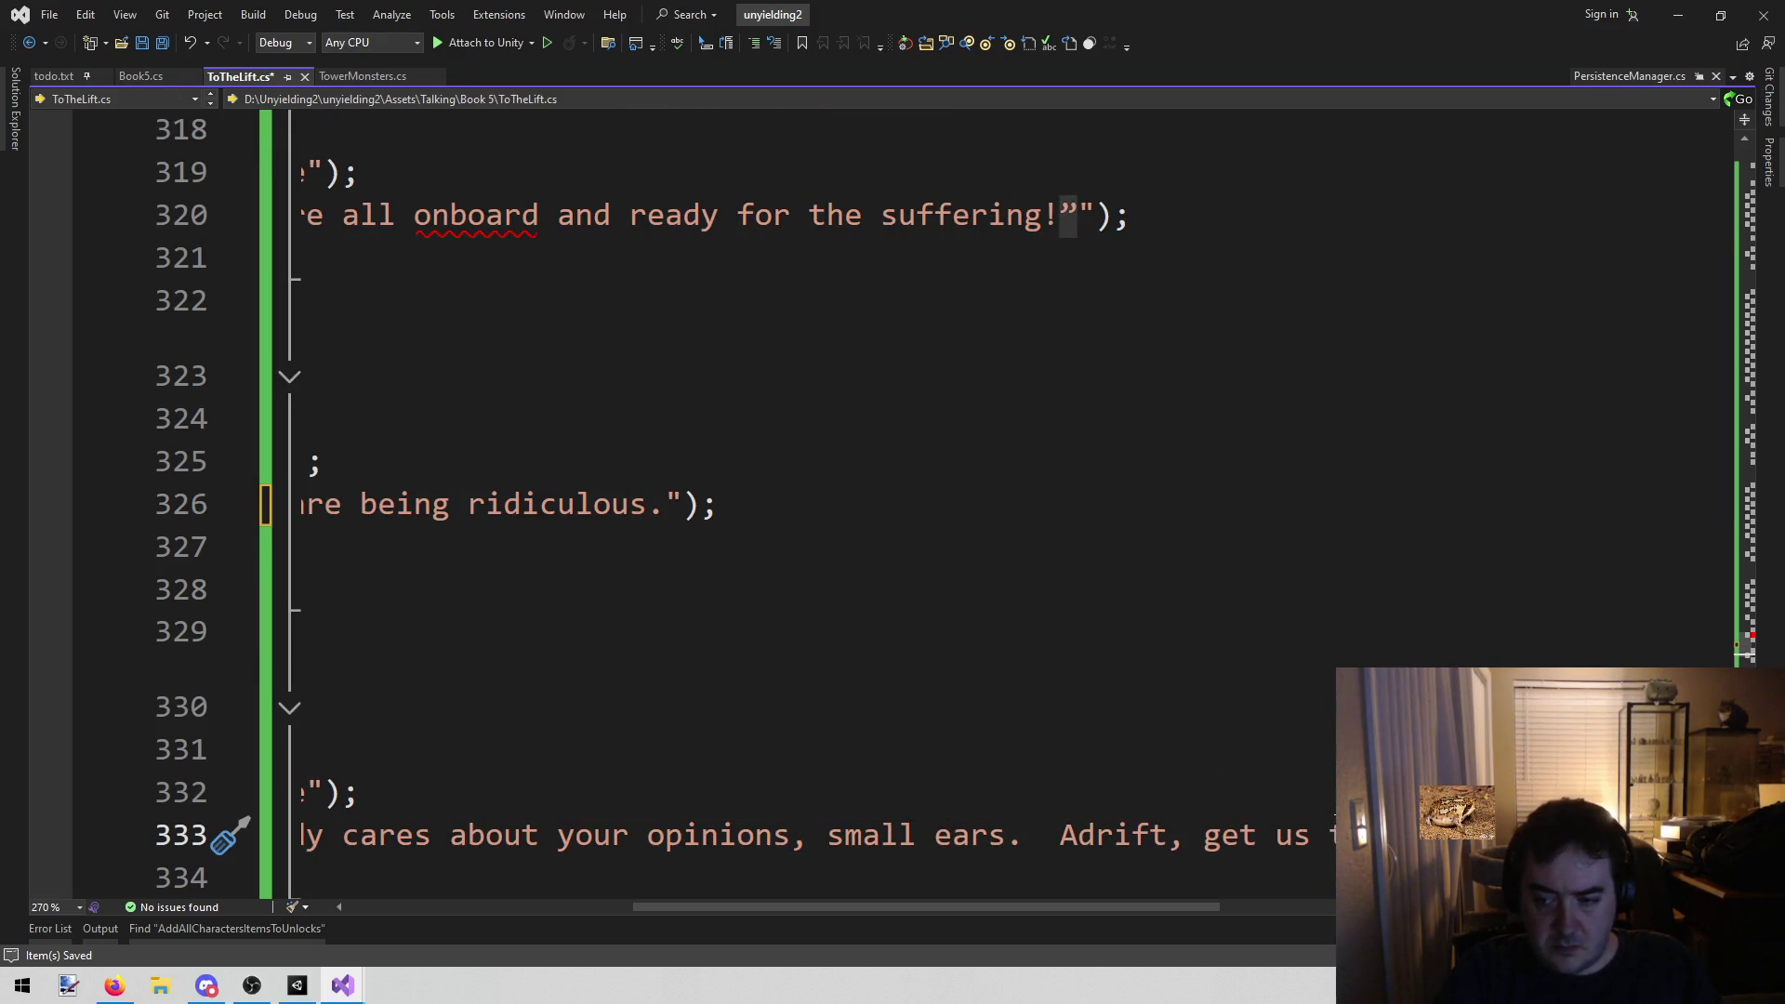
key(Up)
key(Up)
key(Up)
key(Down)
key(Left)
key(Left)
text(”)
key(ctrl+s)
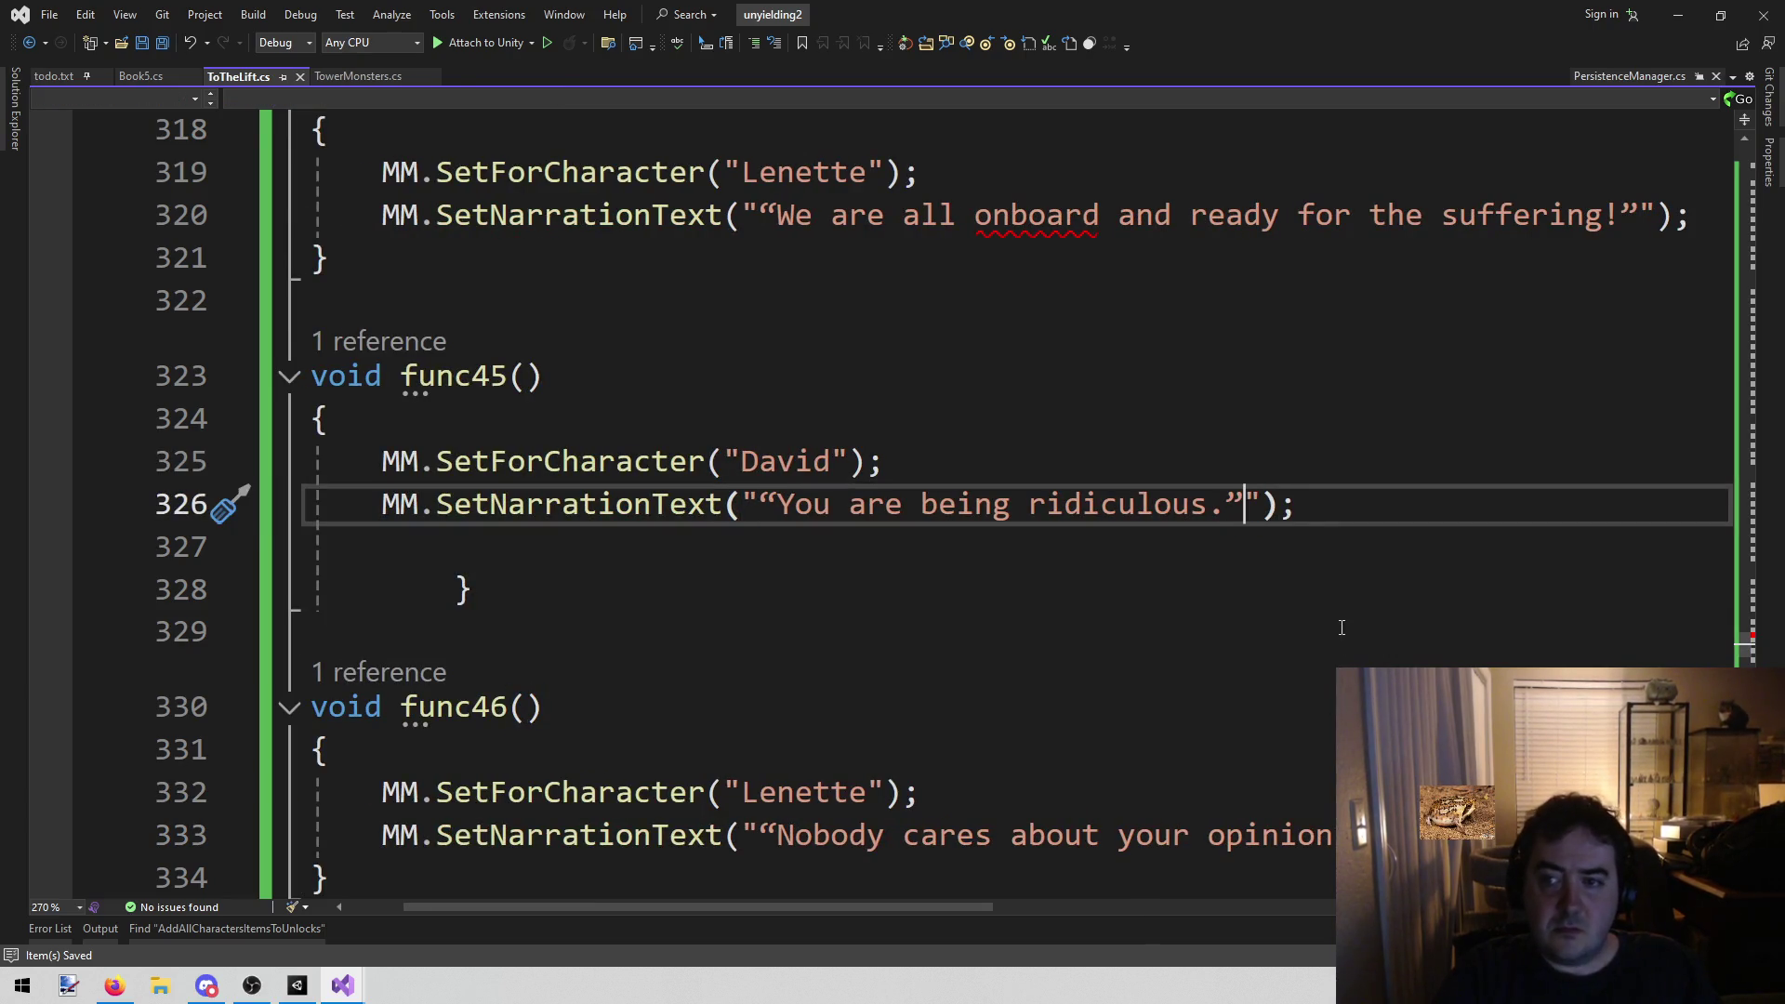
Switch to Unity so the scripts recompile, briefly rechecking line 325 in Visual Studio
click(296, 997)
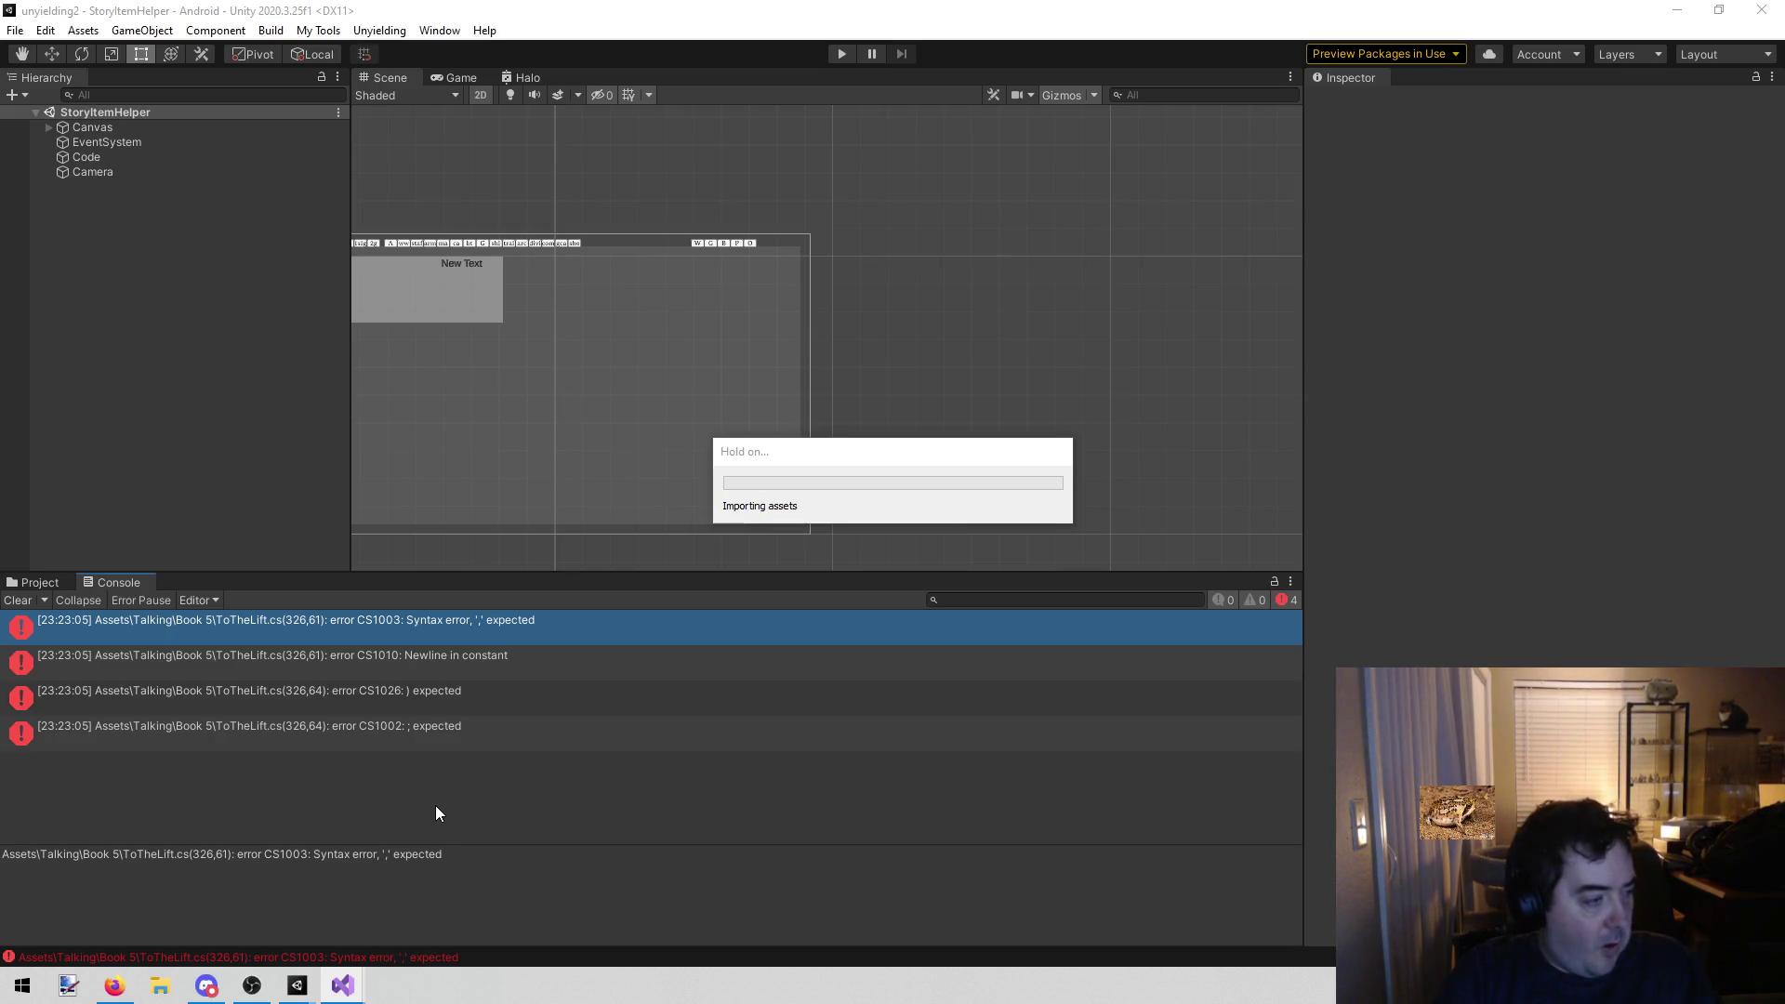
click(337, 988)
click(434, 936)
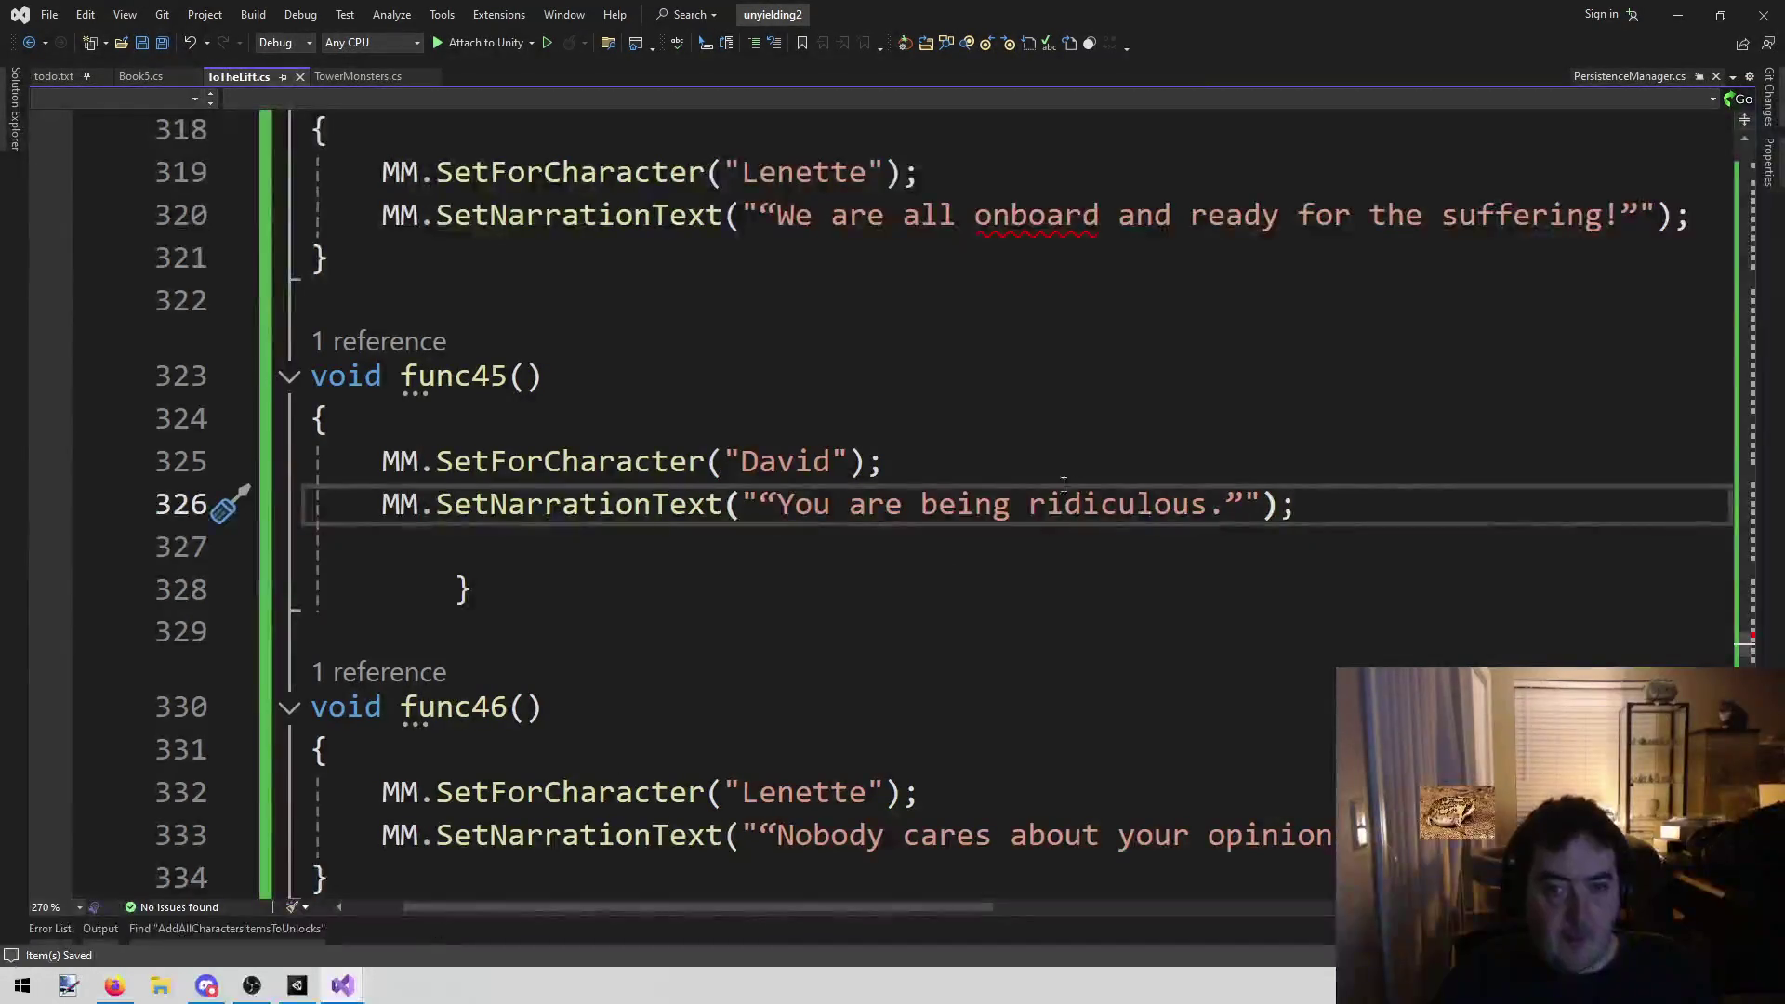
click(1074, 450)
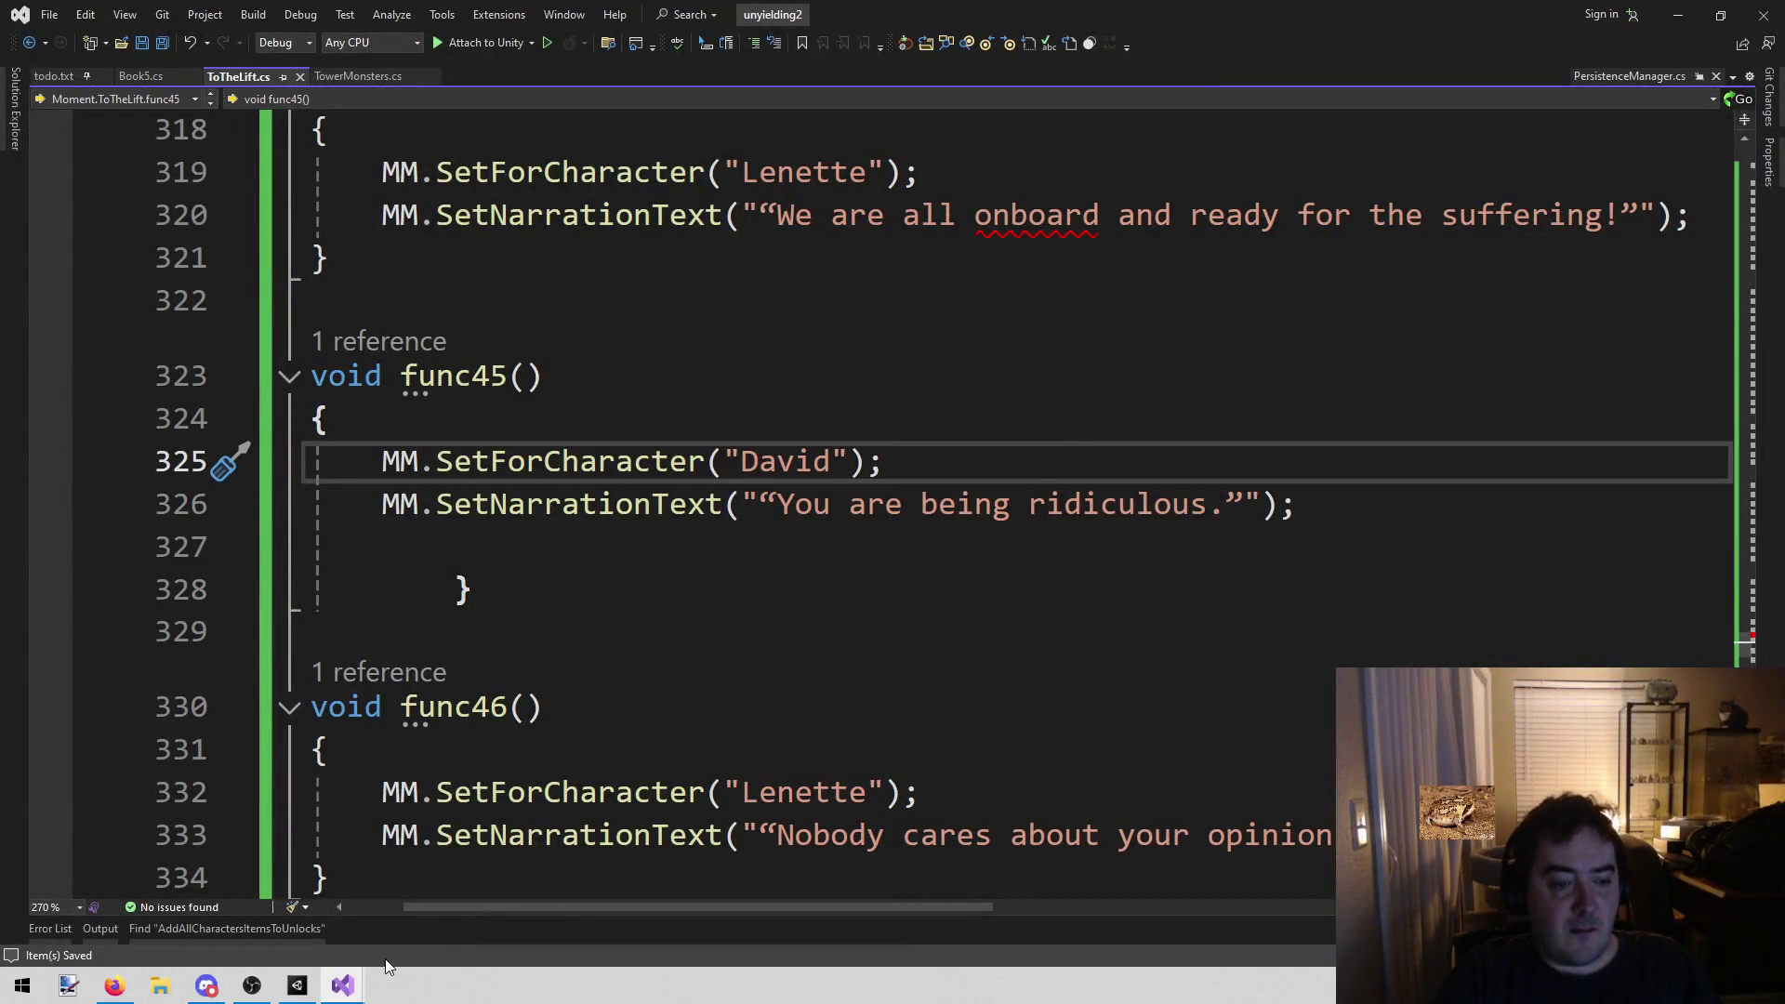
click(308, 987)
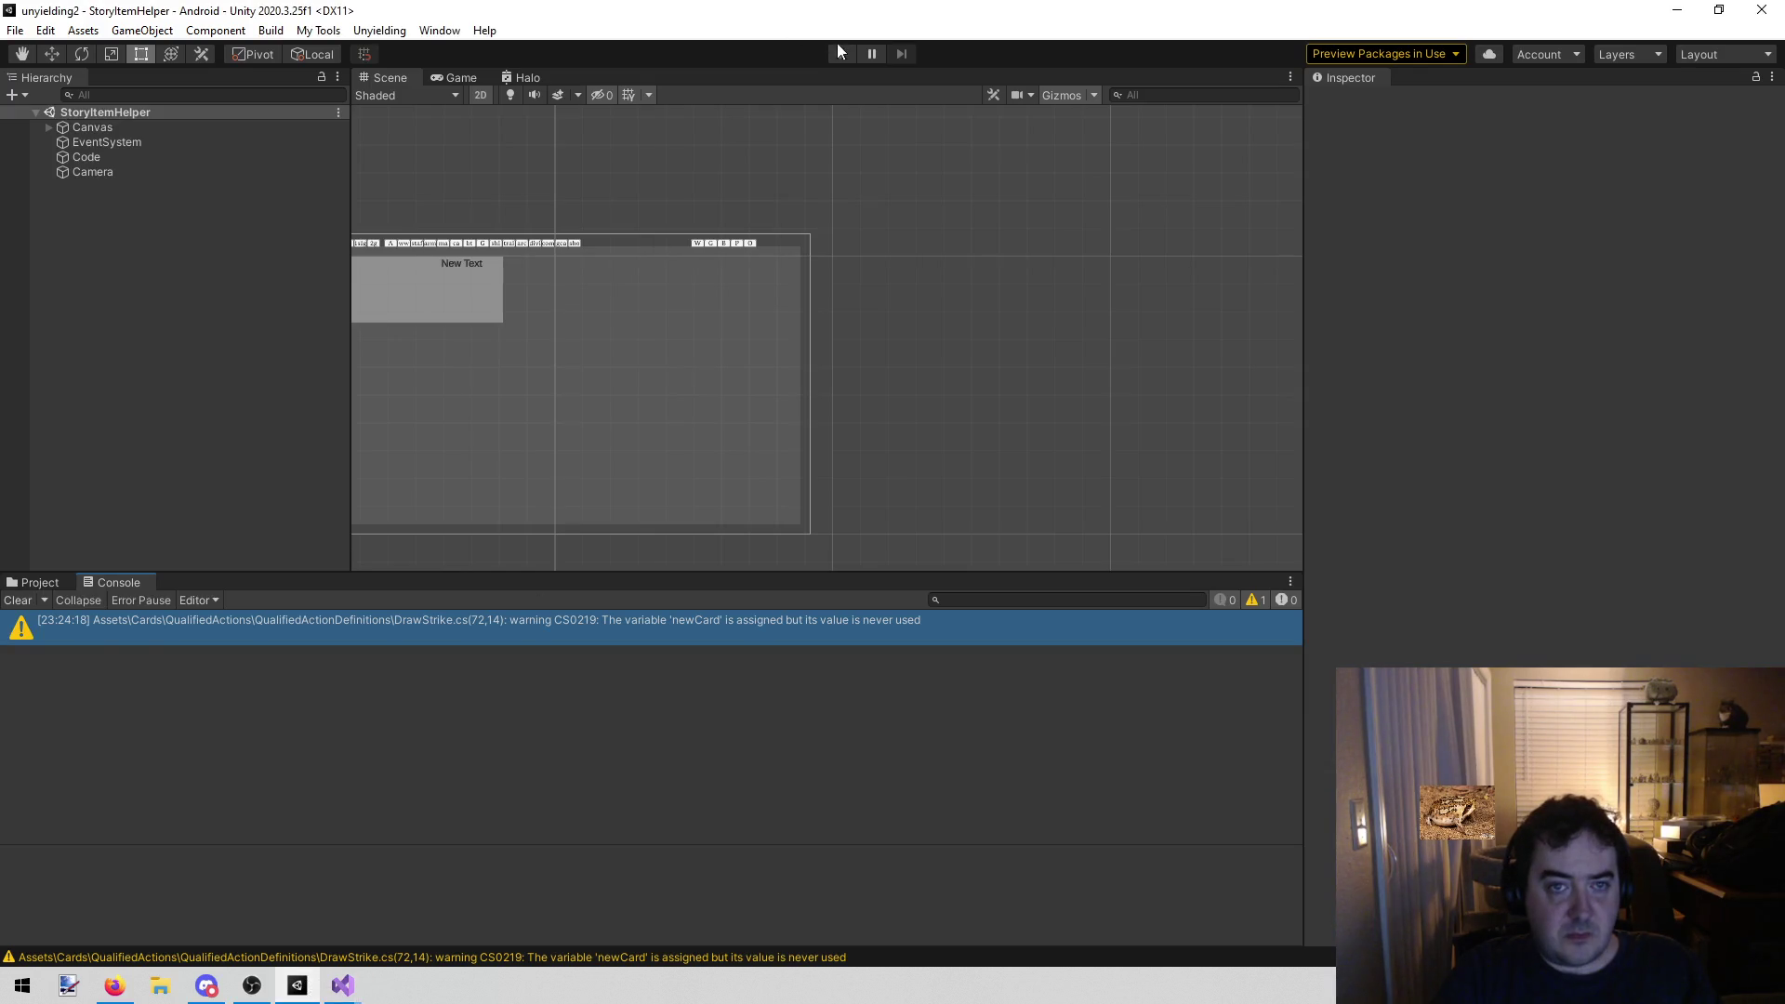
Start play mode, filter the item list to Gold, and scroll up to Icon: Exaltation
click(840, 54)
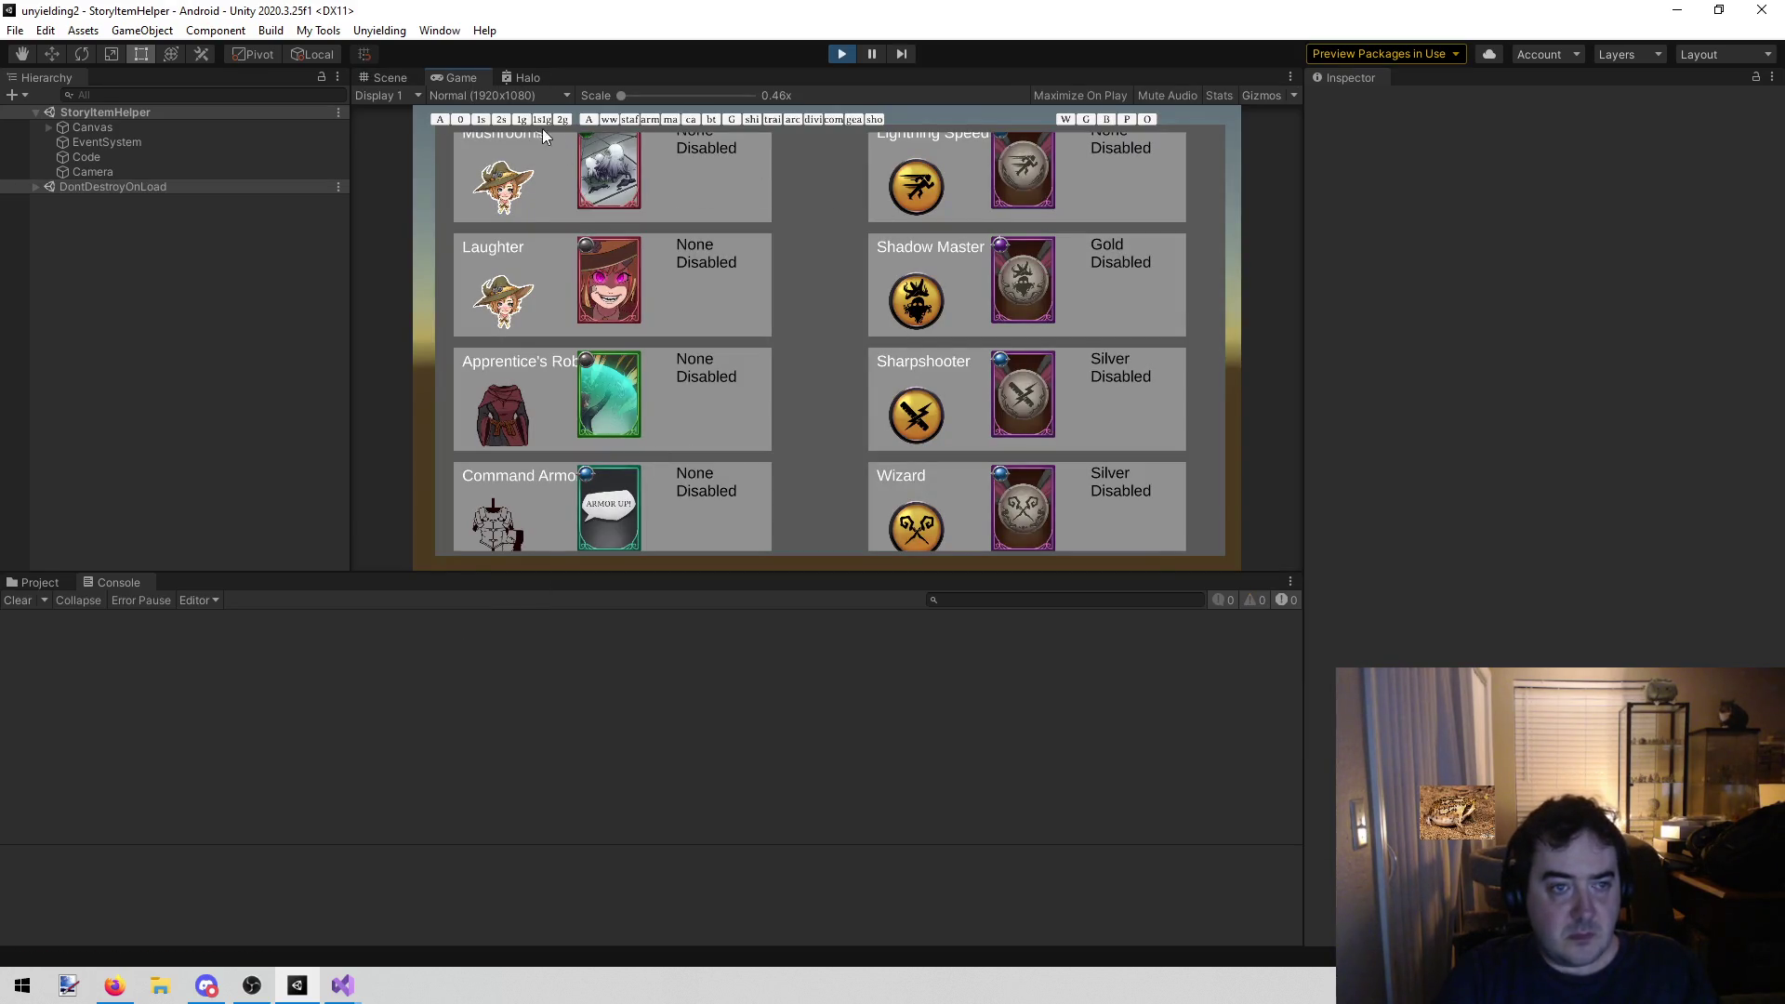
click(520, 119)
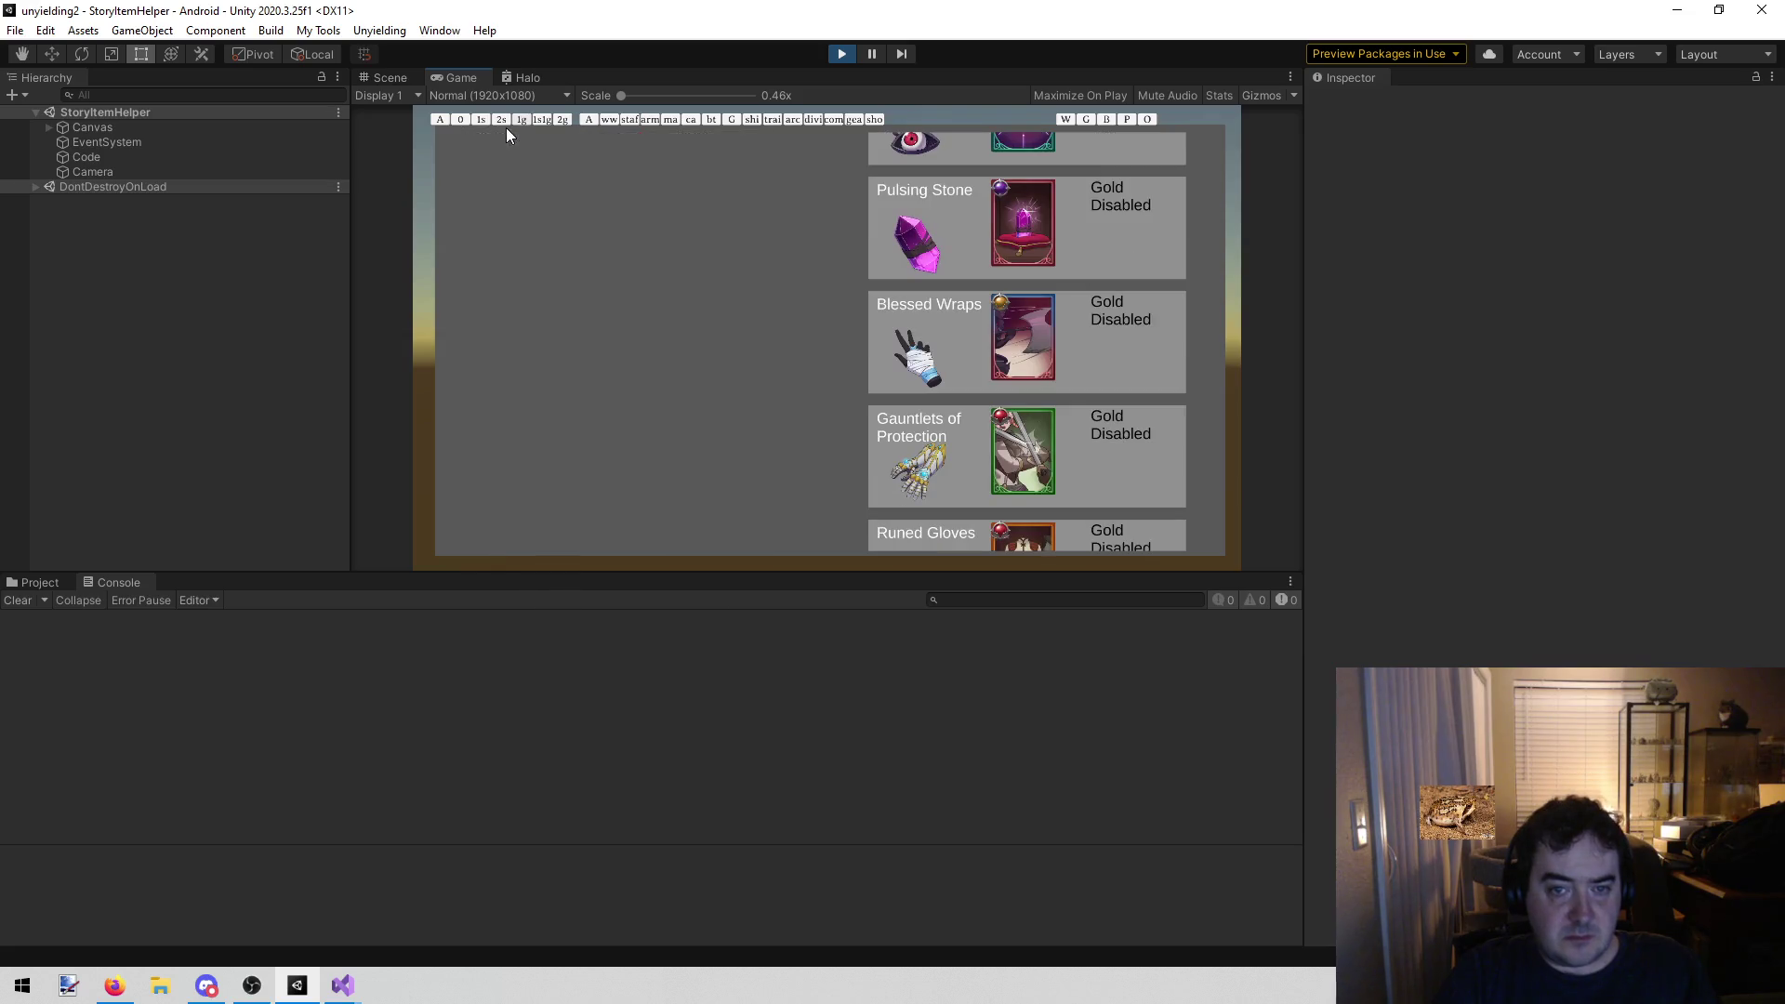
mouse_move(902, 388)
mouse_down()
mouse_move(897, 405)
mouse_move(890, 263)
mouse_move(896, 406)
mouse_up()
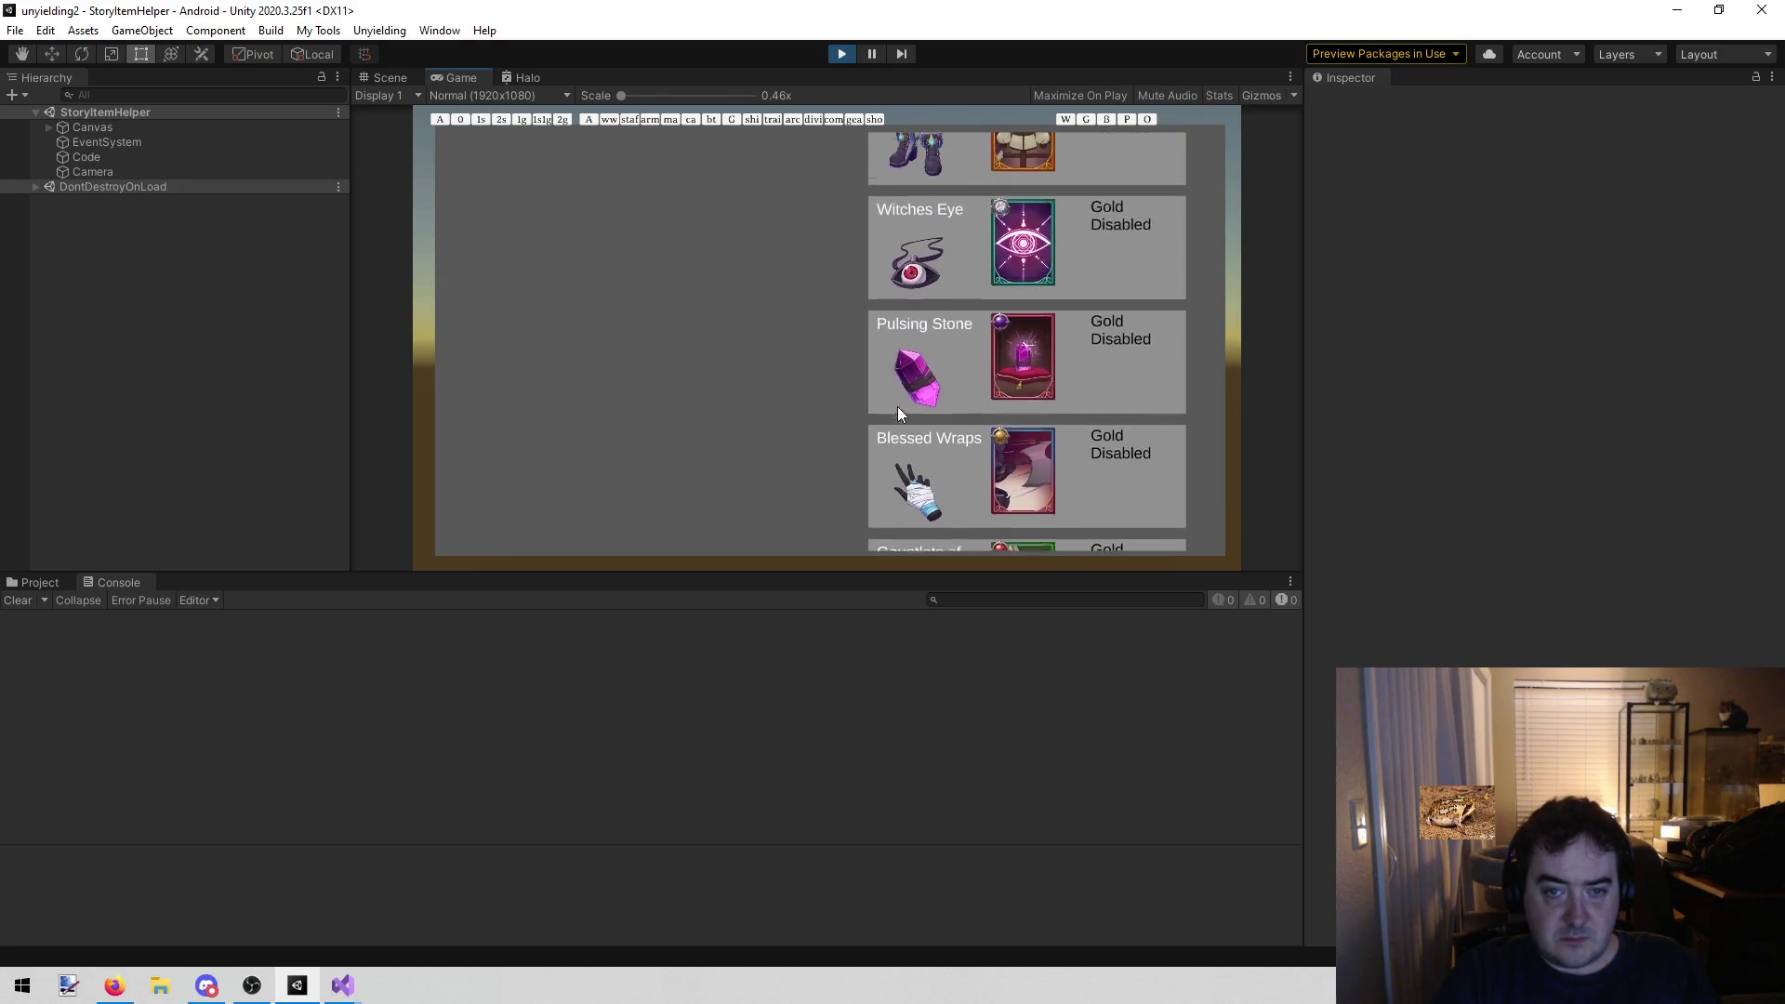
drag(921, 281, 922, 431)
drag(923, 248, 920, 342)
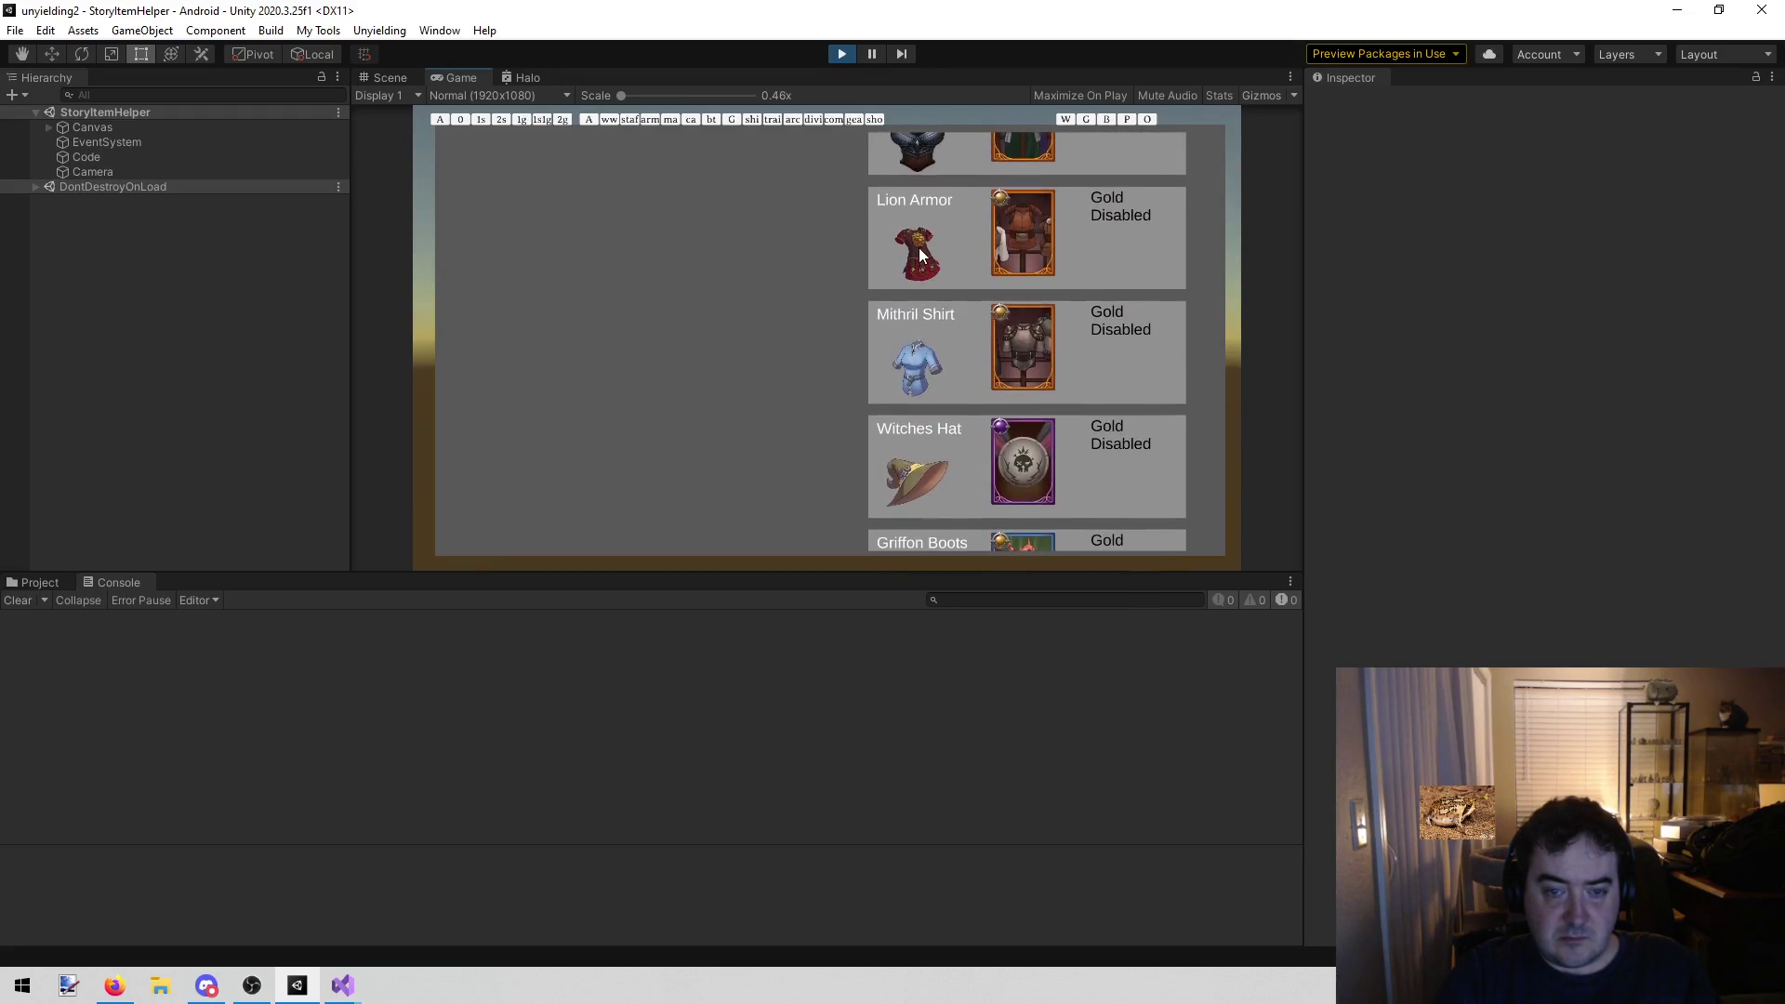
drag(919, 248, 910, 349)
scroll(909, 350, up, 10)
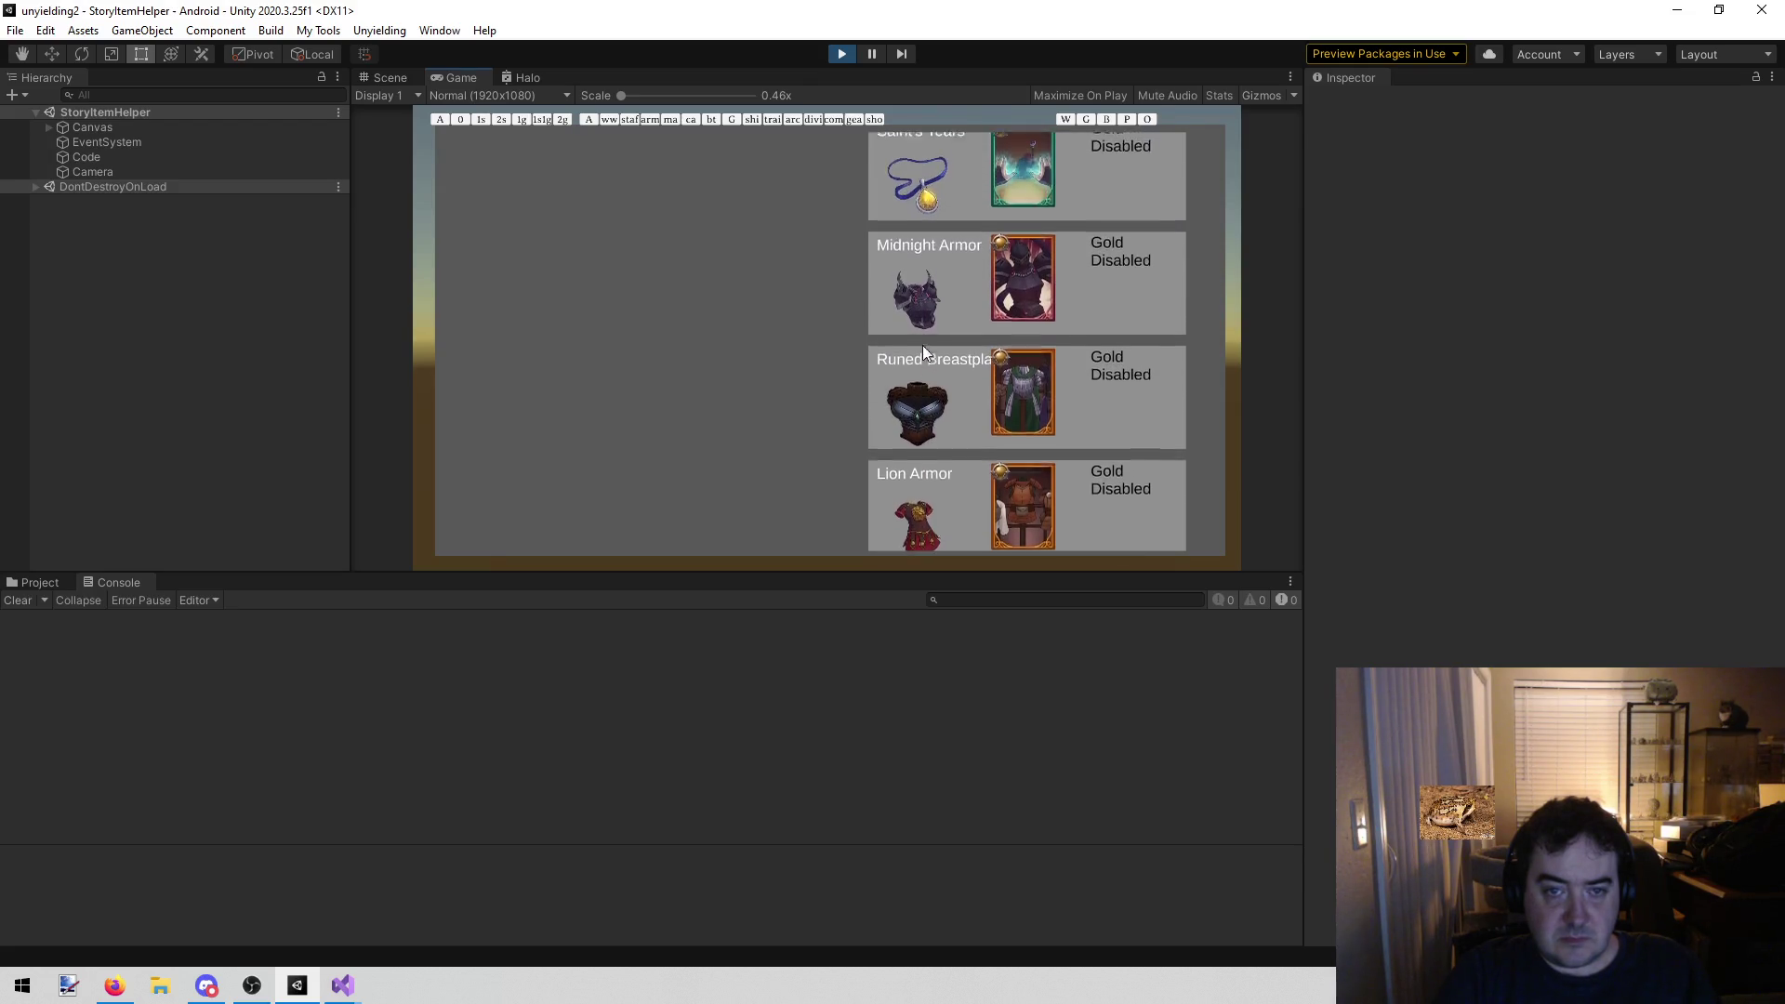
scroll(917, 445, up, 10)
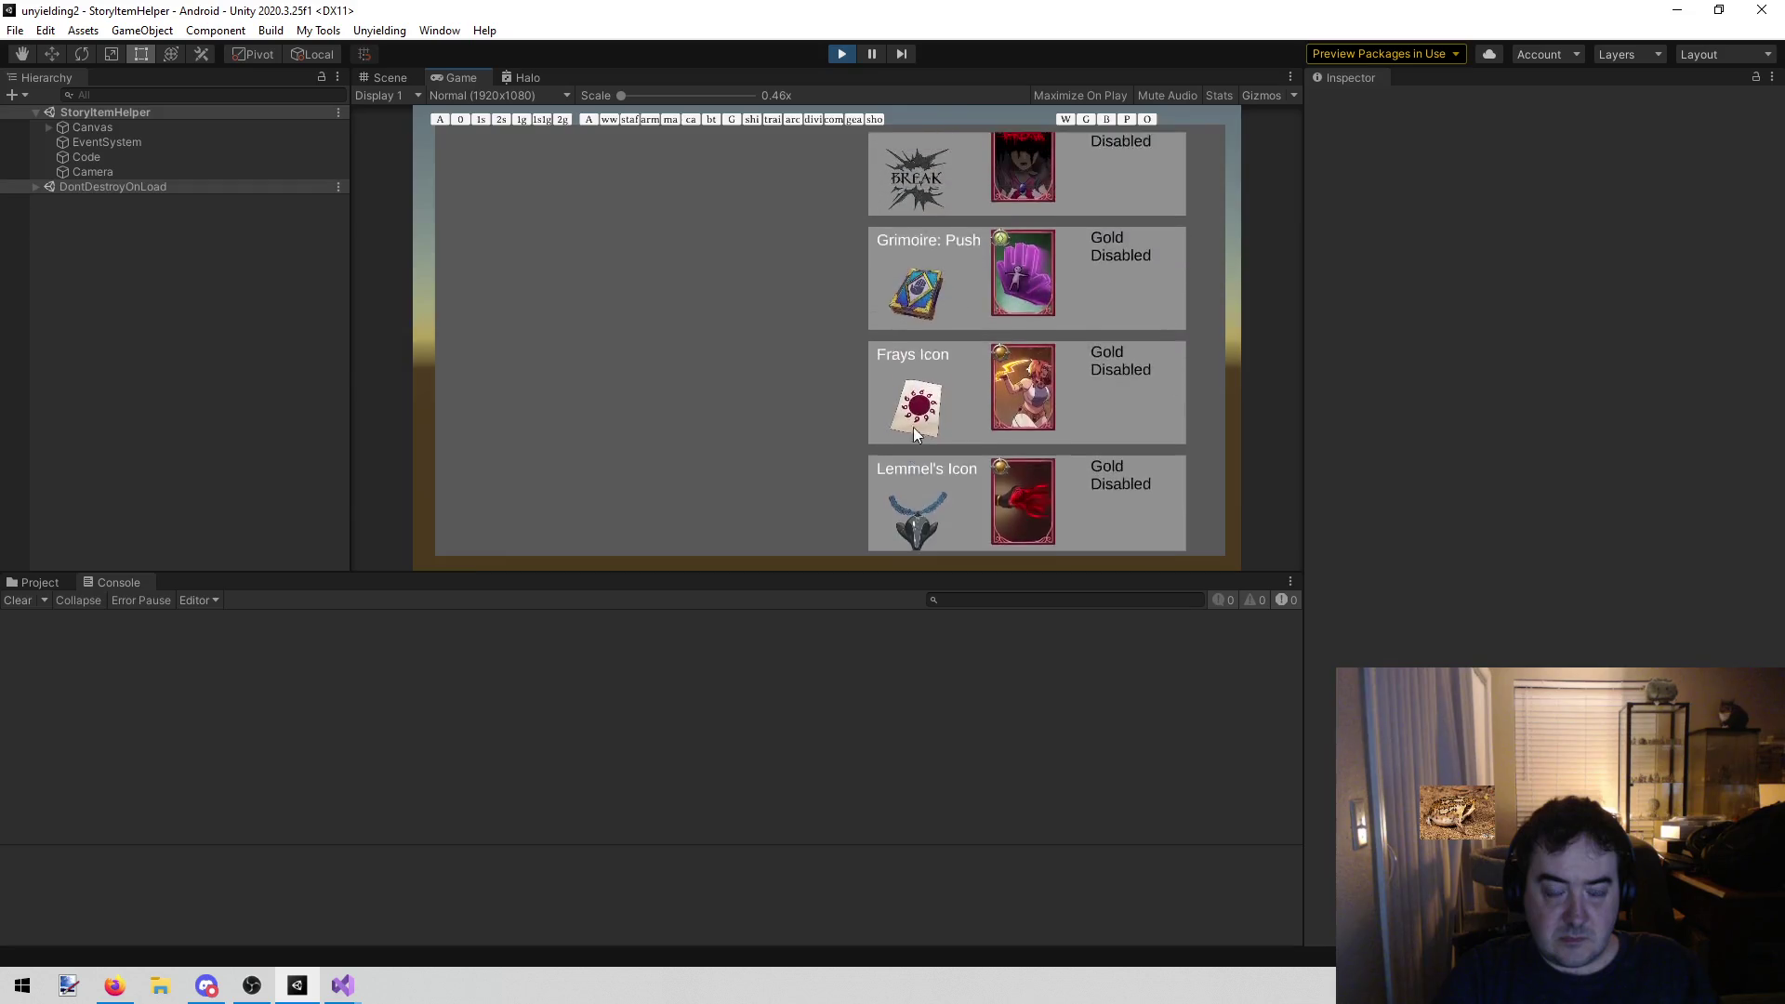
scroll(923, 310, up, 15)
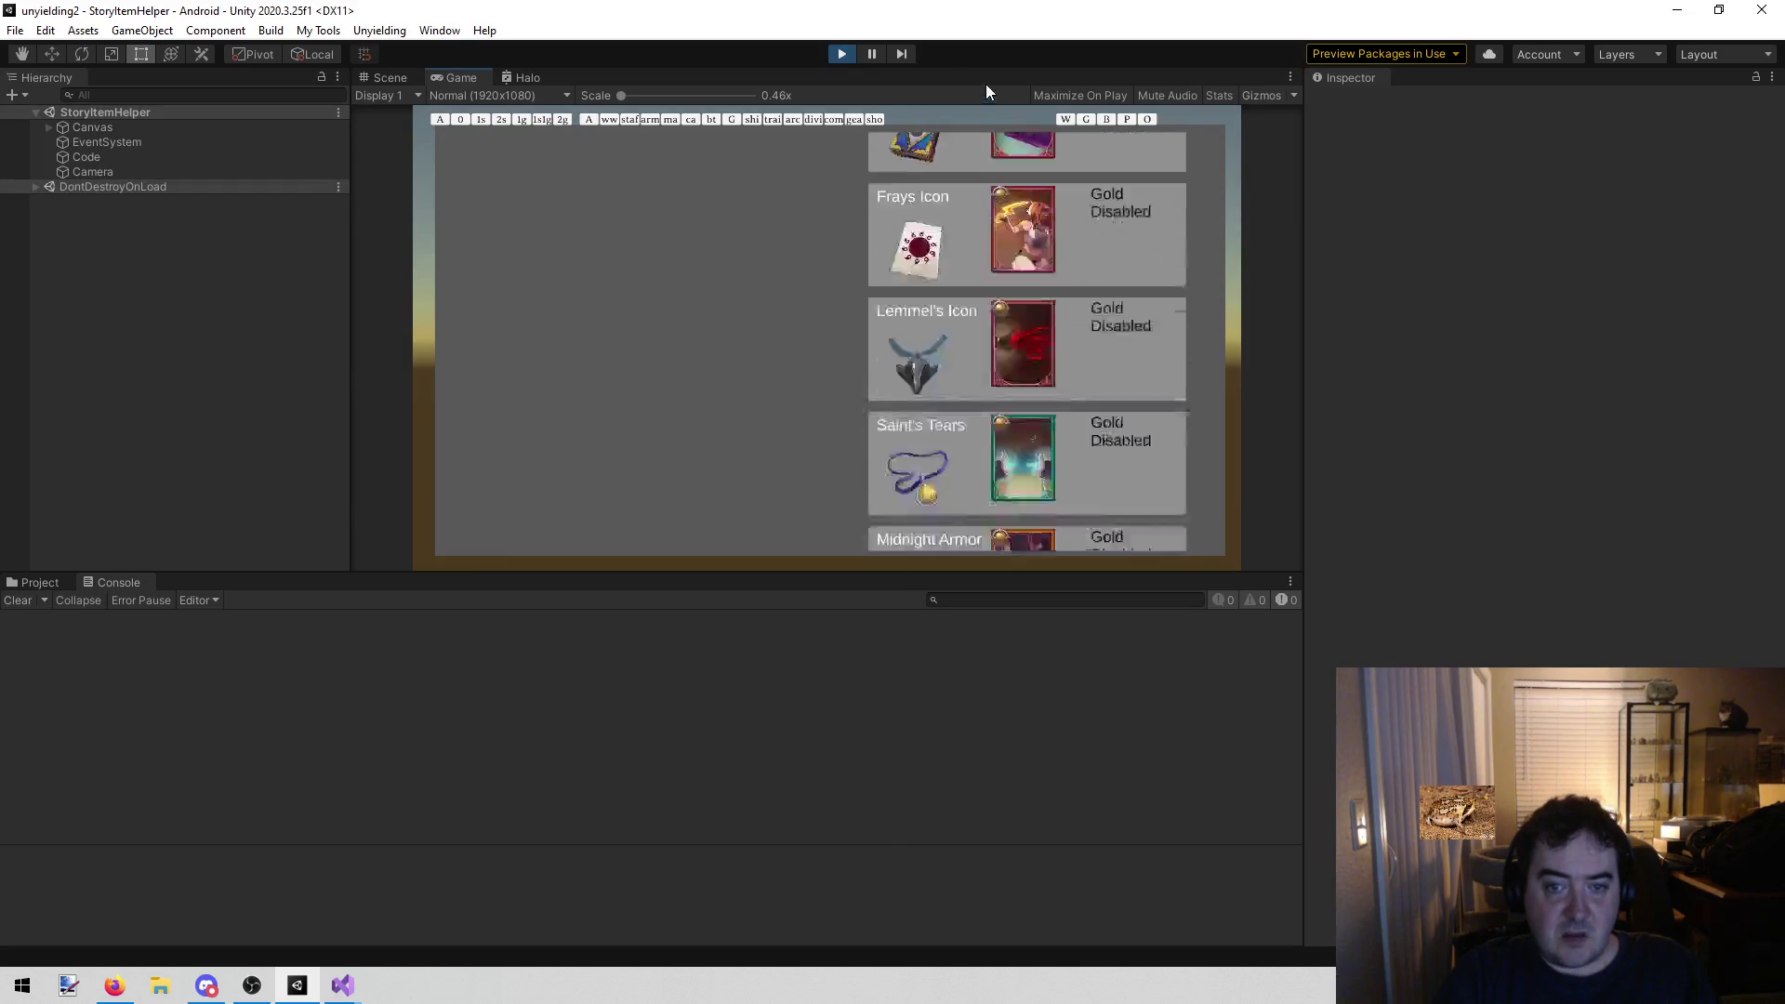
scroll(964, 450, down, 15)
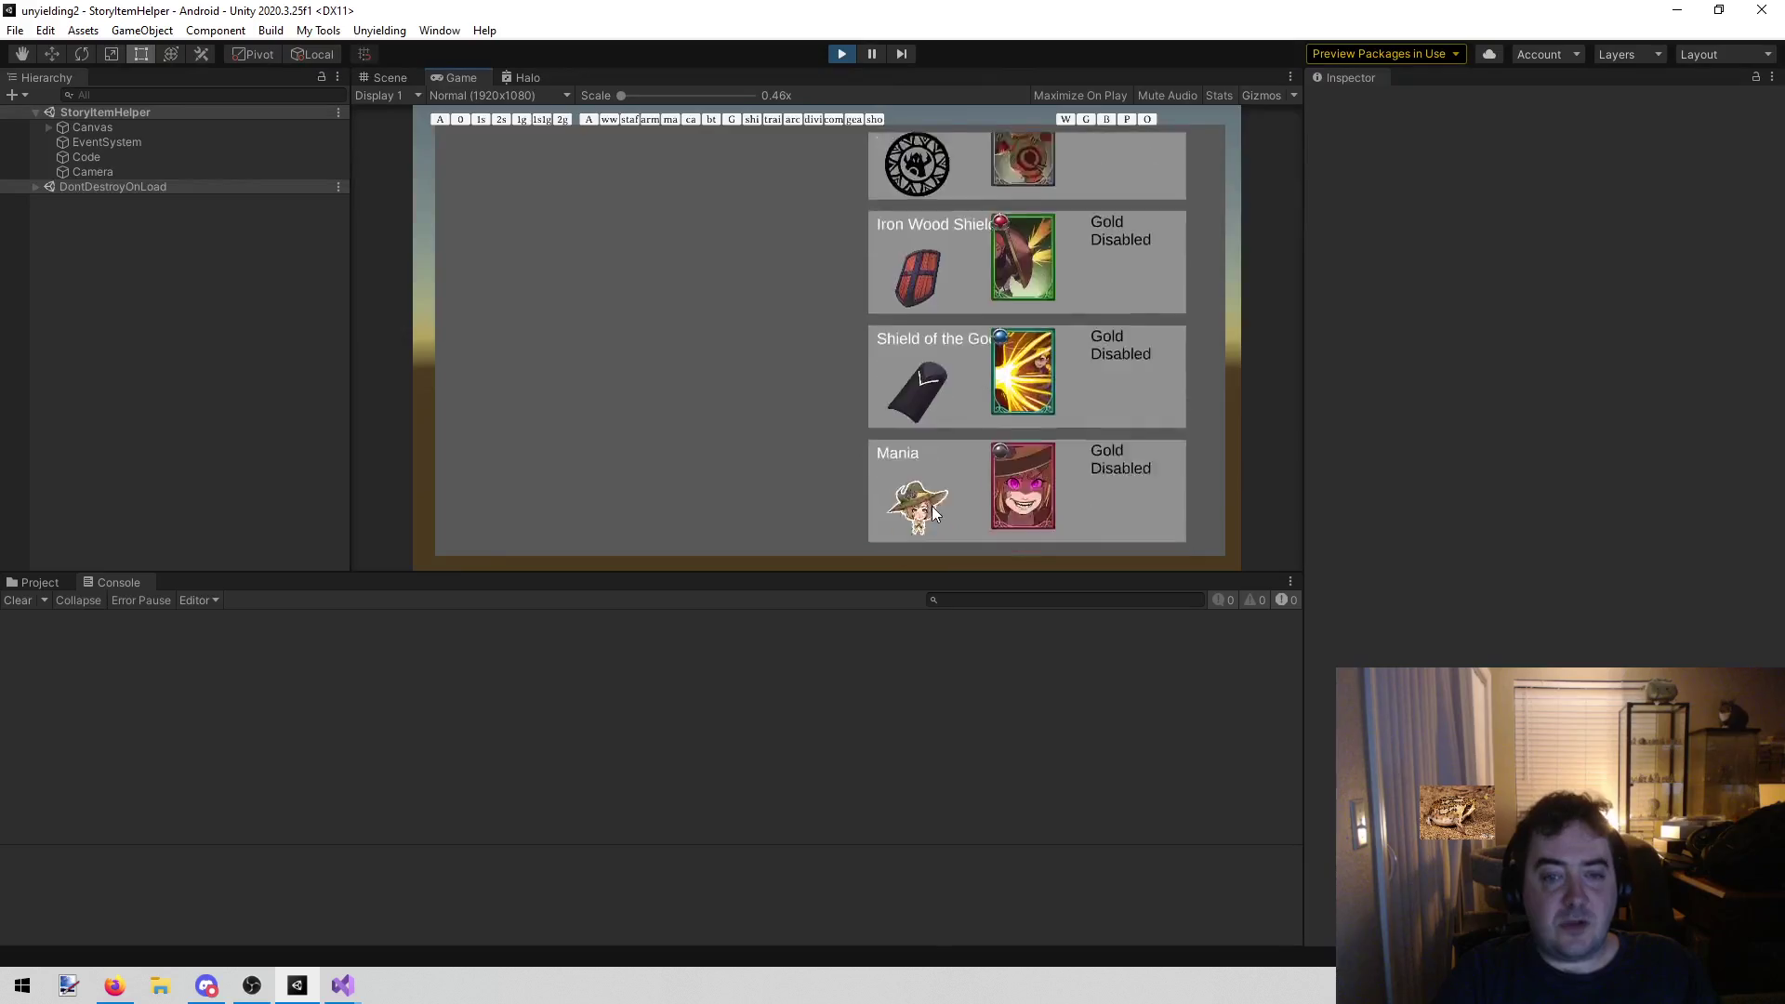
scroll(954, 361, up, 3)
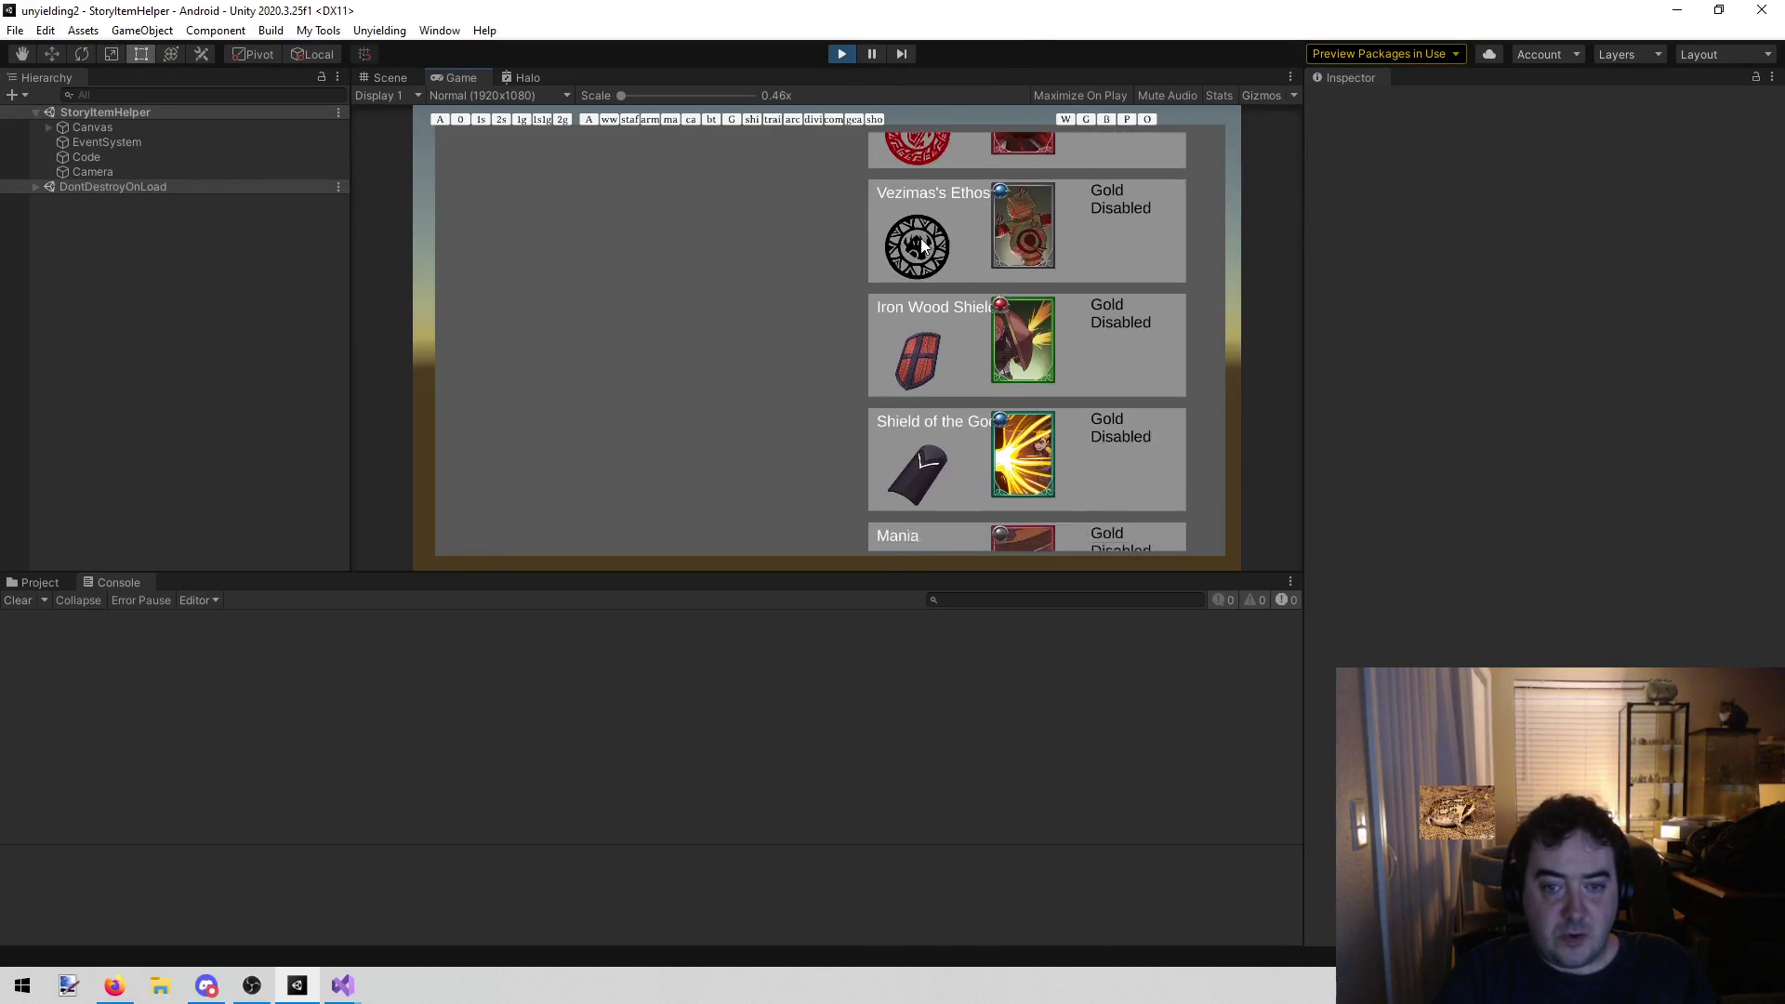
scroll(916, 216, up, 5)
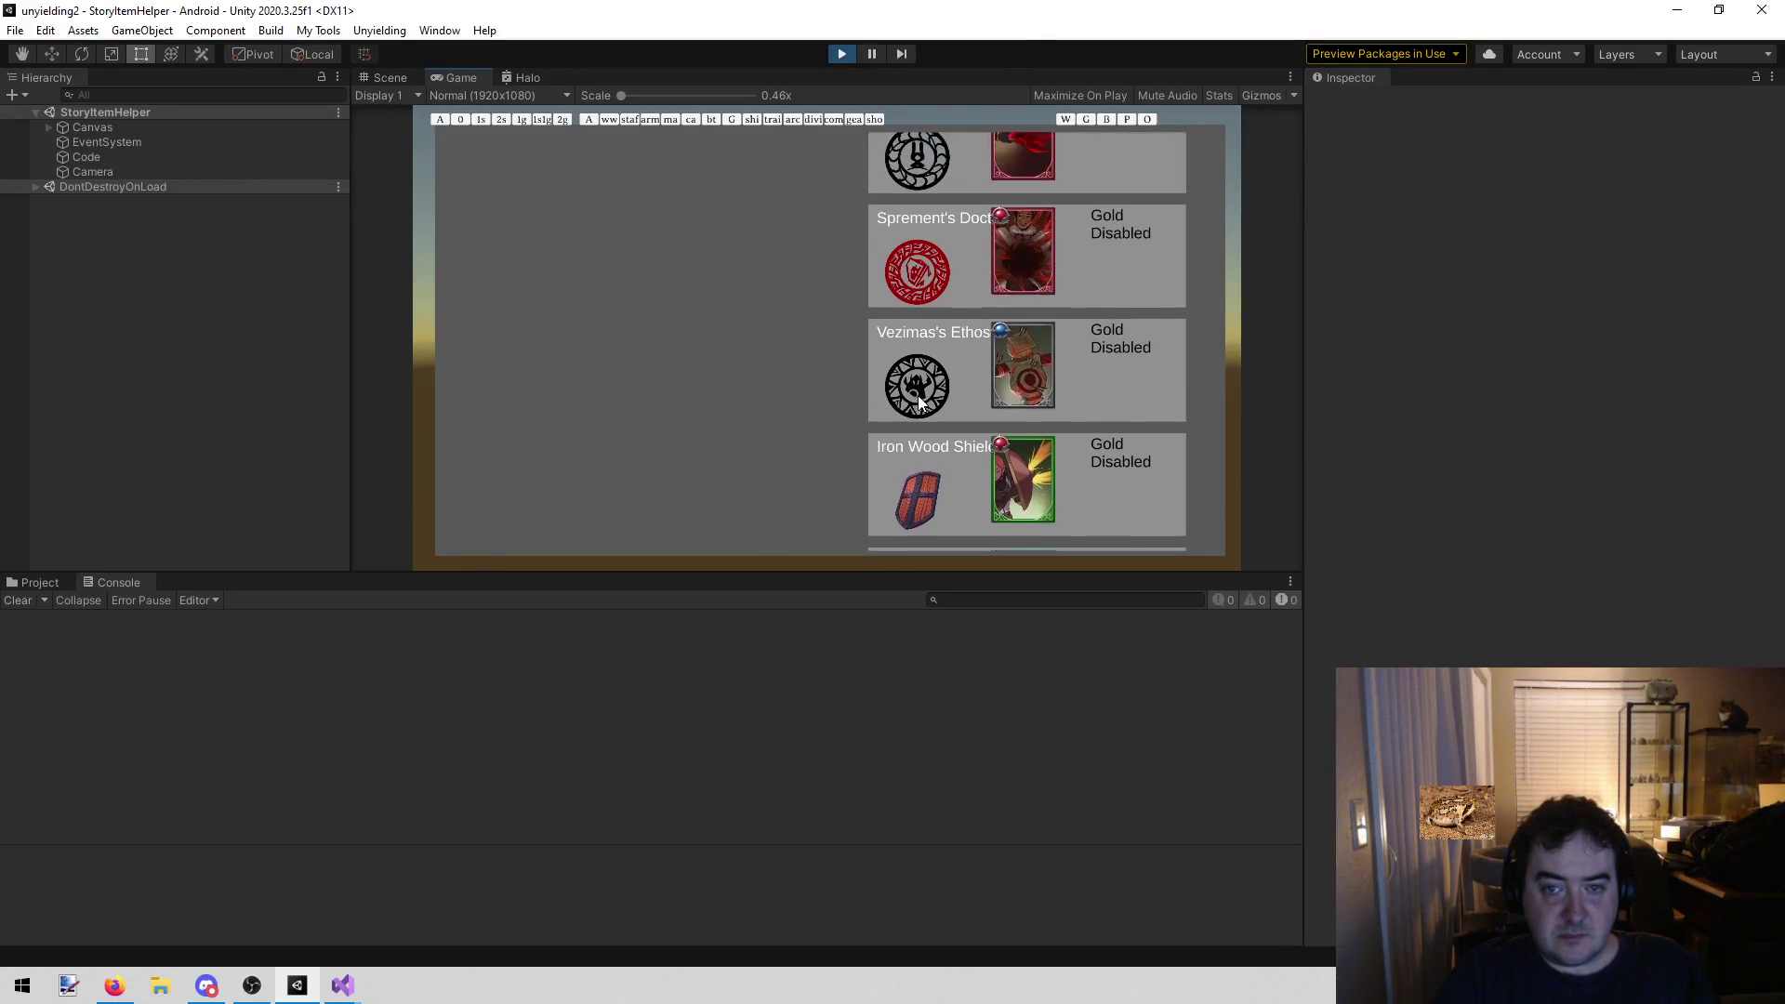
scroll(921, 238, up, 5)
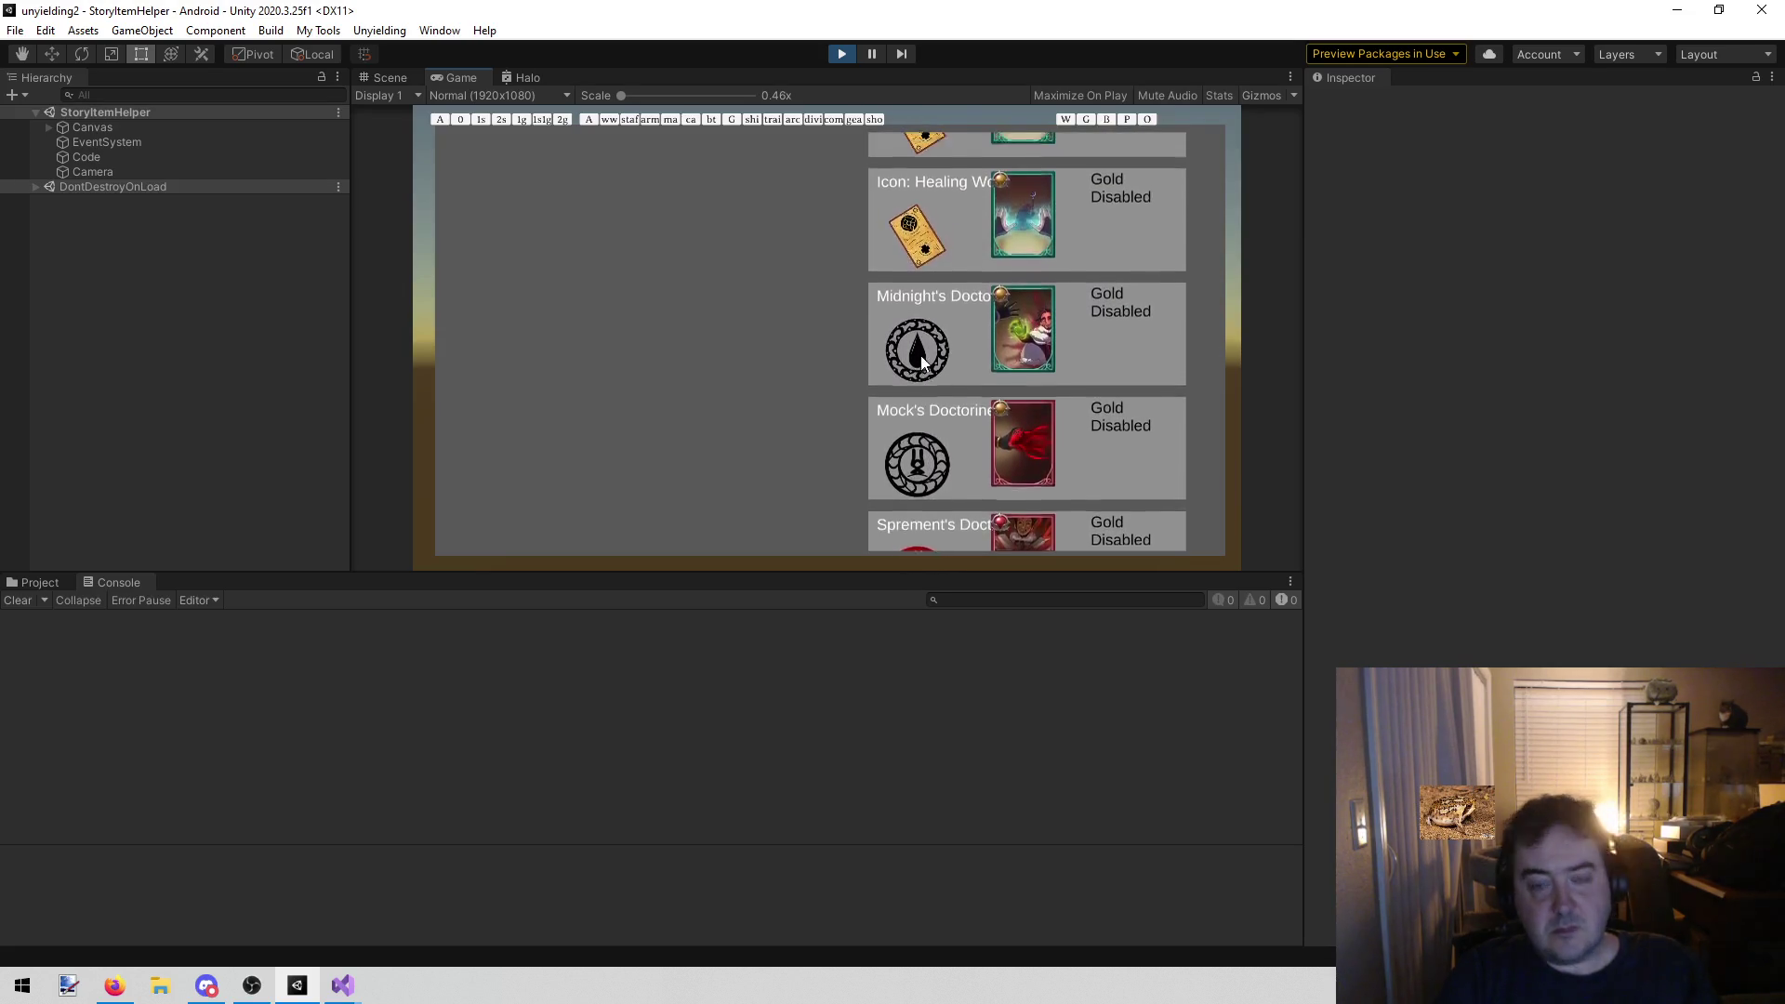
scroll(930, 318, up, 10)
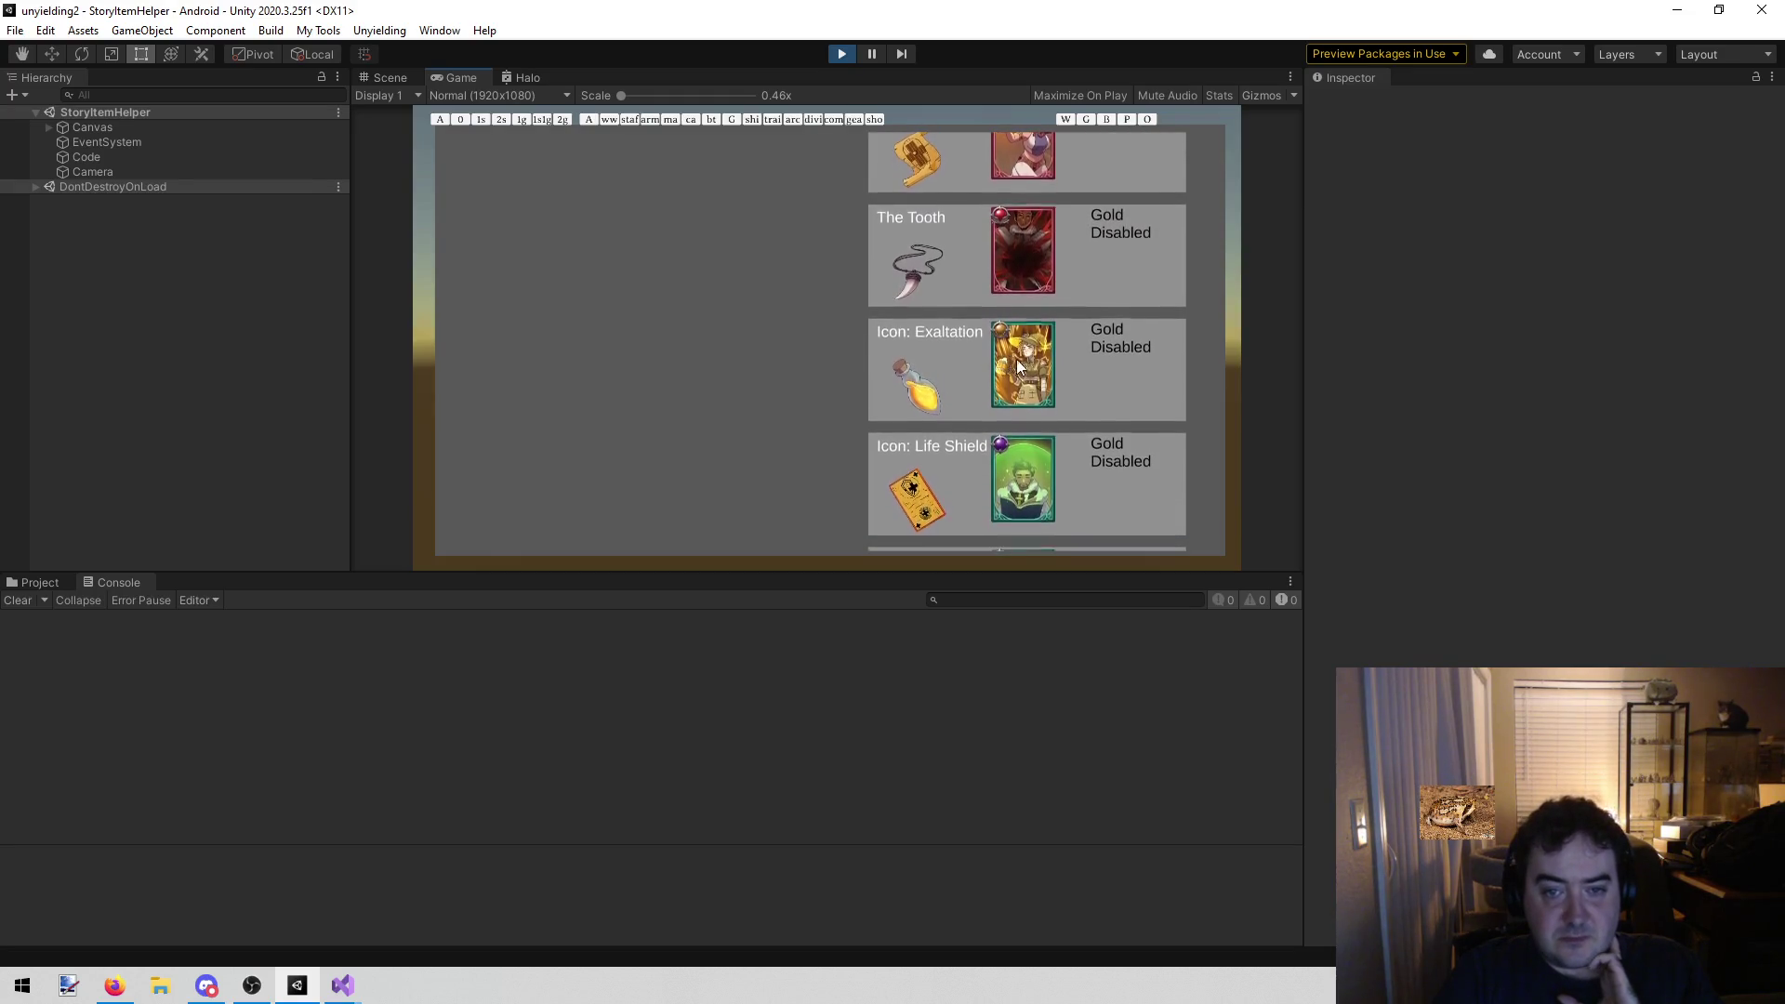
Enlarge the Icon: Exaltation card to read its Exalted Strength card, then close it
click(995, 389)
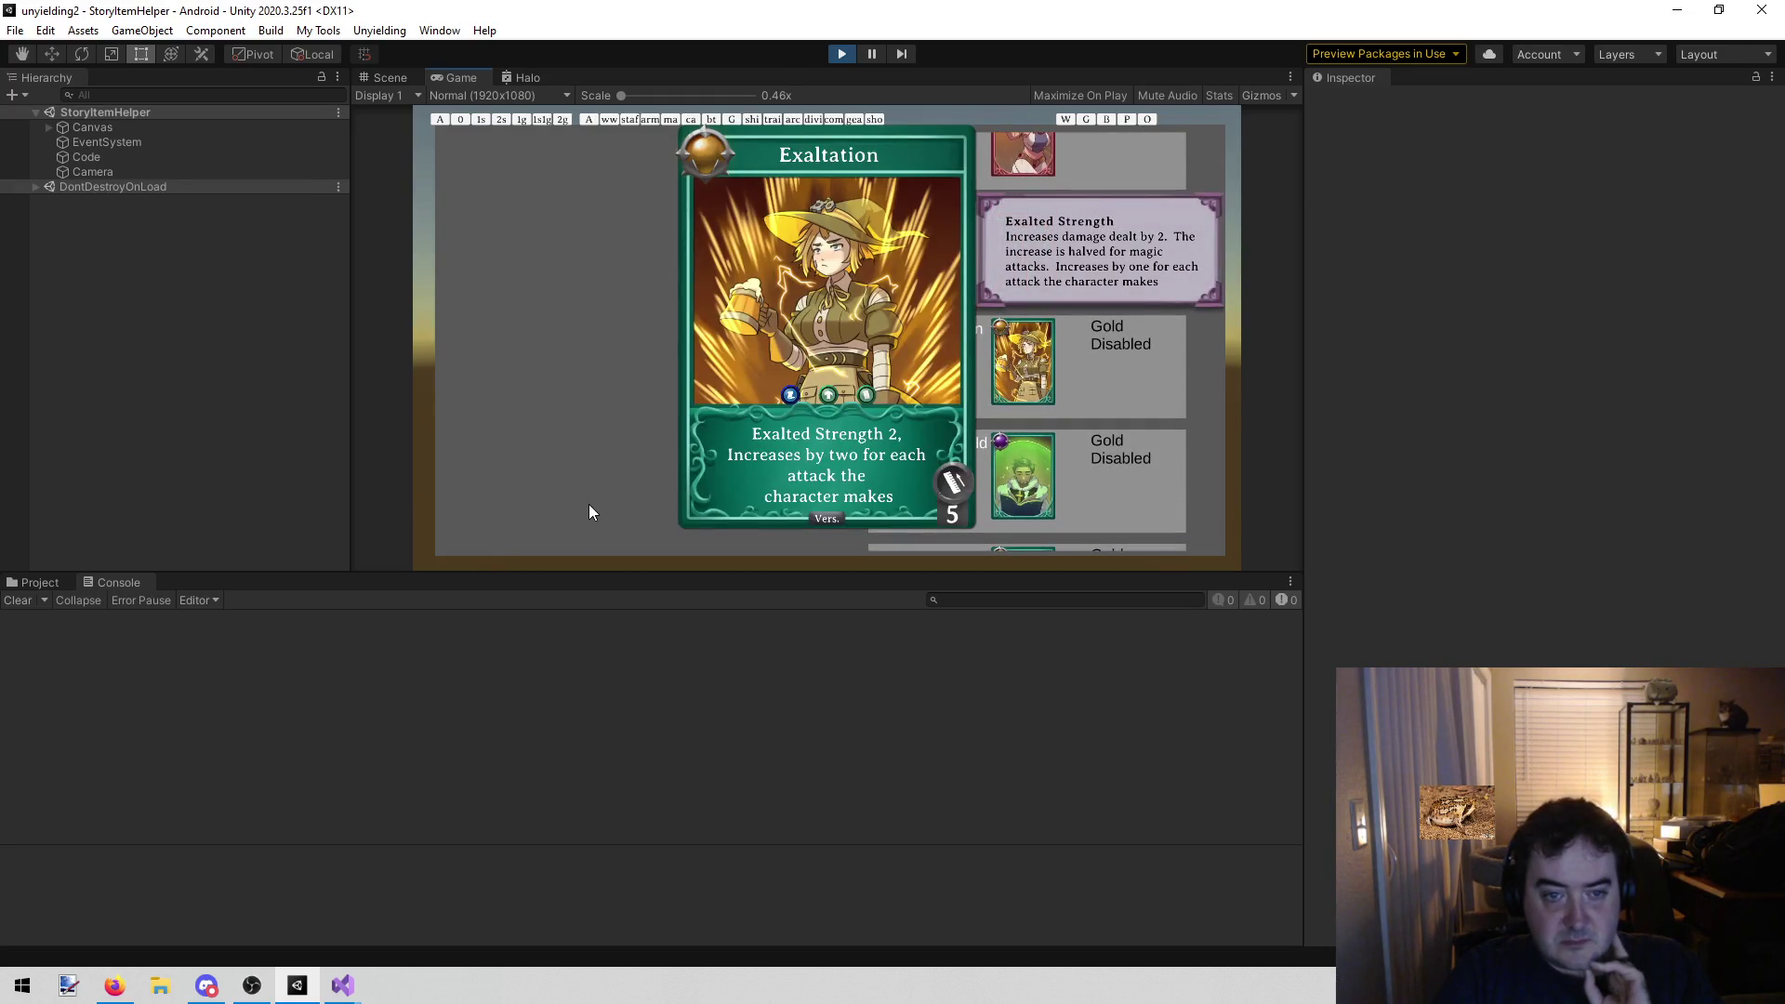
click(997, 409)
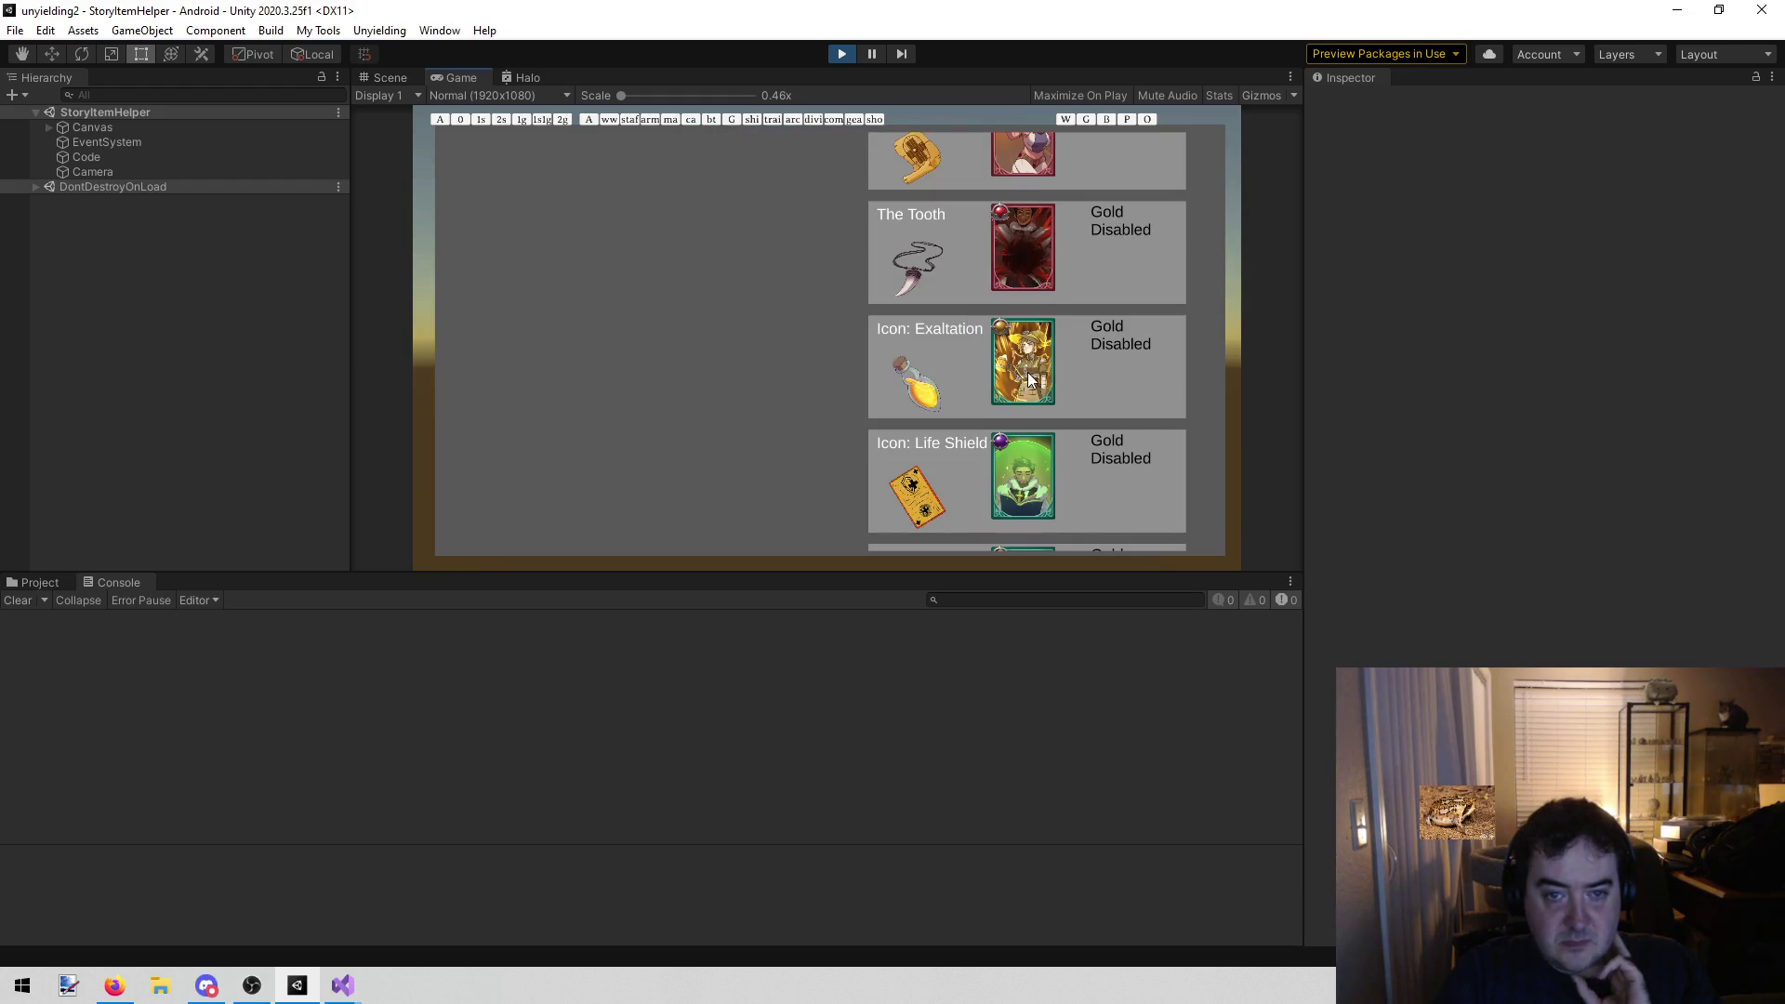
click(1030, 379)
click(1110, 381)
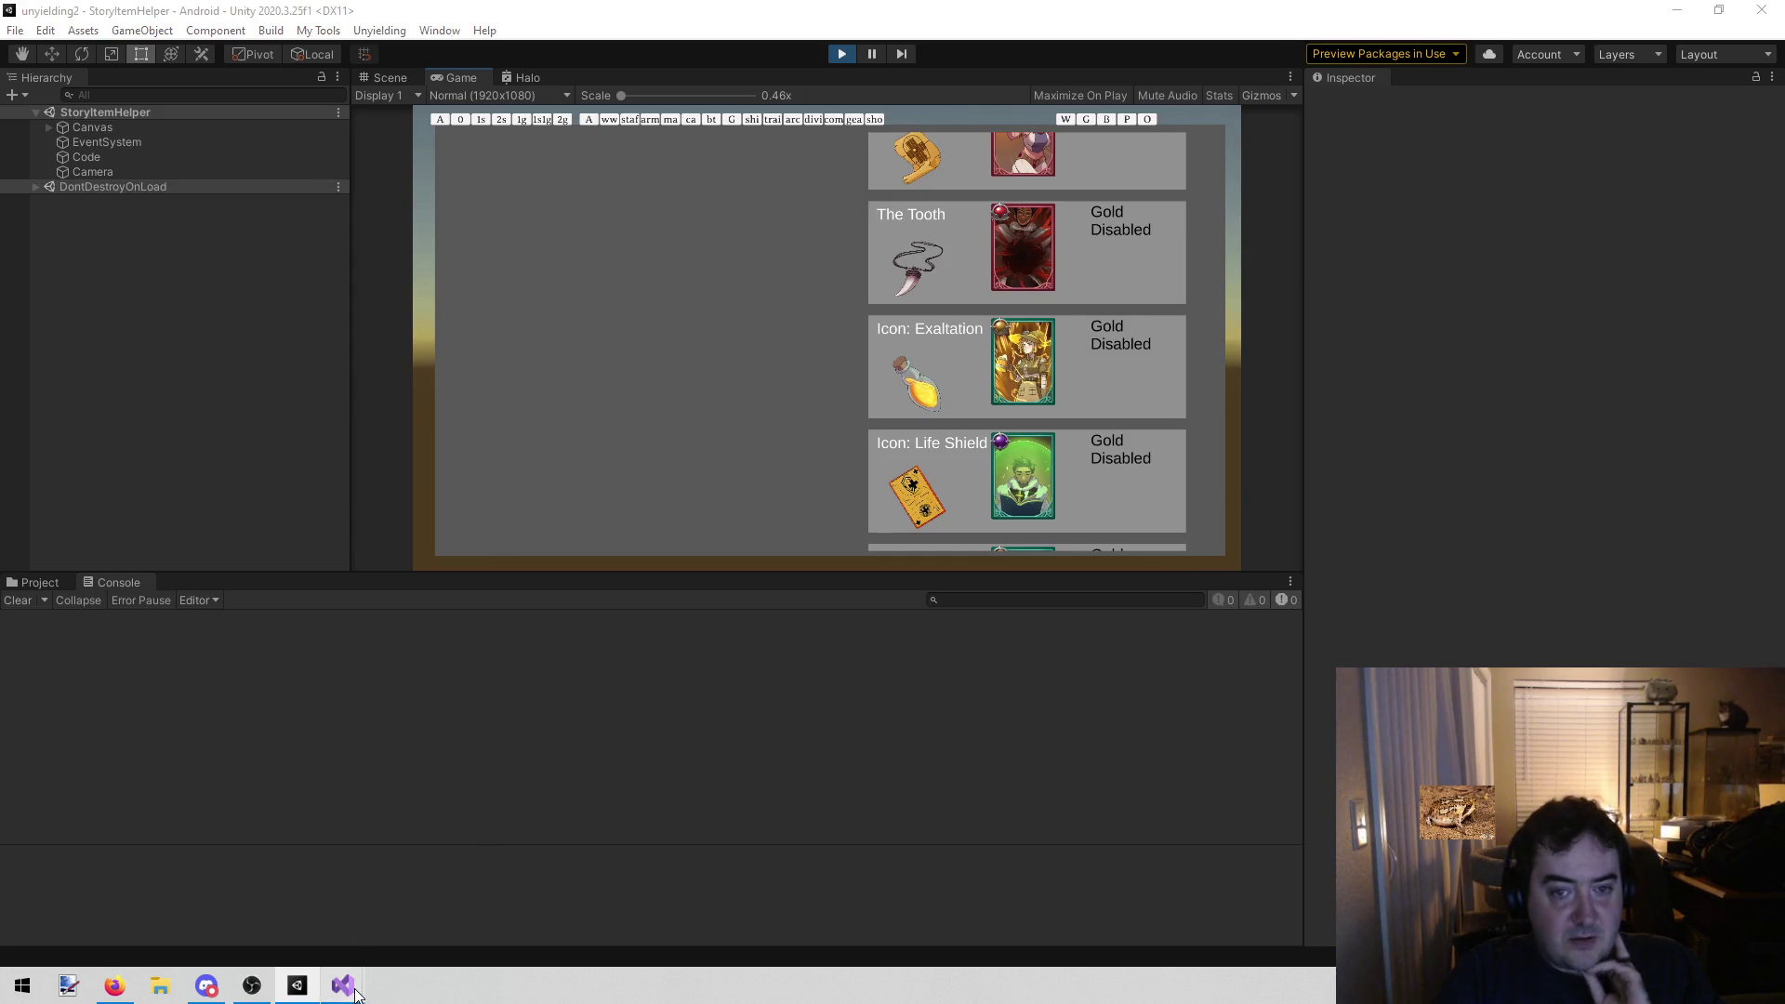
Add "Icon Exaltation" to the GetItems list in ToTheLift.cs, then return to Unity
mouse_move(357, 993)
click(460, 907)
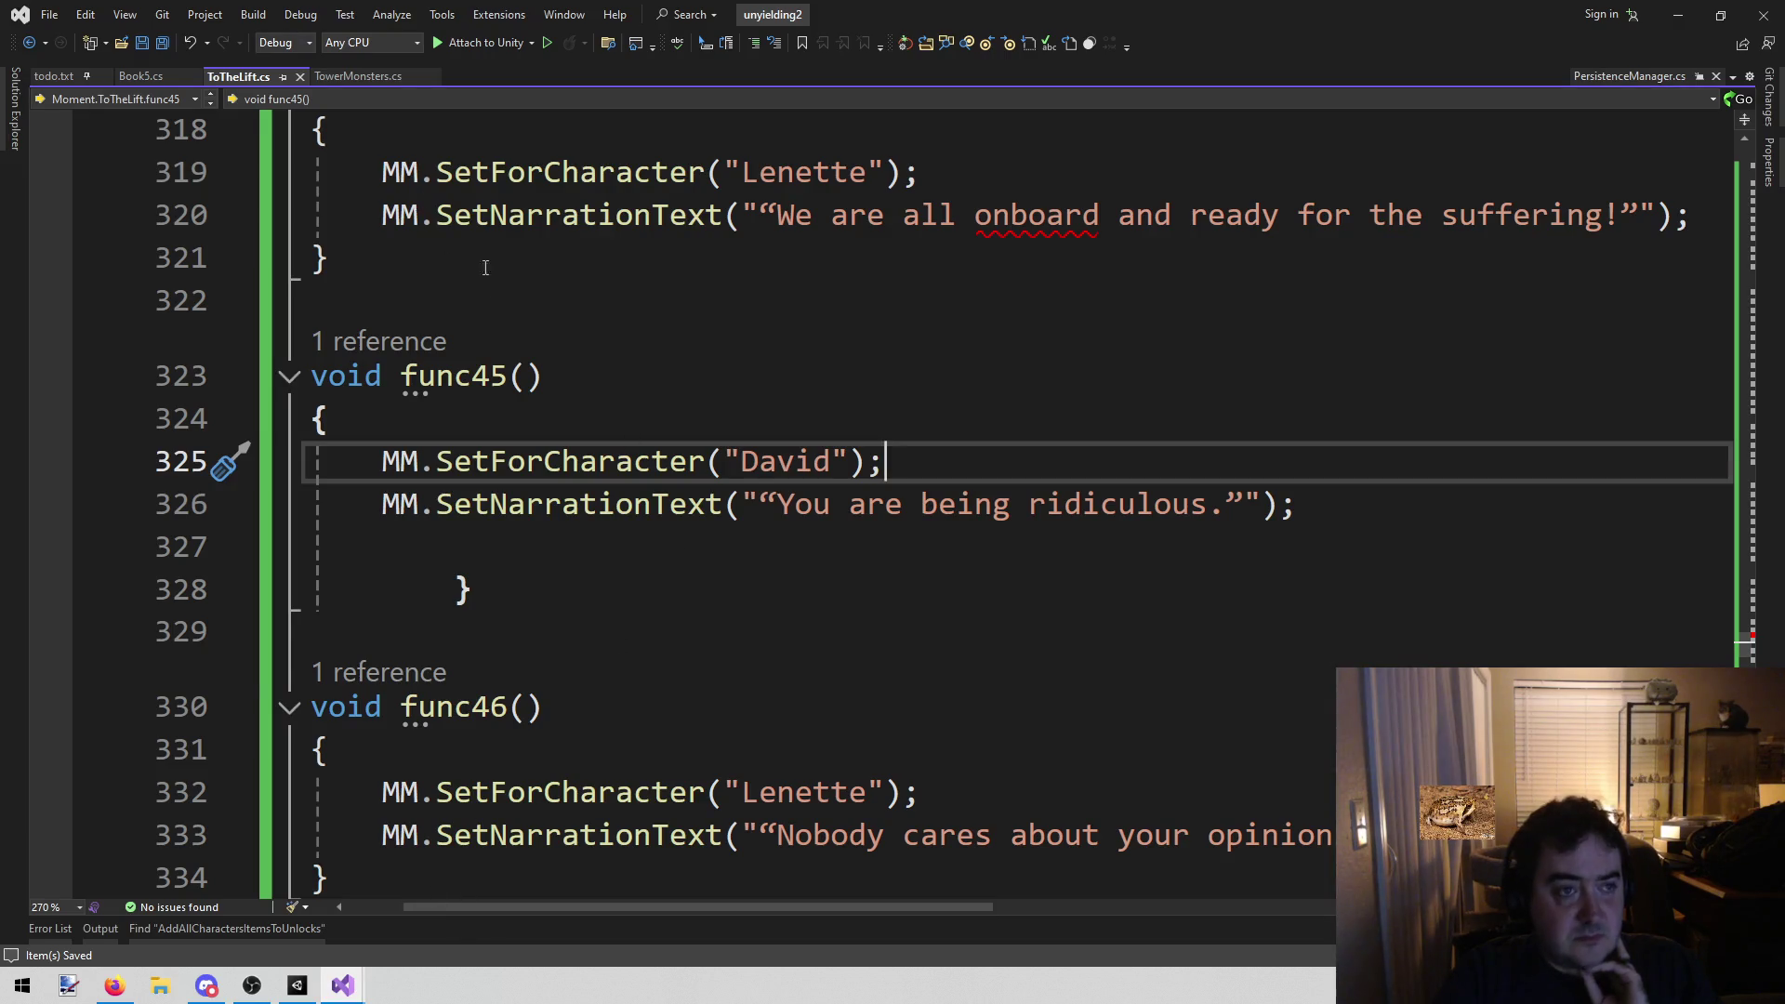
scroll(486, 267, down, 20)
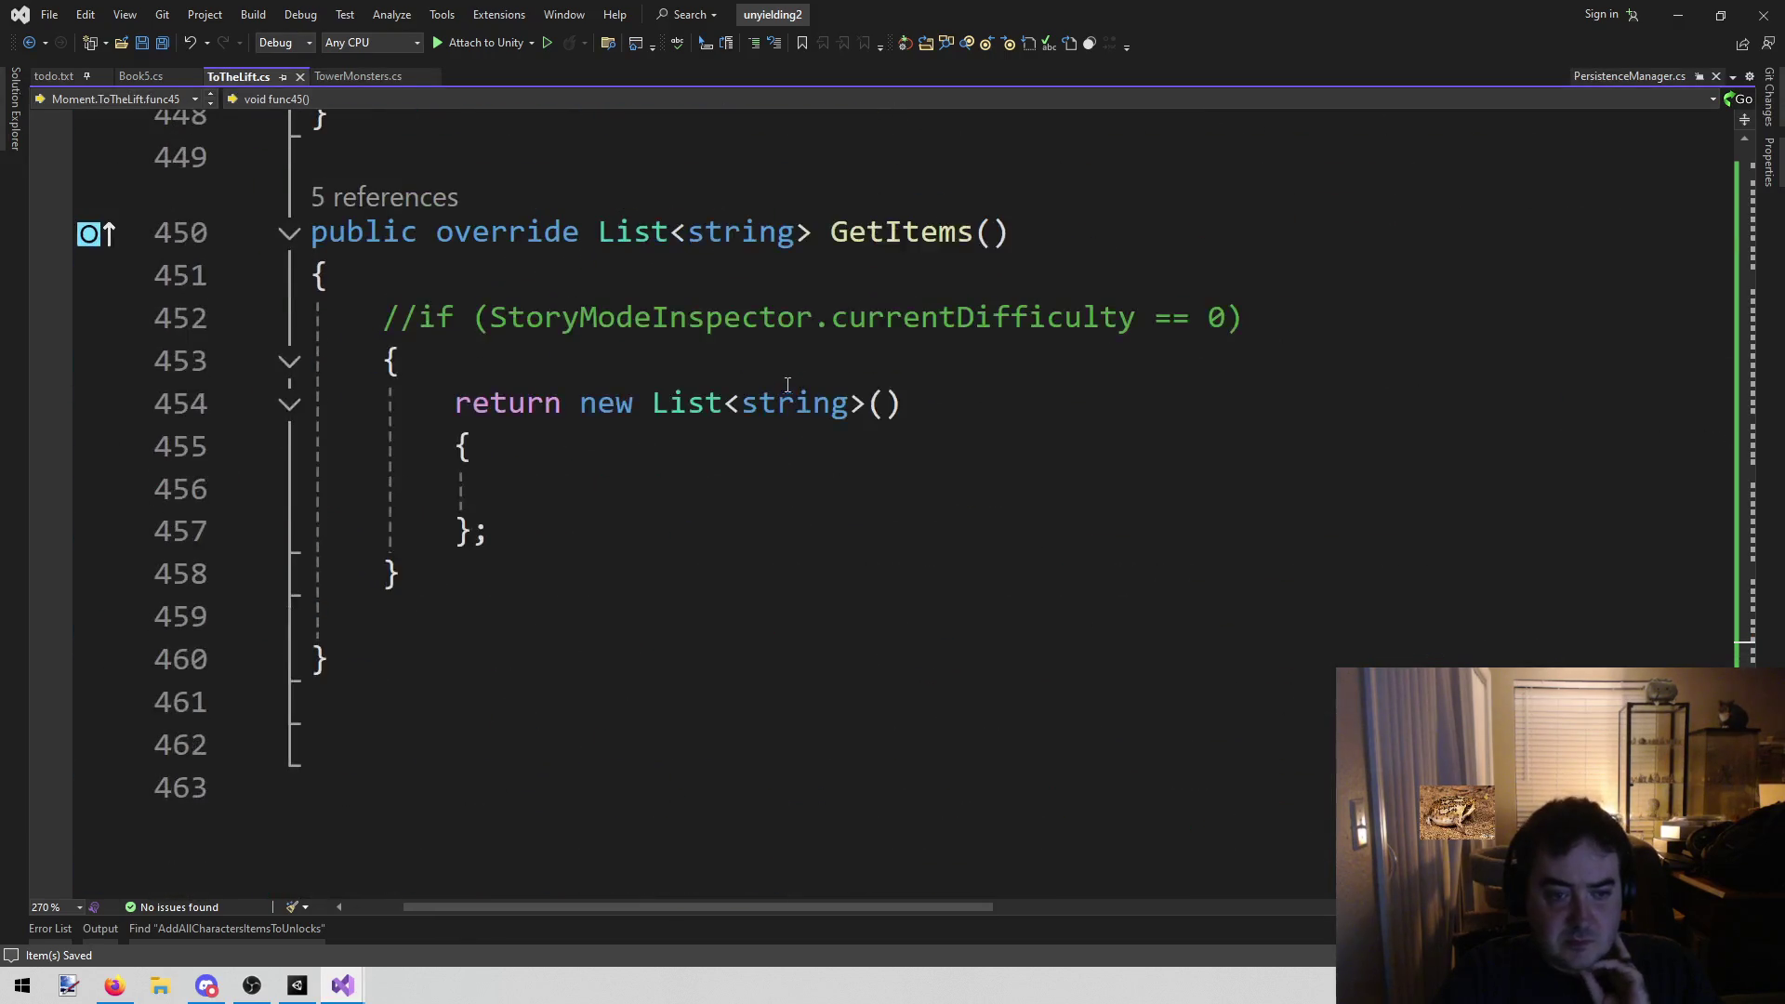
scroll(787, 385, up, 1)
click(651, 621)
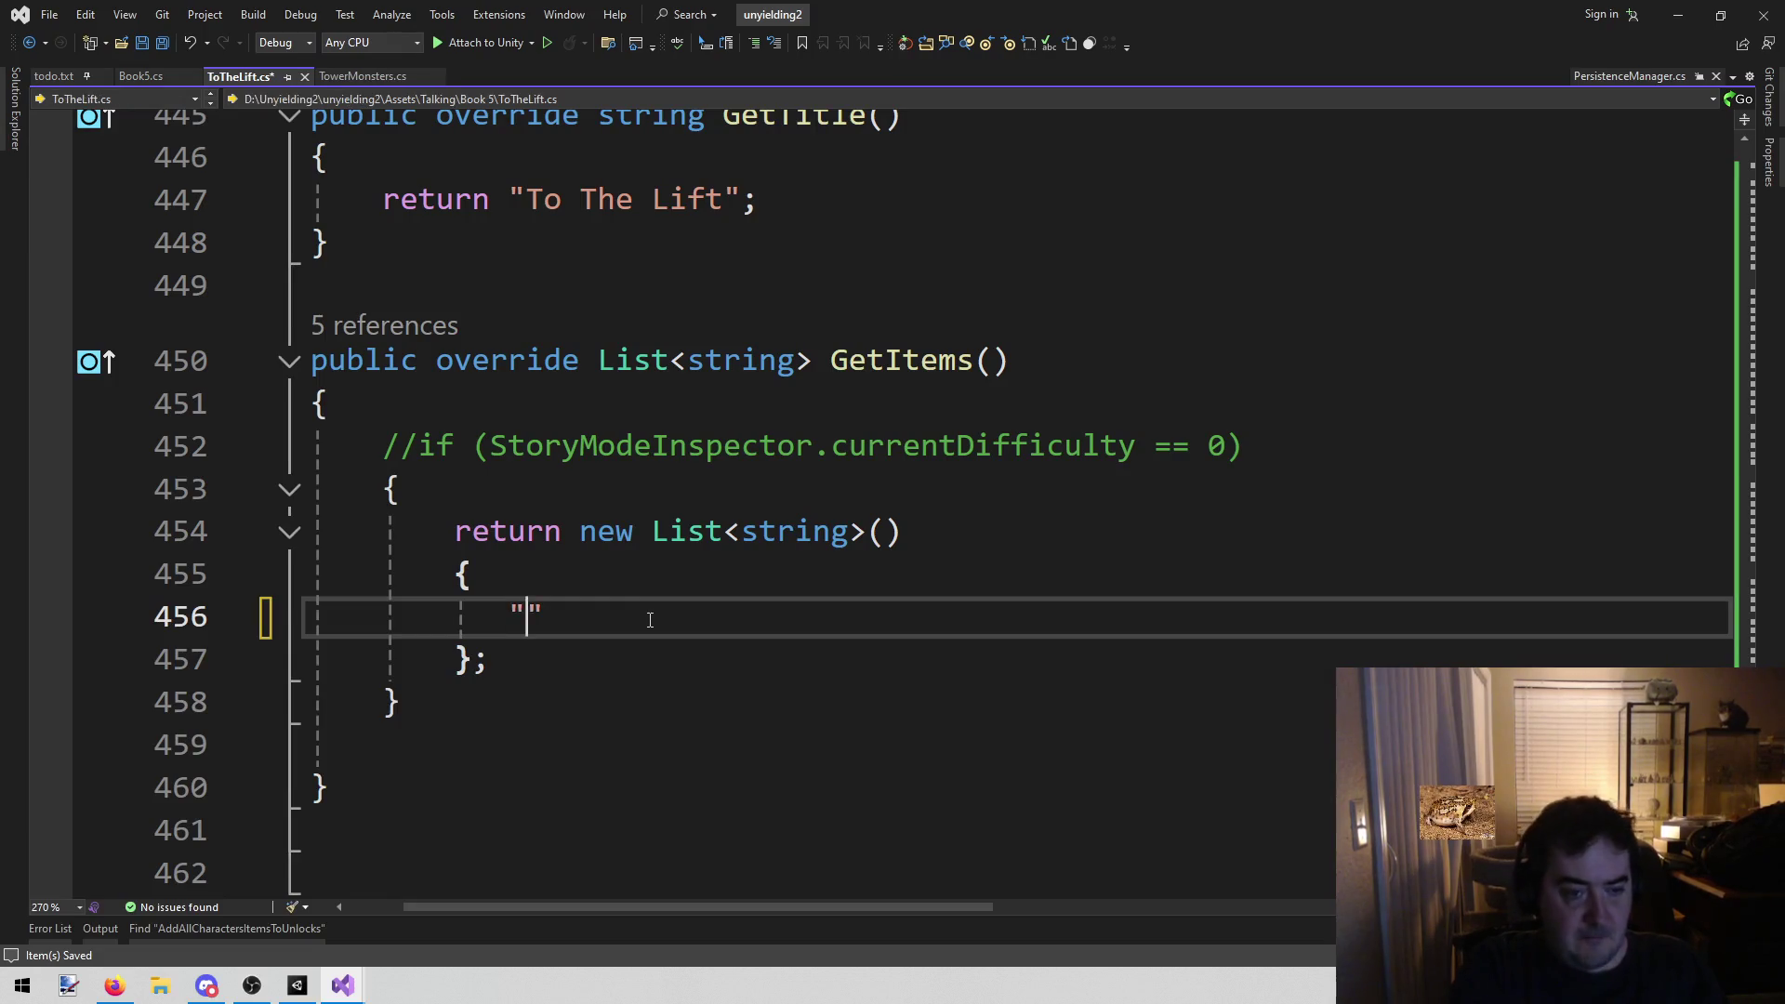
text(con Exaltation)
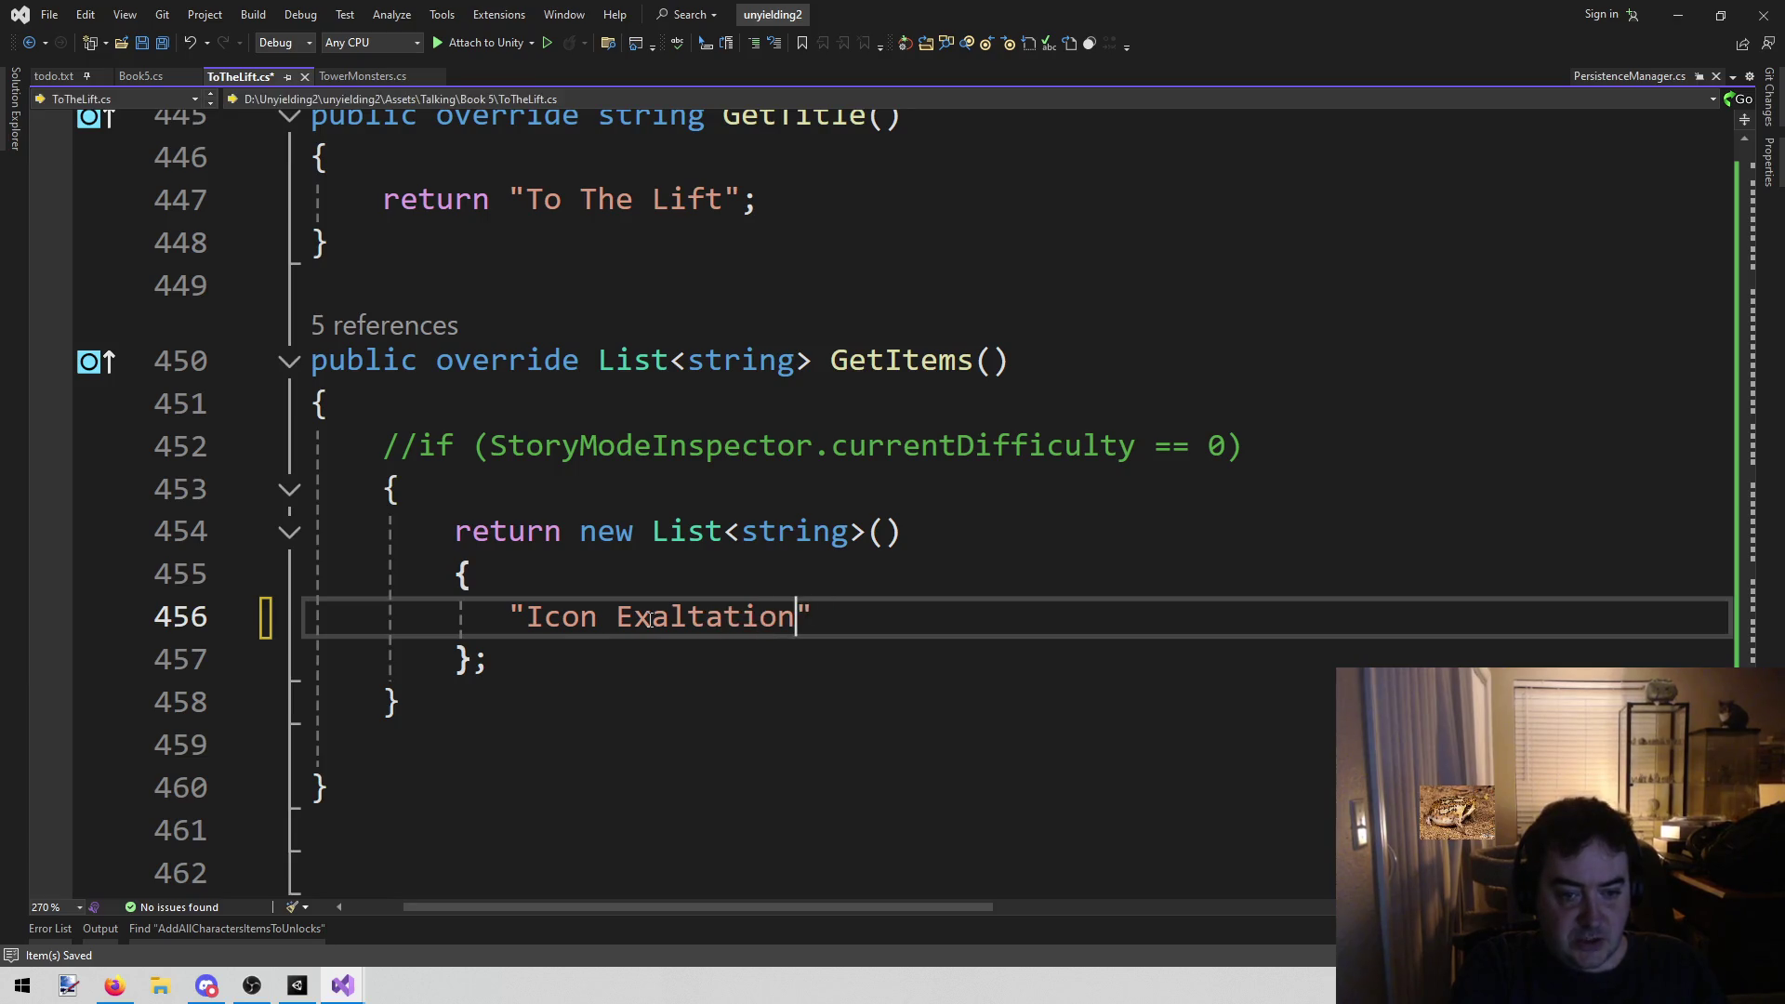
text(",)
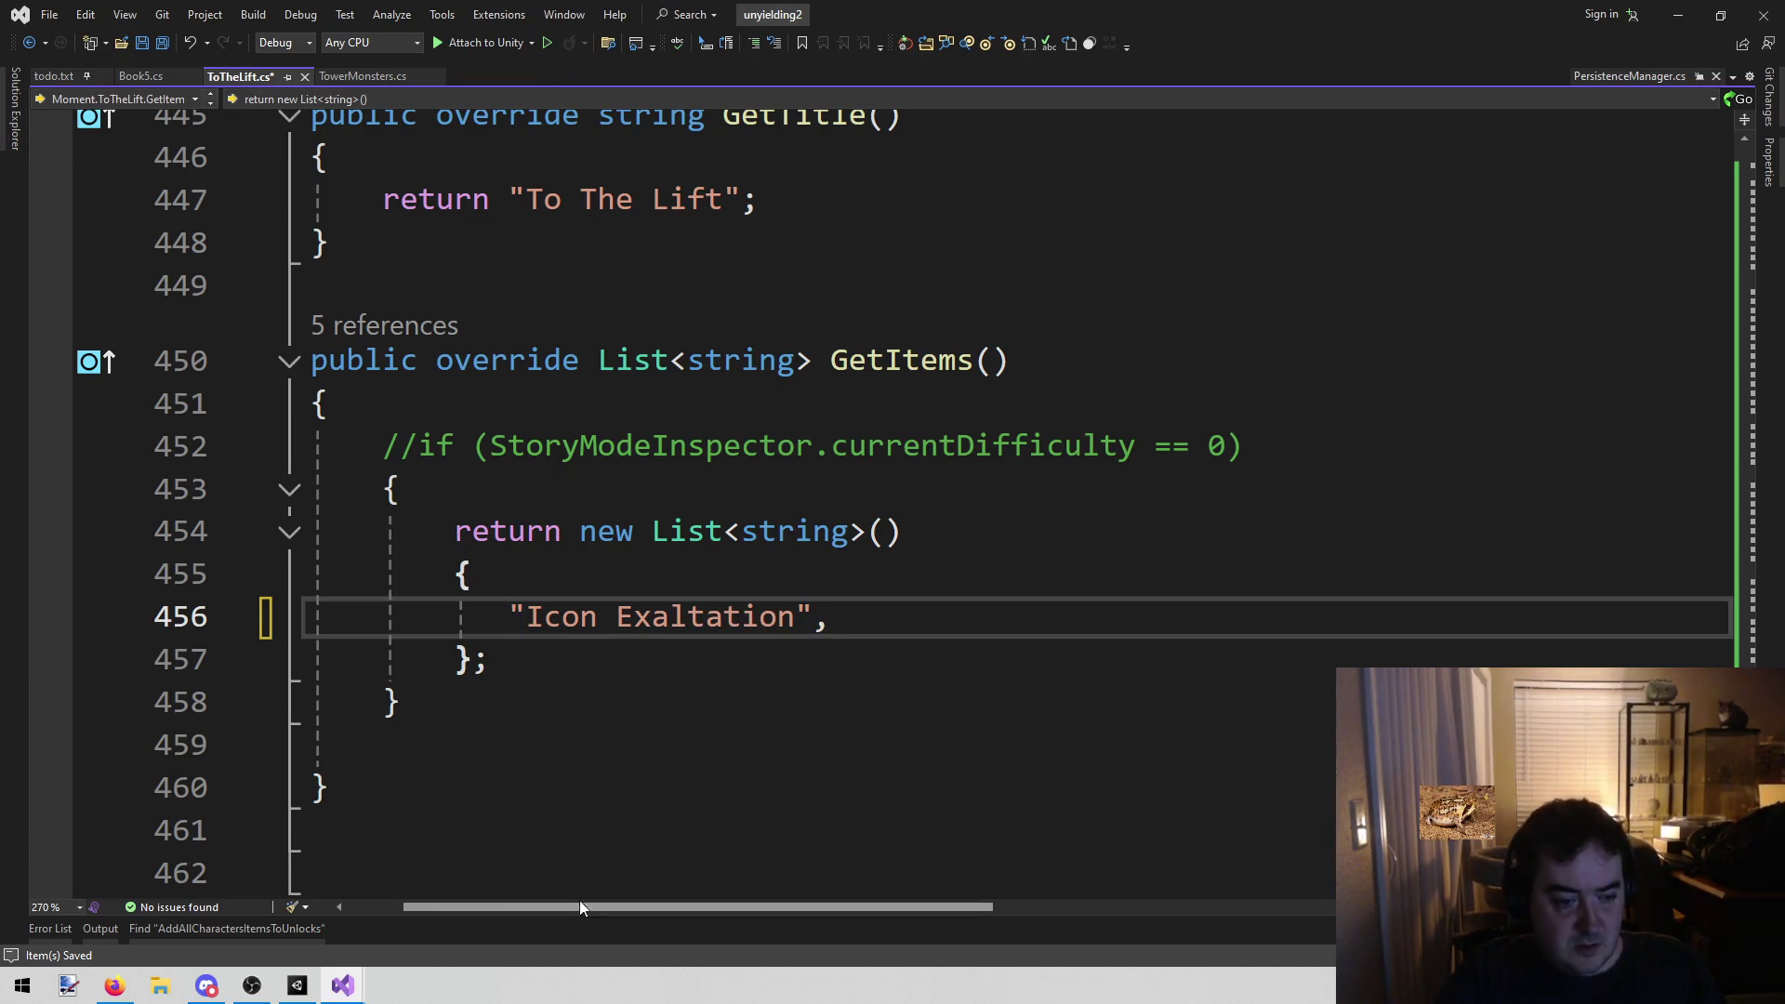
click(299, 985)
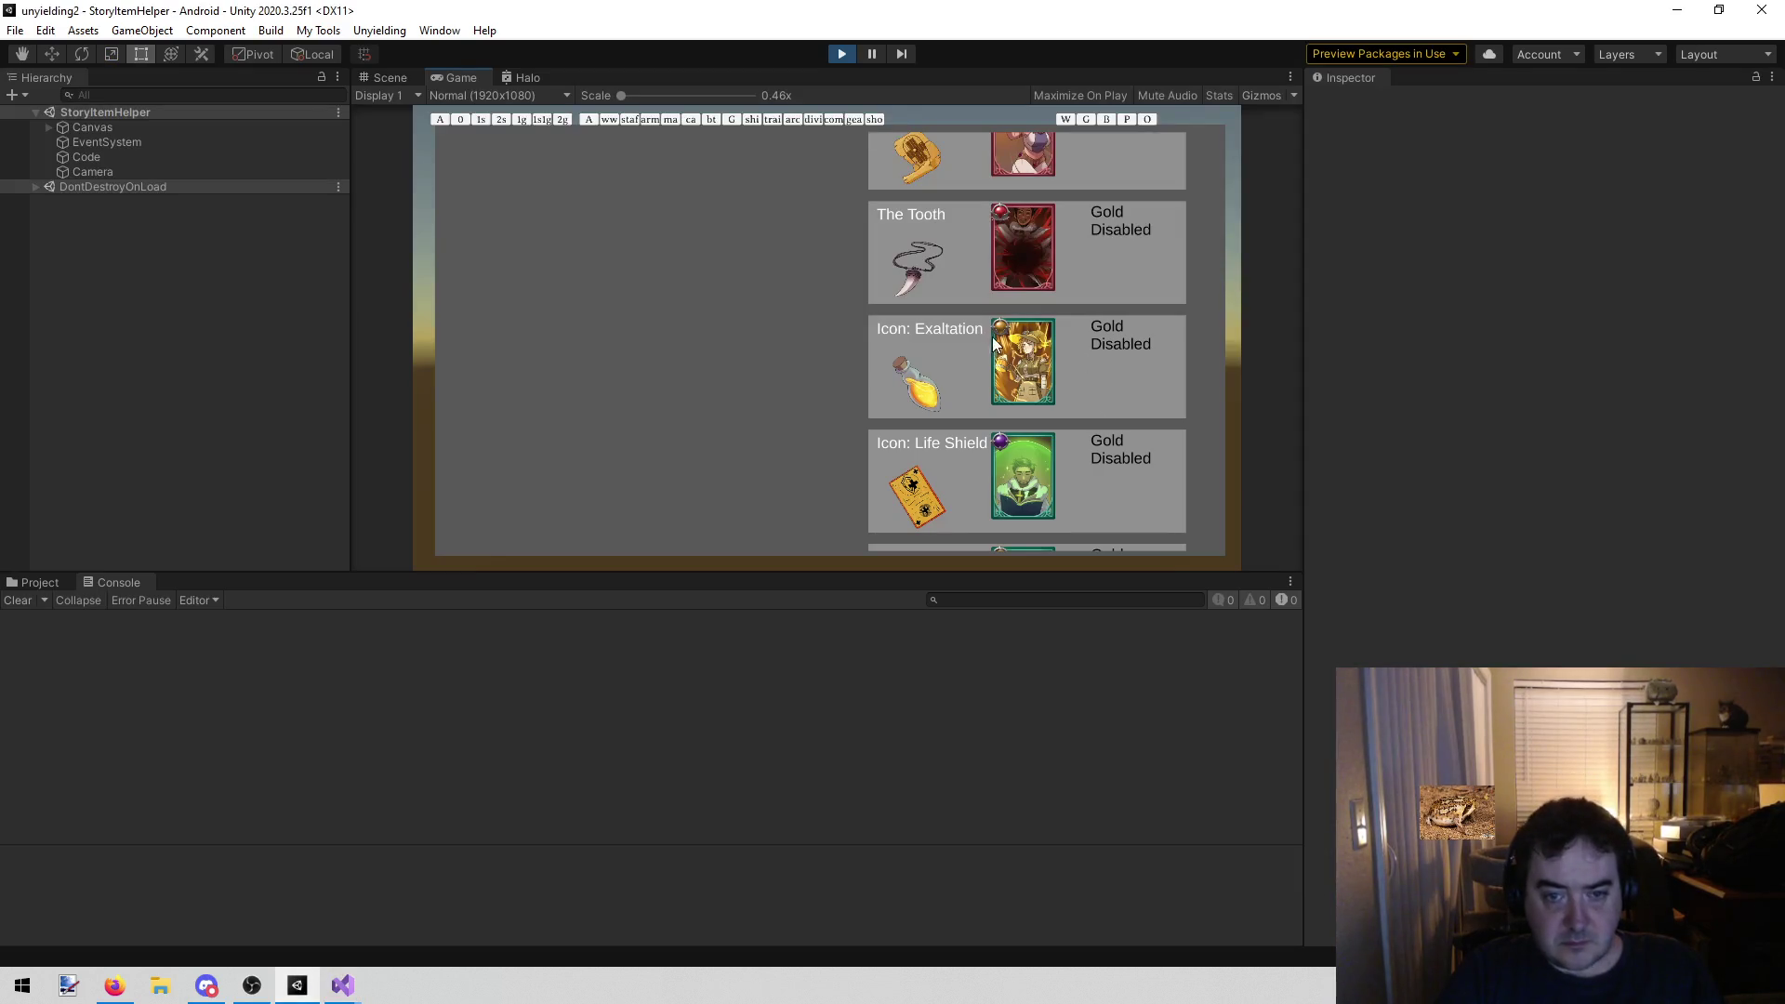
Drag through the running Gold item list to browse cards such as Promise of Break
mouse_move(961, 332)
mouse_down()
mouse_move(975, 473)
mouse_move(1013, 512)
mouse_up()
drag(991, 268, 946, 354)
drag(941, 258, 923, 398)
drag(947, 303, 932, 399)
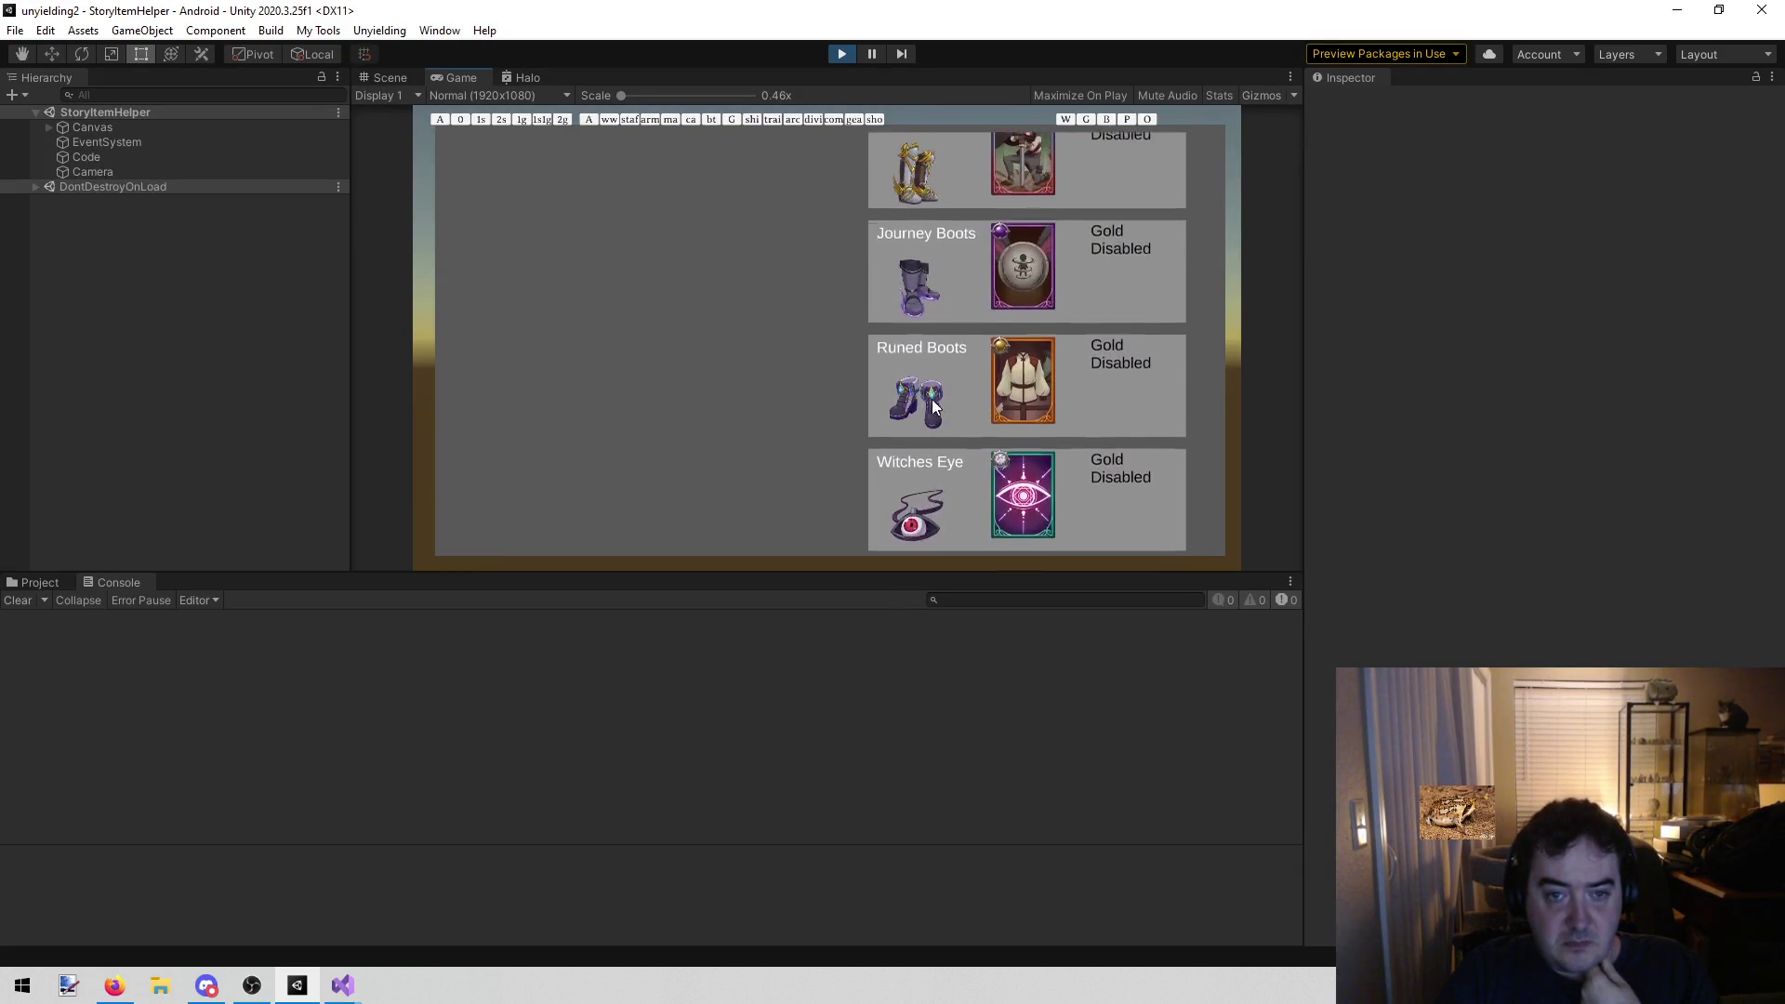
drag(962, 245, 945, 416)
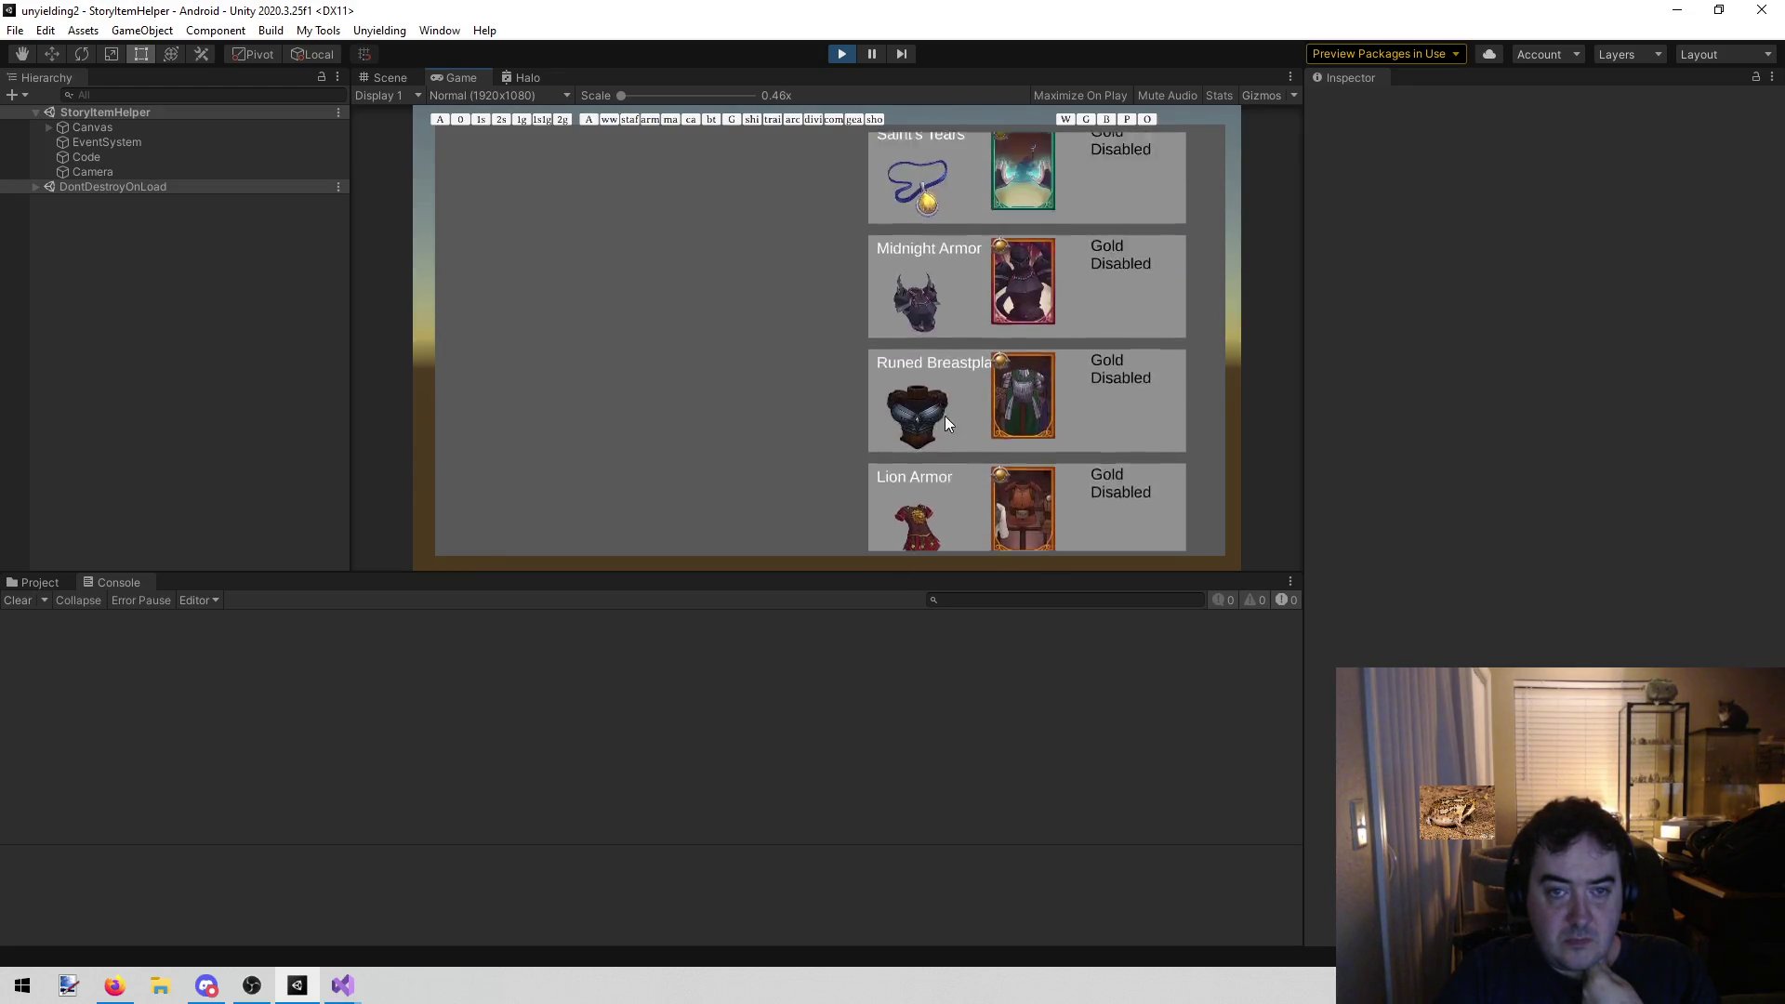
drag(934, 316, 923, 405)
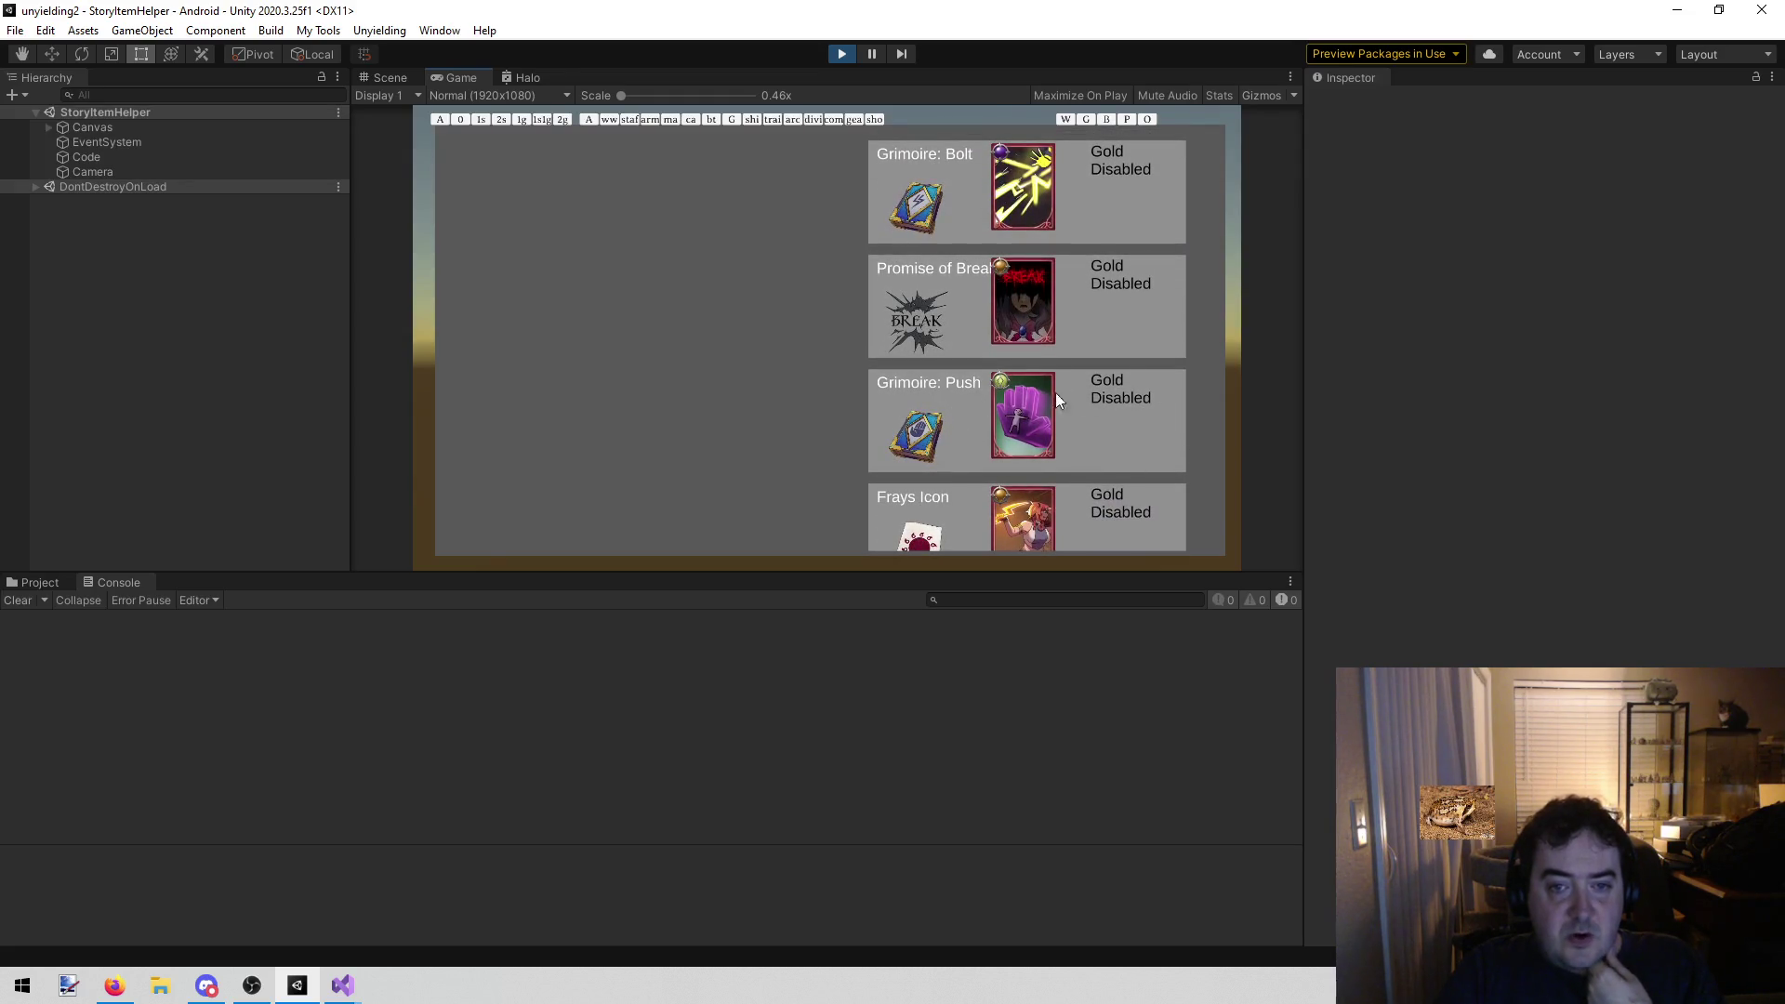
mouse_move(1019, 320)
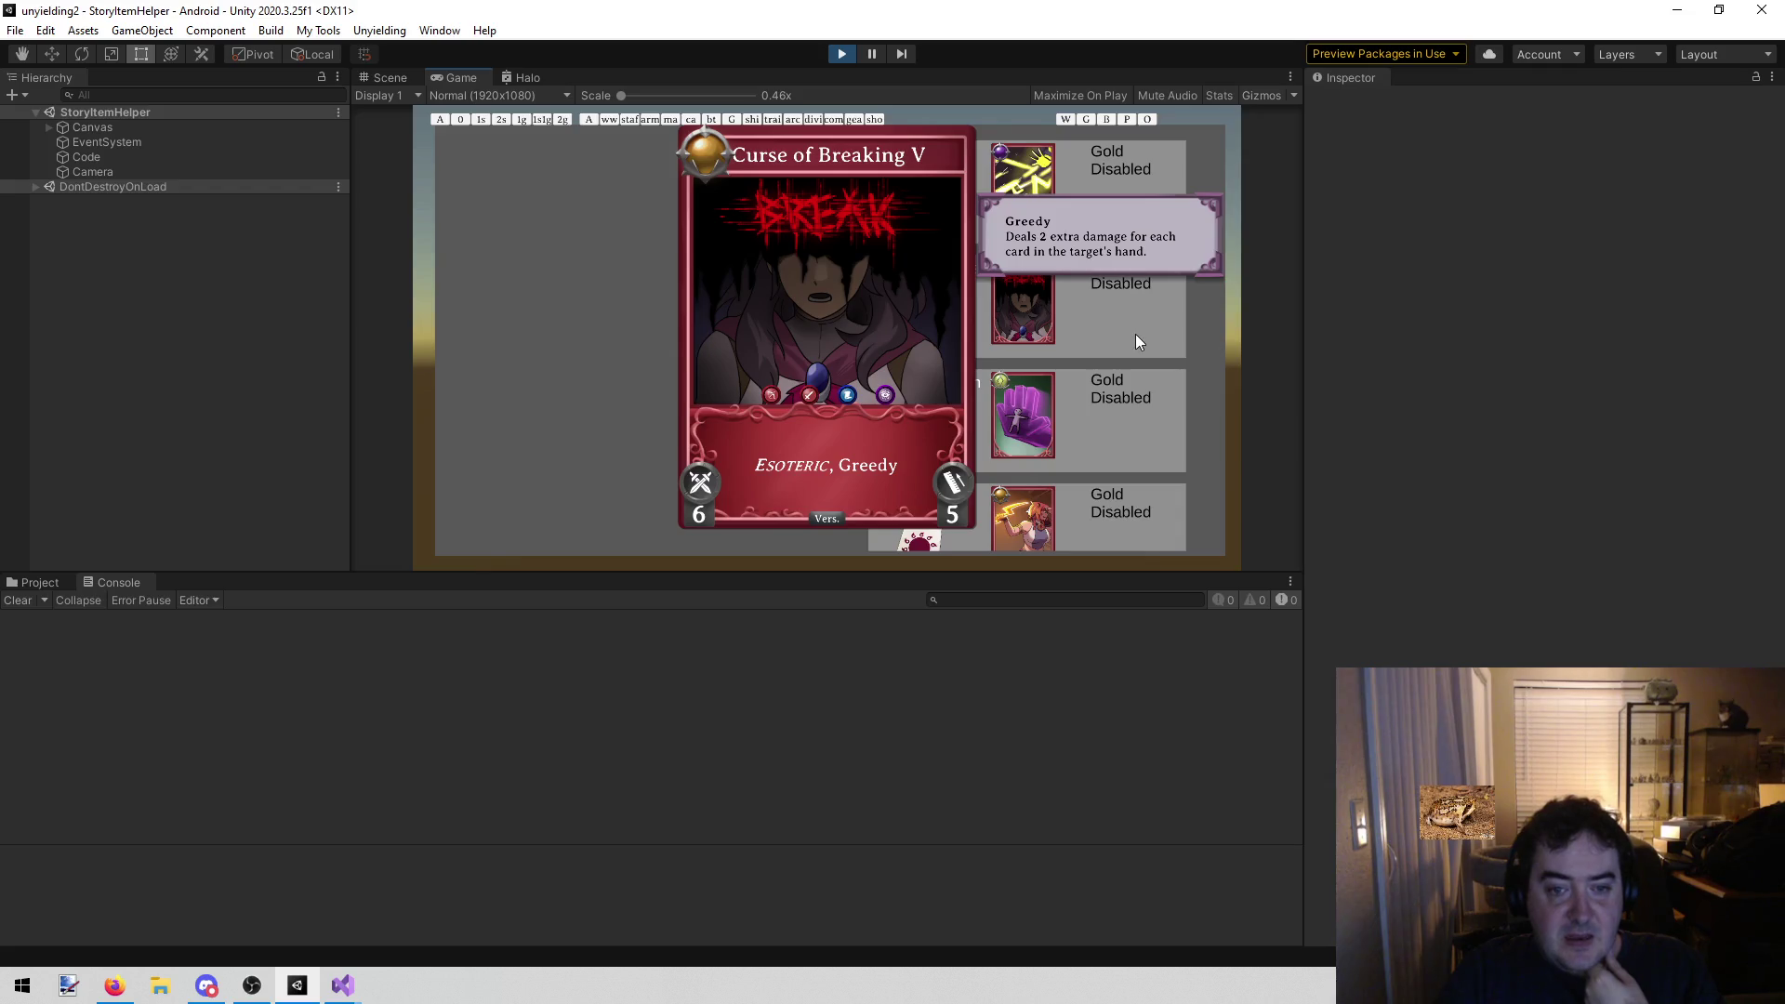
drag(1131, 259, 1131, 400)
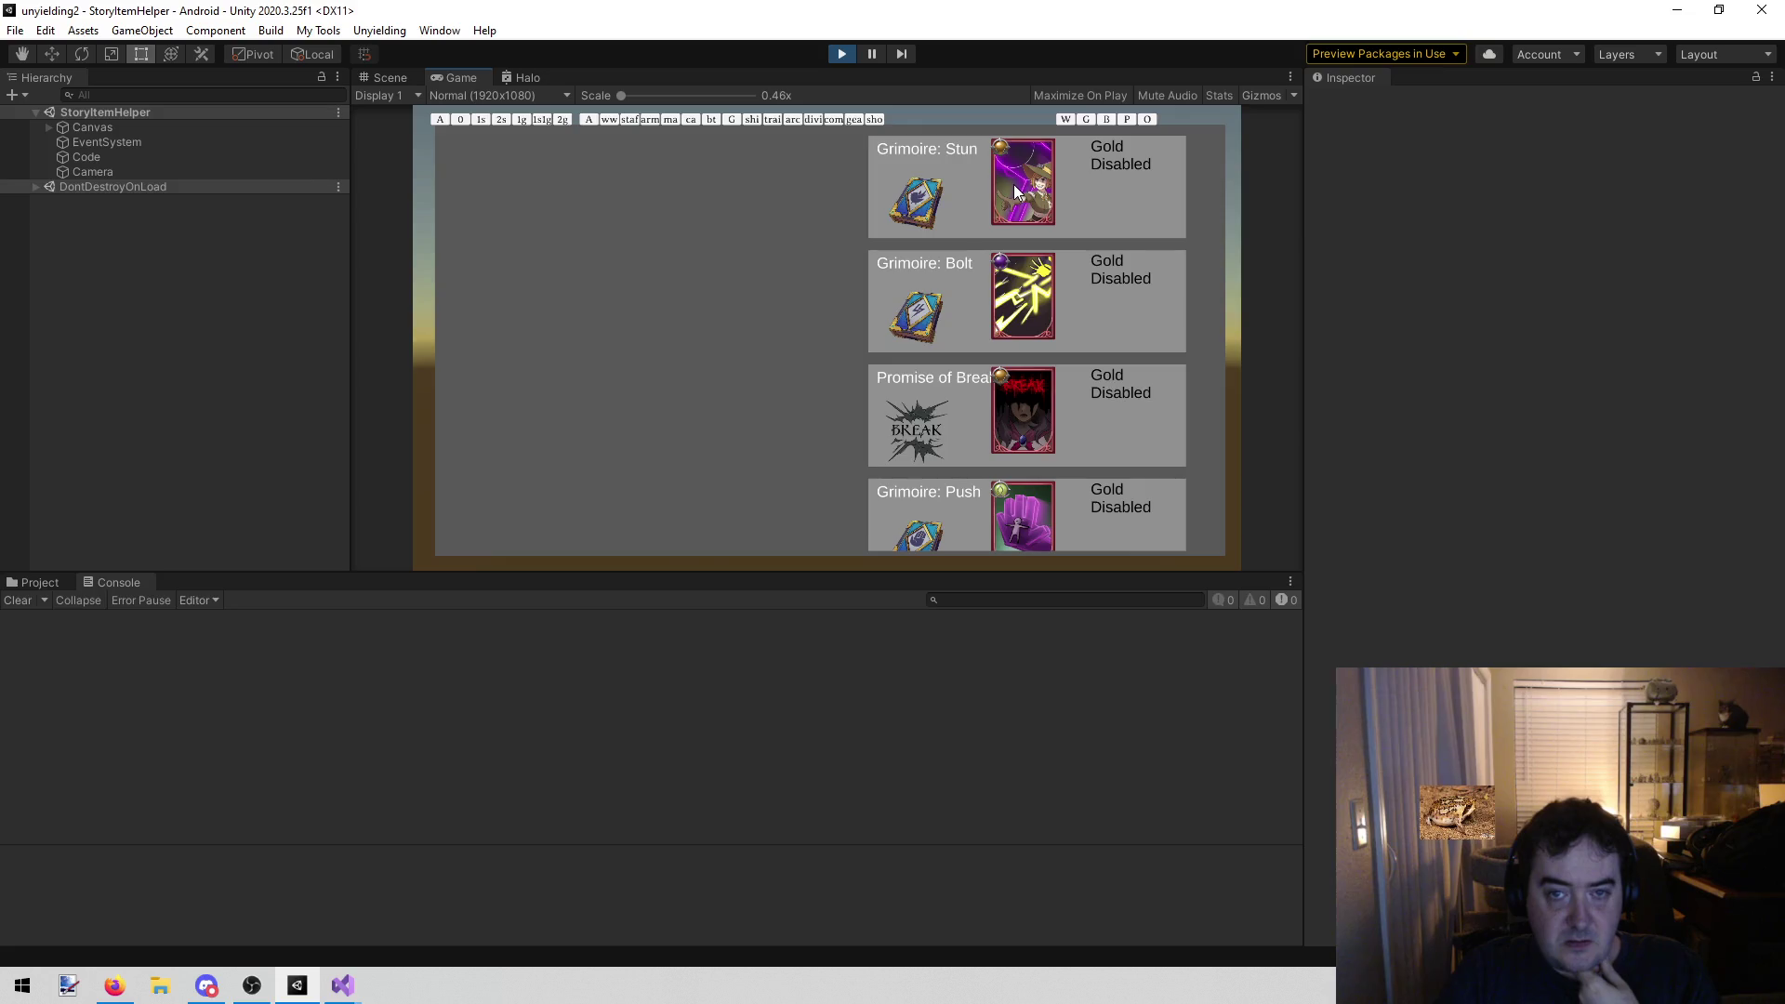
mouse_move(1017, 193)
drag(1119, 493, 1119, 214)
drag(1102, 333, 1107, 169)
drag(1135, 362, 1119, 254)
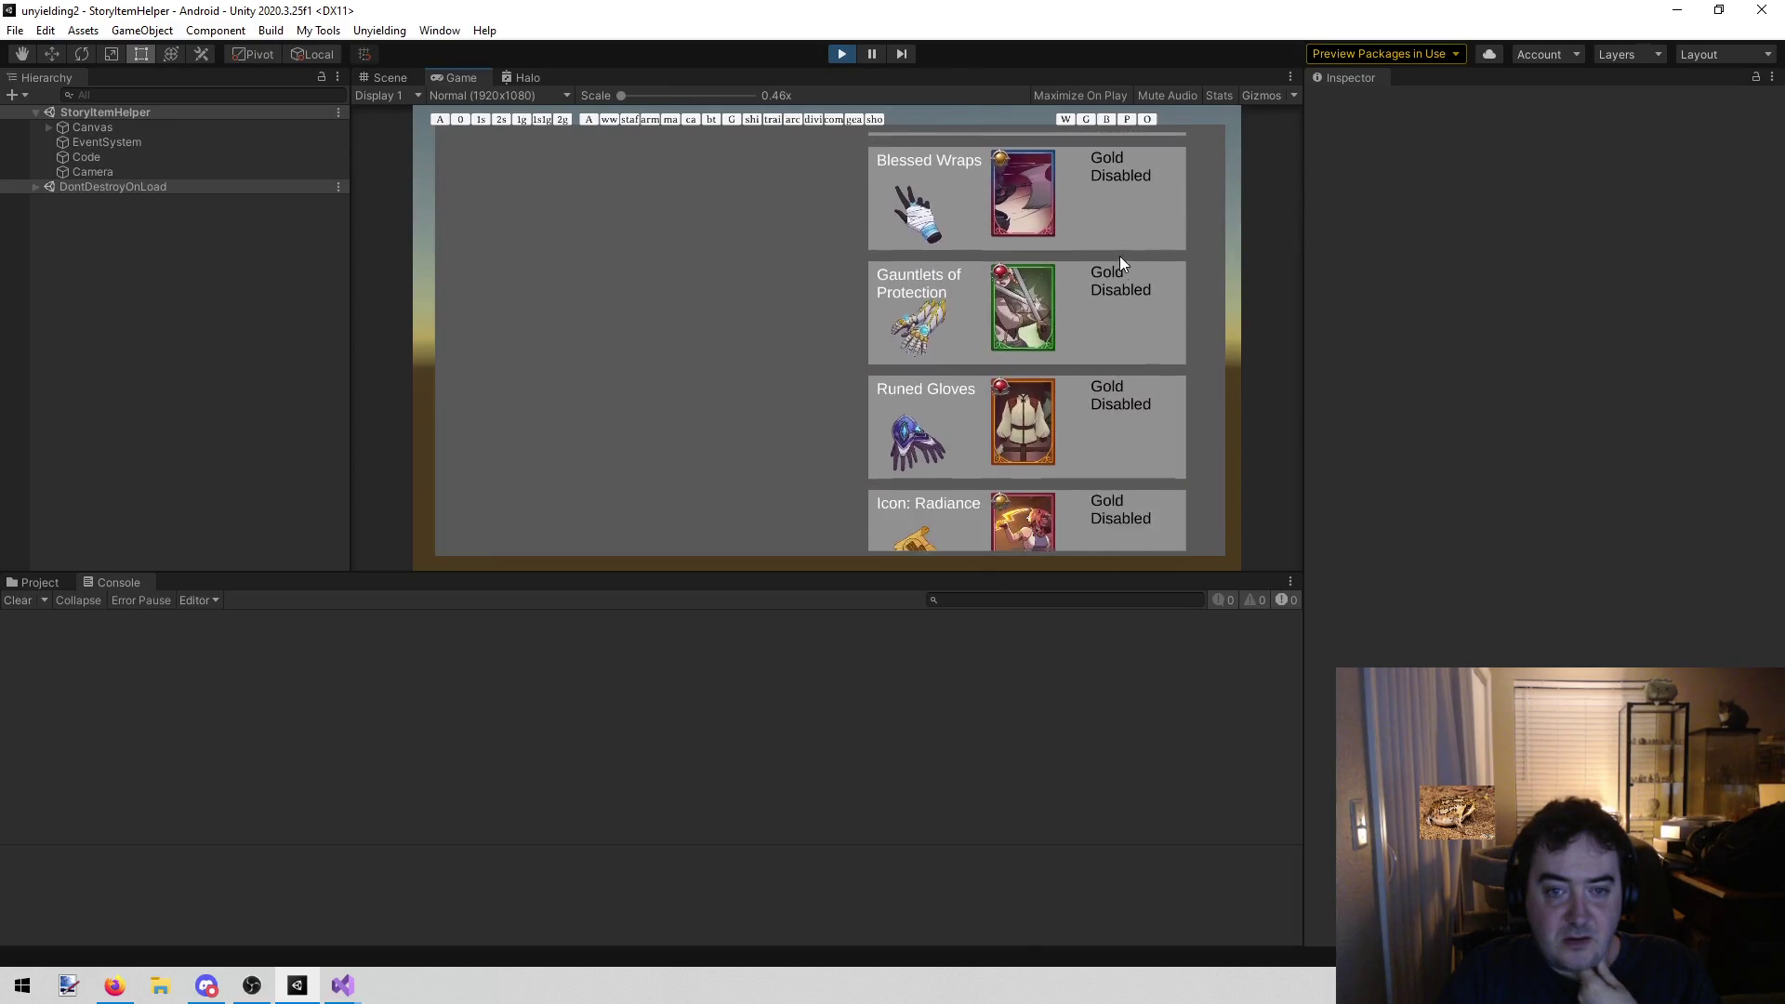
drag(1124, 450, 1136, 229)
drag(1152, 388, 1088, 188)
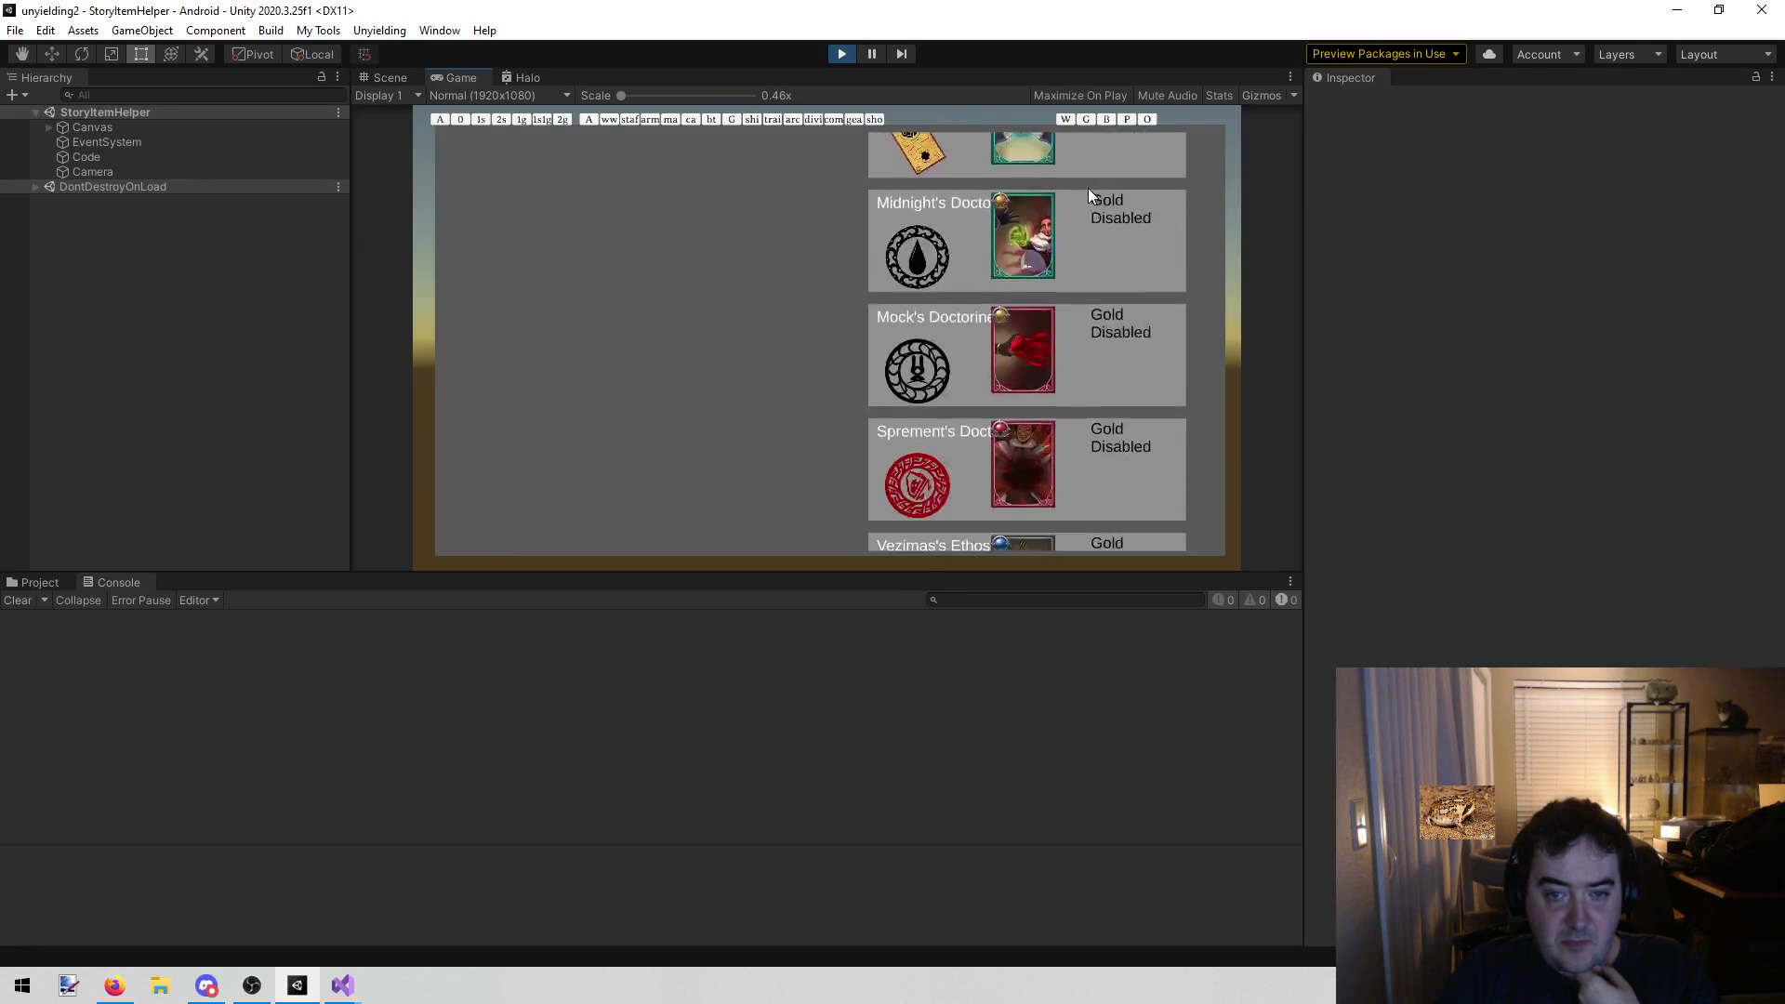
drag(1108, 353, 1102, 245)
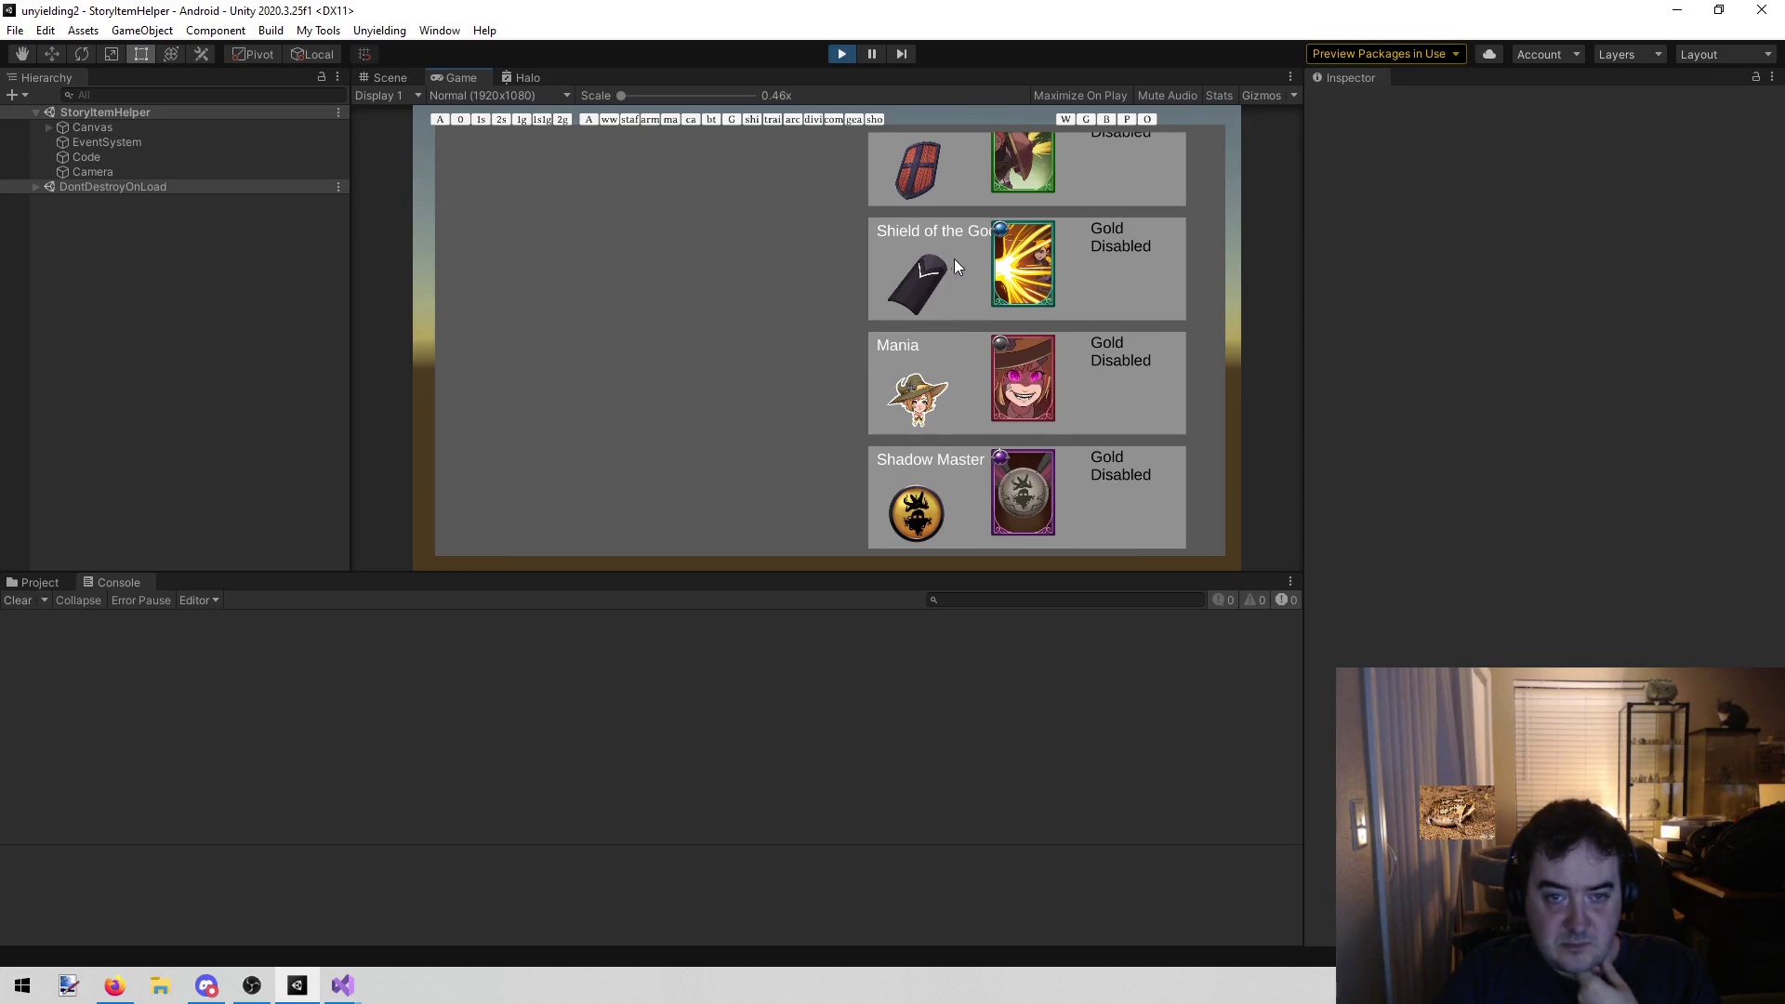
mouse_move(1013, 284)
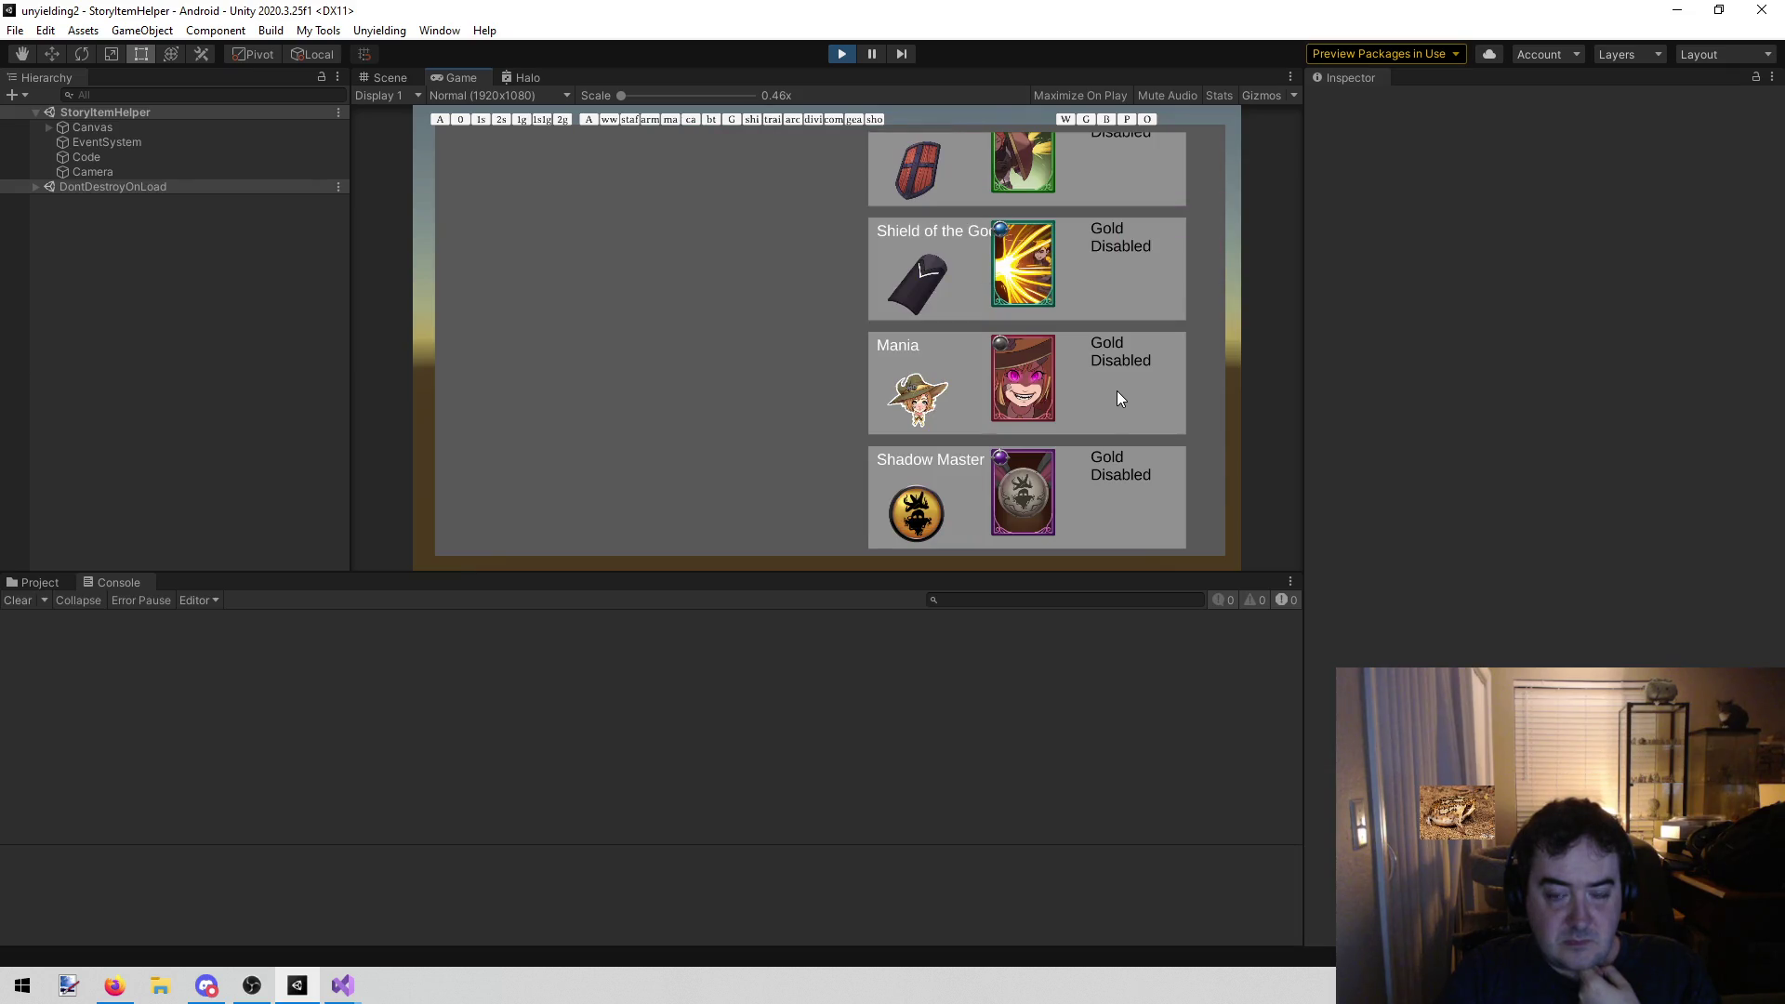
Scroll up to Grimoire: Stun and inspect its Scathe V card preview
scroll(1125, 251, up, 5)
scroll(1144, 333, down, 3)
scroll(1149, 326, down, 2)
scroll(1078, 390, down, 15)
scroll(1097, 396, up, 10)
scroll(1104, 376, up, 3)
scroll(1102, 323, up, 10)
scroll(1103, 372, up, 8)
scroll(1100, 321, up, 3)
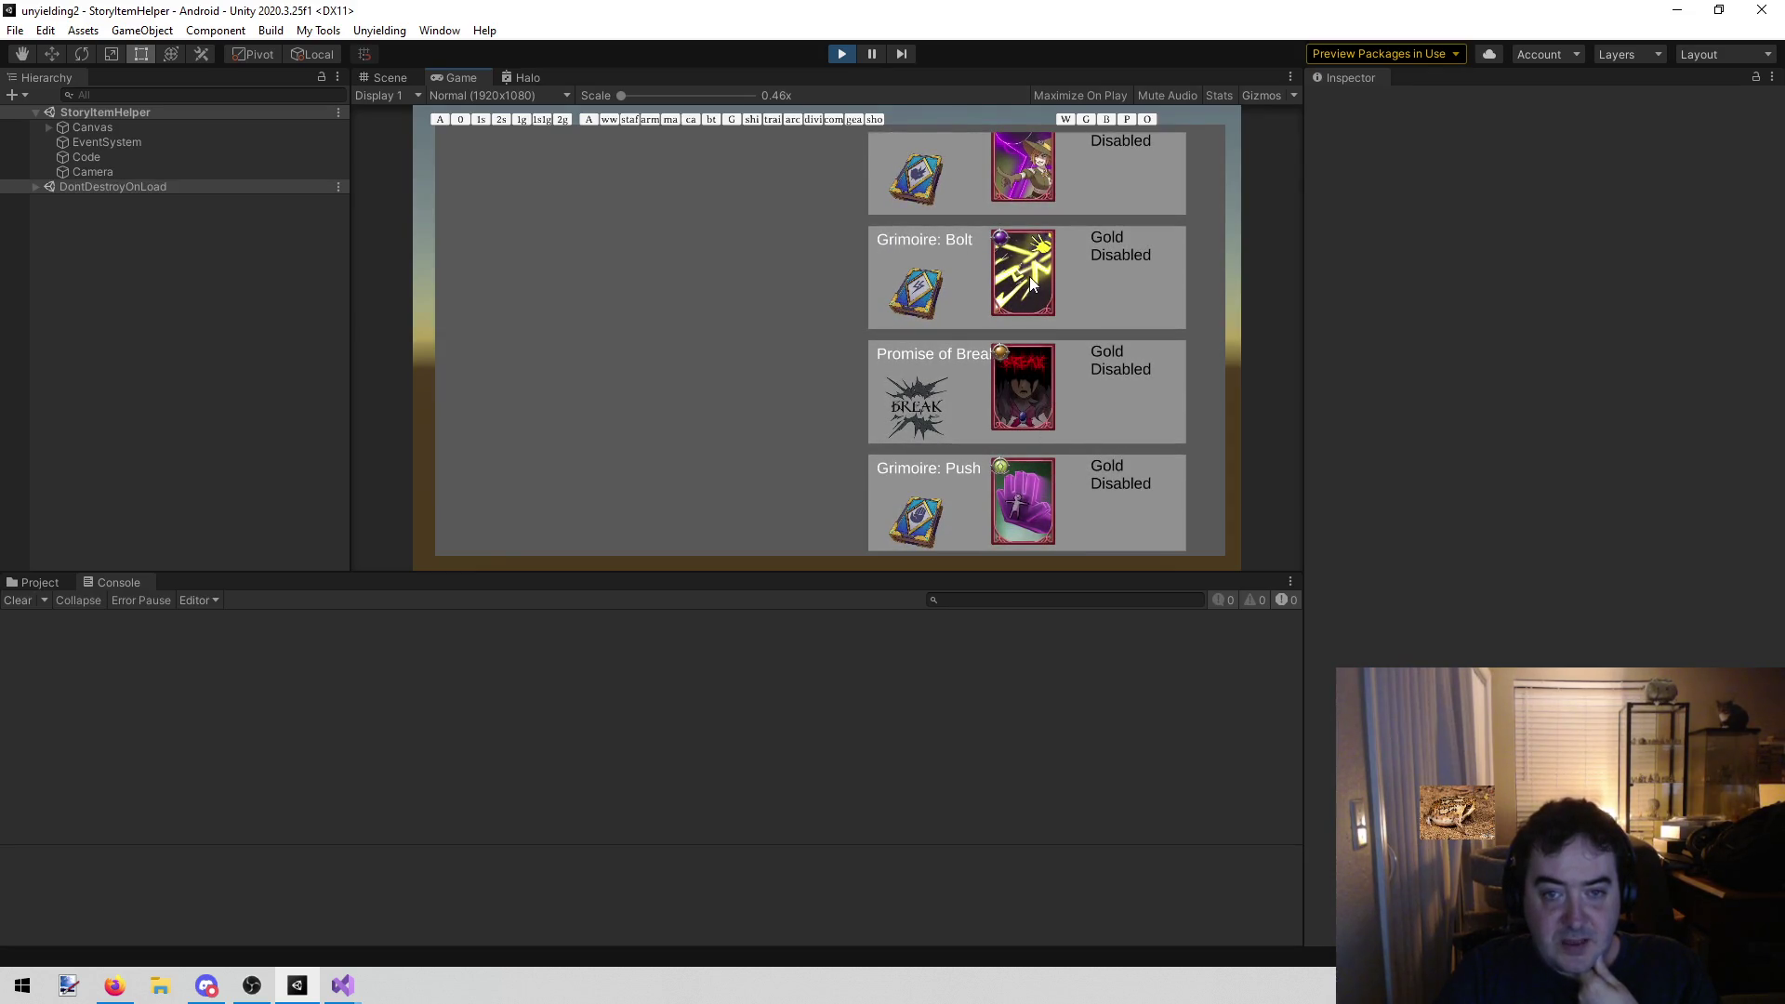
scroll(1078, 289, up, 1)
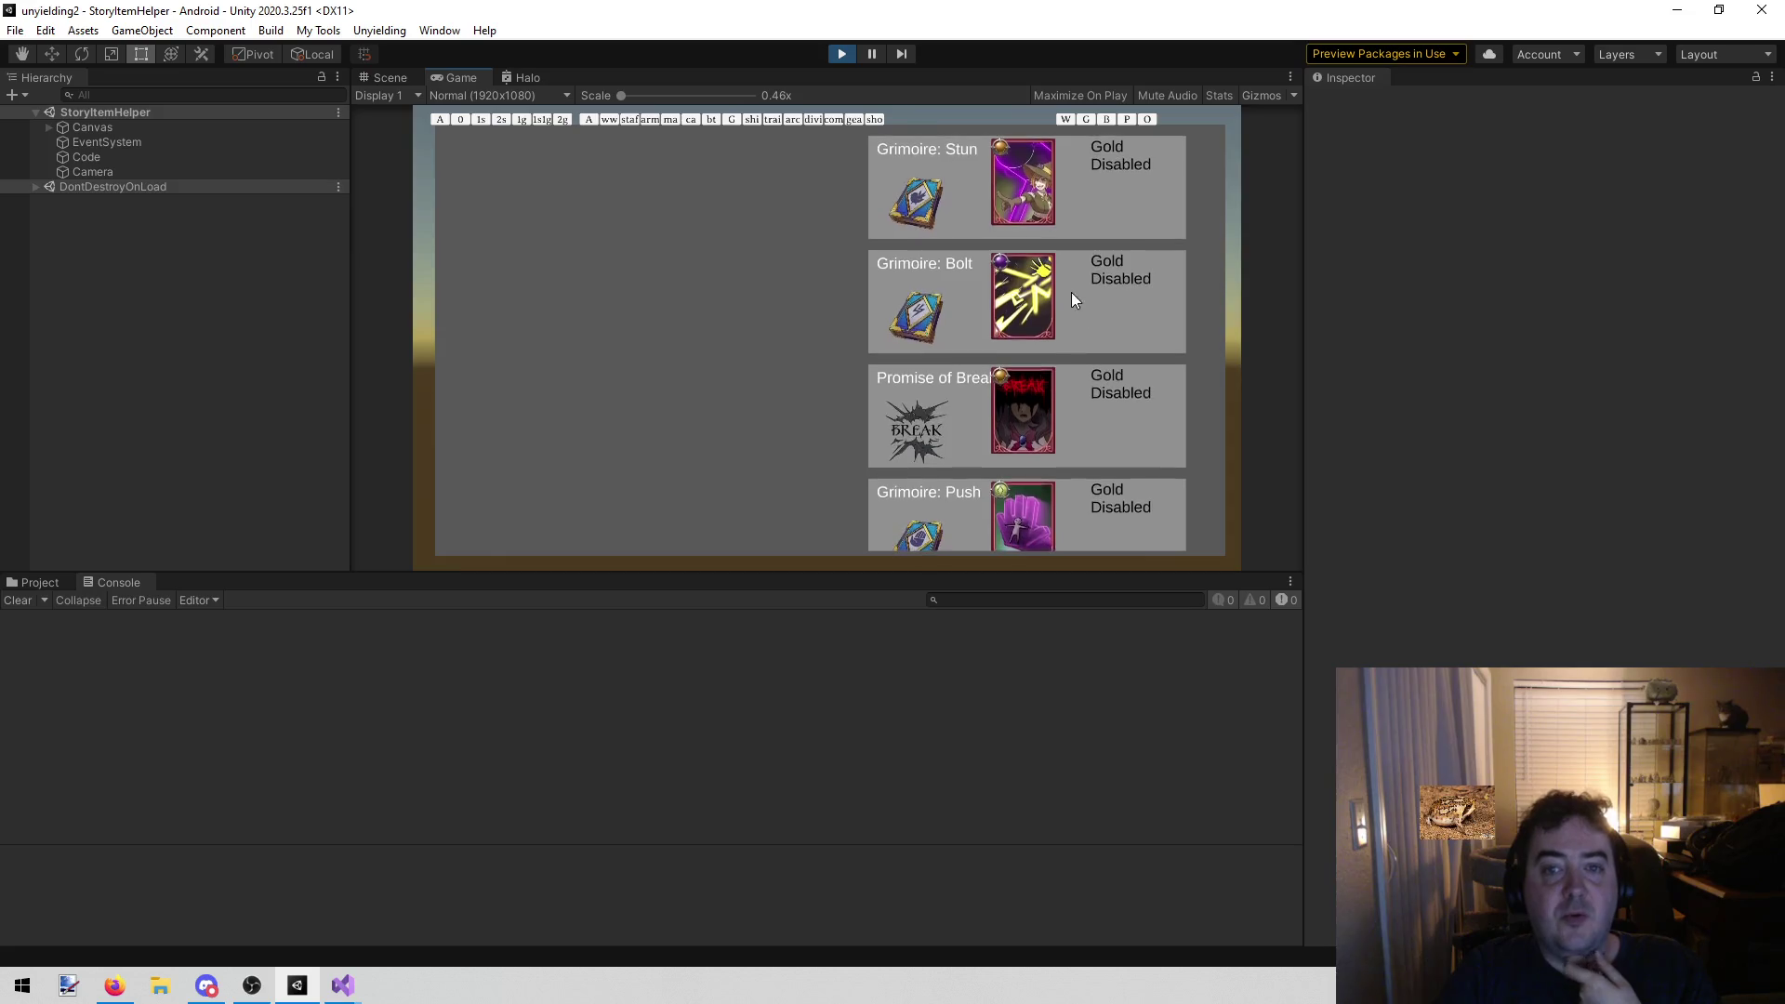
click(1034, 212)
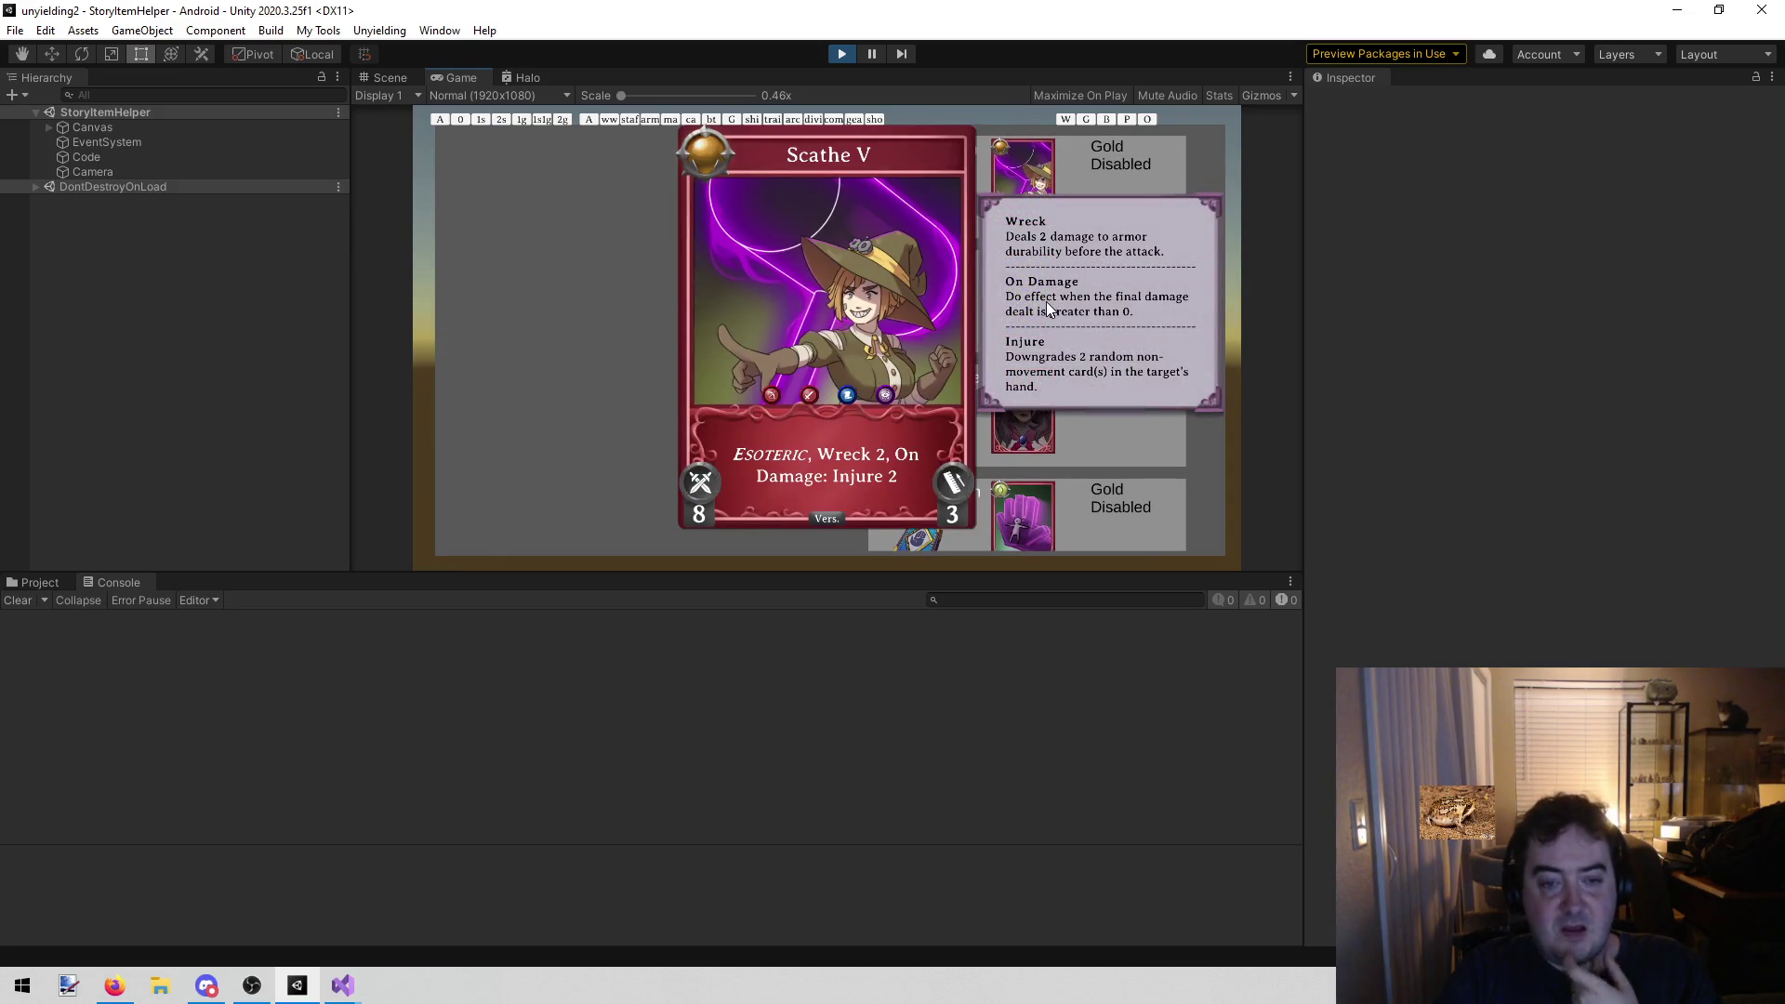
click(599, 326)
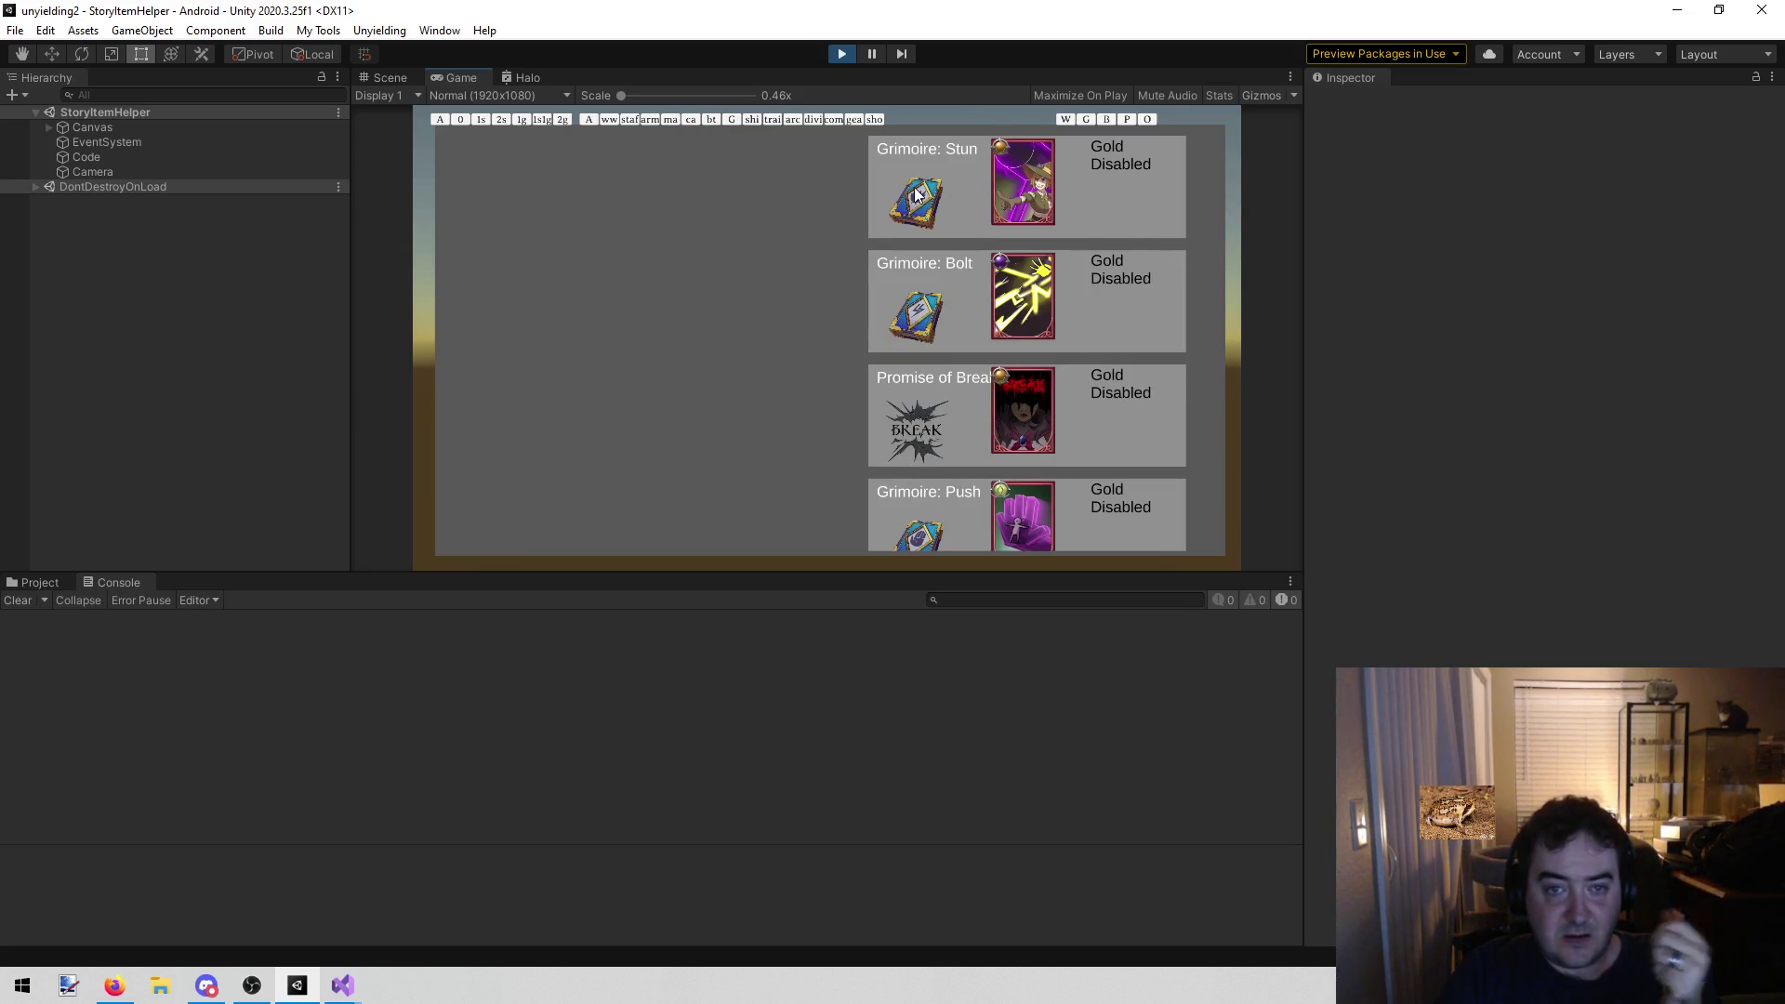
mouse_move(250, 998)
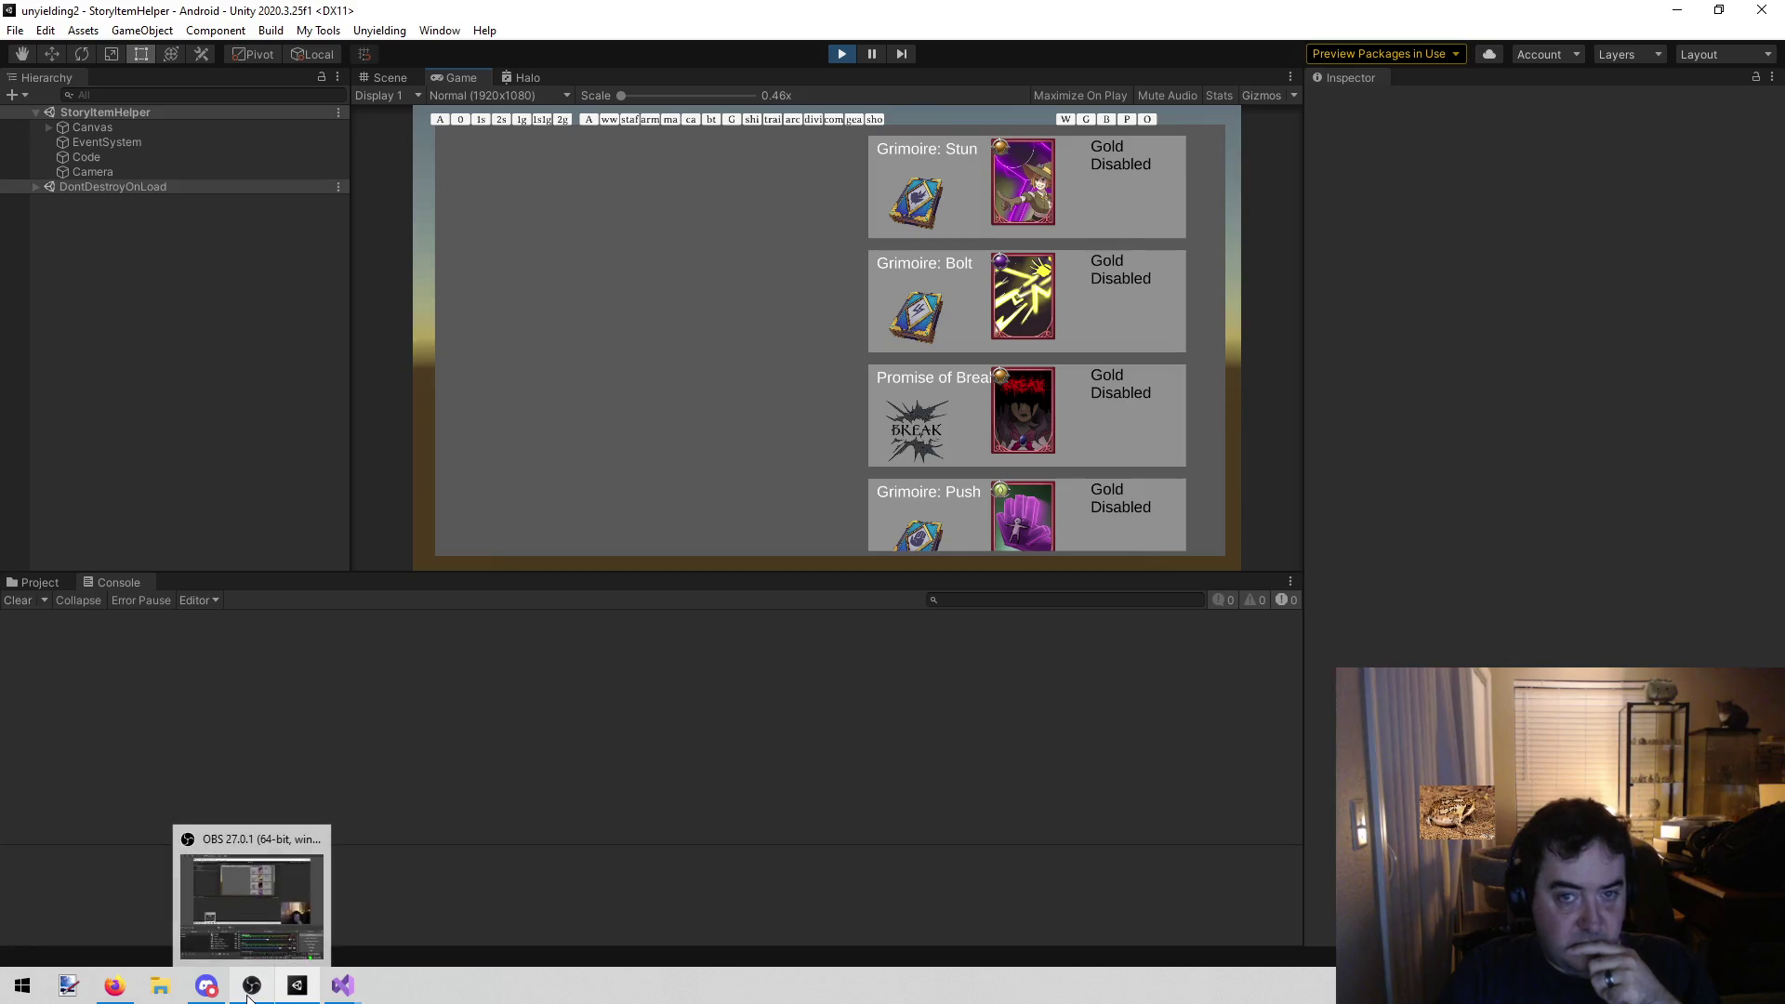
click(342, 986)
Begin a new GetItems entry after "Icon Exaltation" in ToTheLift.cs
click(474, 914)
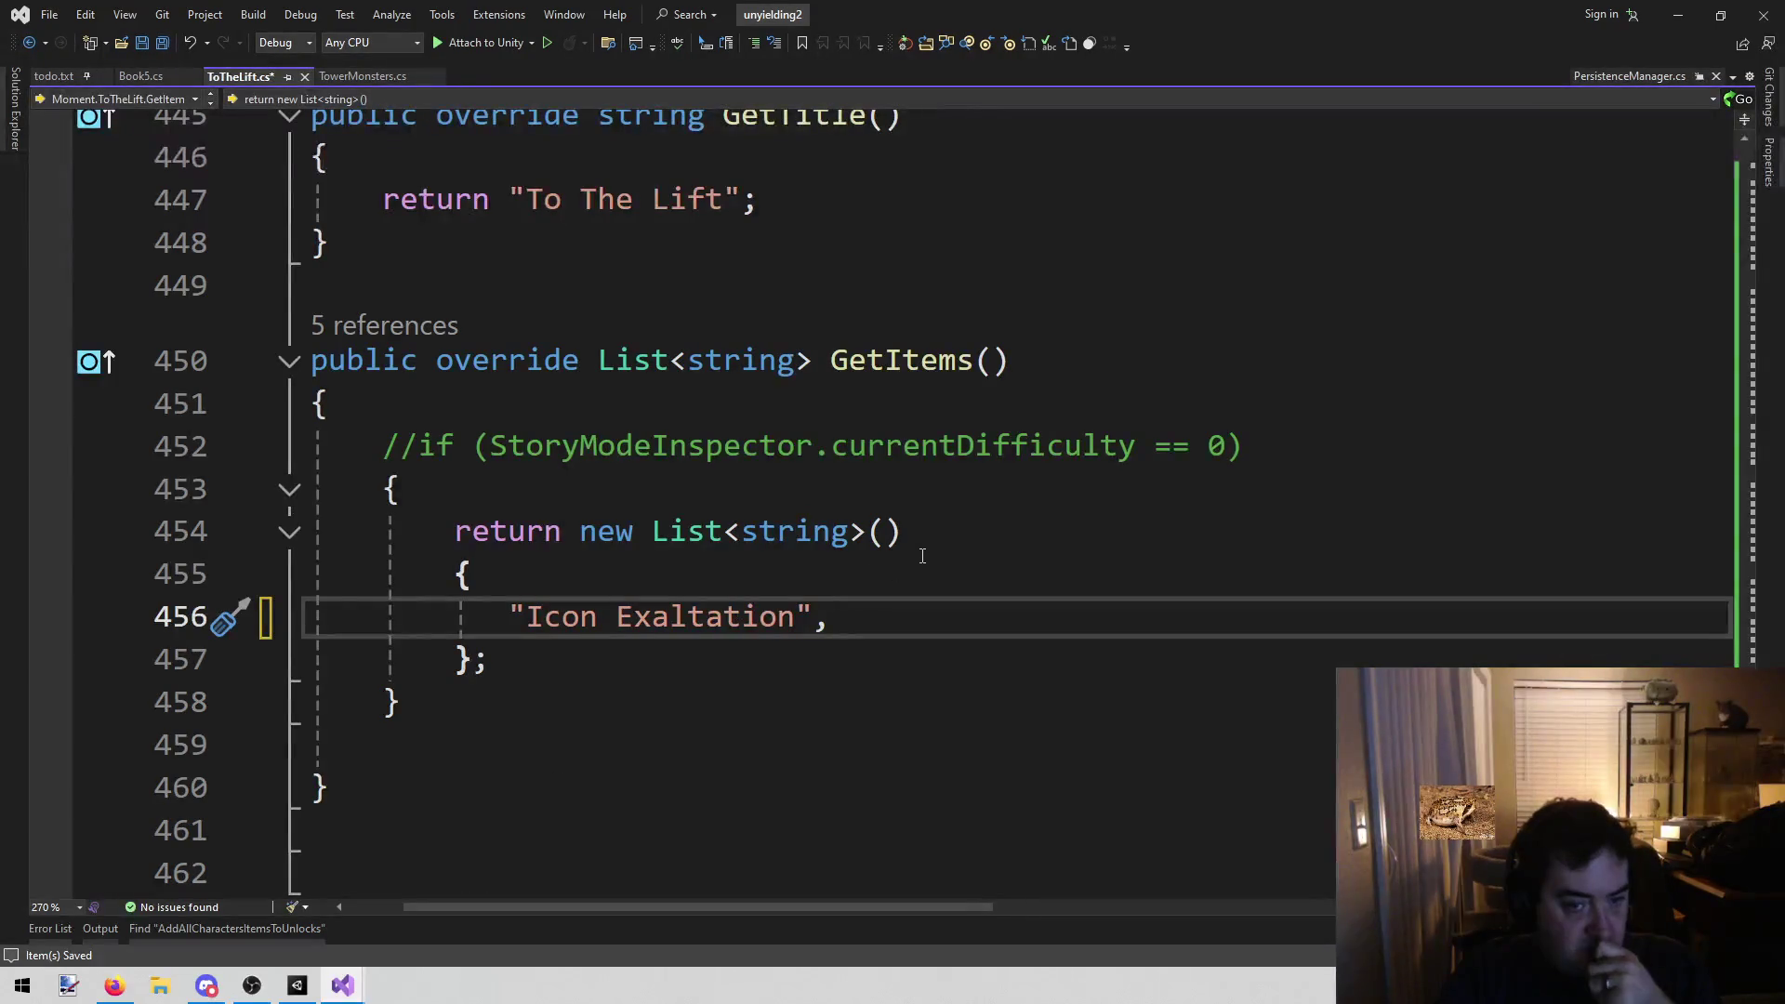
key(Return)
text(Grimroie Stun")
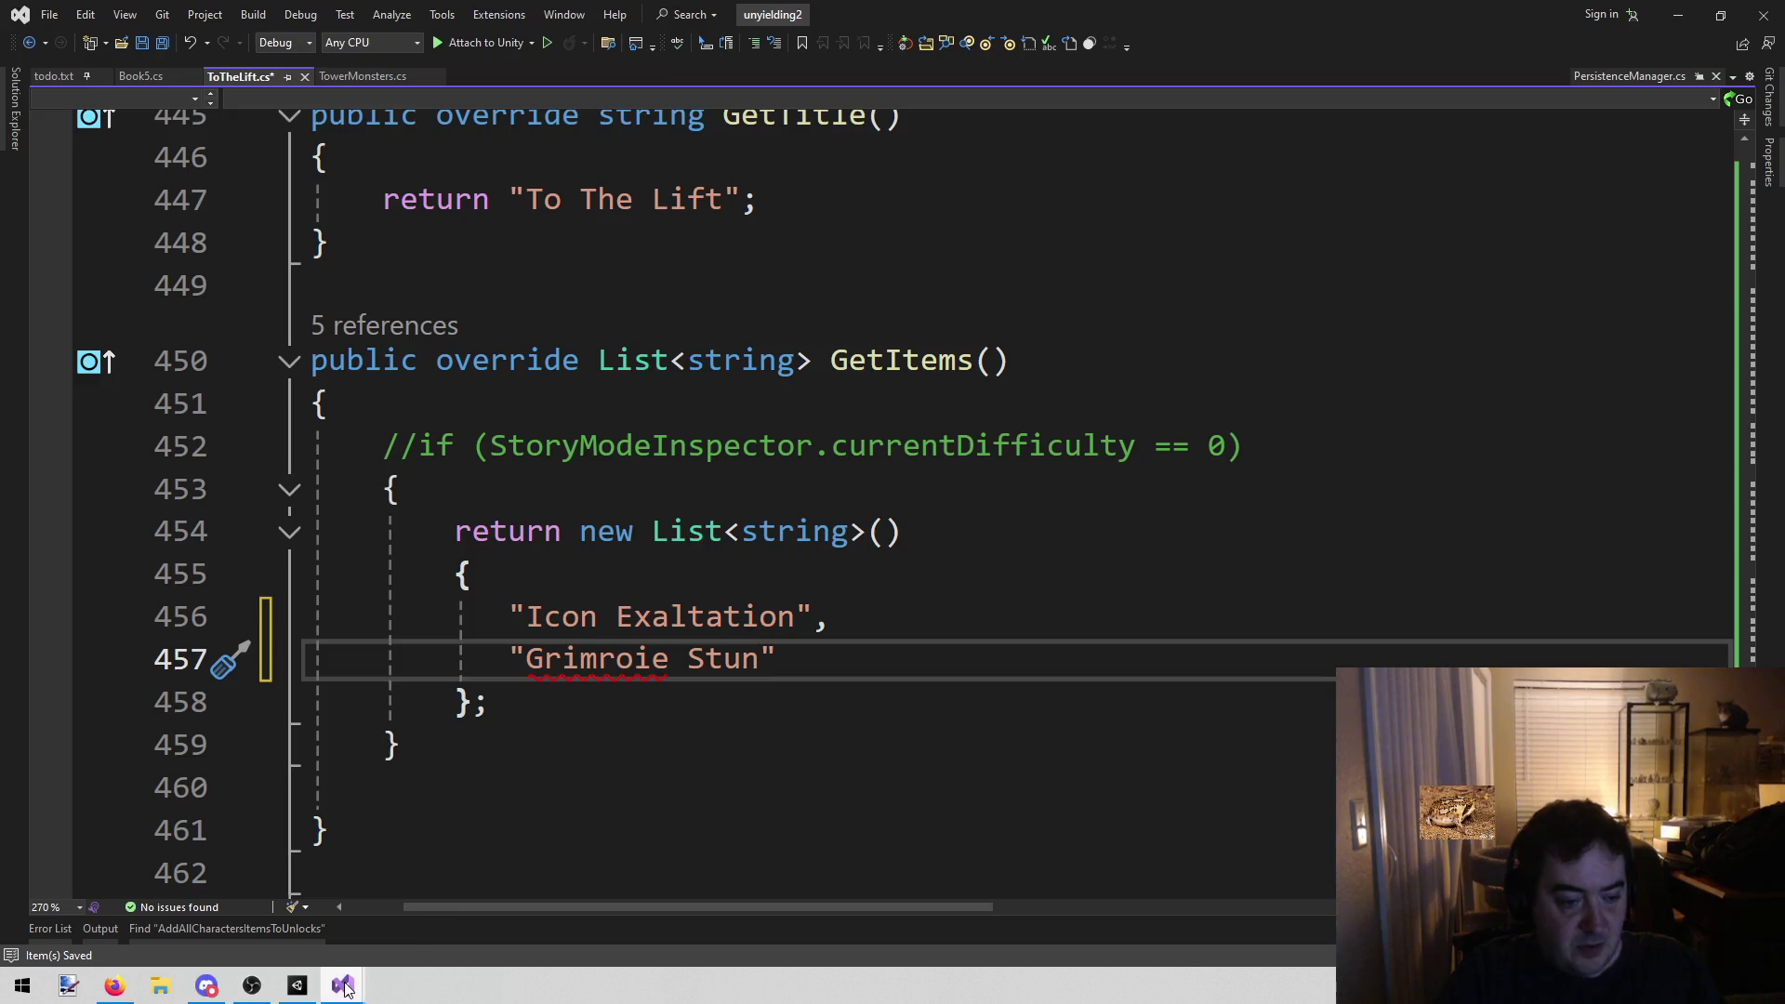
Scroll through the item cards in the Unity game view
click(298, 986)
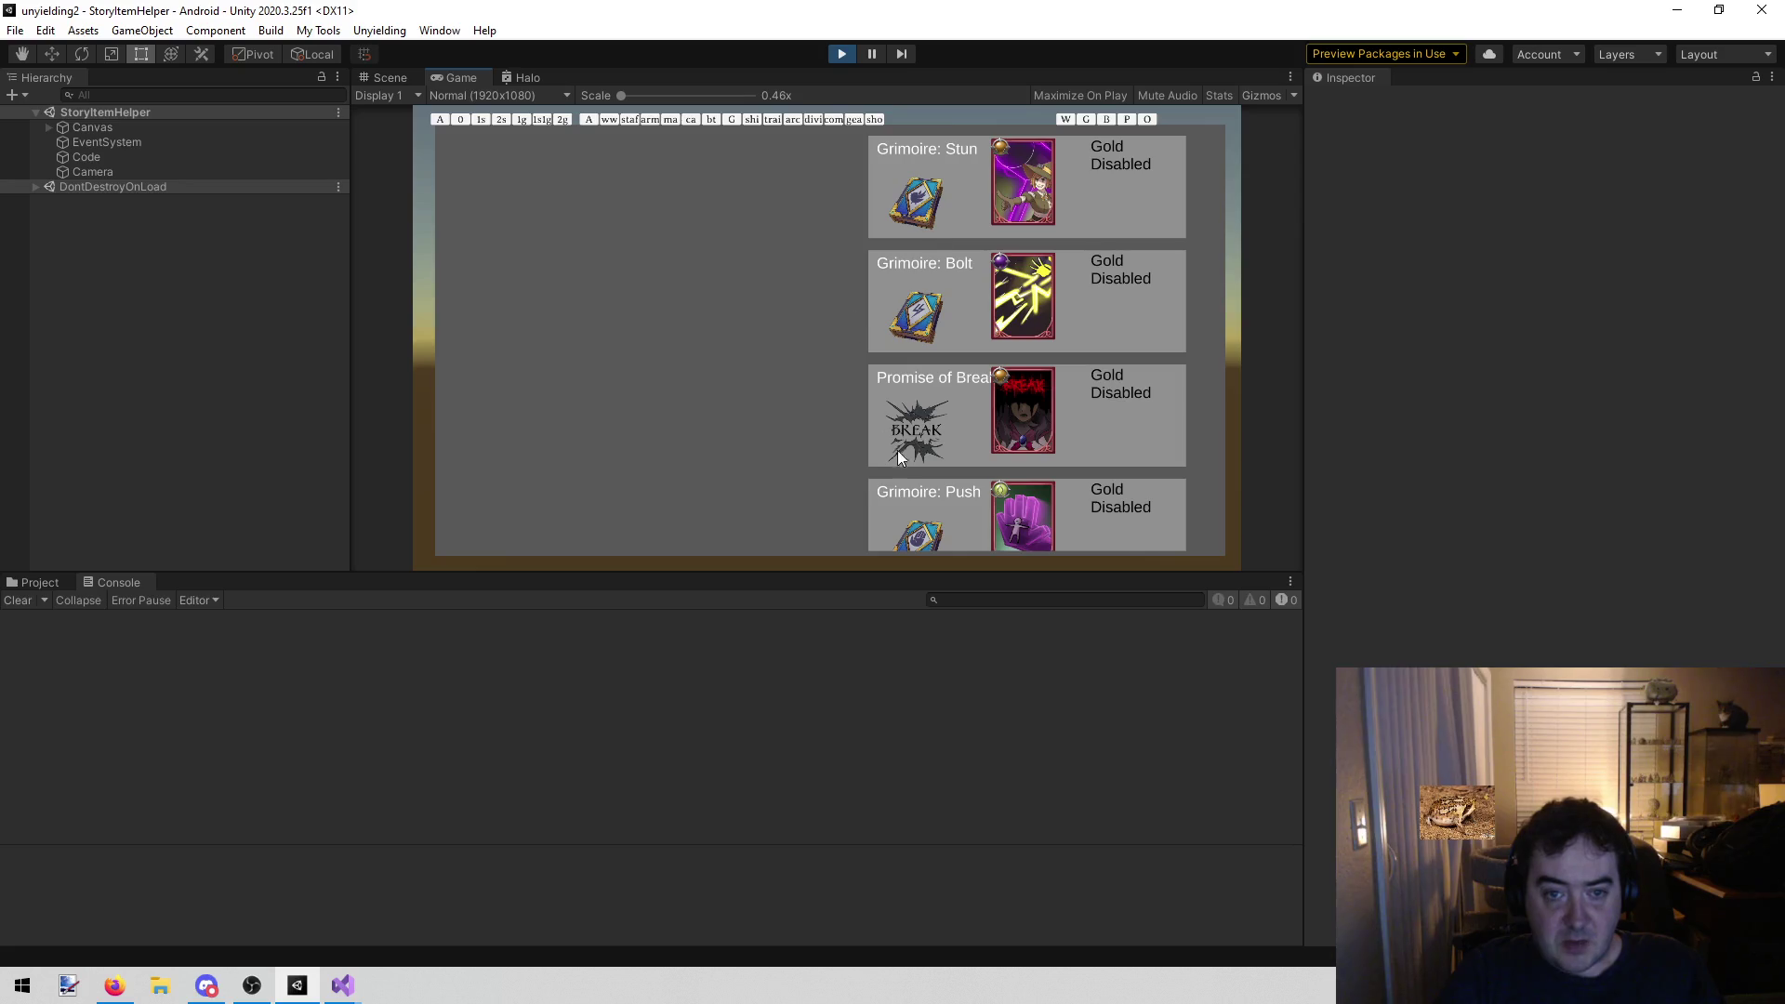
scroll(897, 450, down, 10)
scroll(943, 314, down, 3)
scroll(934, 327, down, 4)
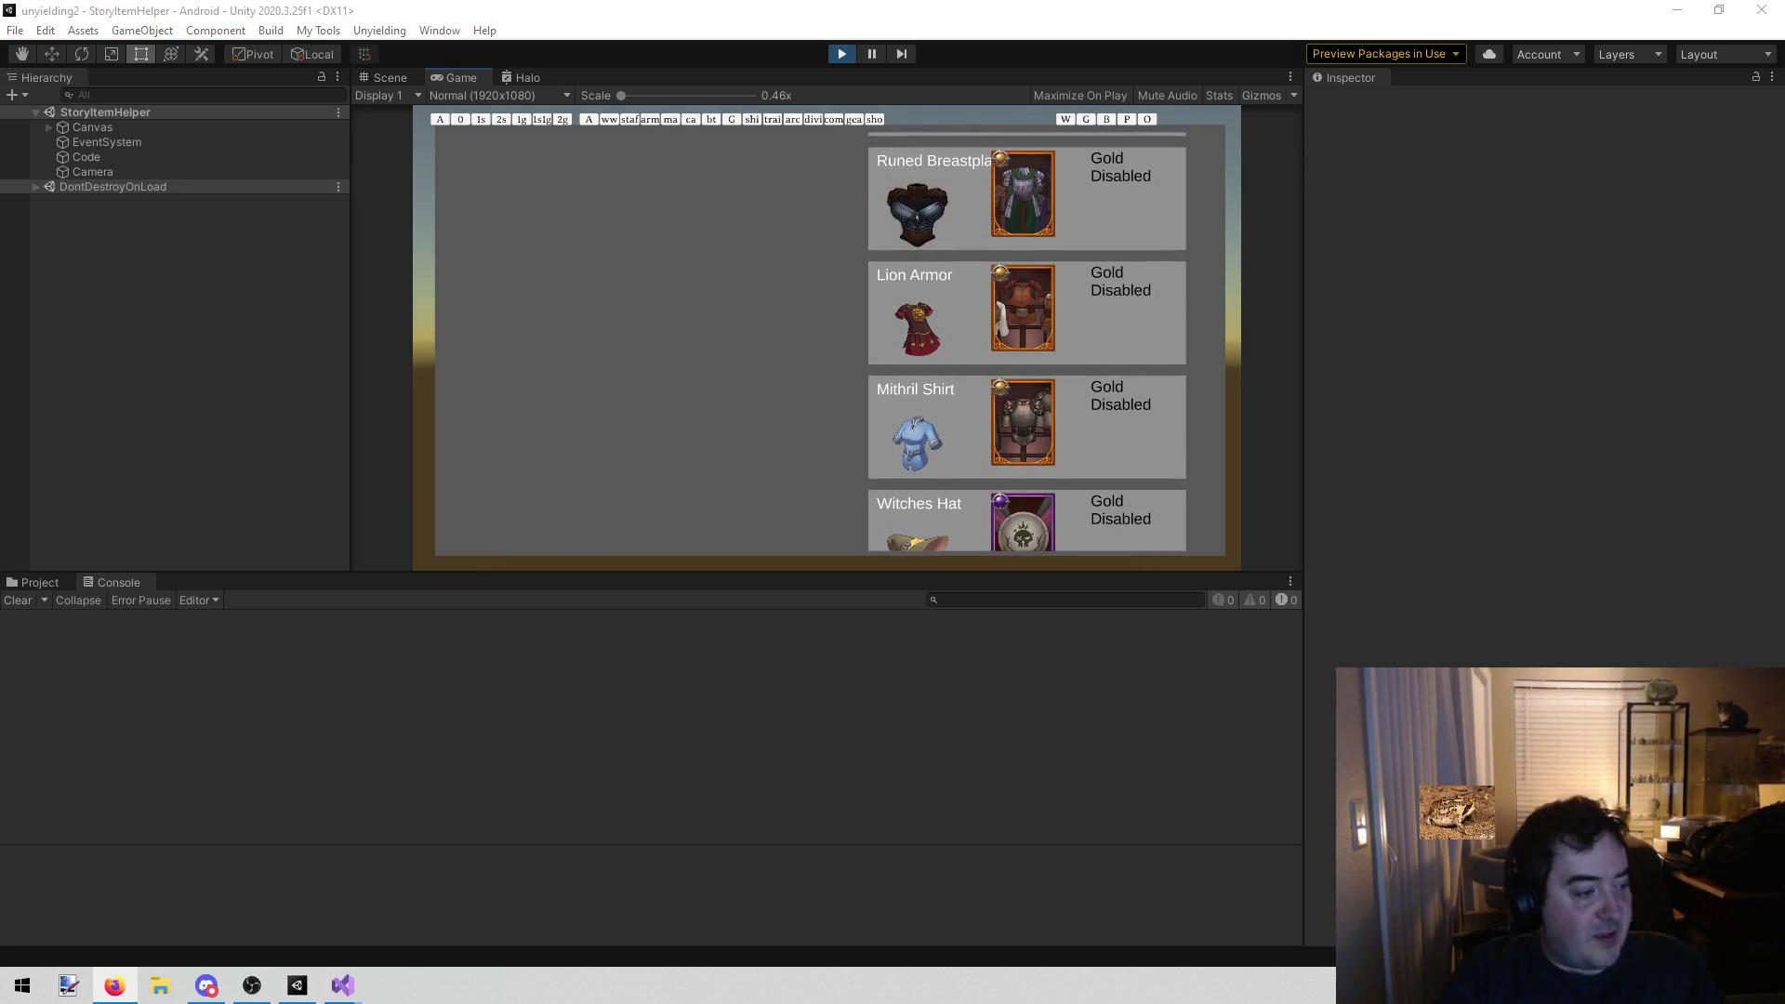
Correct the misspelled "Grimroie" to "Grimoire" on line 457 of ToTheLift.cs
mouse_move(343, 993)
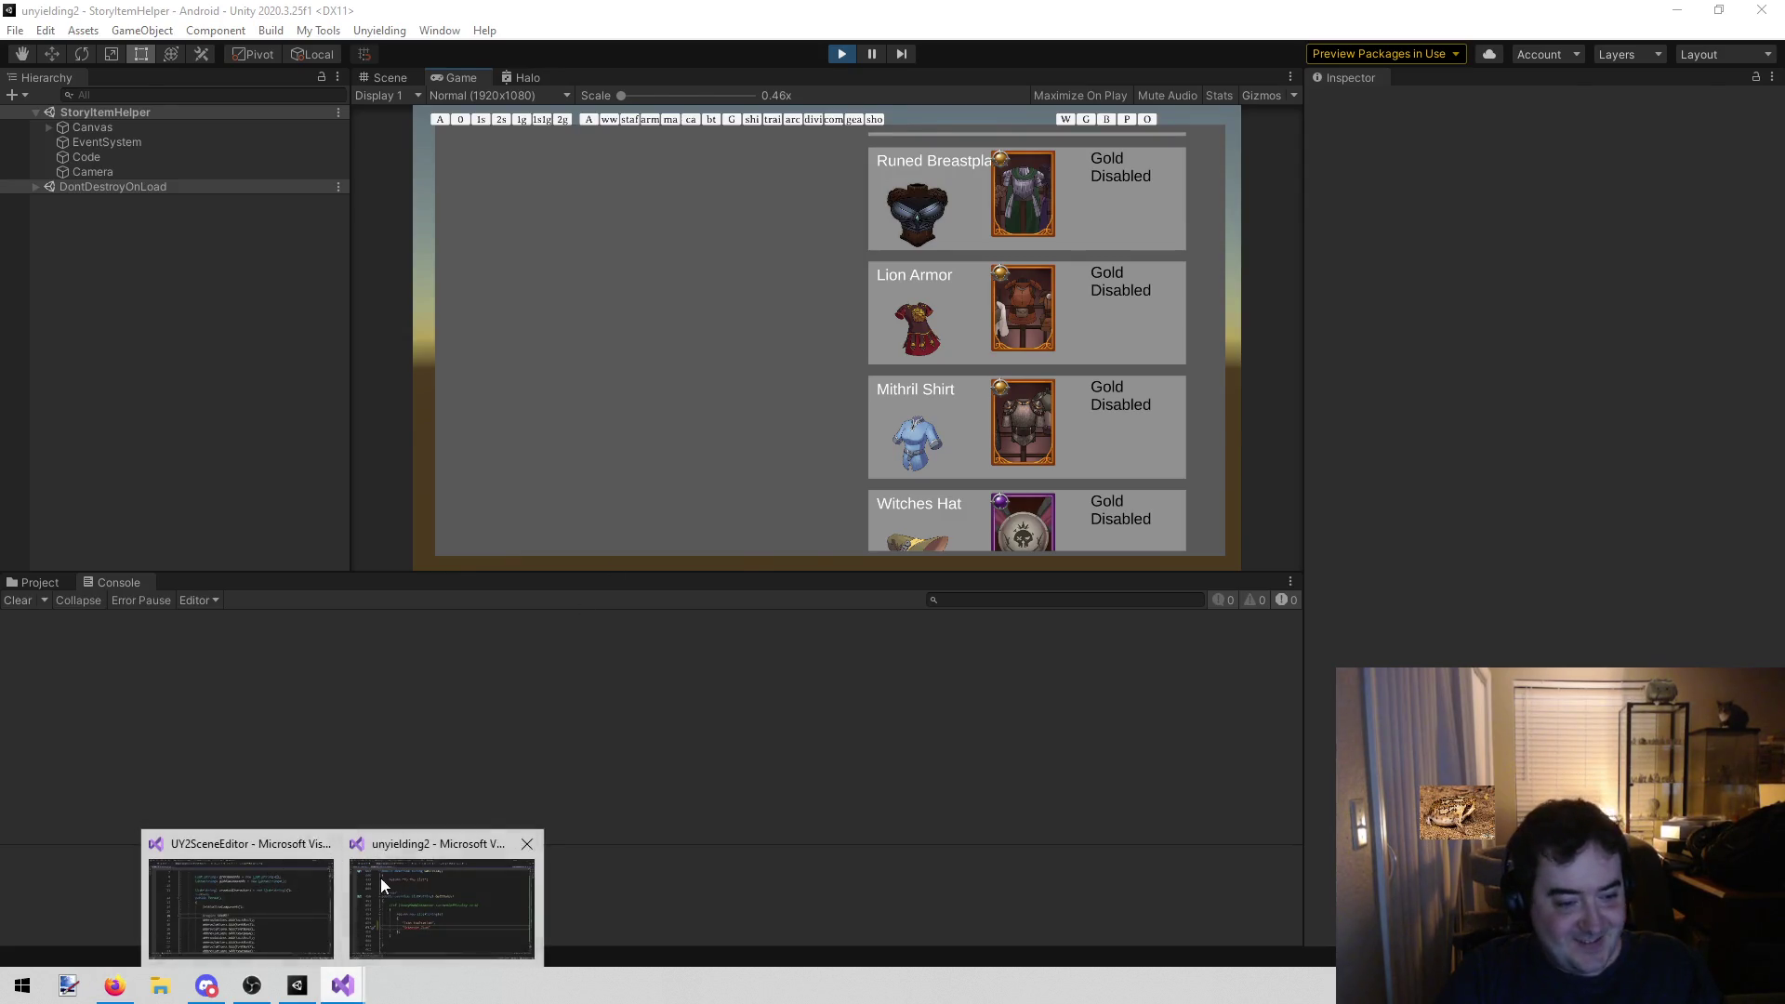
click(381, 878)
double_click(600, 667)
text(Grimoire)
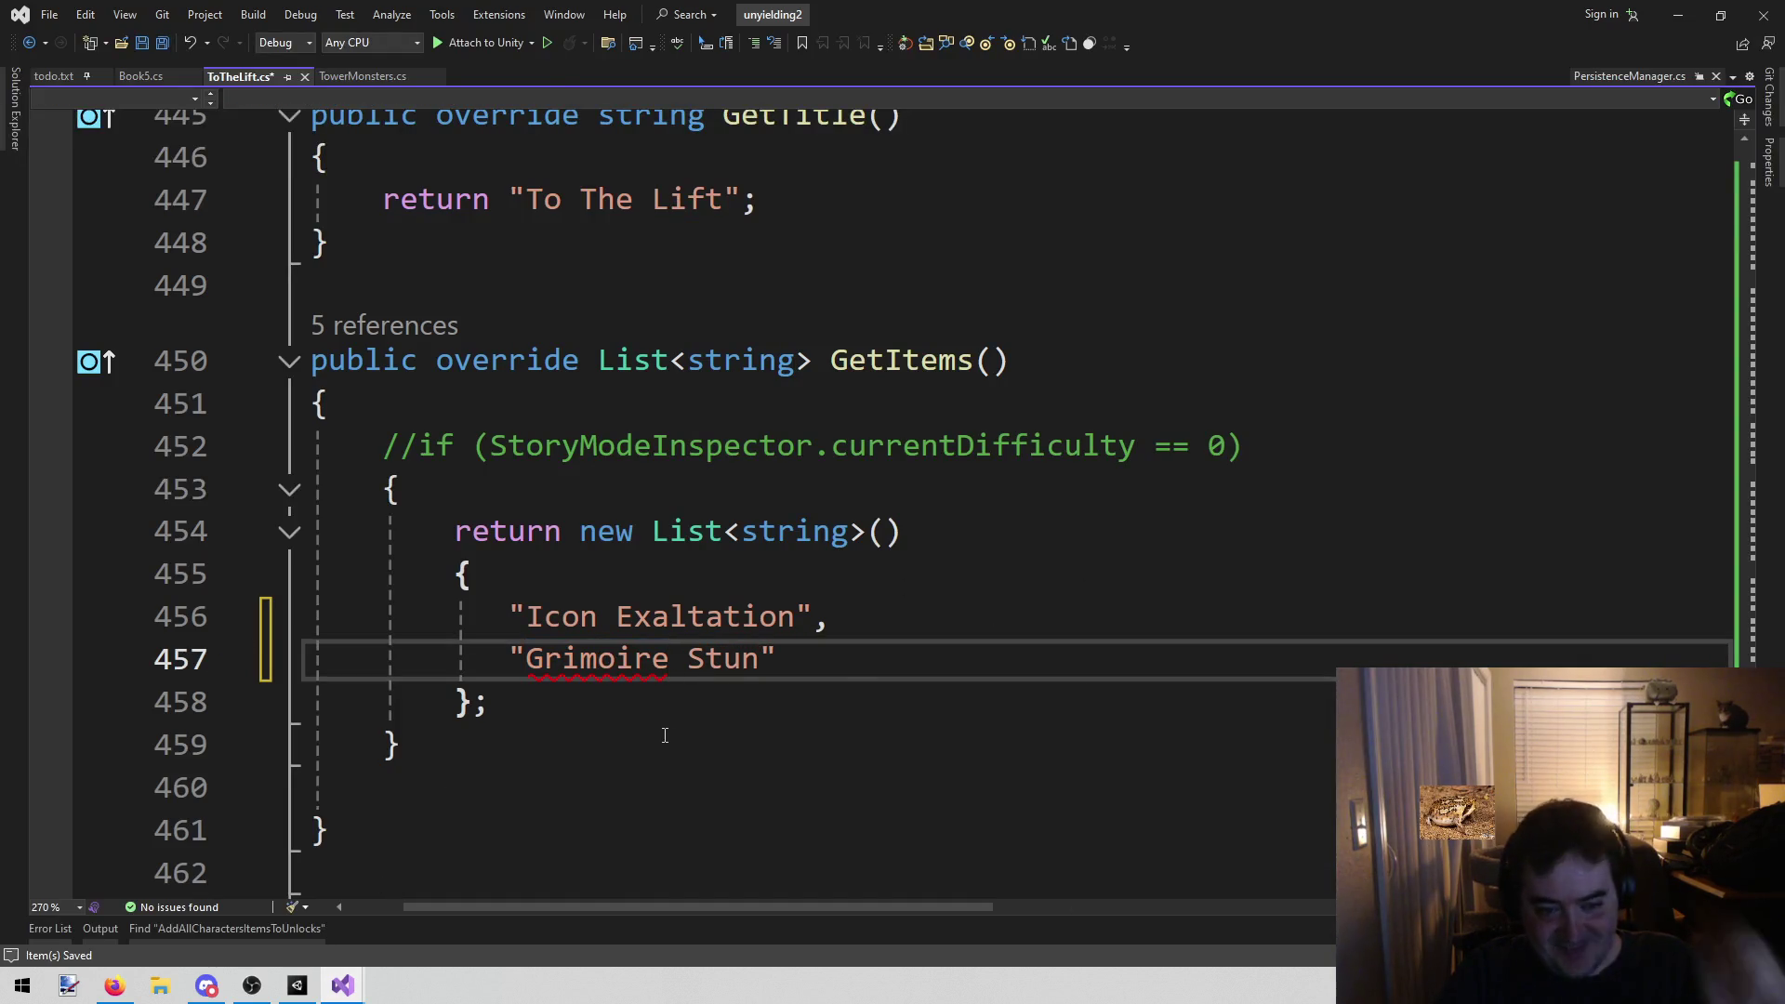
Hide Visual Studio and browse the boots cards in the running game
click(1681, 15)
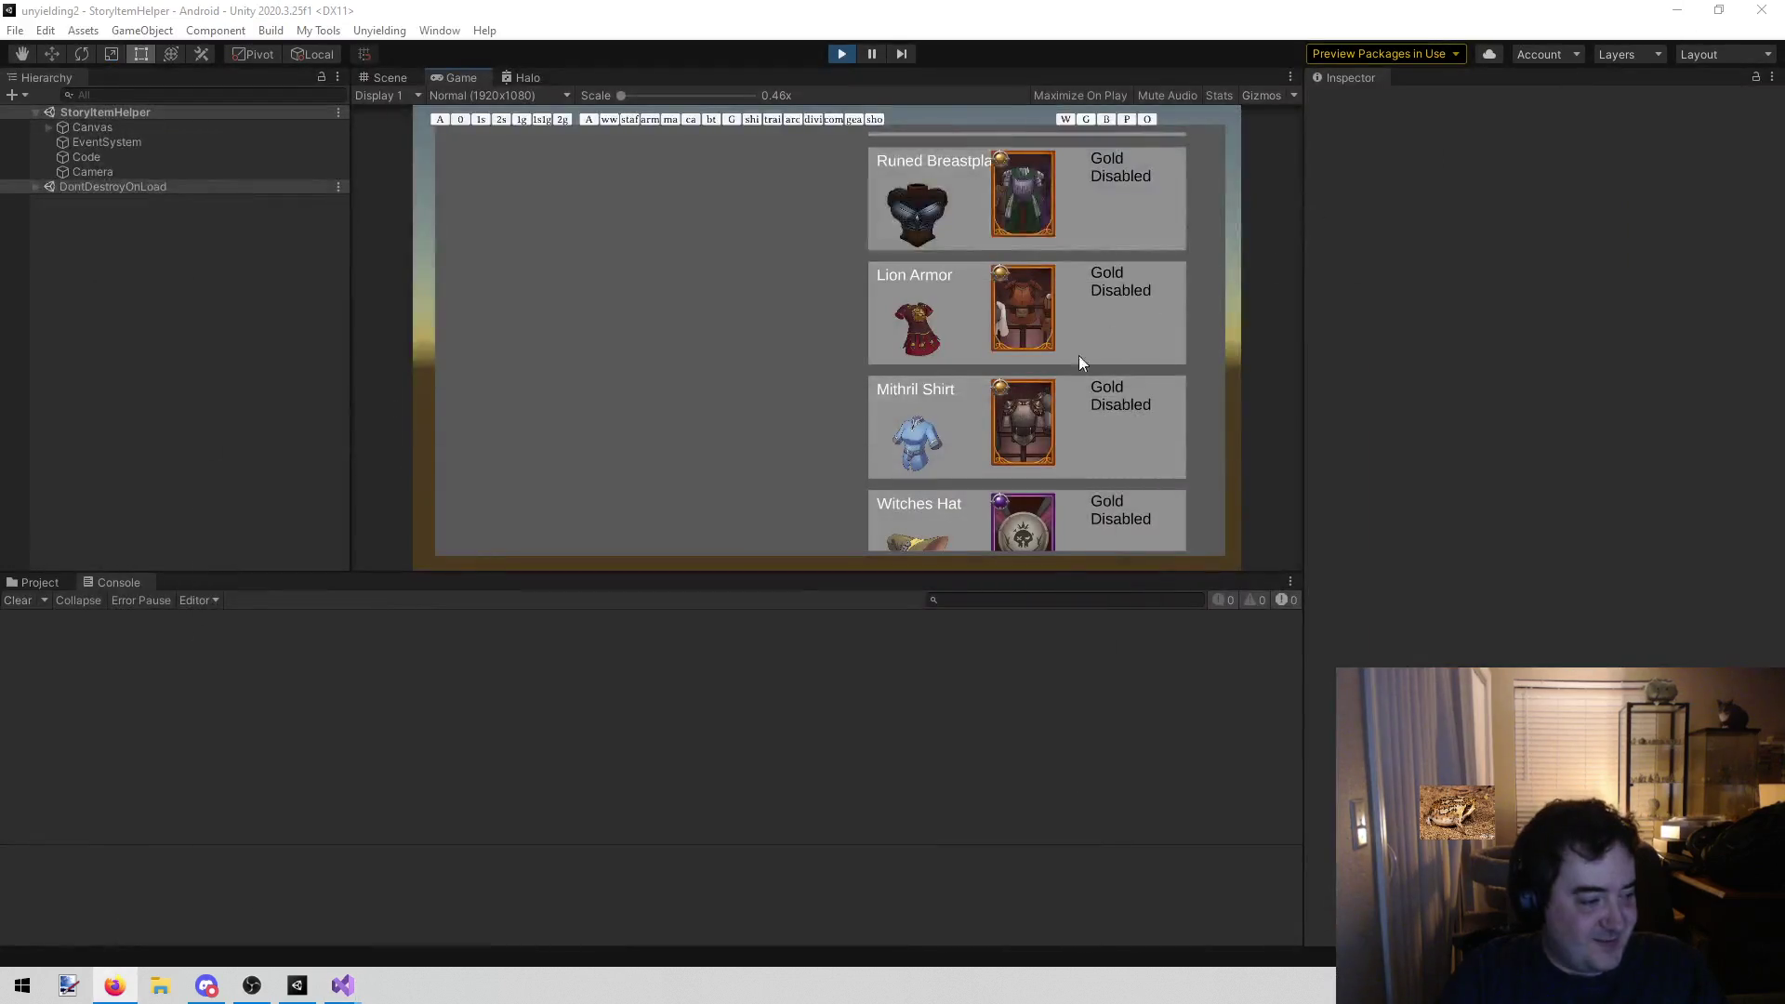
scroll(1115, 344, down, 1)
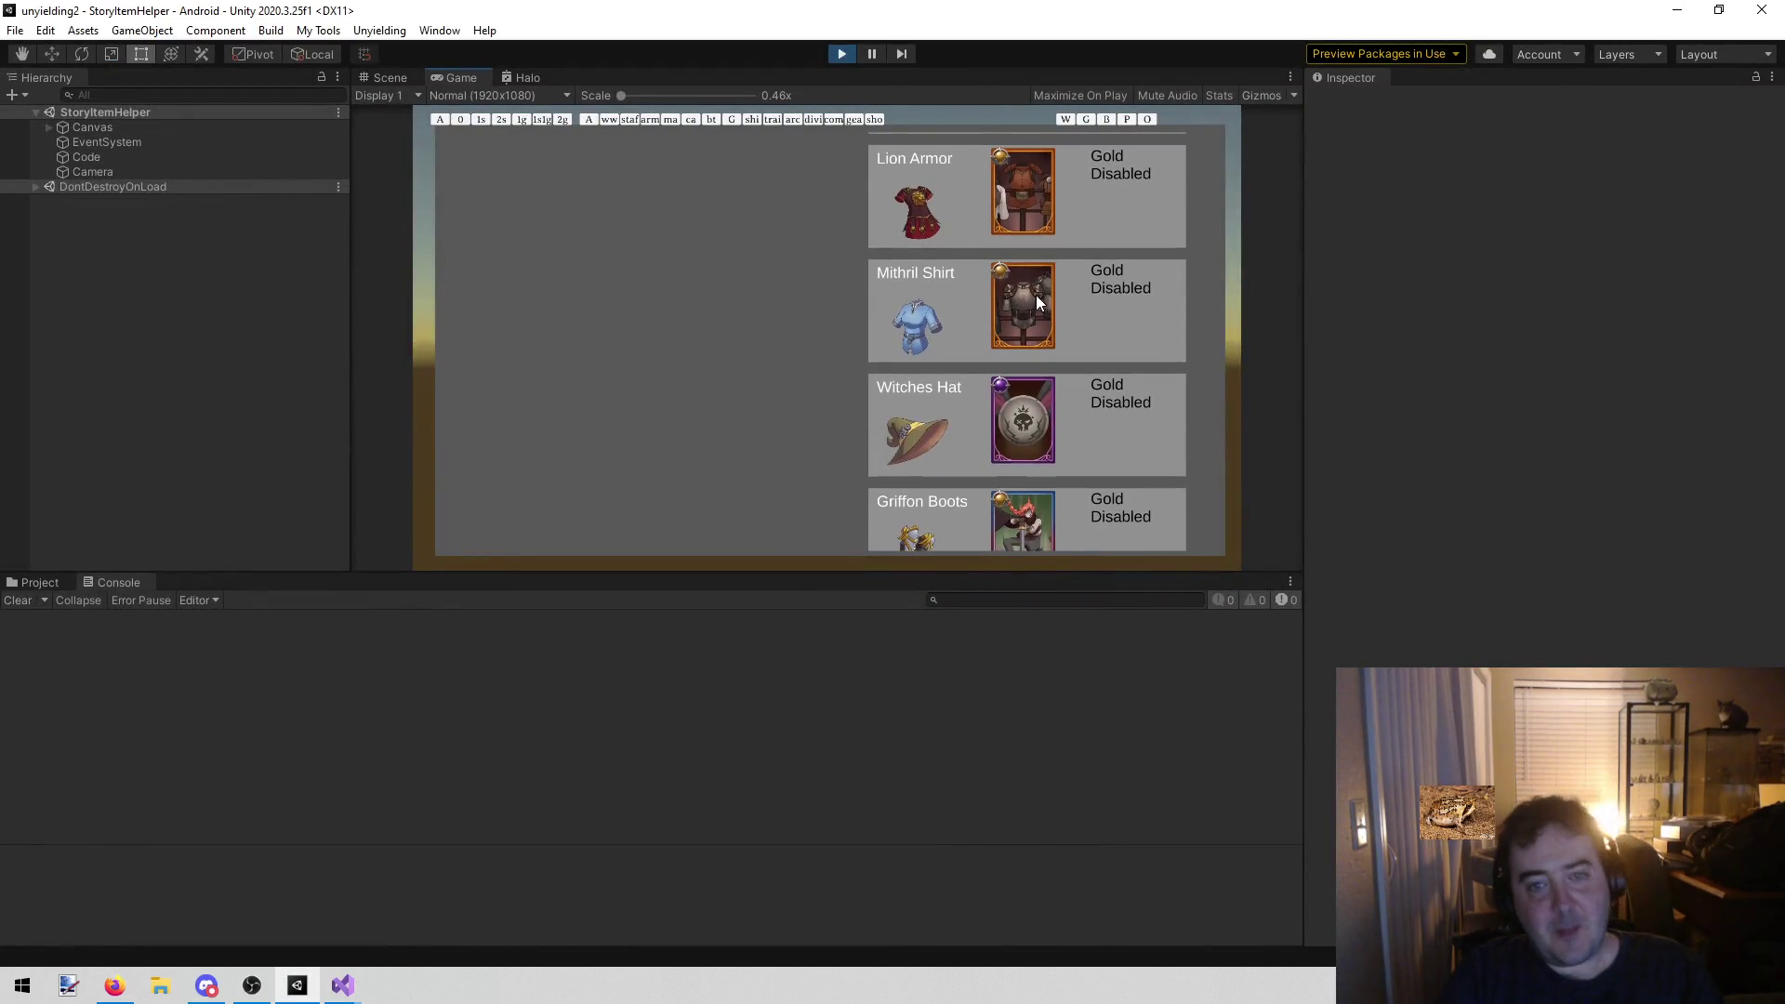
mouse_move(1036, 294)
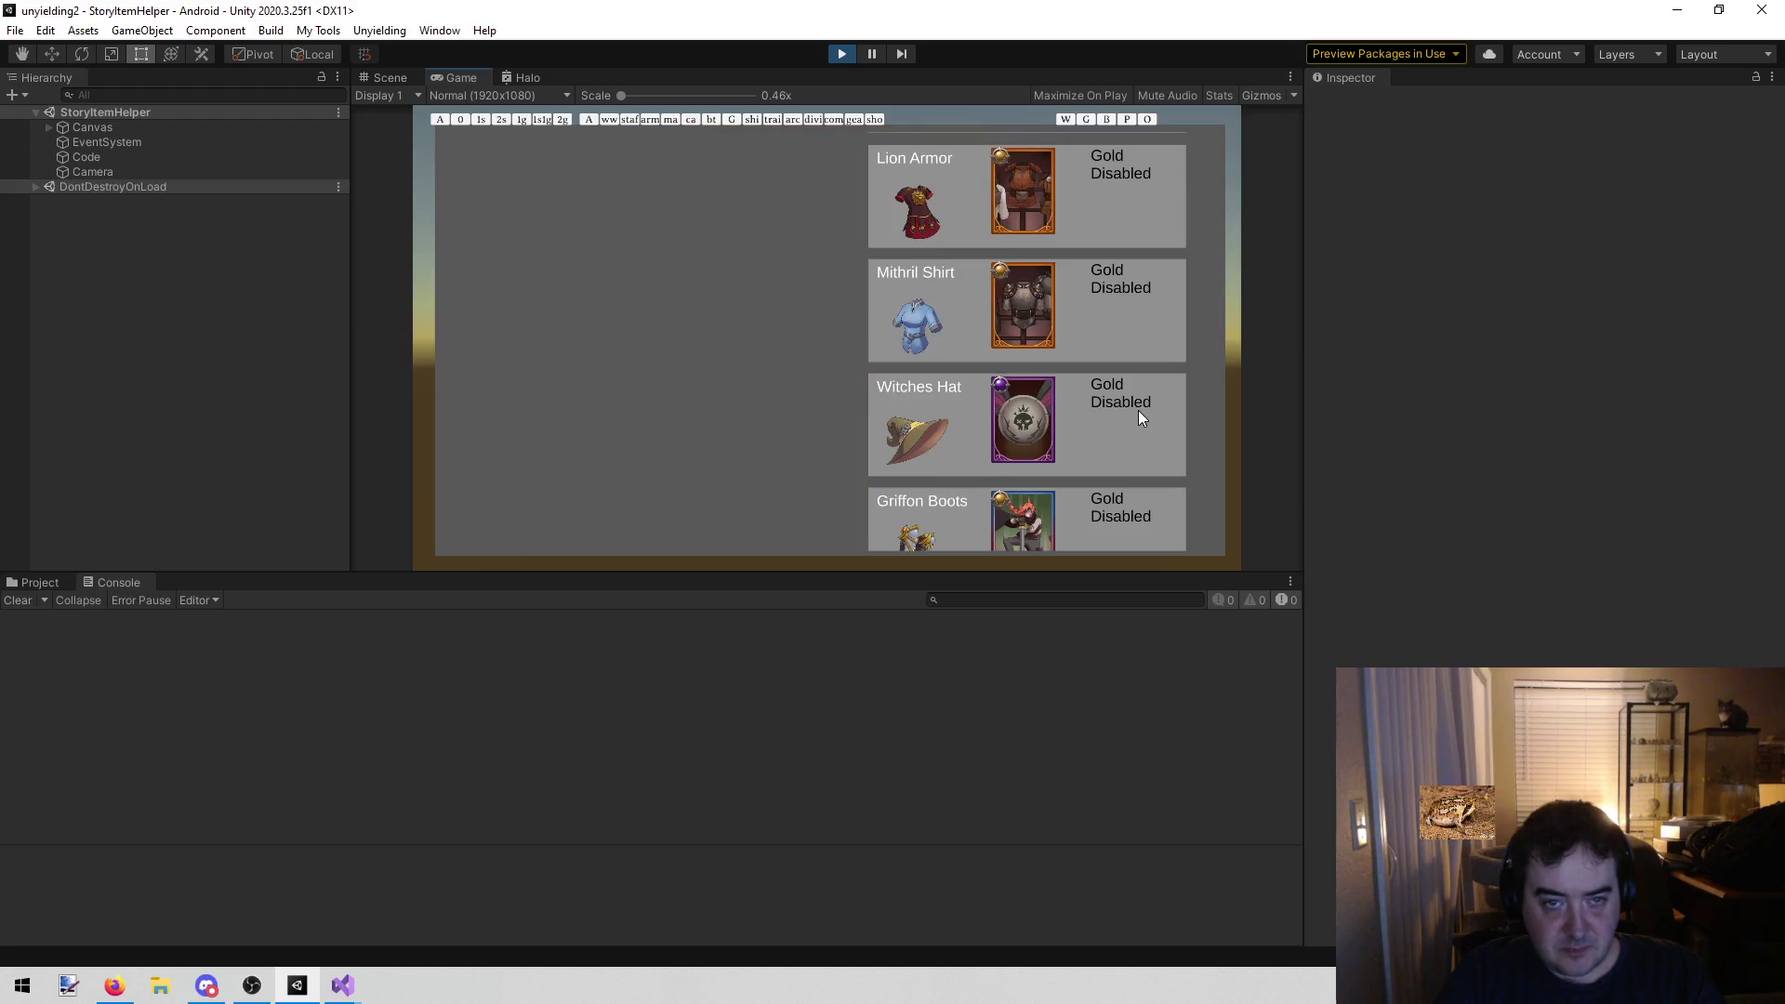
scroll(1114, 423, down, 2)
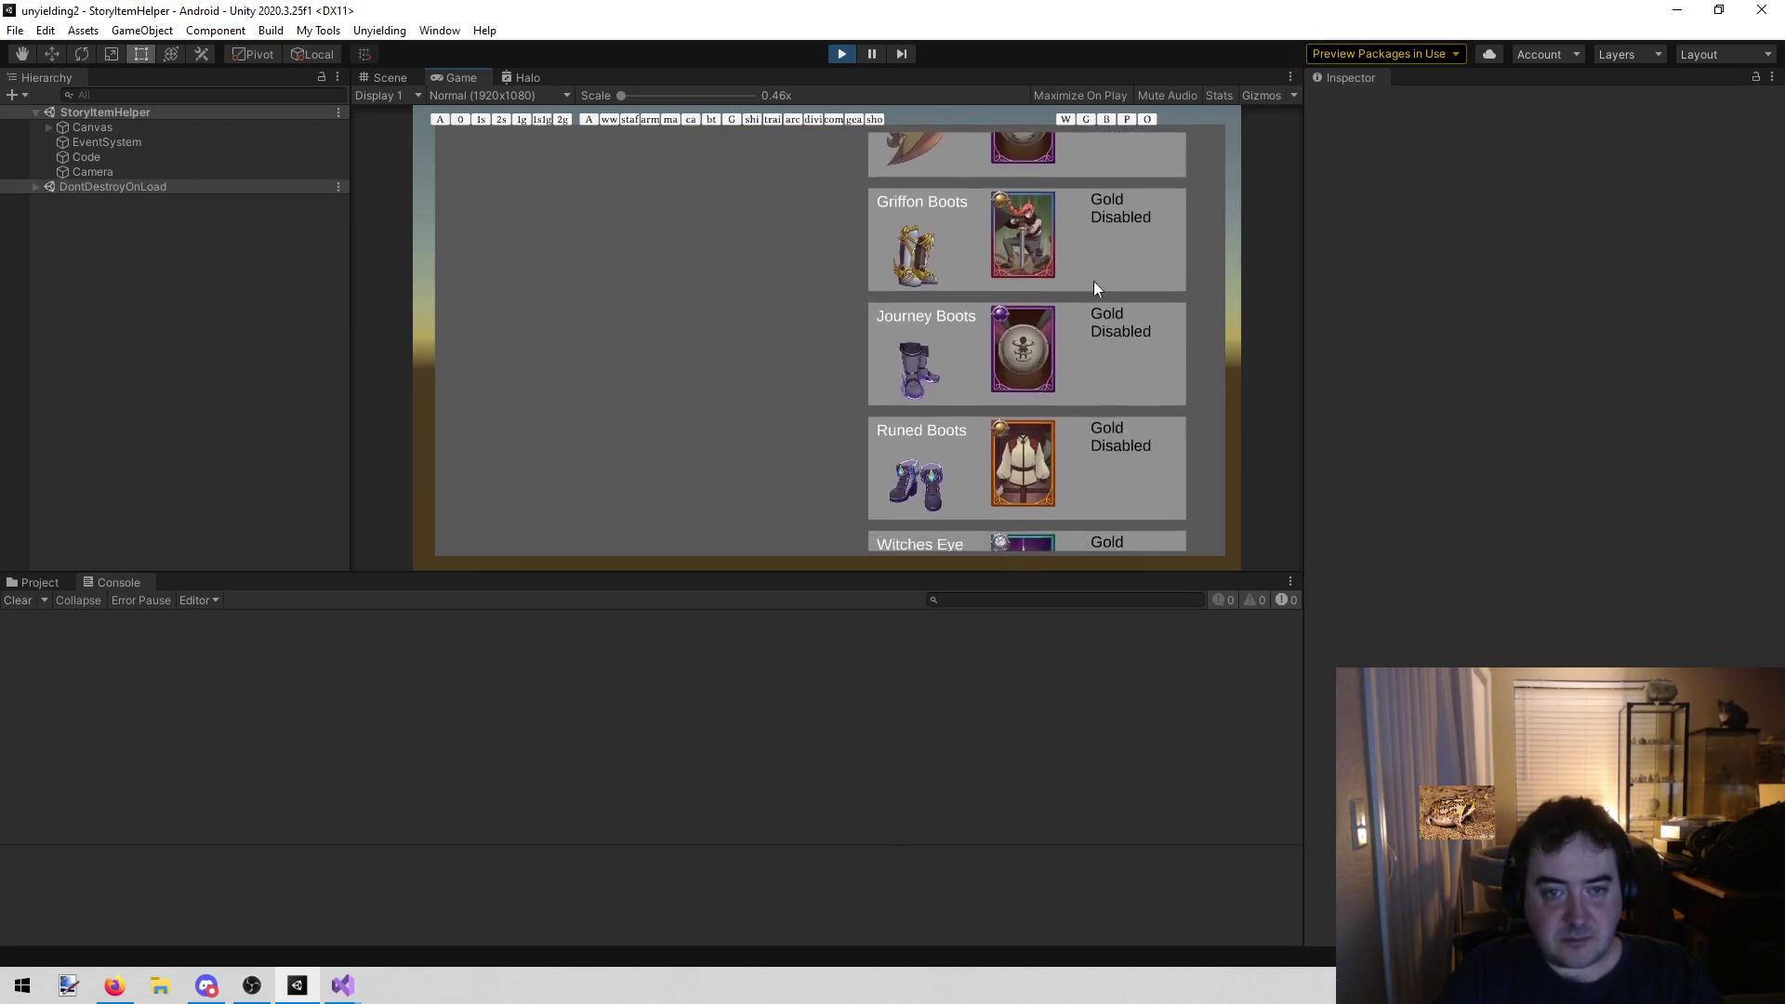
mouse_move(1079, 342)
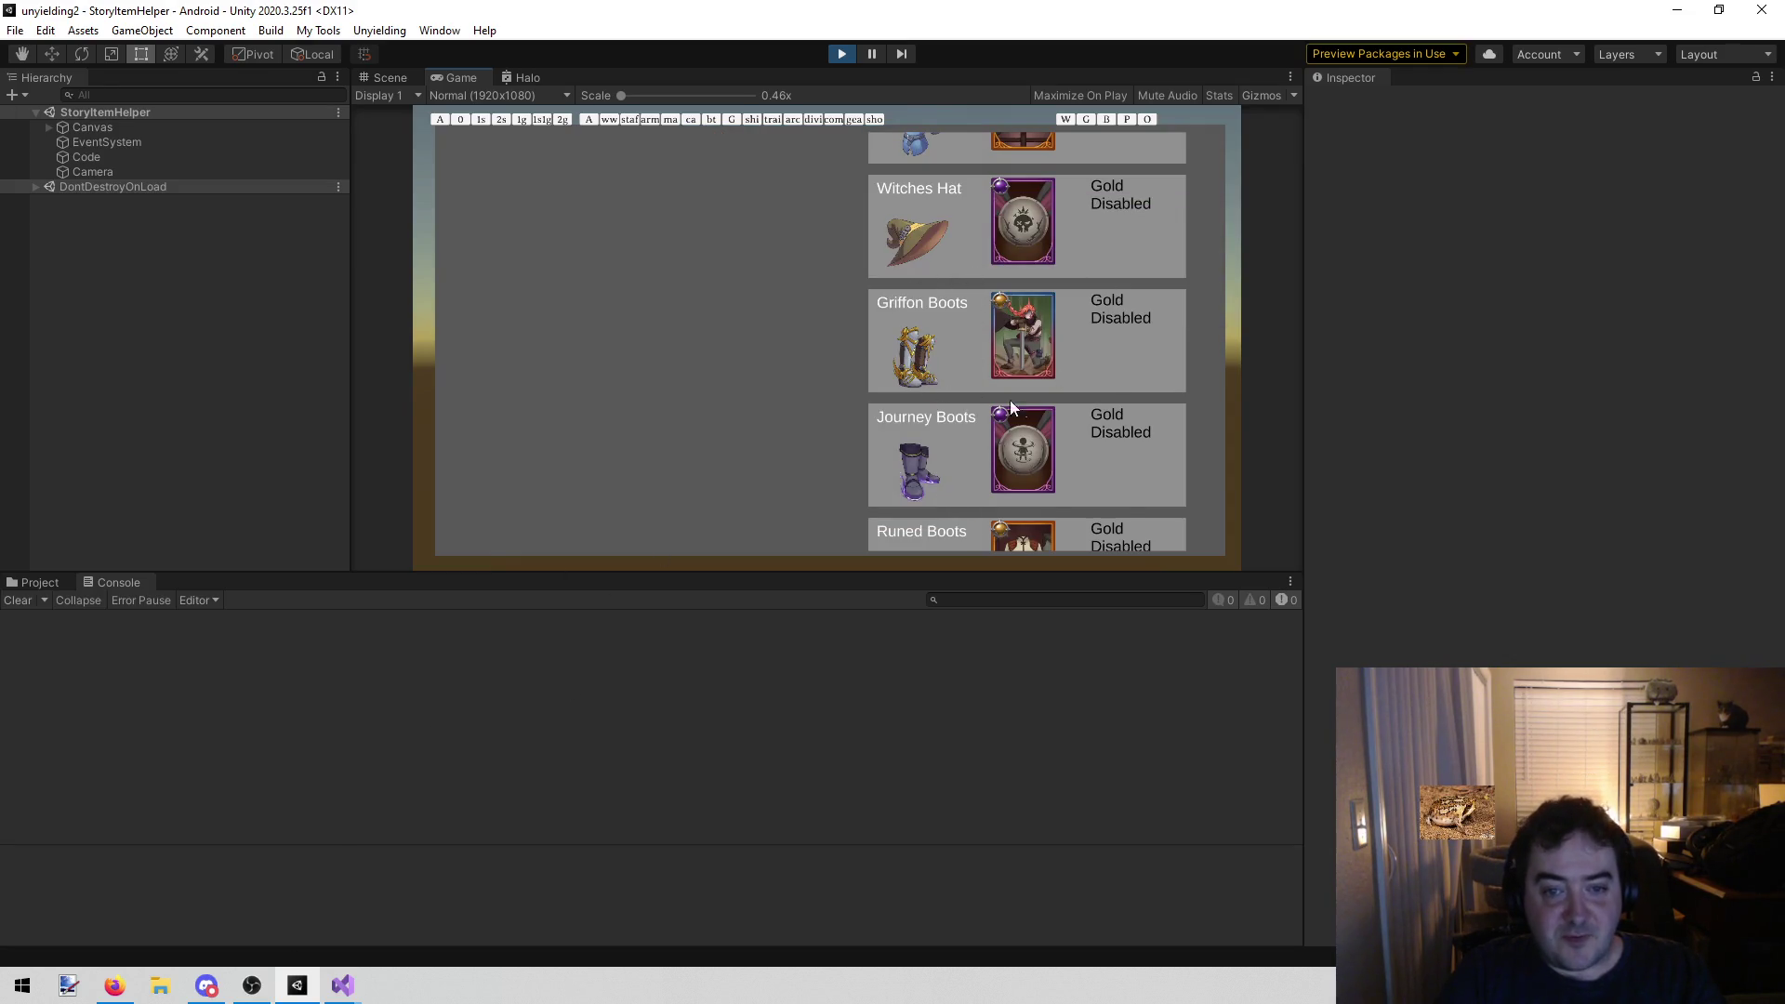
scroll(1102, 410, down, 1)
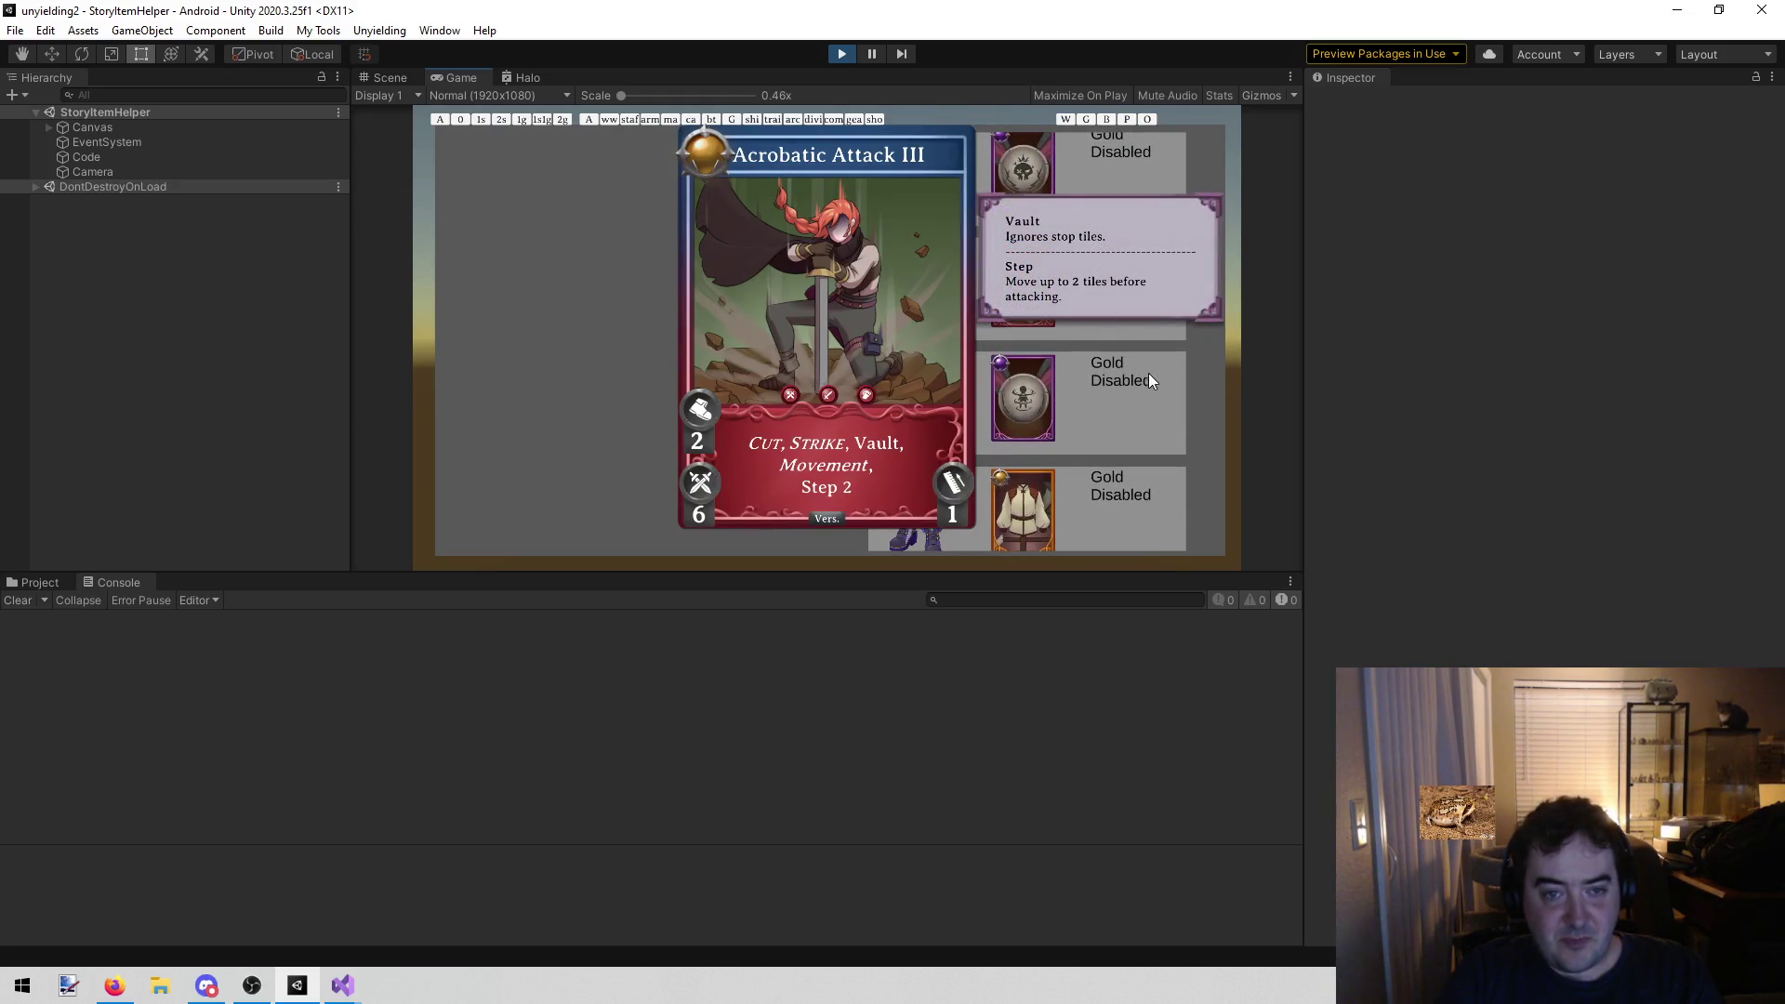
Add a "Griffon Boots" entry after "Grimoire Stun" in GetItems, then return to Unity
click(342, 981)
click(355, 922)
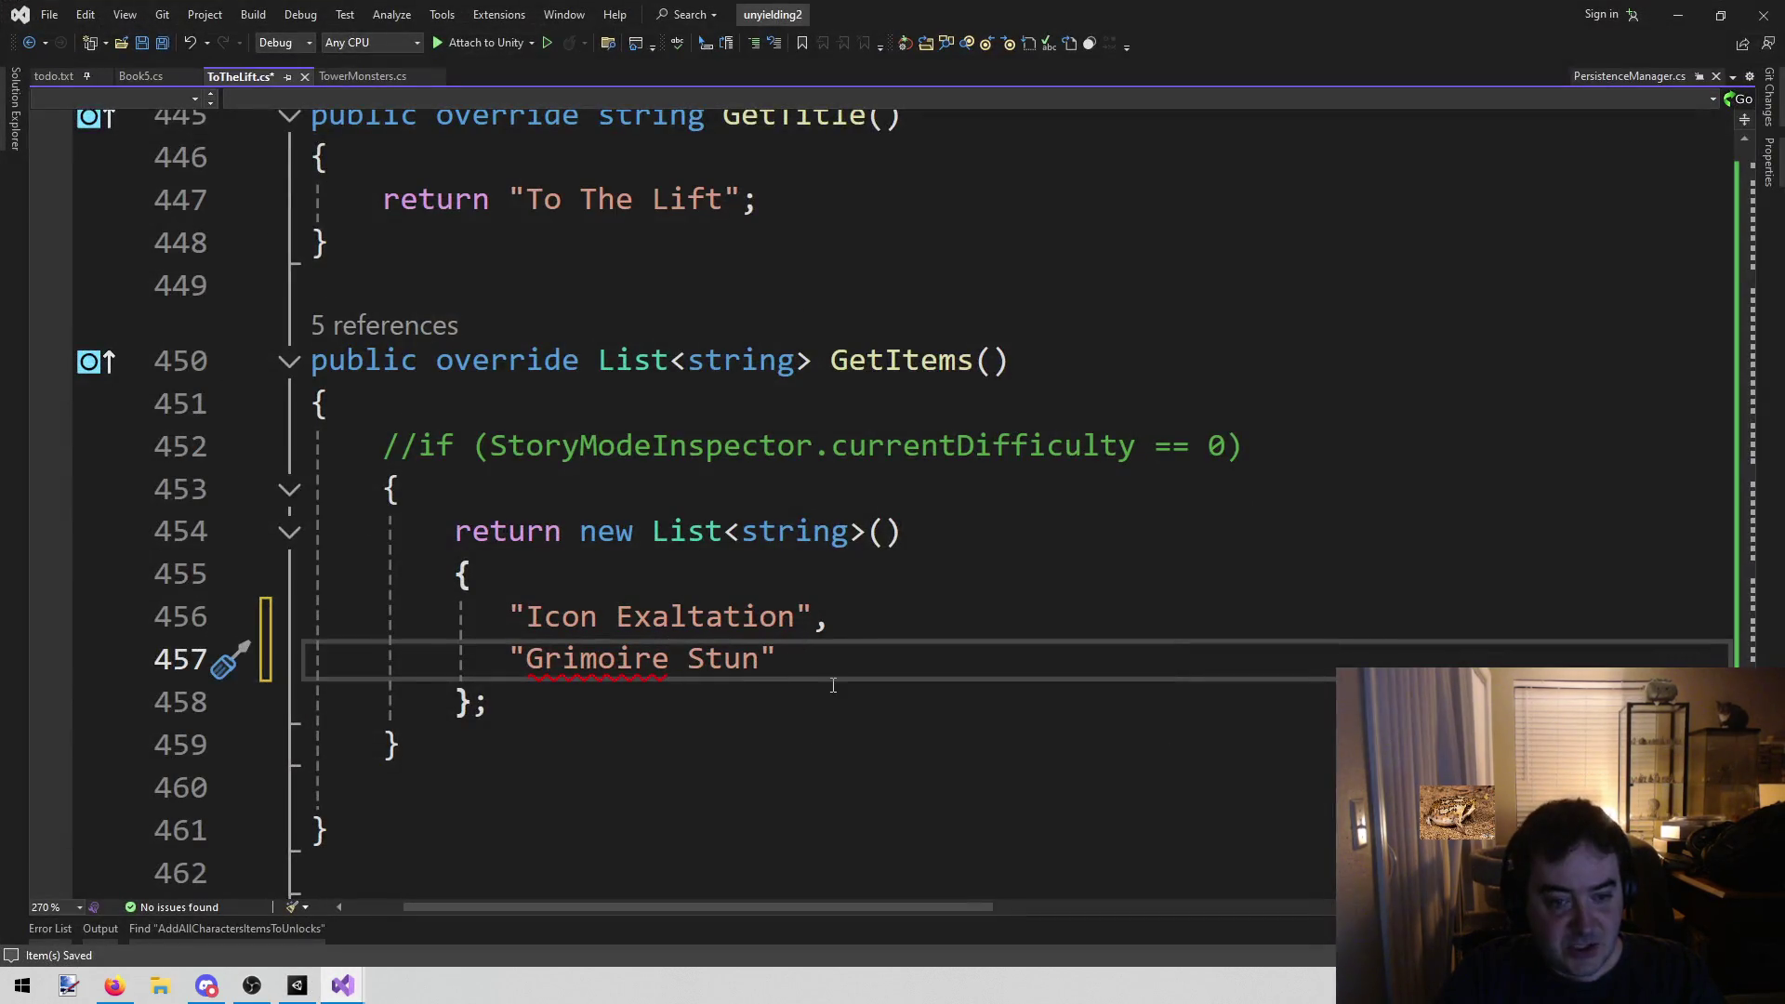
key(Return)
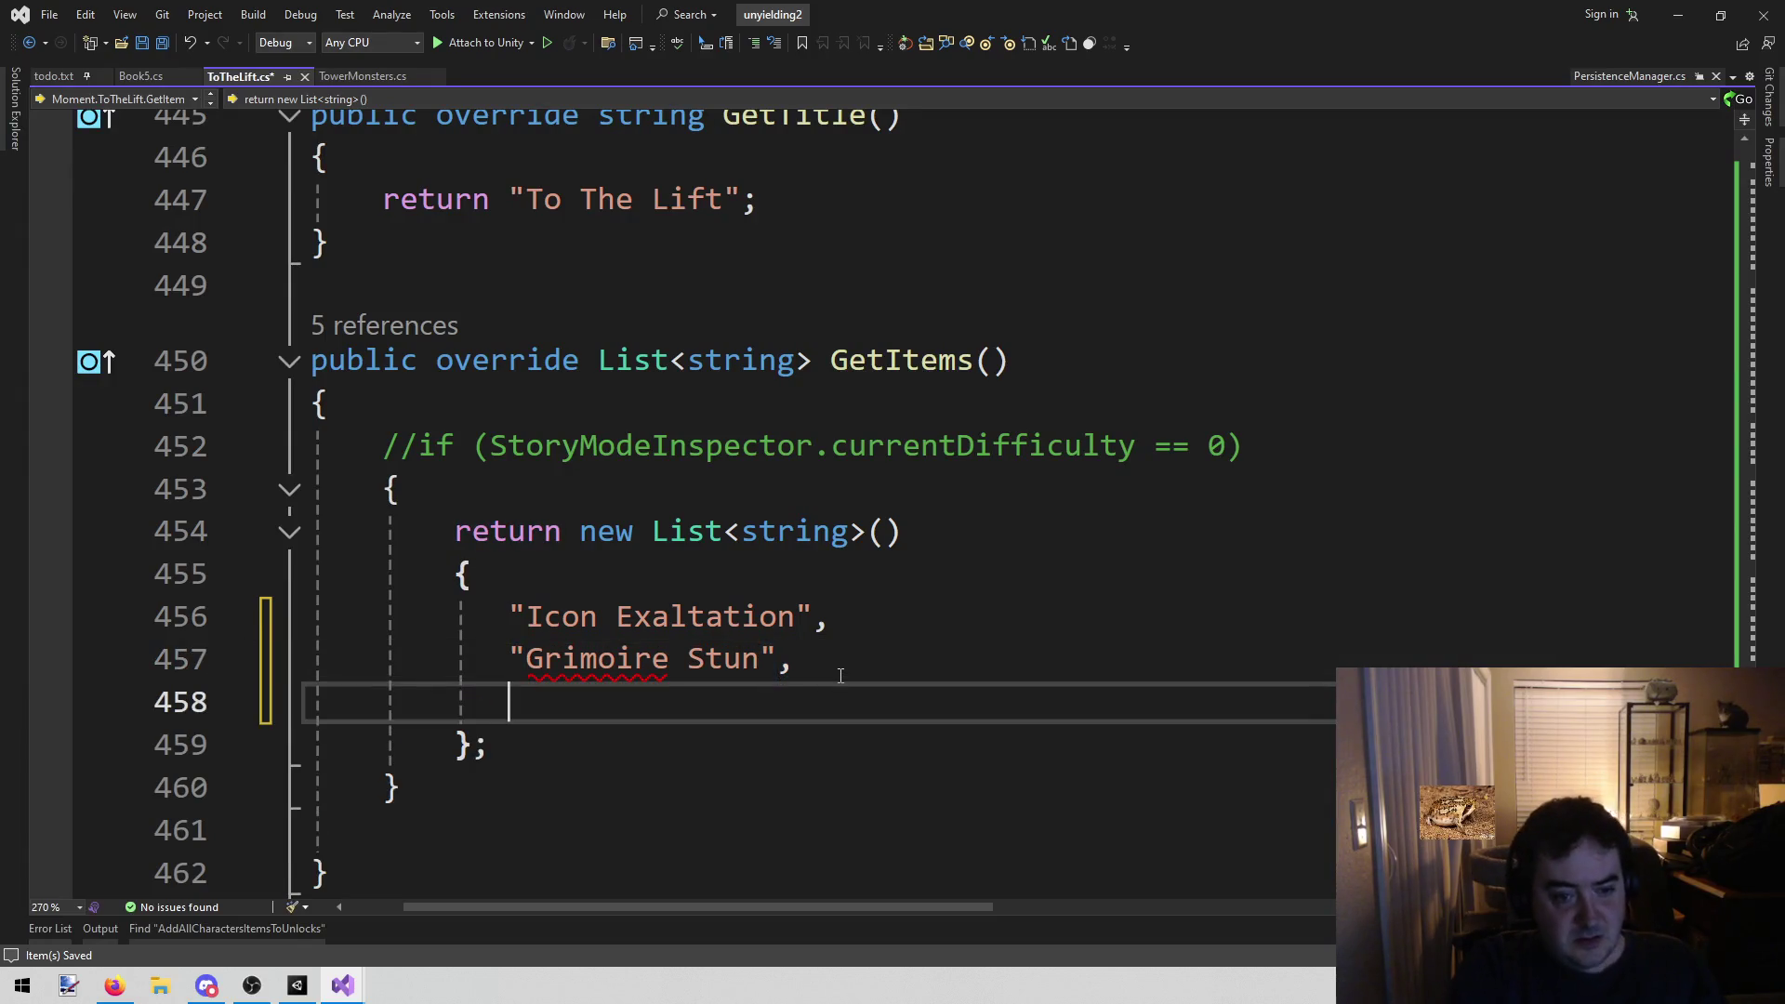
text(Gri)
key(BackSpace)
key(BackSpace)
key(BackSpace)
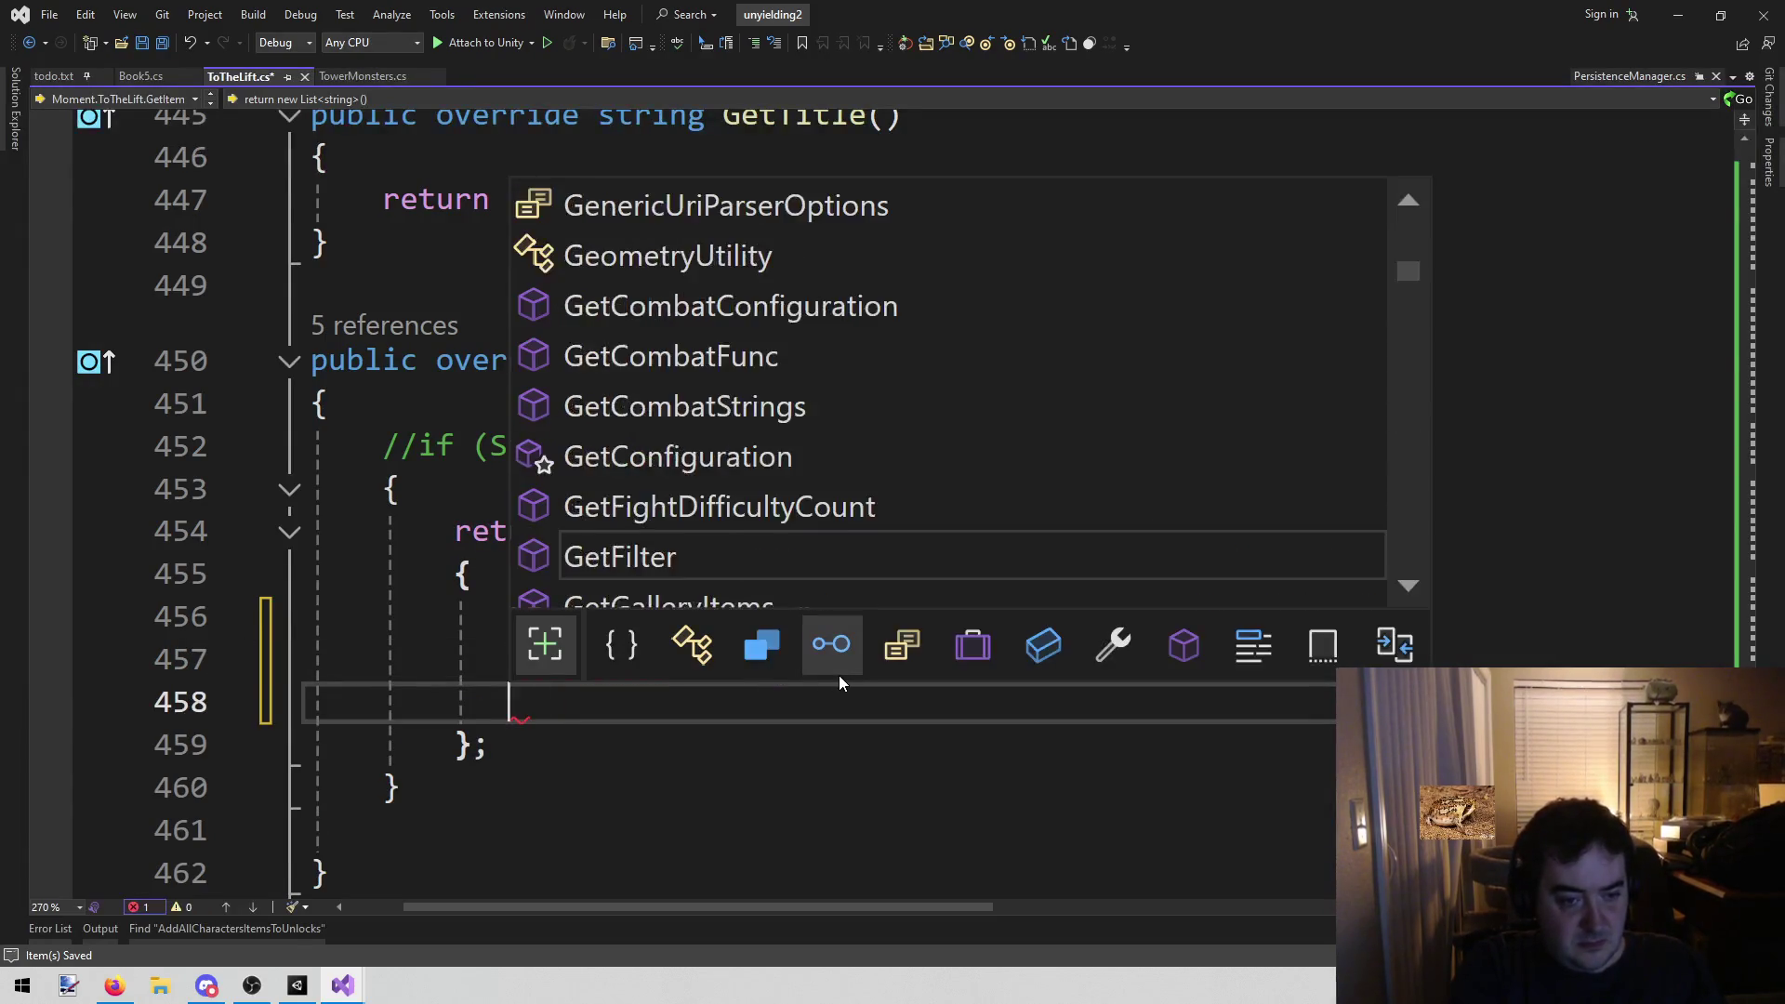
text("Griffon Boots)
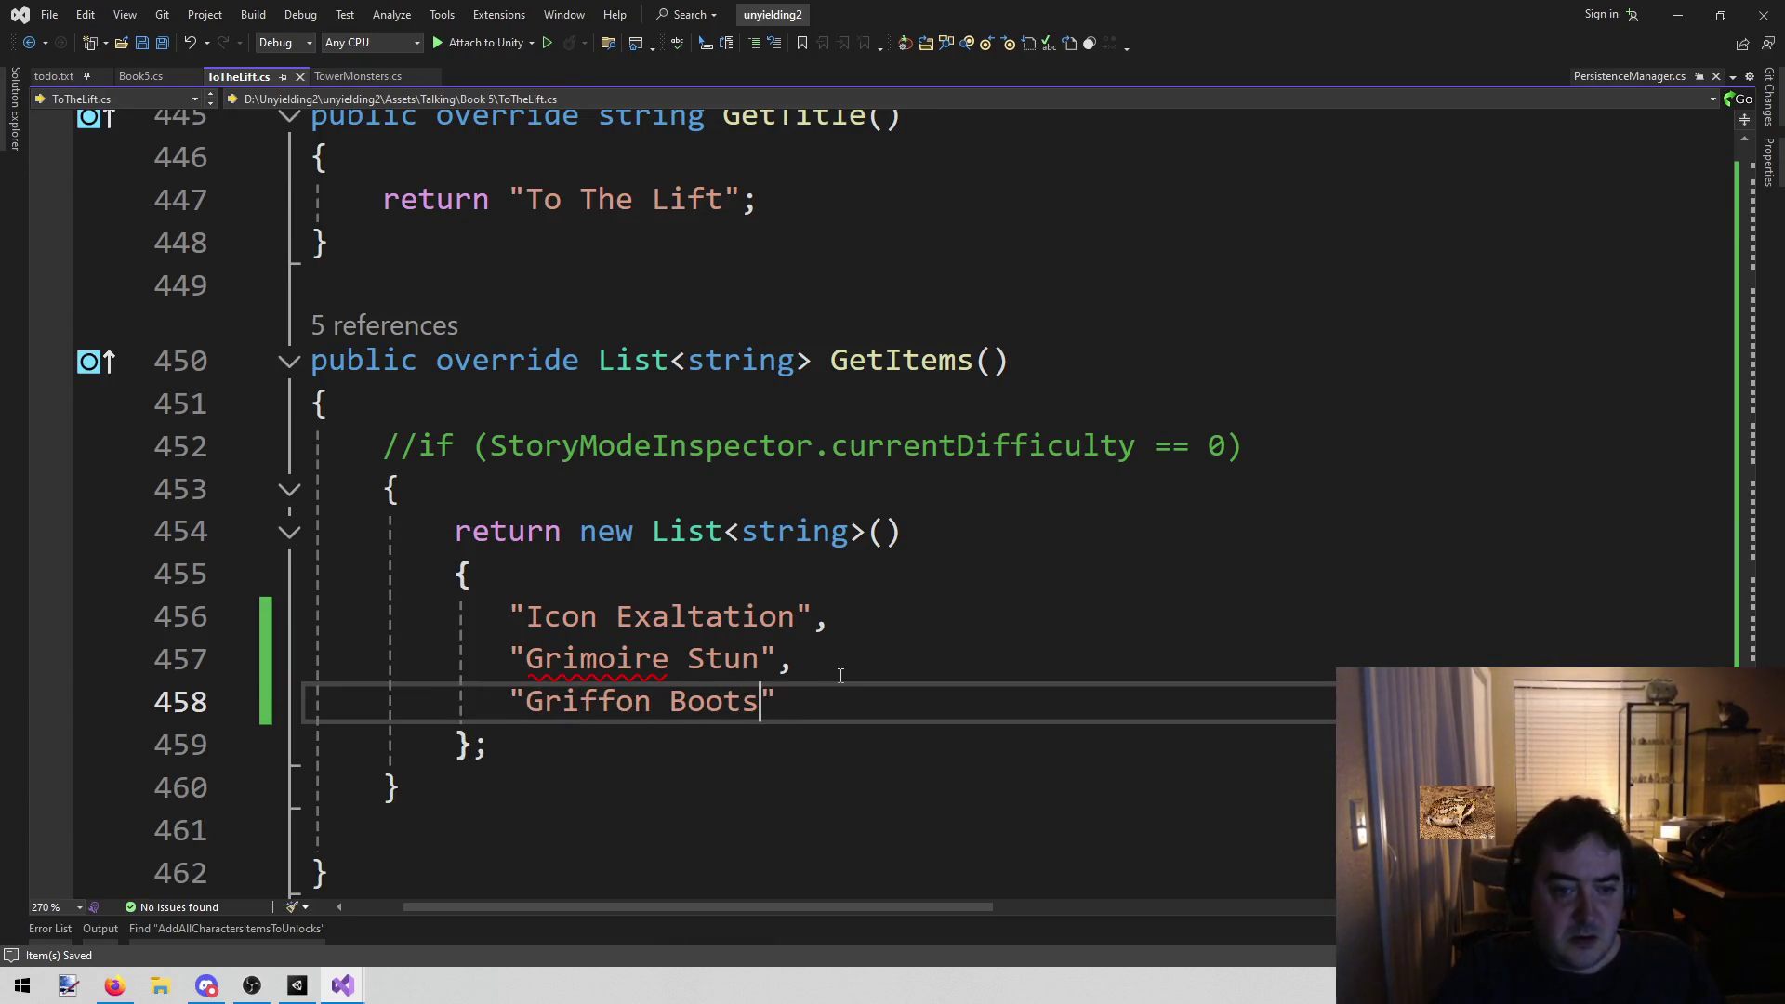
click(306, 993)
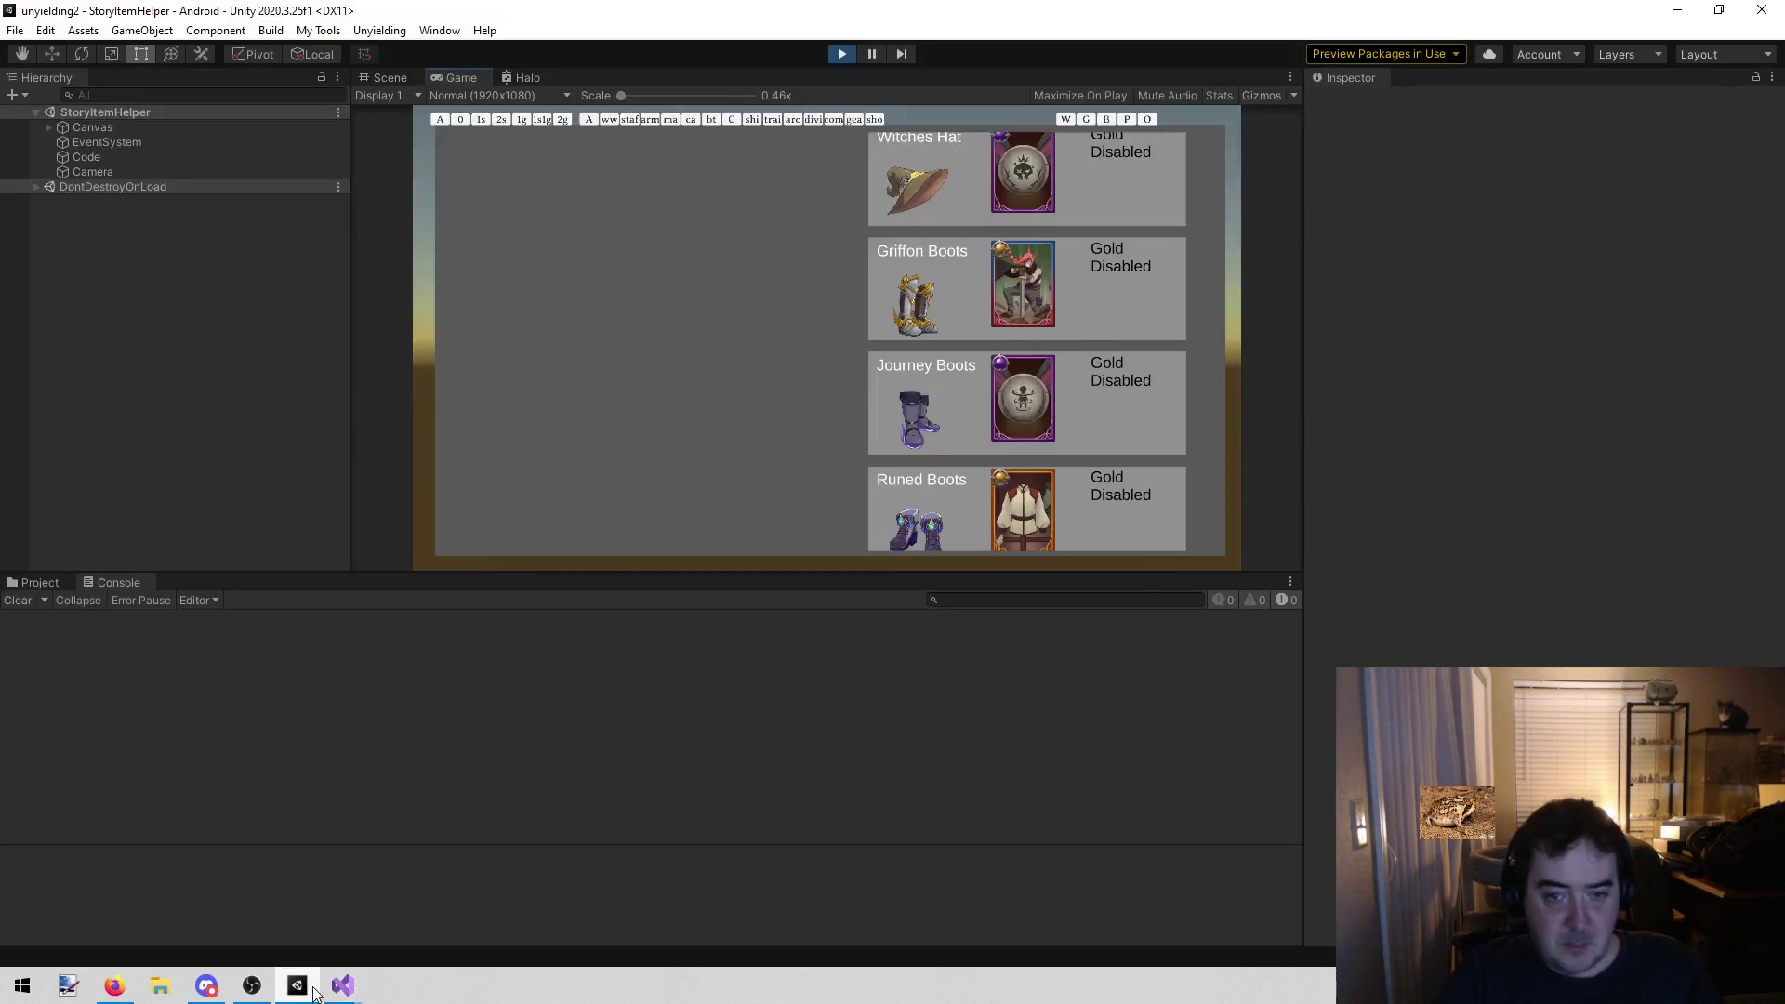
Stop the running game in Unity
scroll(1062, 443, down, 10)
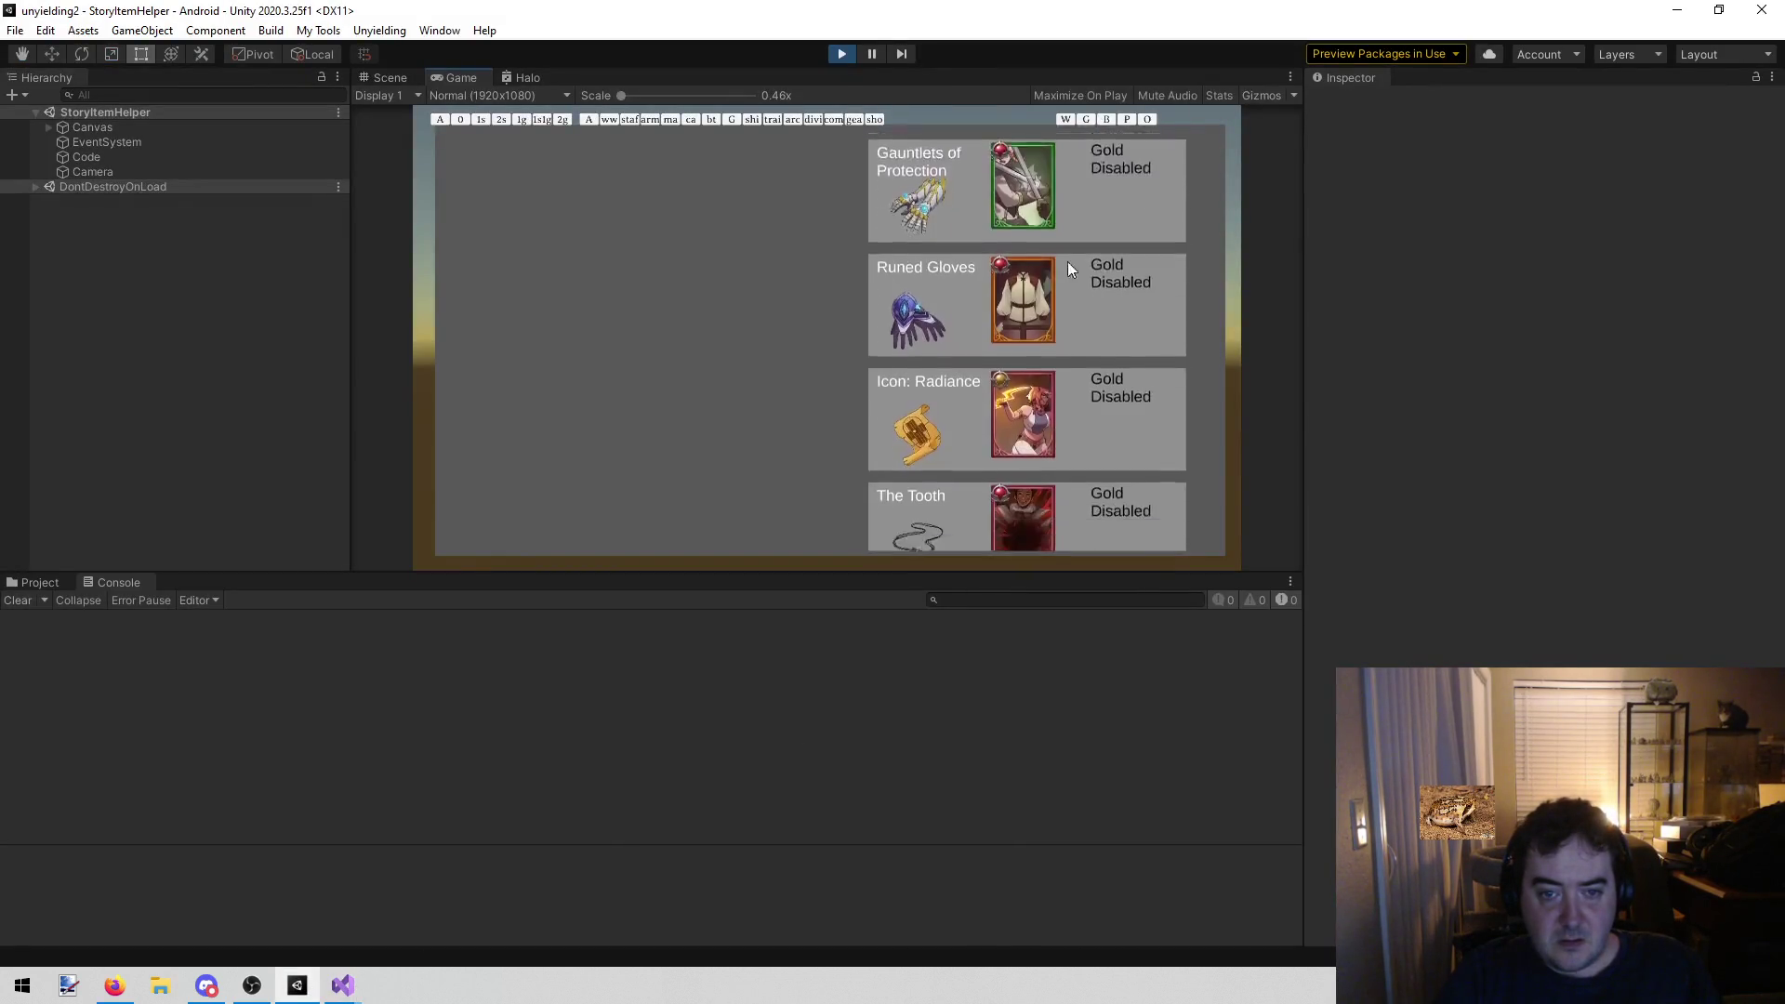
scroll(1036, 339, down, 3)
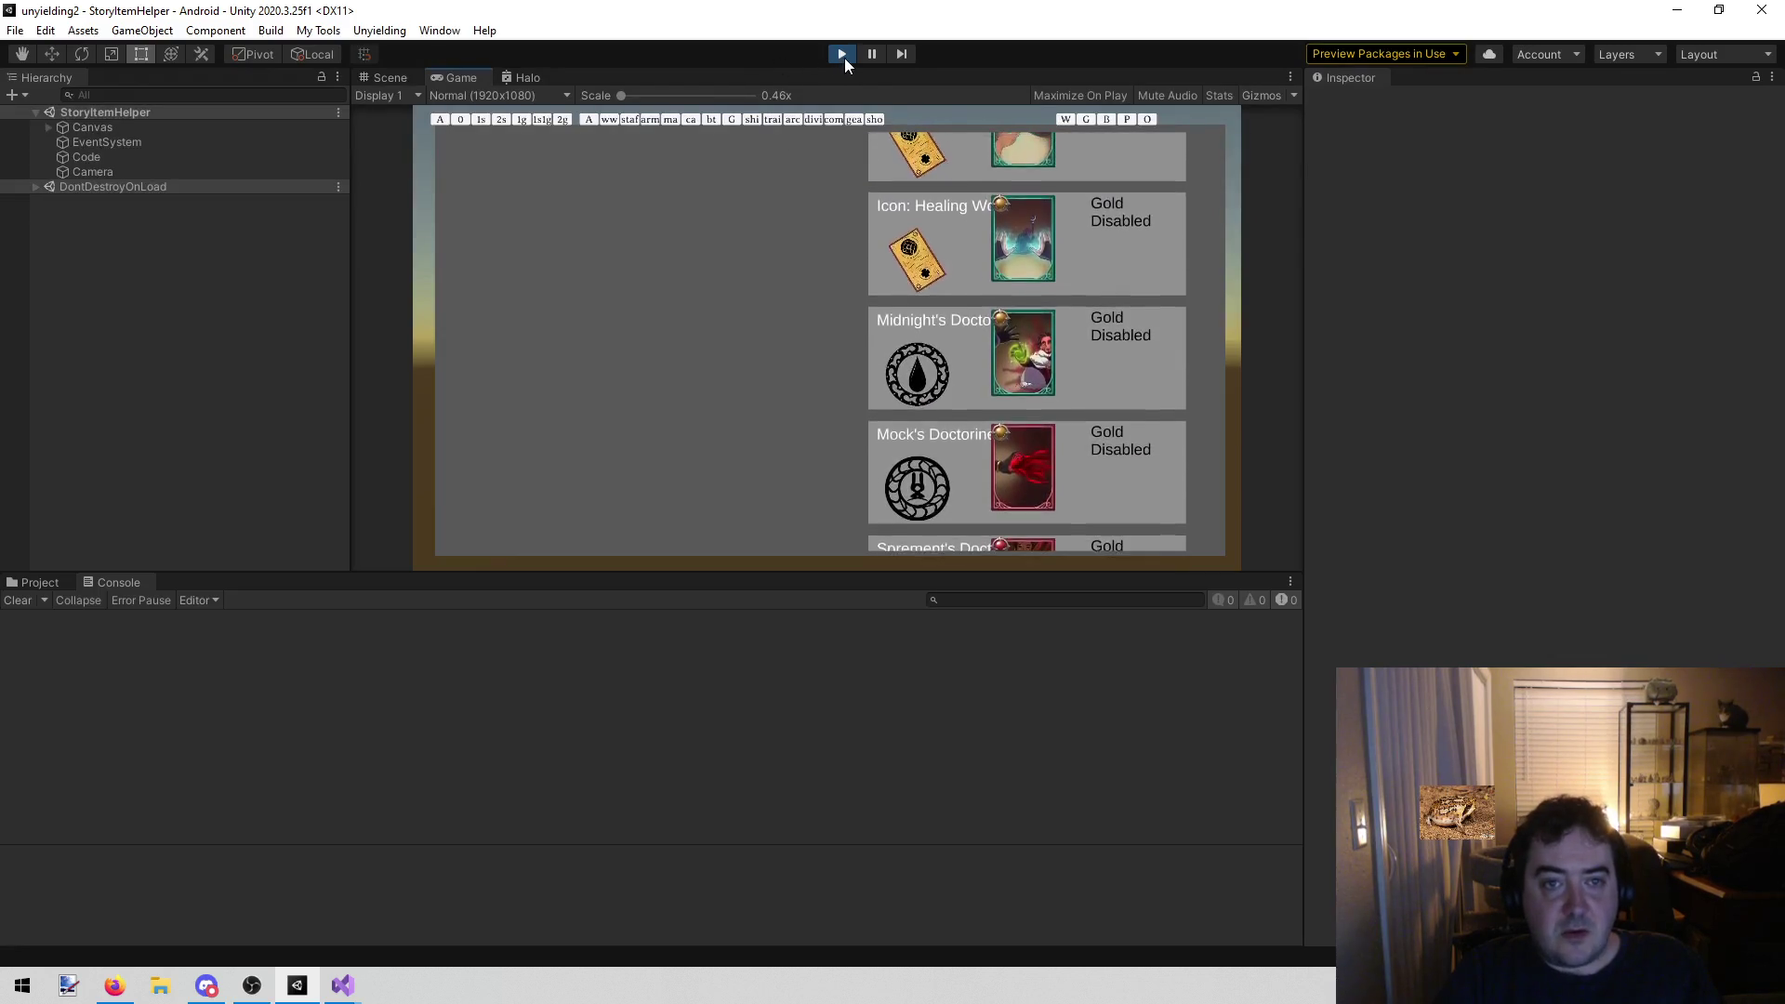
click(843, 55)
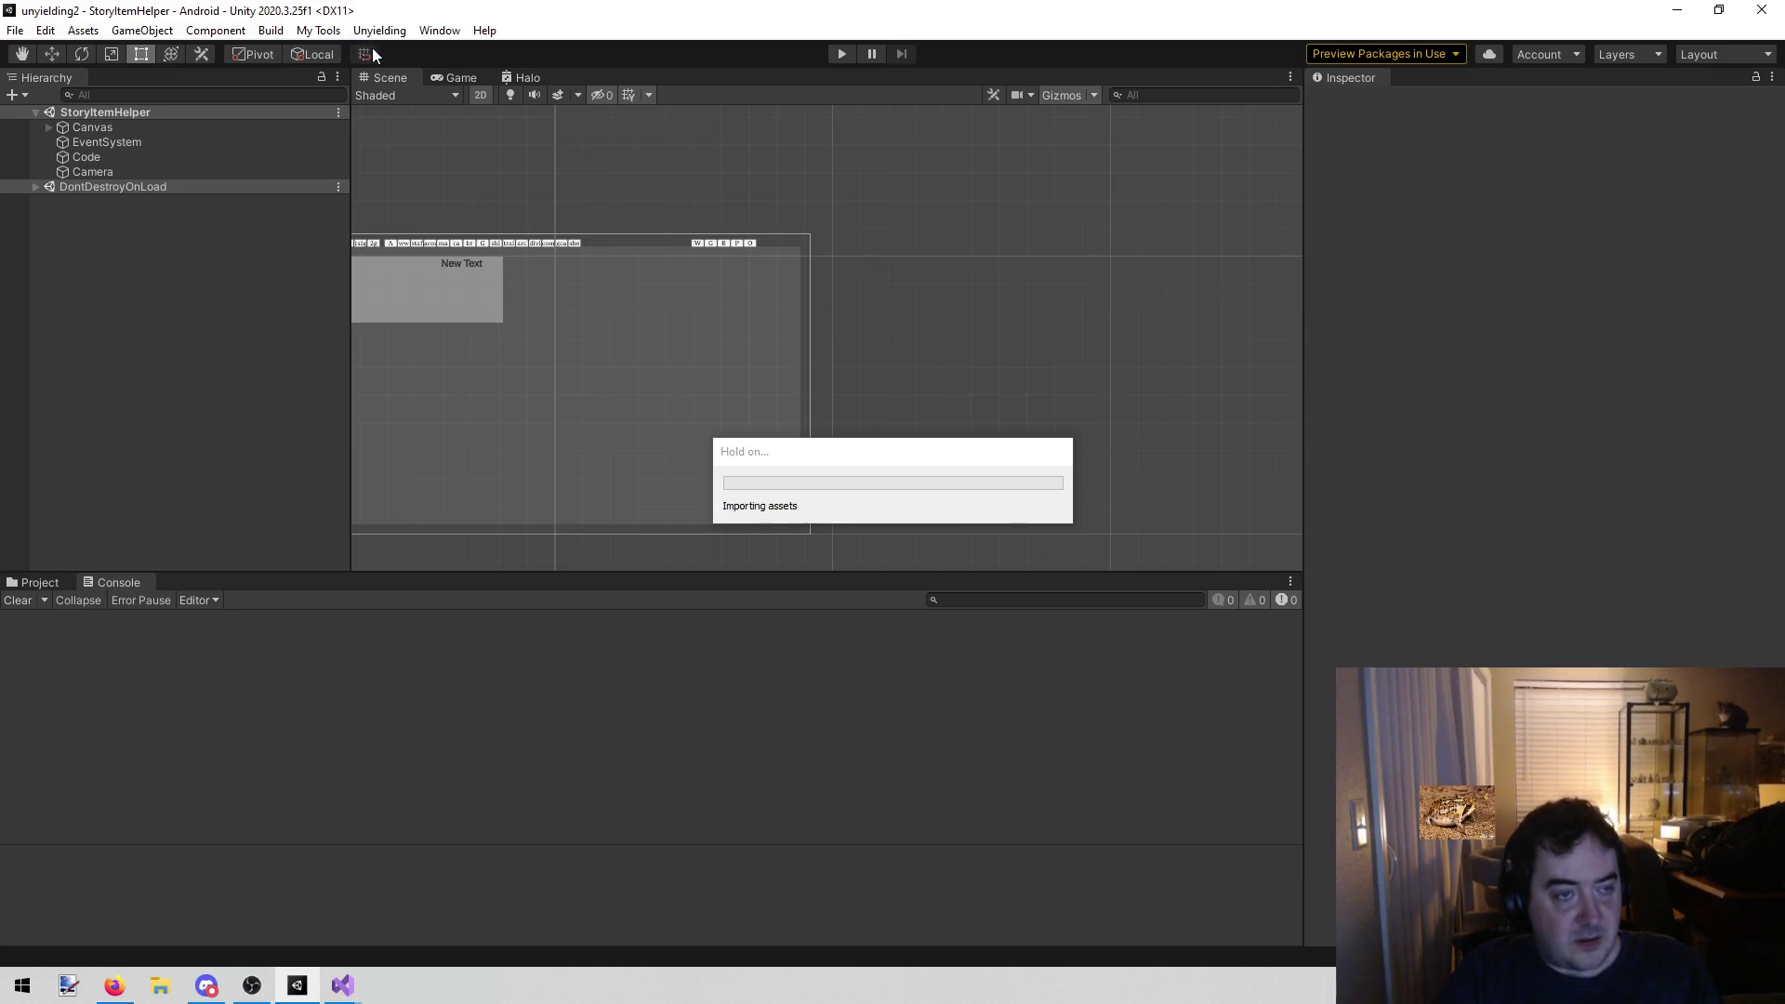
Run the Unyielding > Story Mode tool from the menu bar
click(323, 31)
mouse_move(380, 31)
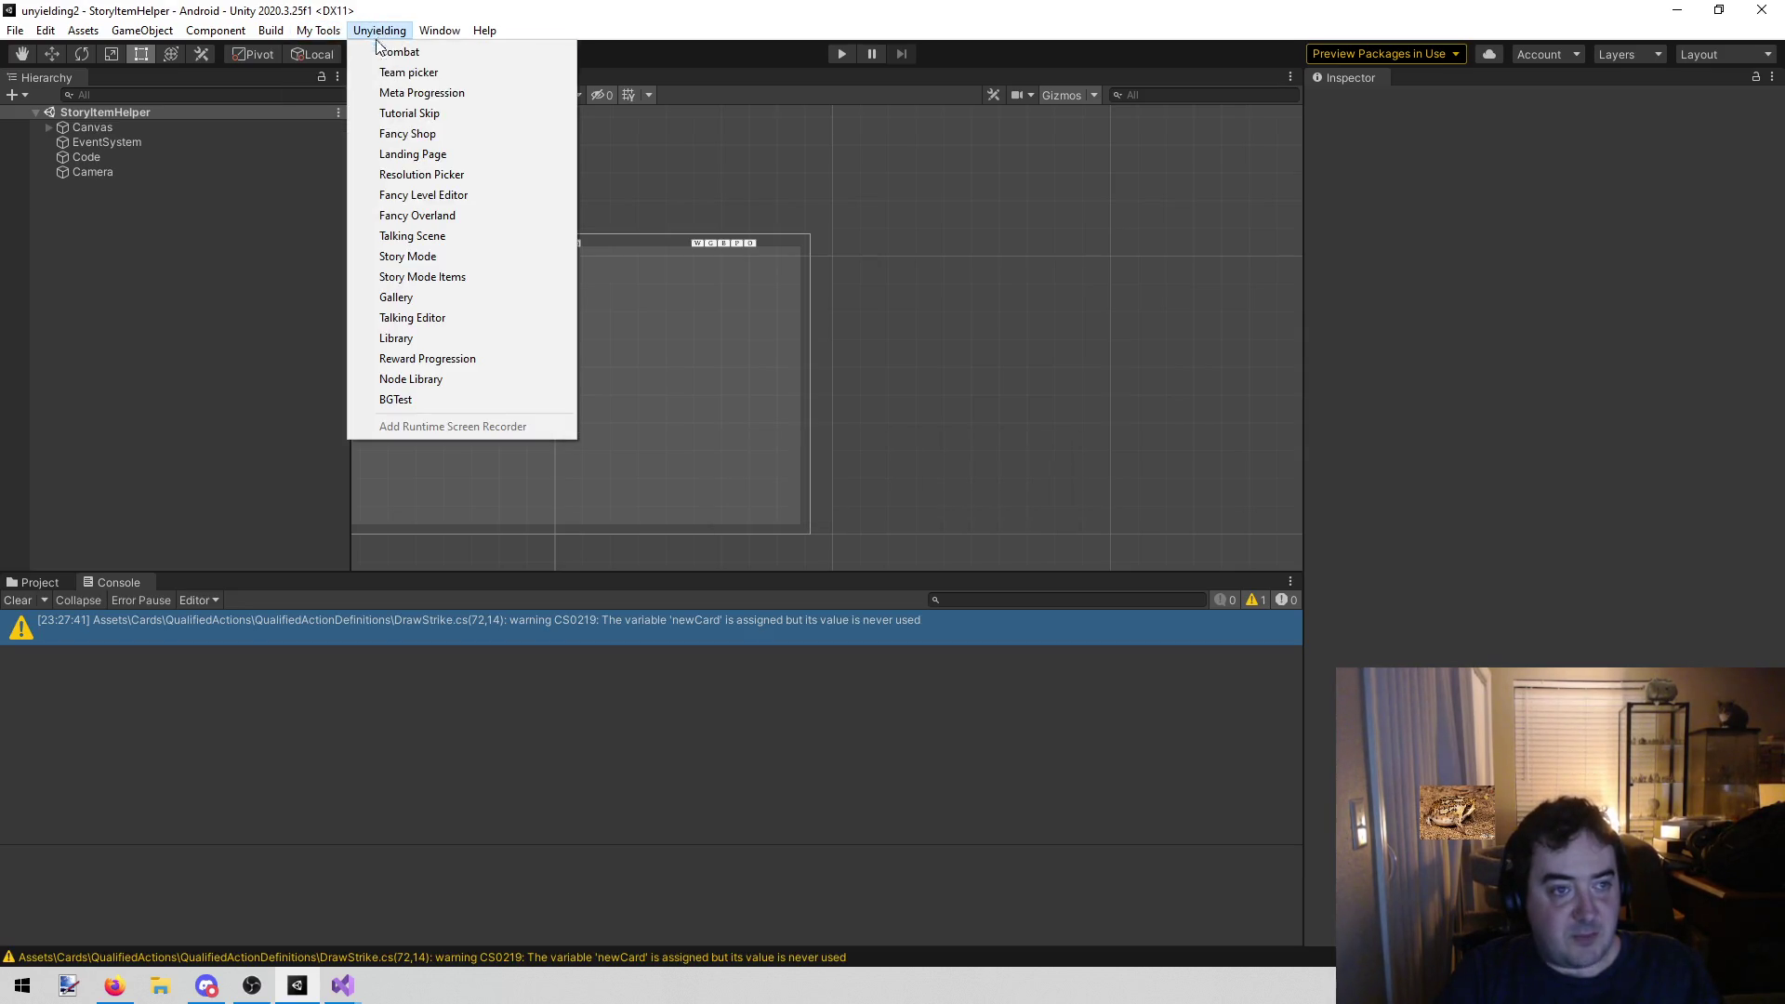
click(439, 258)
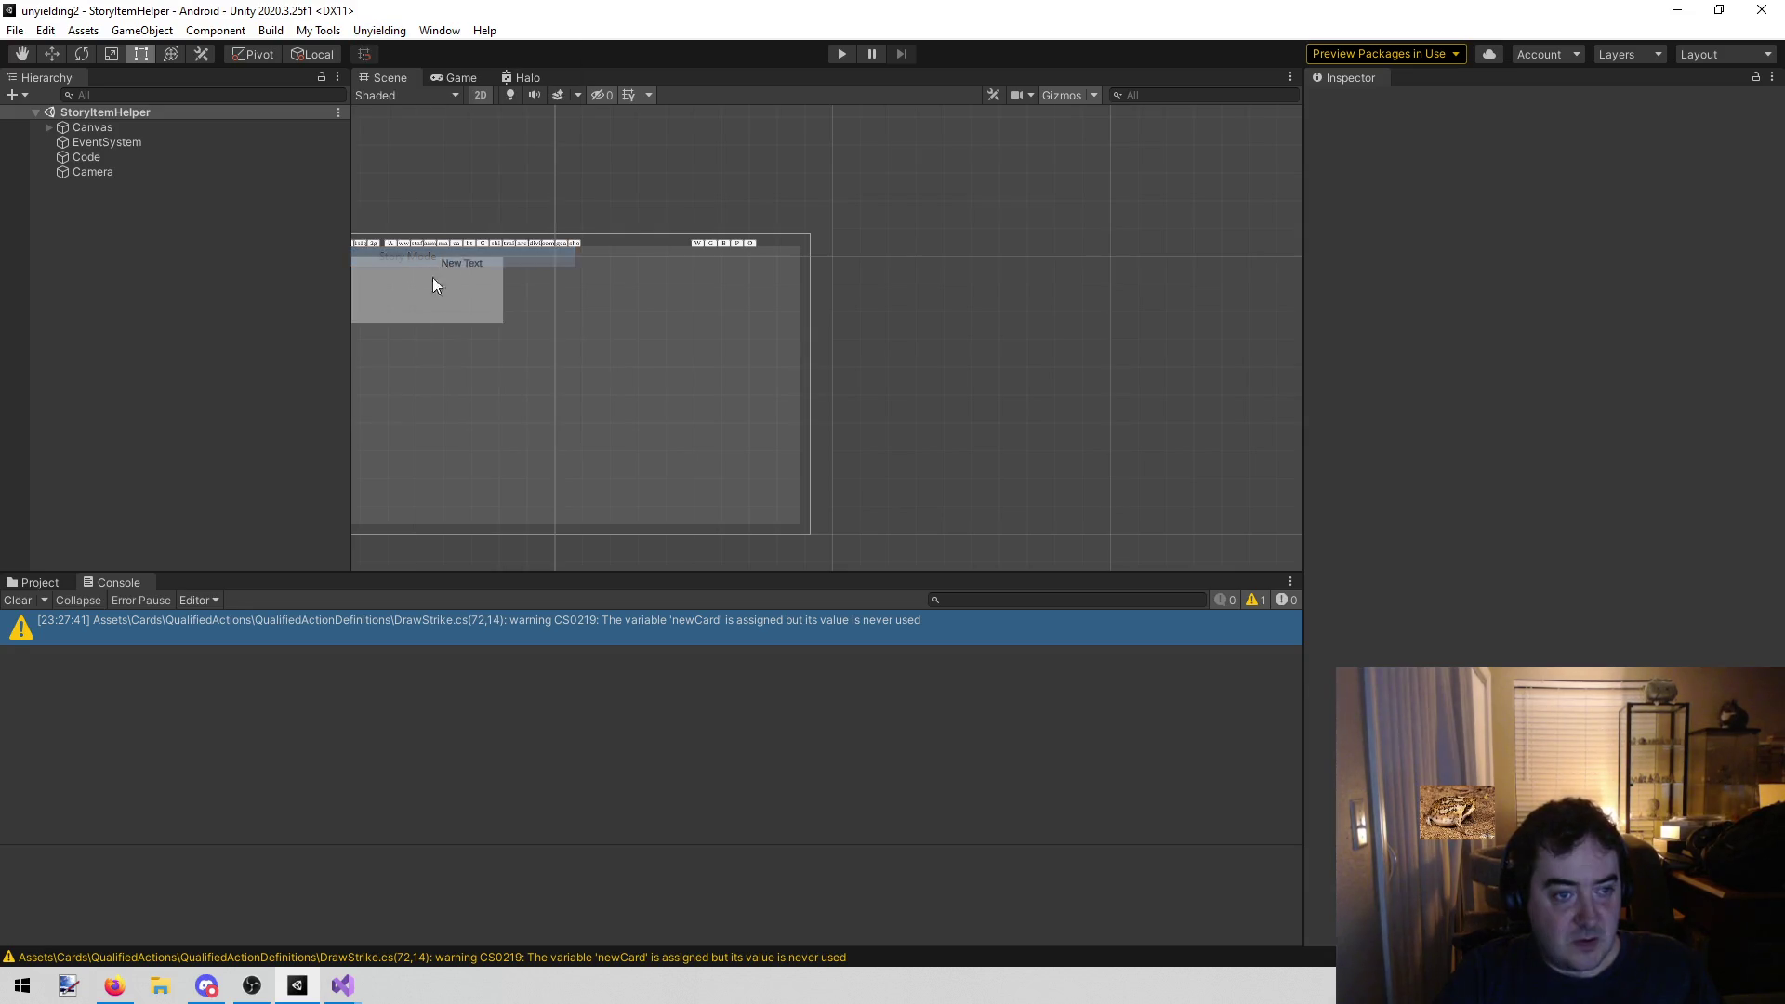
Scroll ToTheLift.cs in Visual Studio to the RunSpecialEnd method
mouse_move(342, 985)
click(530, 877)
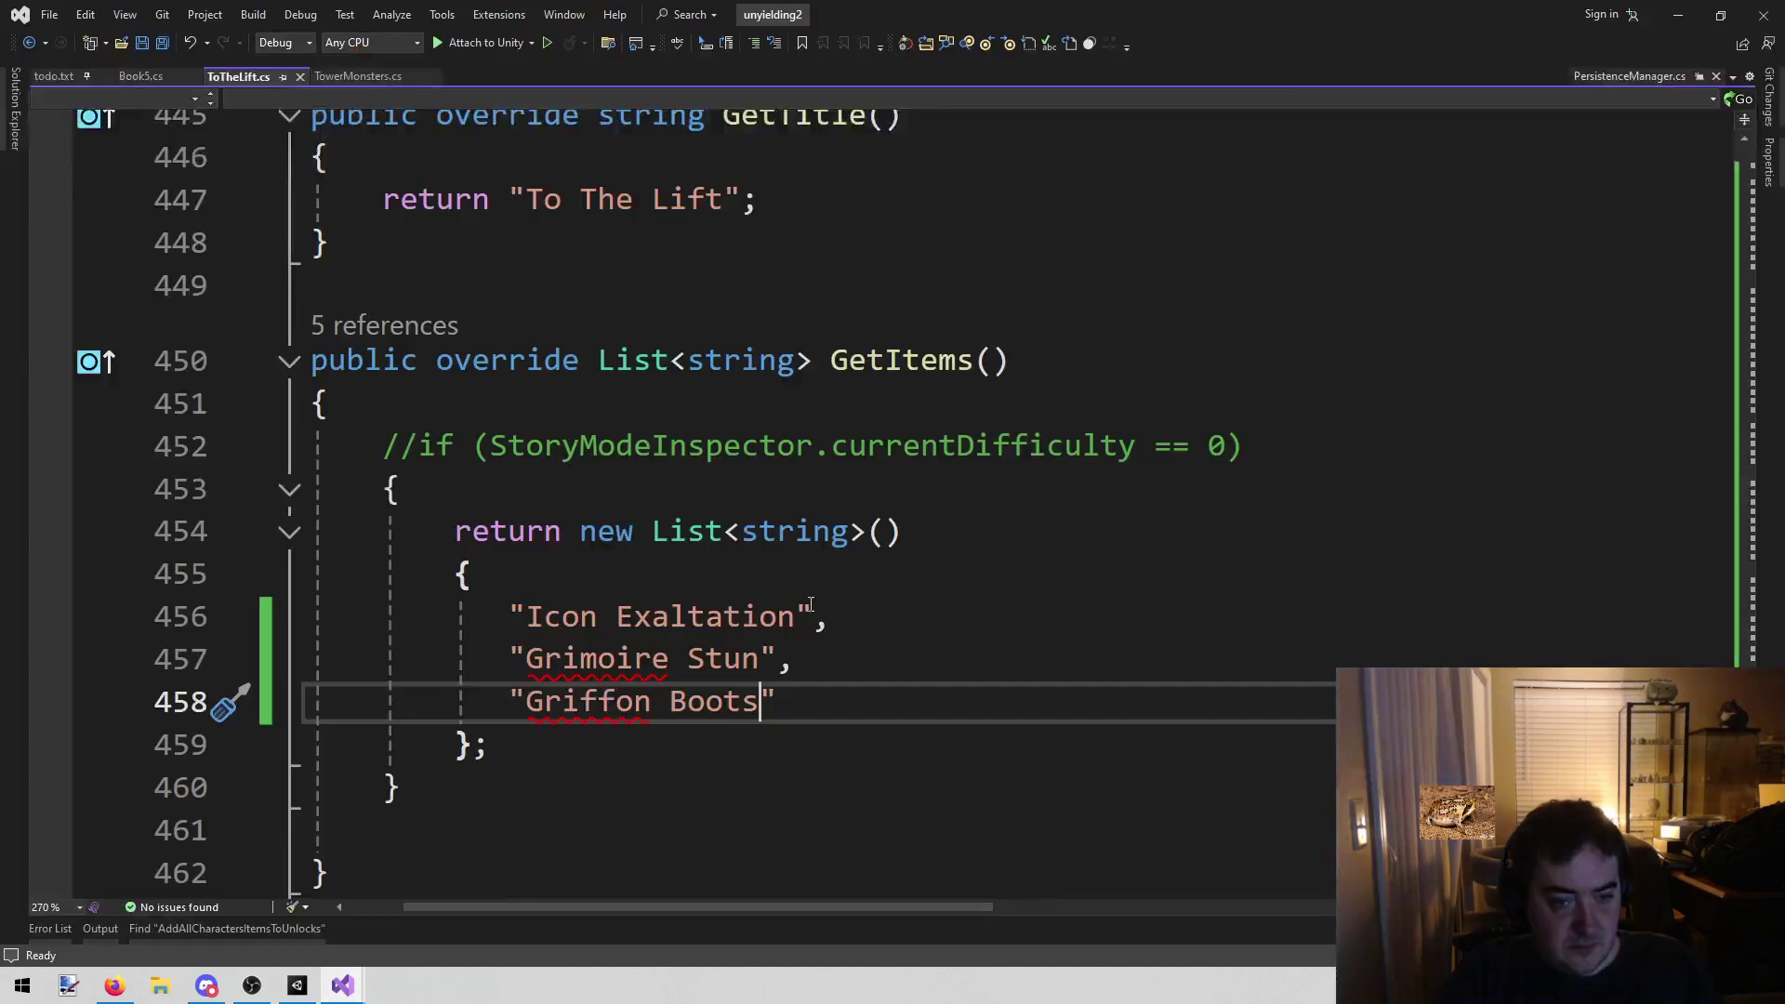
scroll(671, 805, down, 2)
scroll(674, 805, up, 10)
scroll(695, 775, down, 2)
scroll(716, 748, up, 2)
scroll(1025, 542, up, 2)
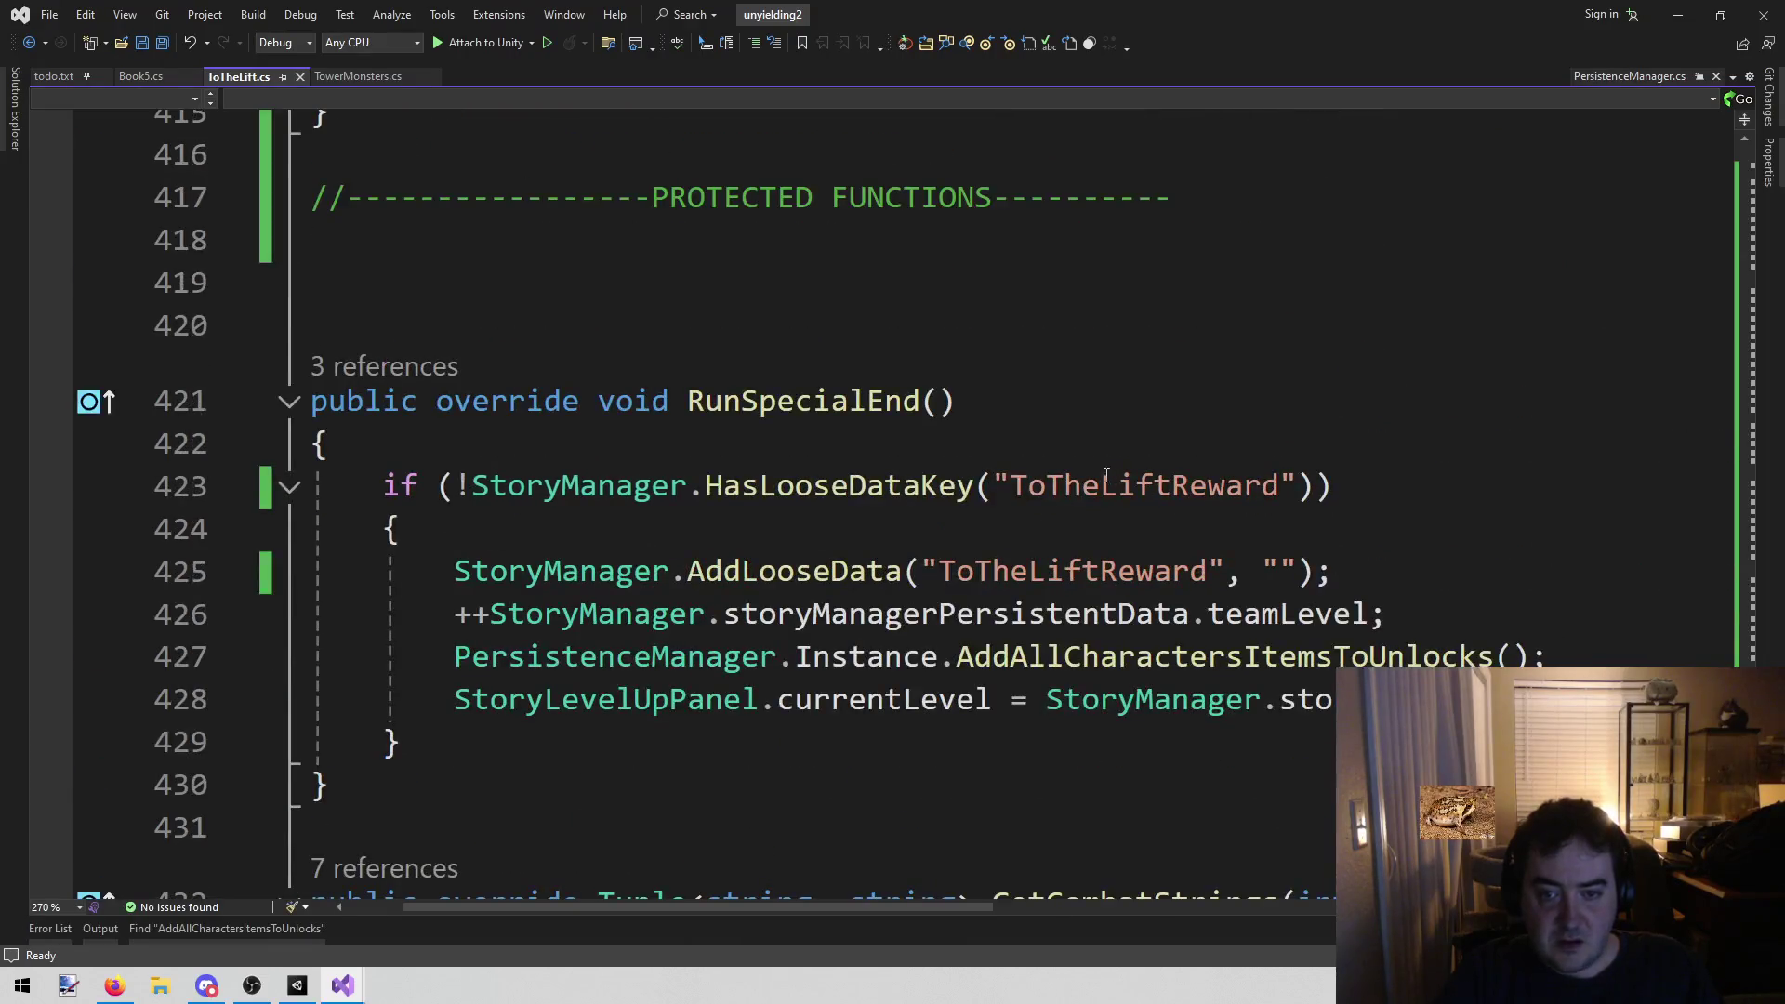
Inspect how storyManagerPersistentData is used around lines 426–429 in RunSpecialEnd
click(1069, 657)
right_click(1069, 656)
click(1016, 621)
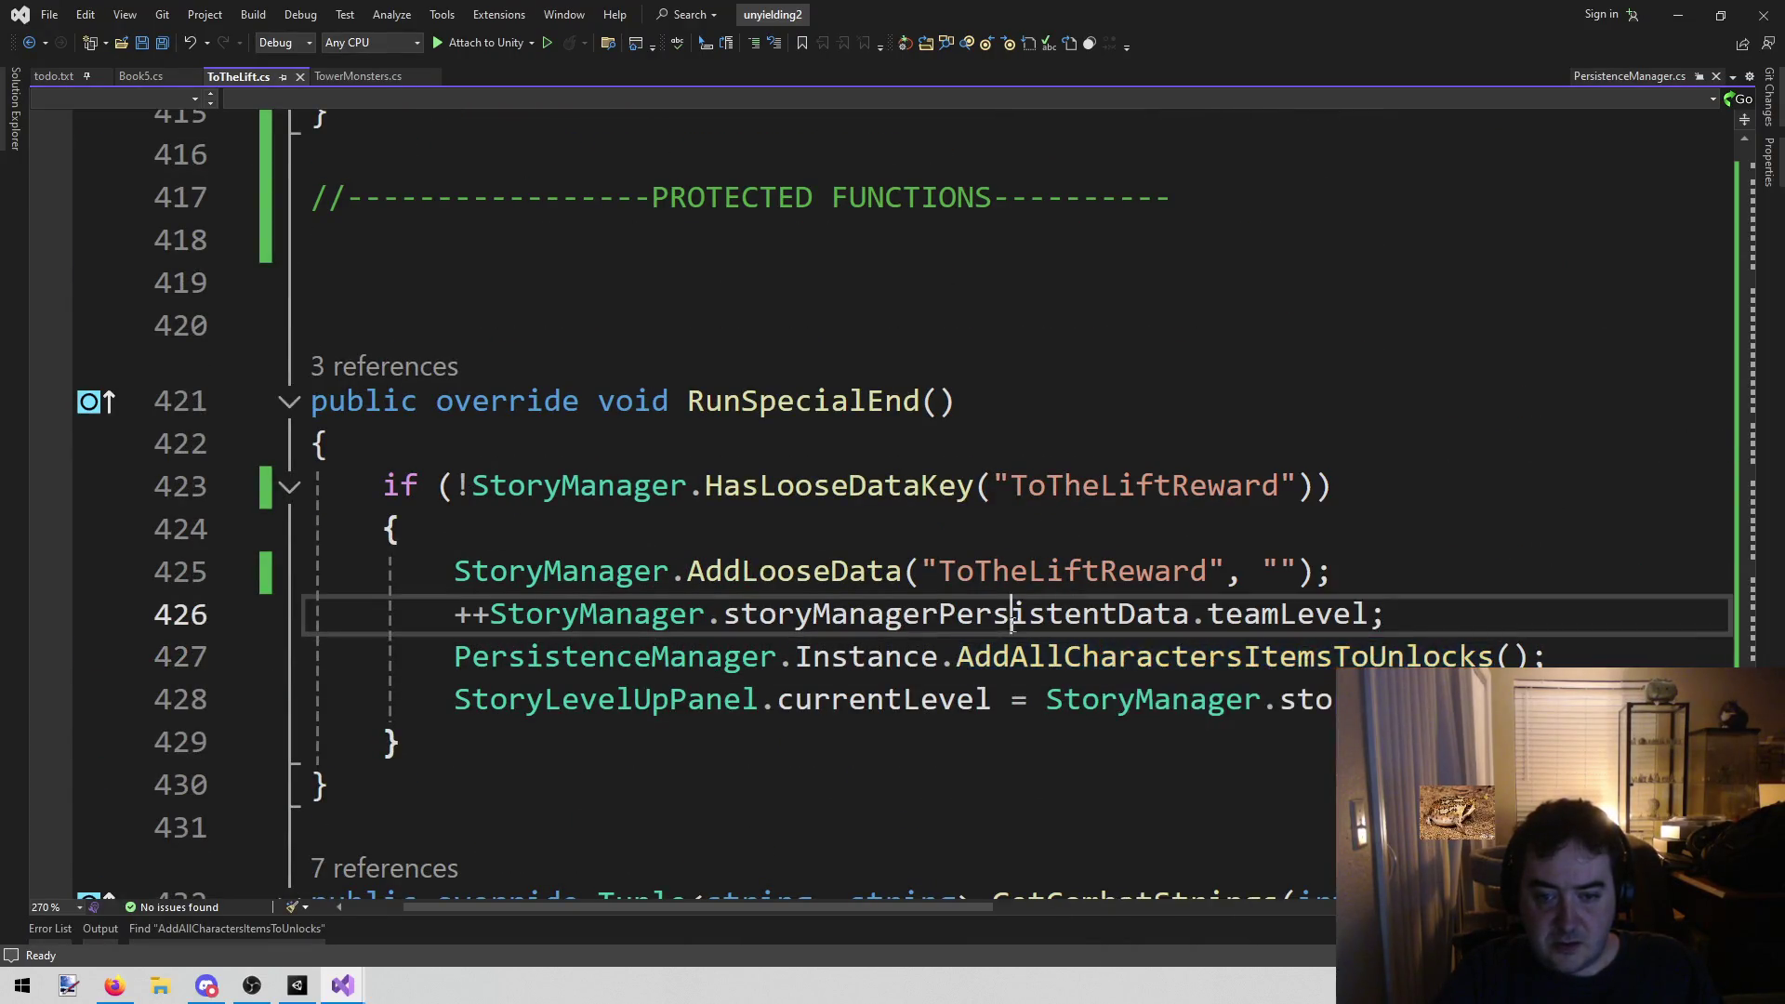
double_click(1017, 621)
key(ctrl+shift+Down)
mouse_move(948, 905)
mouse_down()
mouse_move(1140, 908)
mouse_move(989, 908)
mouse_up()
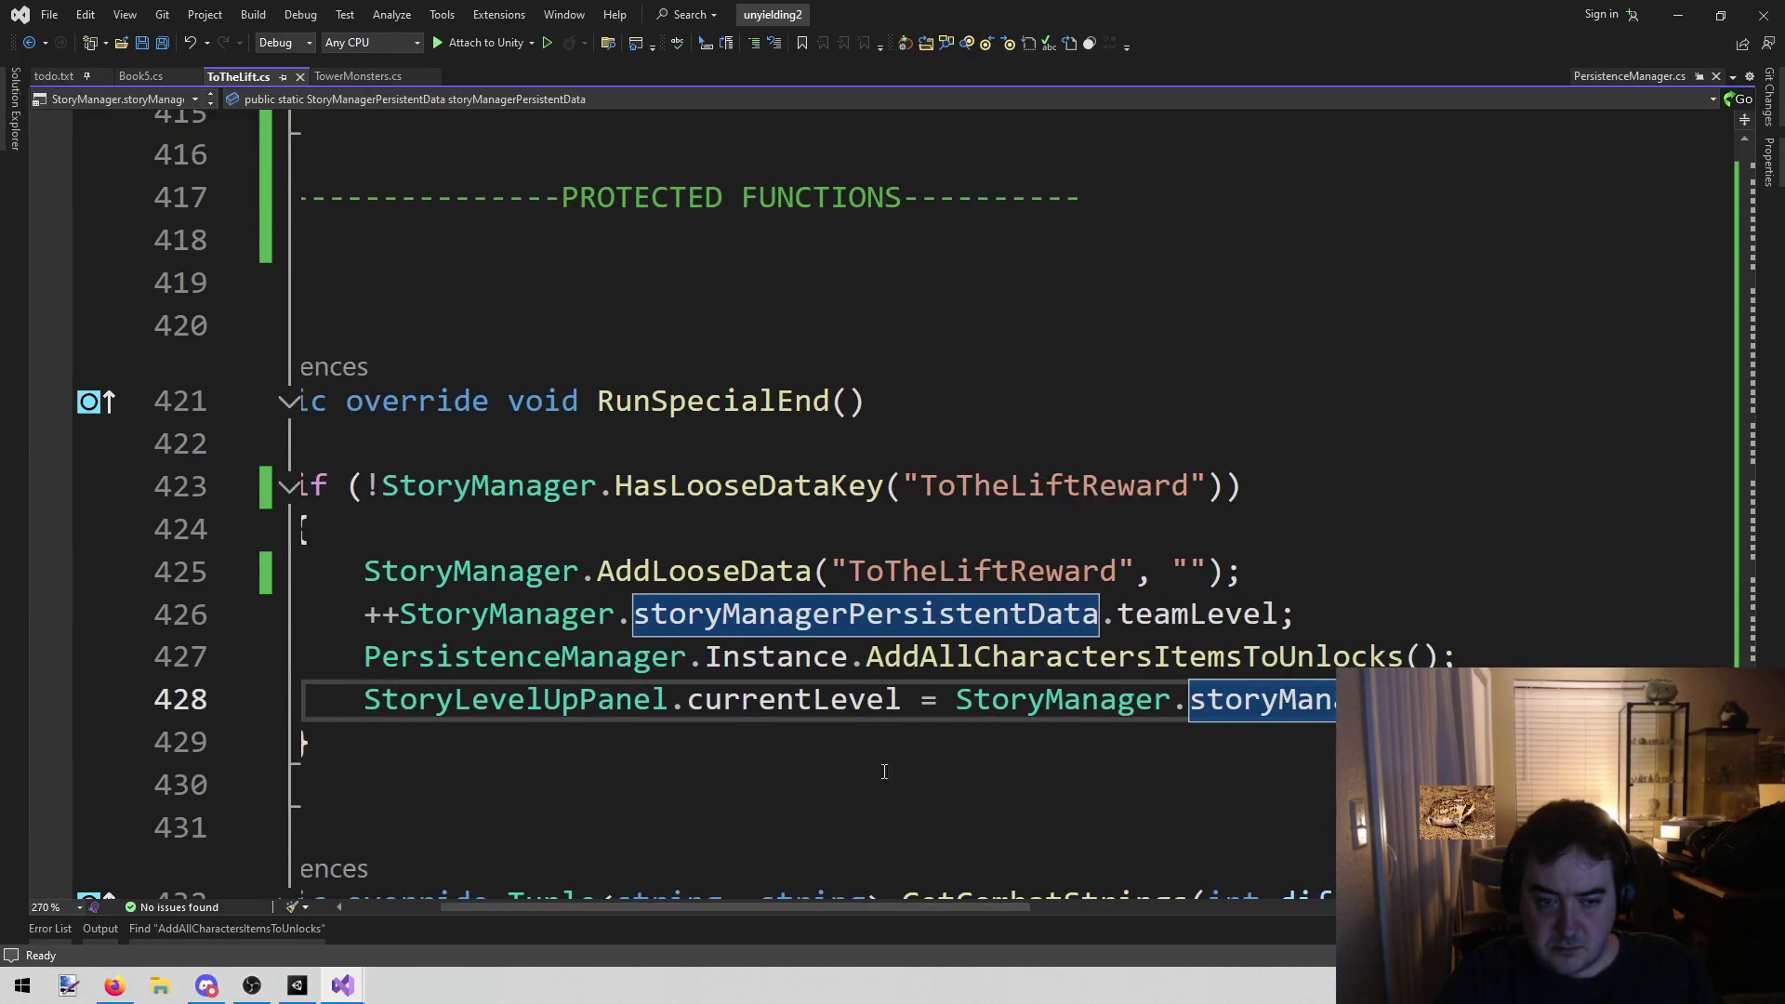
click(829, 753)
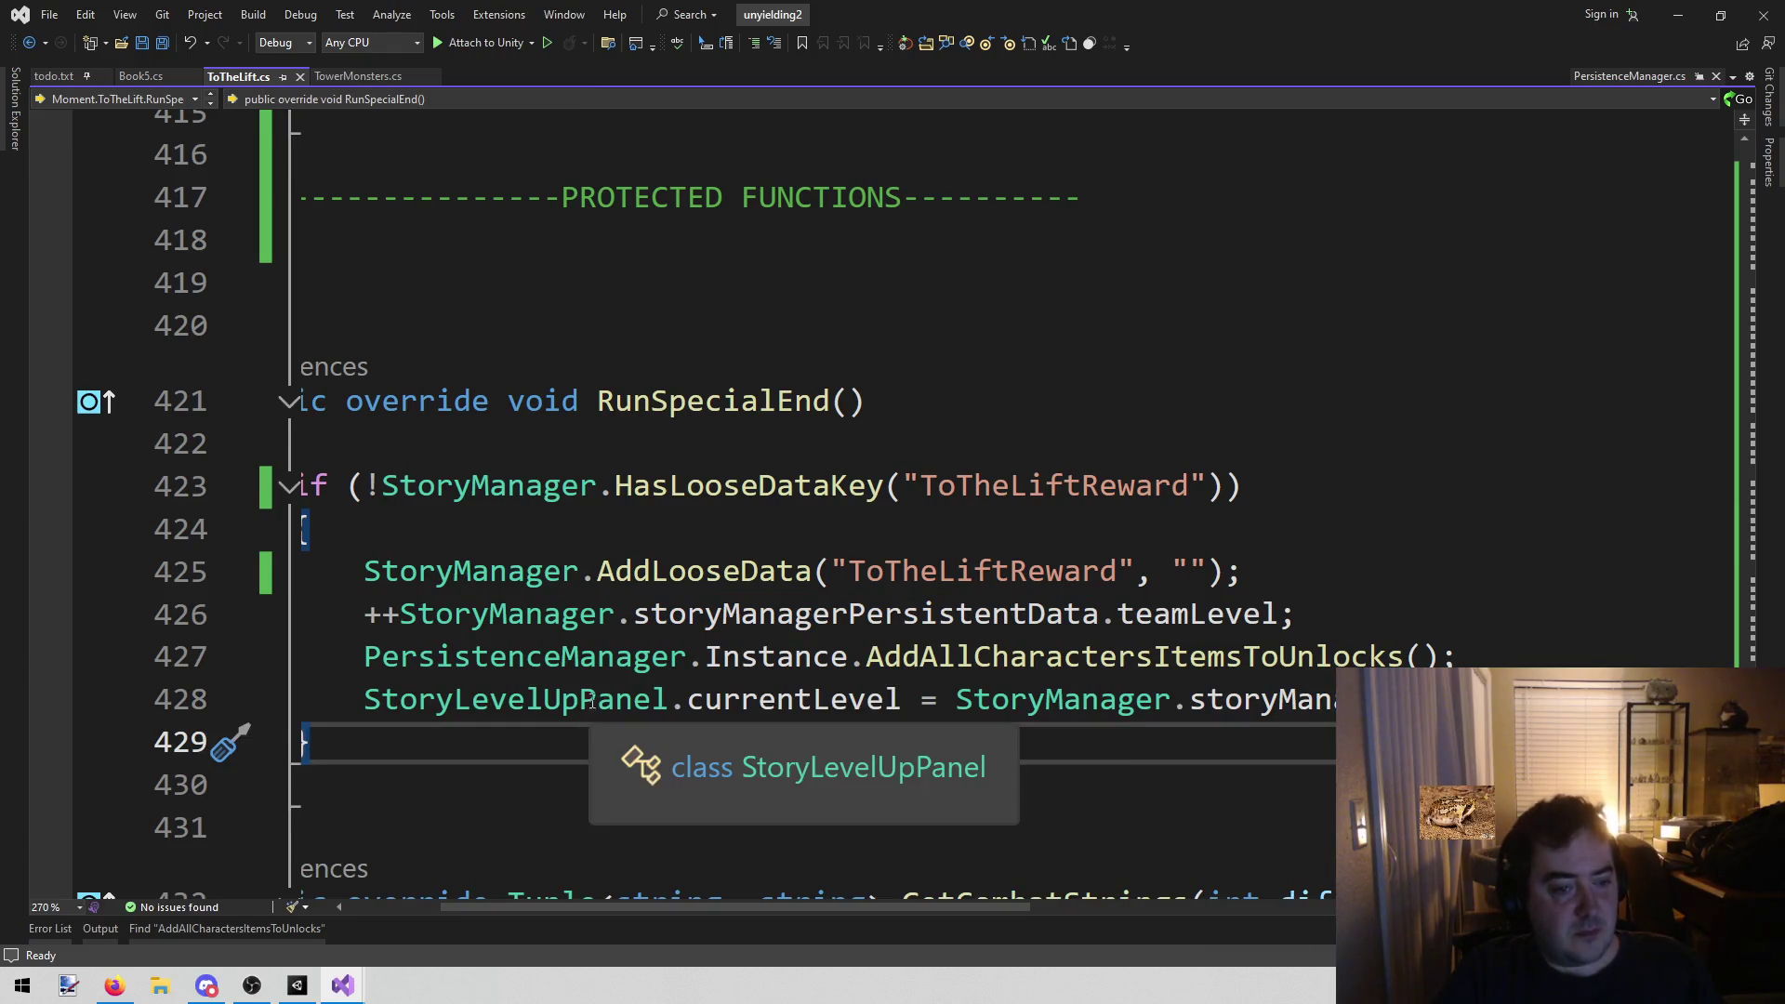
Open PersistenceManager.cs by searching "pers" in Open File in Solution
key(alt+shift+o)
text(persi)
key(Return)
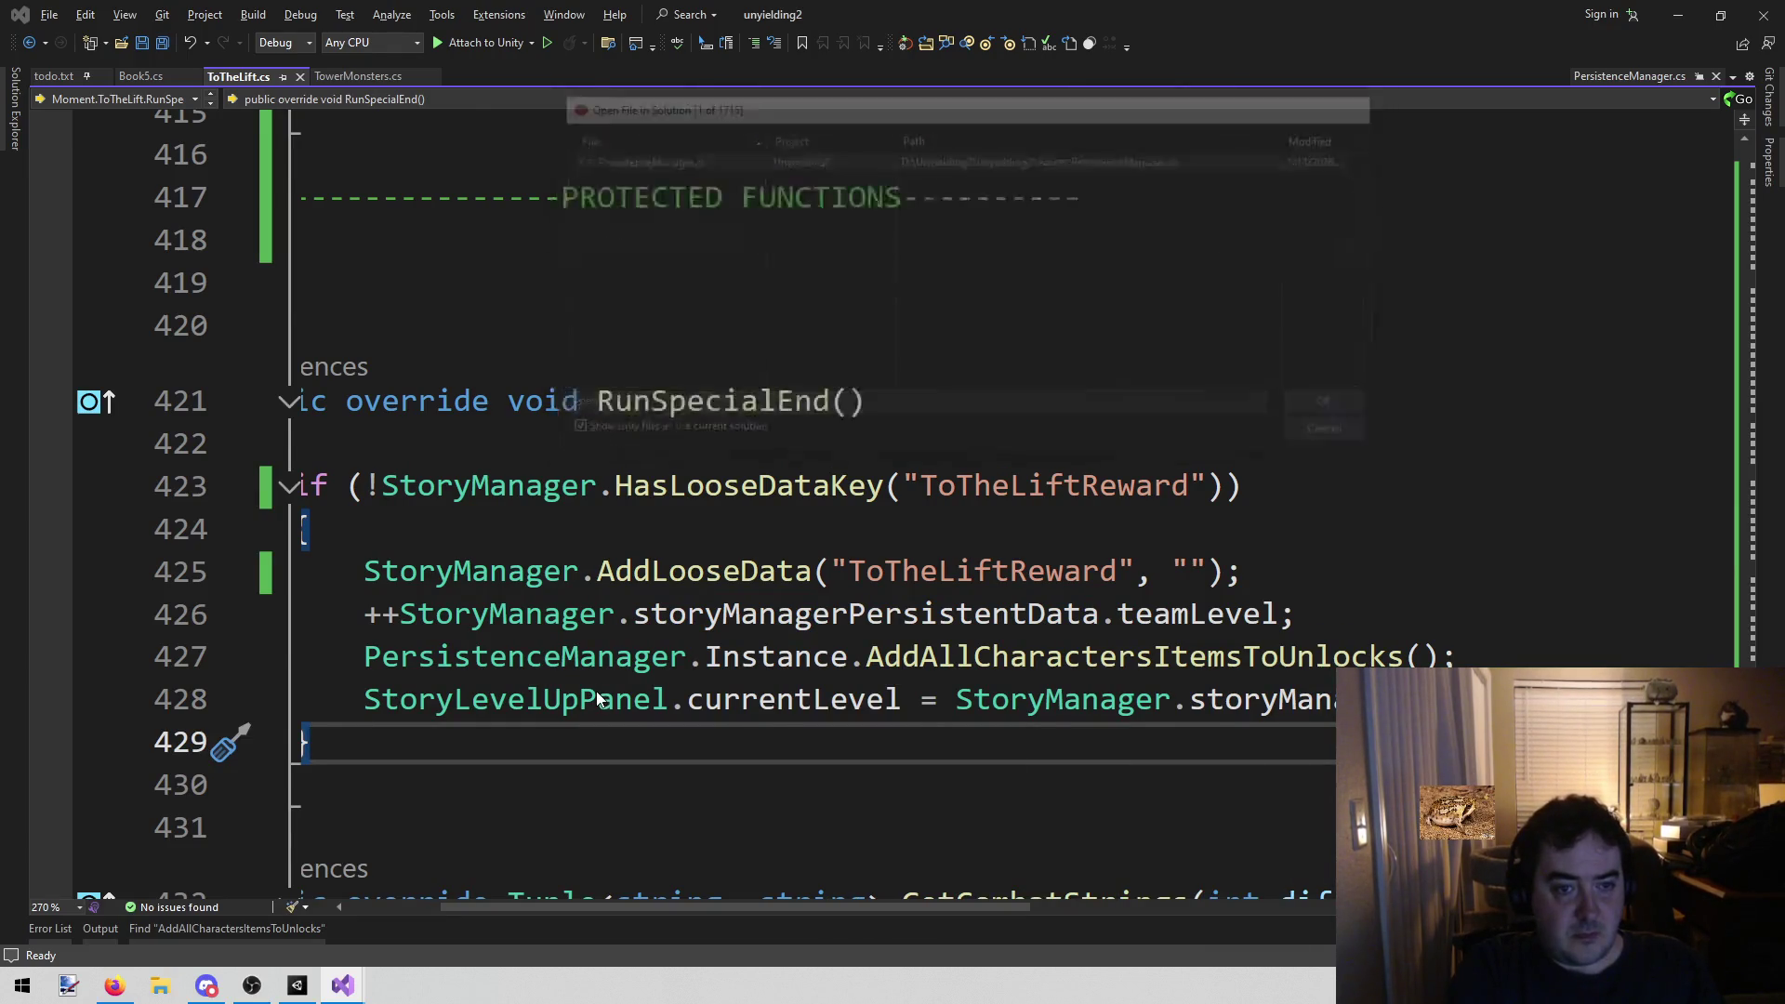
Scroll up to the silverStoryTokens and goldStoryTokens arrays near line 239 and read across them
scroll(865, 517, up, 6)
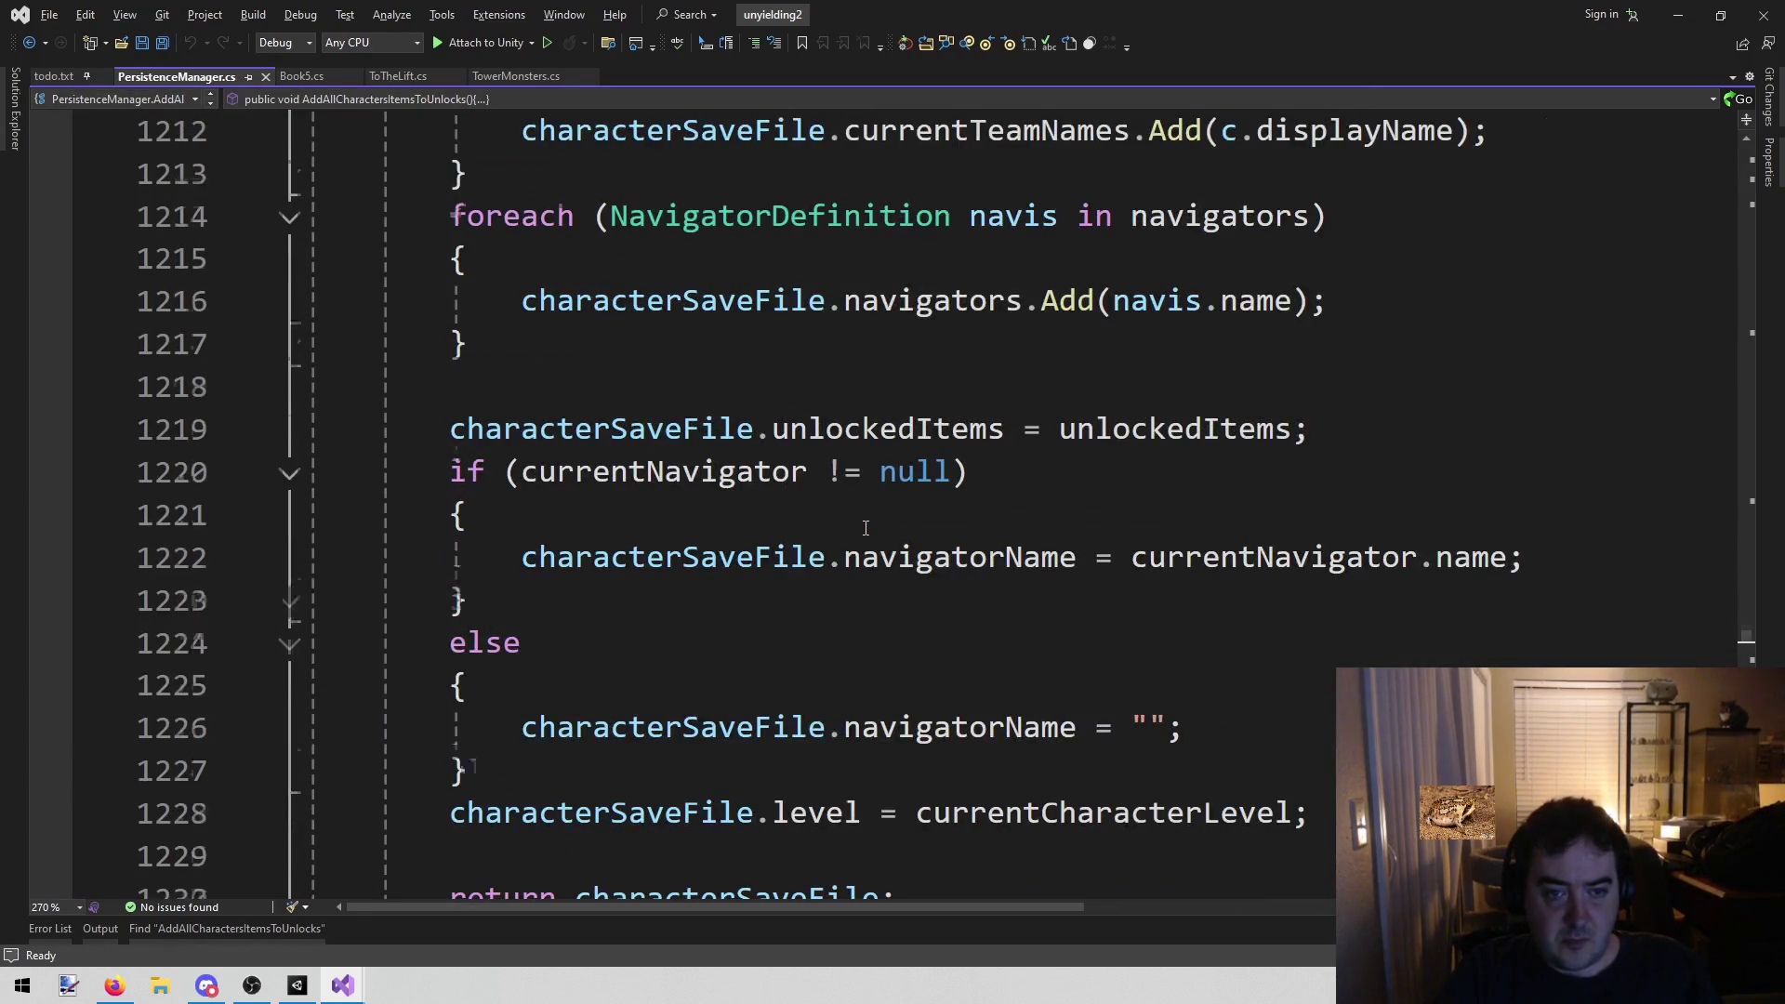
scroll(866, 528, up, 10)
scroll(865, 527, up, 20)
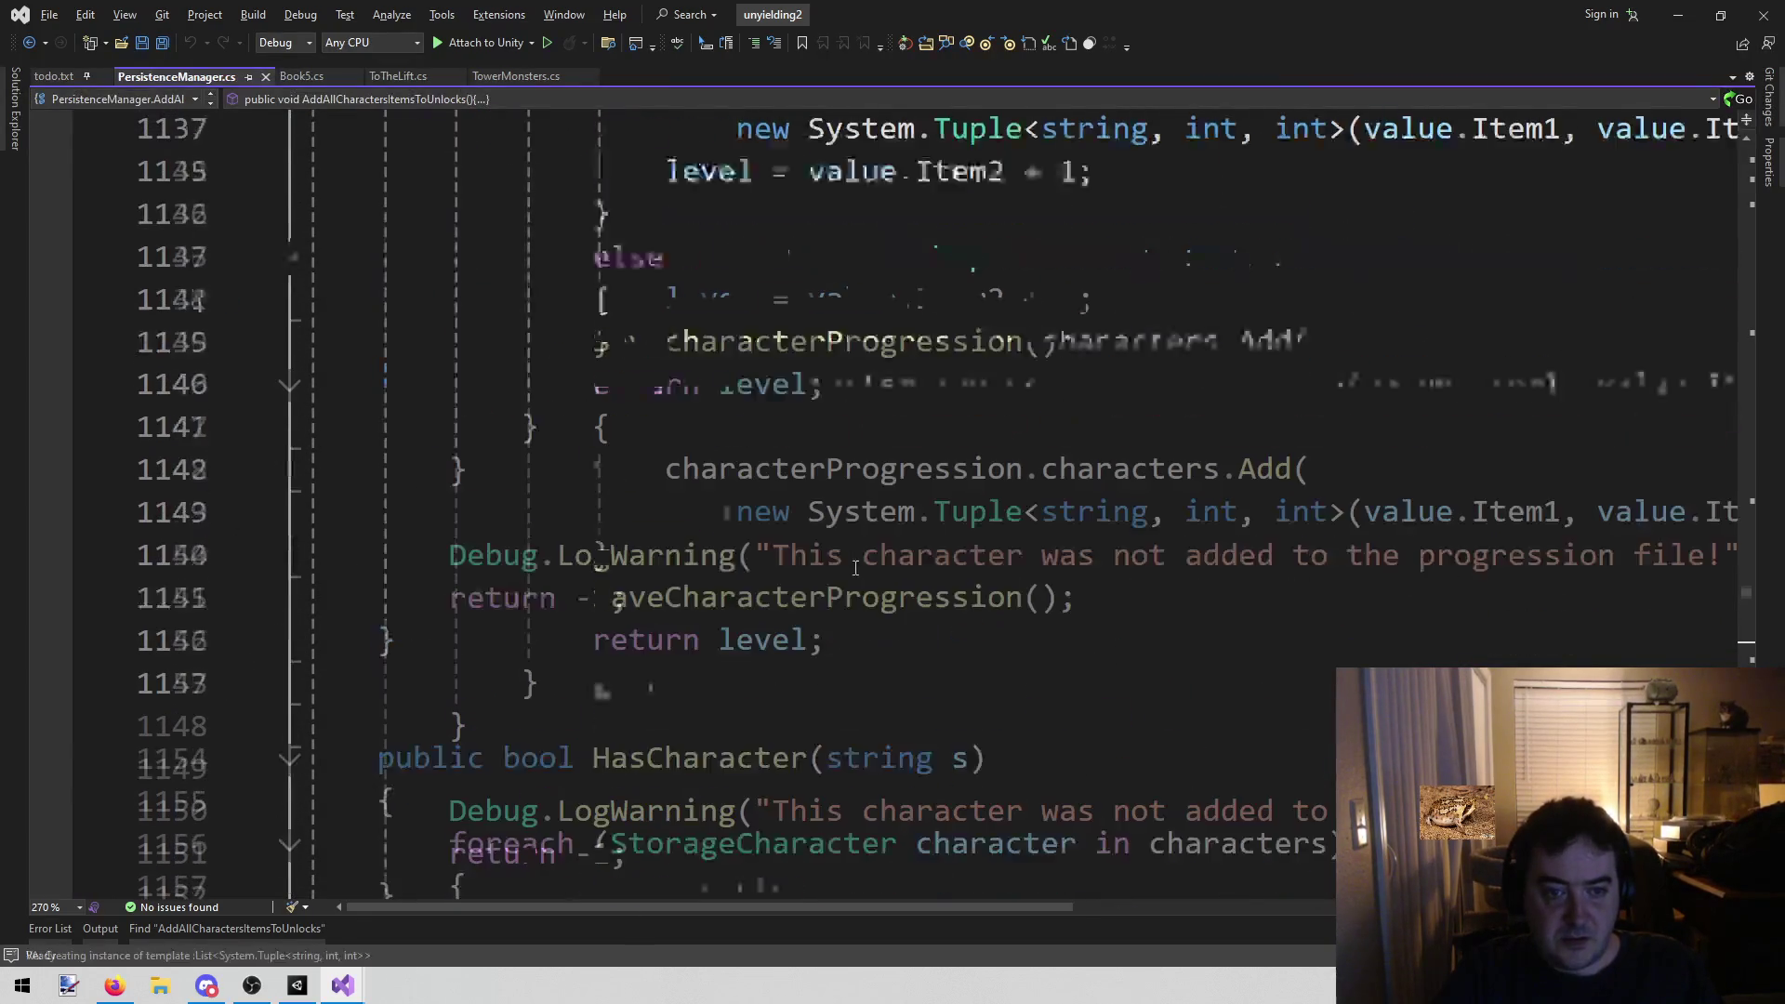
scroll(860, 571, up, 20)
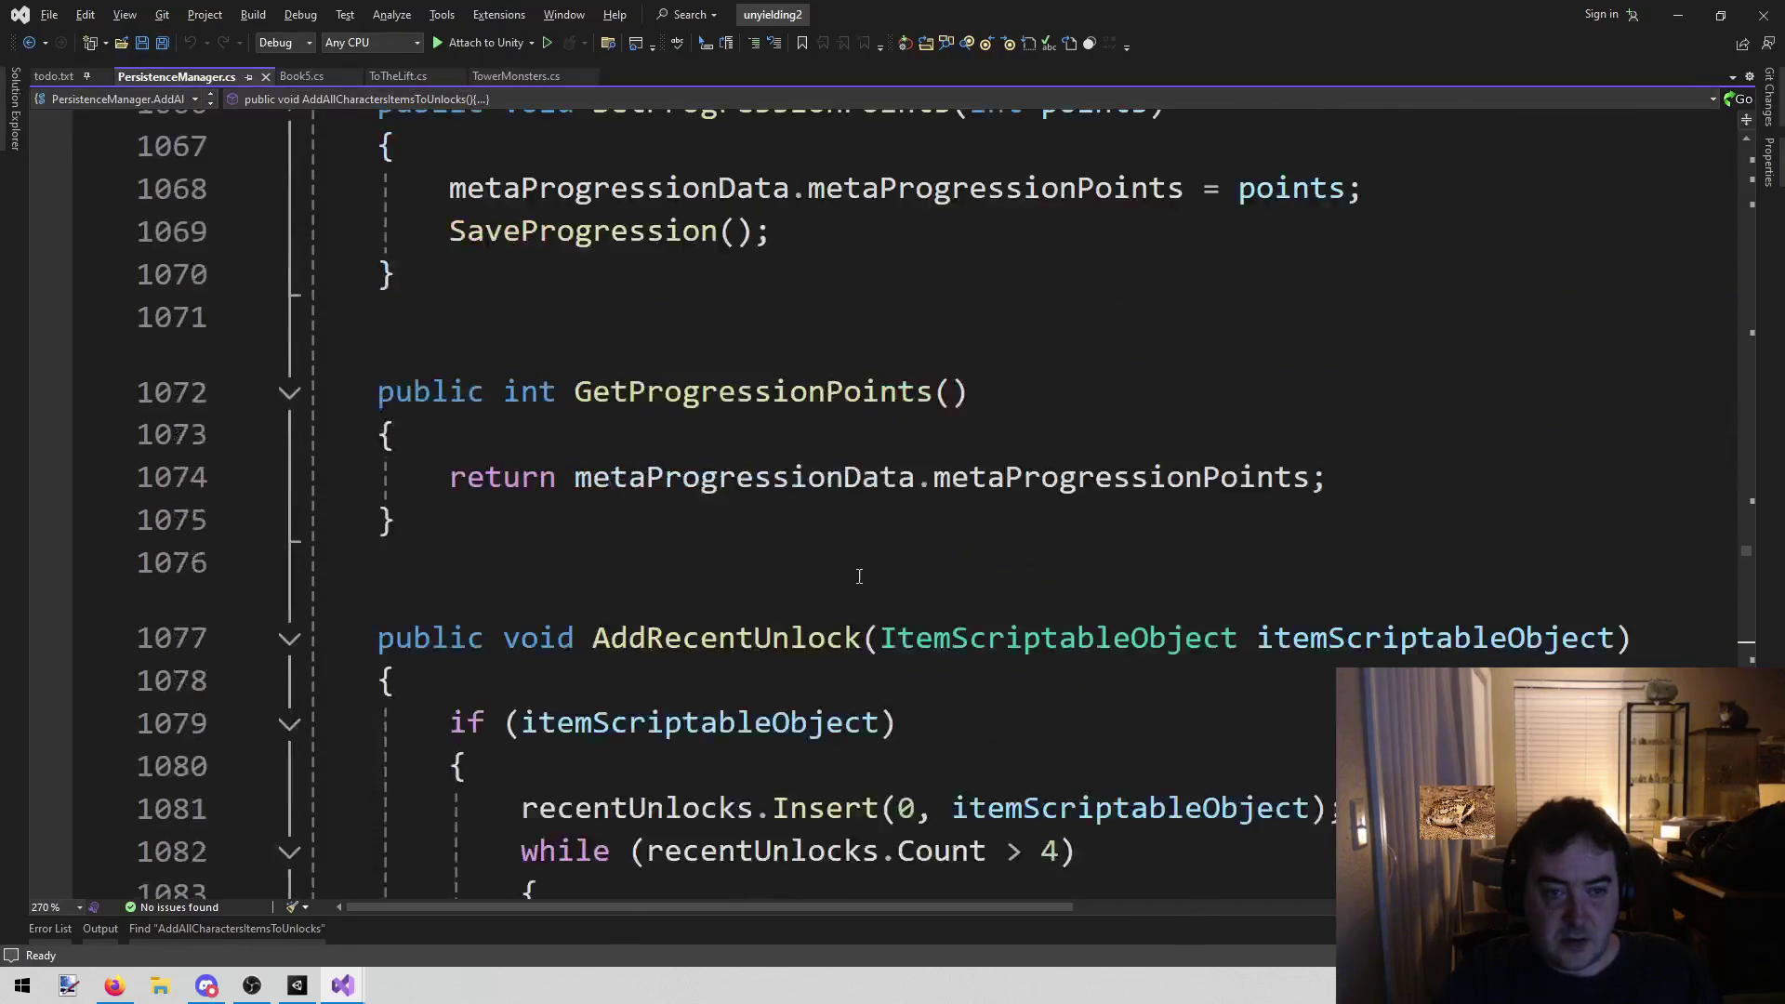
scroll(851, 593, up, 13)
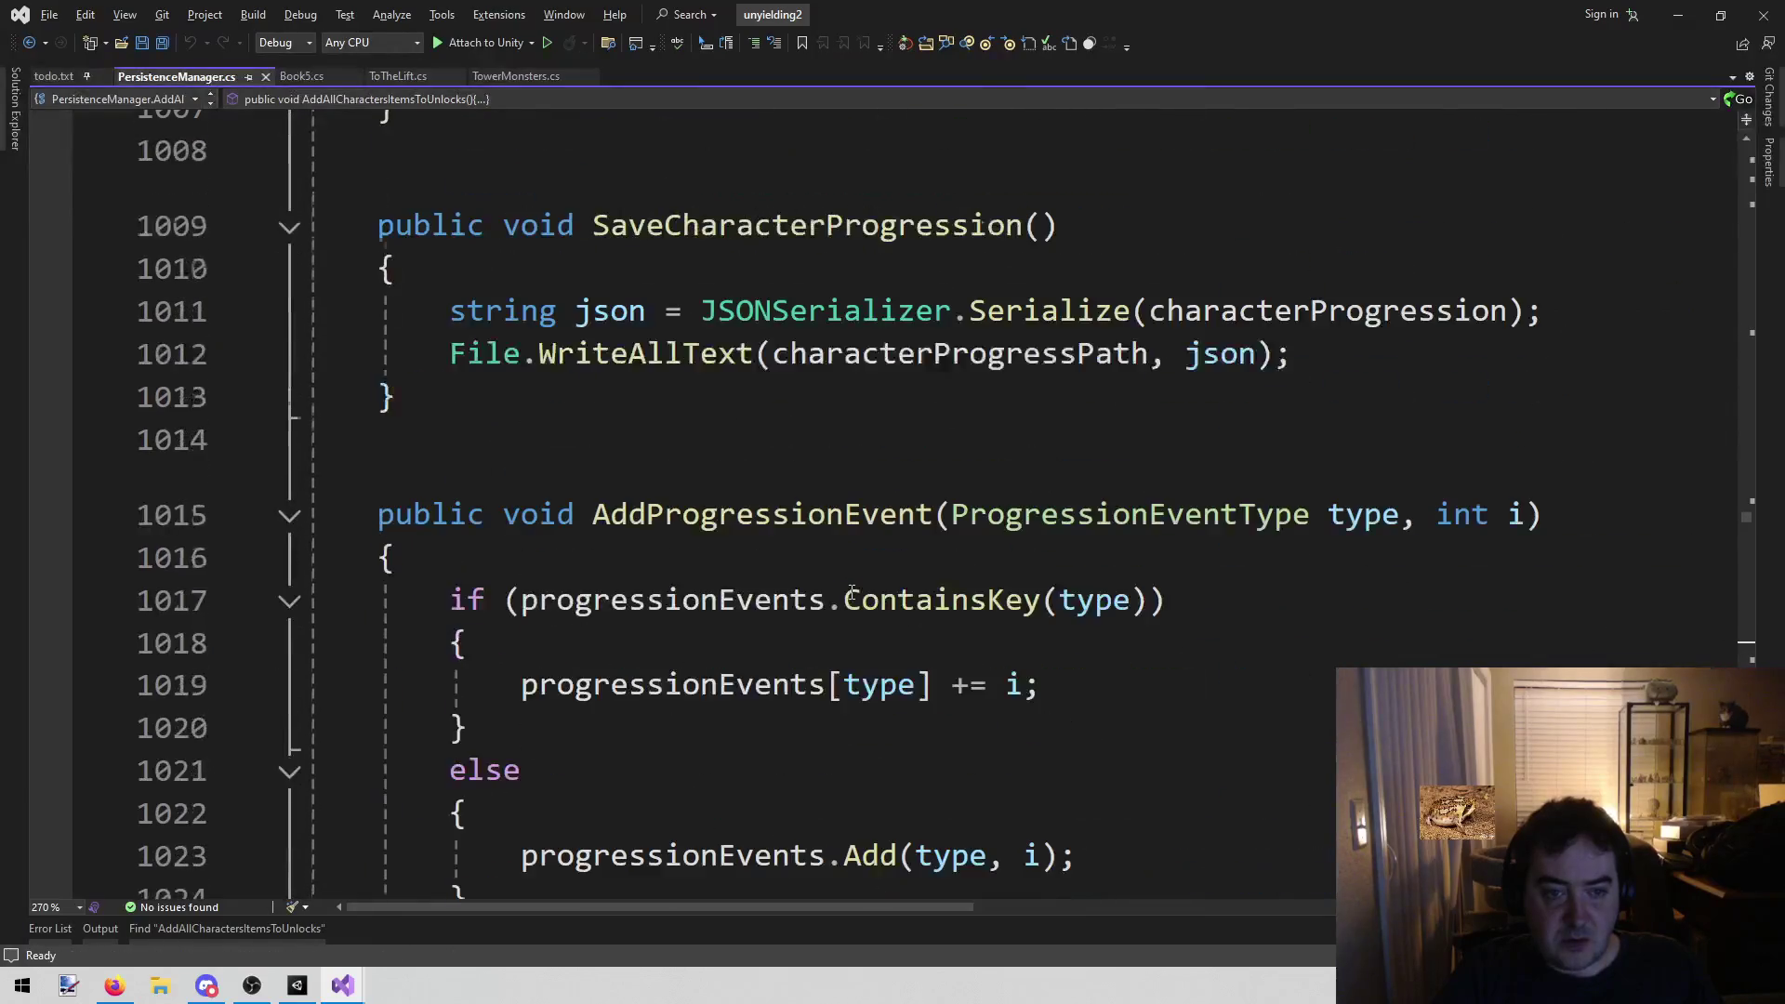
scroll(850, 592, up, 11)
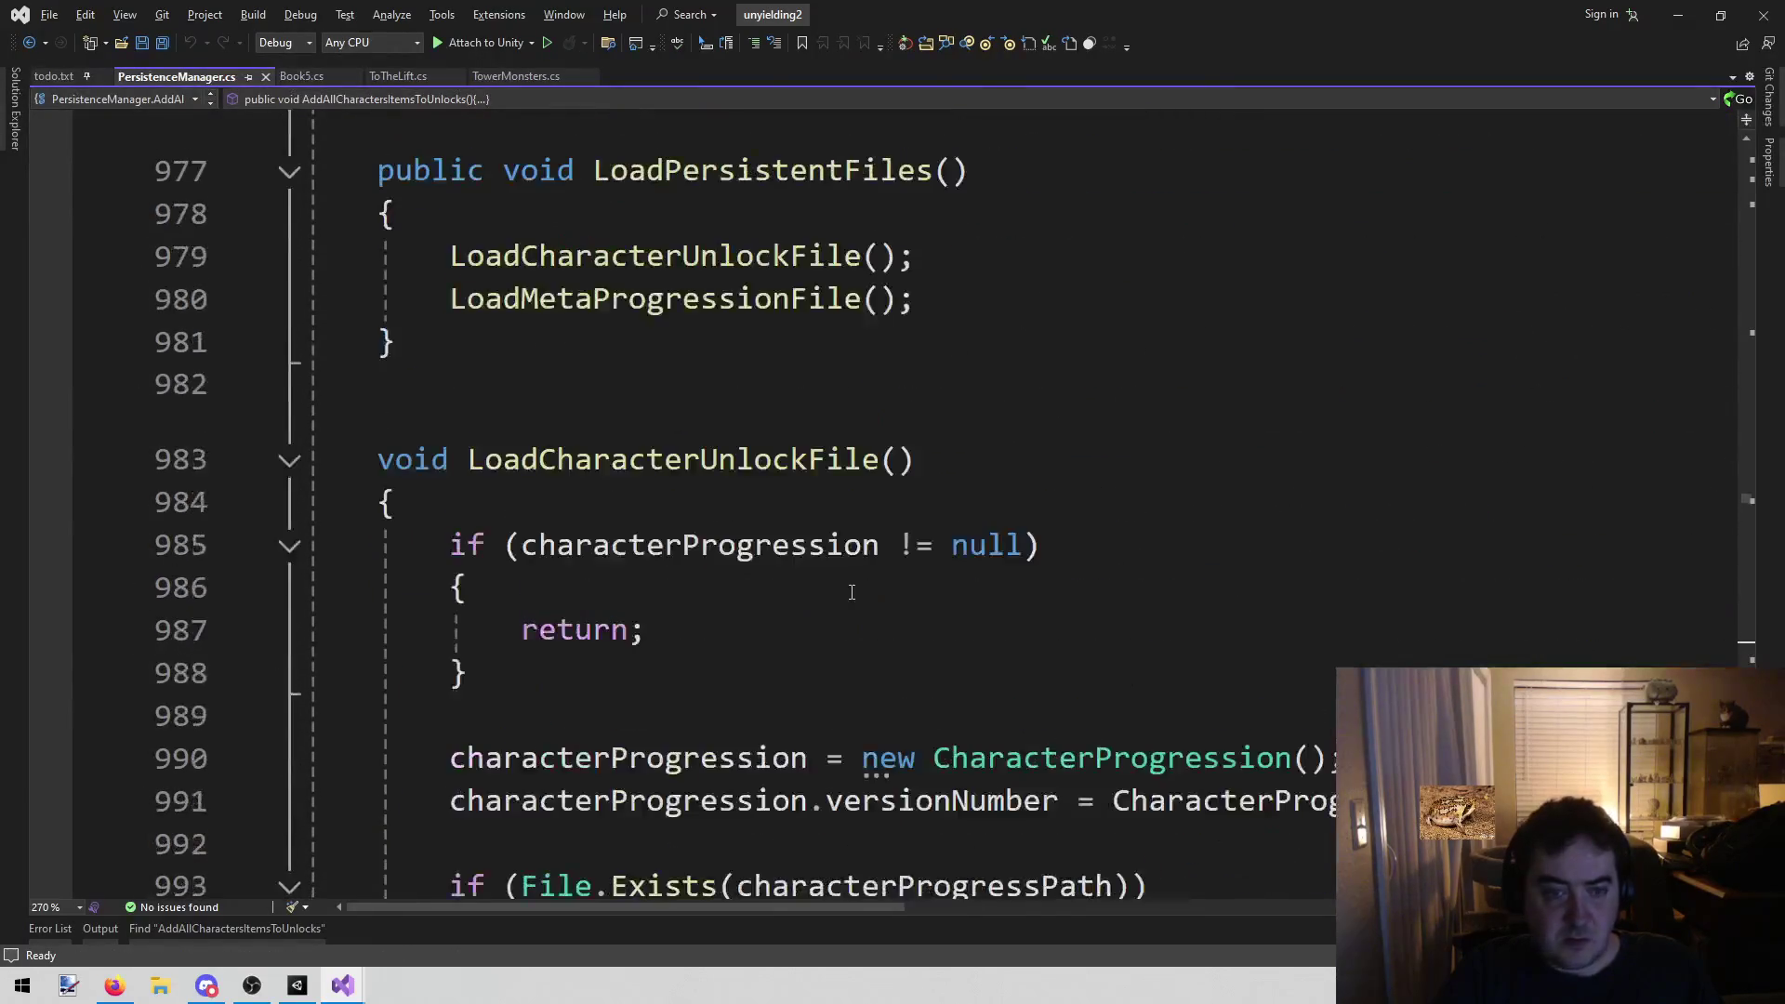
scroll(851, 592, up, 1)
scroll(787, 688, up, 4)
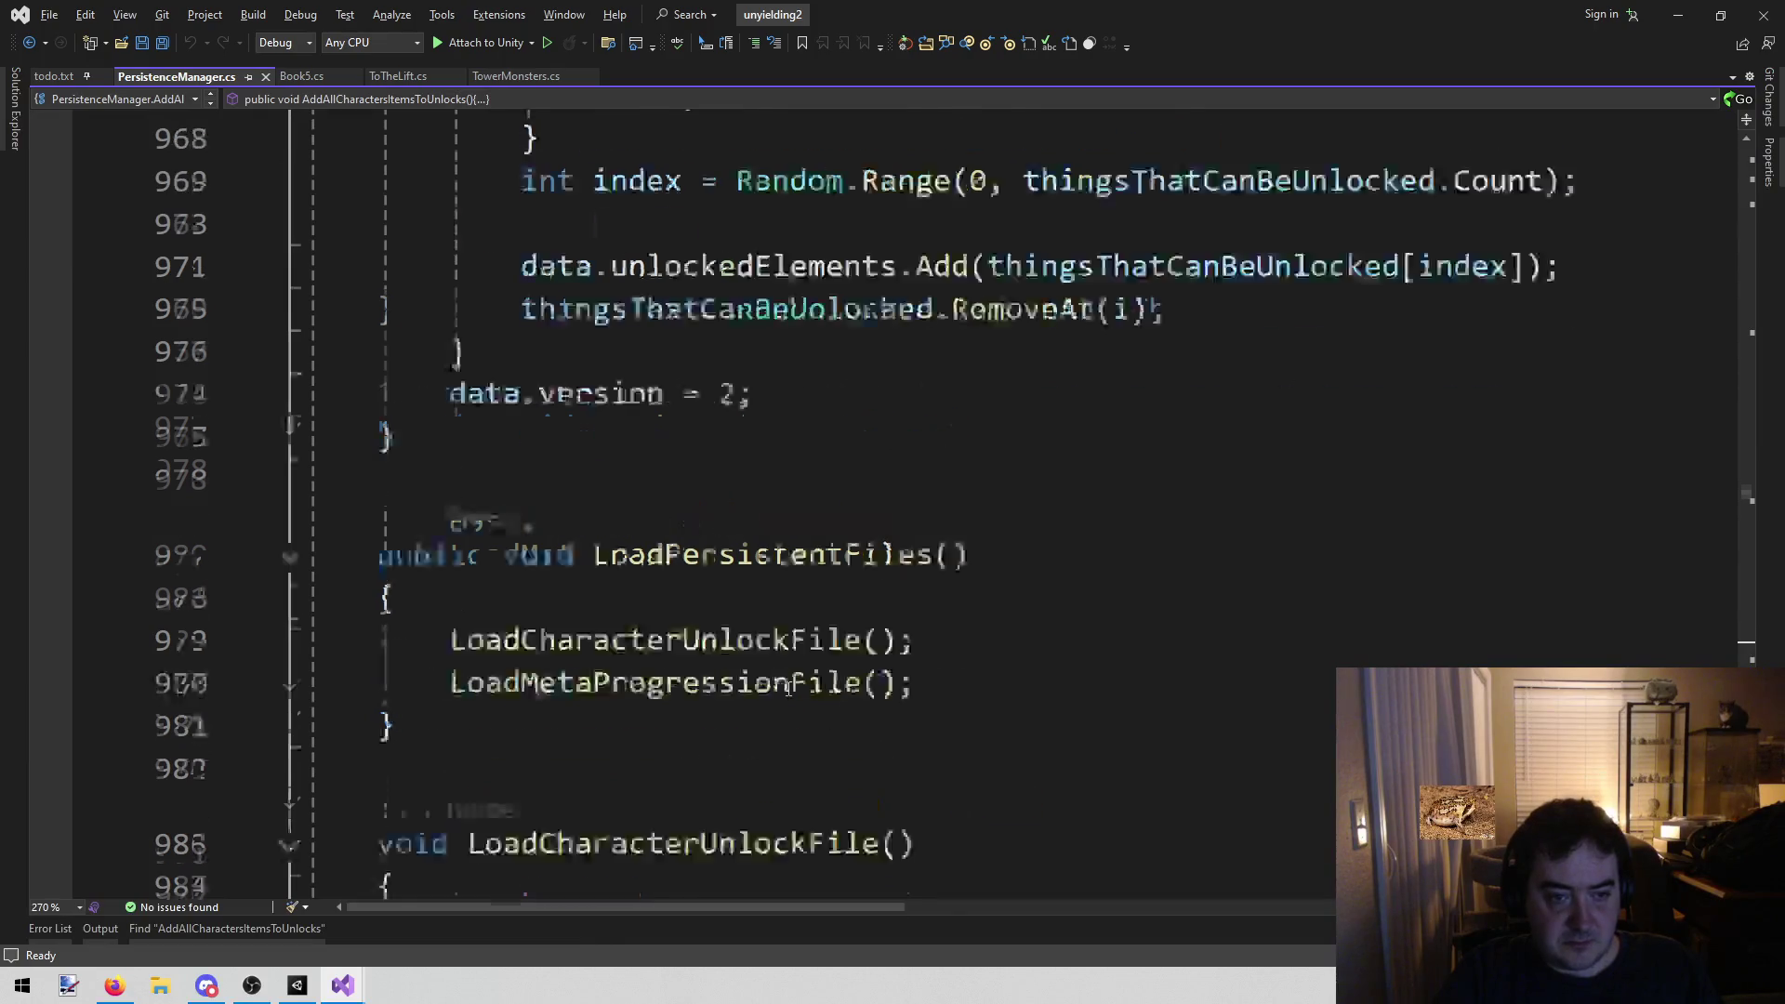
scroll(786, 688, up, 16)
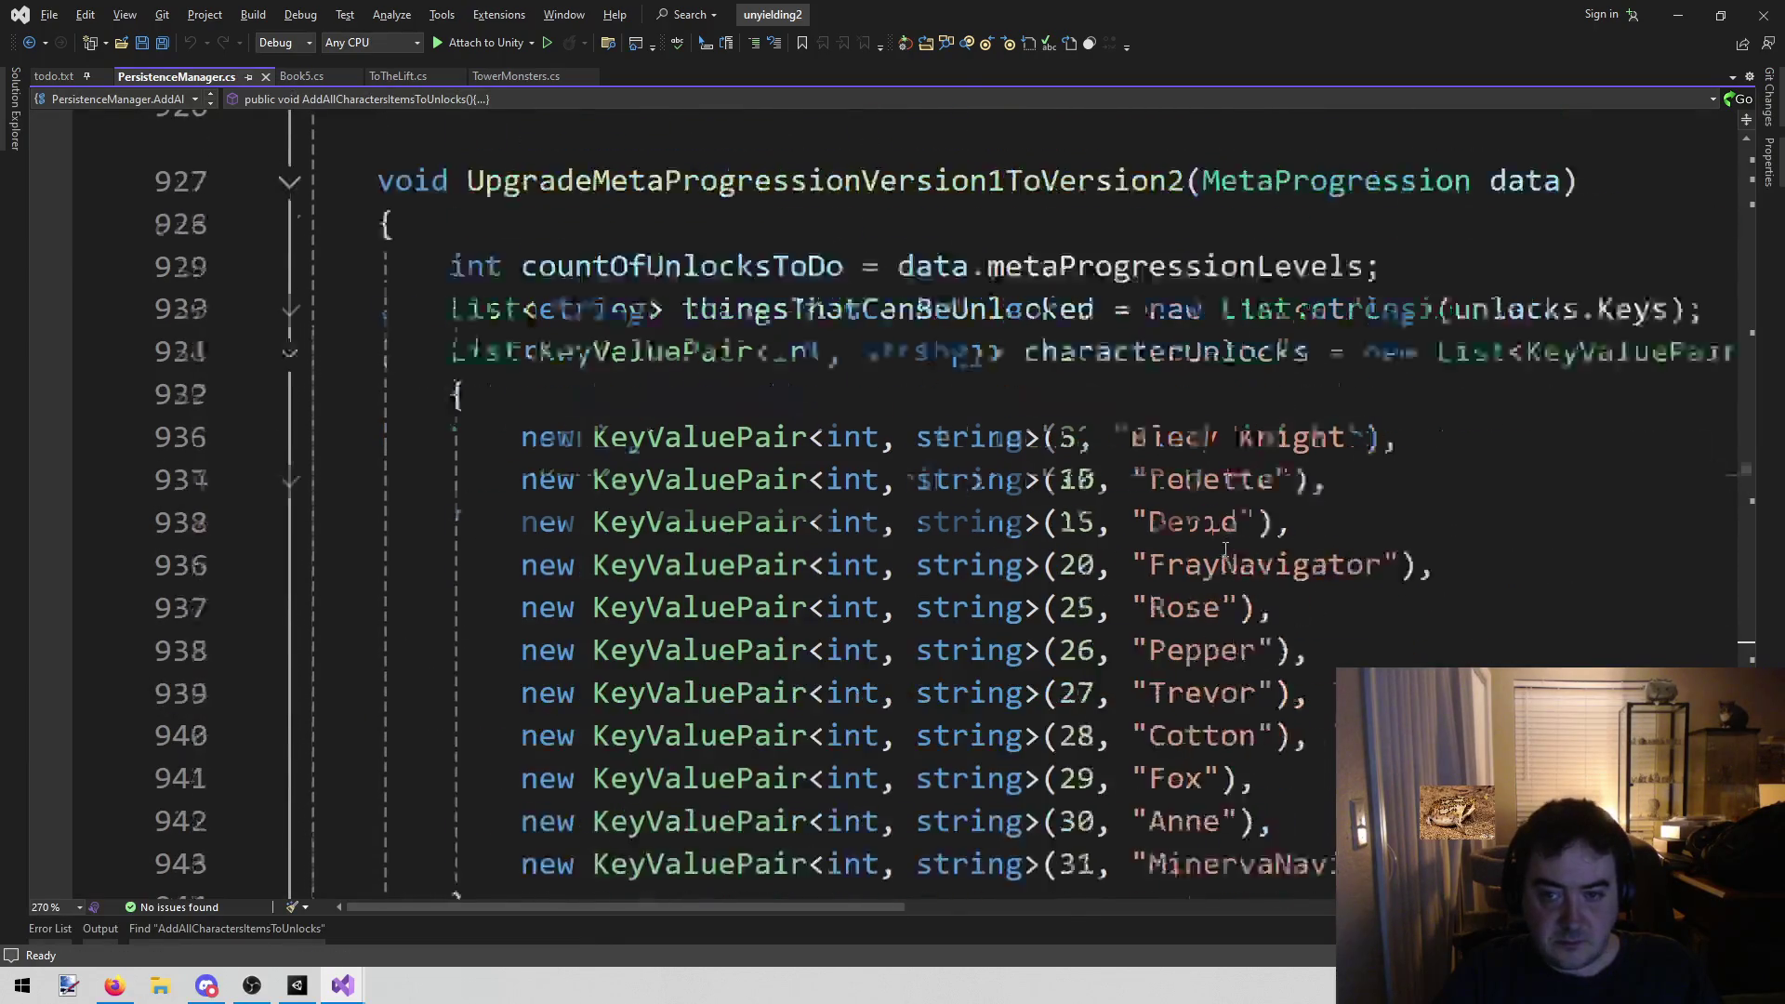
scroll(1226, 550, up, 3)
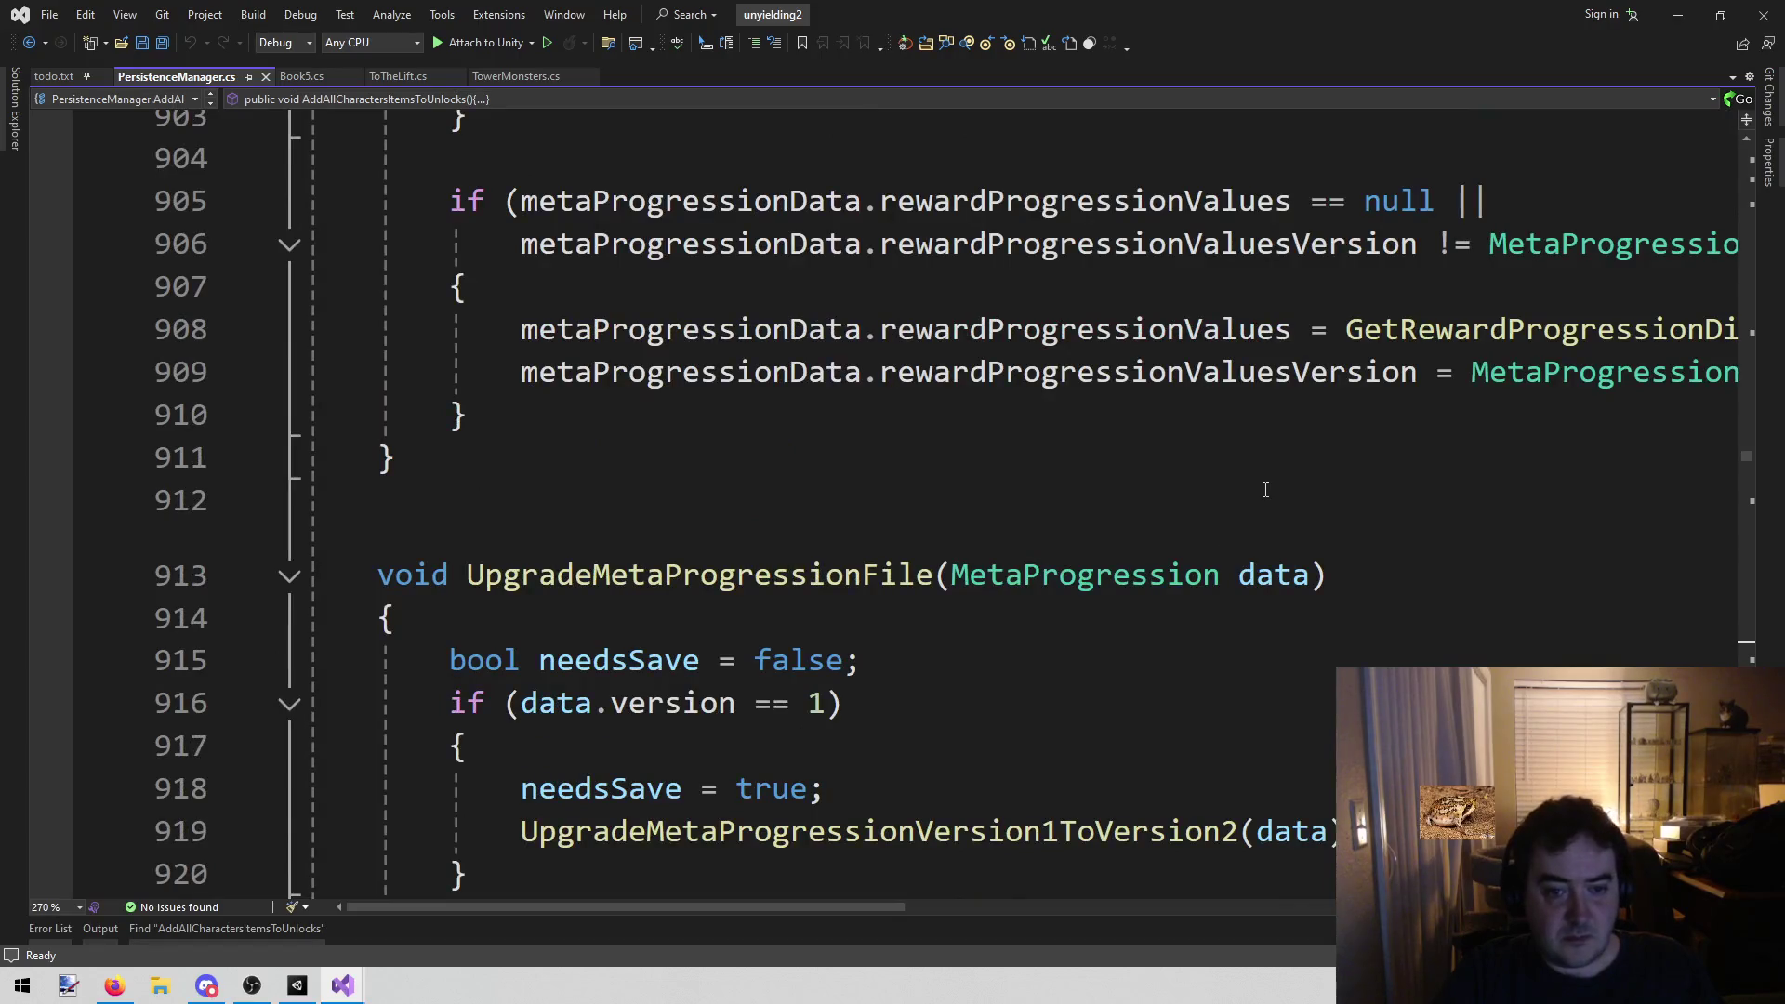
scroll(1064, 528, up, 7)
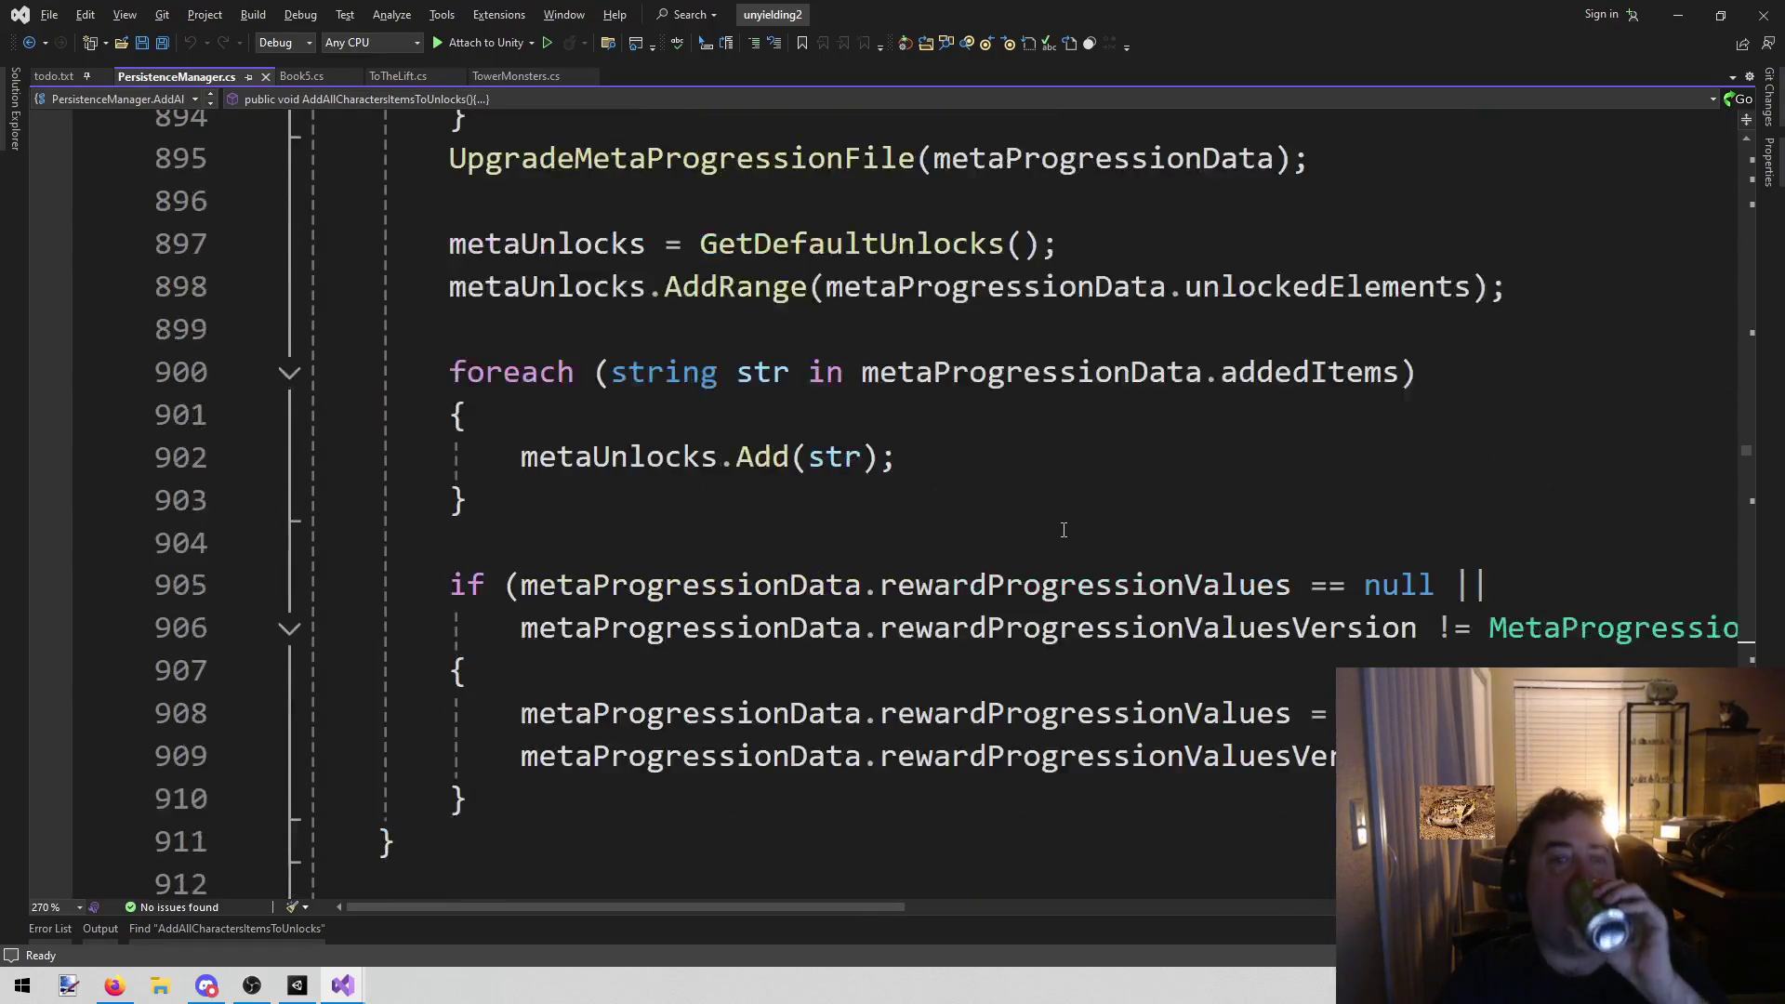
scroll(1063, 528, up, 20)
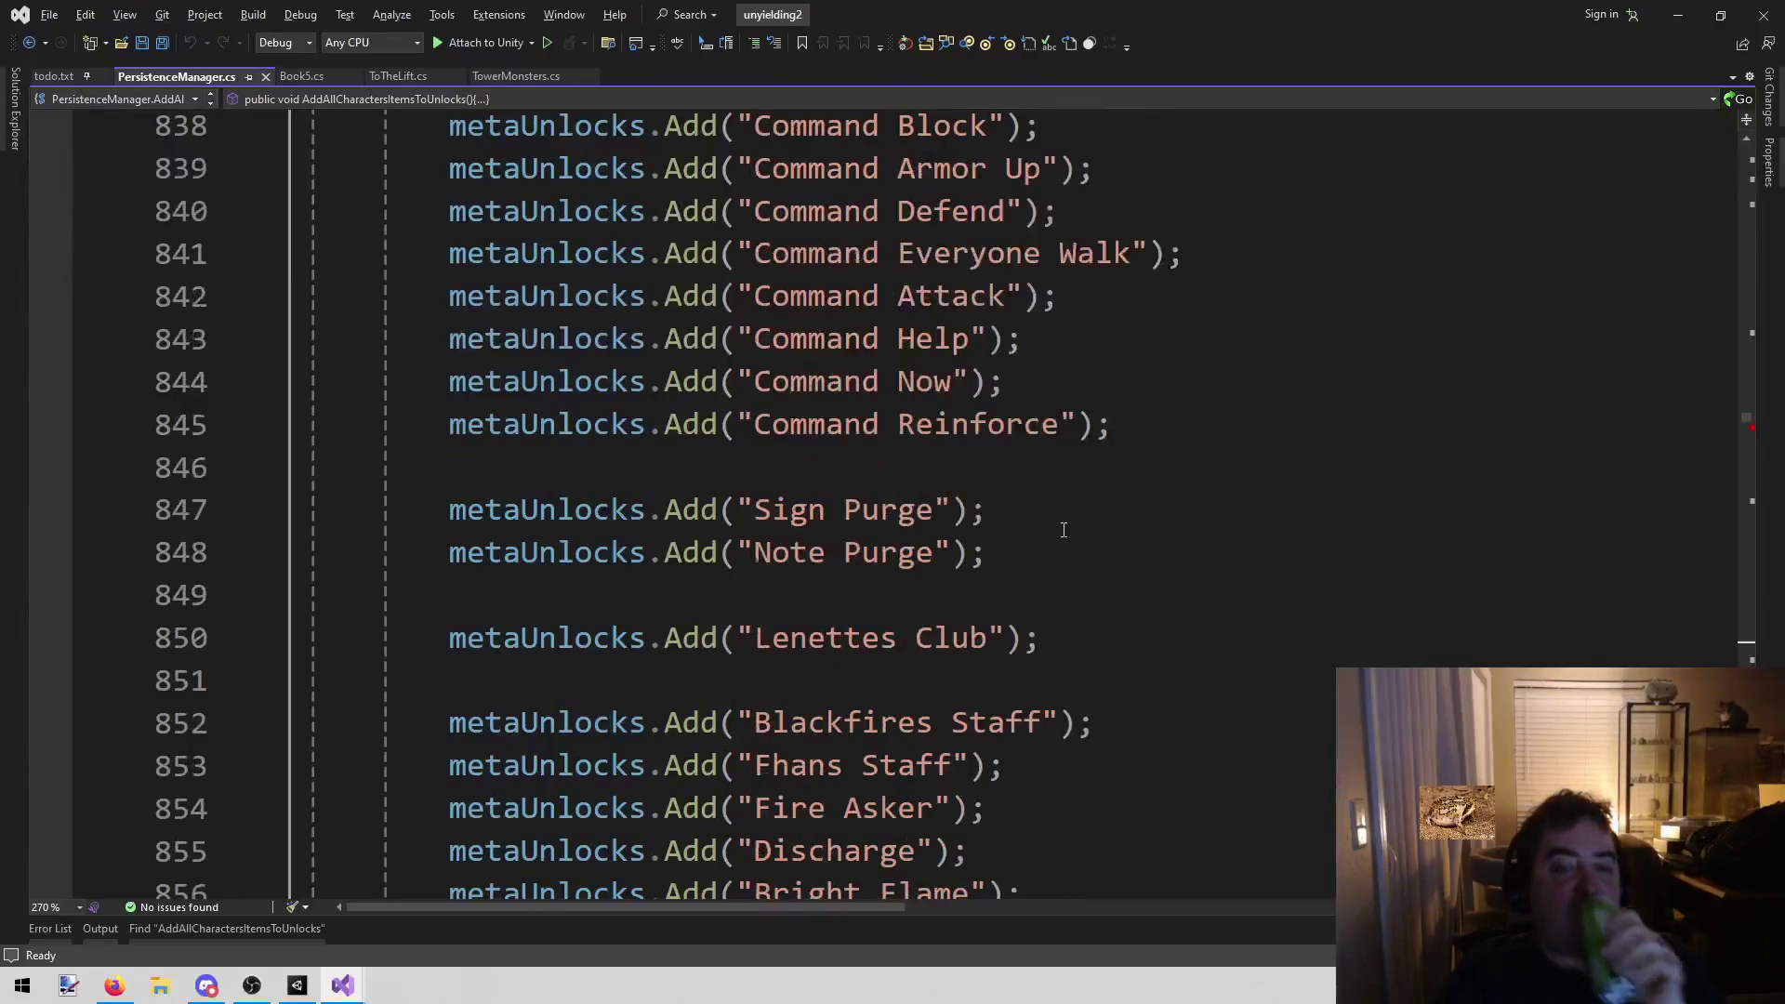
scroll(1064, 528, up, 20)
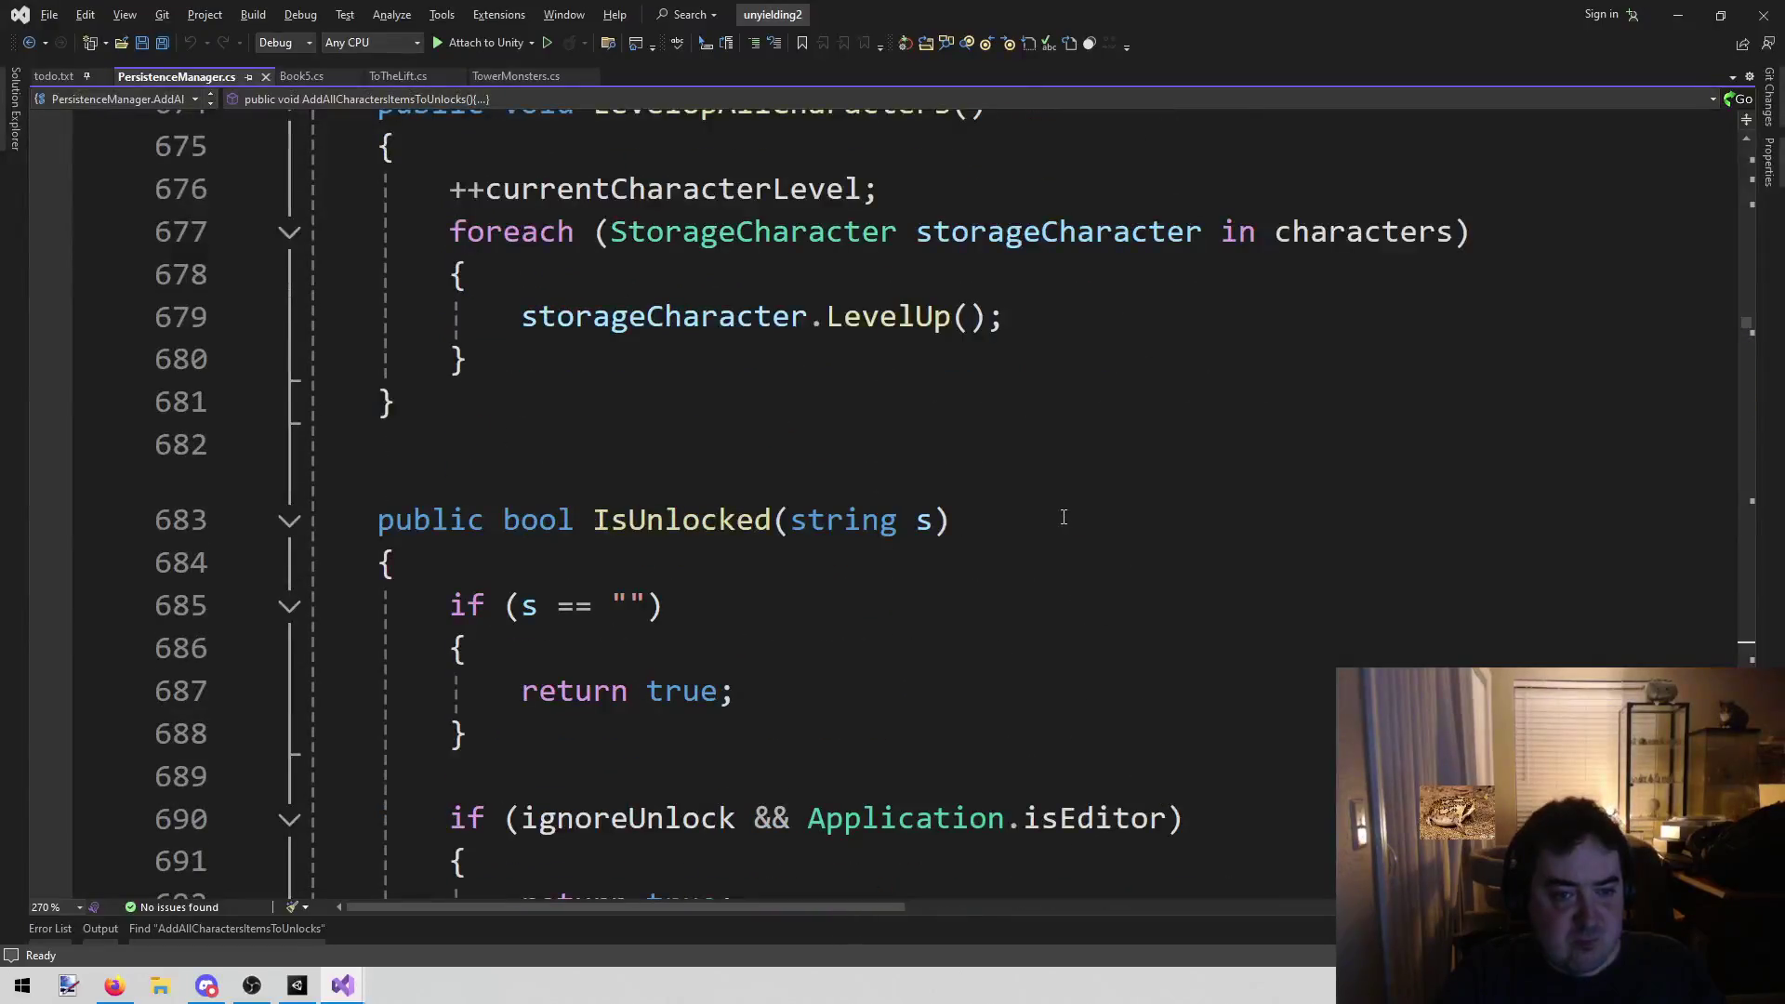
scroll(1060, 514, up, 5)
scroll(1059, 514, up, 4)
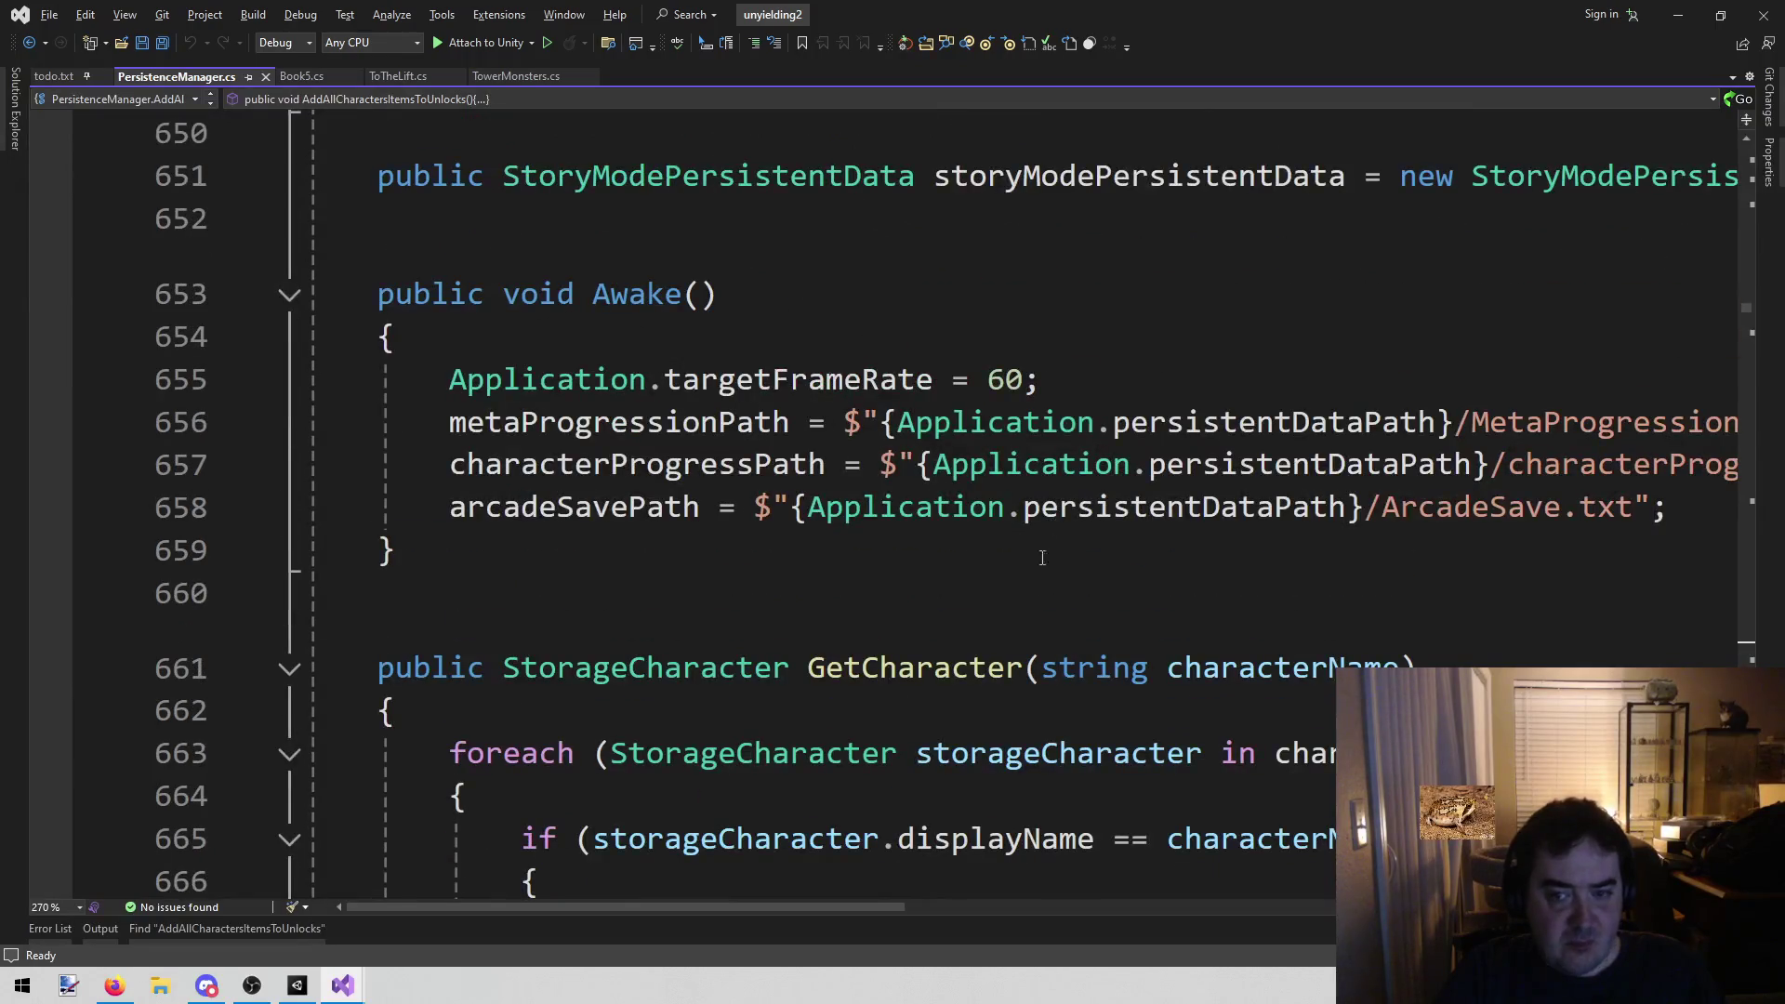
scroll(1004, 641, up, 5)
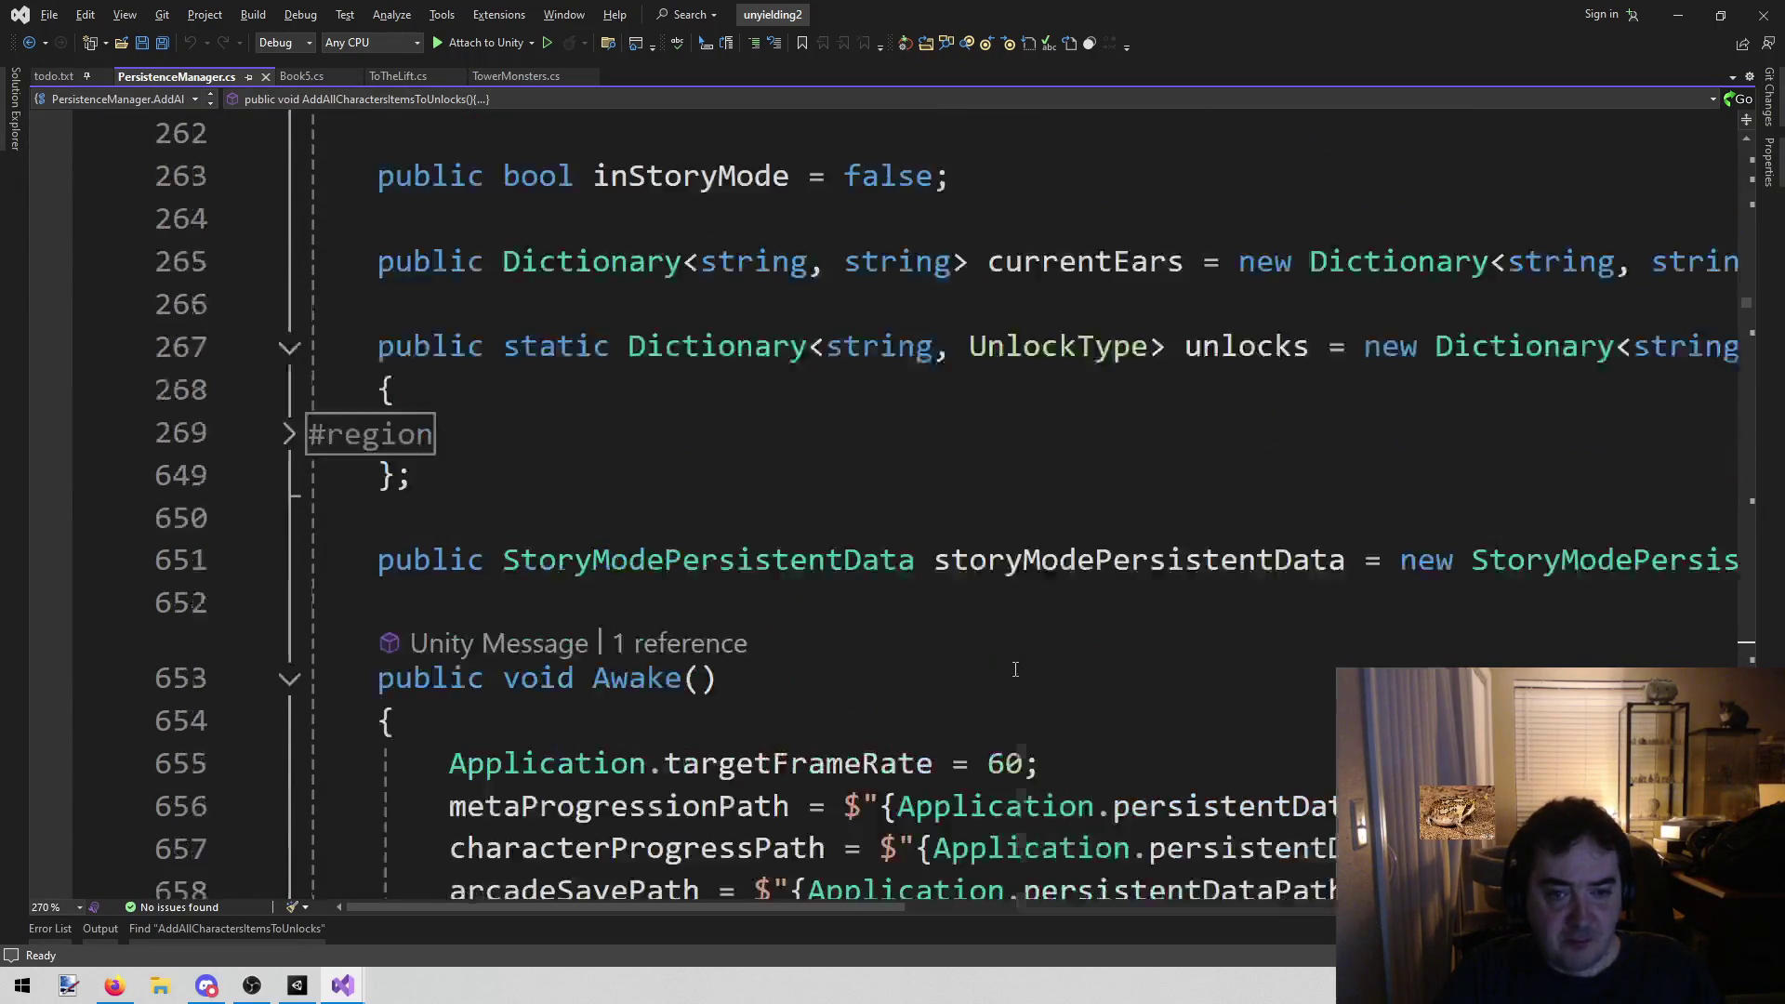
scroll(1005, 662, up, 9)
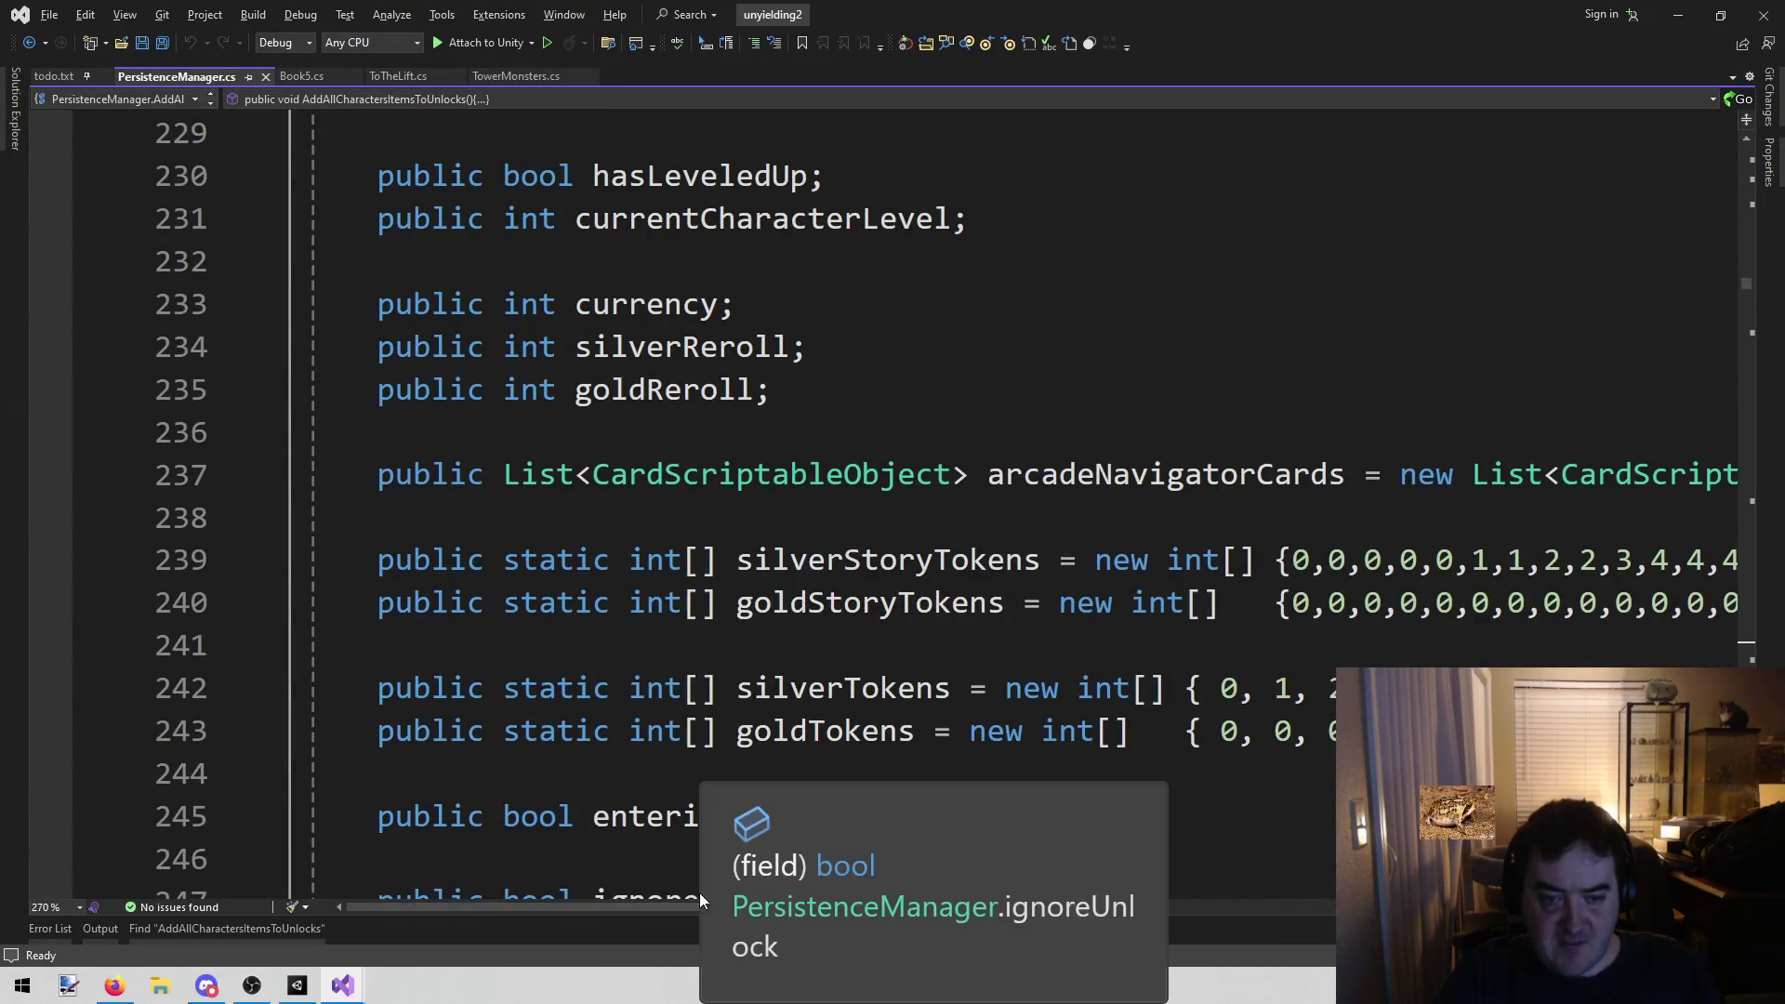
drag(664, 904, 759, 898)
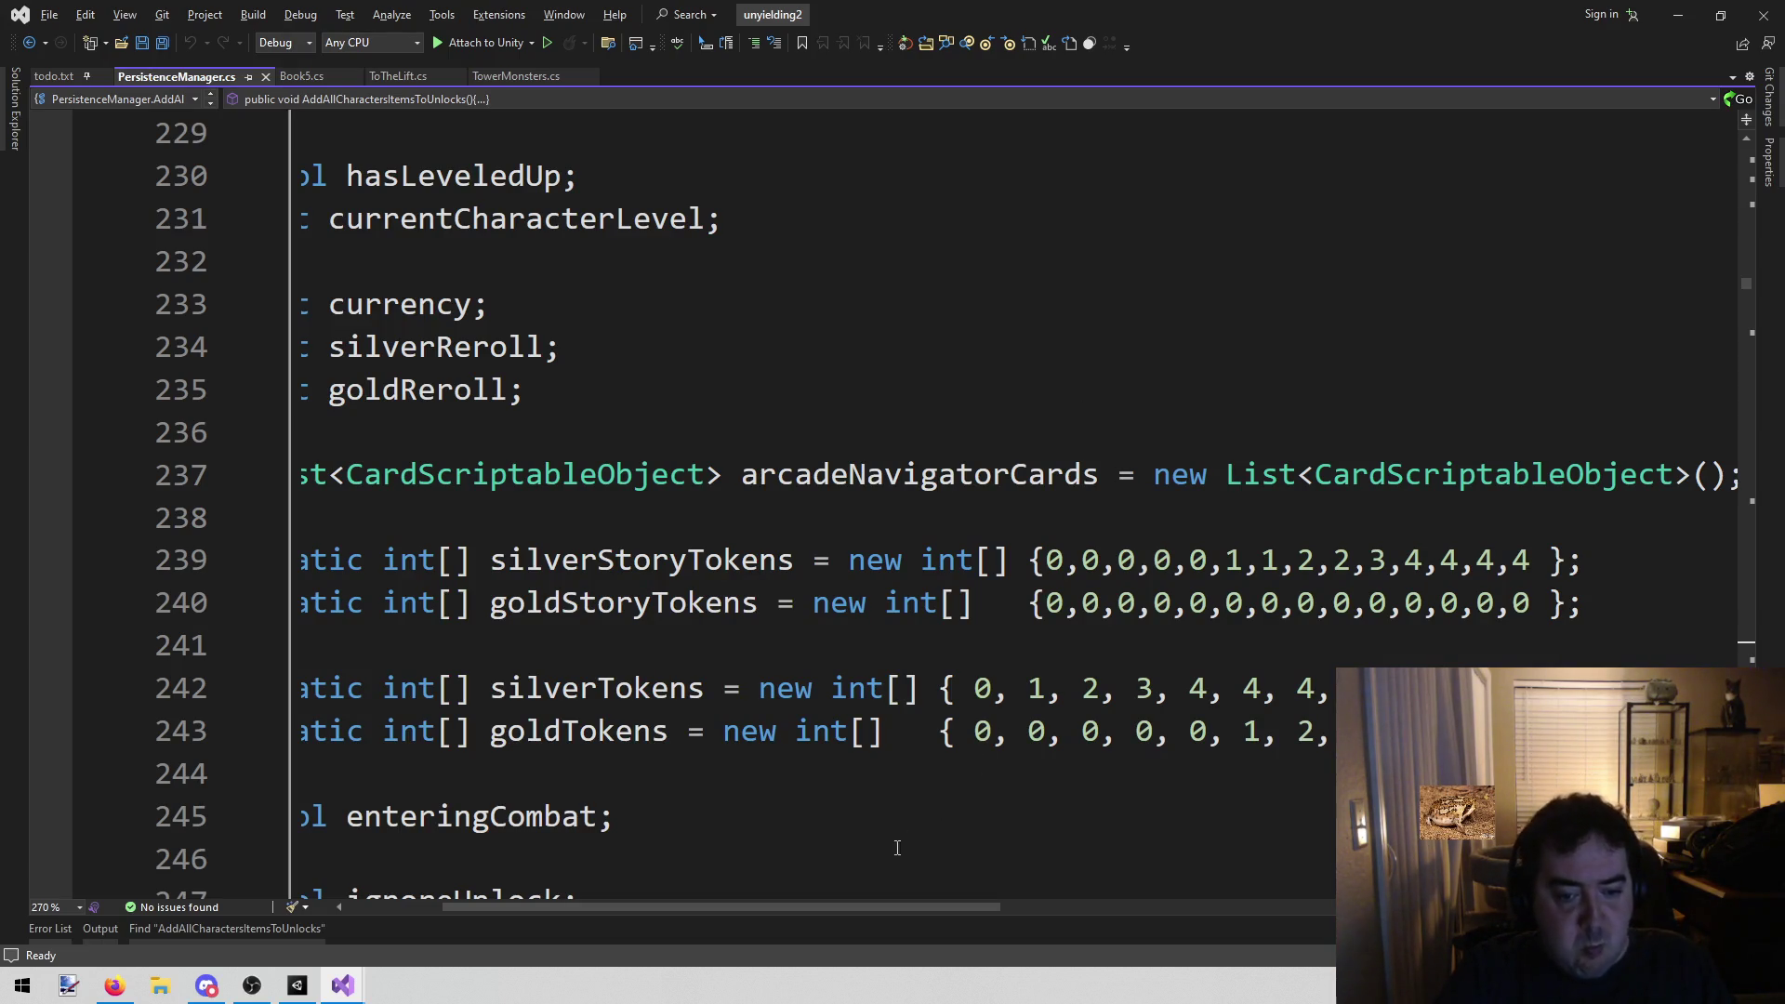
Compare the last three silverStoryTokens and goldStoryTokens values
mouse_move(880, 901)
mouse_down()
mouse_move(979, 901)
mouse_move(959, 893)
mouse_up()
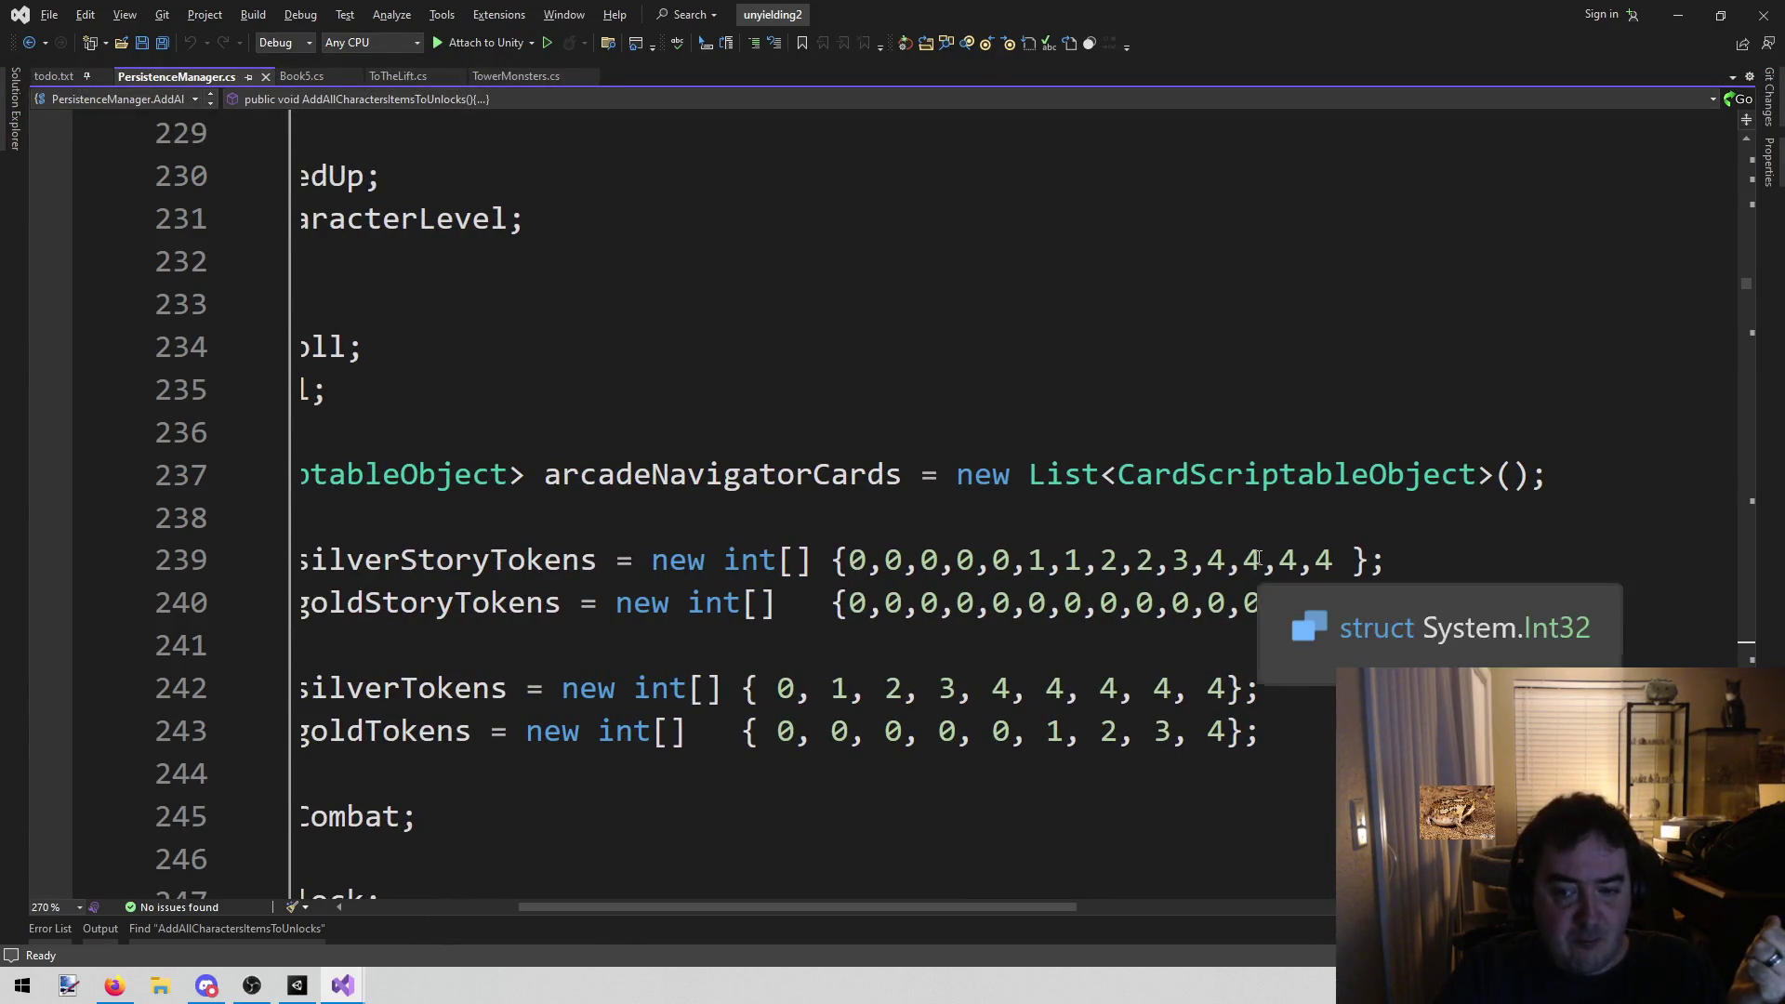
drag(1243, 562, 1337, 560)
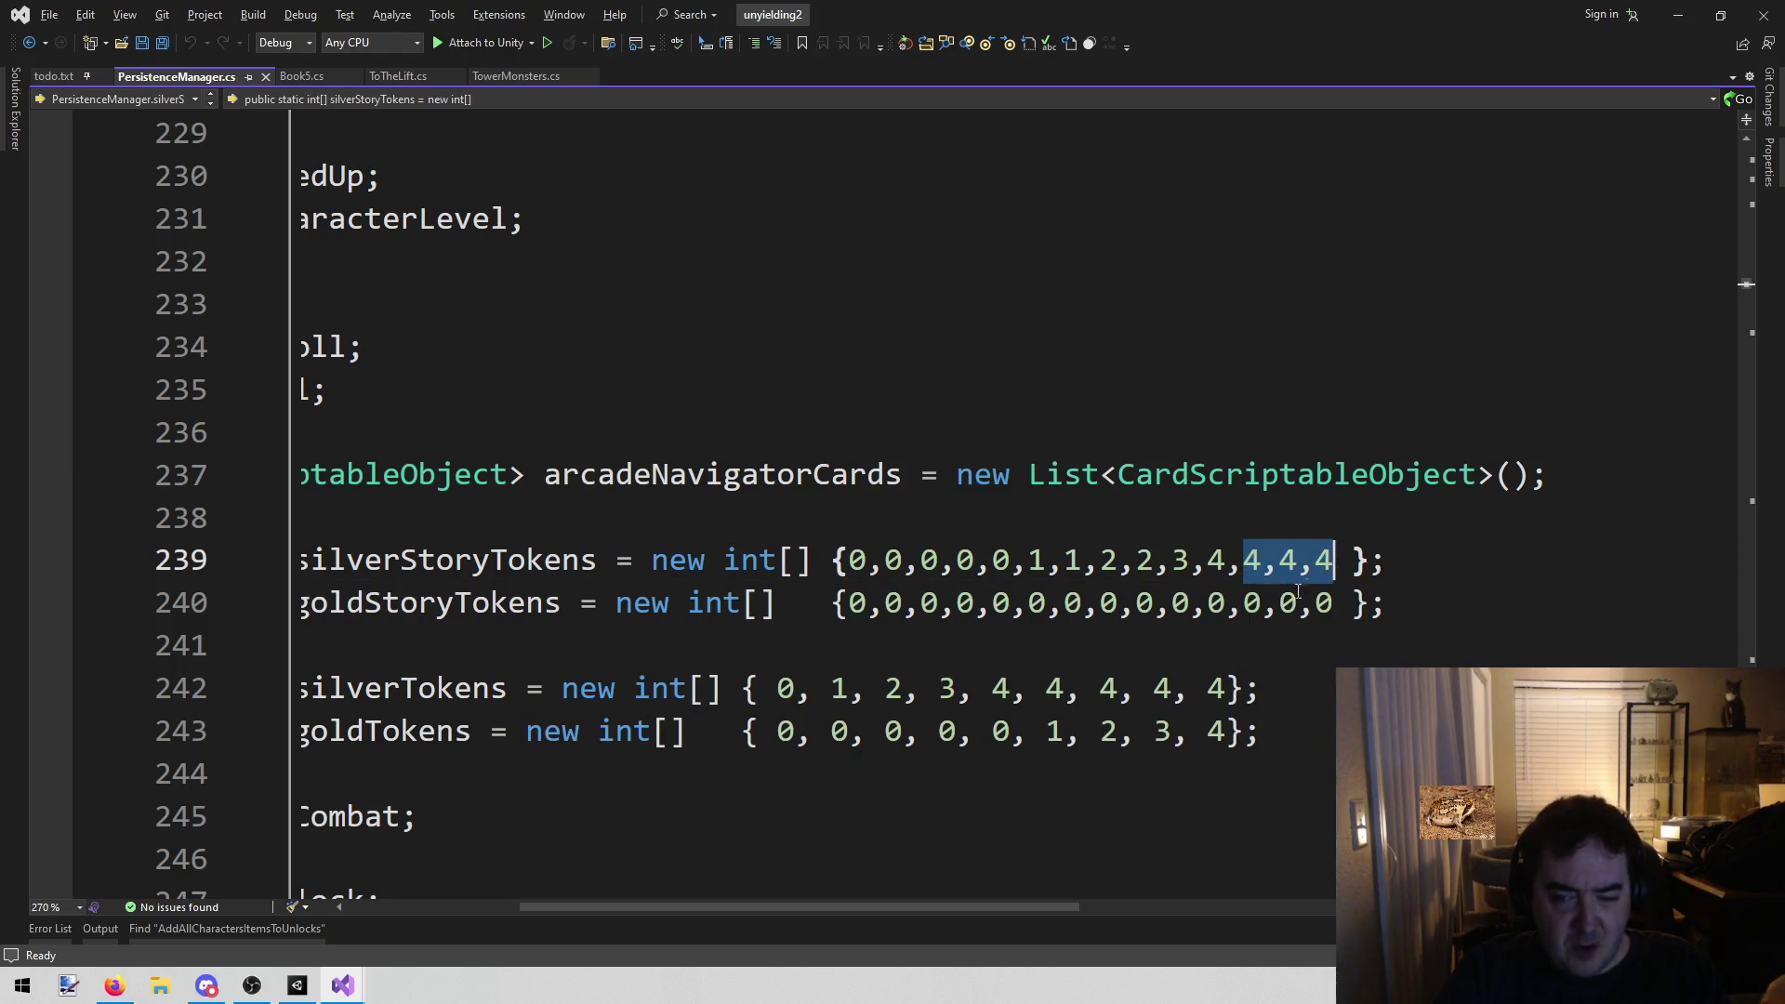
drag(1244, 604, 1337, 606)
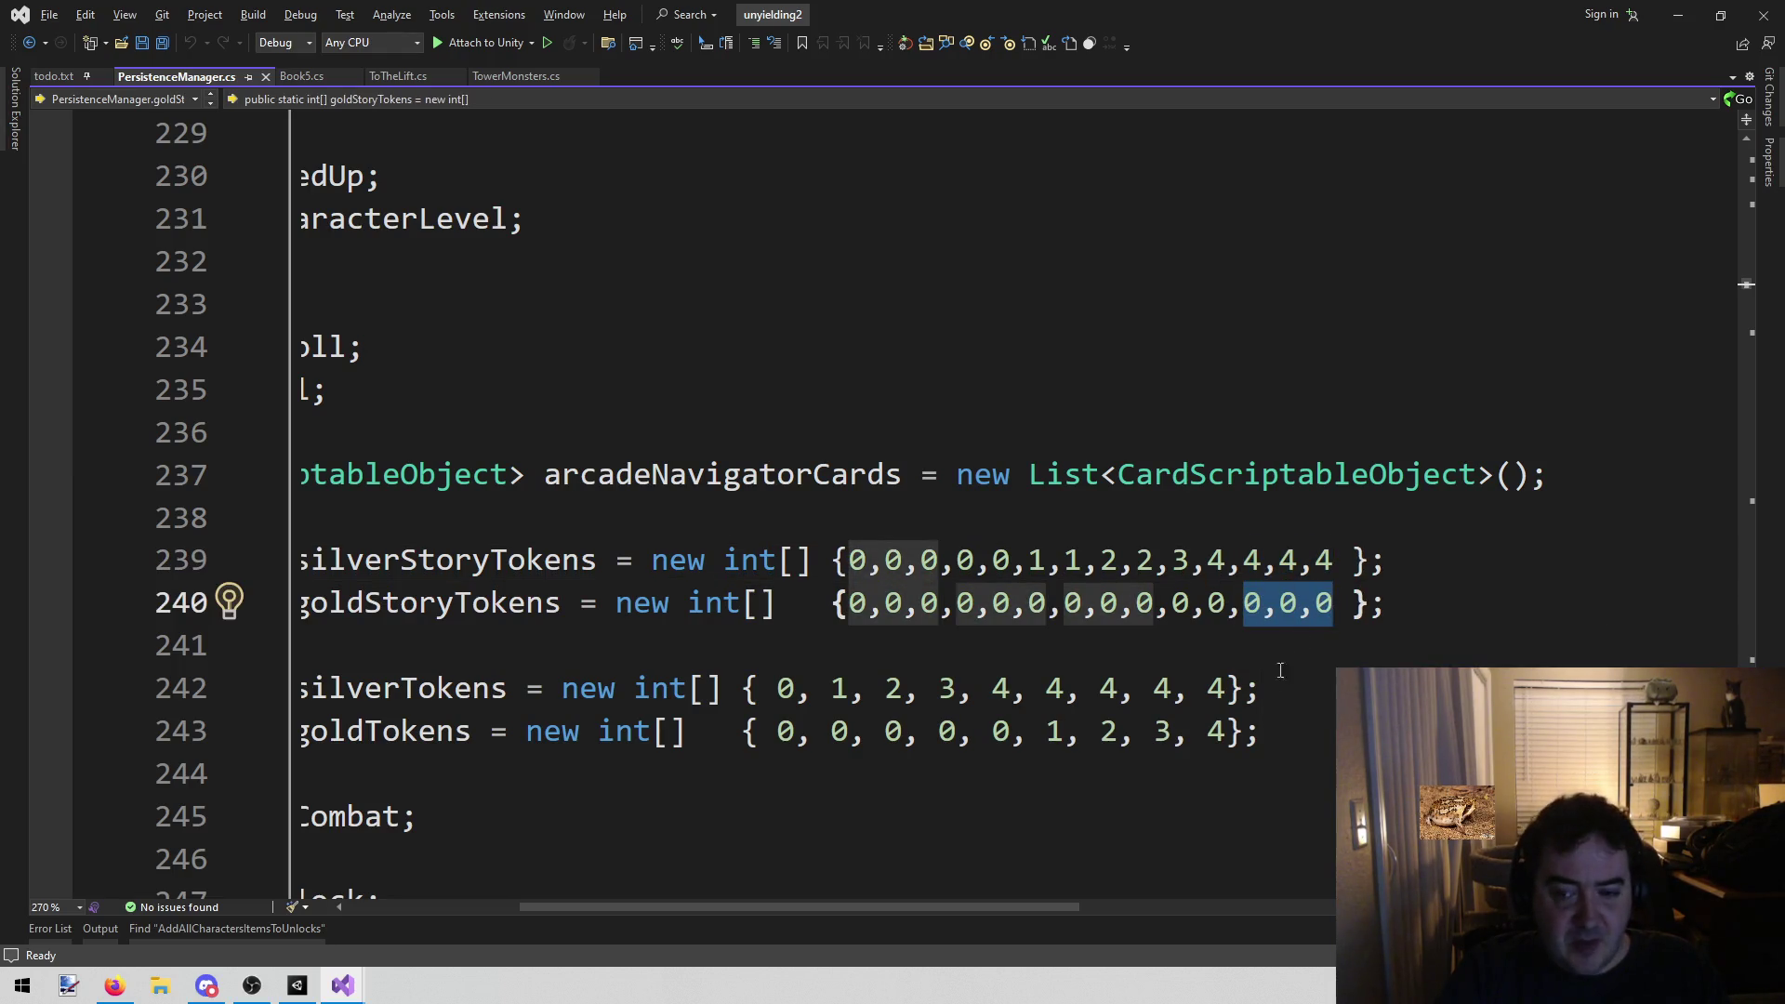
click(1312, 732)
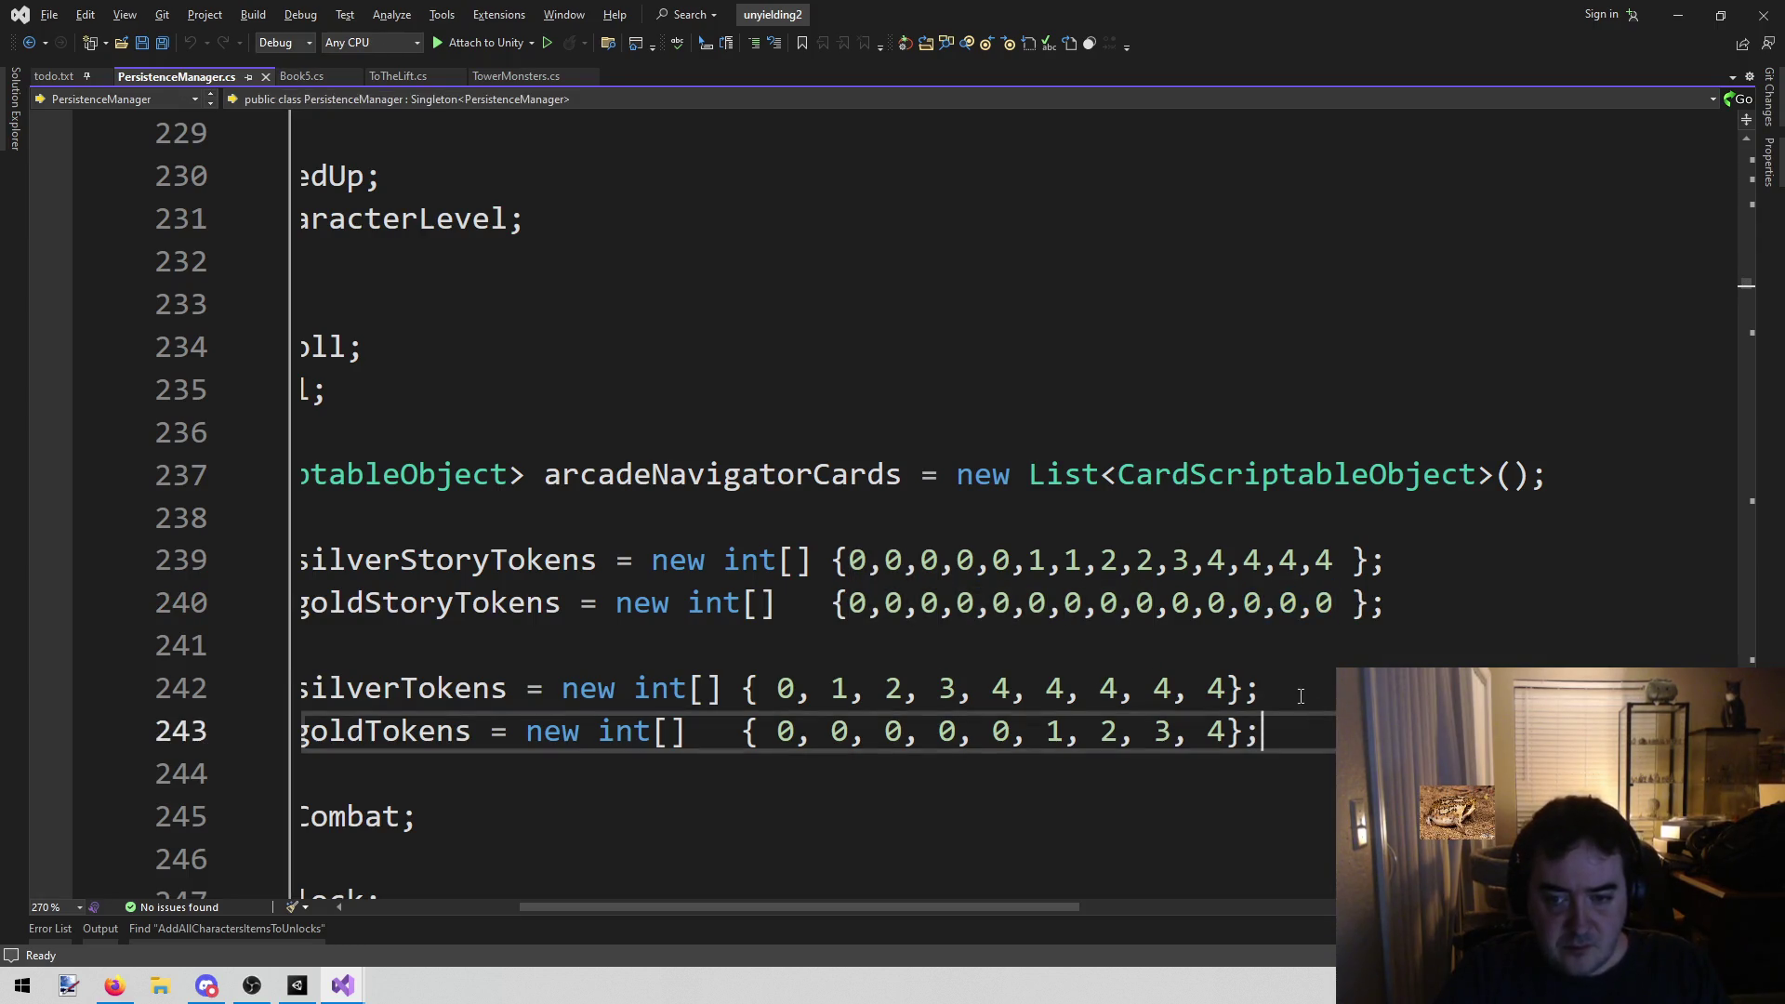
double_click(1252, 605)
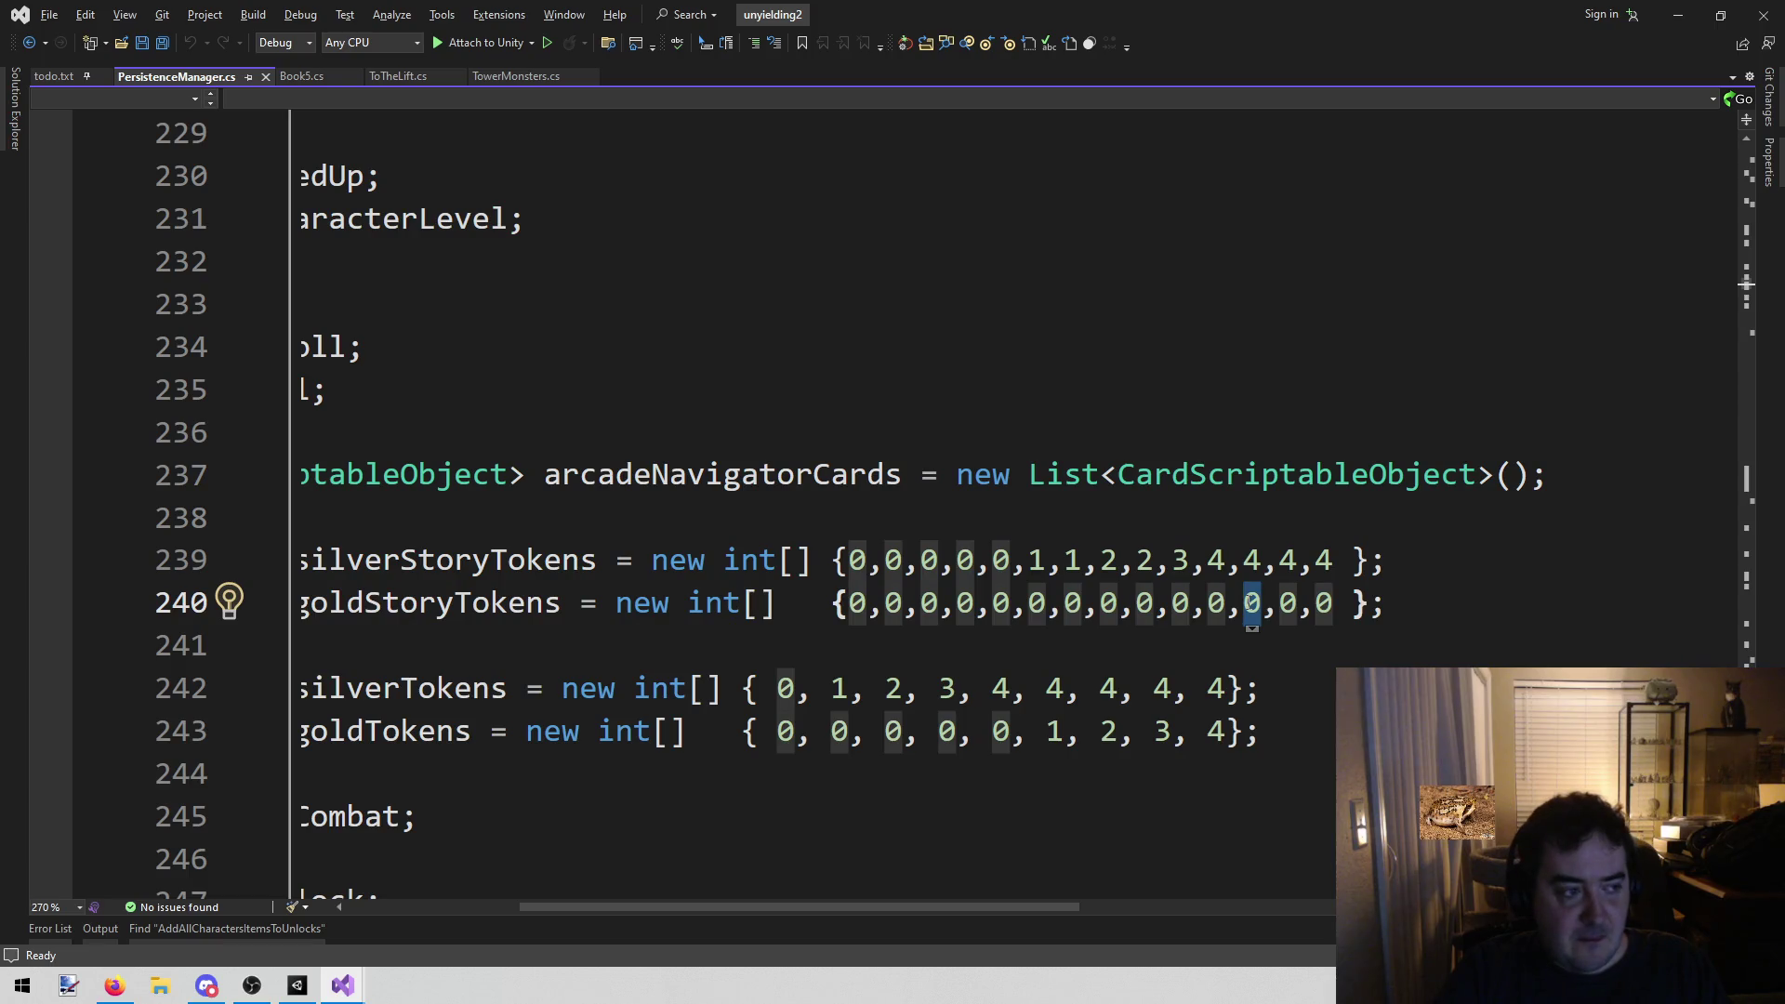
Find all references to goldStoryTokens
mouse_move(809, 907)
mouse_down()
mouse_move(685, 923)
mouse_move(759, 912)
mouse_up()
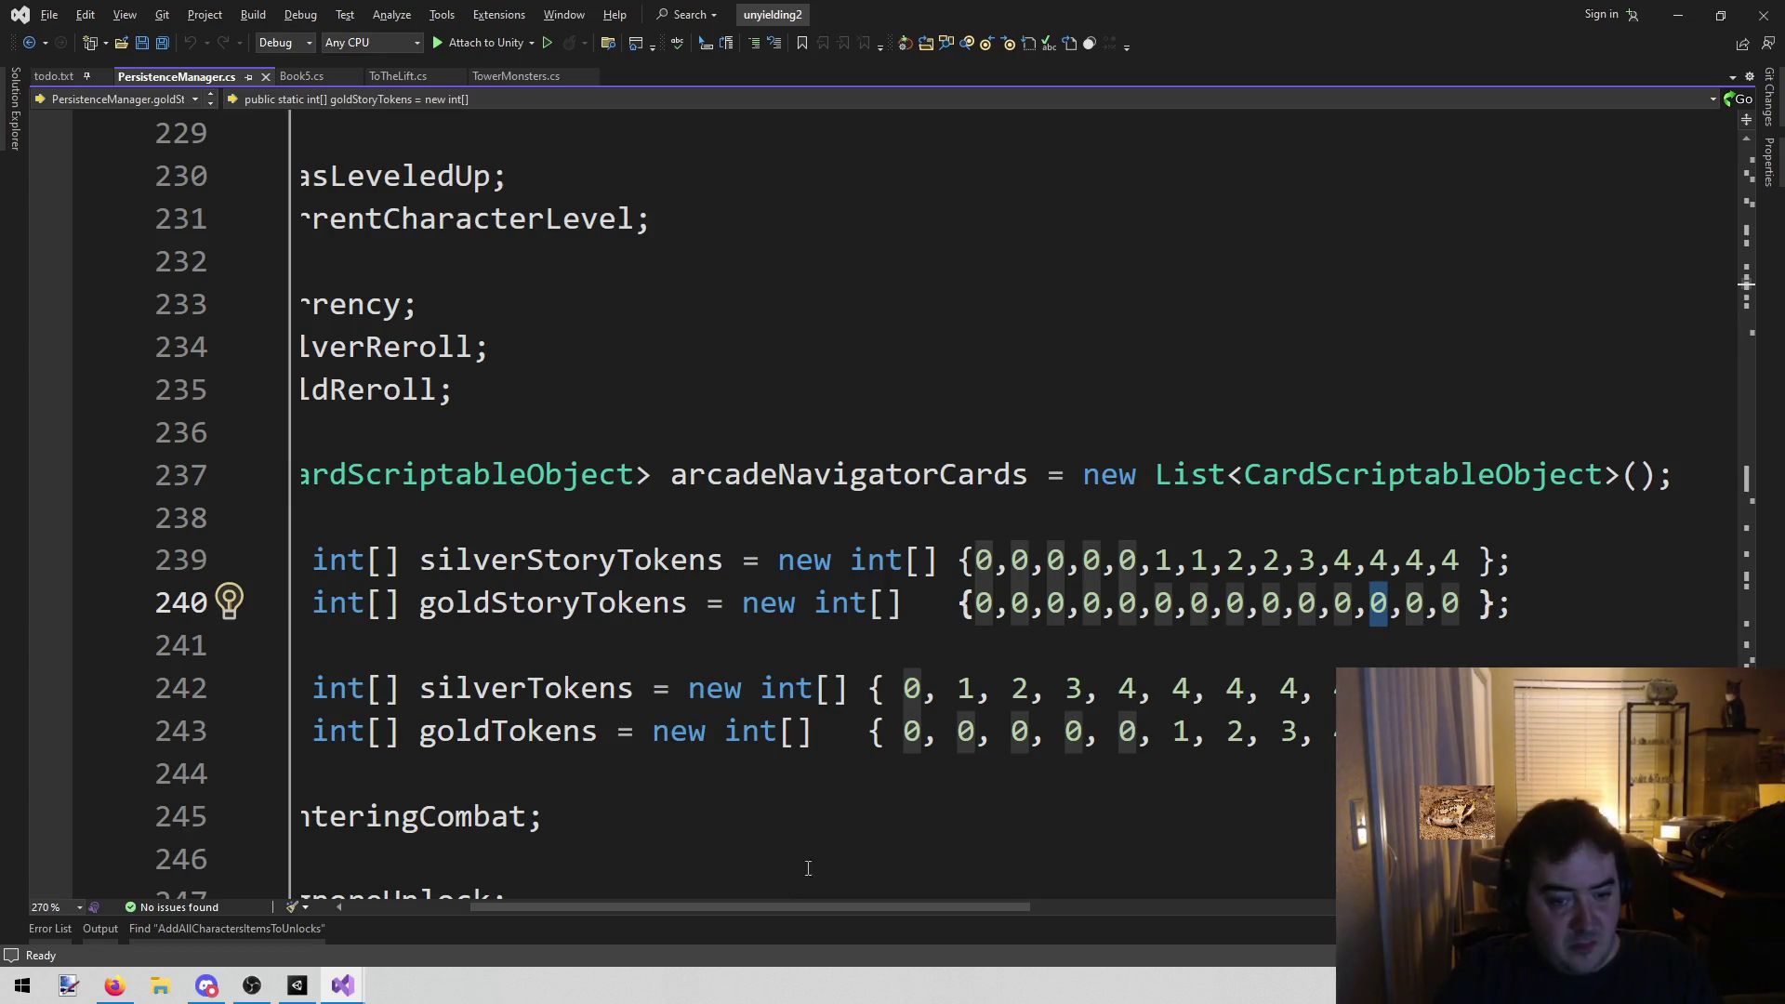
scroll(919, 906, left, 3)
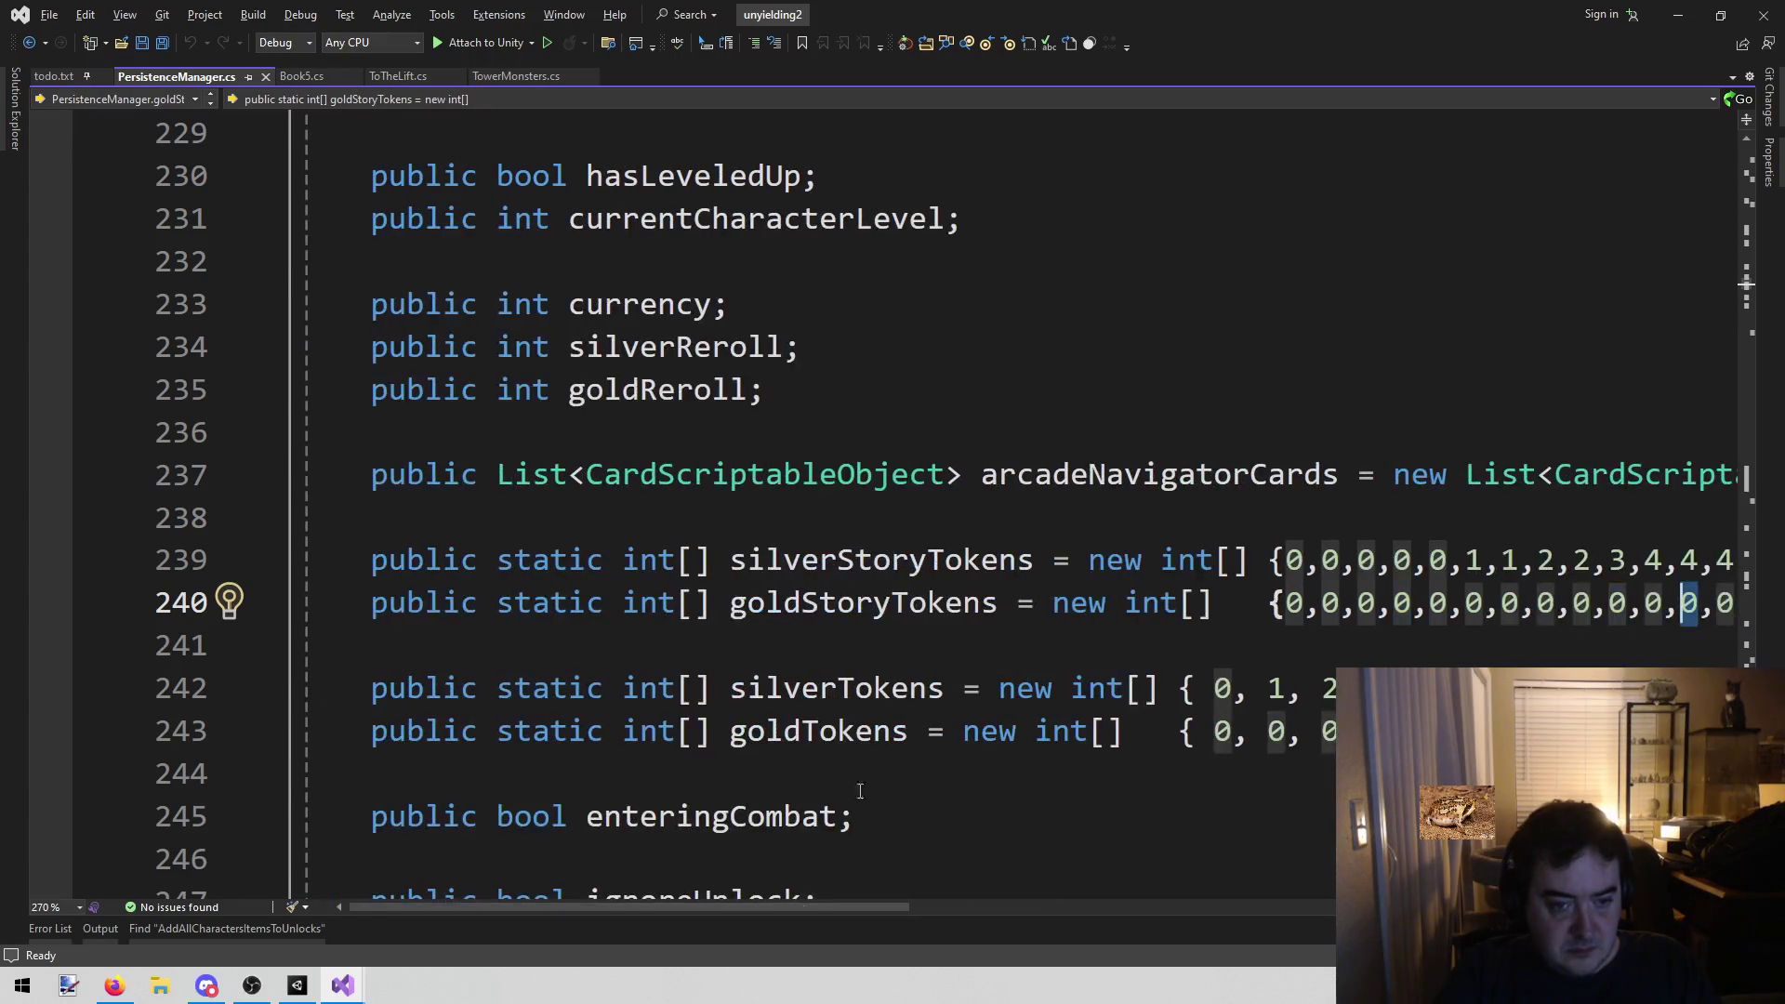
right_click(866, 608)
click(940, 590)
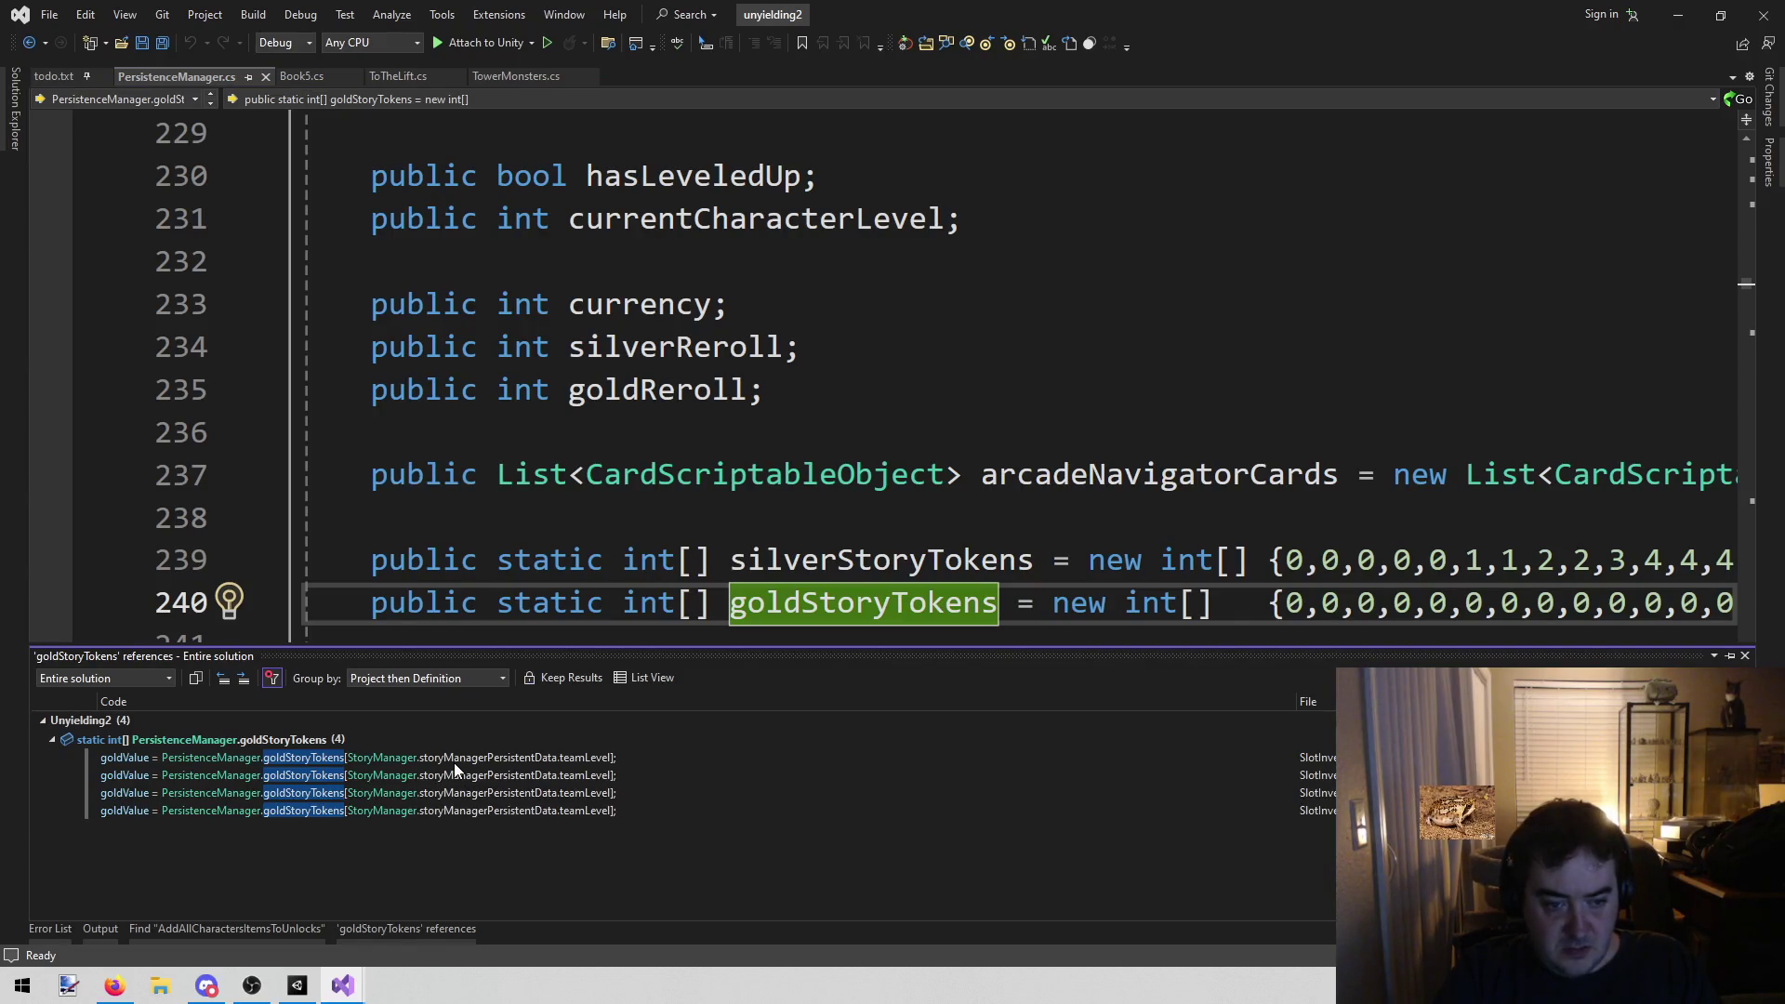
Open the SlotInventory.cs reference, breakpoint line 137, and attach the debugger to Unity with F5
click(454, 763)
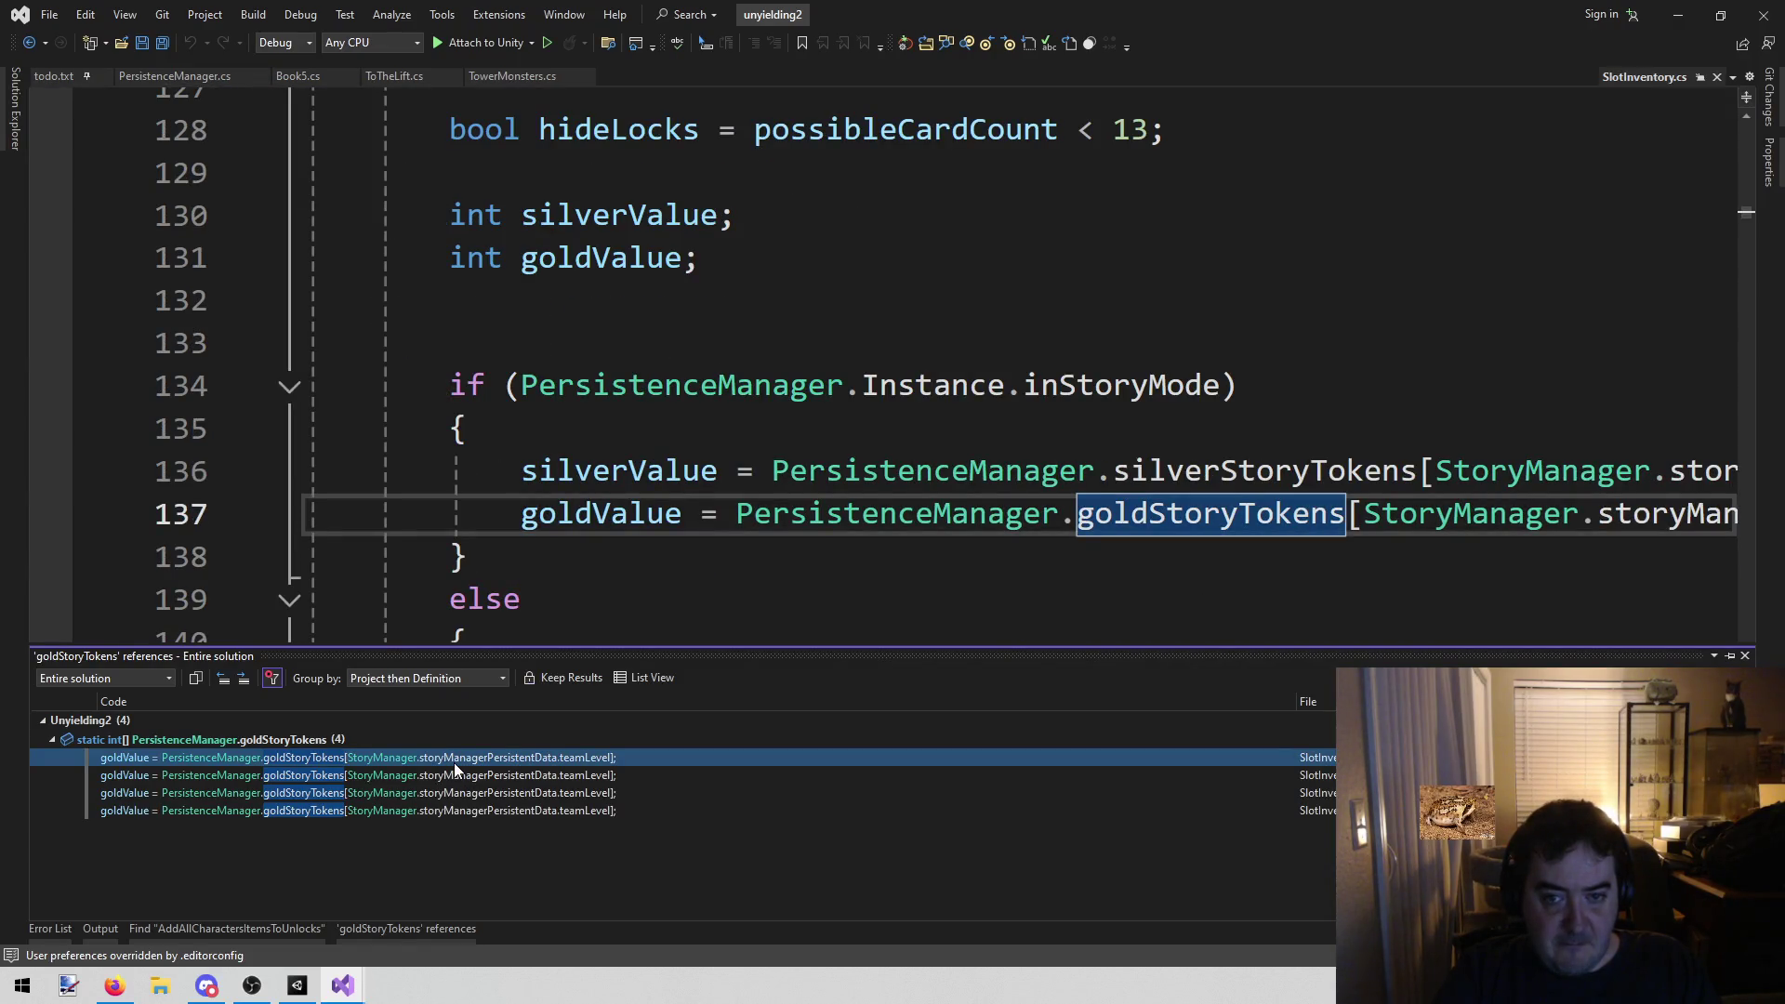
click(650, 604)
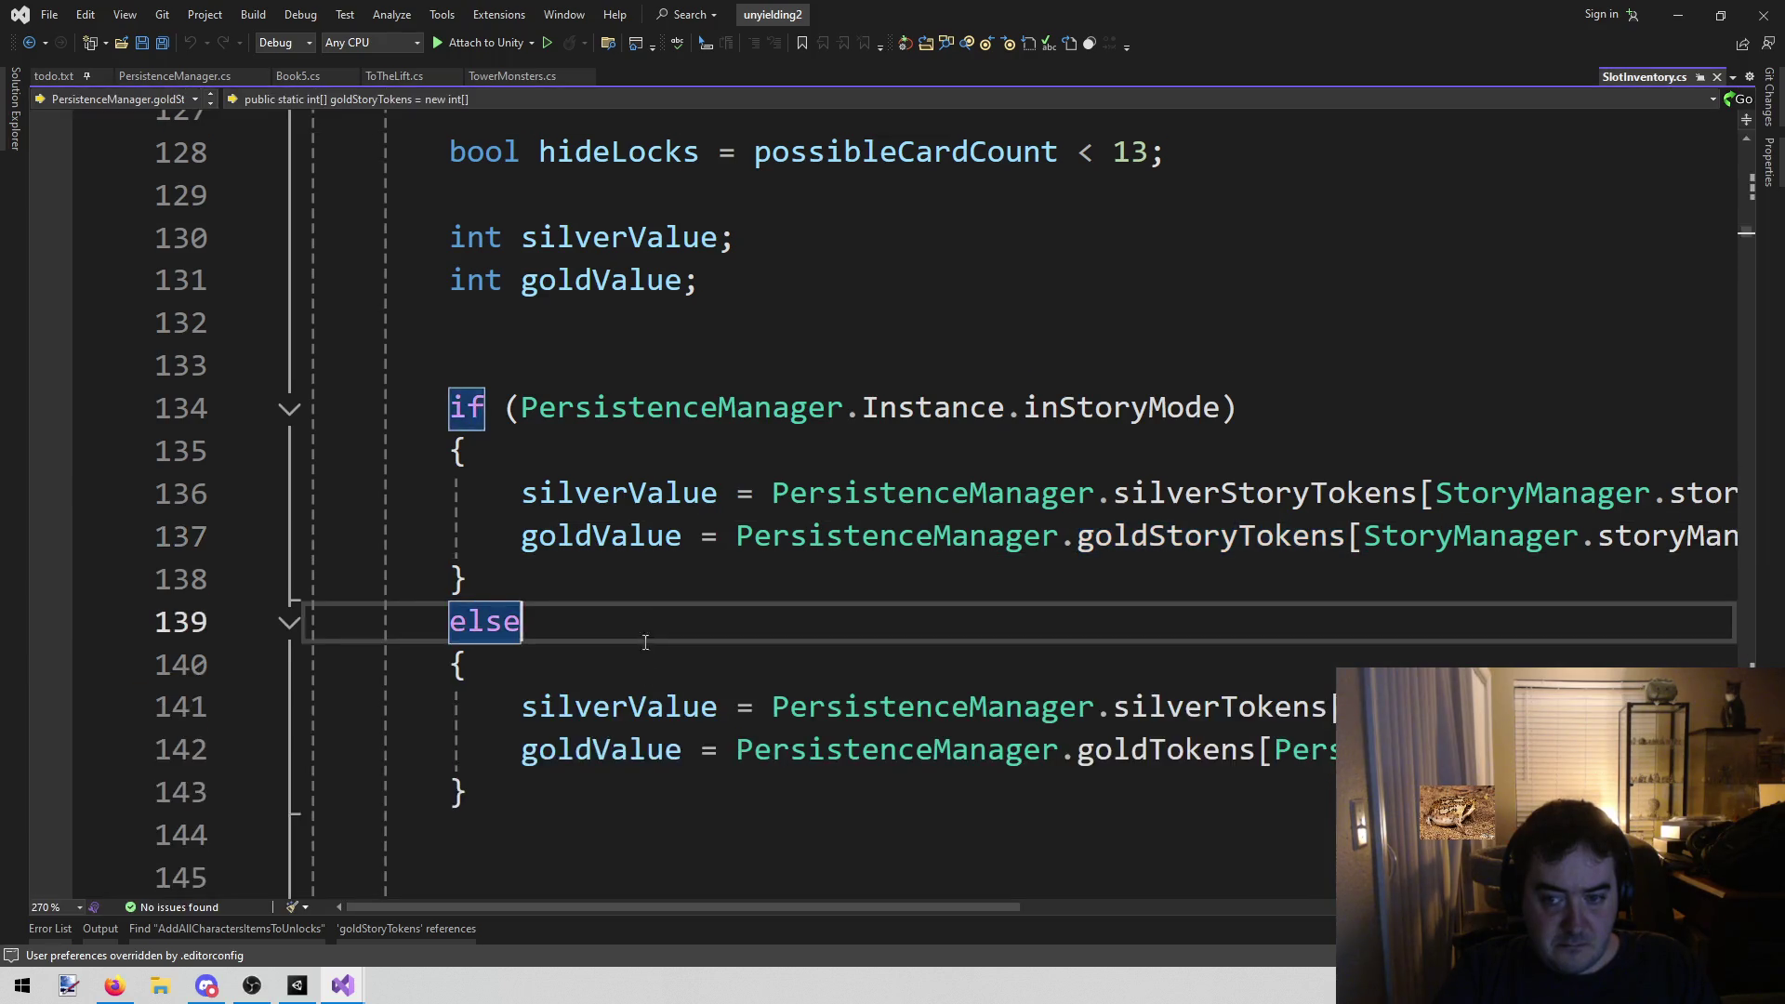
mouse_move(627, 907)
mouse_down()
mouse_move(1016, 949)
mouse_move(655, 941)
mouse_move(729, 849)
mouse_up()
scroll(744, 818, up, 5)
scroll(774, 784, down, 2)
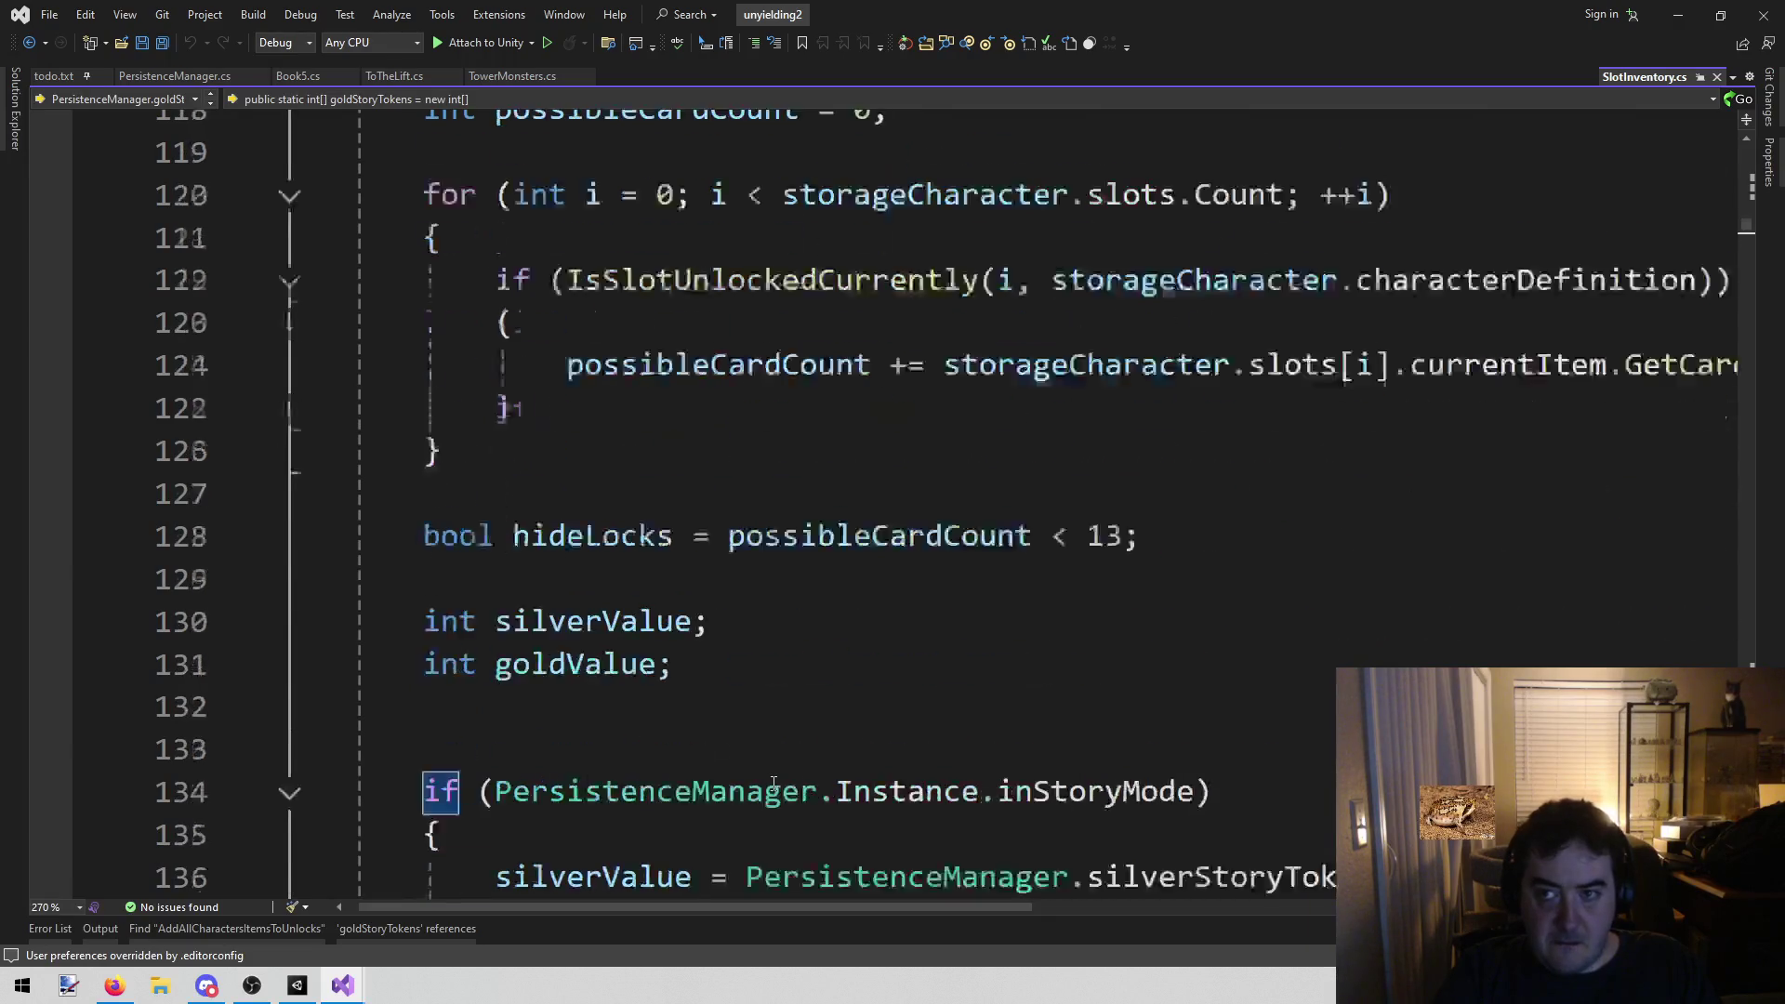
scroll(773, 784, down, 4)
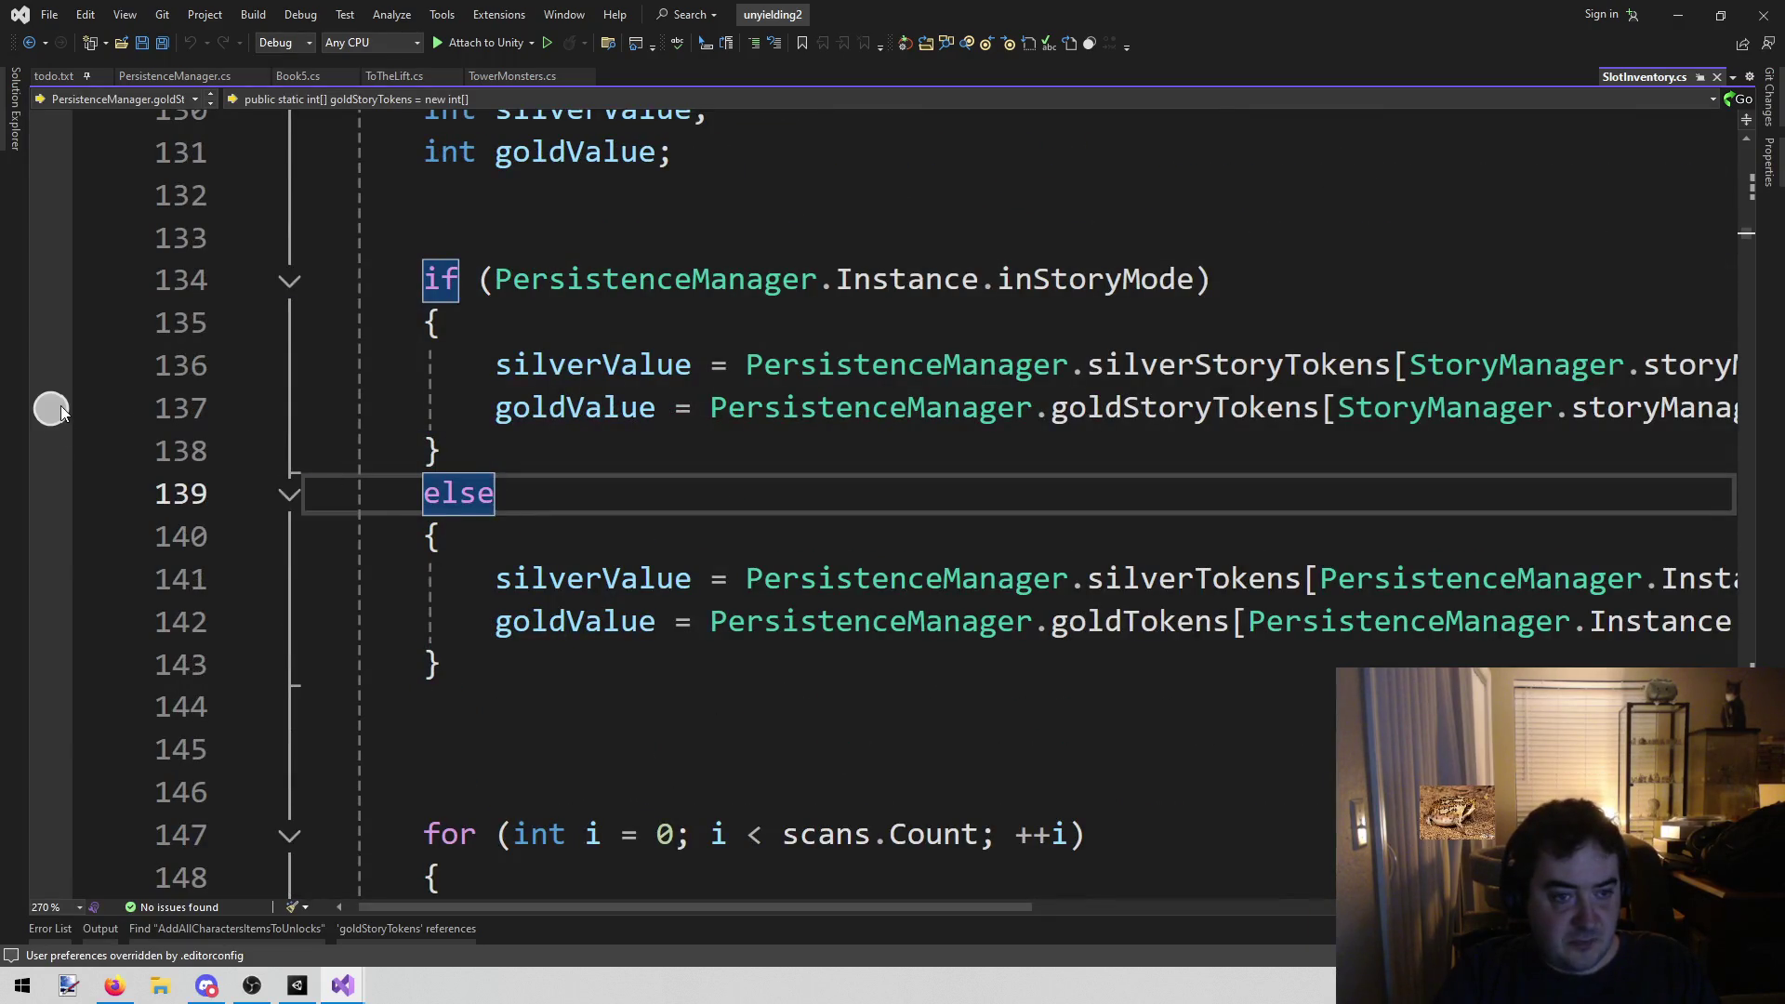
click(52, 410)
key(F5)
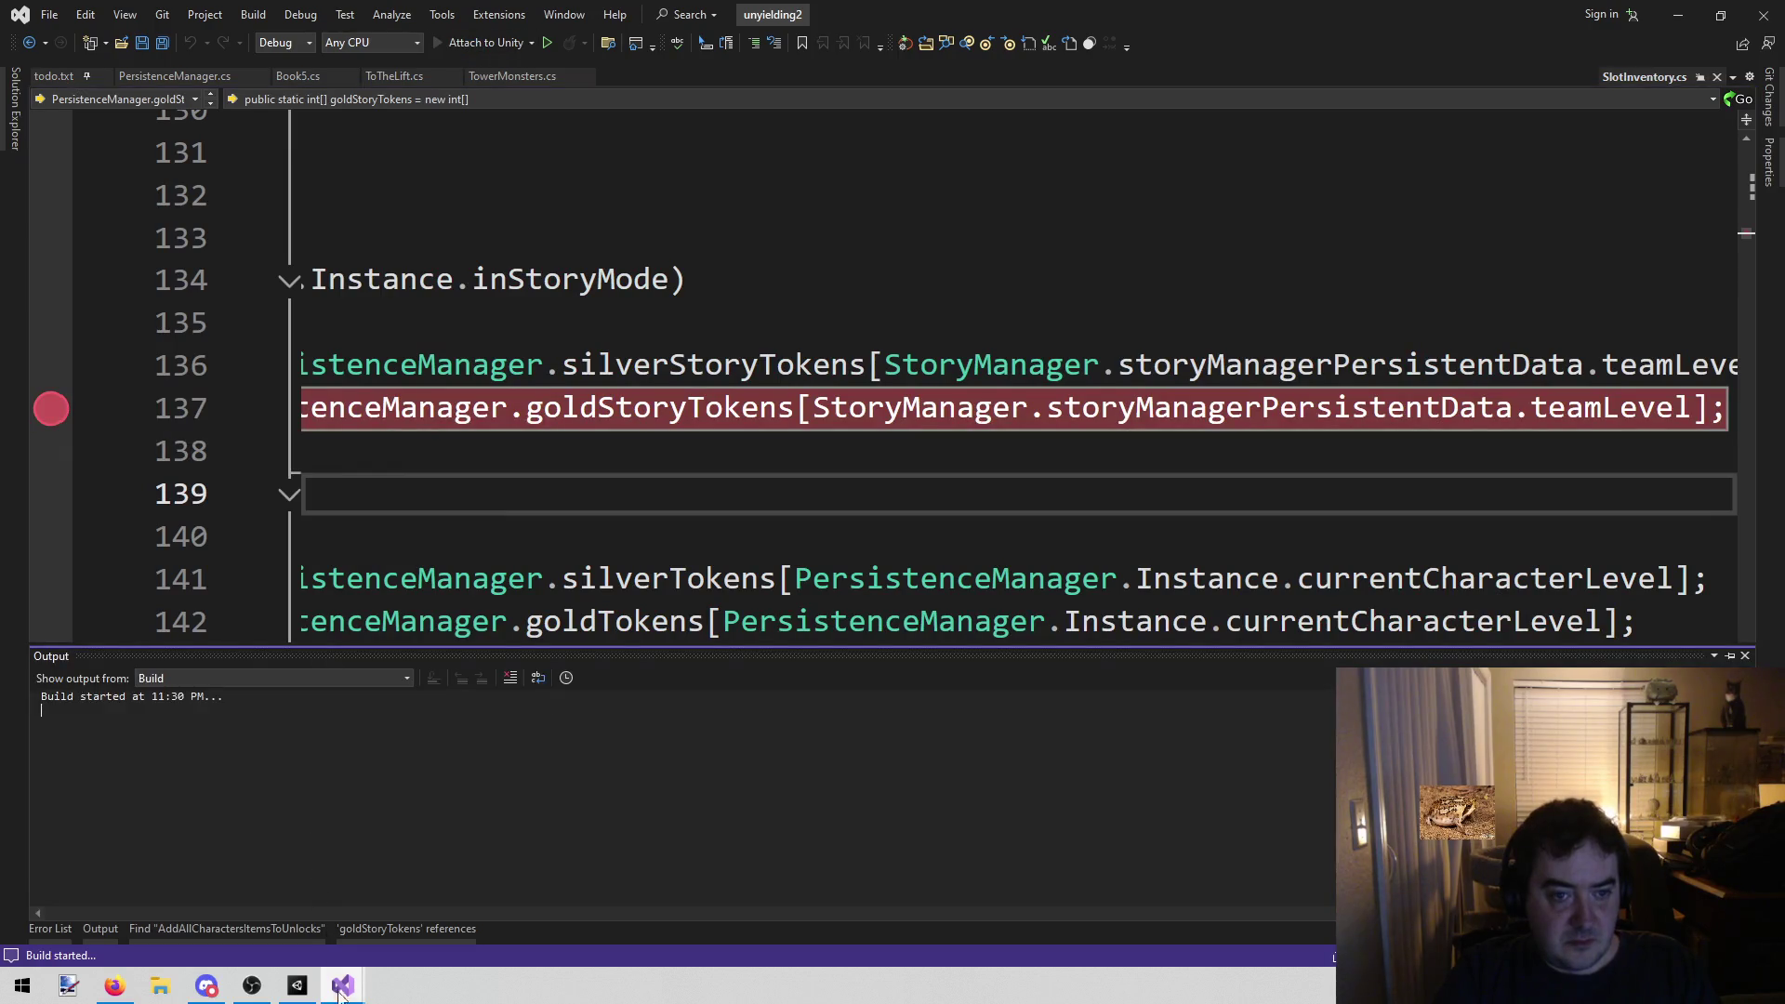
Review ToTheLift.cs, then switch to the Unity editor
mouse_move(317, 995)
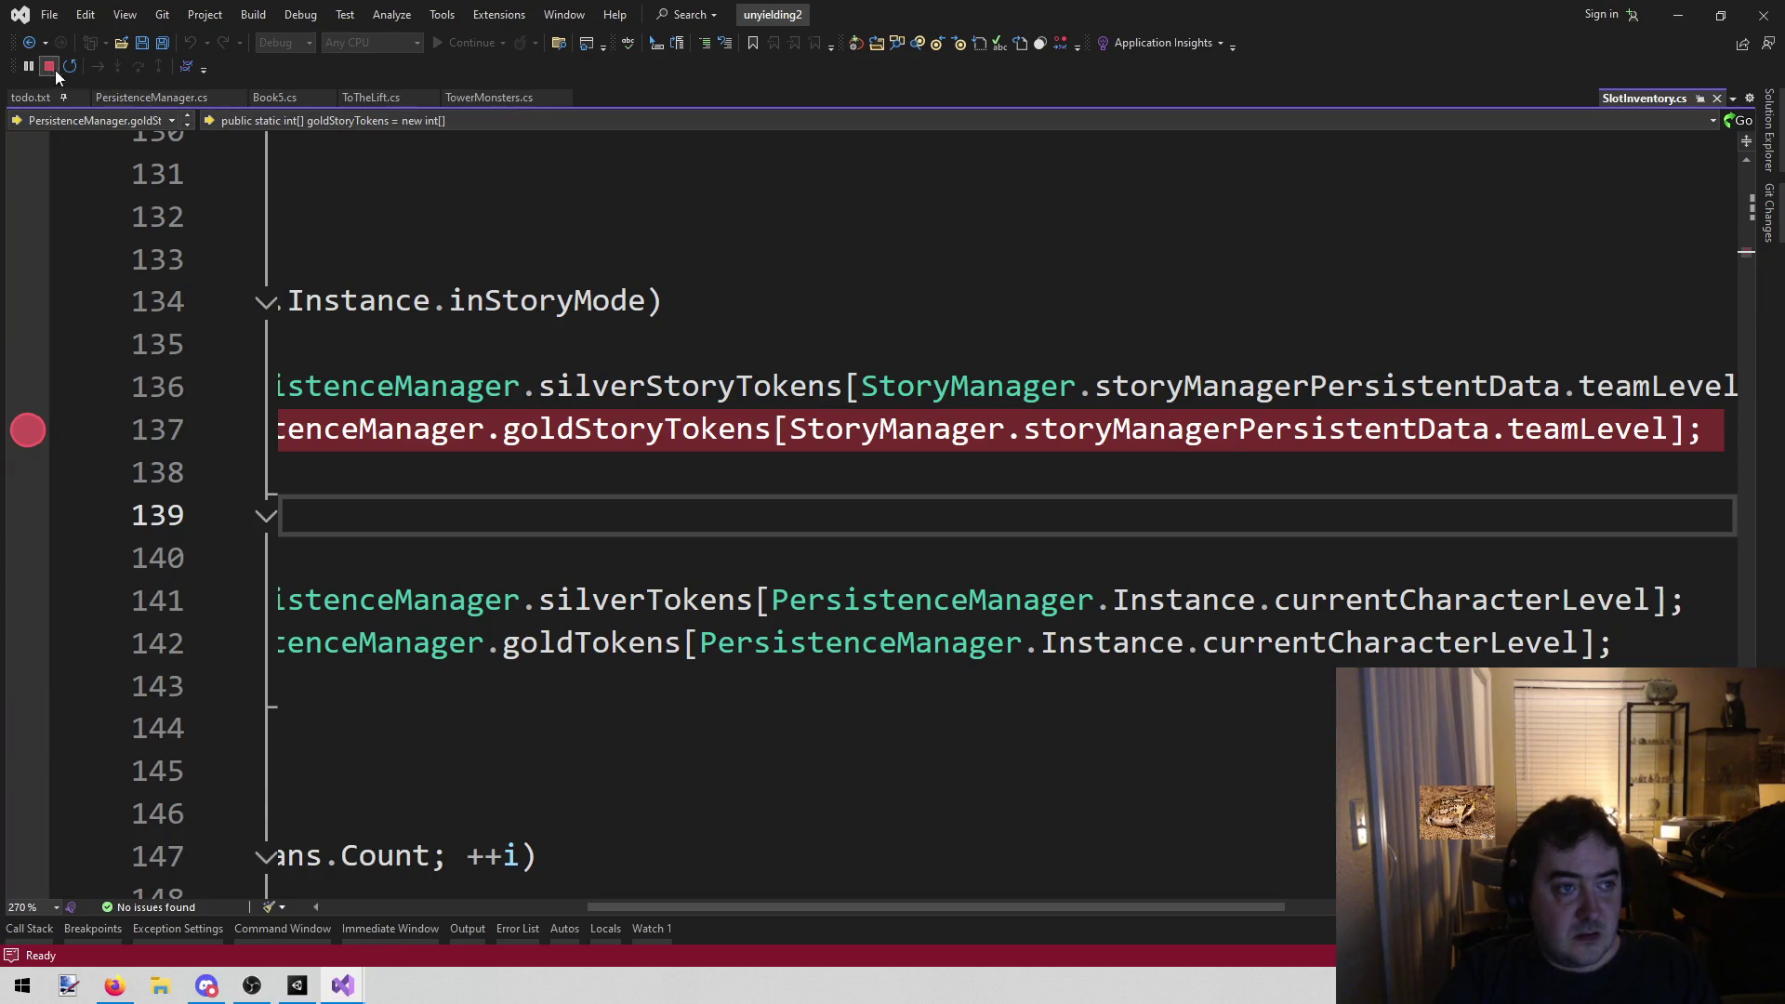
click(376, 98)
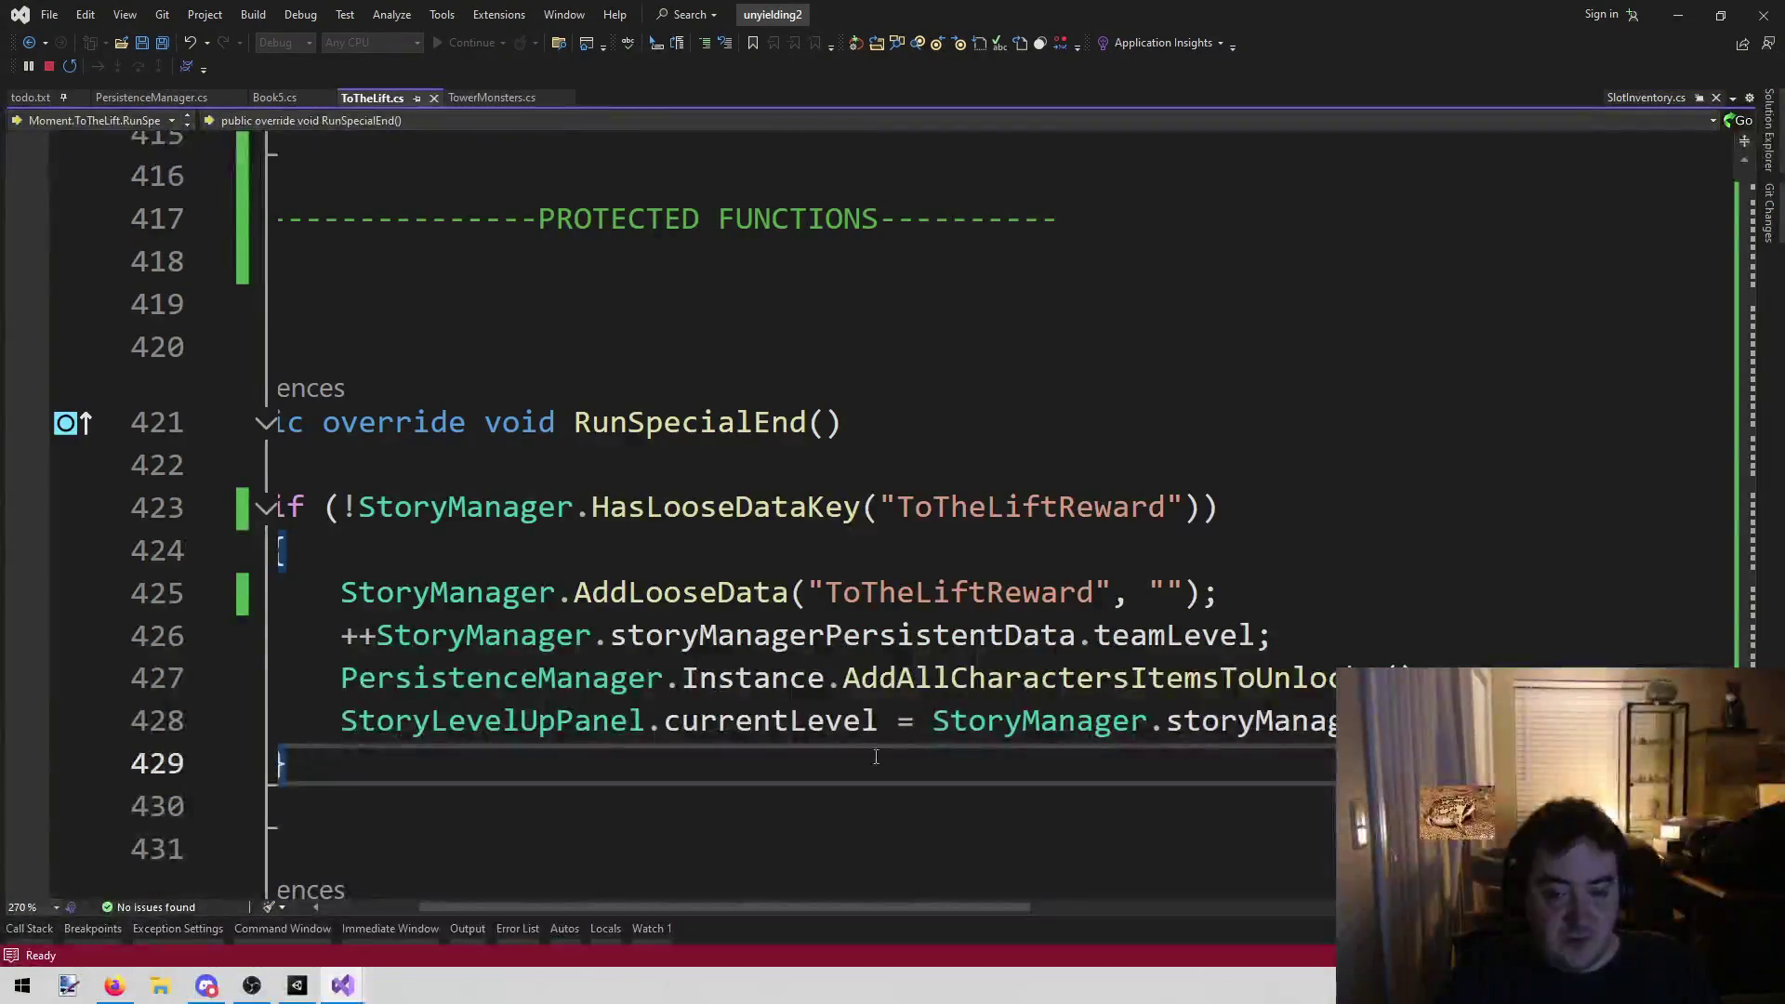
scroll(876, 757, down, 1)
mouse_move(749, 908)
mouse_down()
mouse_move(866, 895)
mouse_move(653, 896)
mouse_up()
scroll(836, 598, down, 9)
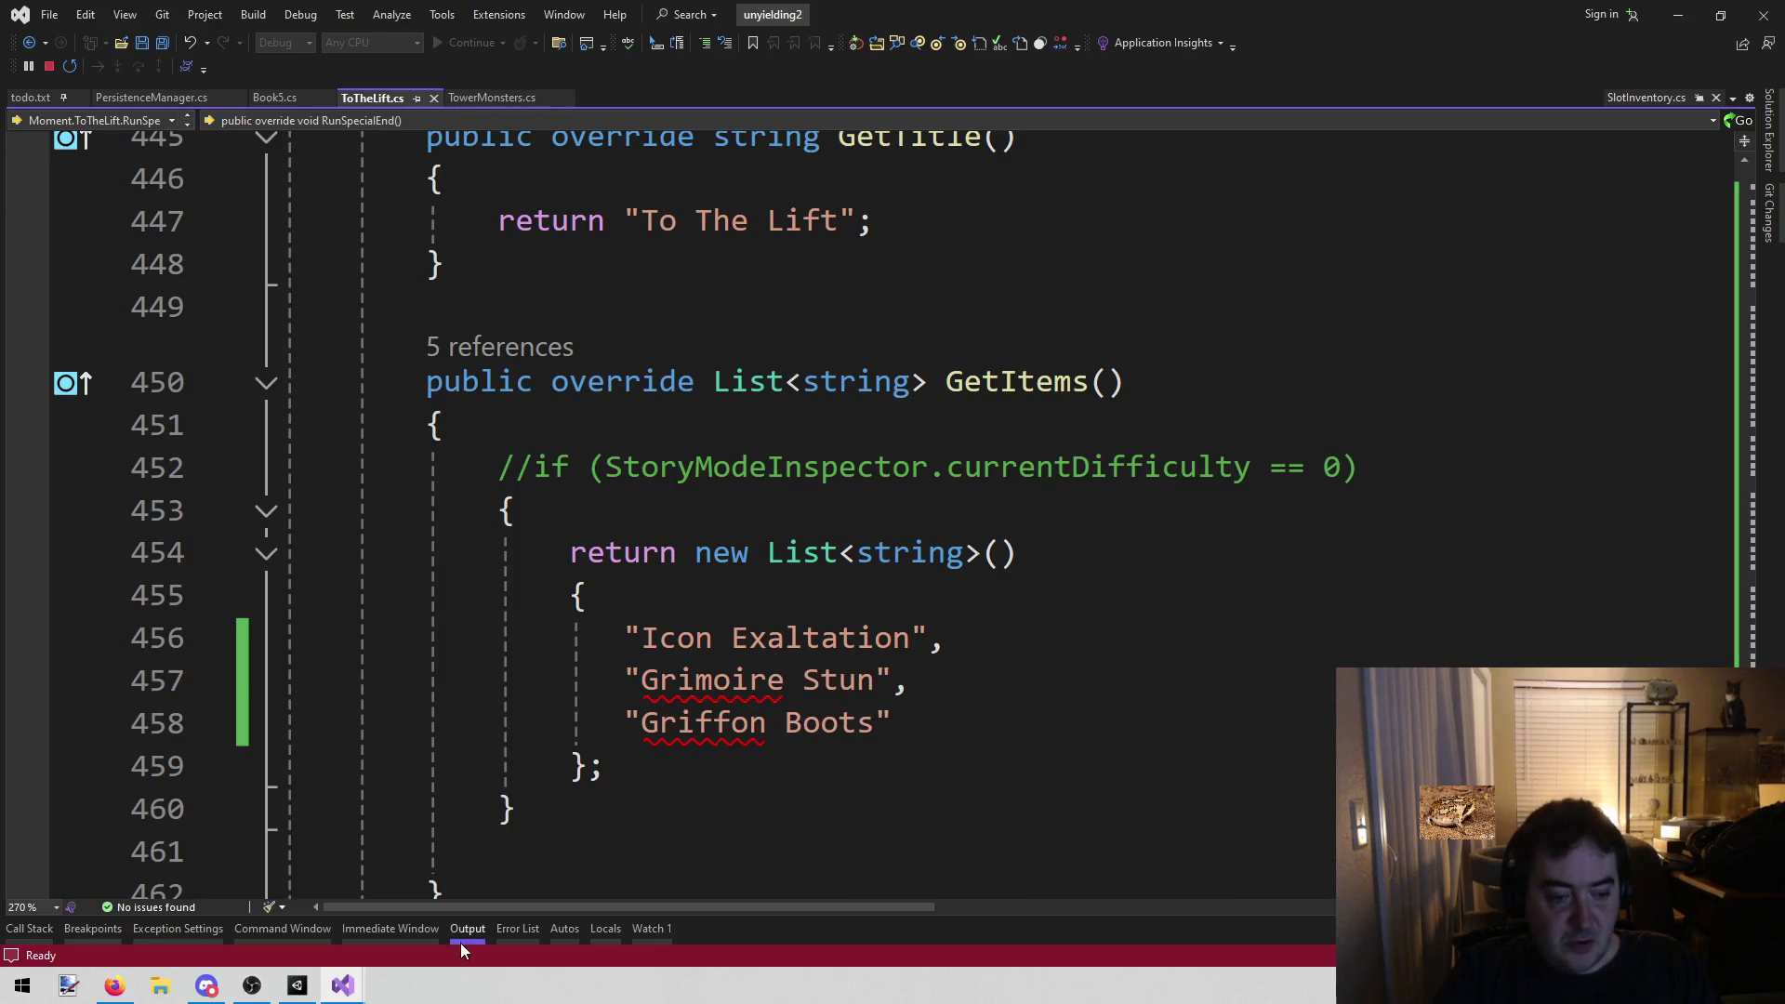
click(298, 985)
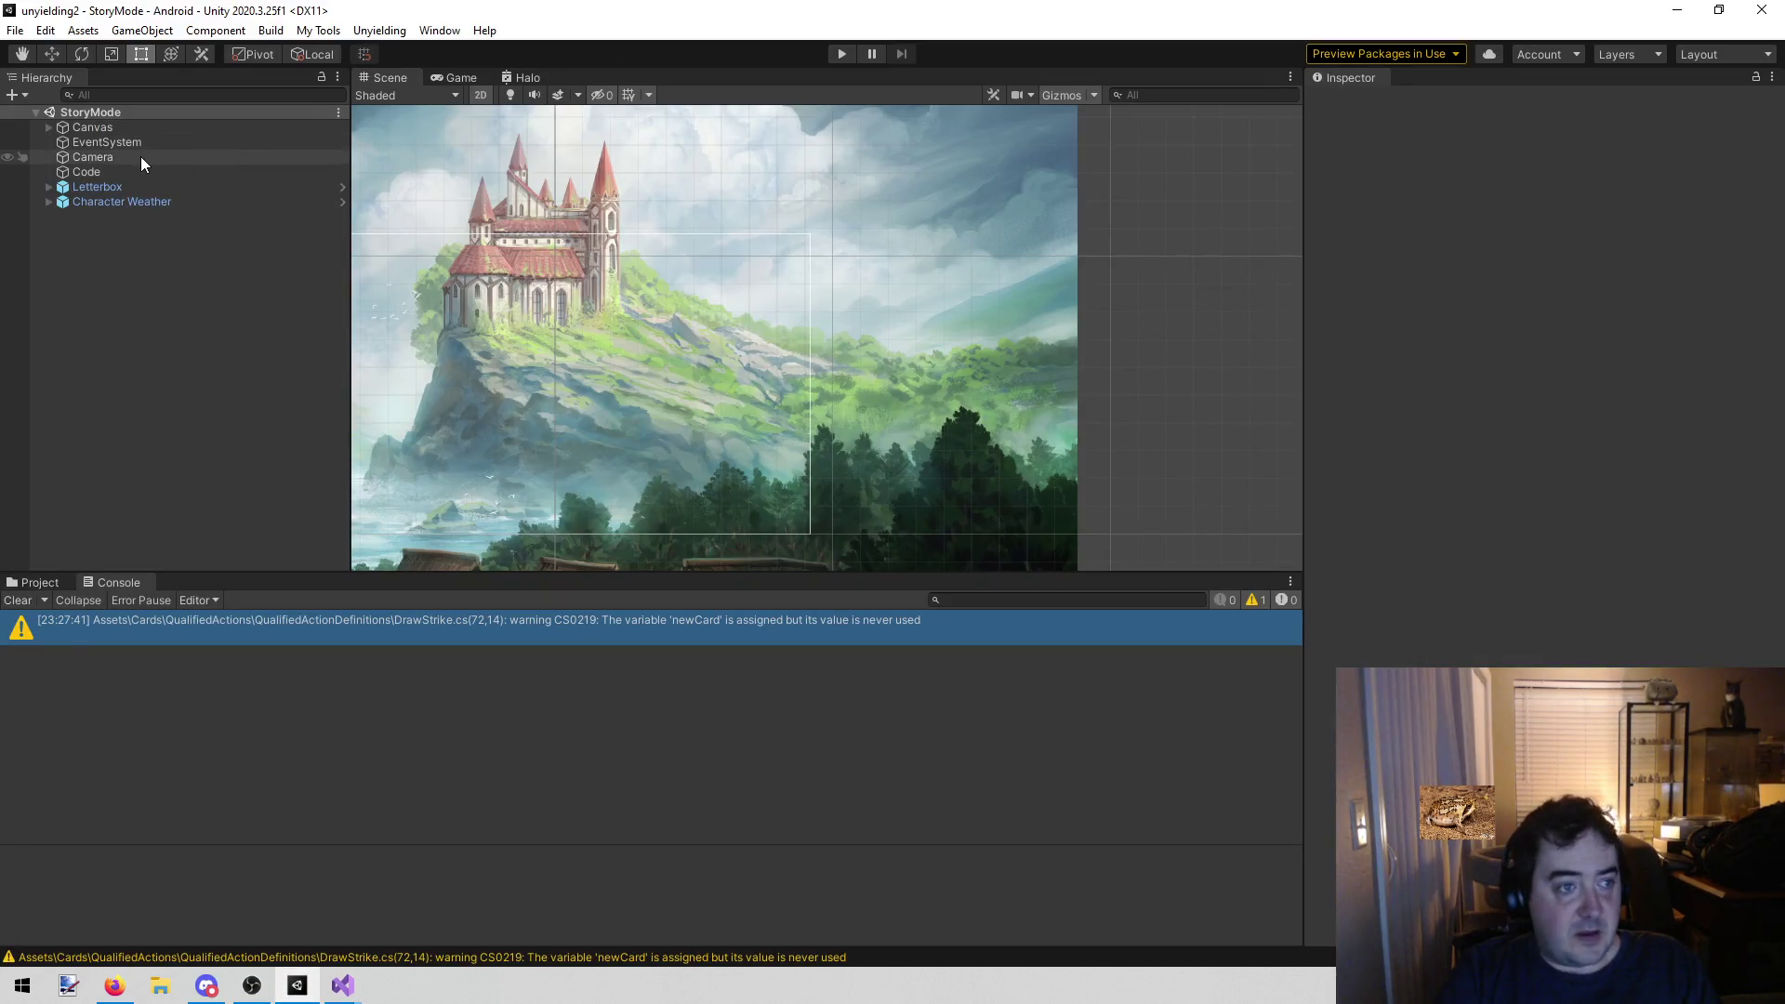
Play the game, run Story mode run to on the Code object, and open the invalid-slot error's stack trace
click(841, 55)
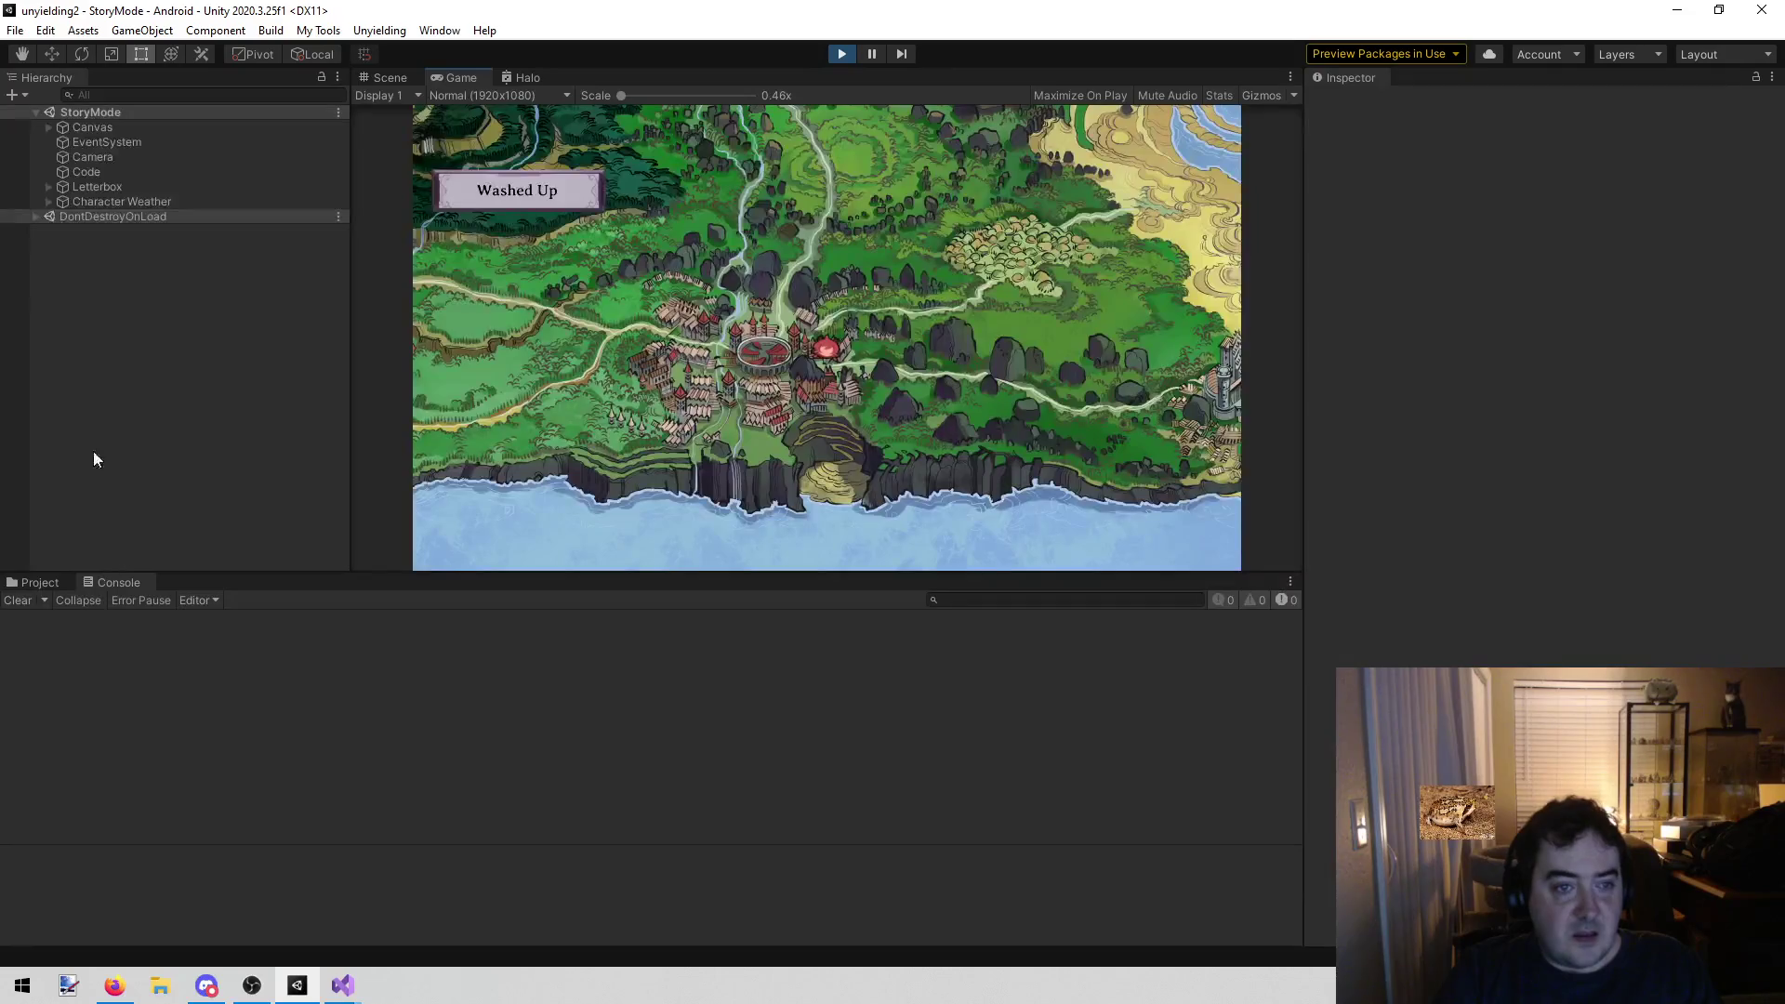
click(153, 171)
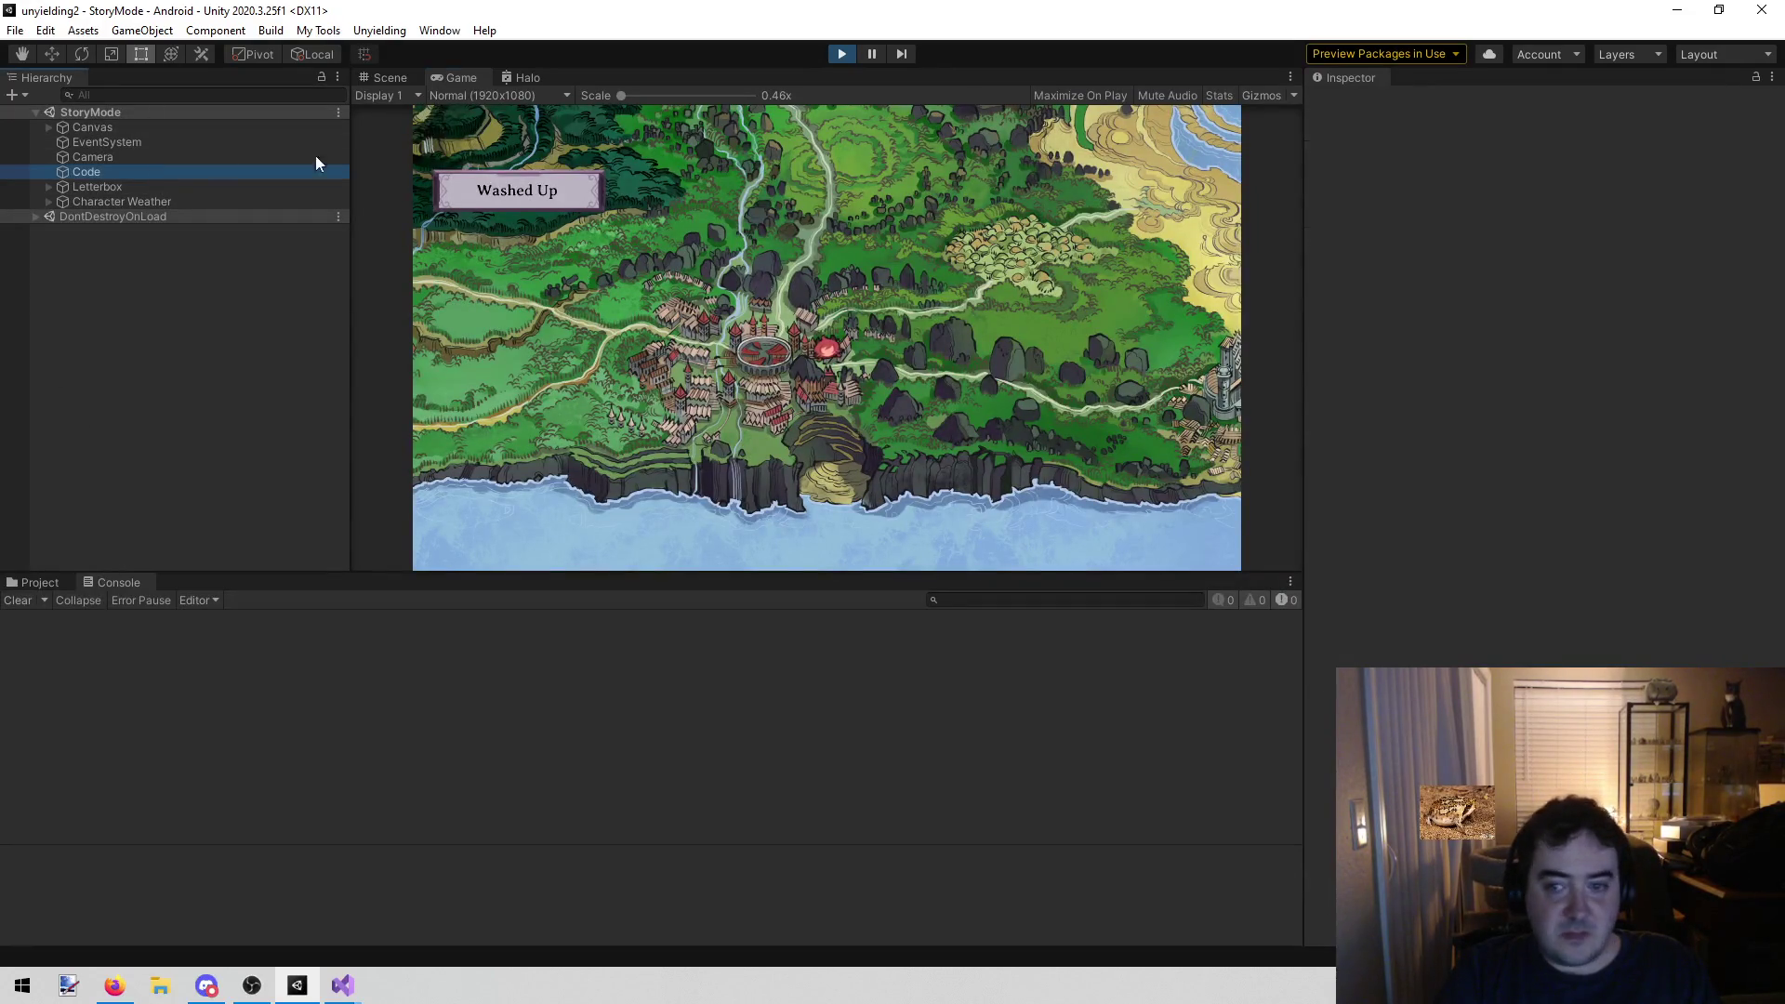
click(1462, 340)
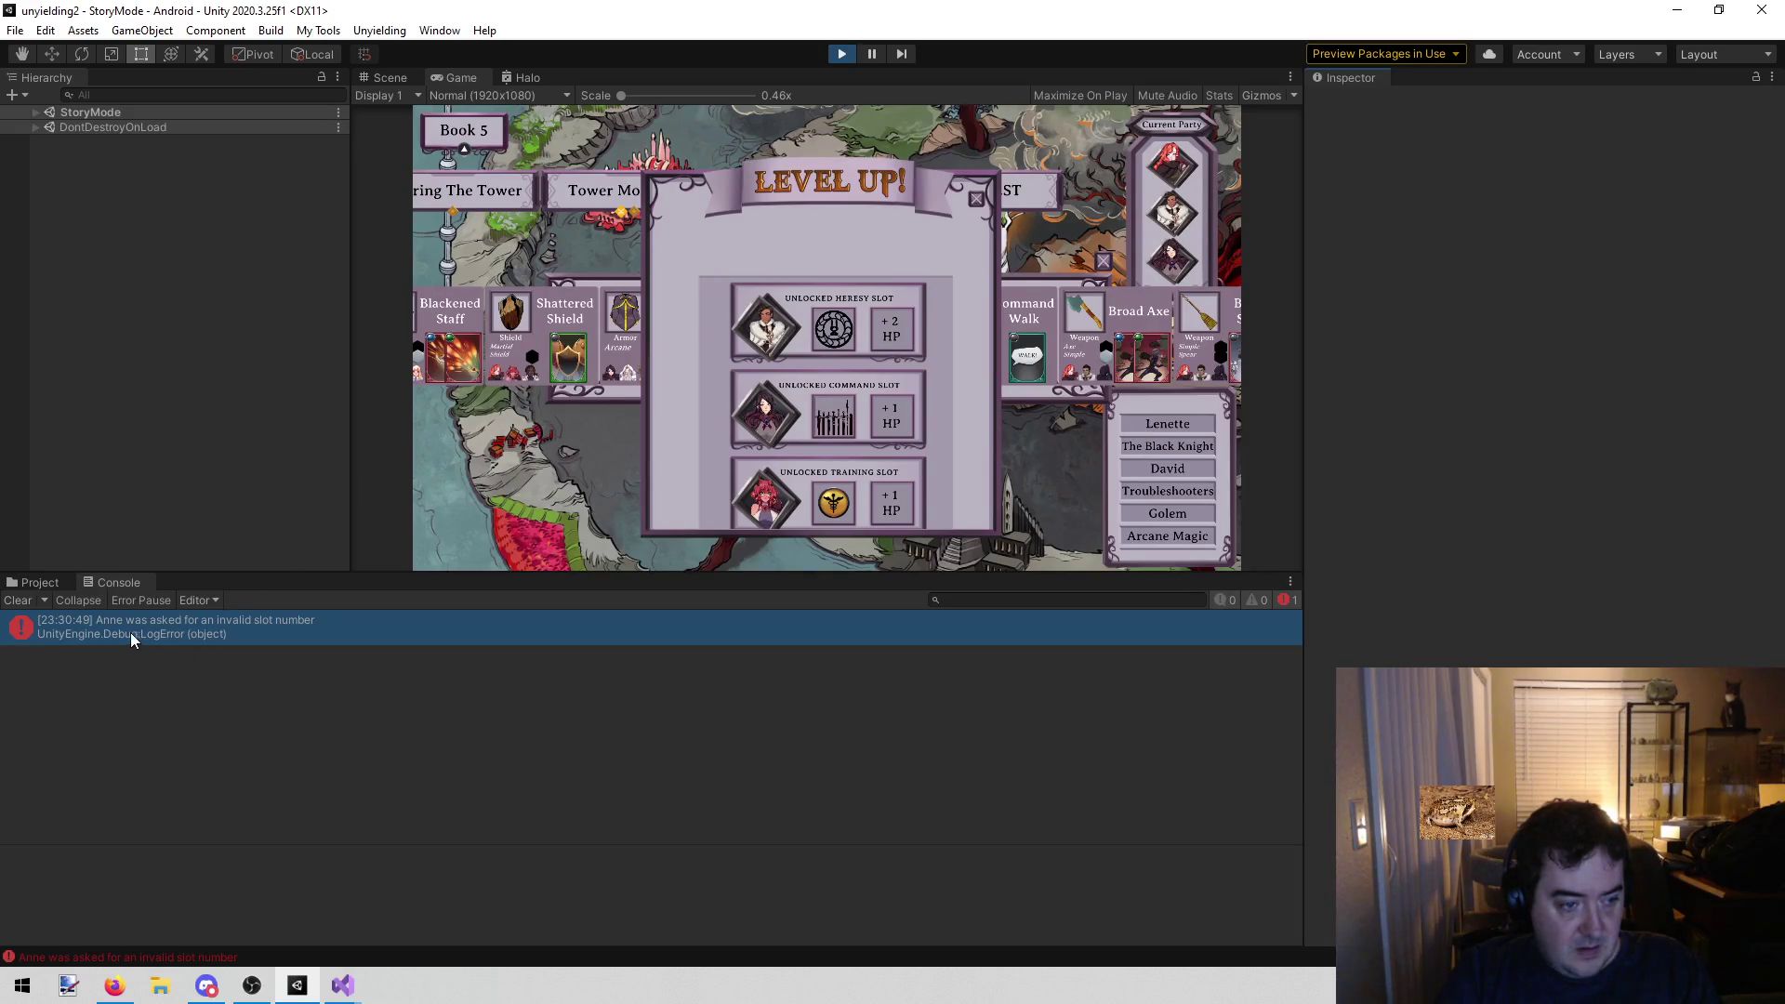
click(249, 623)
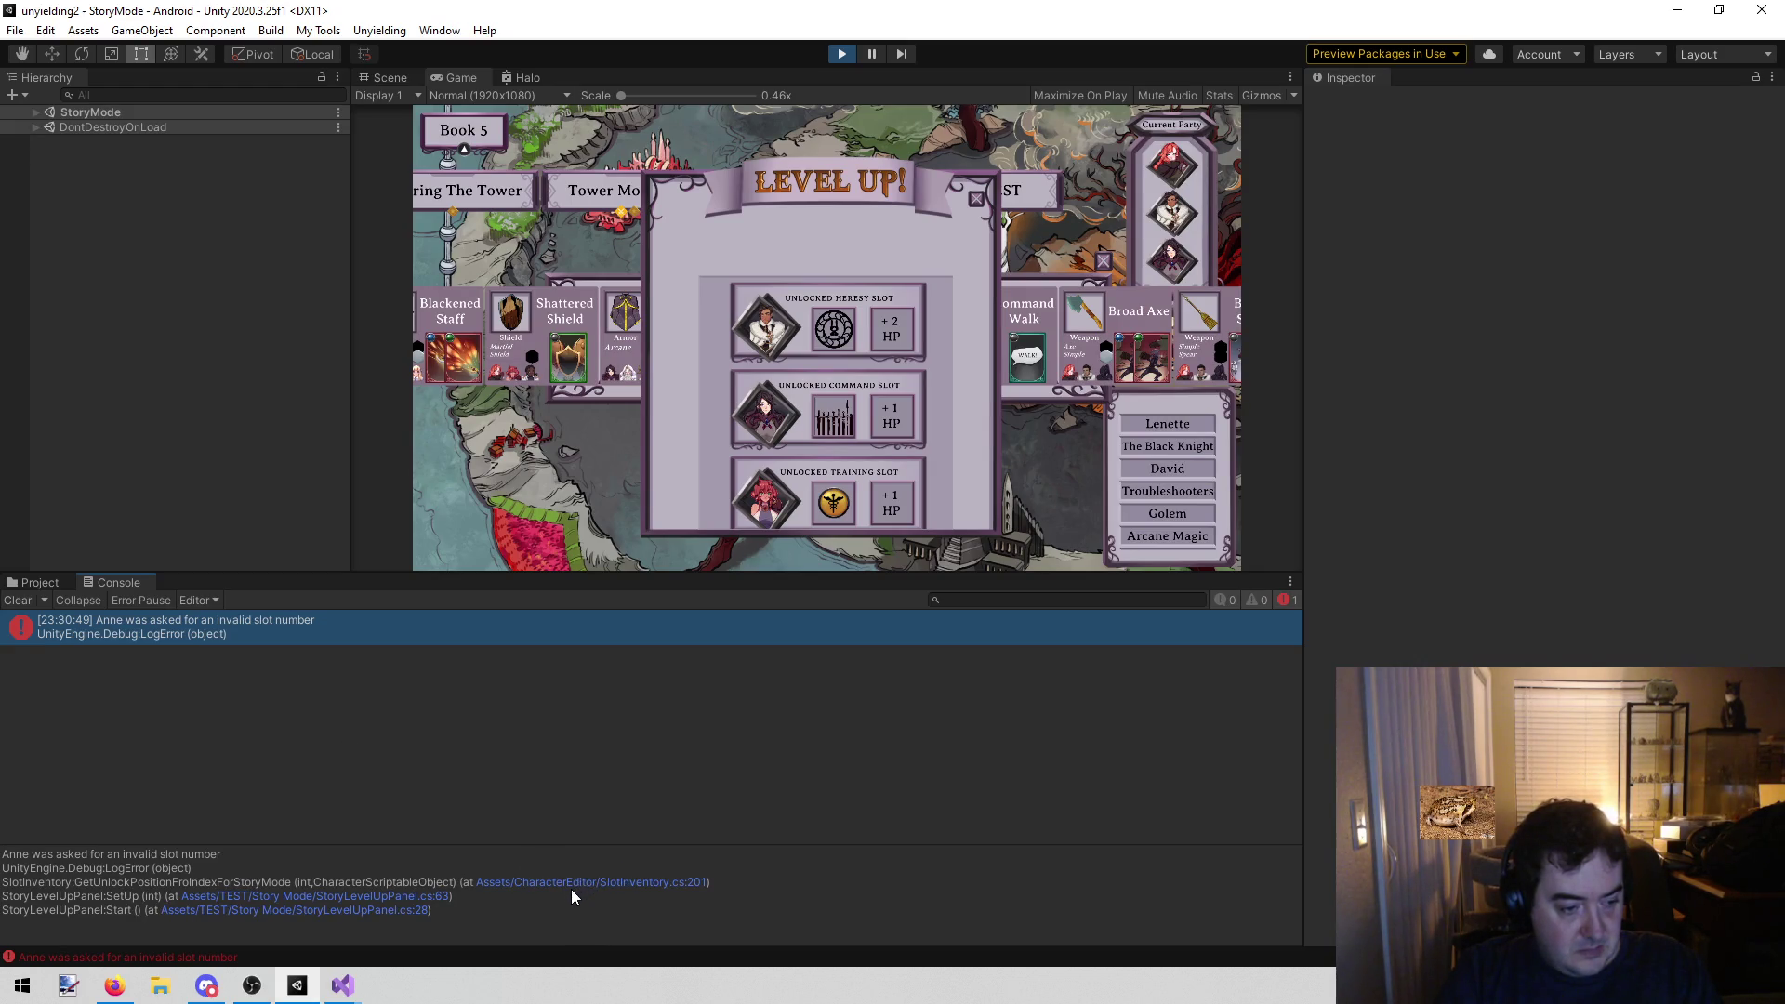
Jump from the console to SlotInventory.cs line 201, where the invalid slot error is logged
double_click(653, 886)
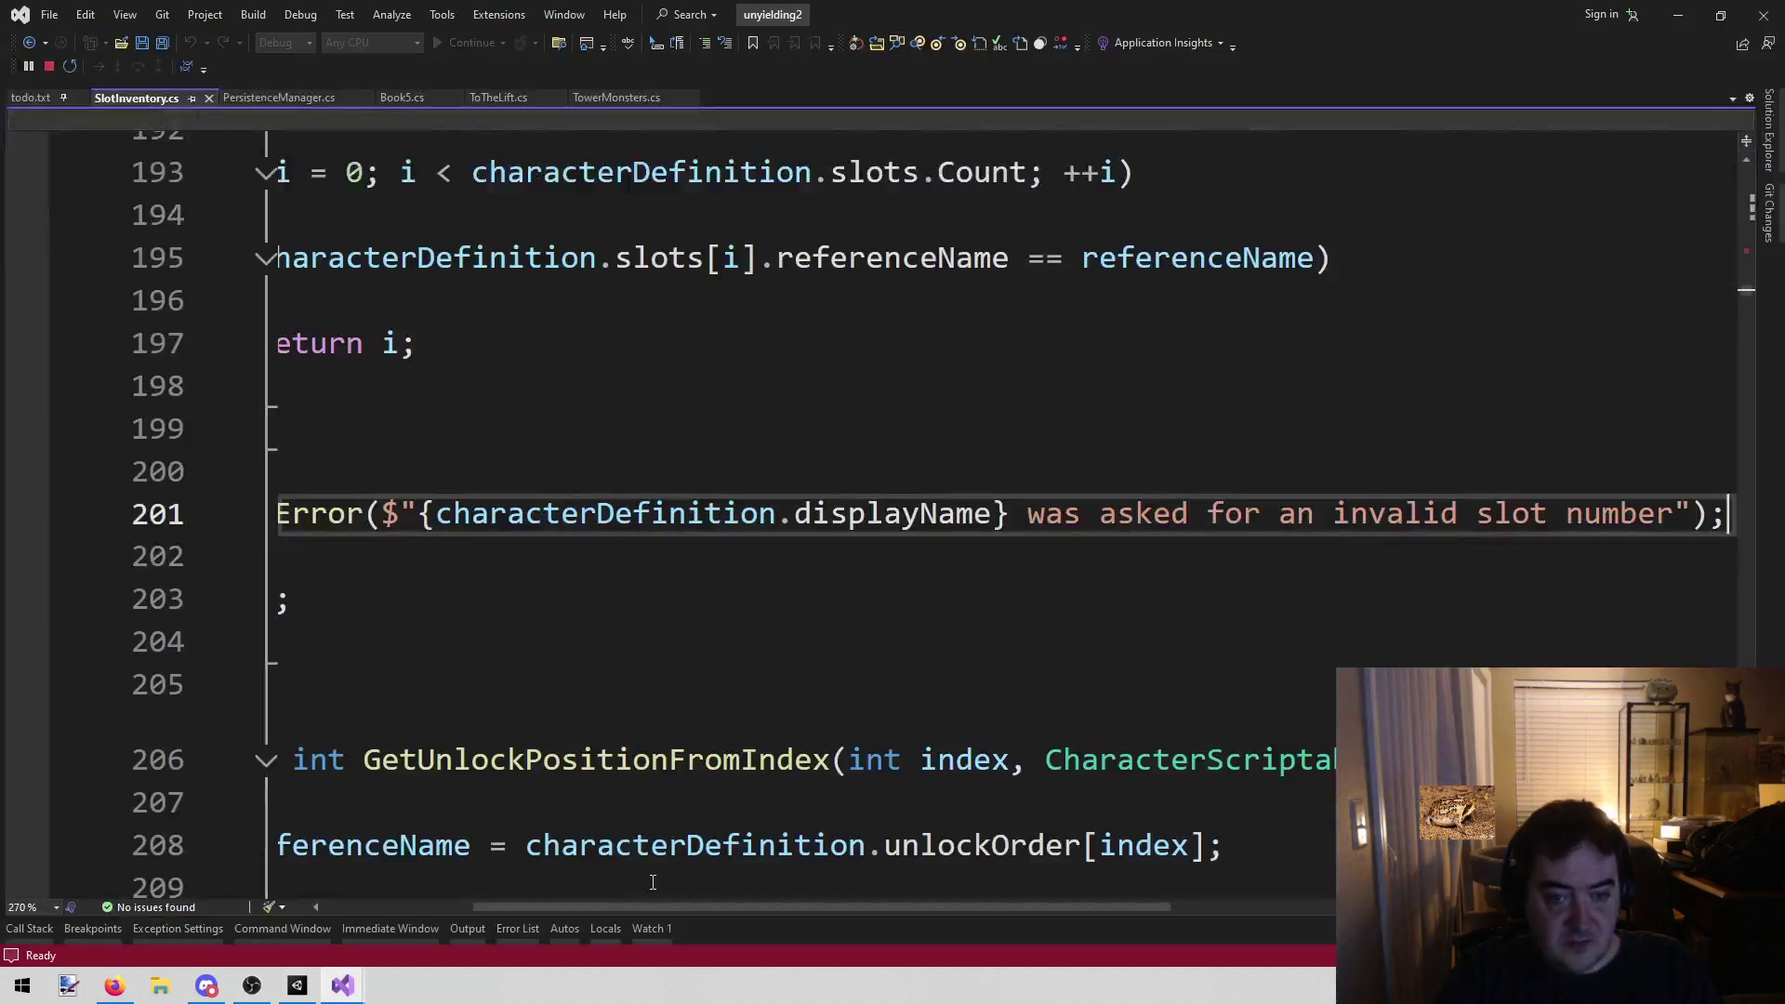
mouse_move(740, 908)
mouse_down()
mouse_move(593, 896)
mouse_move(1041, 917)
mouse_move(629, 907)
mouse_up()
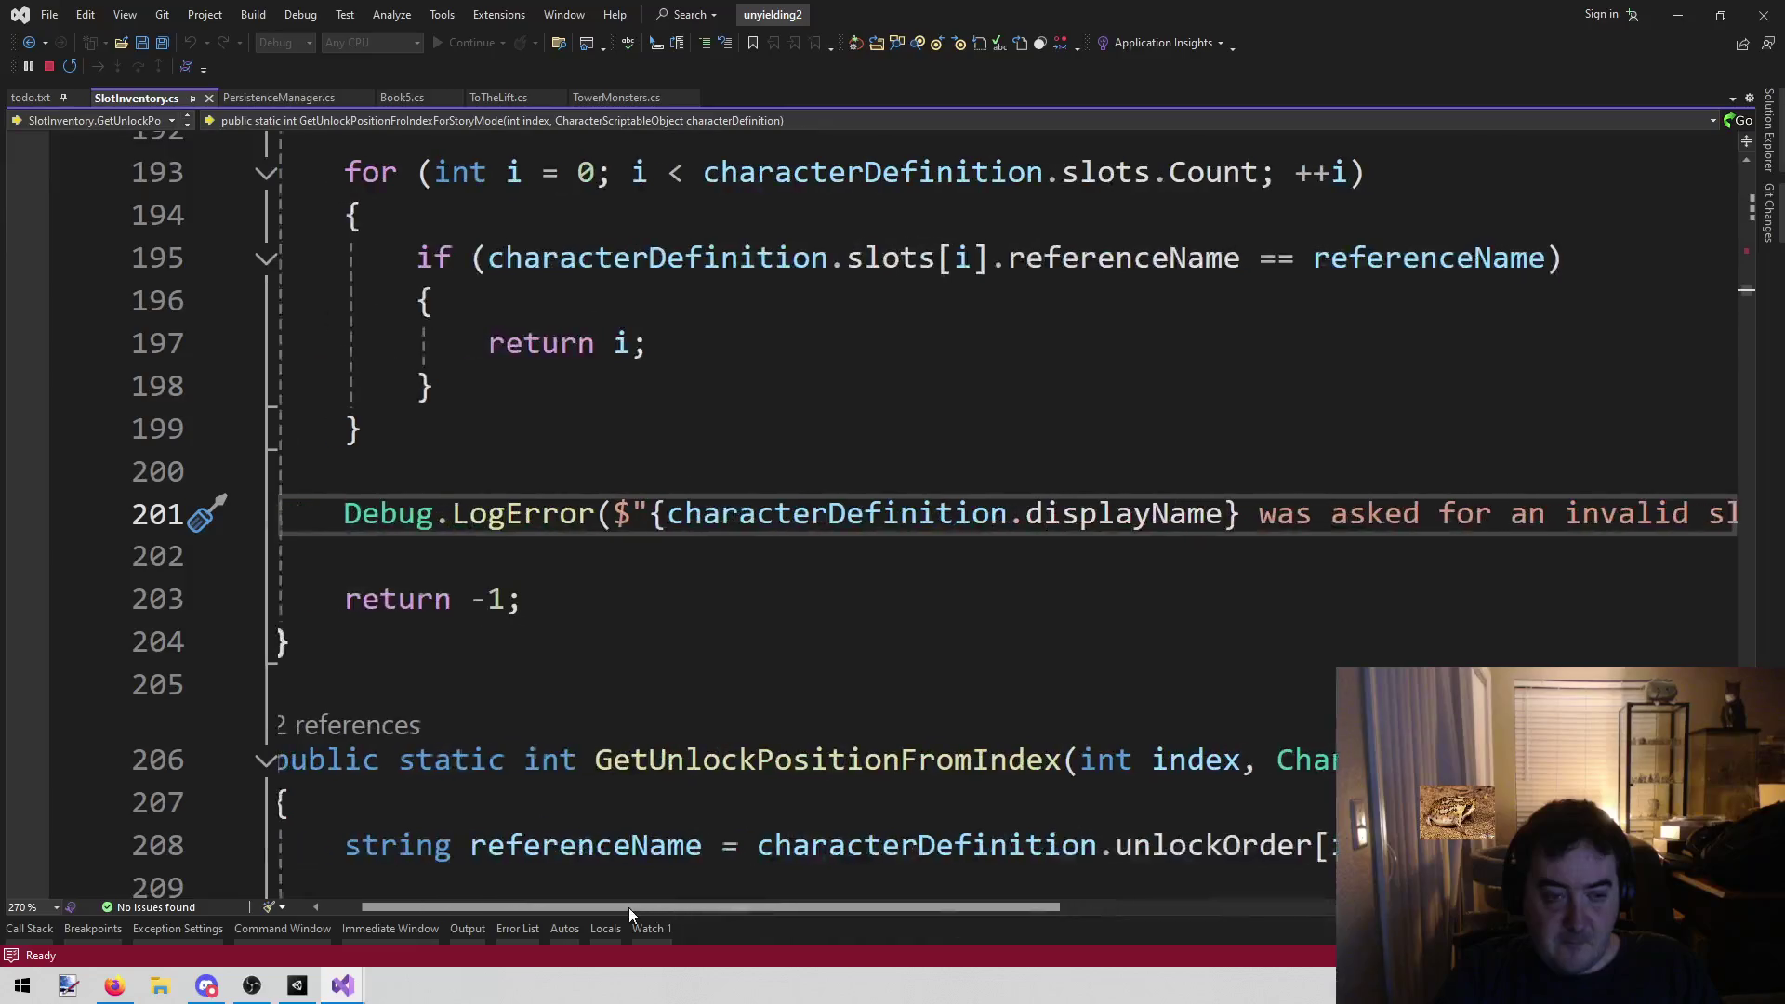
scroll(738, 727, up, 4)
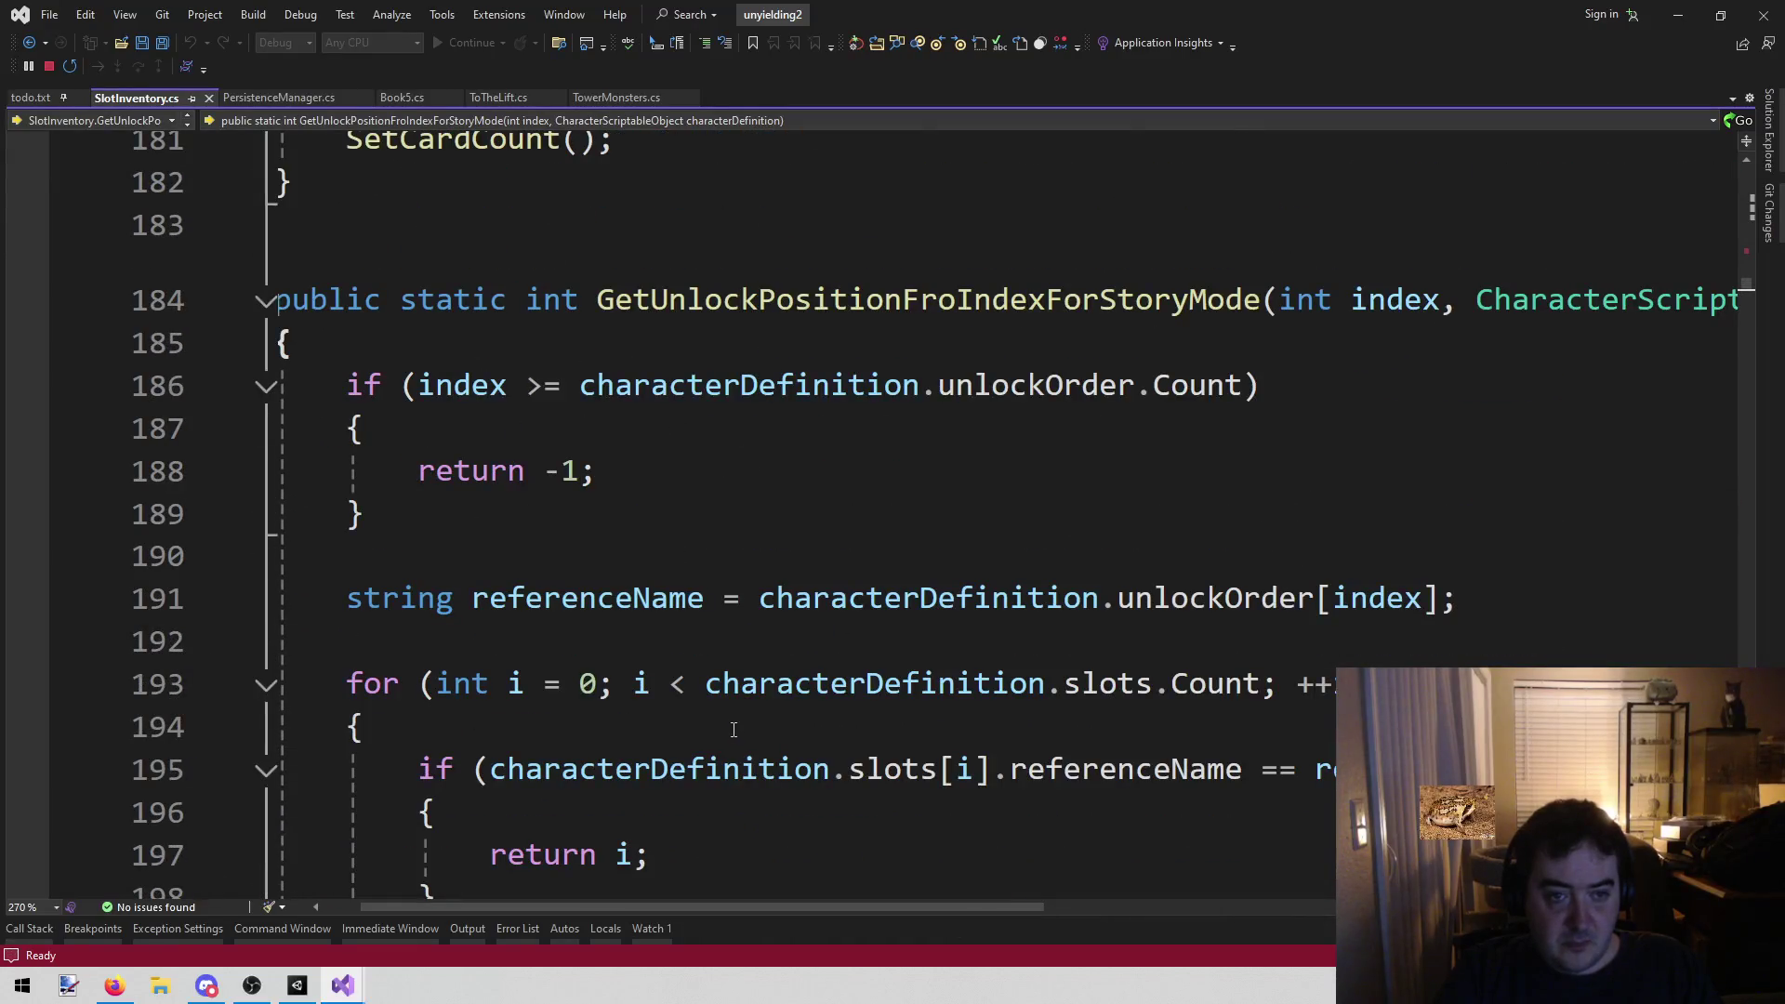
mouse_move(764, 592)
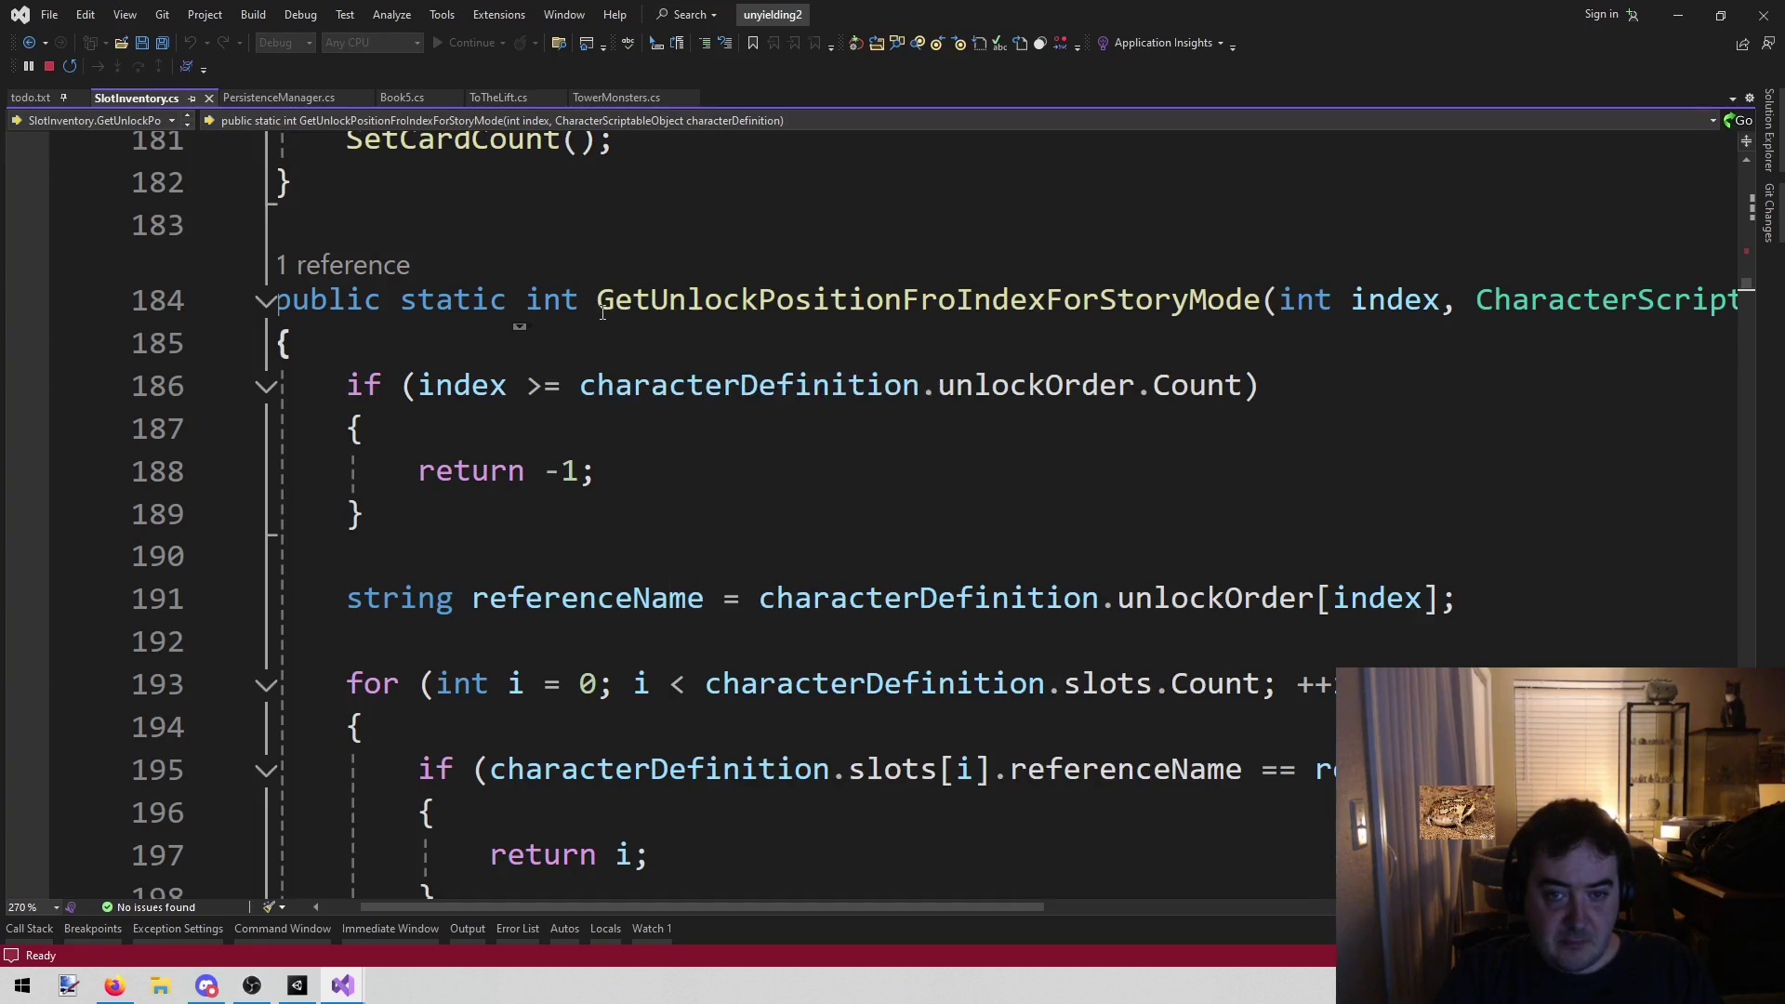
mouse_move(650, 316)
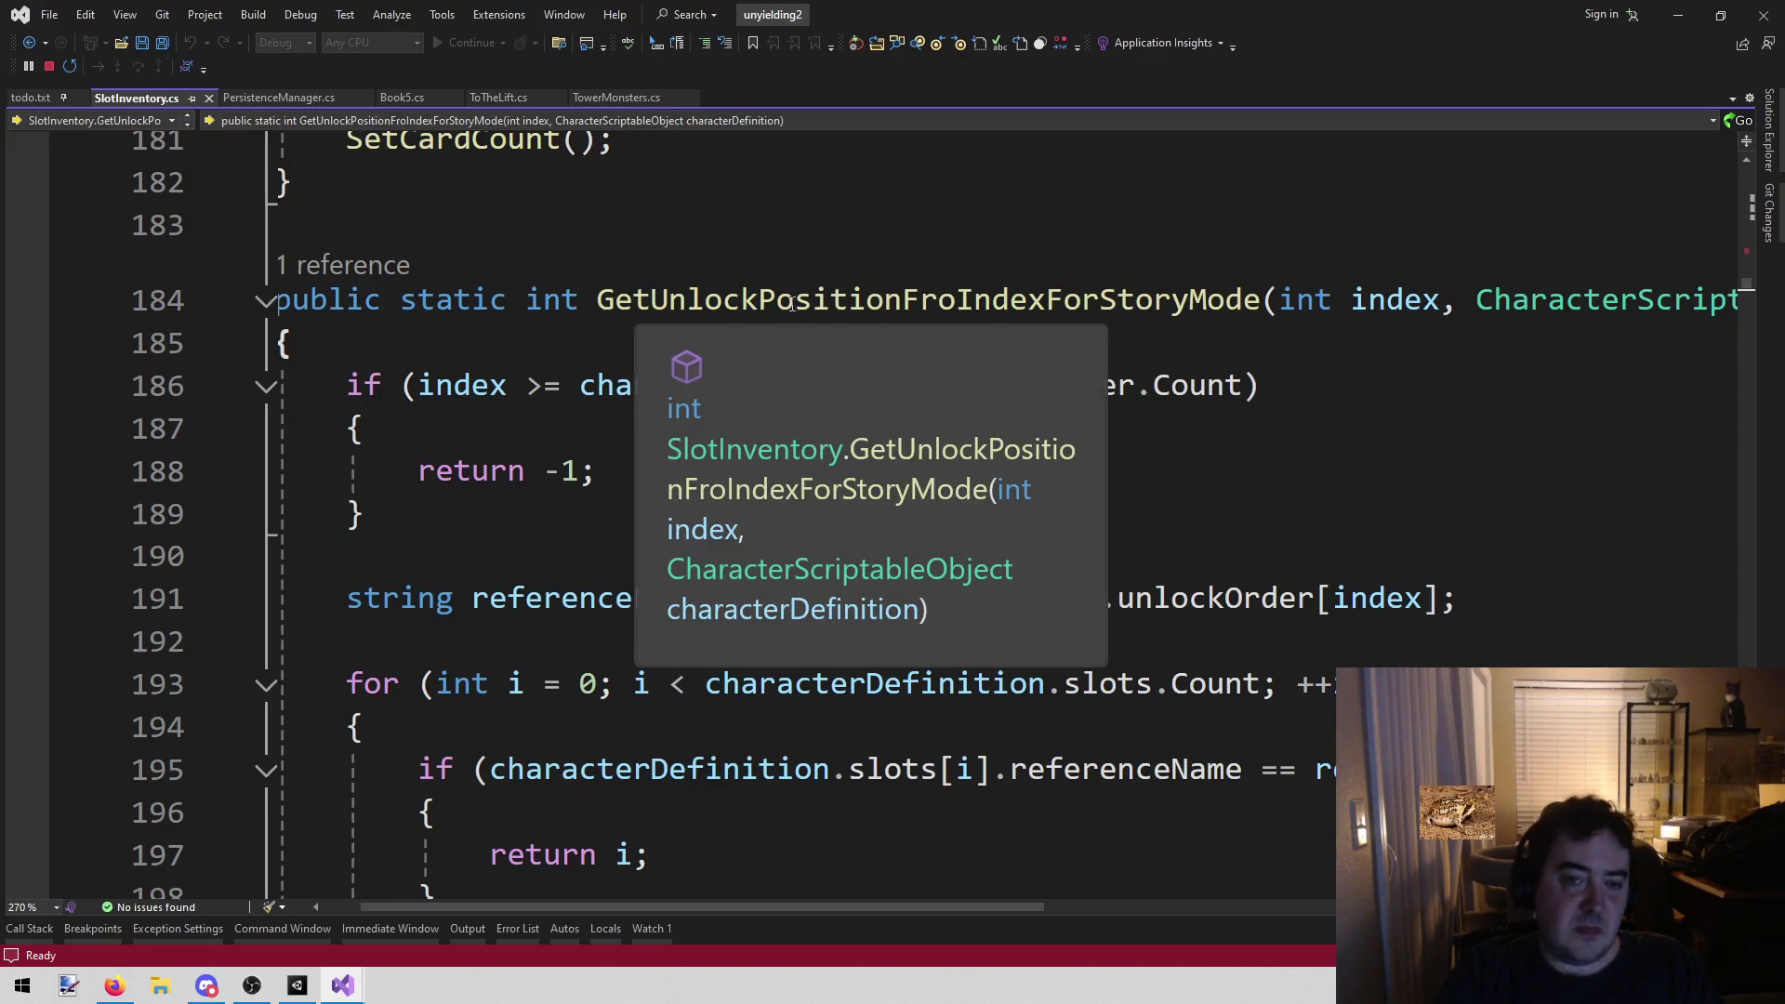
Start renaming the misspelled GetUnlockPositionFroIndexForStoryMode, review it, and return to the game
drag(902, 302, 957, 302)
key(ctrl+r)
key(ctrl+r)
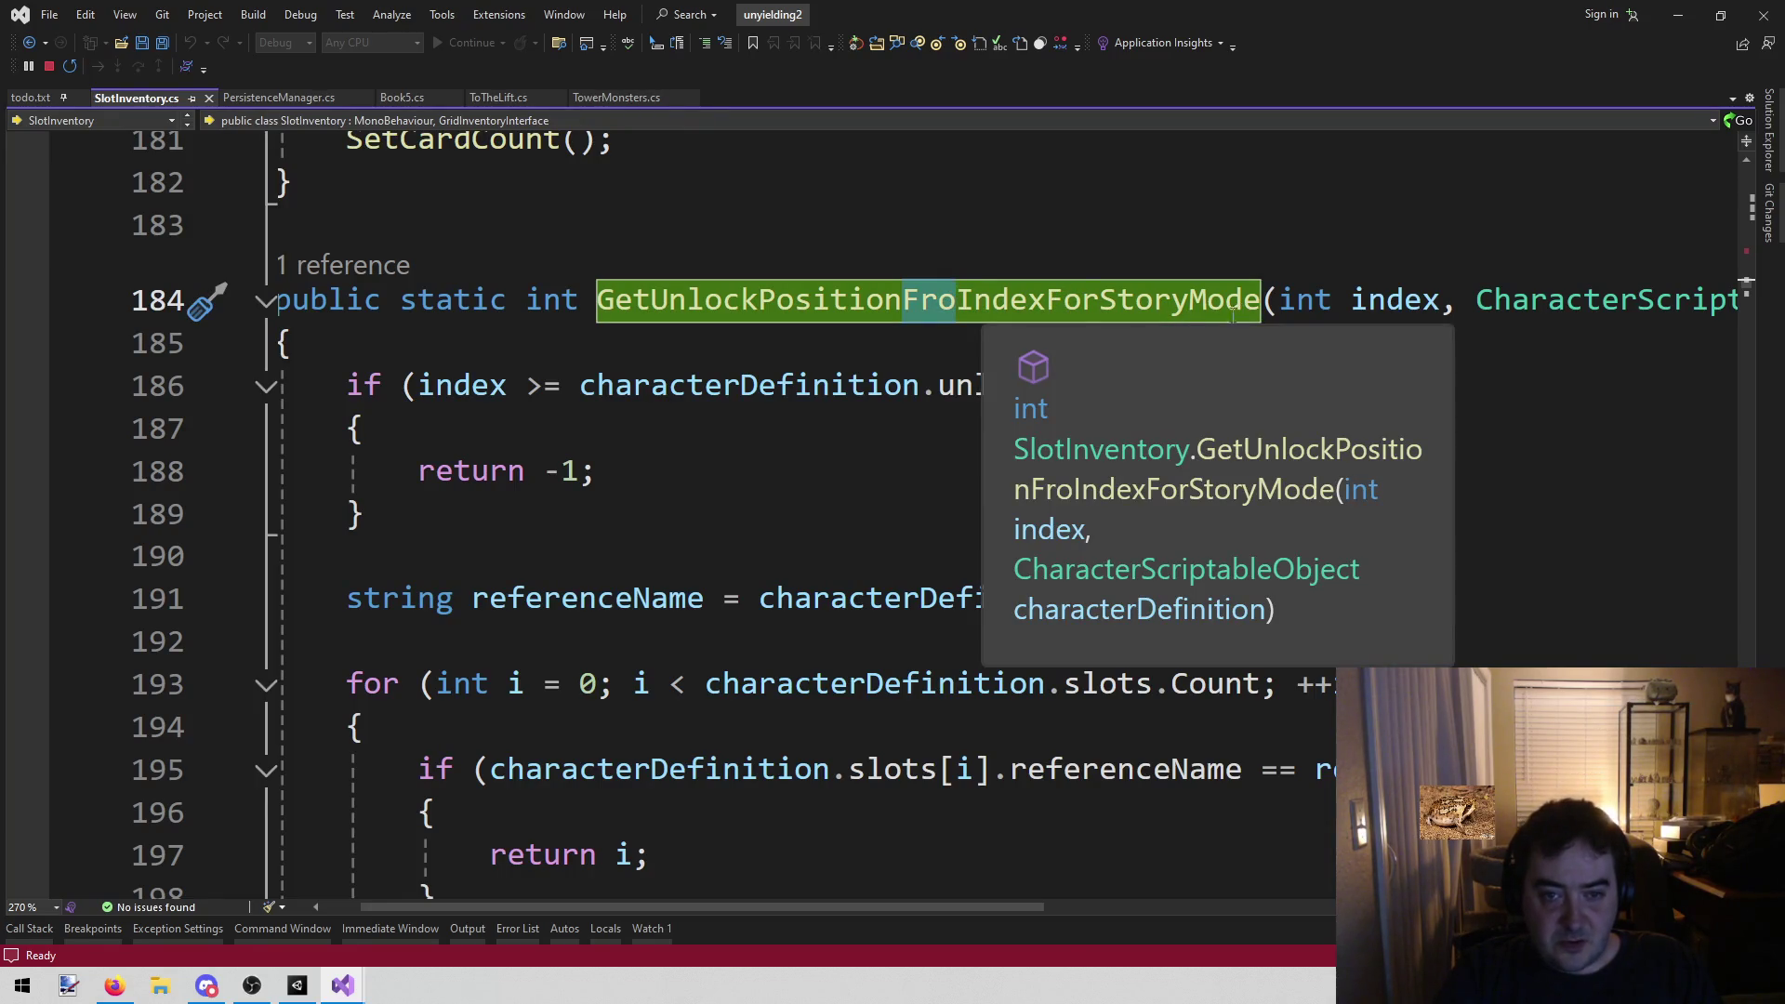
mouse_move(879, 902)
mouse_down()
mouse_move(1197, 894)
mouse_move(841, 899)
mouse_up()
scroll(1010, 471, down, 4)
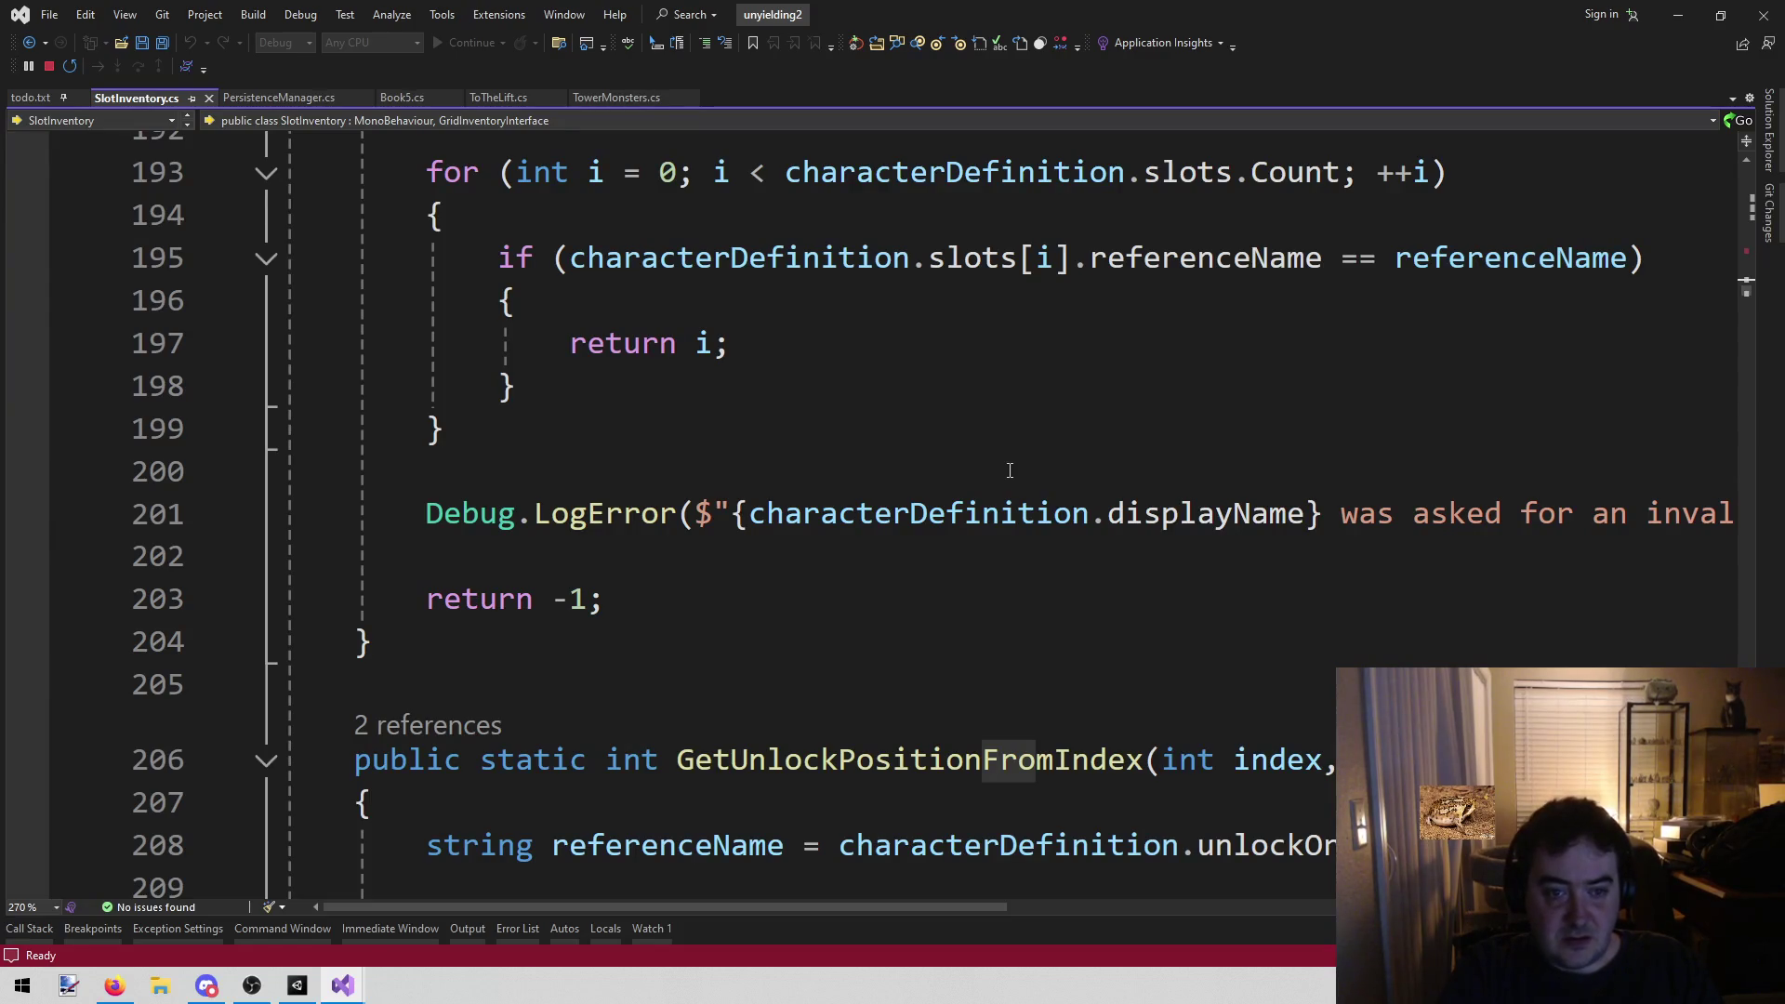
scroll(1010, 471, up, 1)
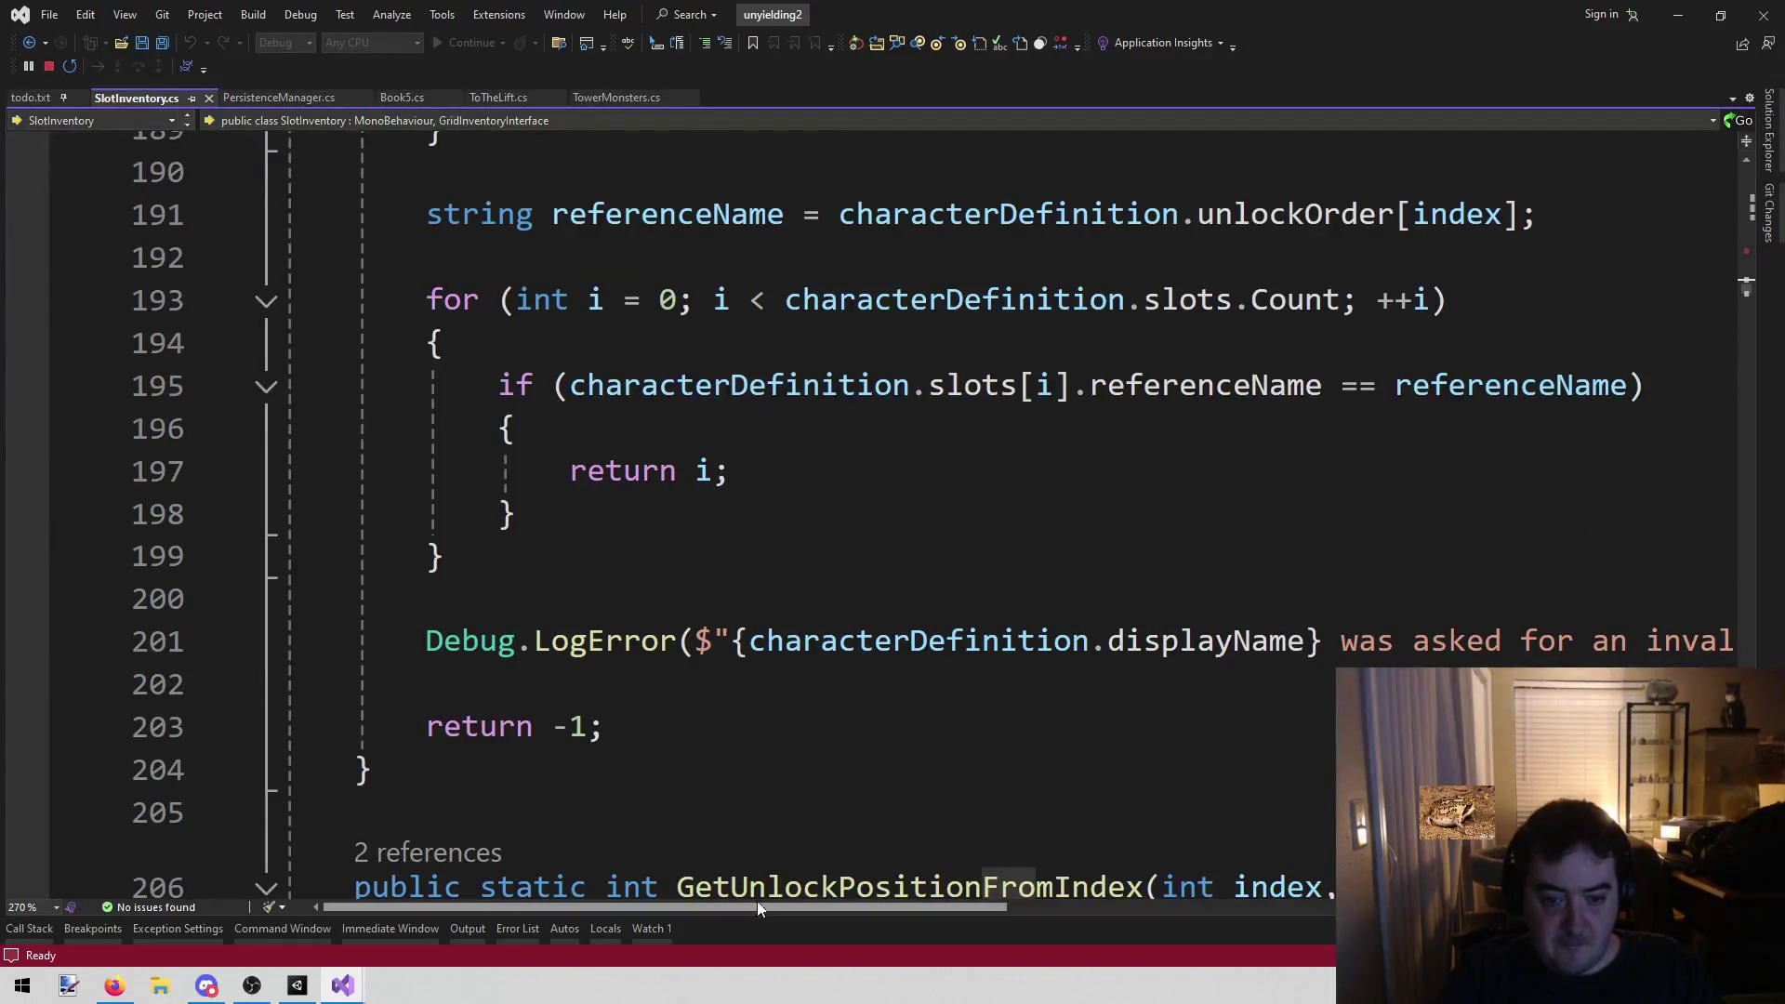
mouse_move(731, 904)
mouse_down()
mouse_move(1129, 900)
mouse_move(726, 902)
mouse_up()
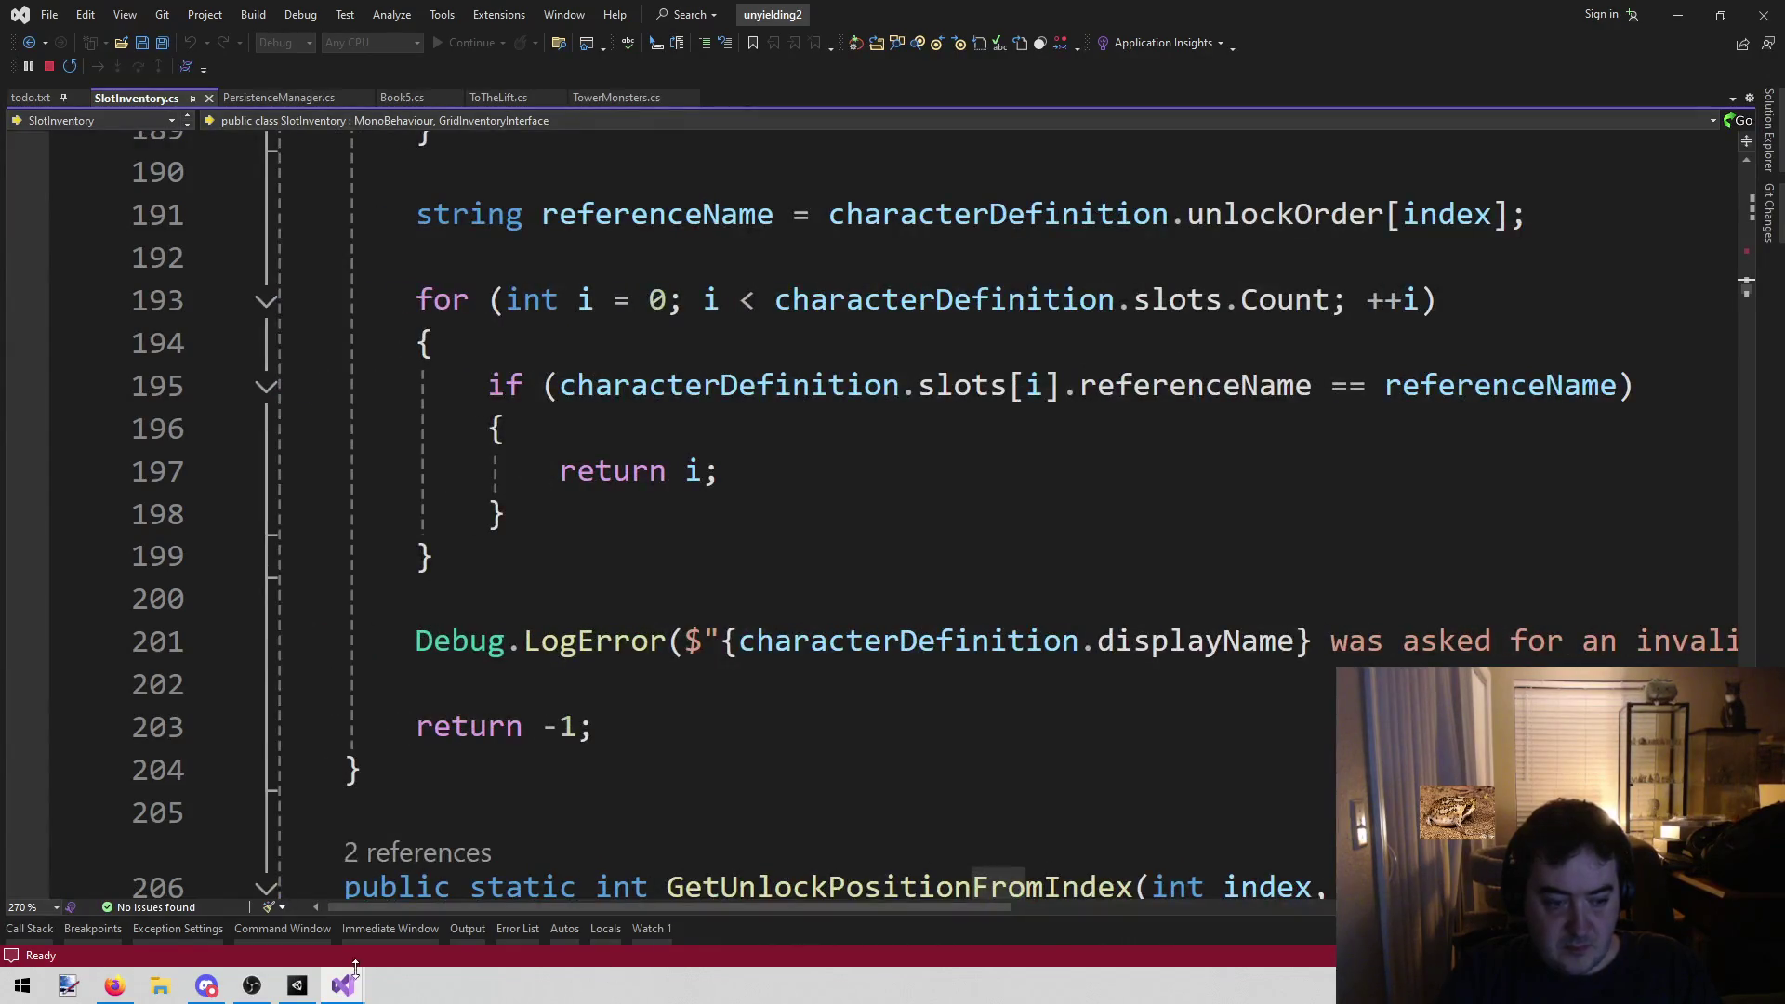
click(299, 987)
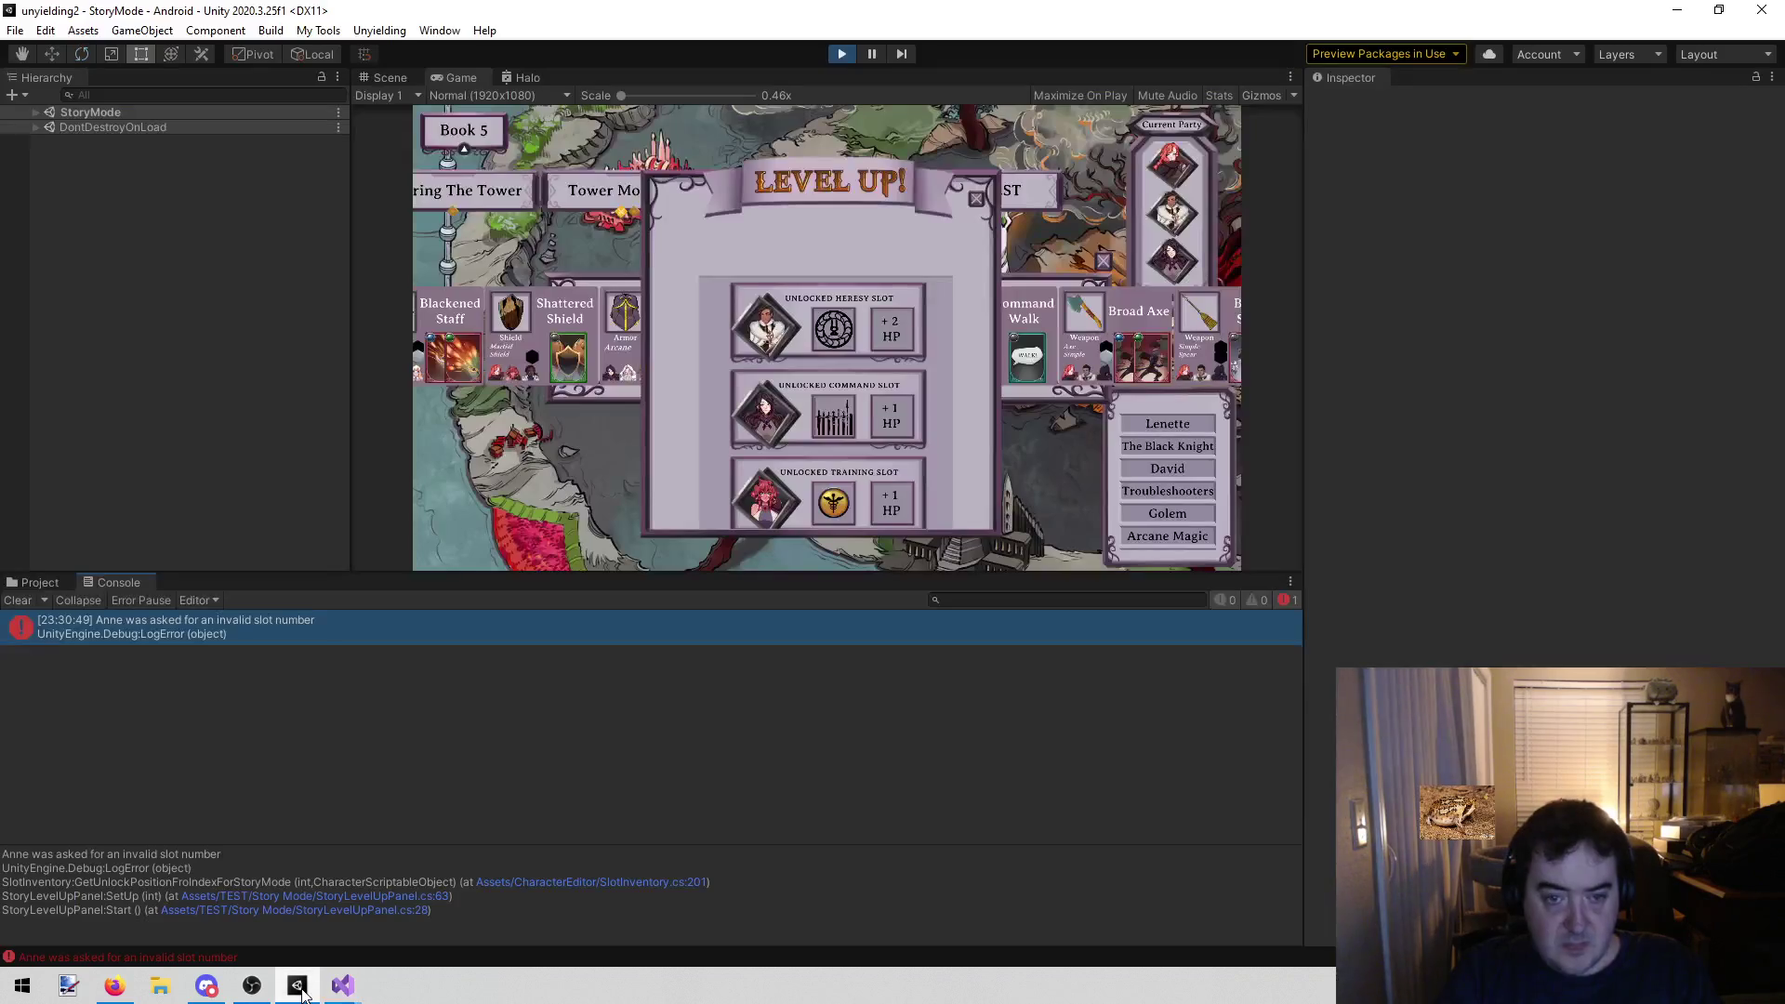
Dismiss LEVEL UP!, remove the line 90 breakpoint, close the StoryModeMovementTracker.cs preview, and resume
click(977, 201)
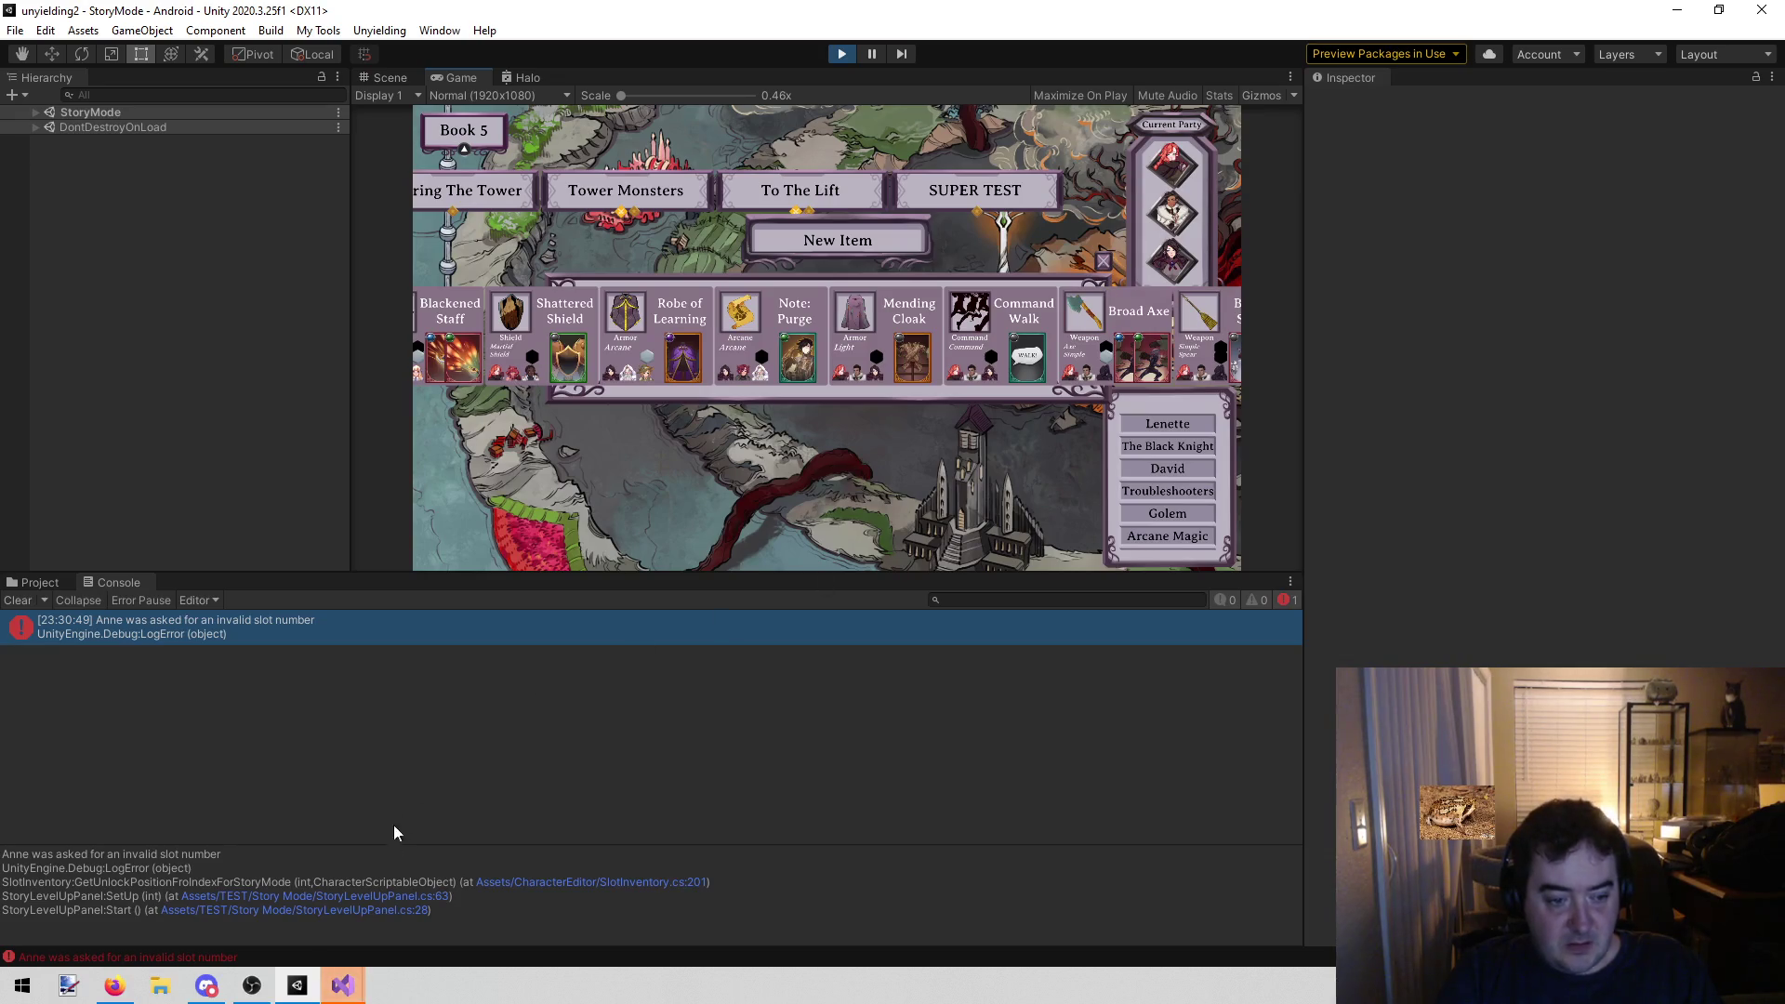
mouse_move(342, 985)
click(362, 907)
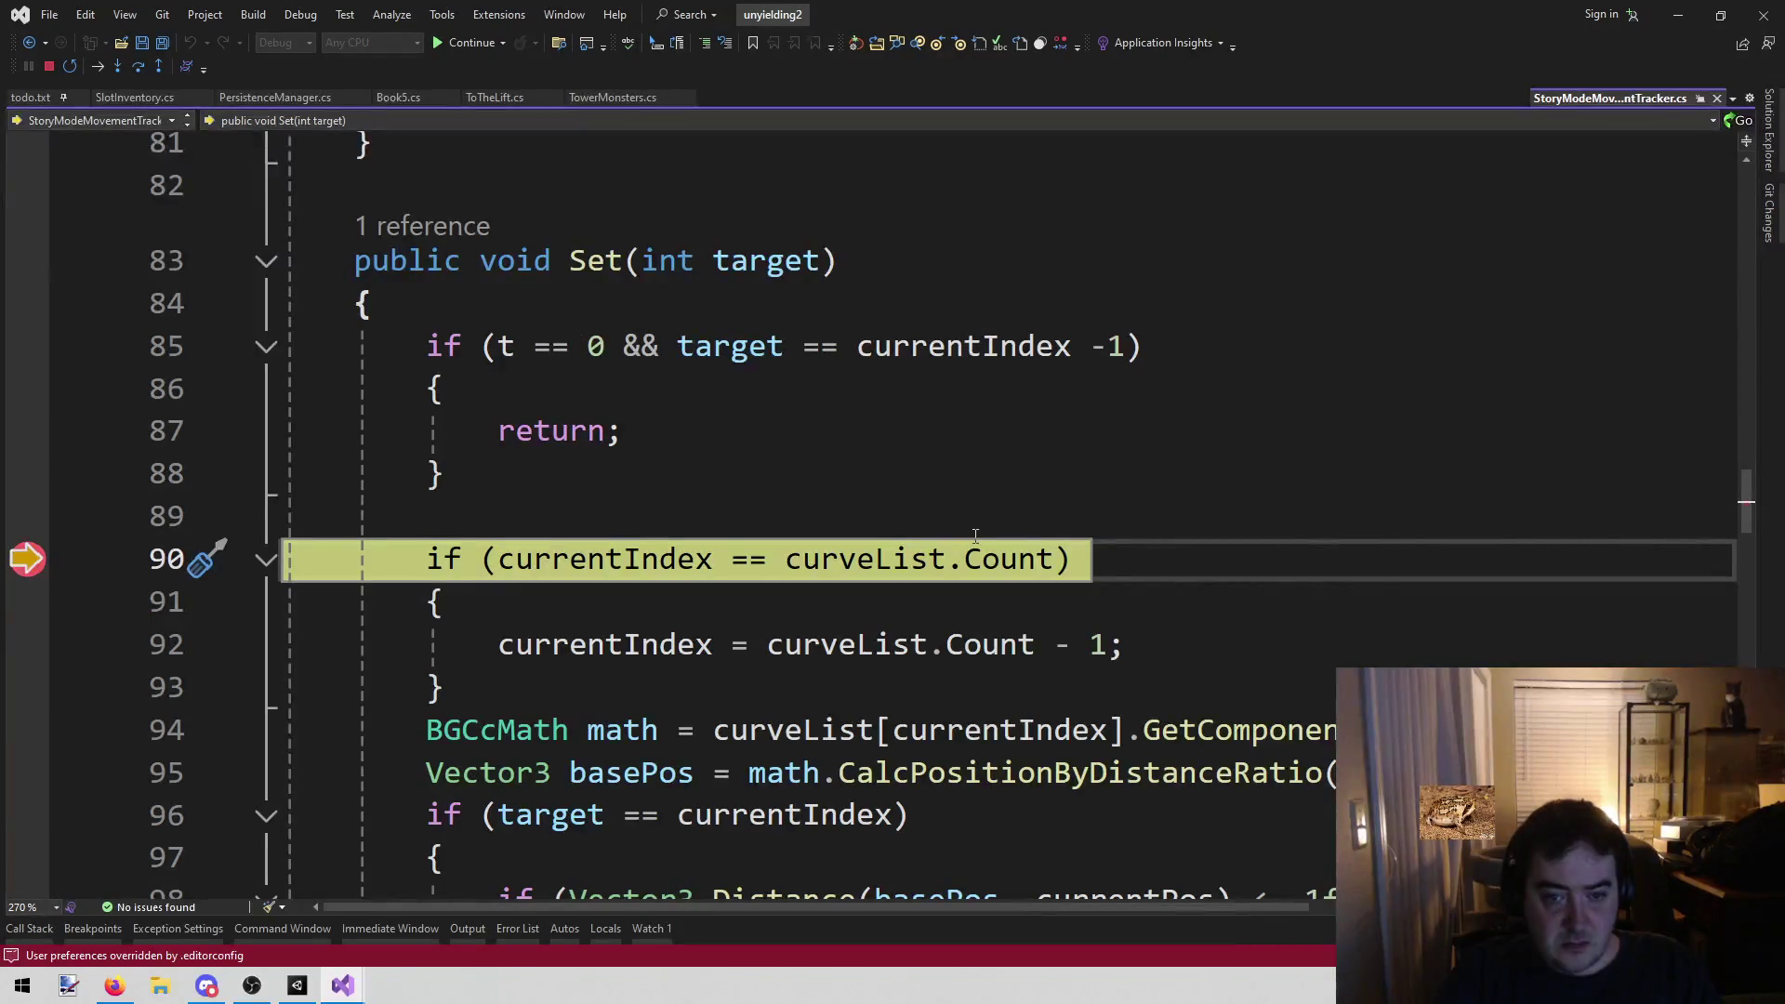
click(28, 558)
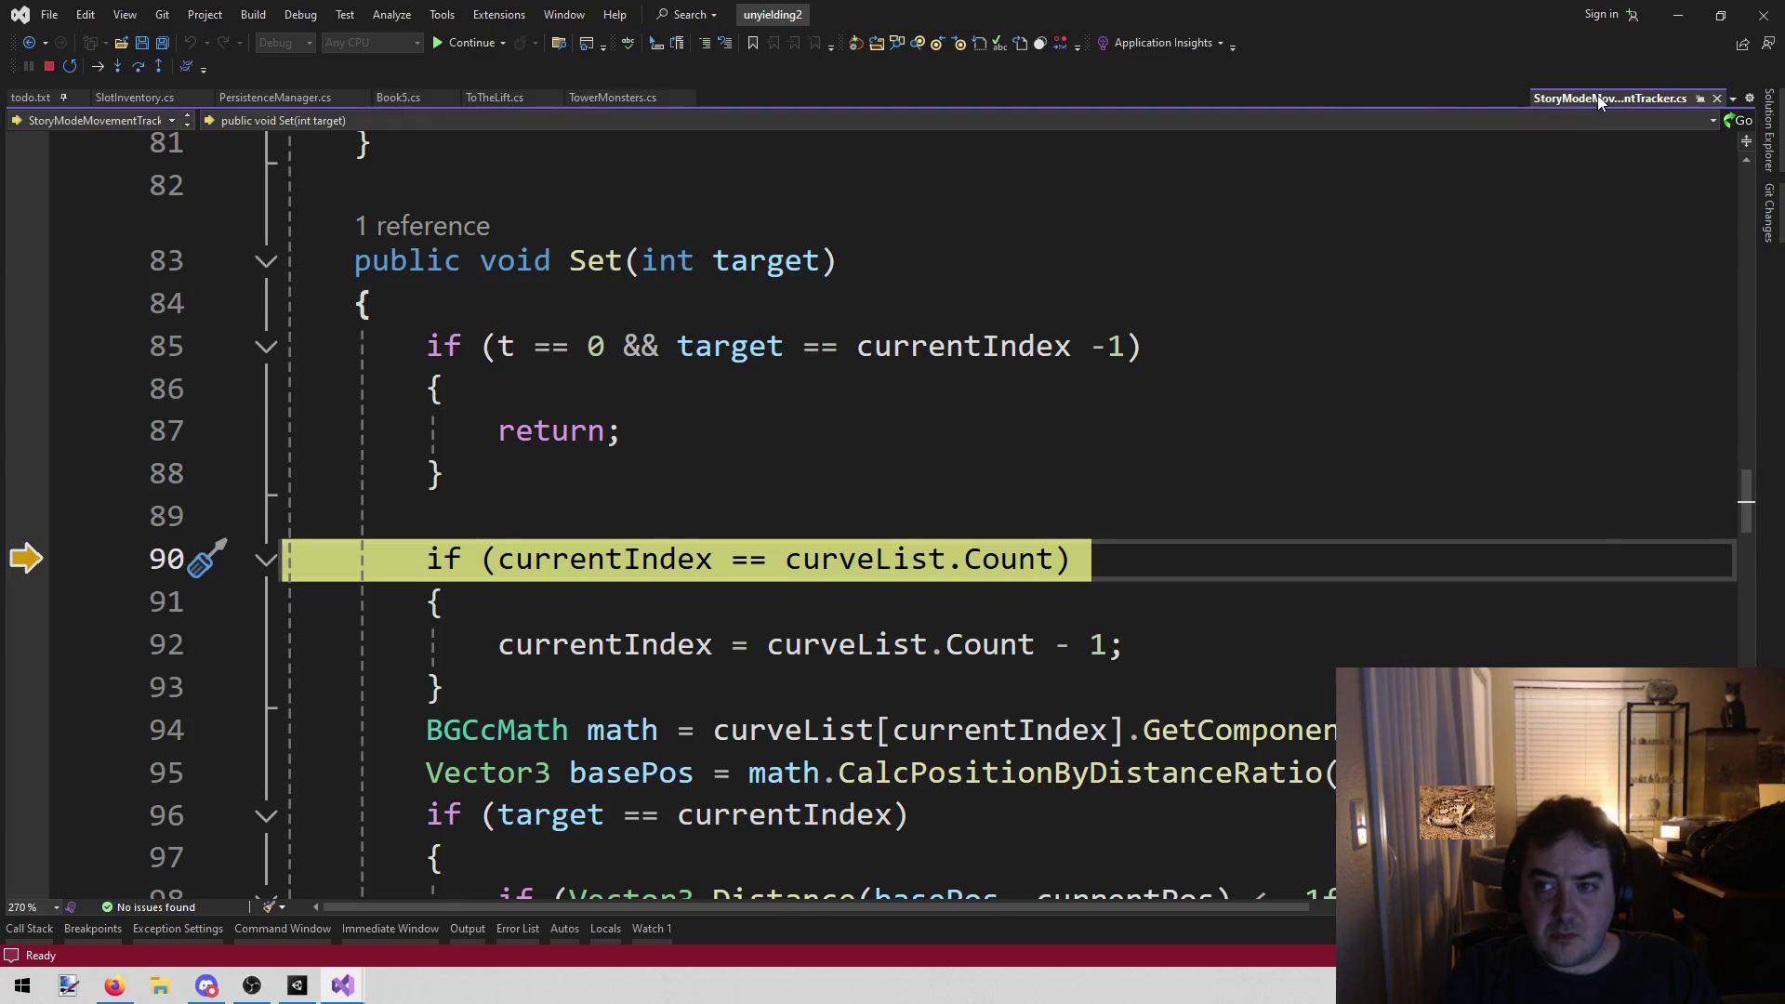
middle_click(1599, 99)
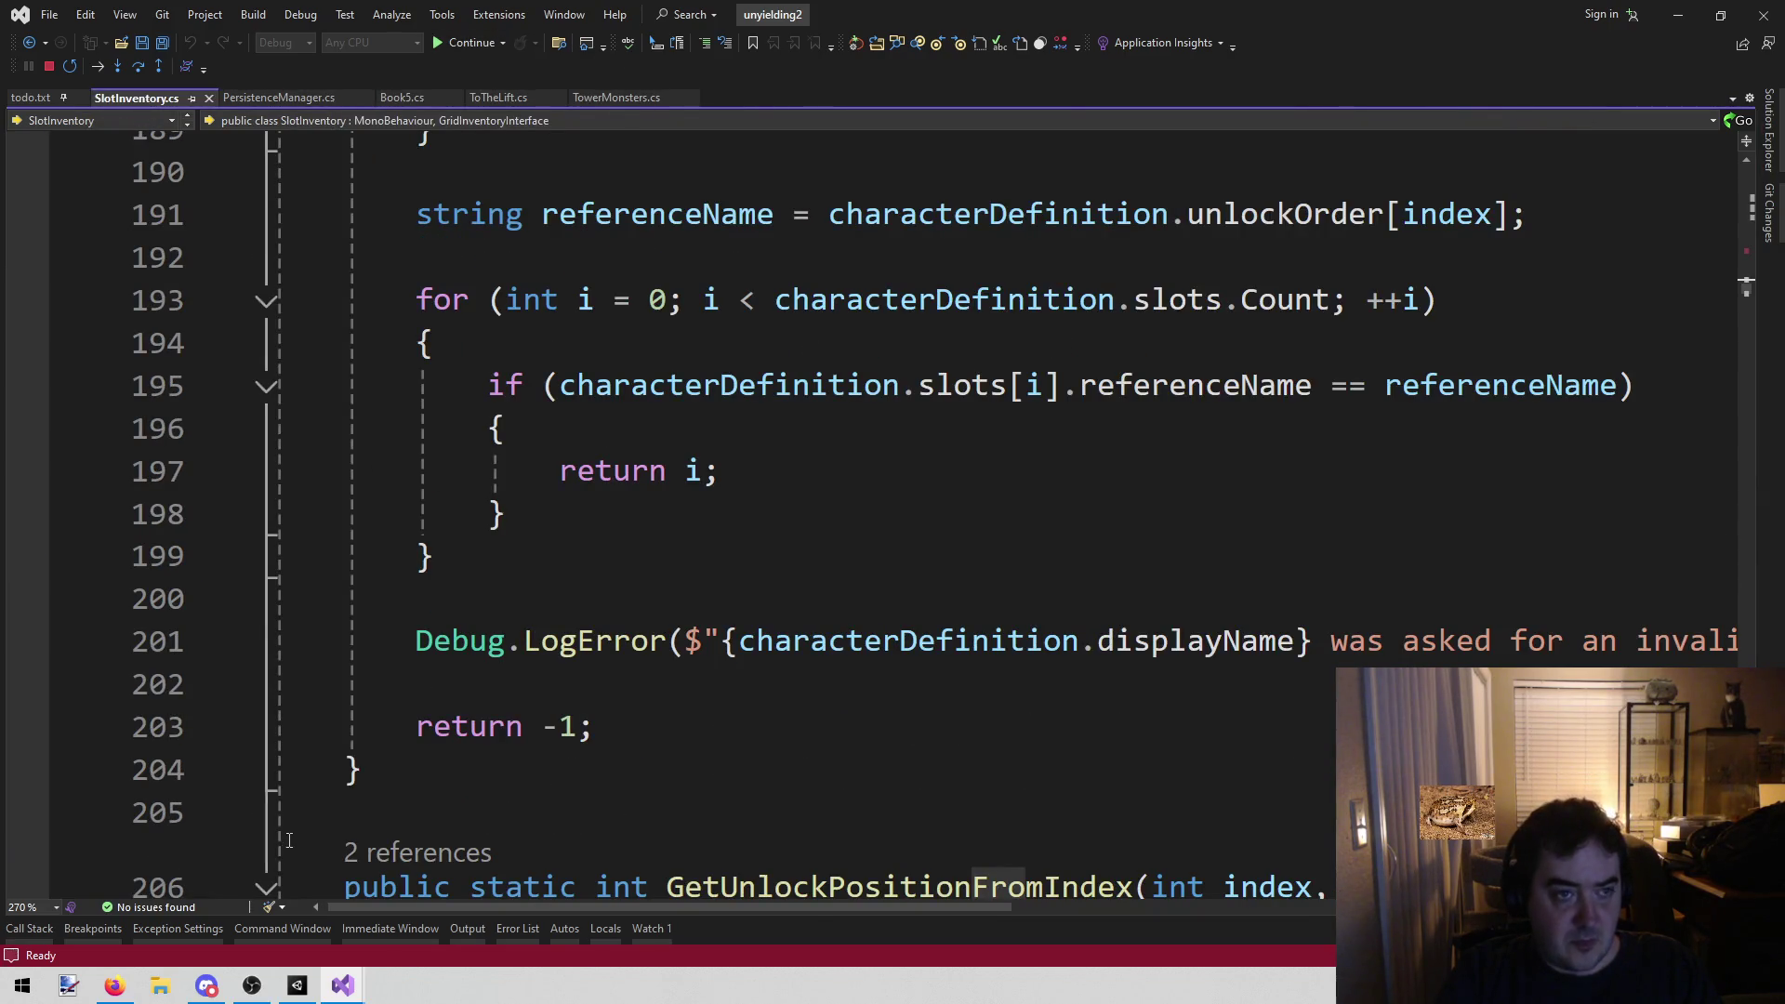
key(alt+Tab)
Open the team roster and switch between Val and the other team members' details
click(1099, 257)
click(1185, 300)
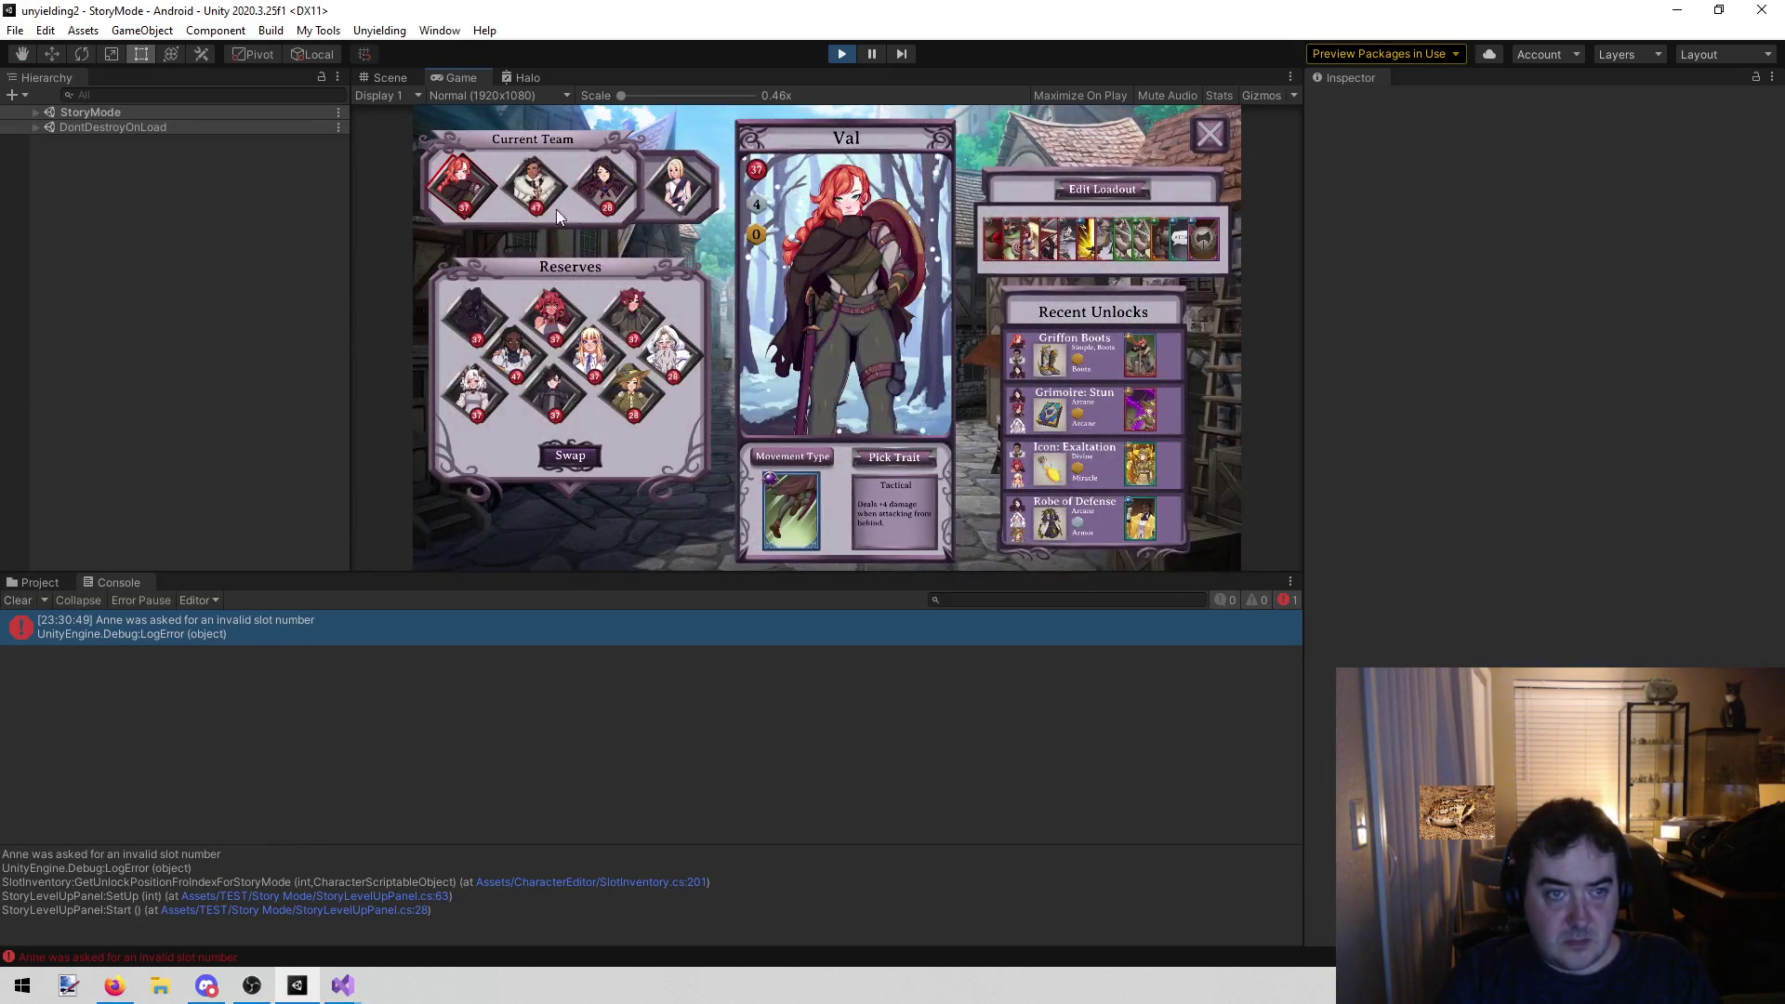
click(530, 191)
click(472, 196)
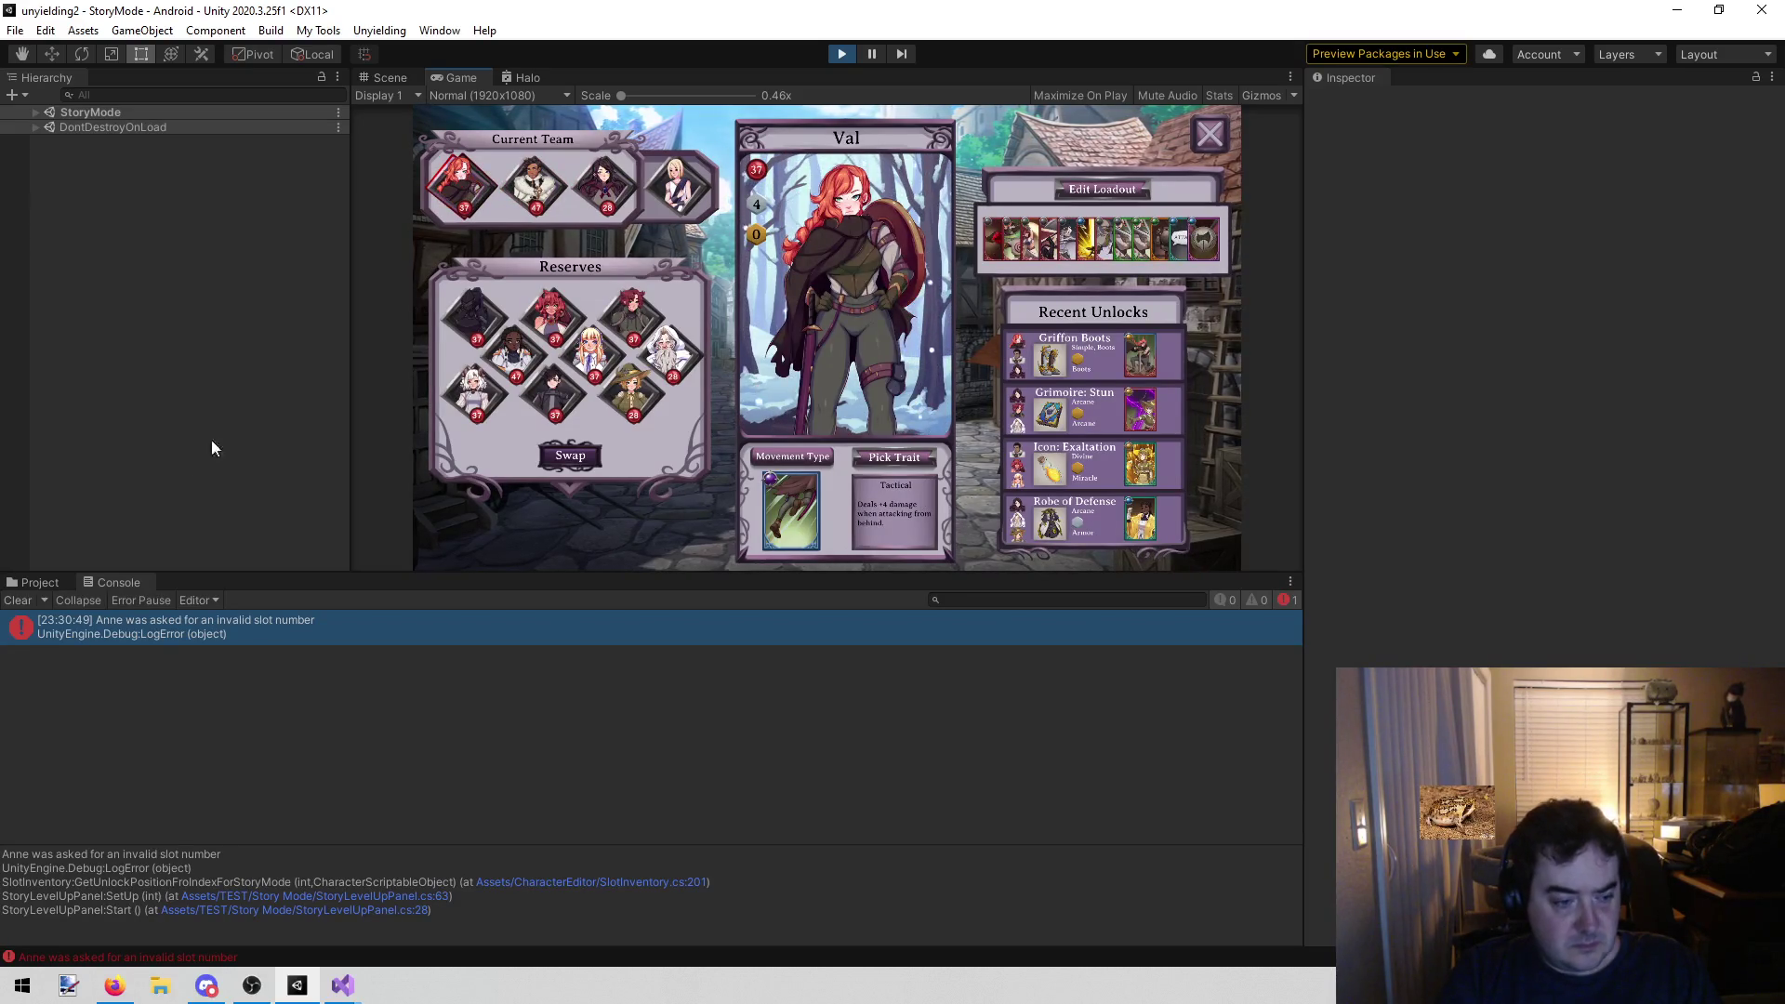
click(539, 186)
click(462, 197)
click(534, 186)
click(605, 186)
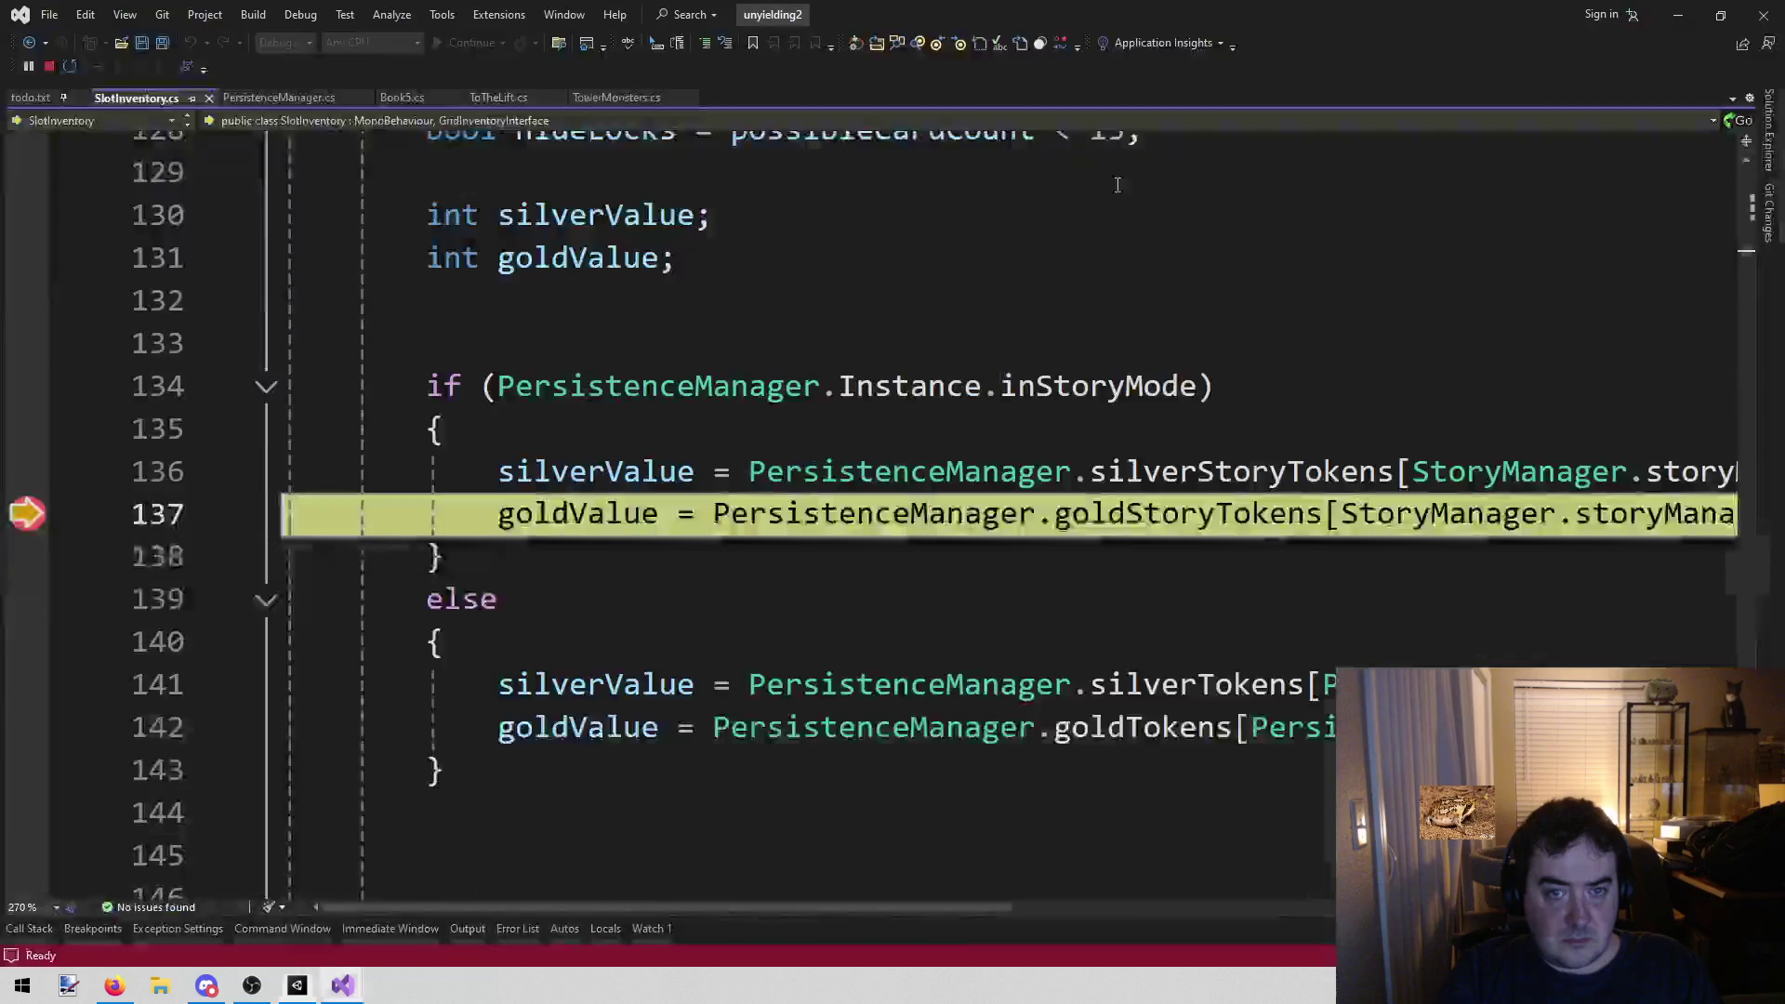
Check the teamLevel value, then go to the goldStoryTokens definition
scroll(1255, 609, right, 6)
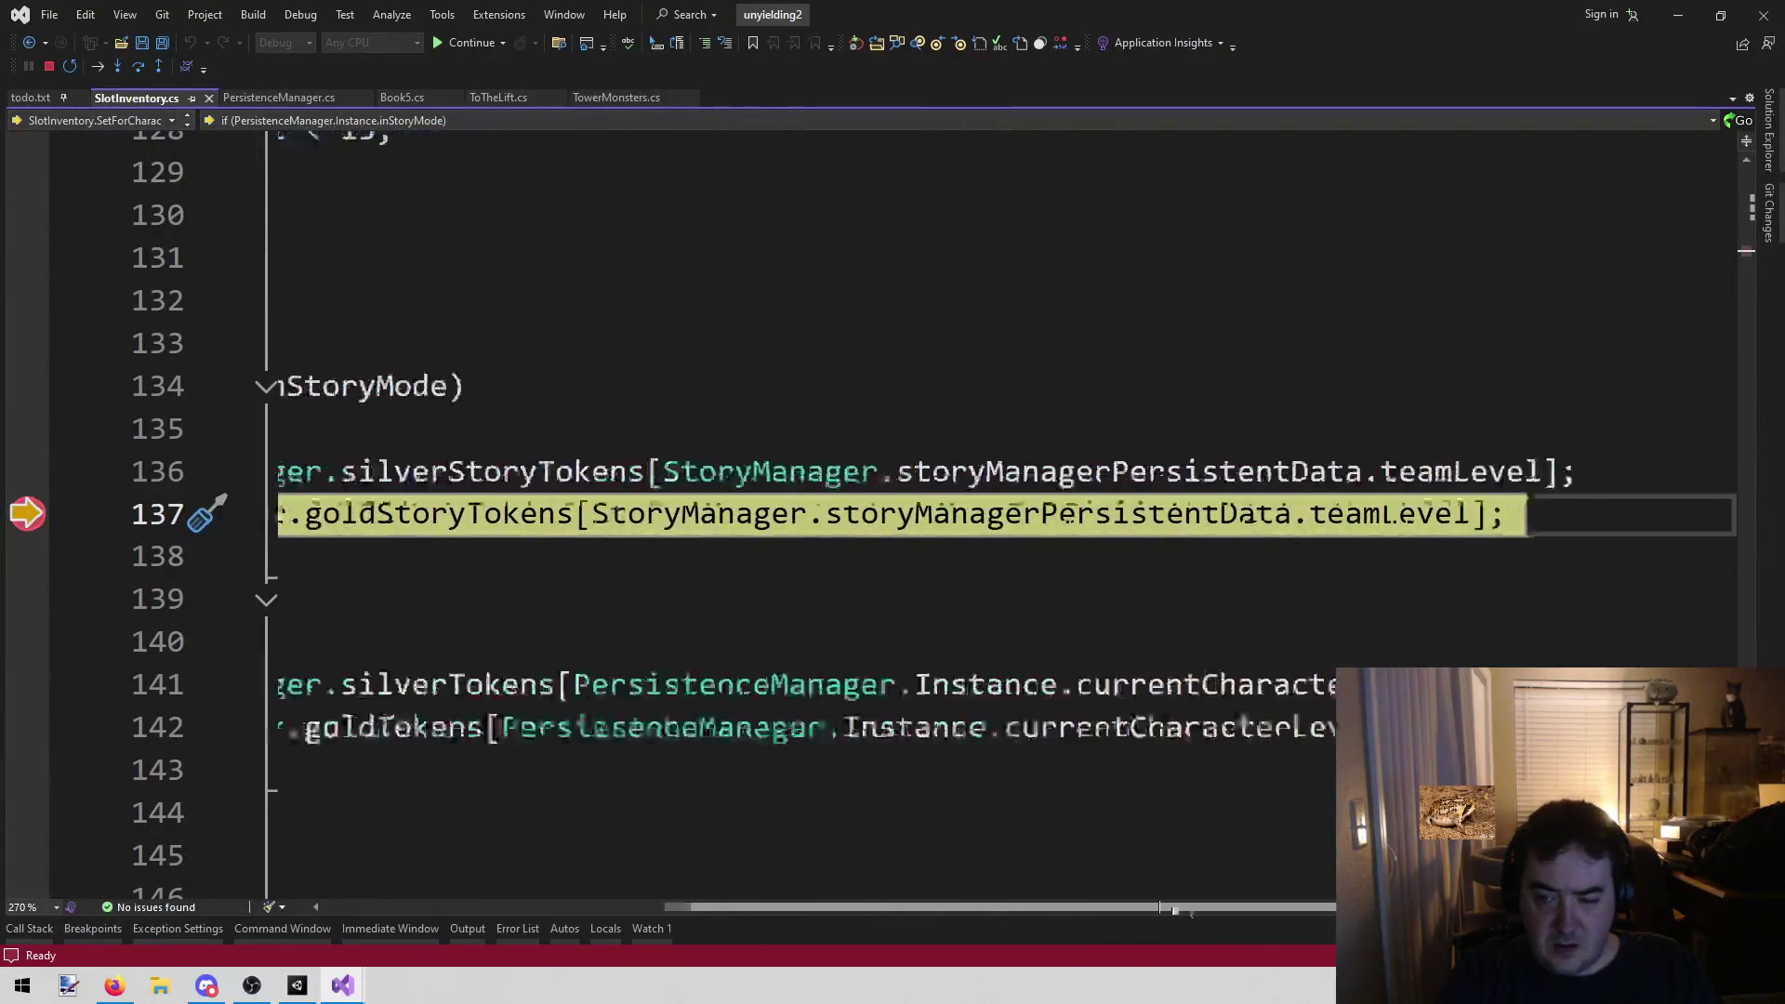
mouse_move(1281, 518)
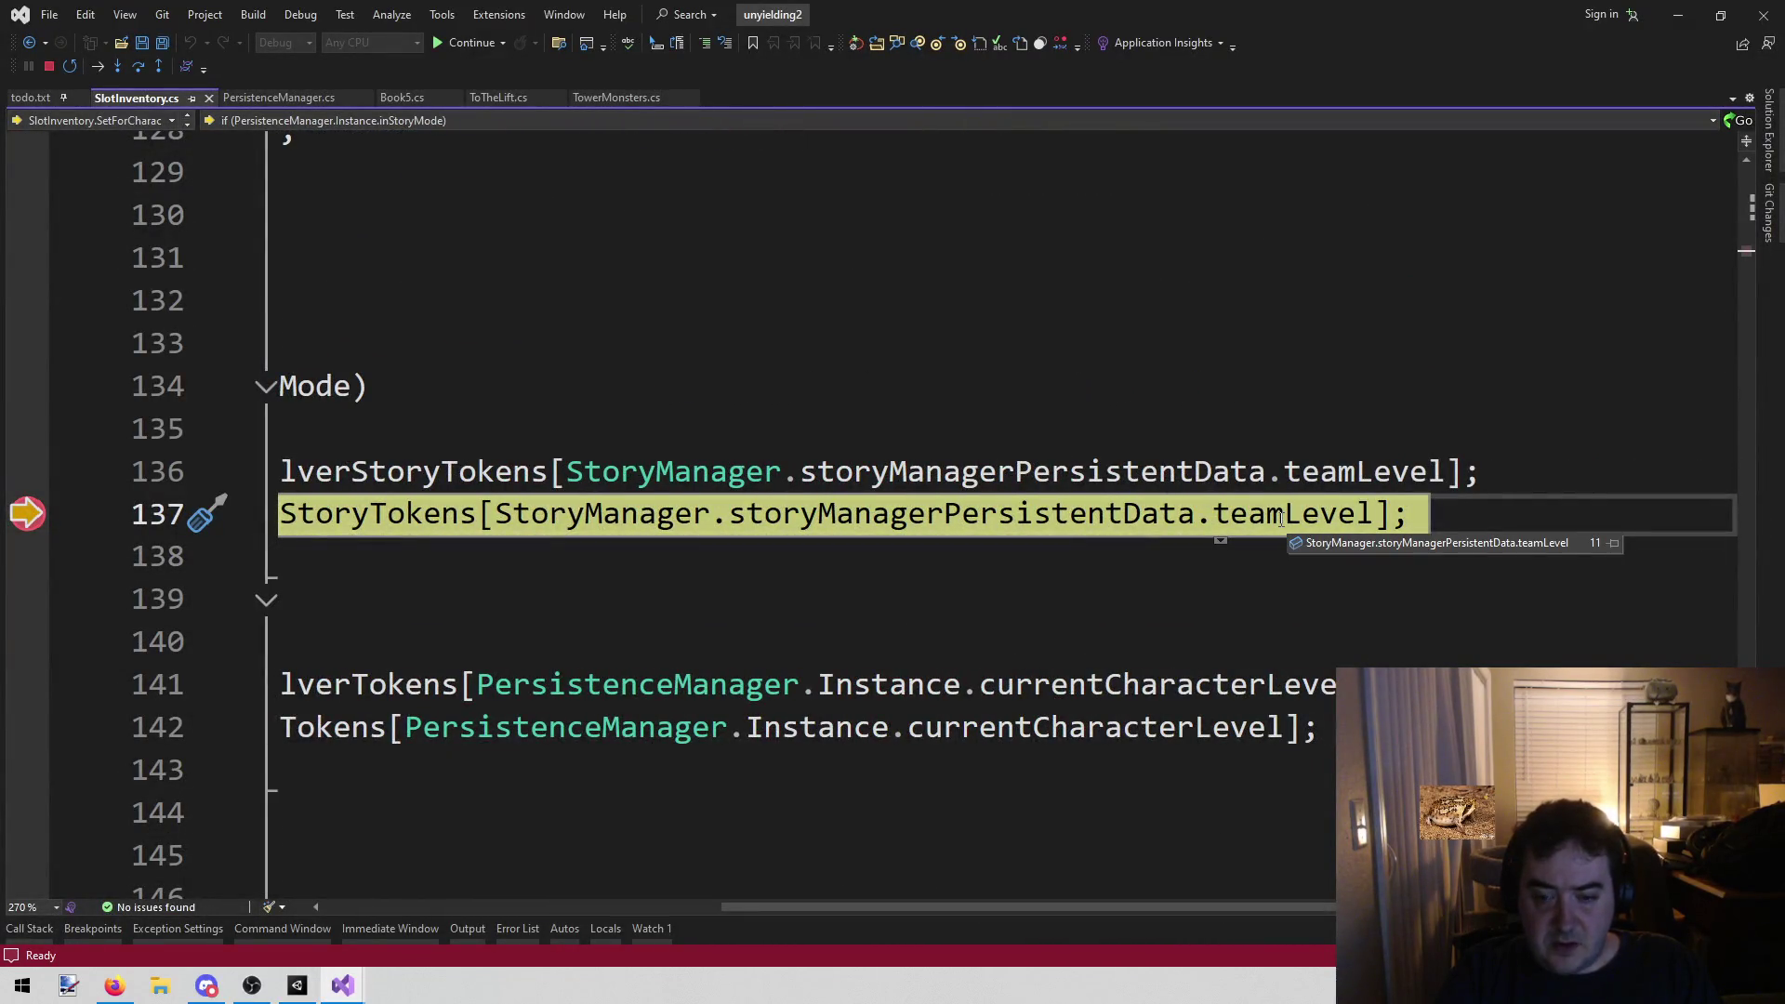
scroll(1080, 869, left, 6)
key(F12)
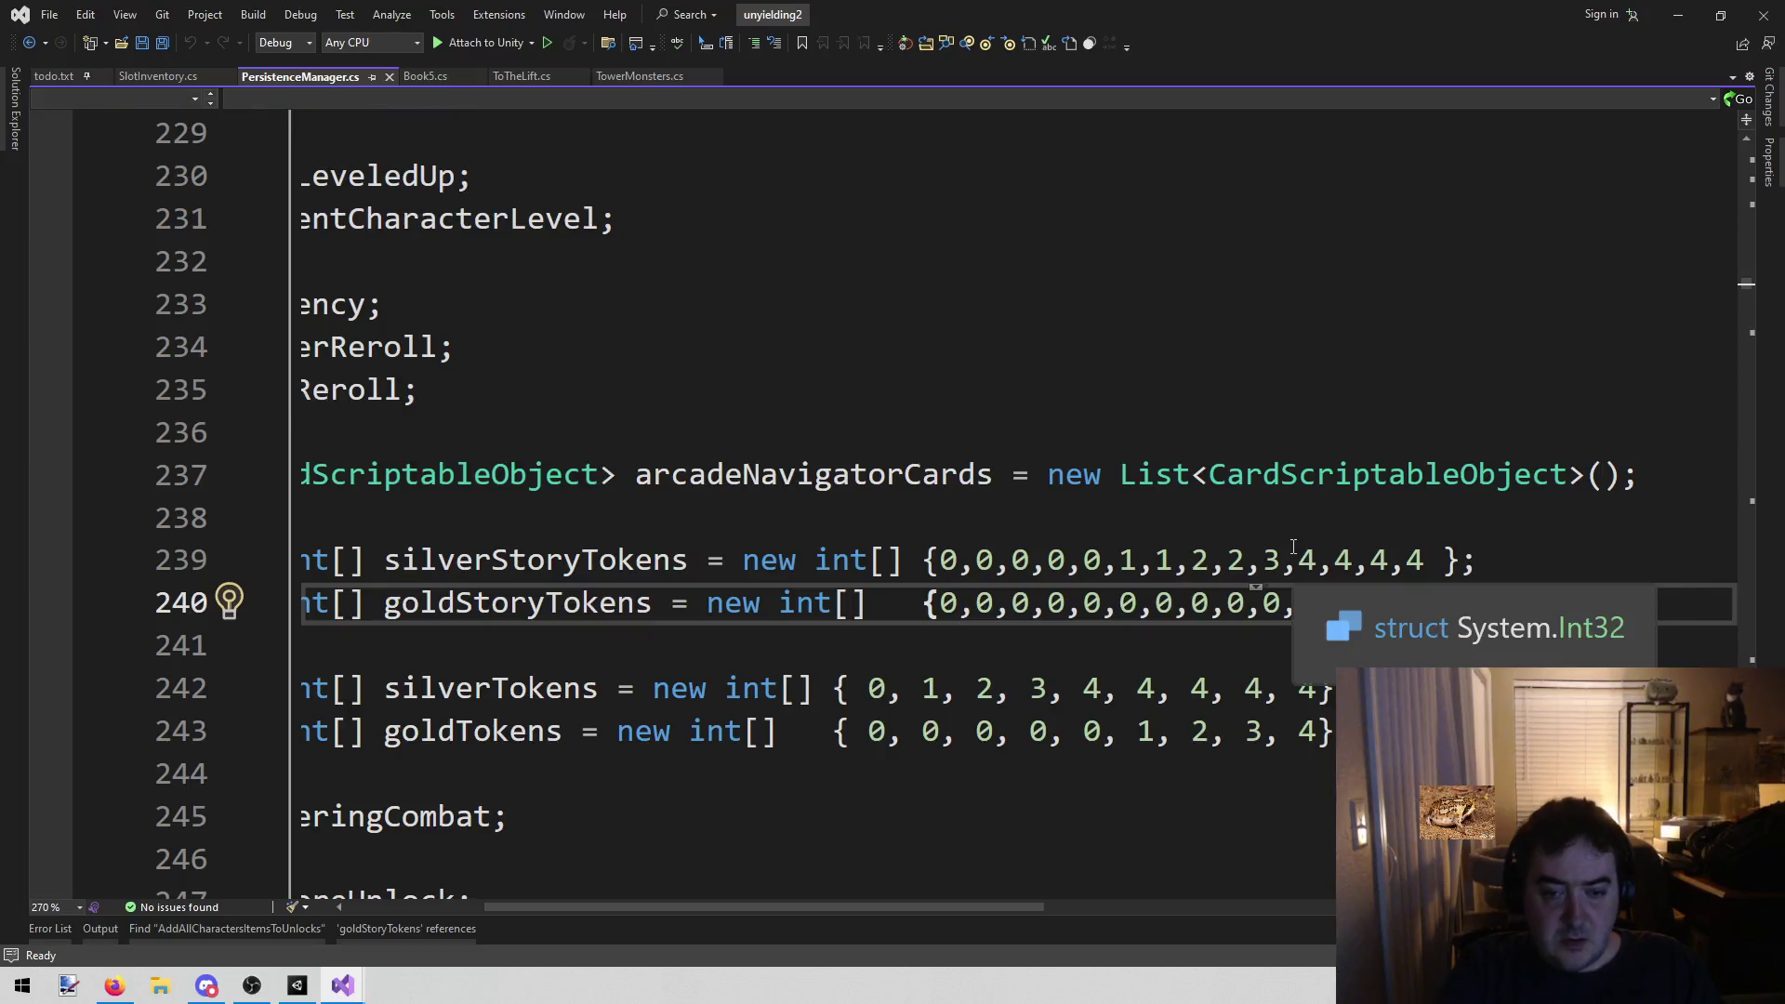
Change the twelfth goldStoryTokens value from 0 to 1, save PersistenceManager.cs, and return to Unity
key(Right)
key(Right)
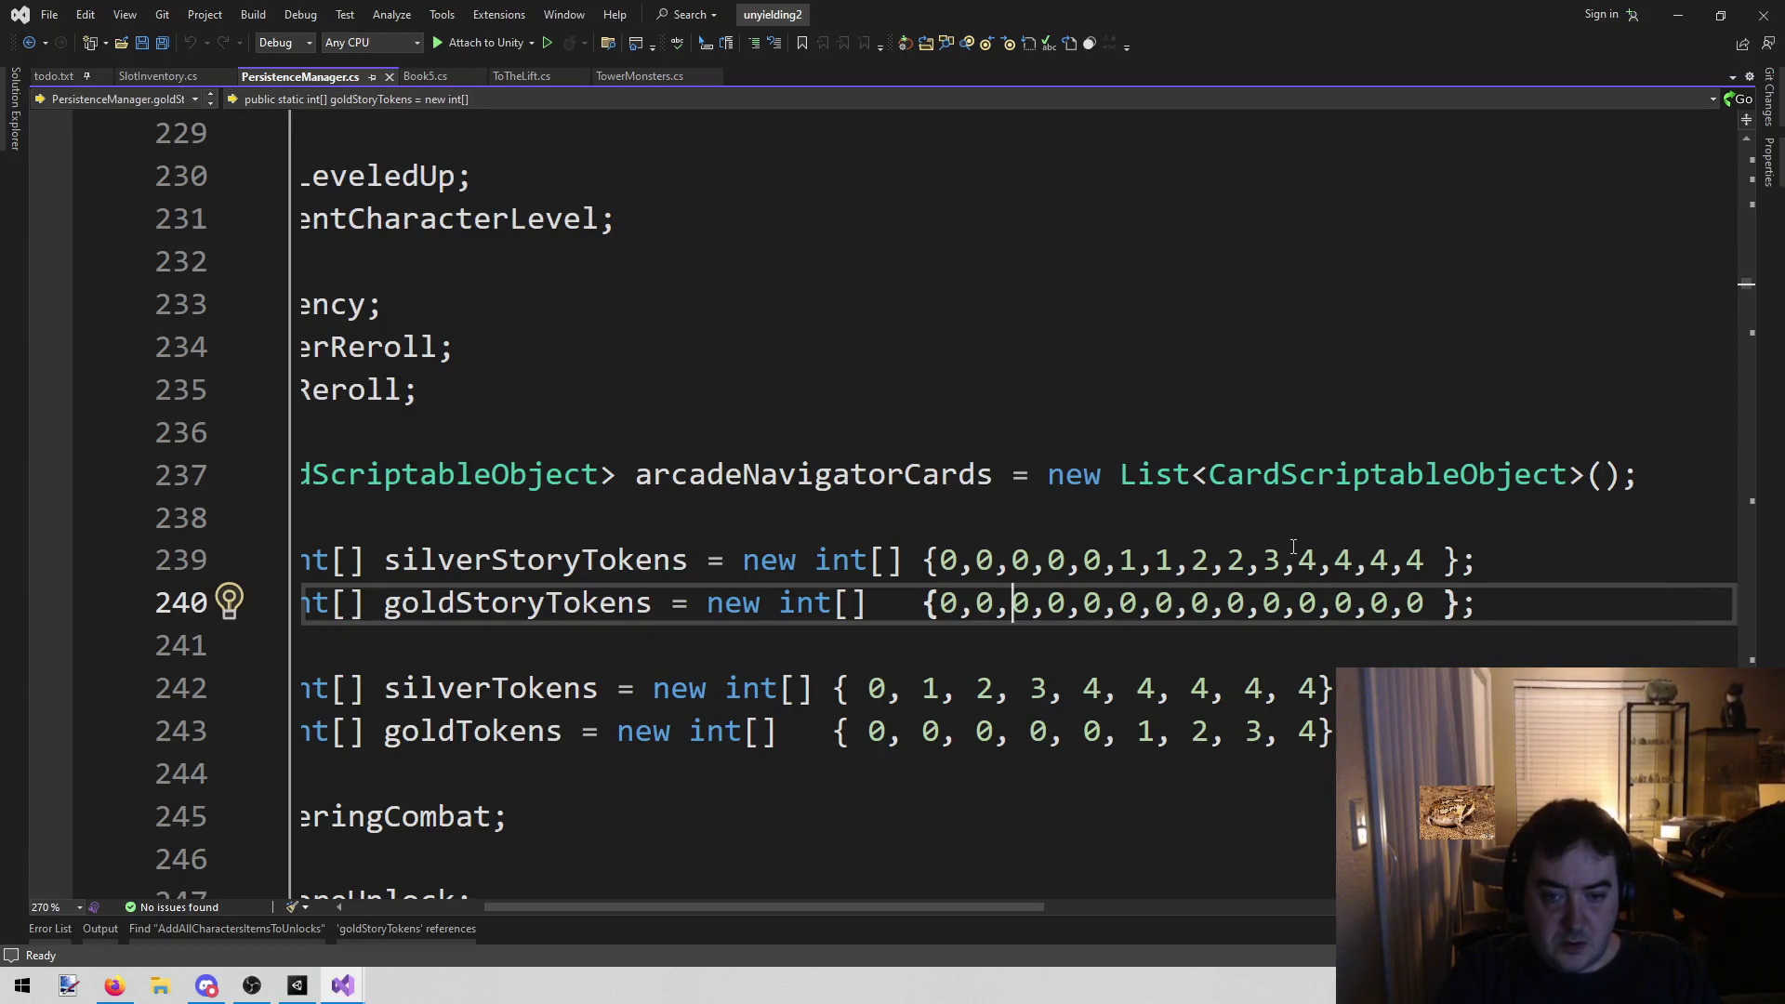
key(Right)
key(Right)
key(Right)
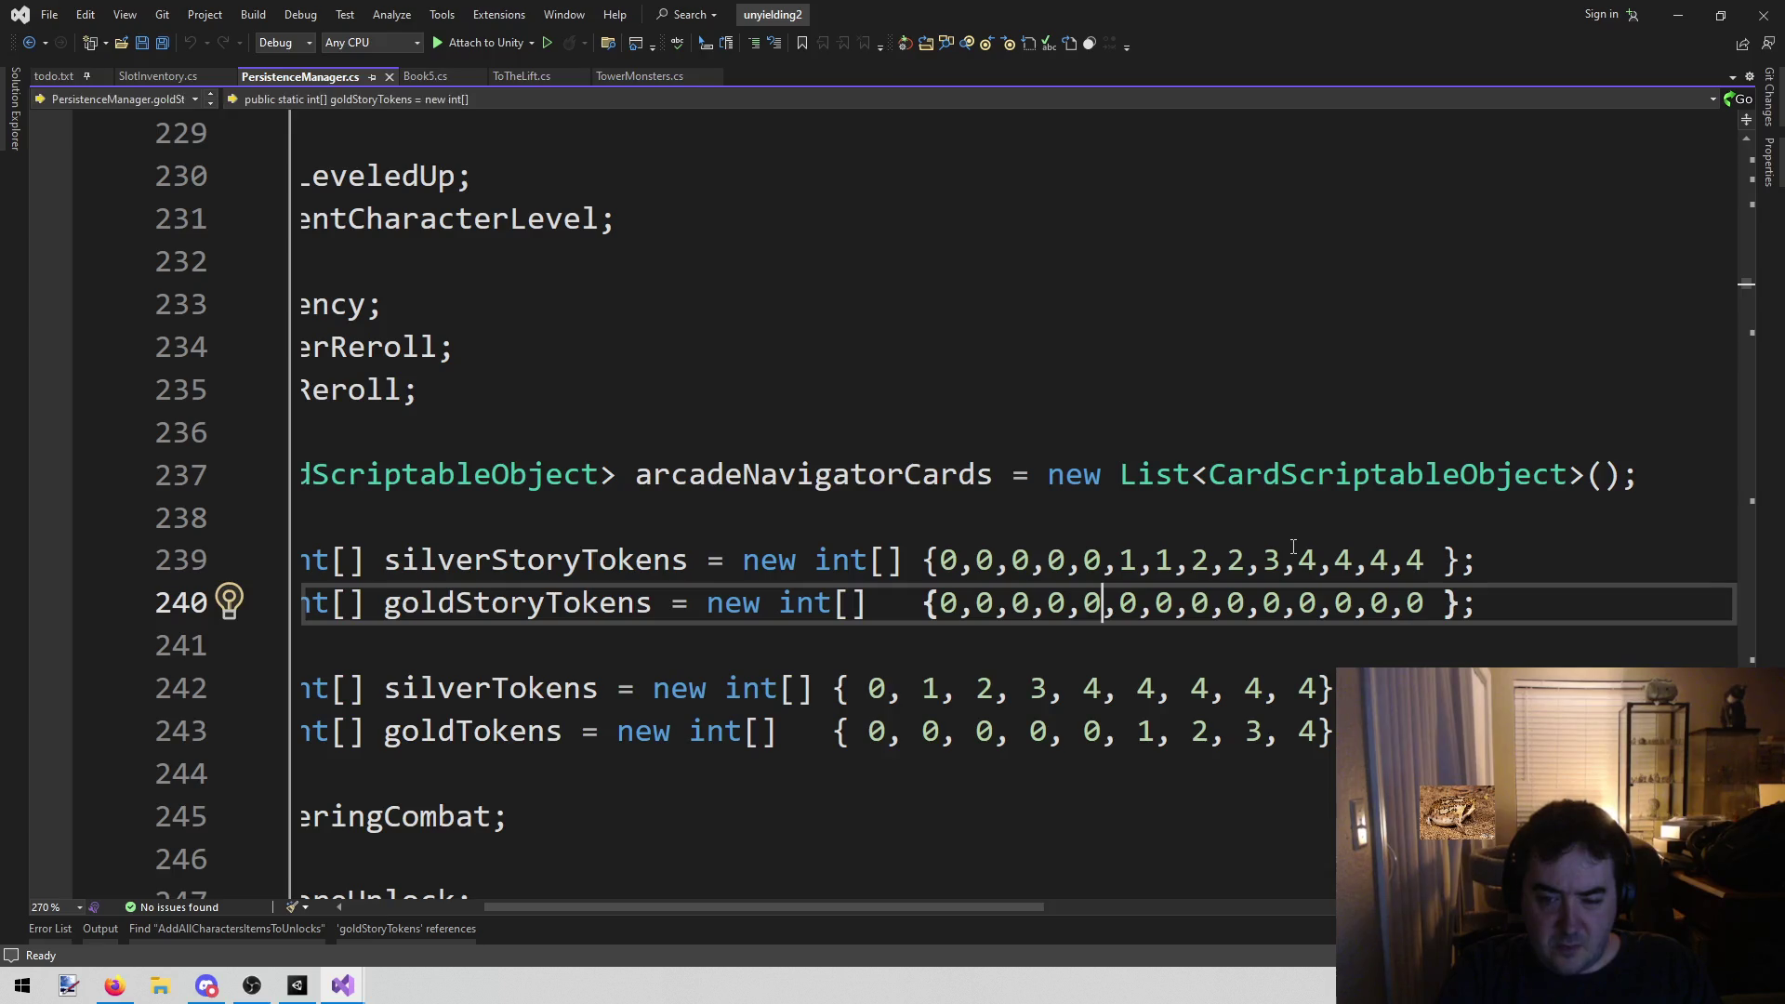
key(Right)
key(Right)
key(Right)
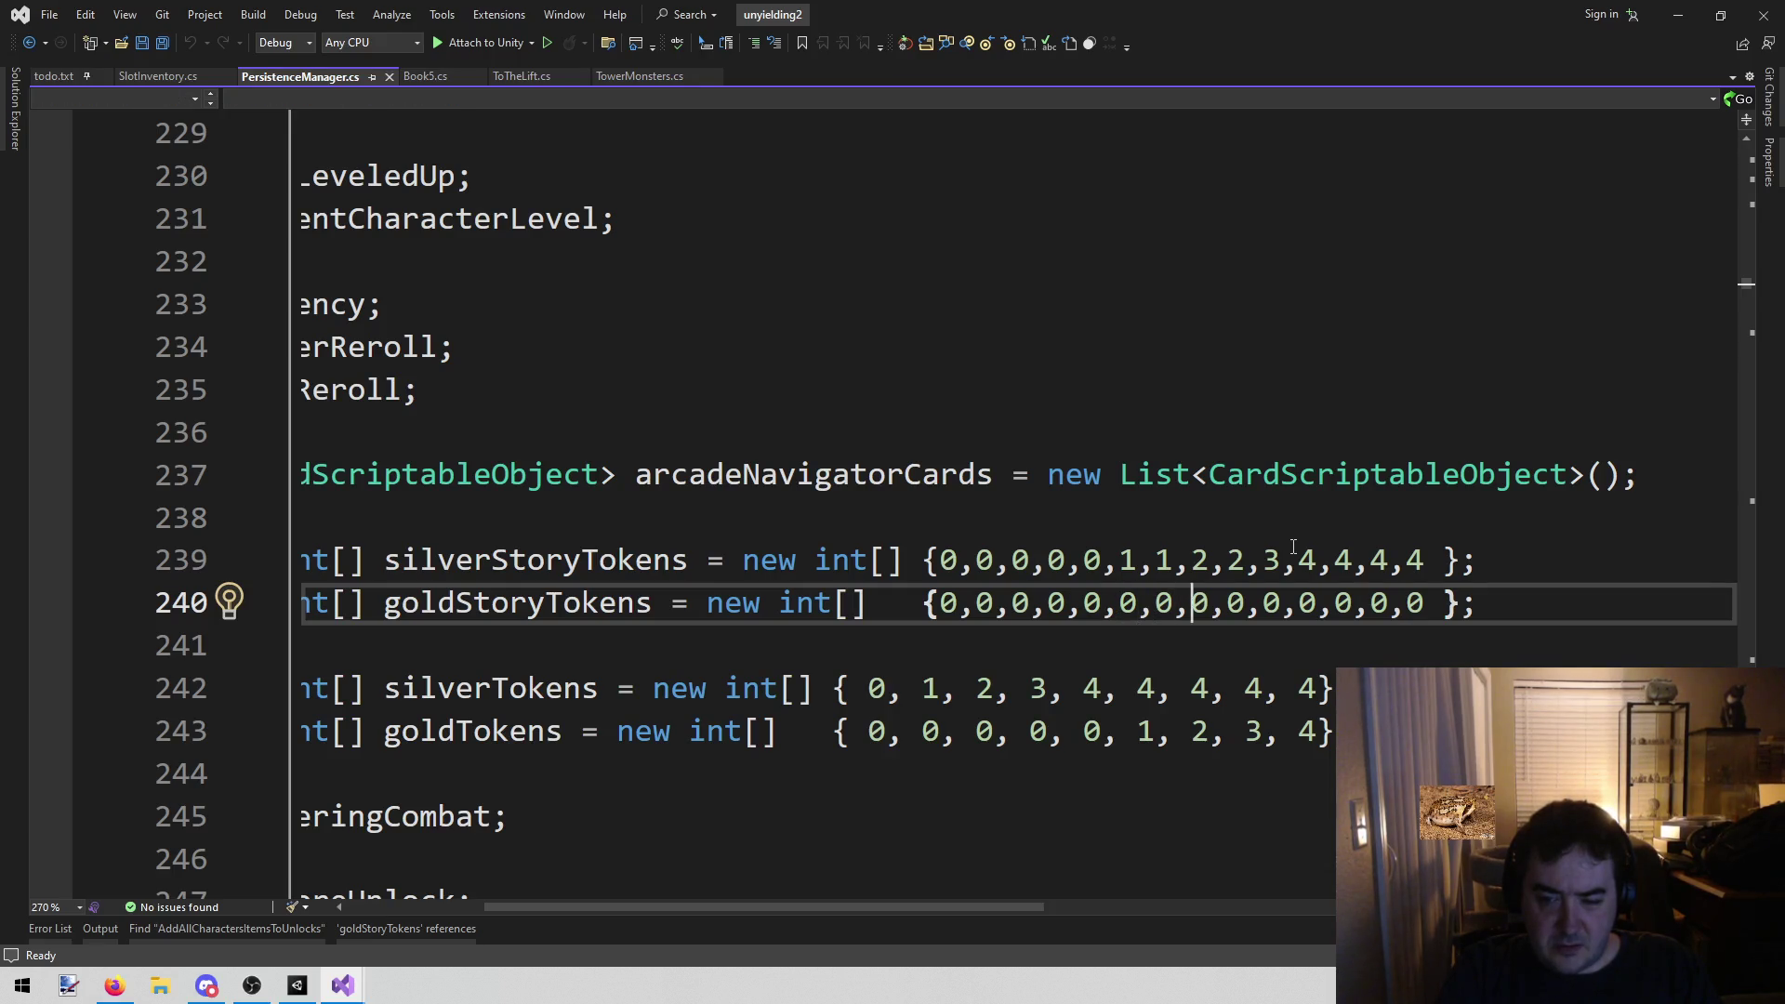
key(Right)
key(Right)
key(Right)
key(Right)
key(Right)
key(Right)
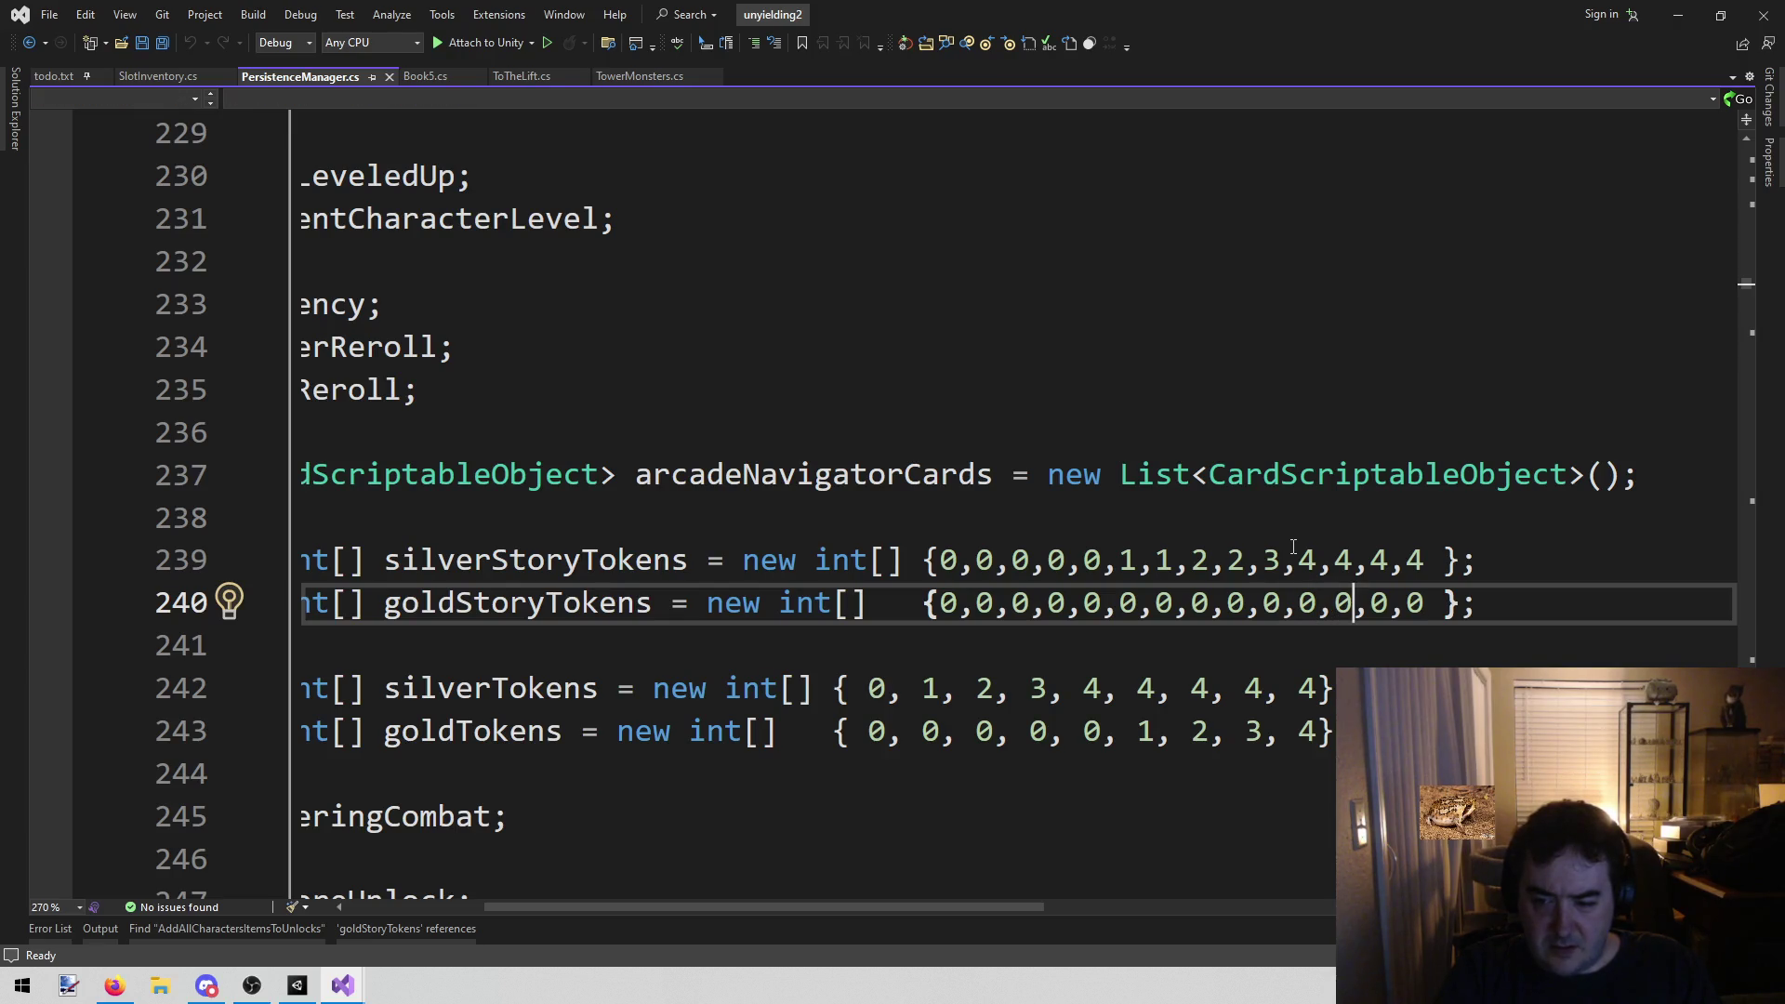
key(shift+Left)
text(1)
key(ctrl+s)
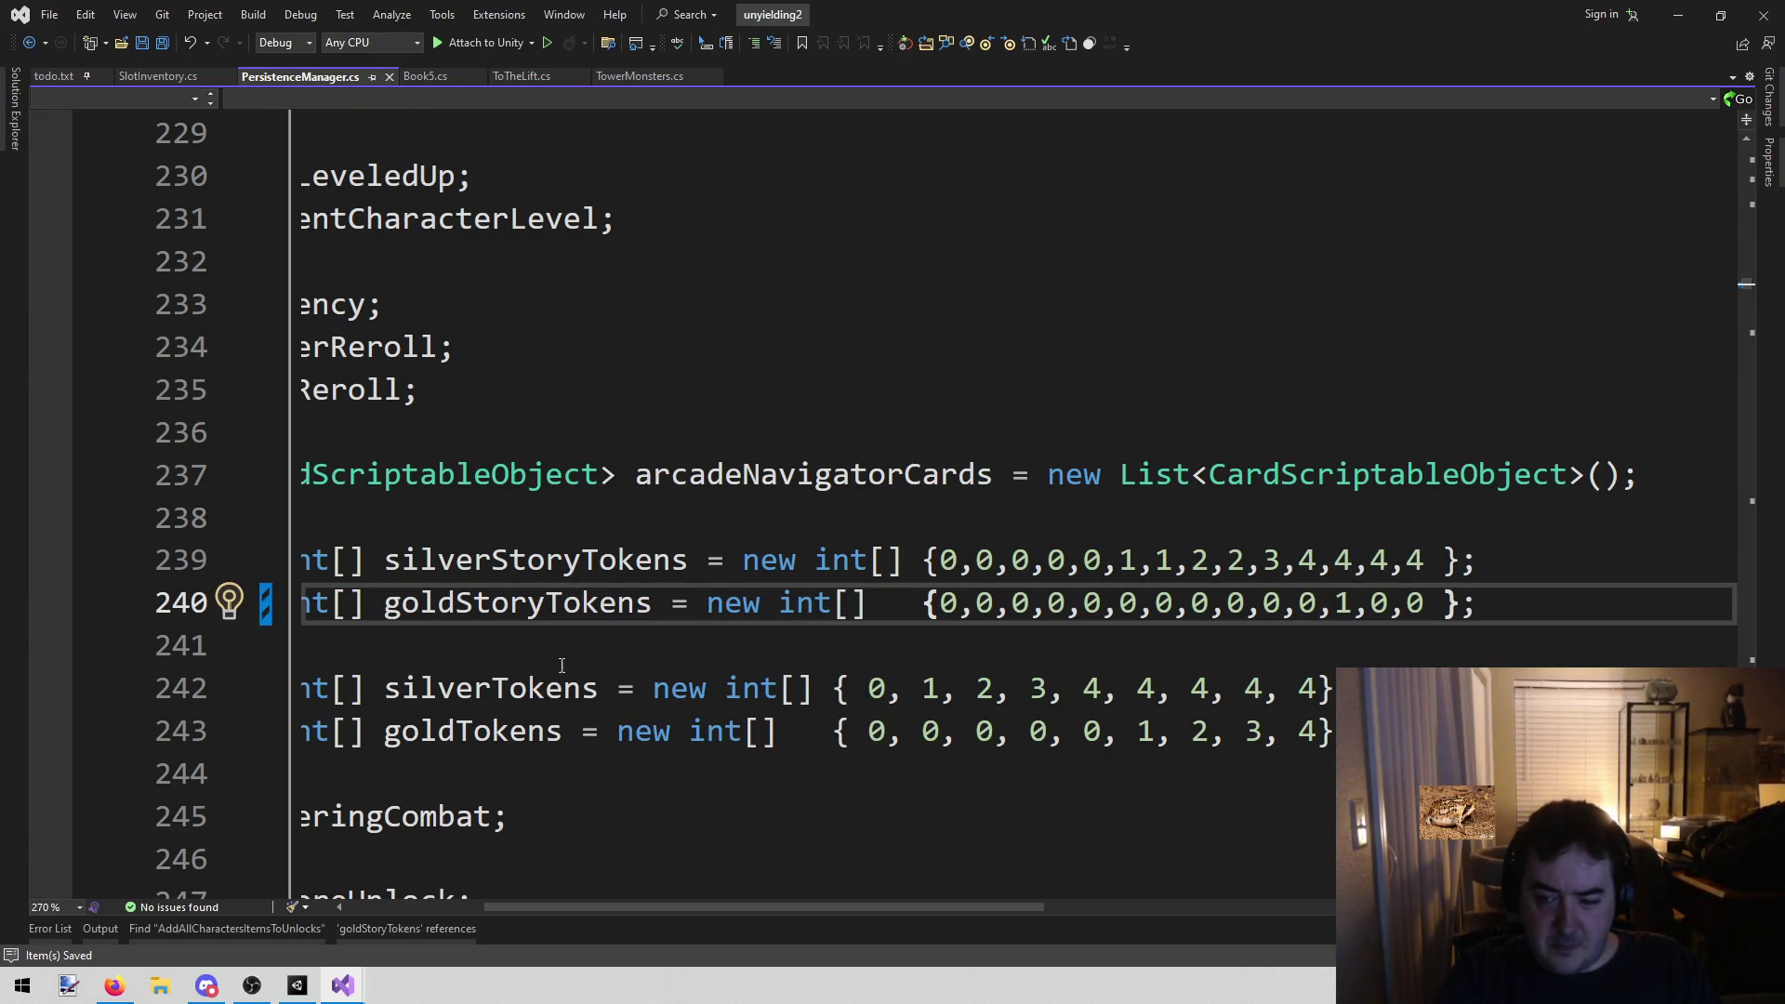
click(298, 985)
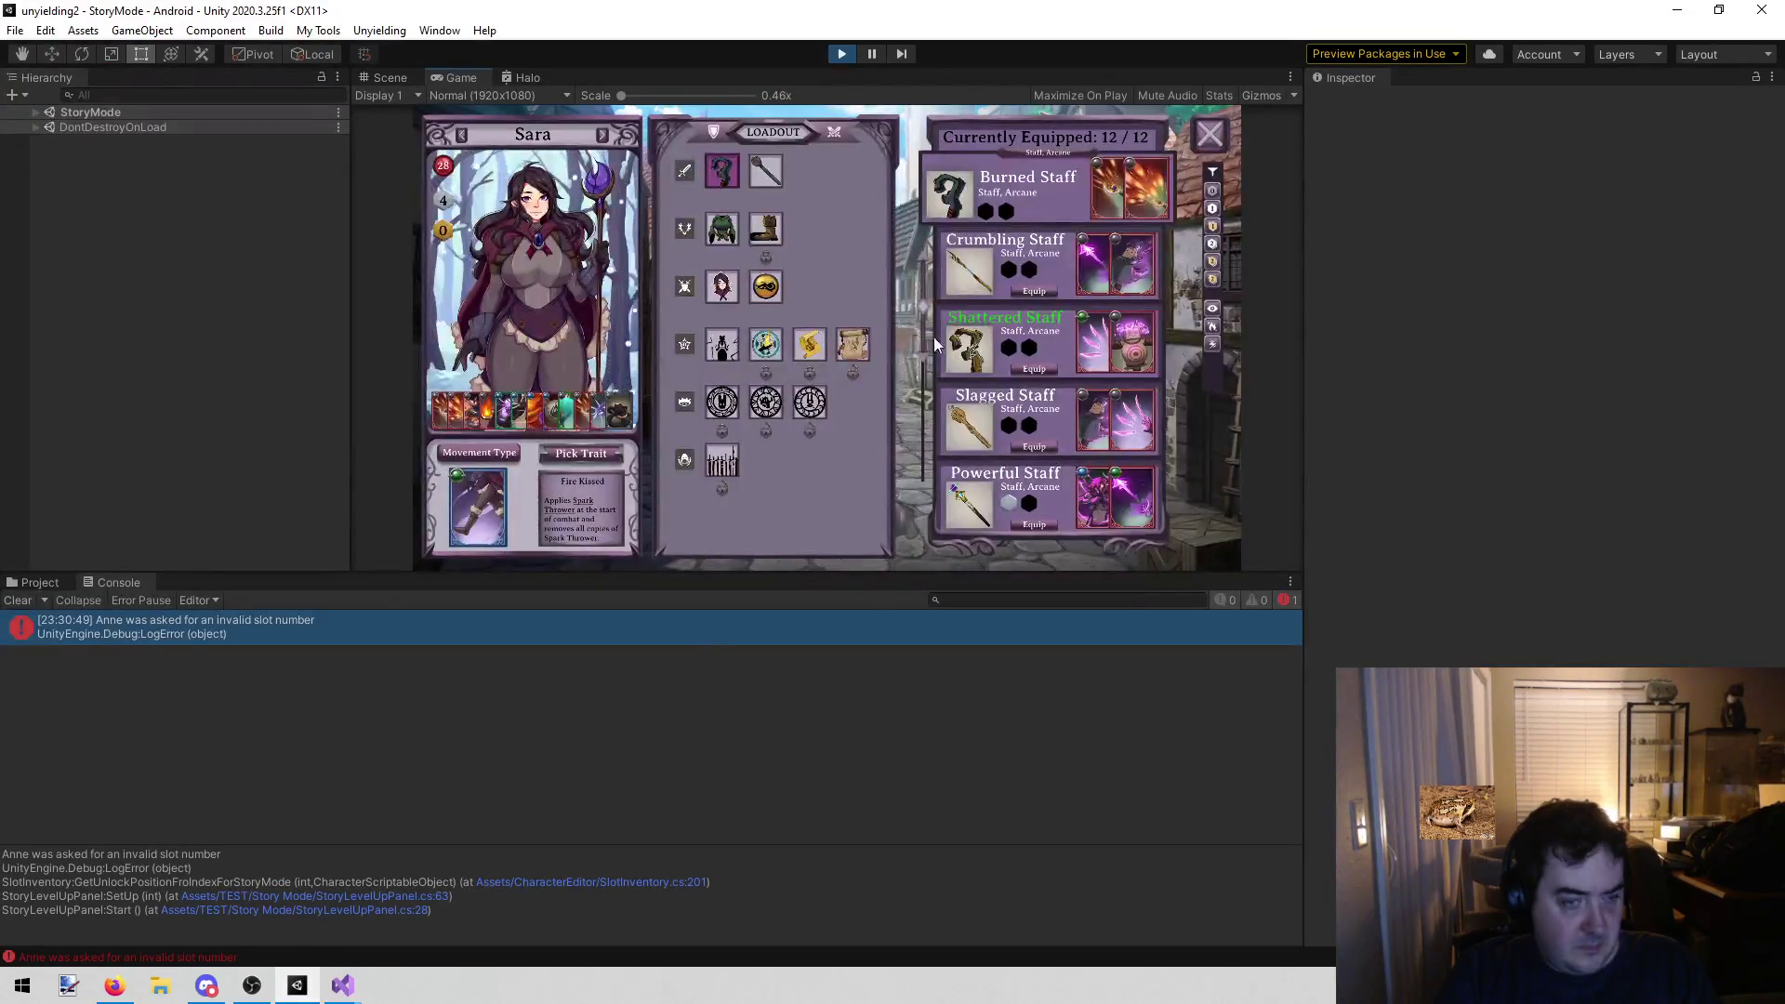
Restart play mode with a cleared console to test the recompiled scripts
click(839, 53)
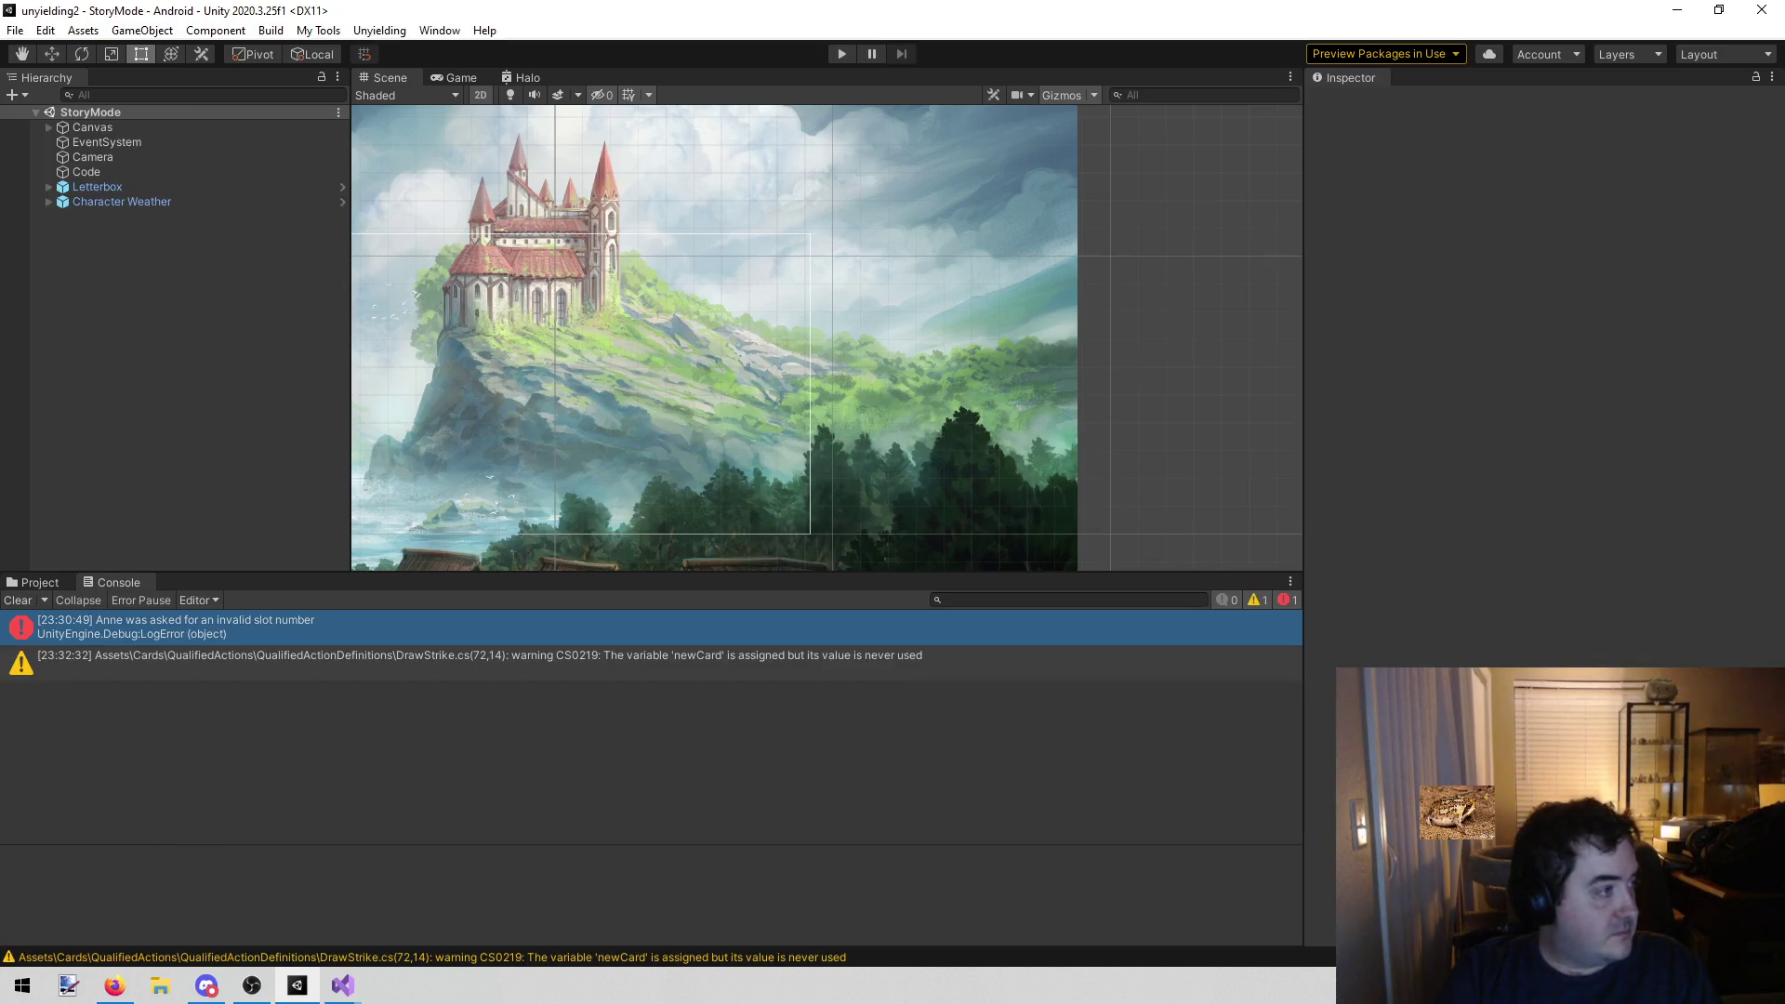
click(18, 600)
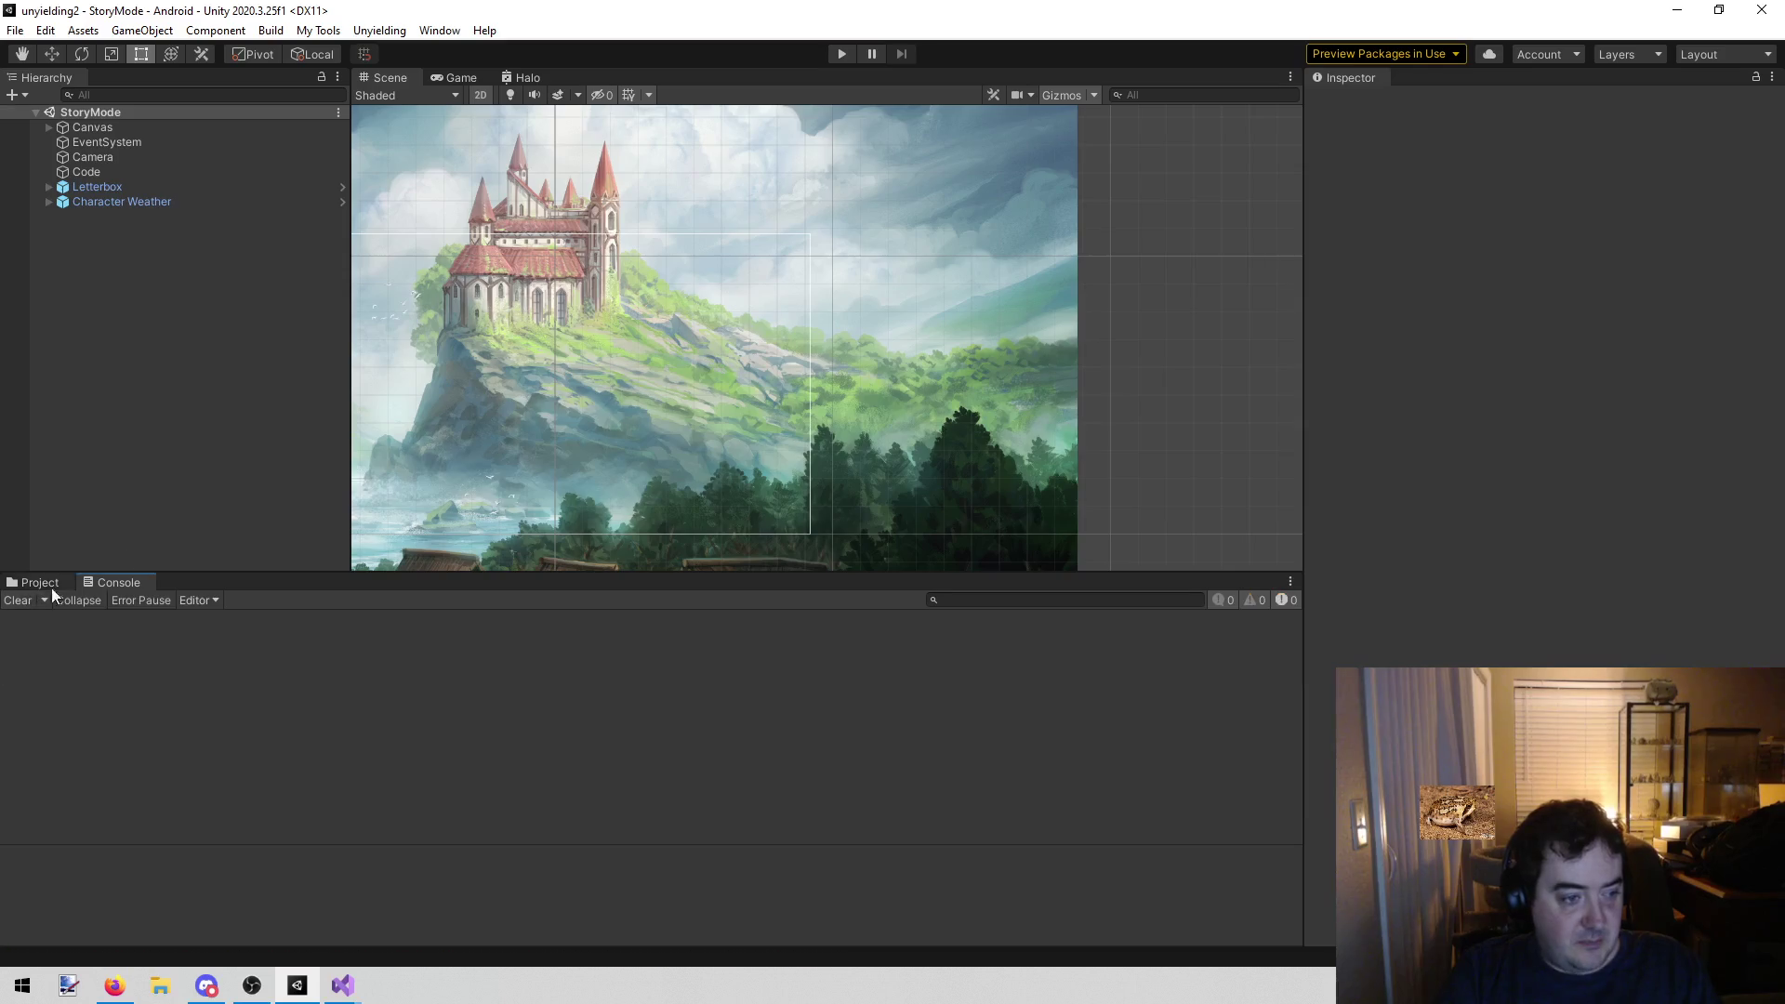
click(843, 53)
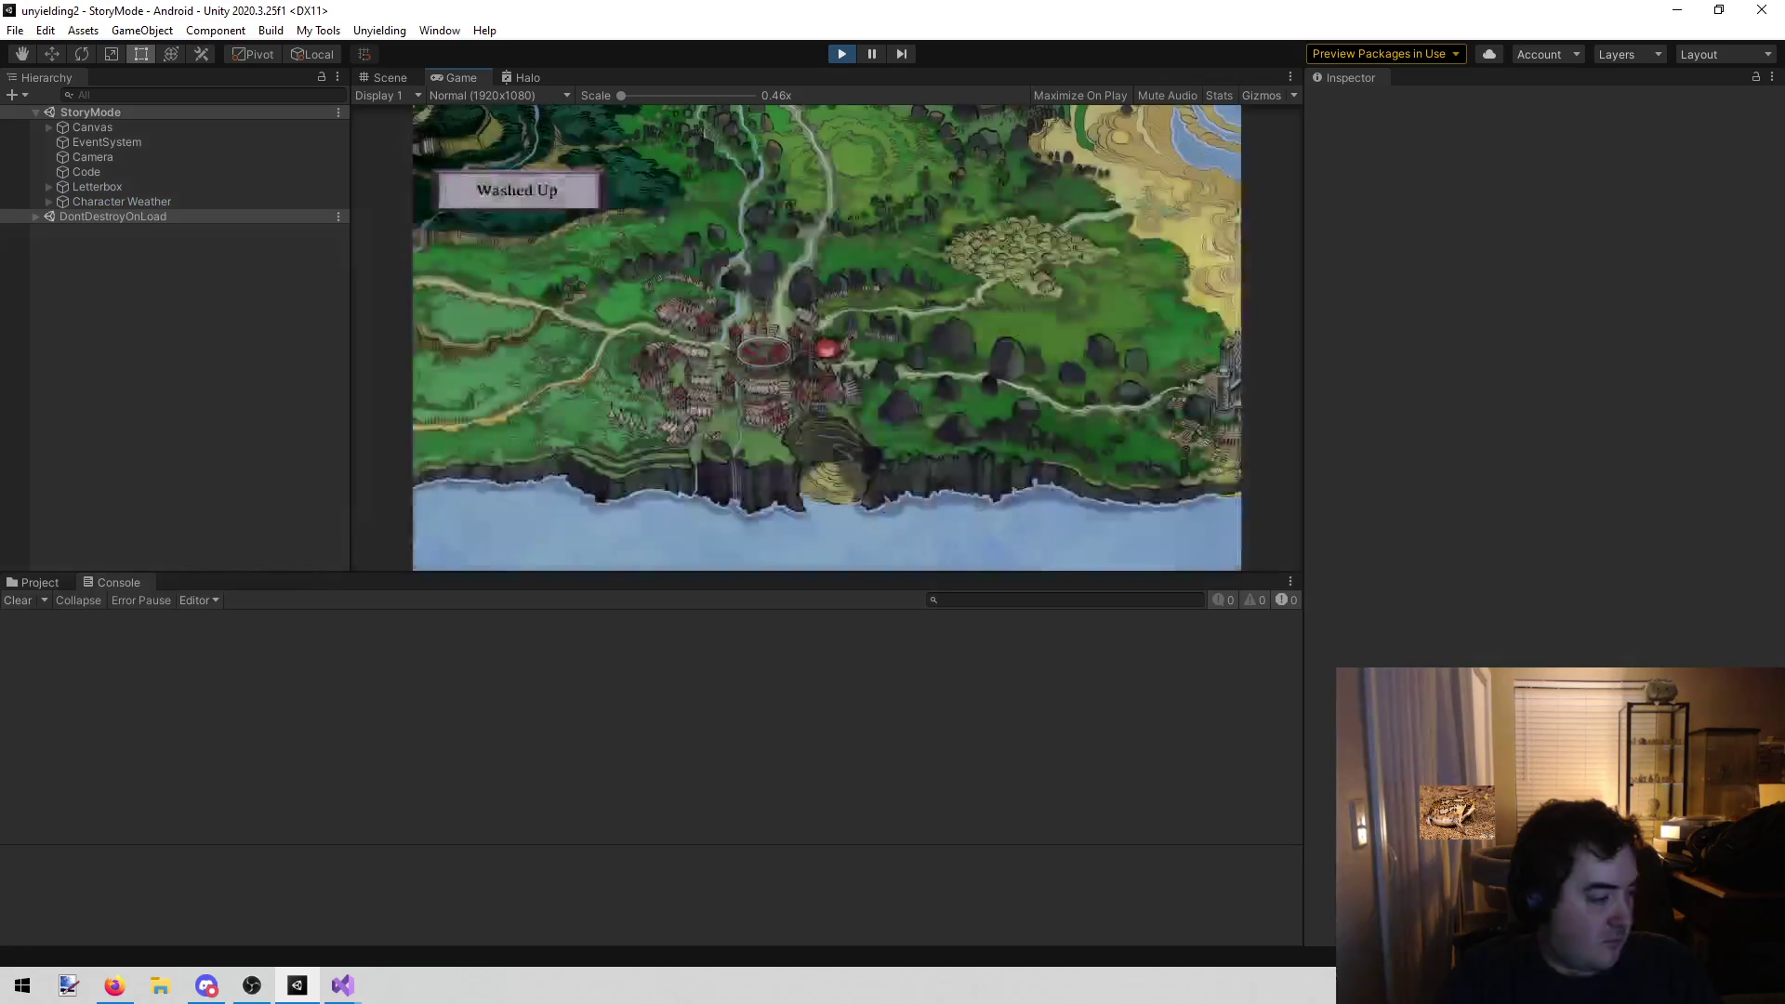
Run the story-mode test to level-up, check Val's boots list, then stop play mode
click(241, 172)
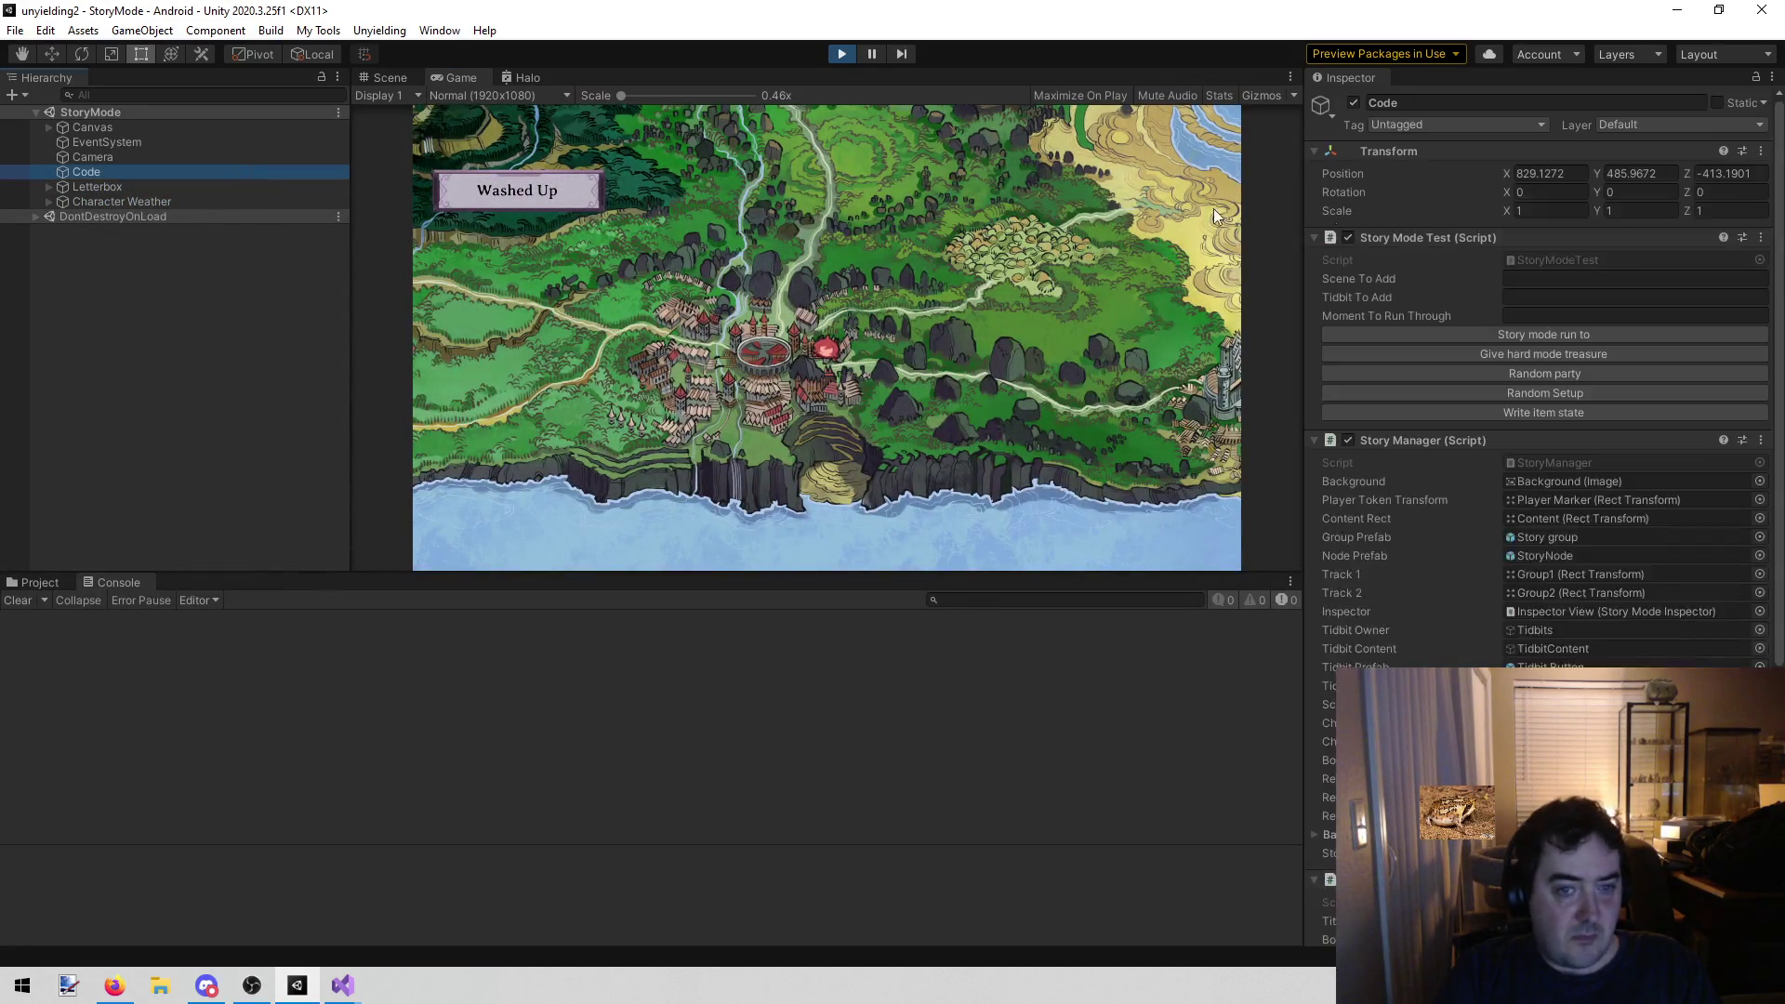
click(791, 520)
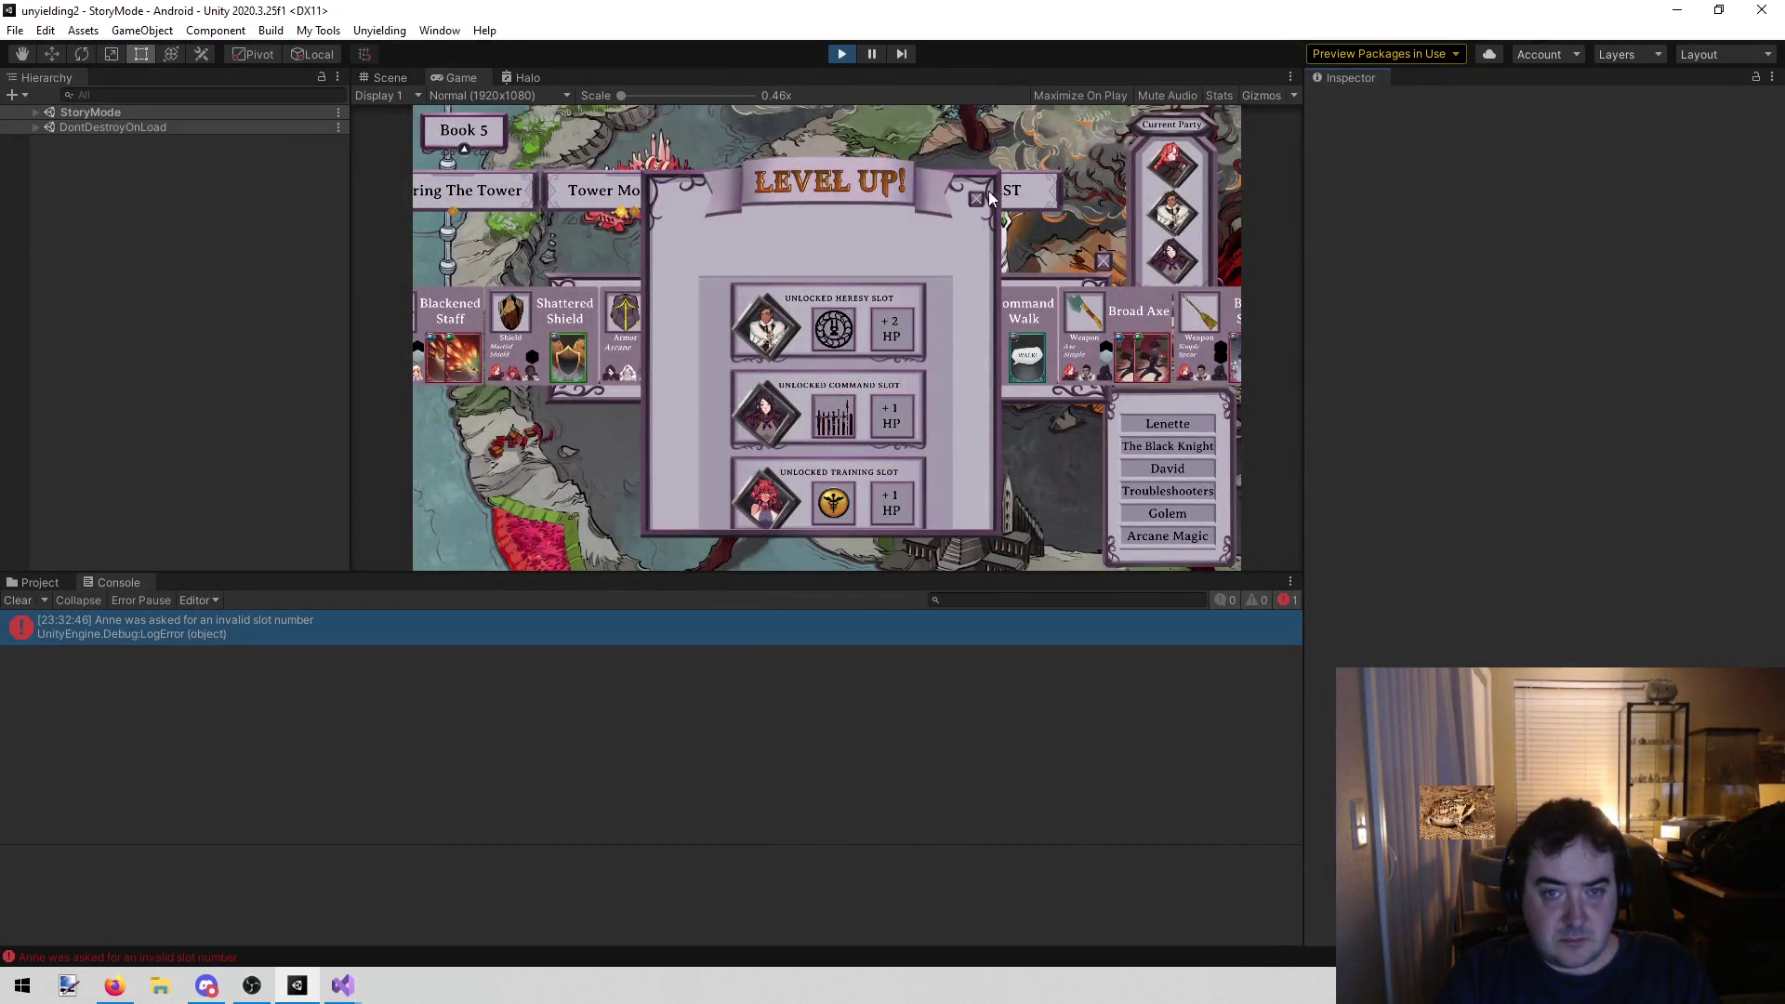
click(975, 199)
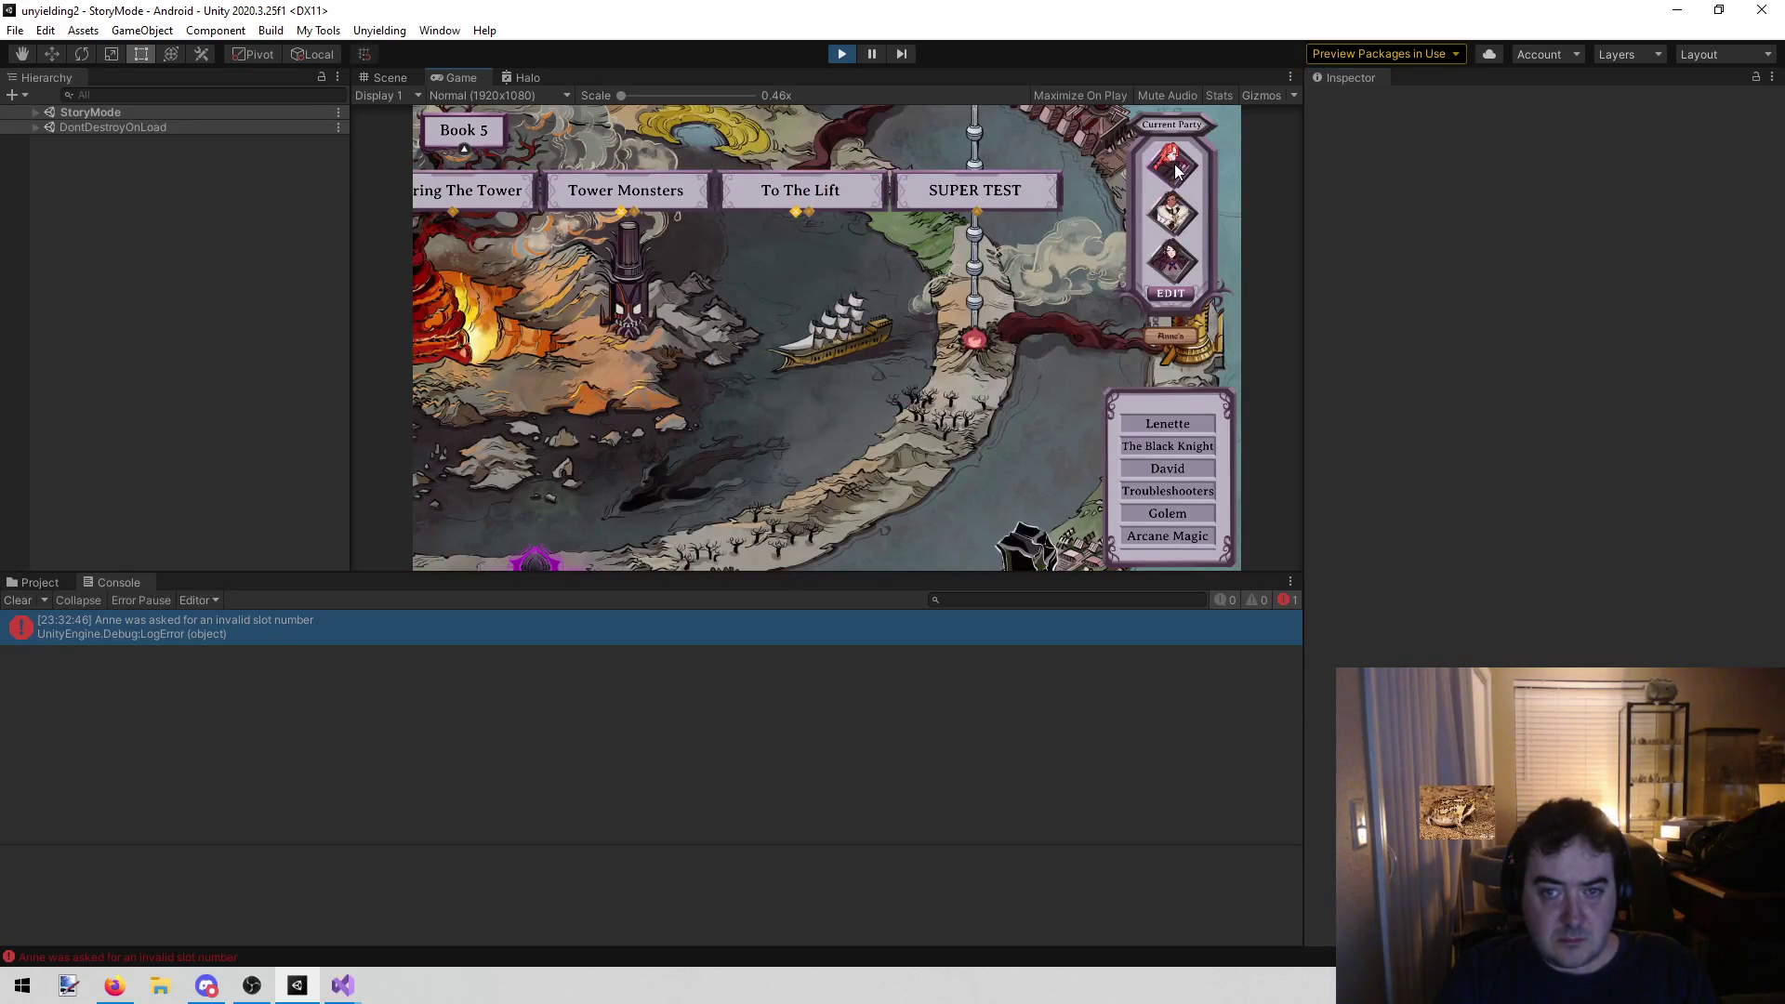
click(1173, 166)
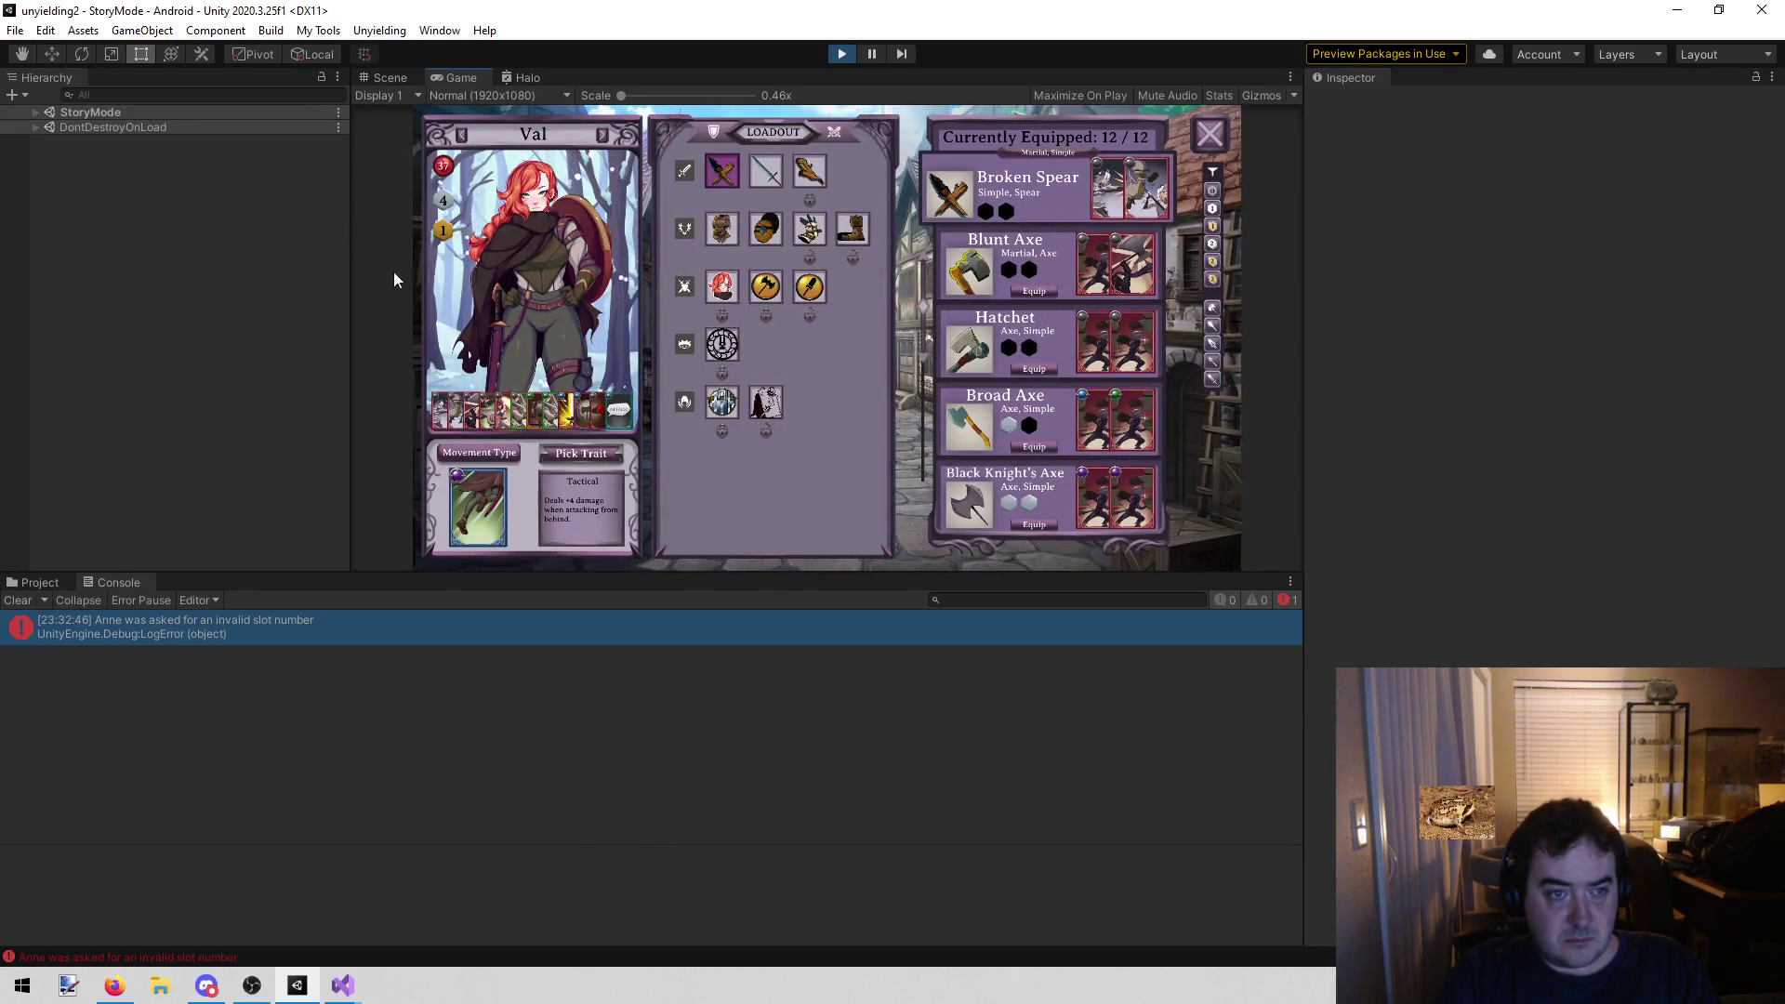
click(850, 237)
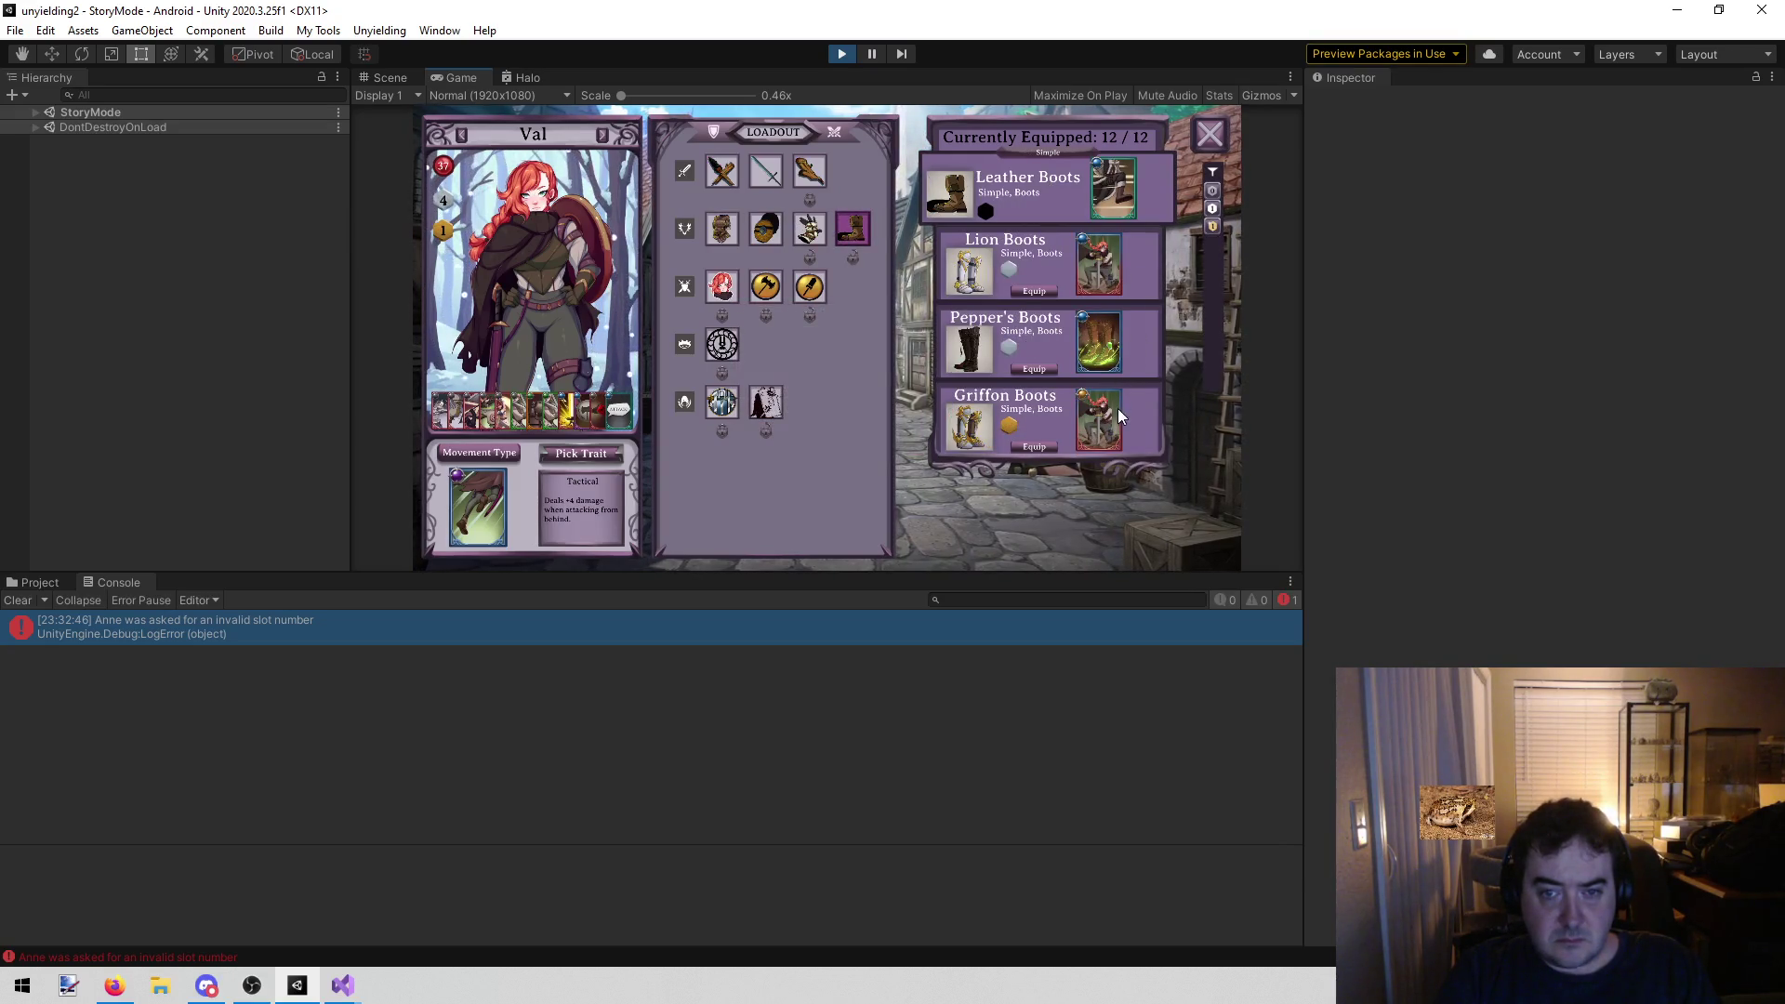
click(840, 56)
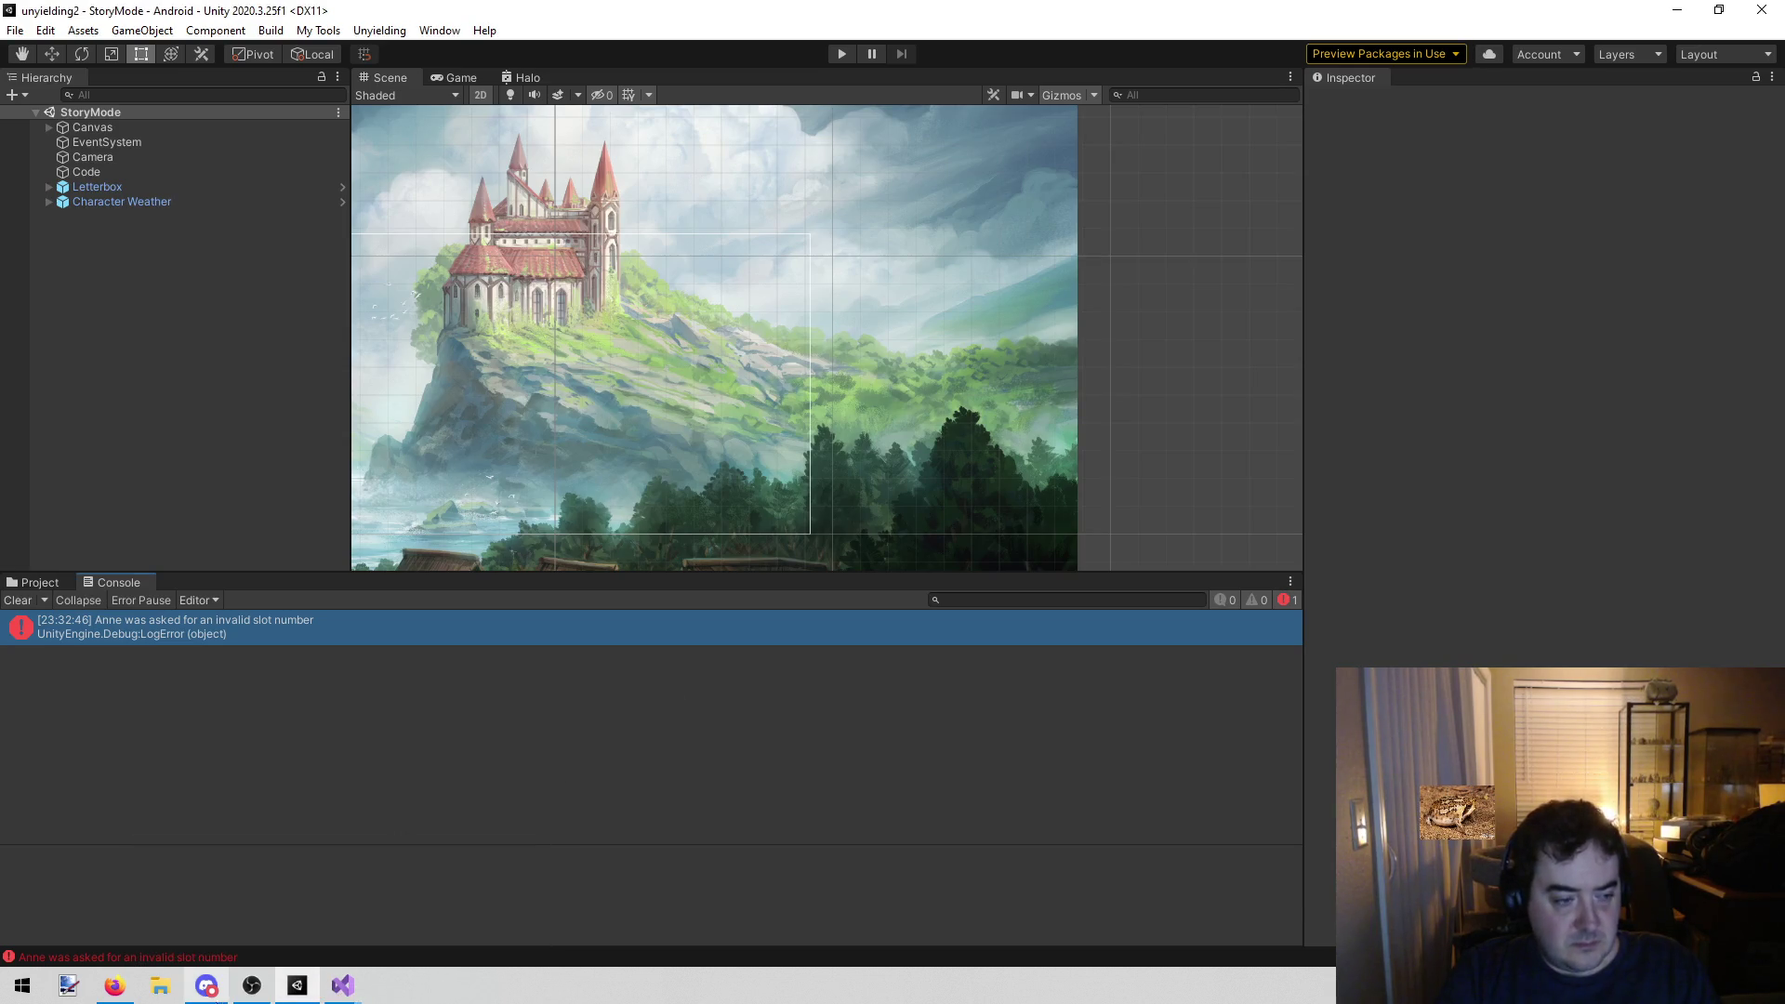
Close PersistenceManager.cs and remove the goldValue breakpoint on line 137
mouse_move(346, 989)
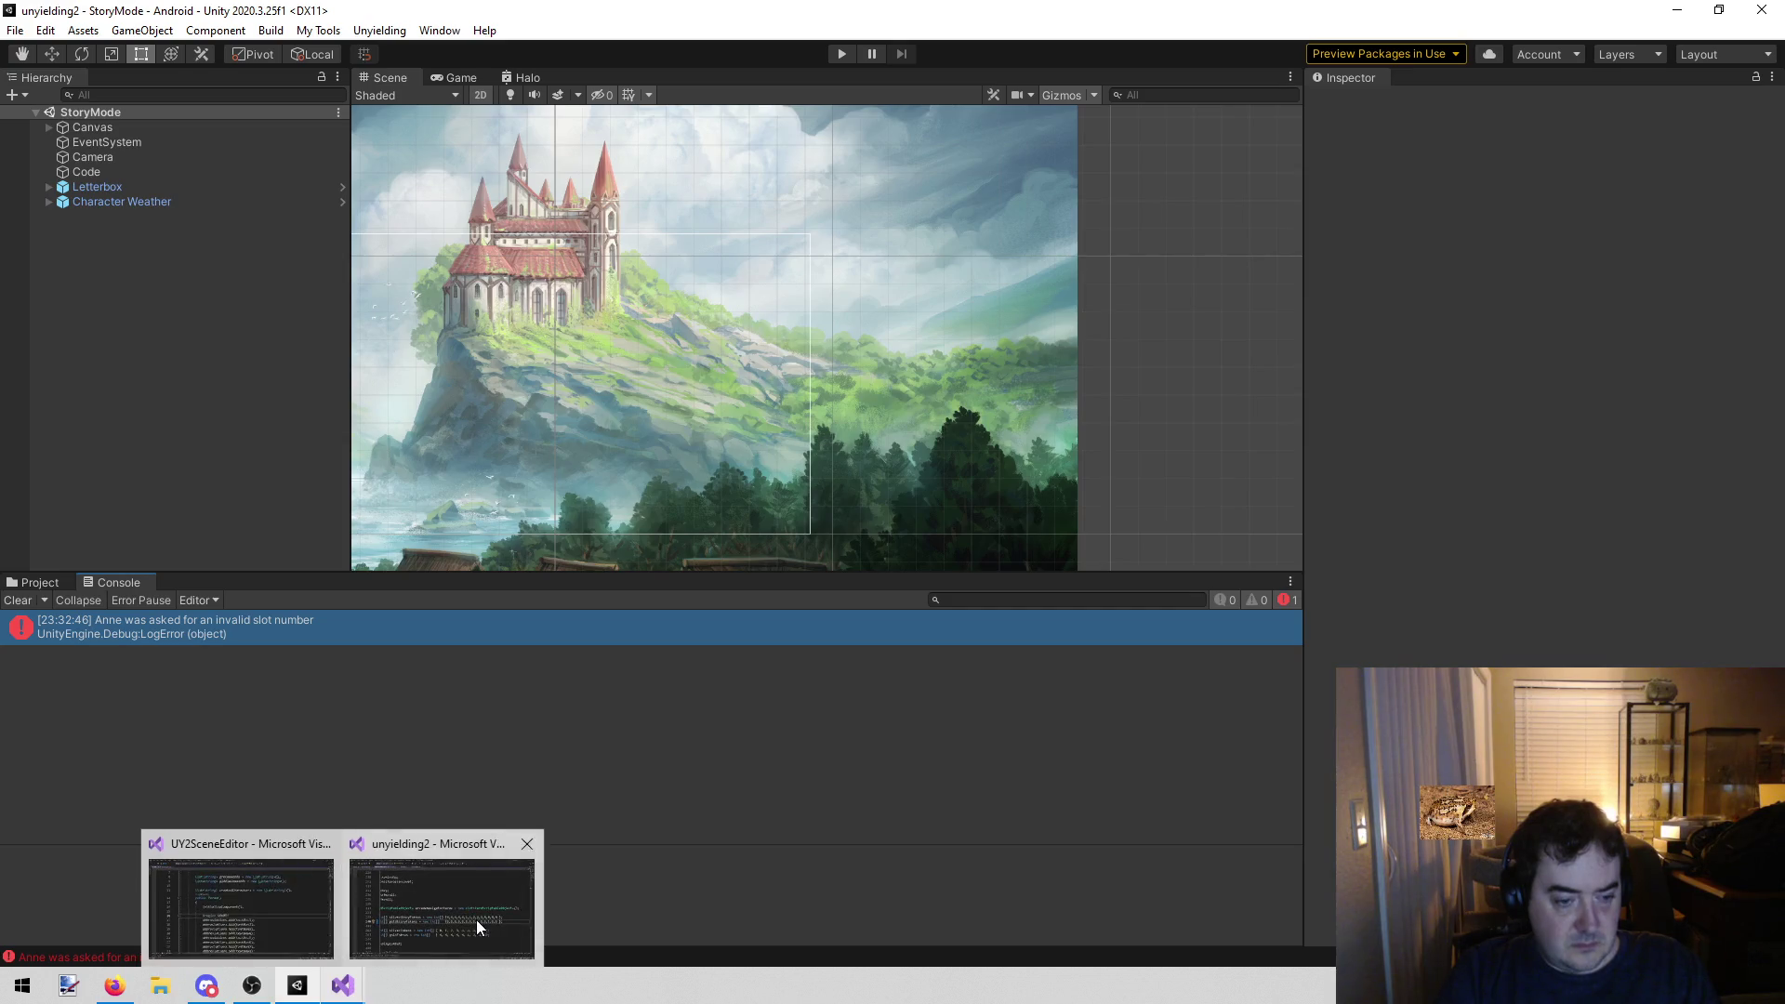
click(476, 919)
mouse_move(621, 907)
mouse_down()
mouse_move(493, 906)
mouse_move(615, 890)
mouse_up()
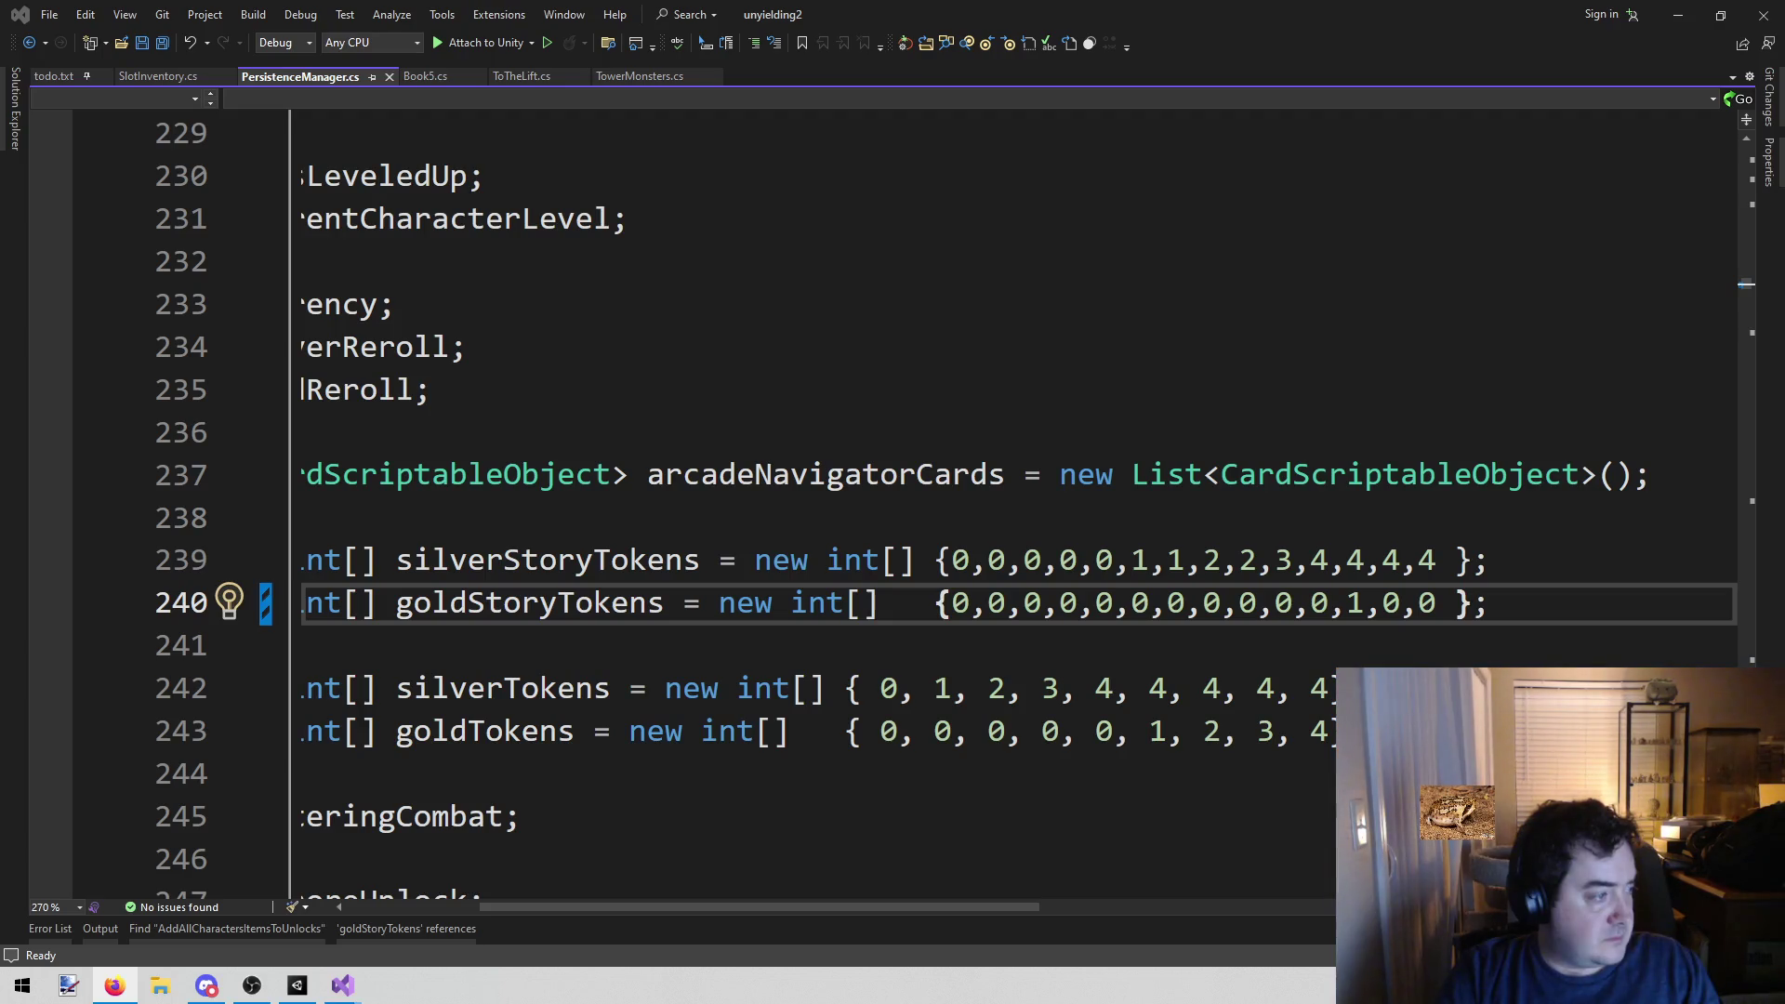
click(638, 346)
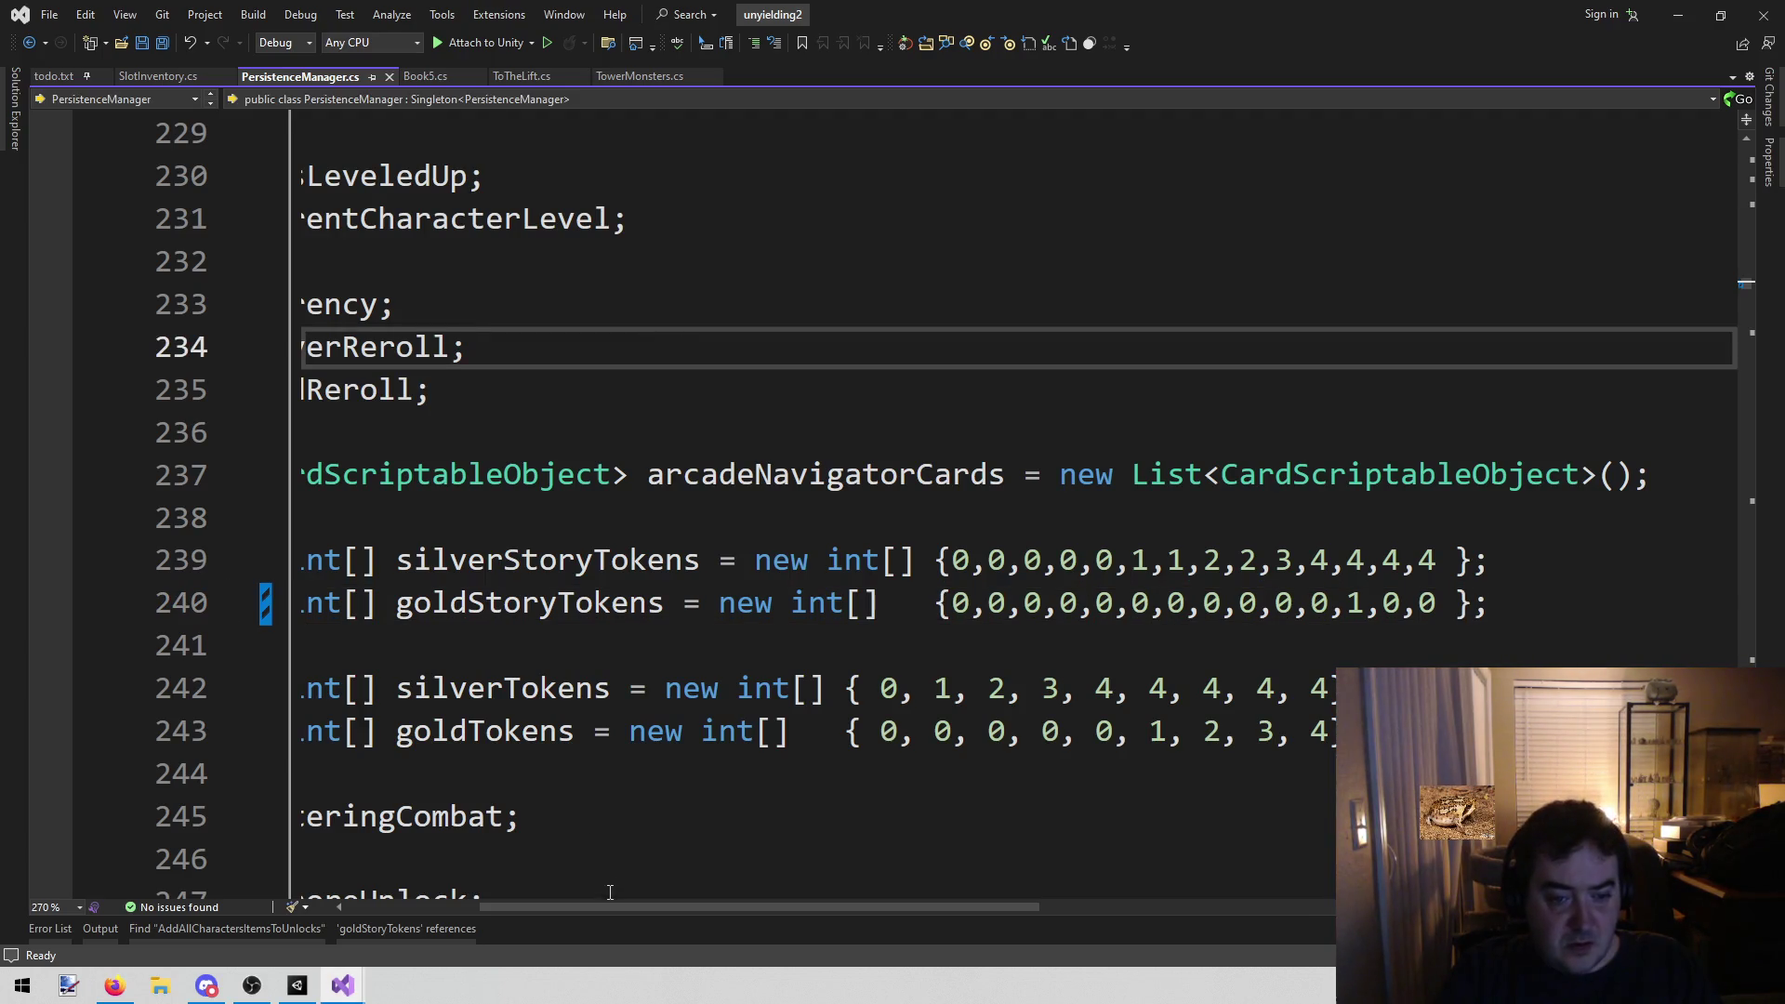
scroll(394, 865, left, 3)
middle_click(270, 78)
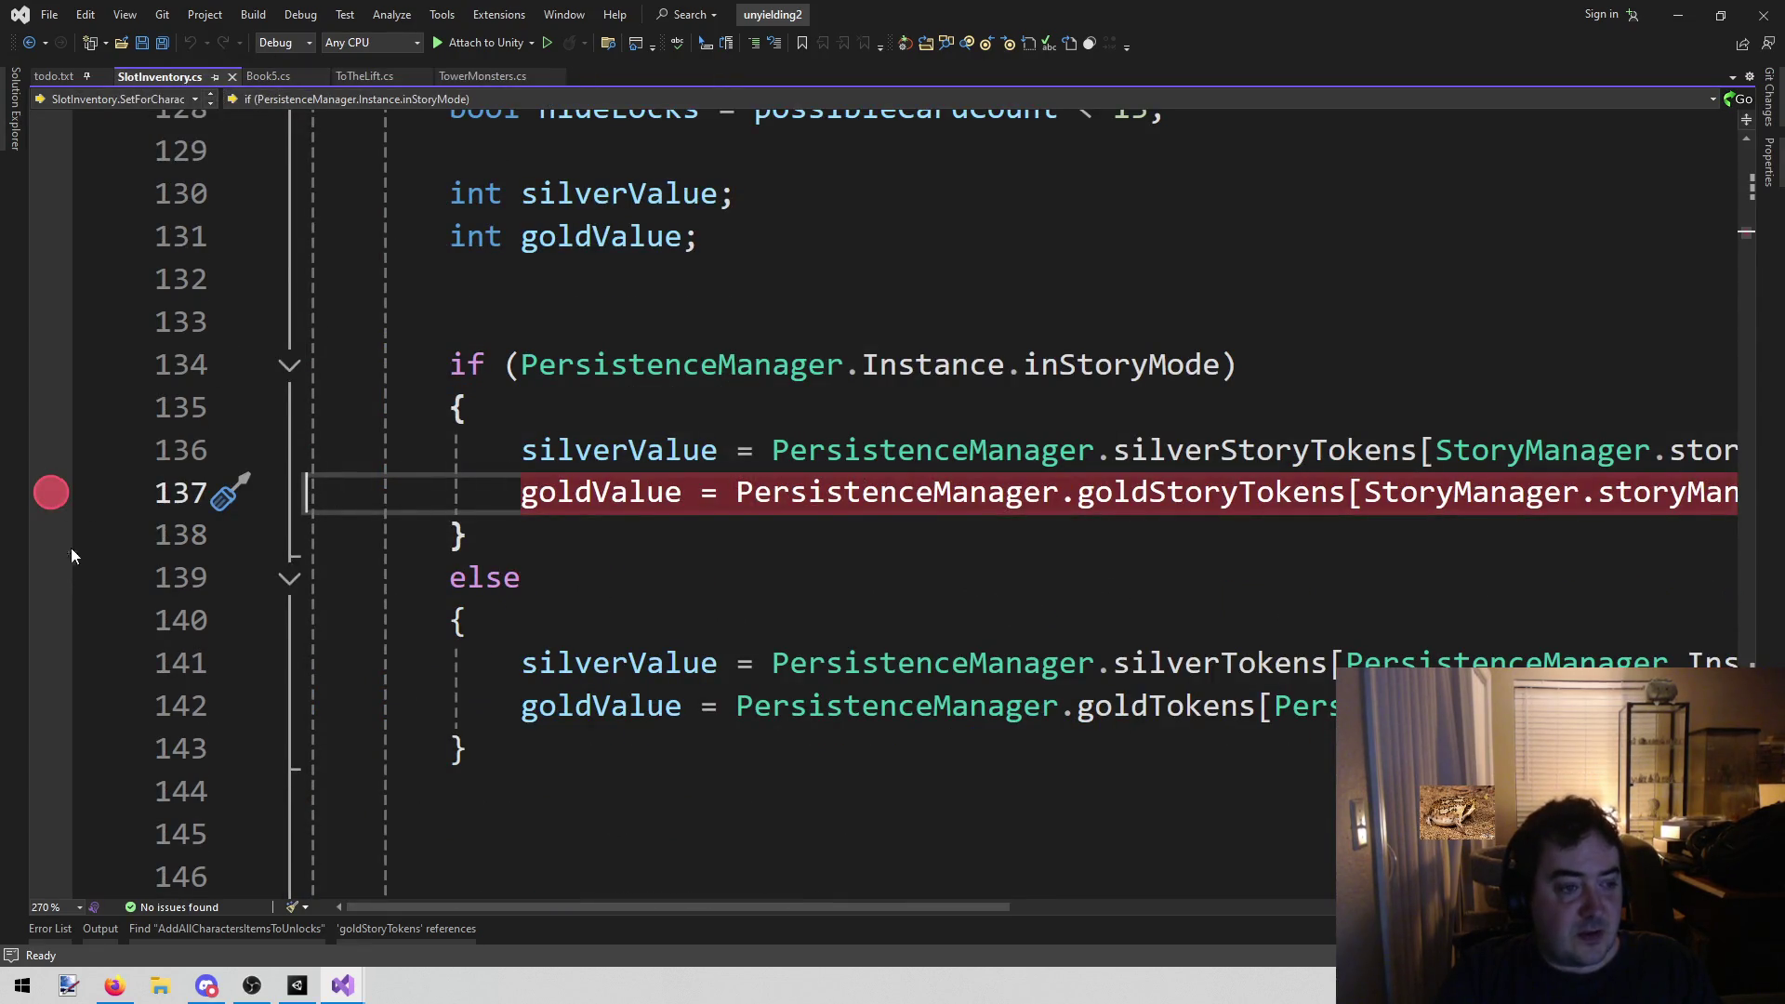
click(52, 493)
Add a breakpoint on the invalid-slot LogError at SlotInventory.cs line 201, then return to Unity
middle_click(164, 78)
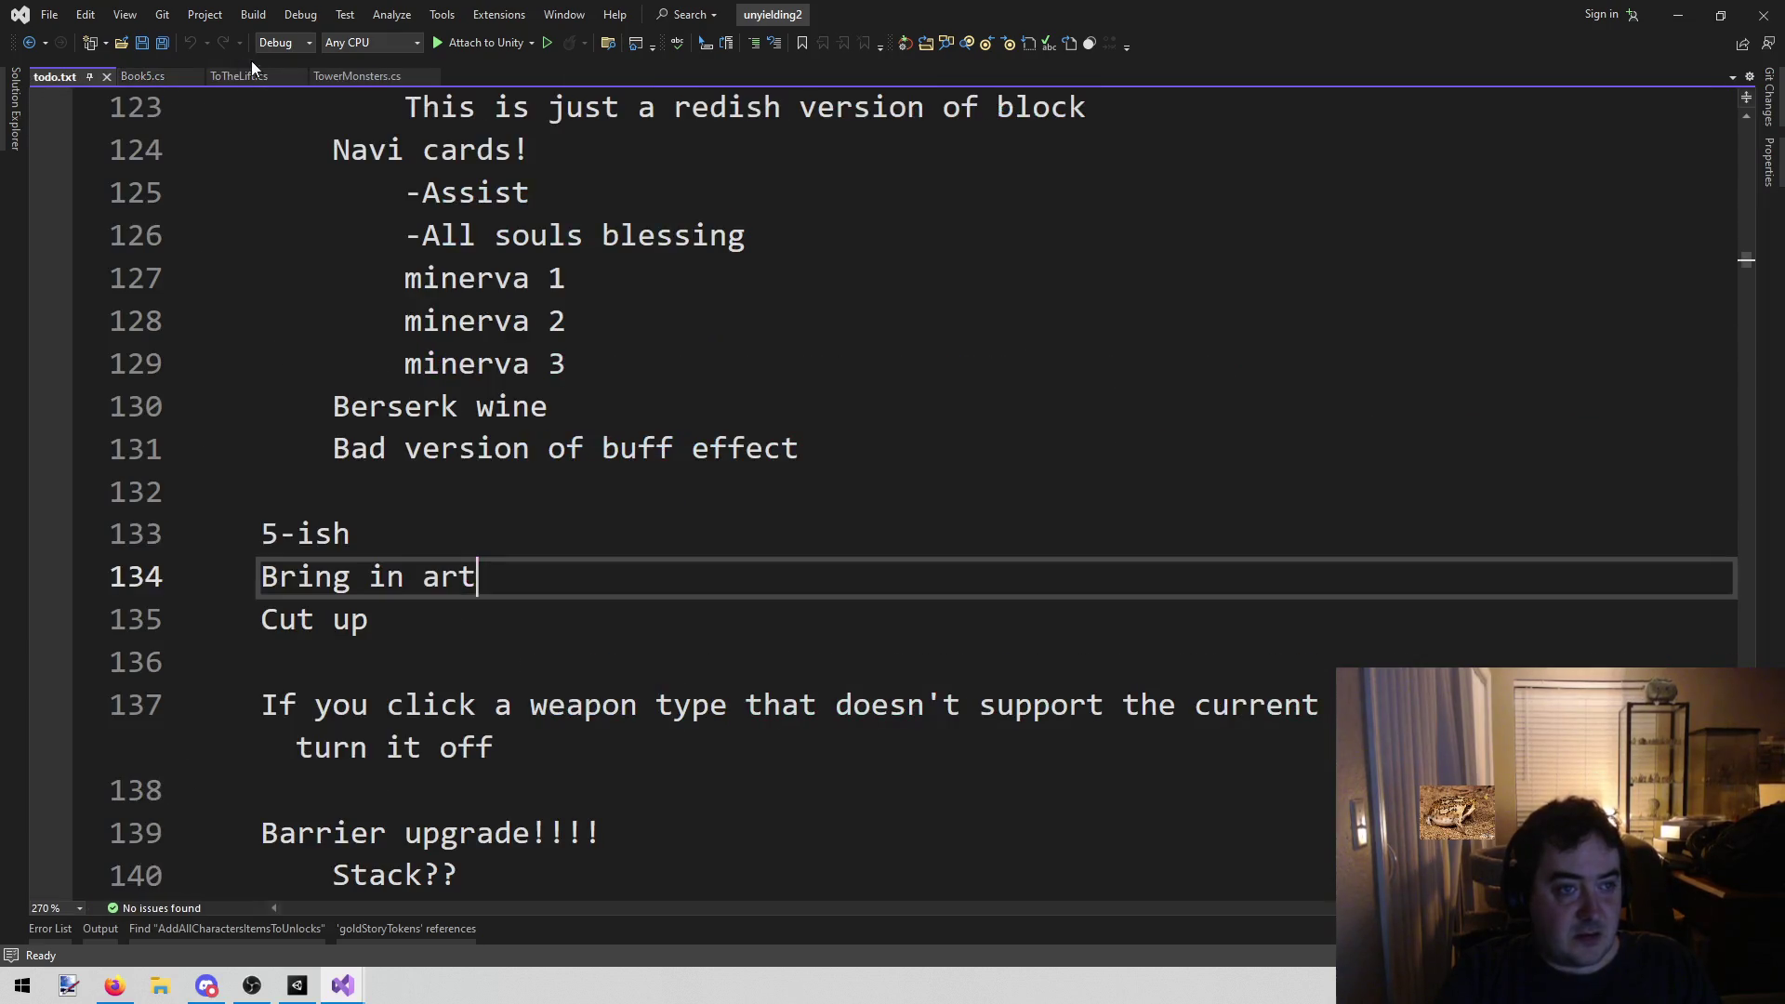
click(297, 985)
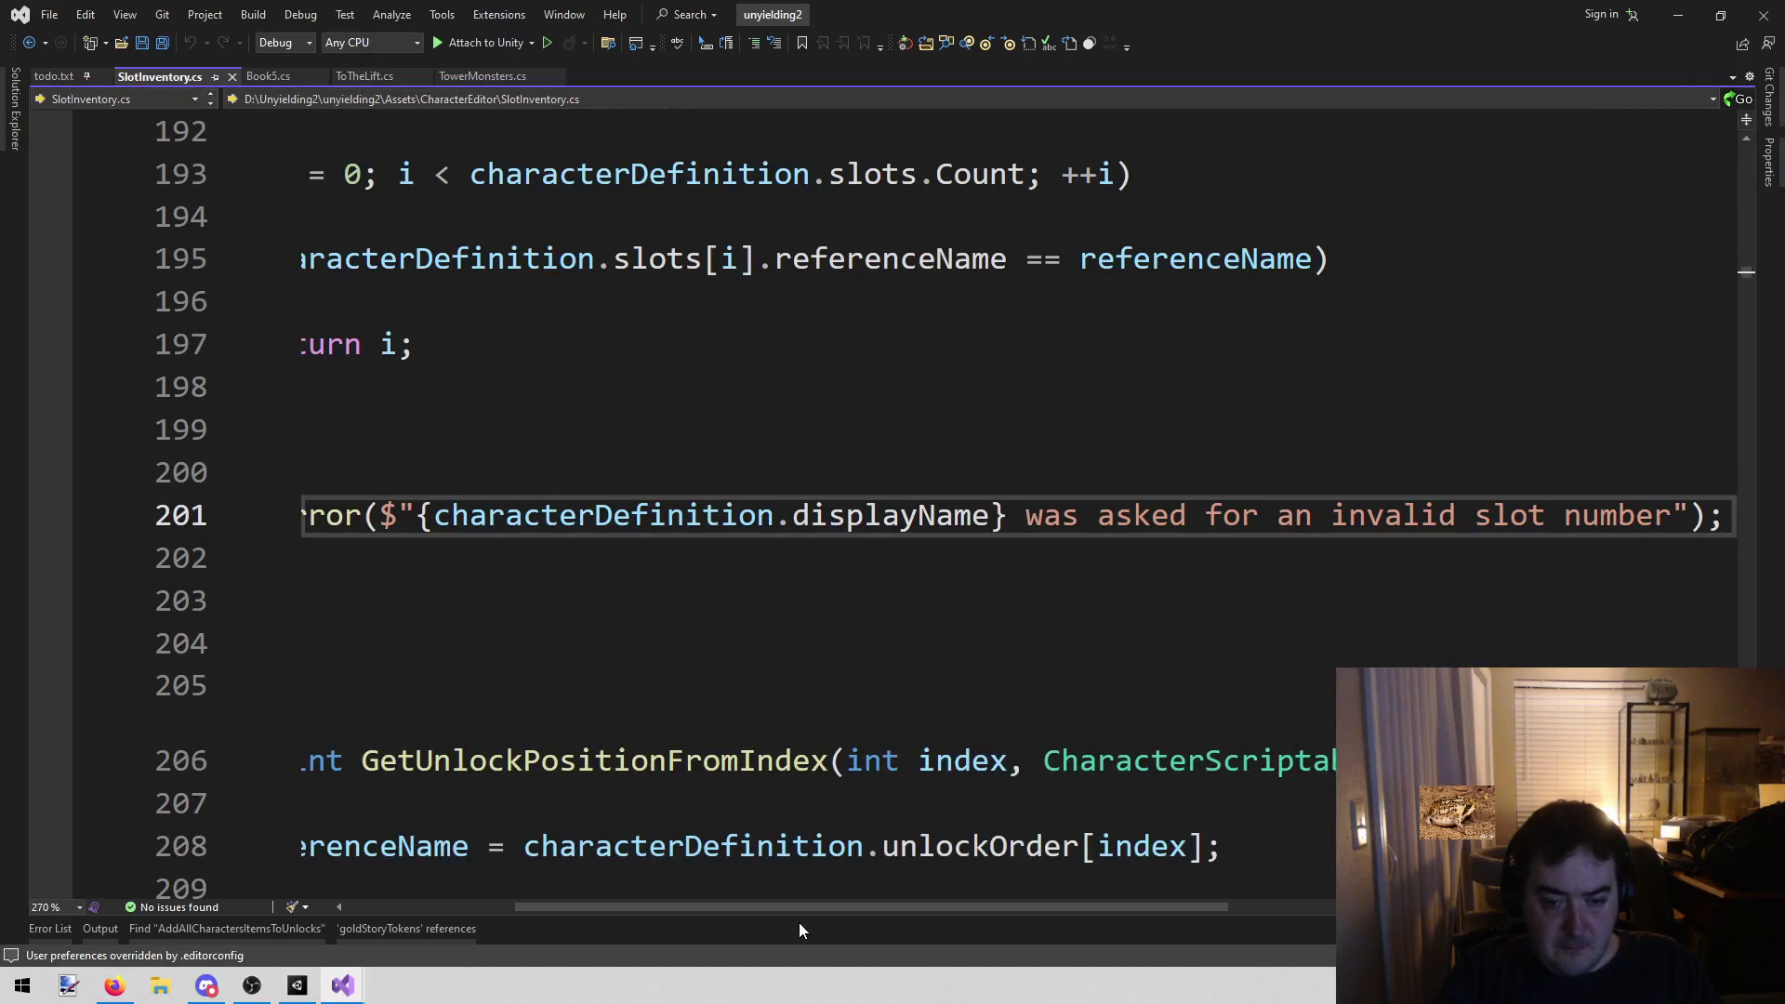
mouse_move(801, 910)
mouse_down()
mouse_move(1135, 937)
mouse_move(438, 771)
mouse_up()
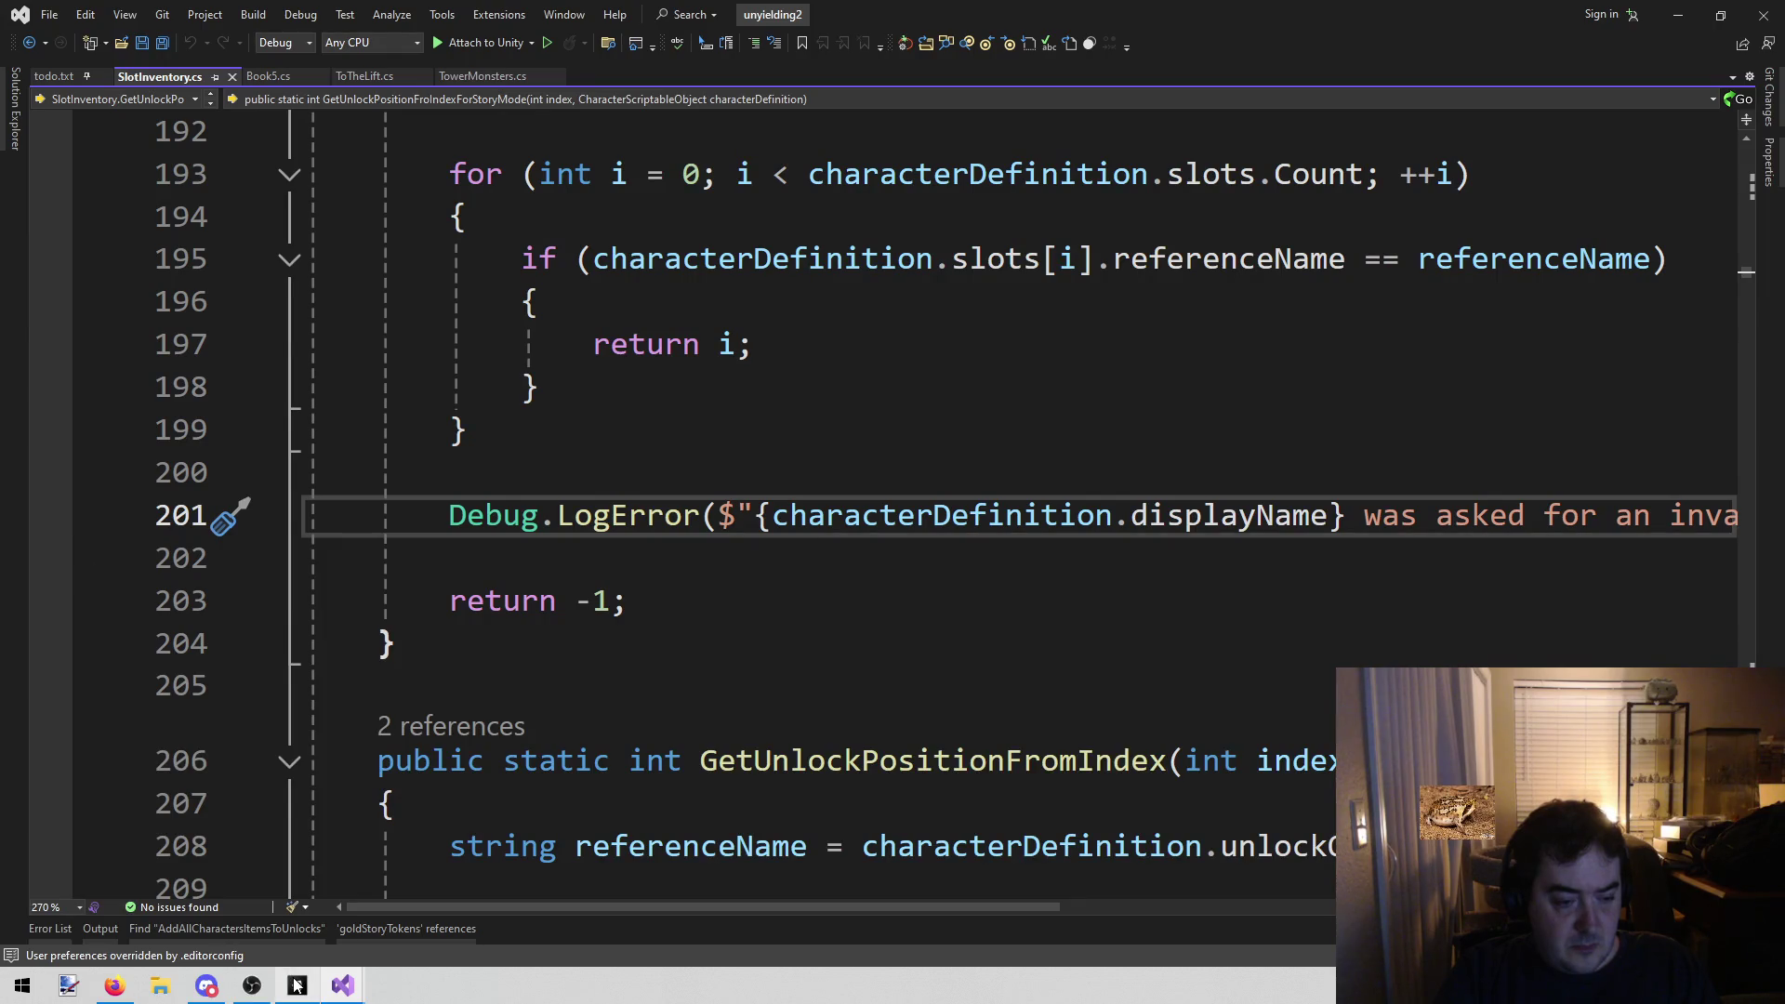
click(62, 517)
click(298, 985)
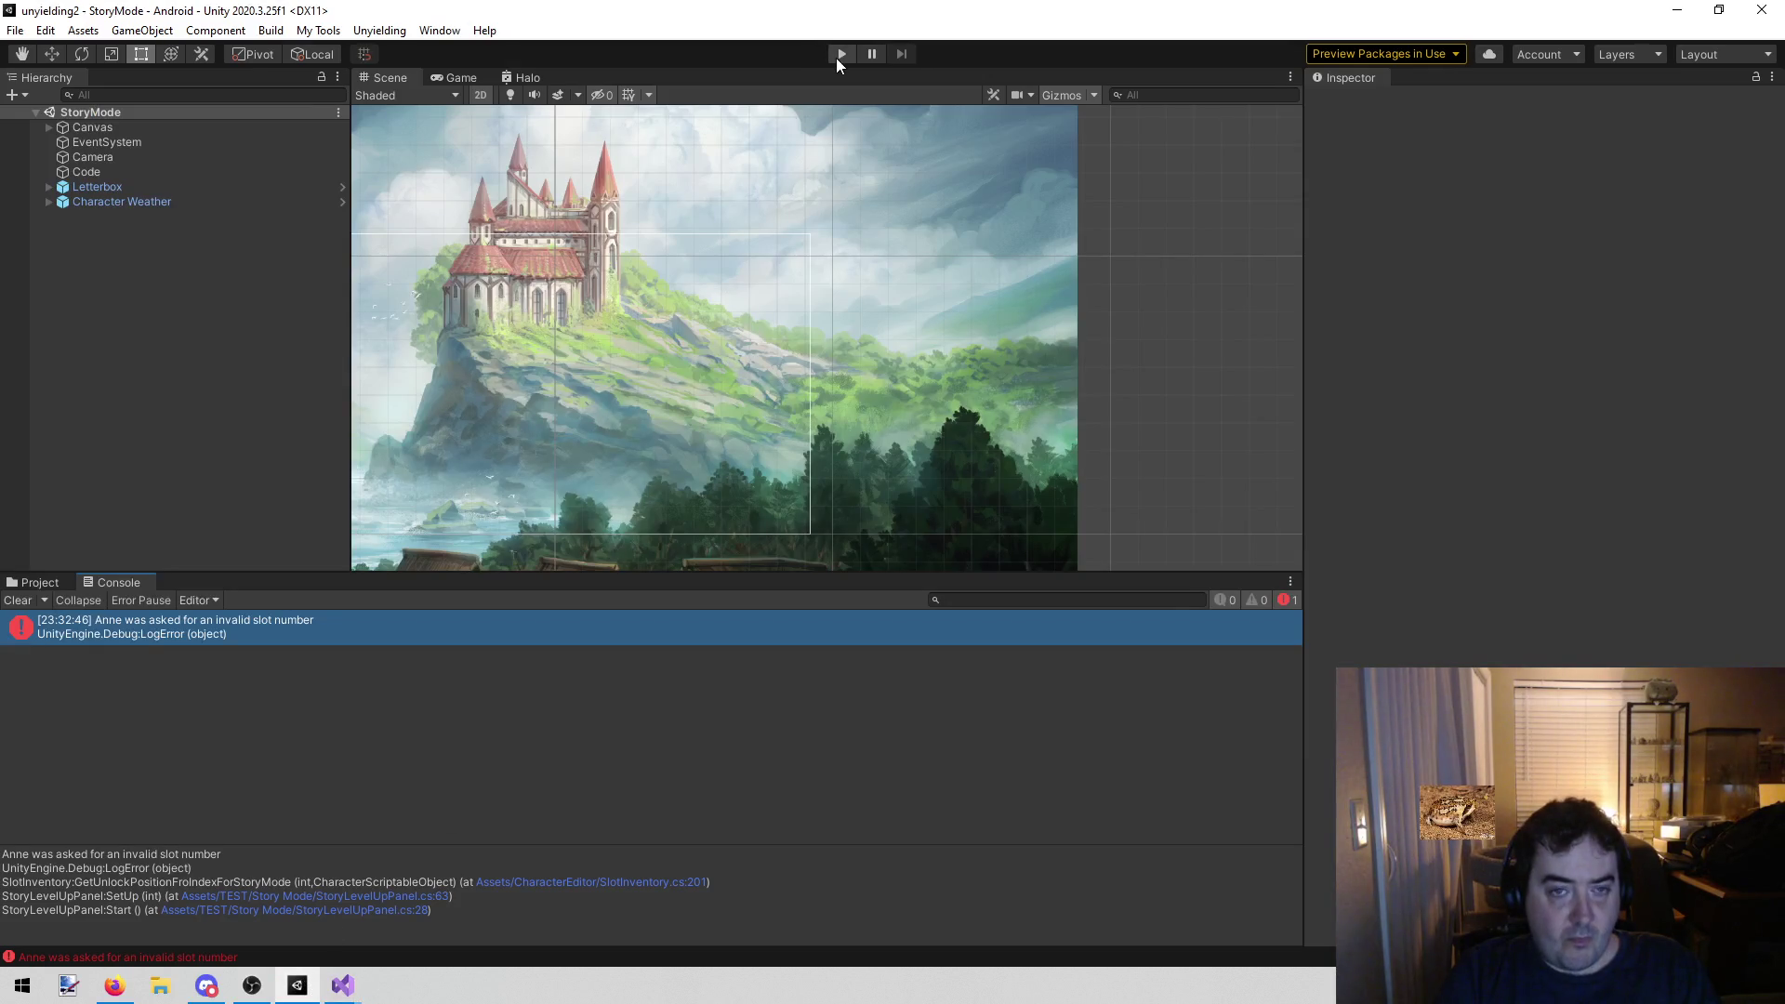
Replay the story run, open SlotInventory.cs from the error's stack trace, and attach the debugger
click(837, 58)
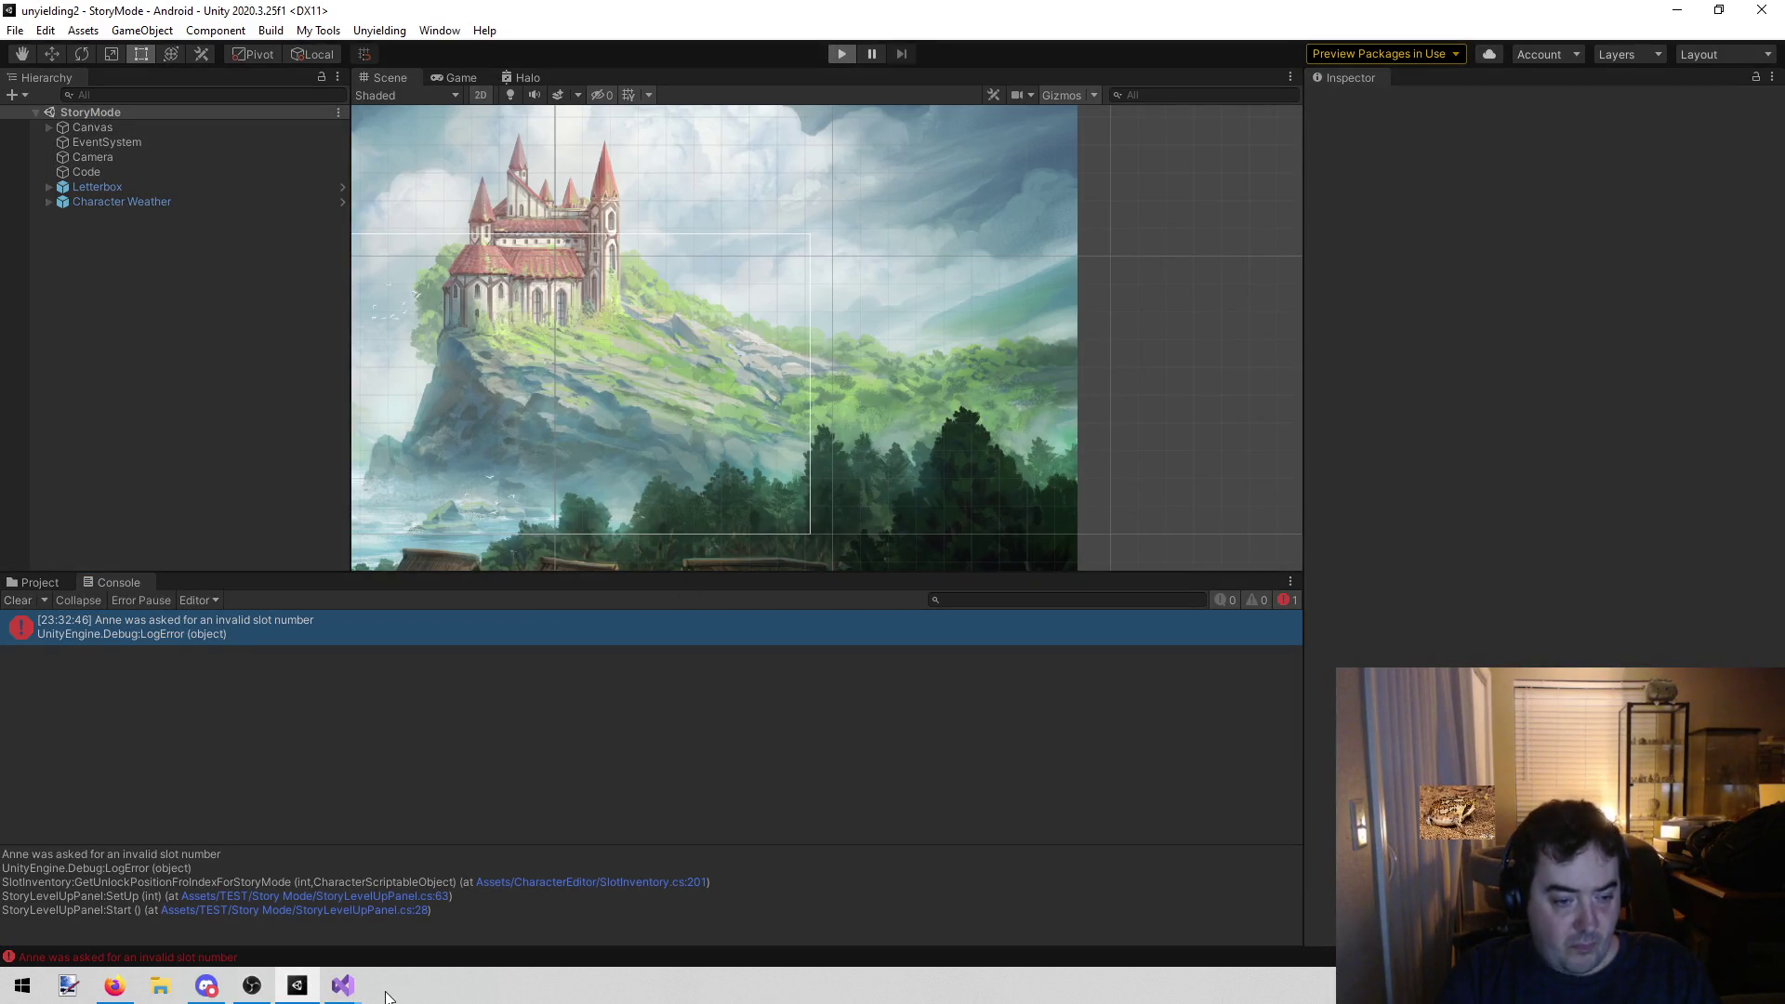
click(142, 171)
click(1404, 331)
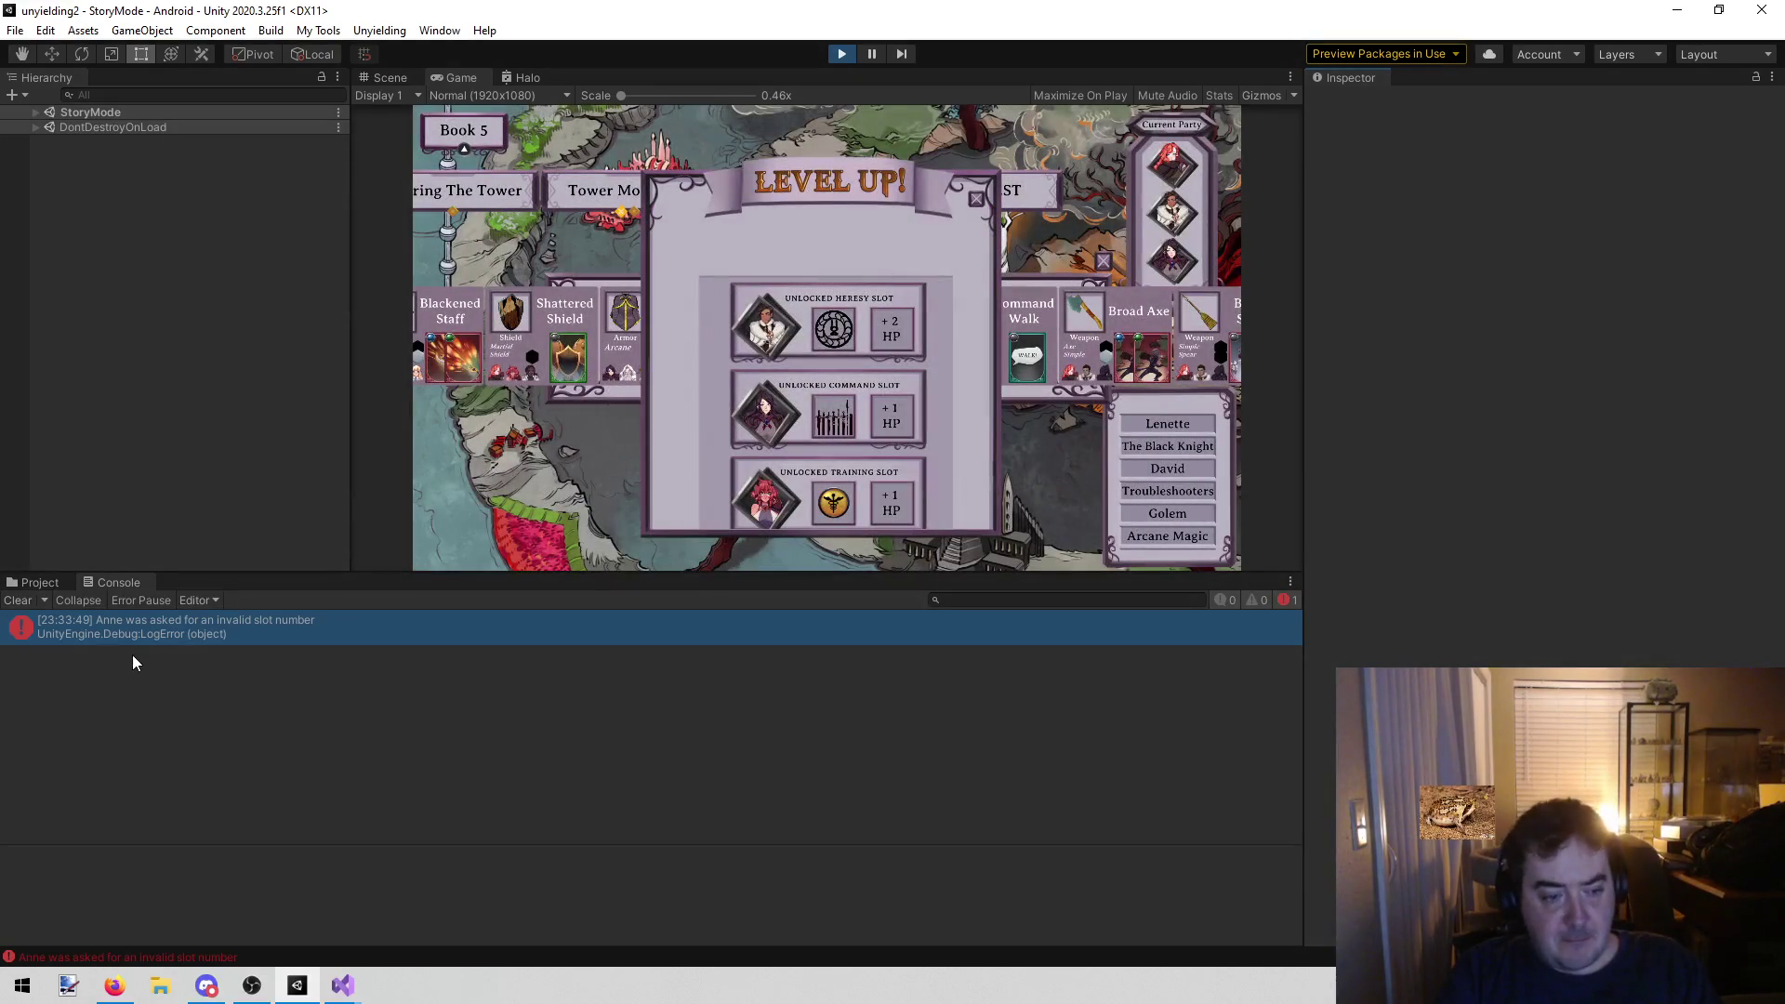
click(149, 641)
double_click(643, 885)
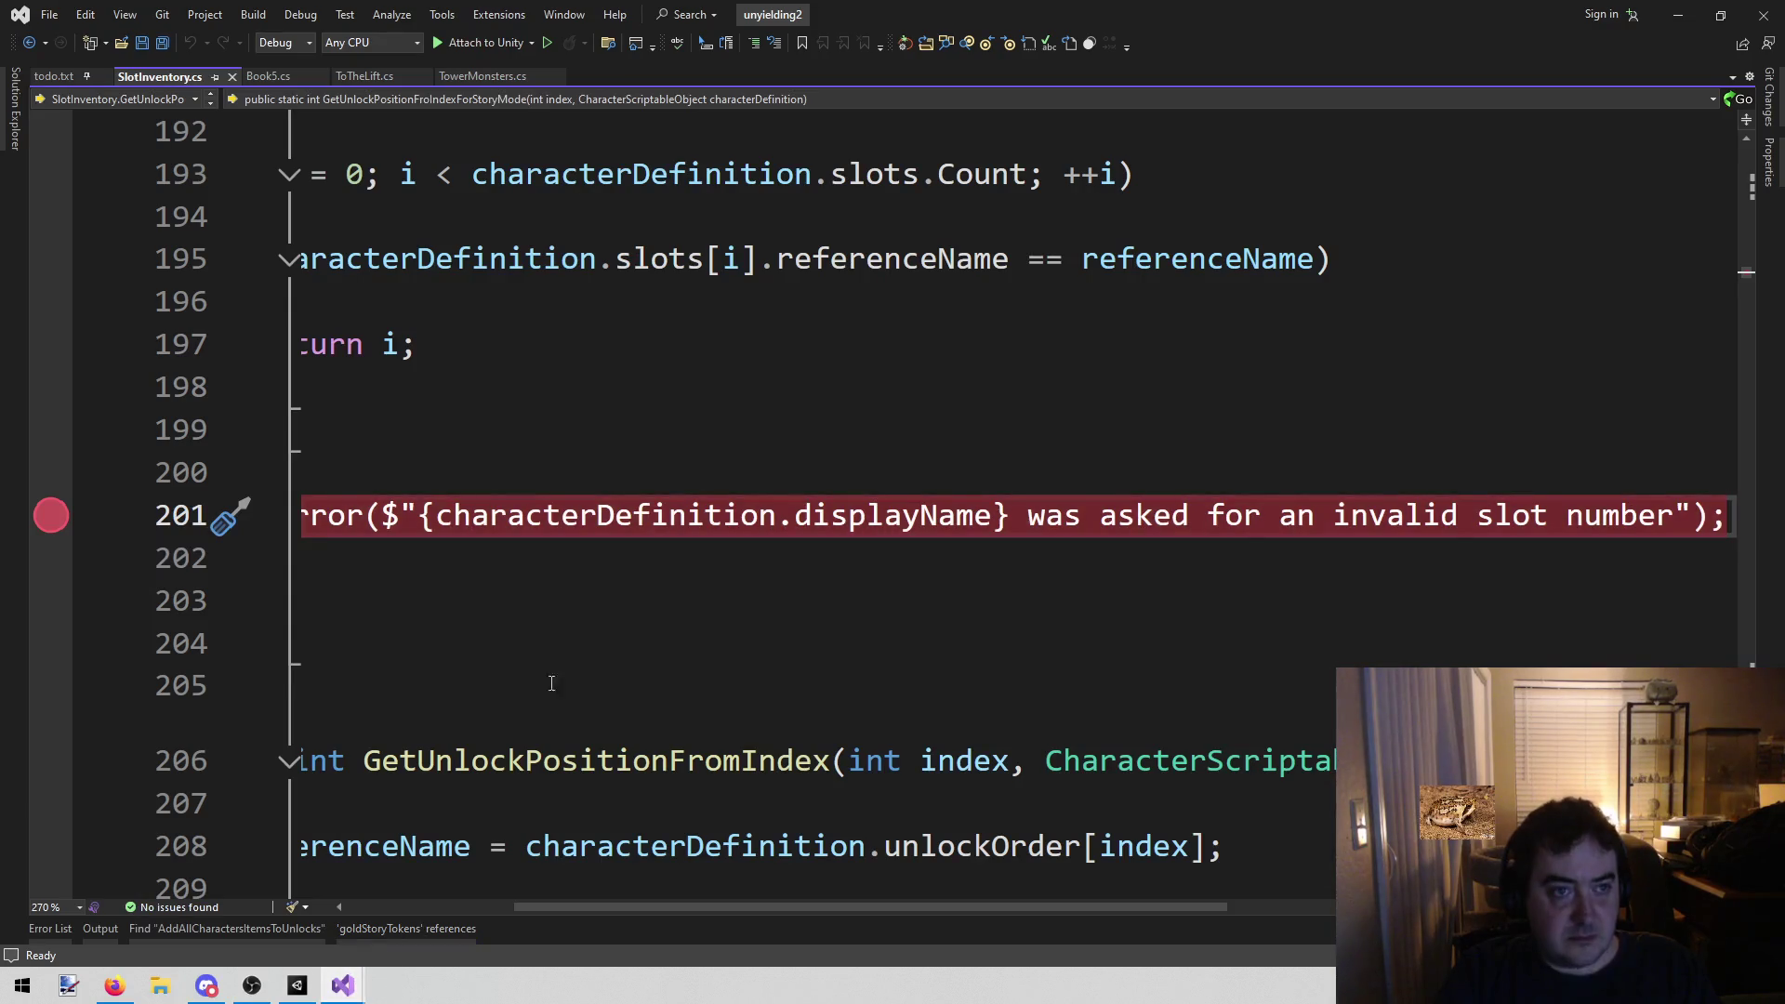
click(484, 43)
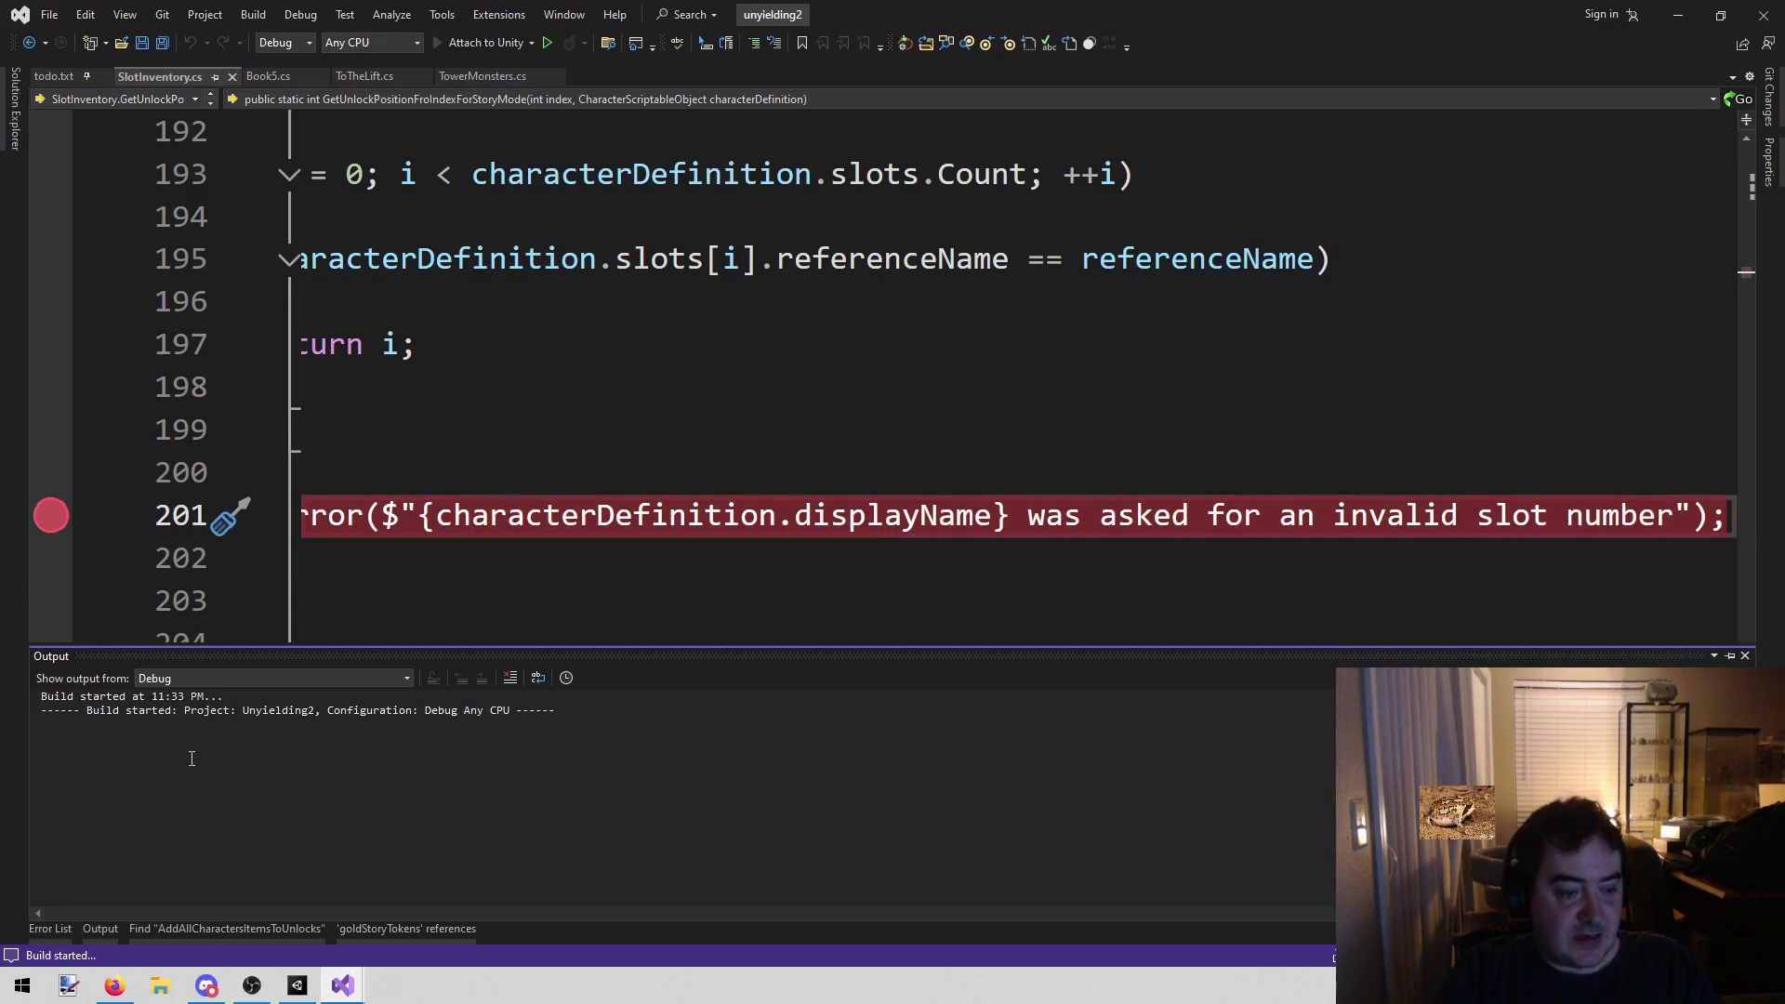
Restart Unity play mode with Ctrl+P, select Code, and return to Visual Studio's paused debugger
click(299, 986)
click(842, 54)
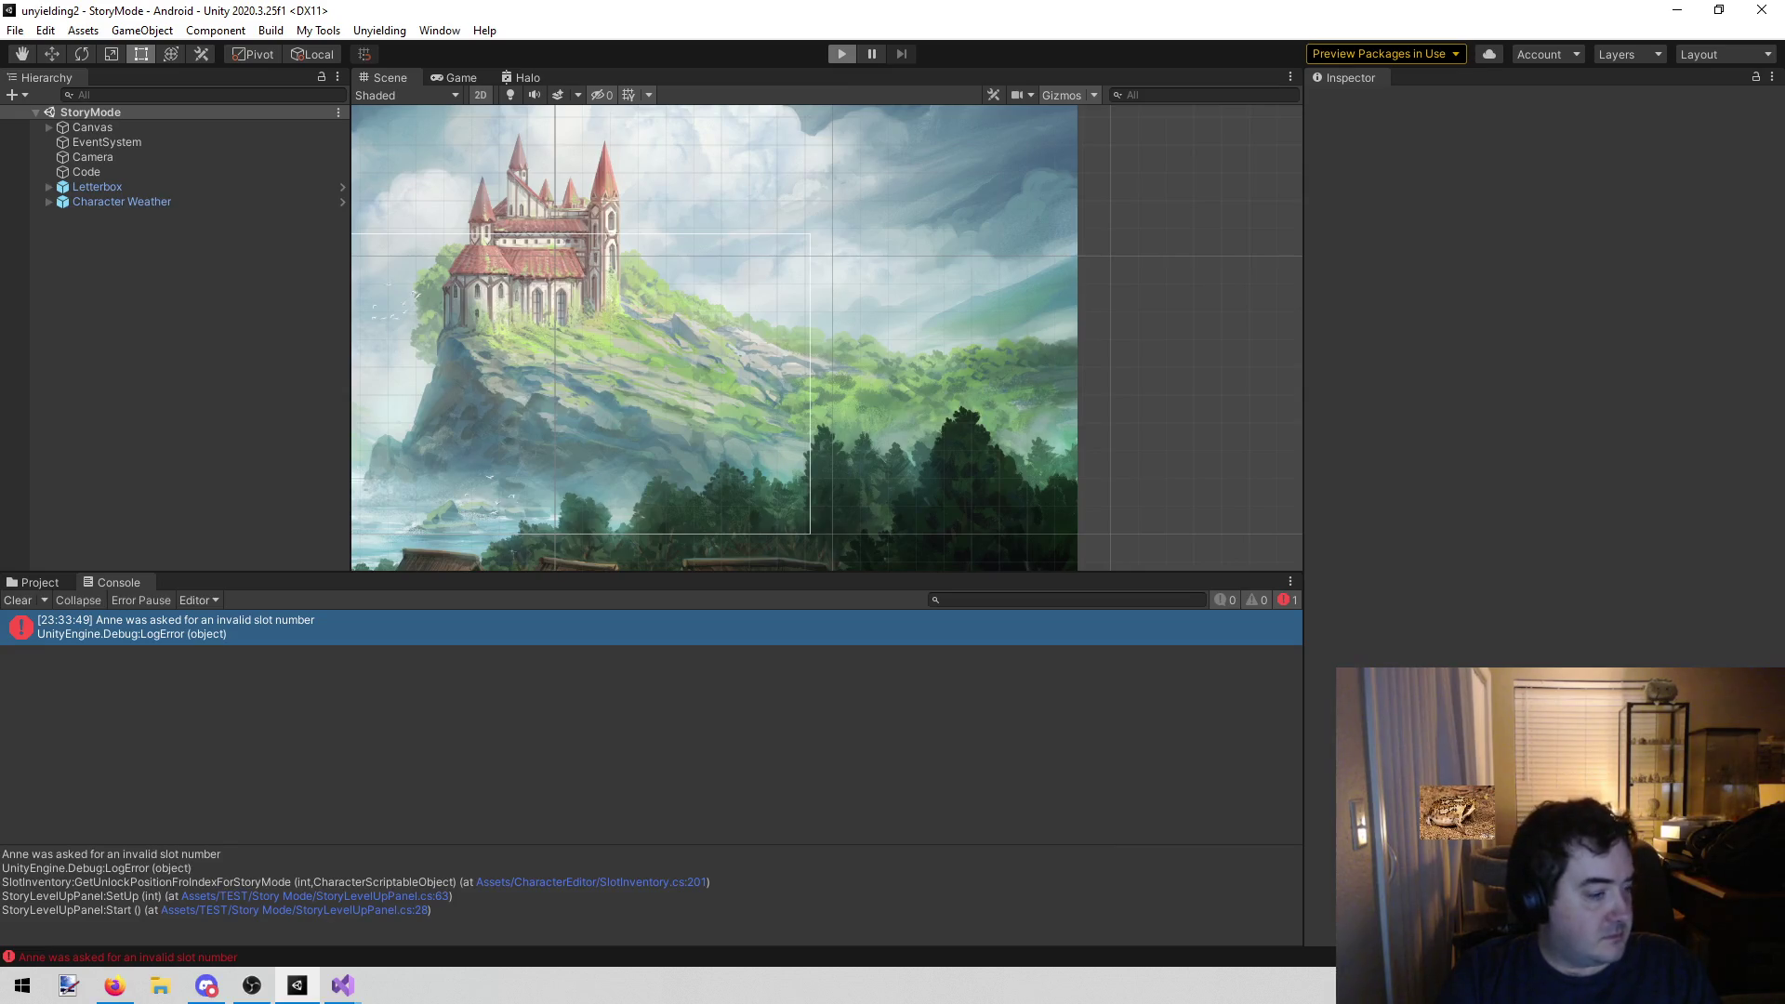
key(ctrl+p)
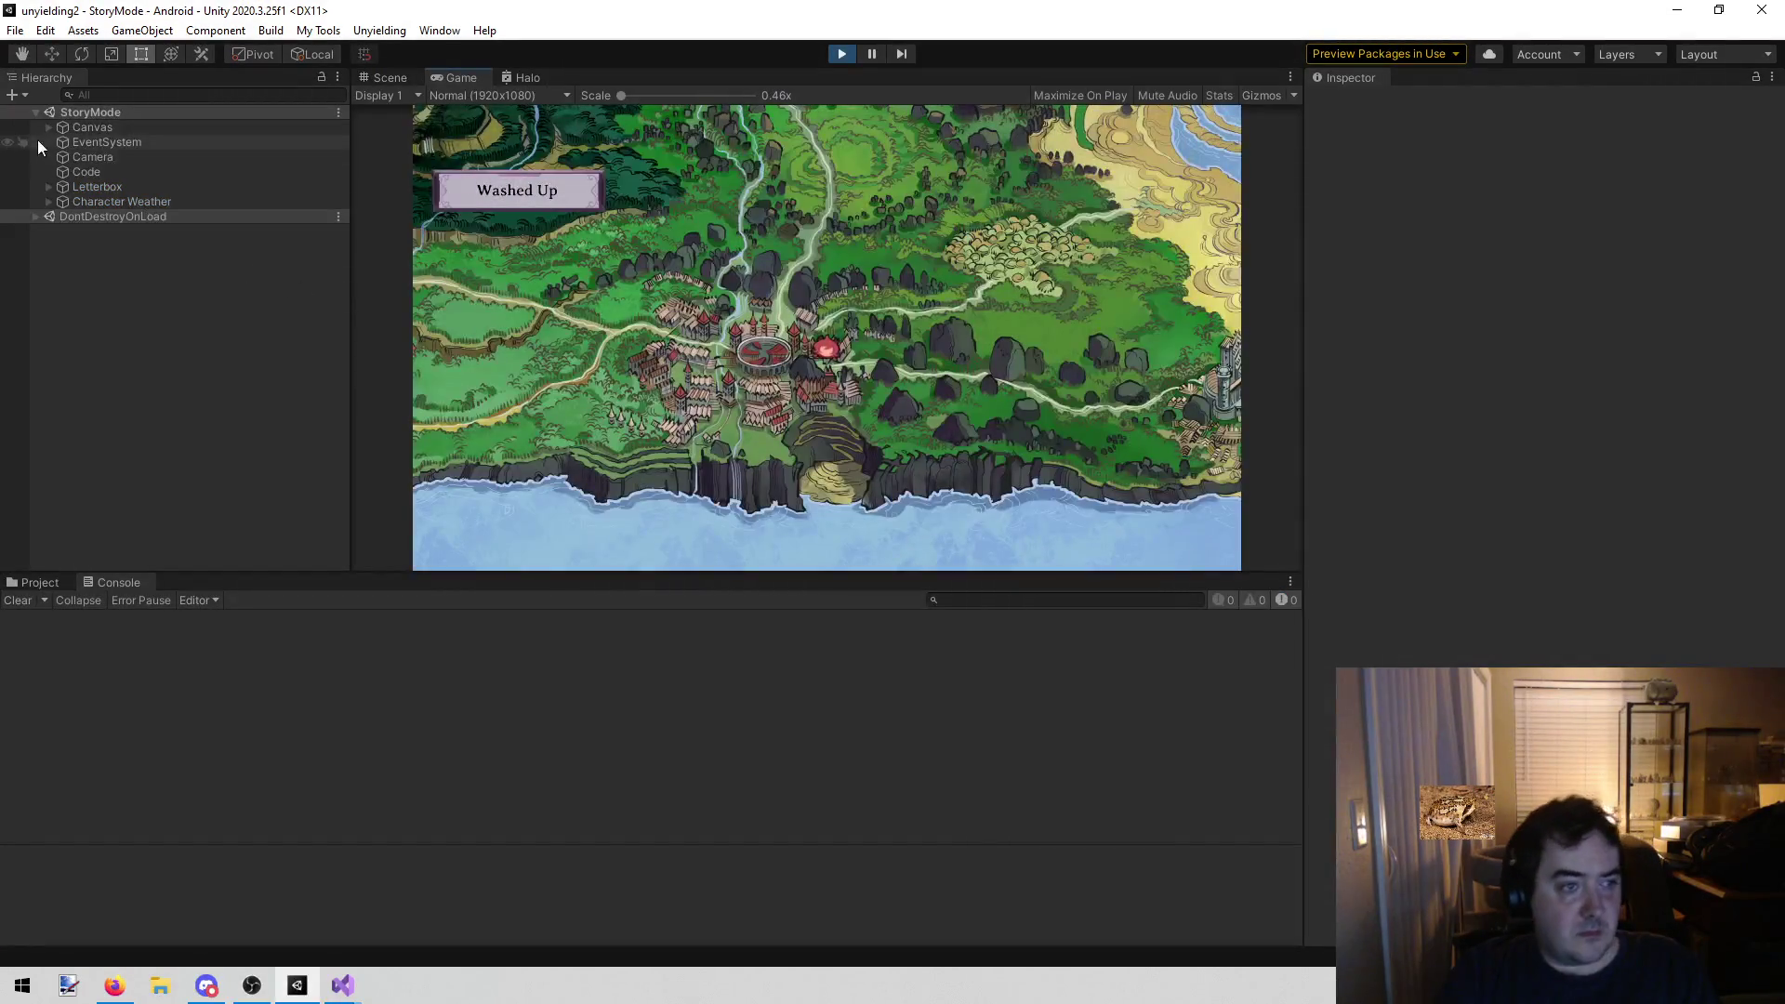
click(84, 171)
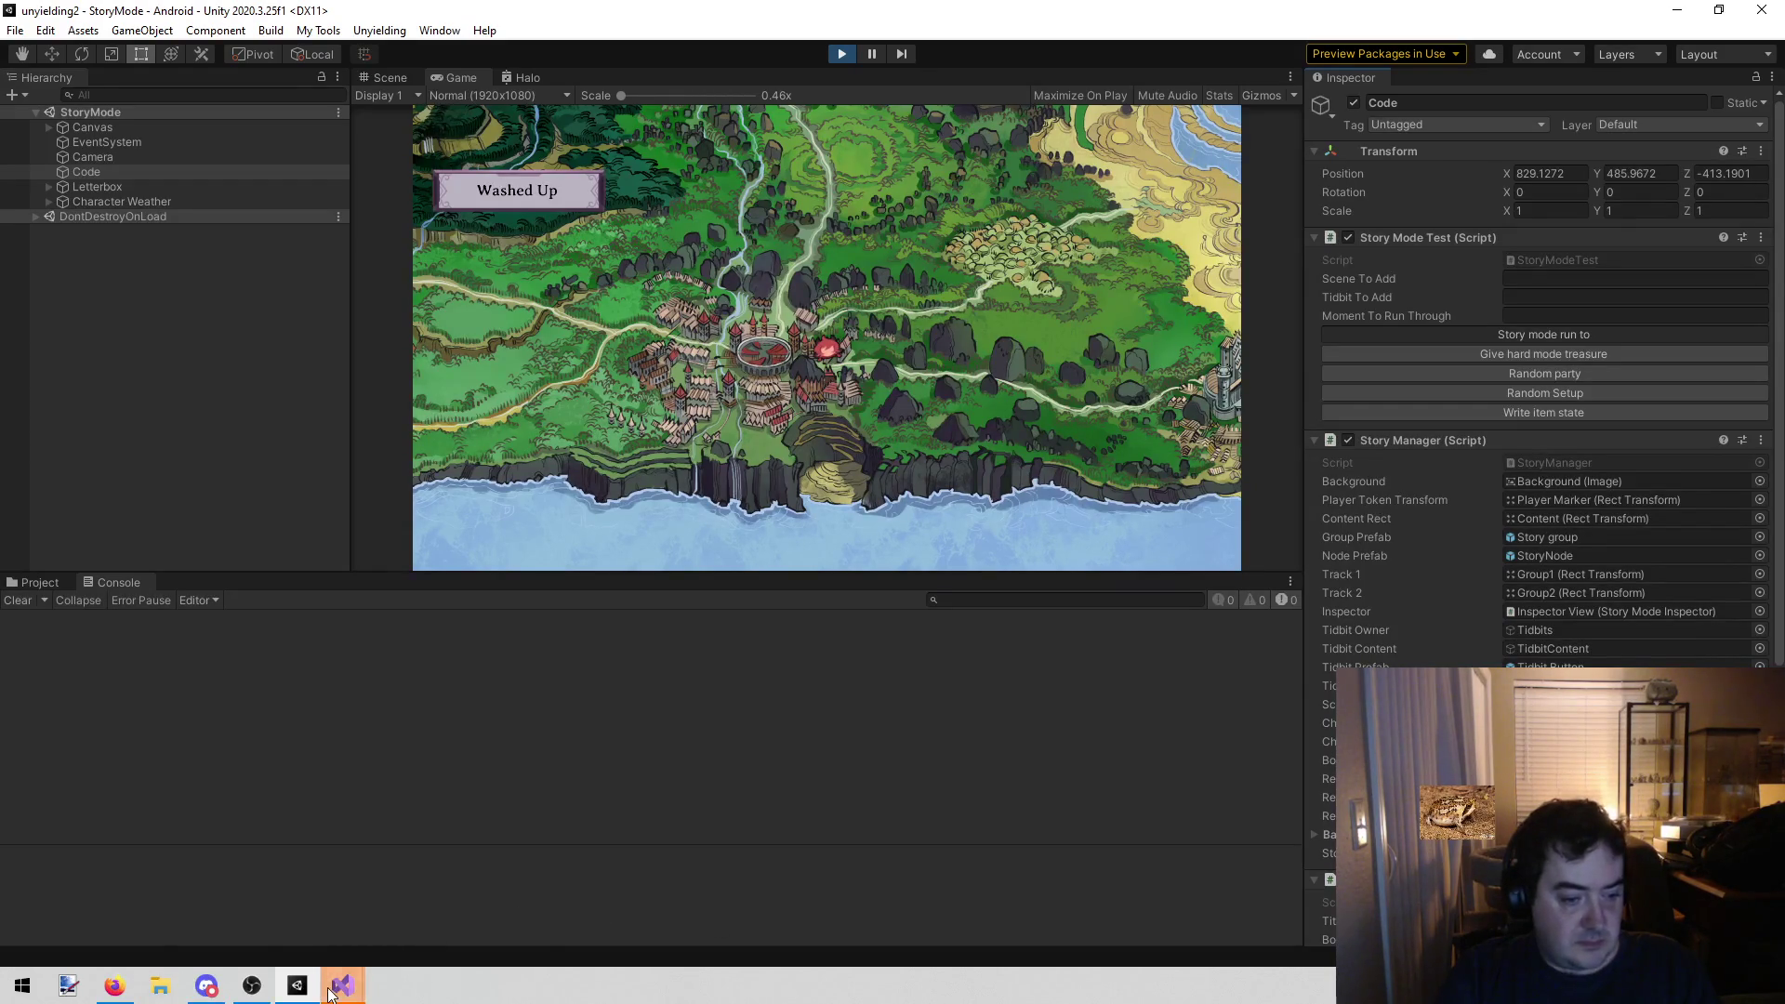
mouse_move(343, 985)
click(435, 898)
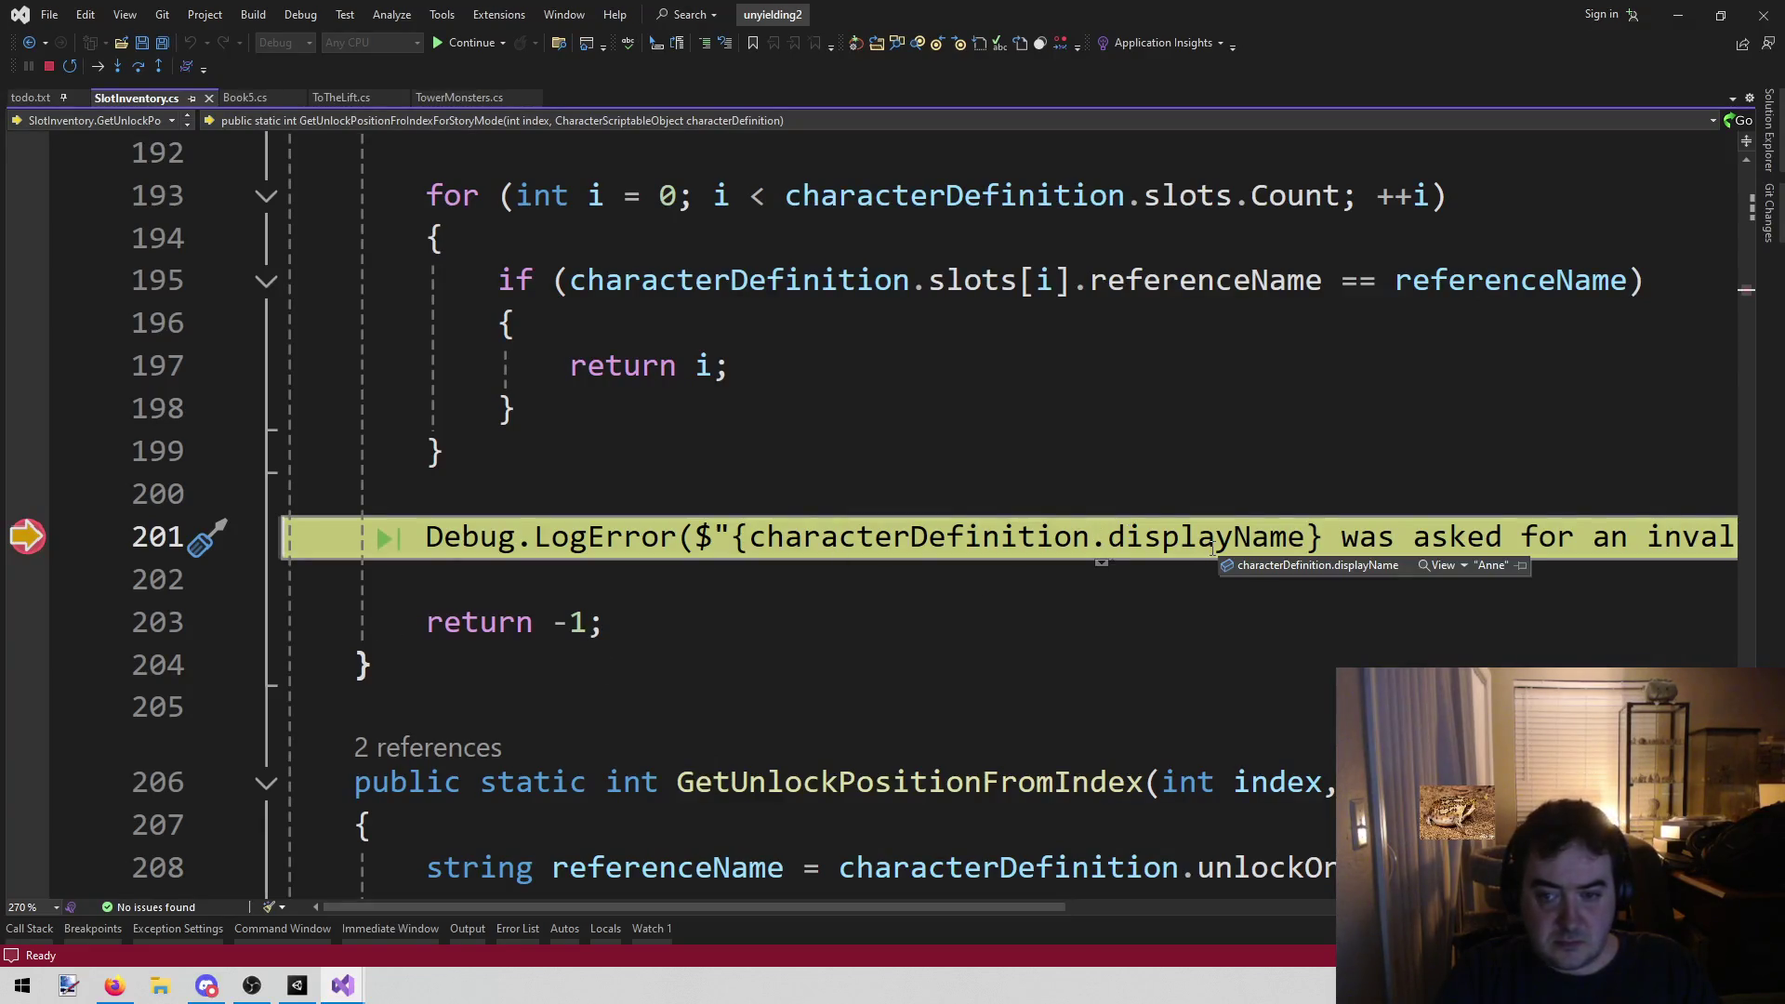
Expand the unlockOrder DataTip to inspect its 15 entries, including Boots, with index at 13
mouse_move(842, 916)
mouse_down()
mouse_move(1079, 923)
mouse_move(846, 923)
mouse_up()
click(1004, 537)
scroll(995, 661, up, 1)
scroll(1154, 764, up, 1)
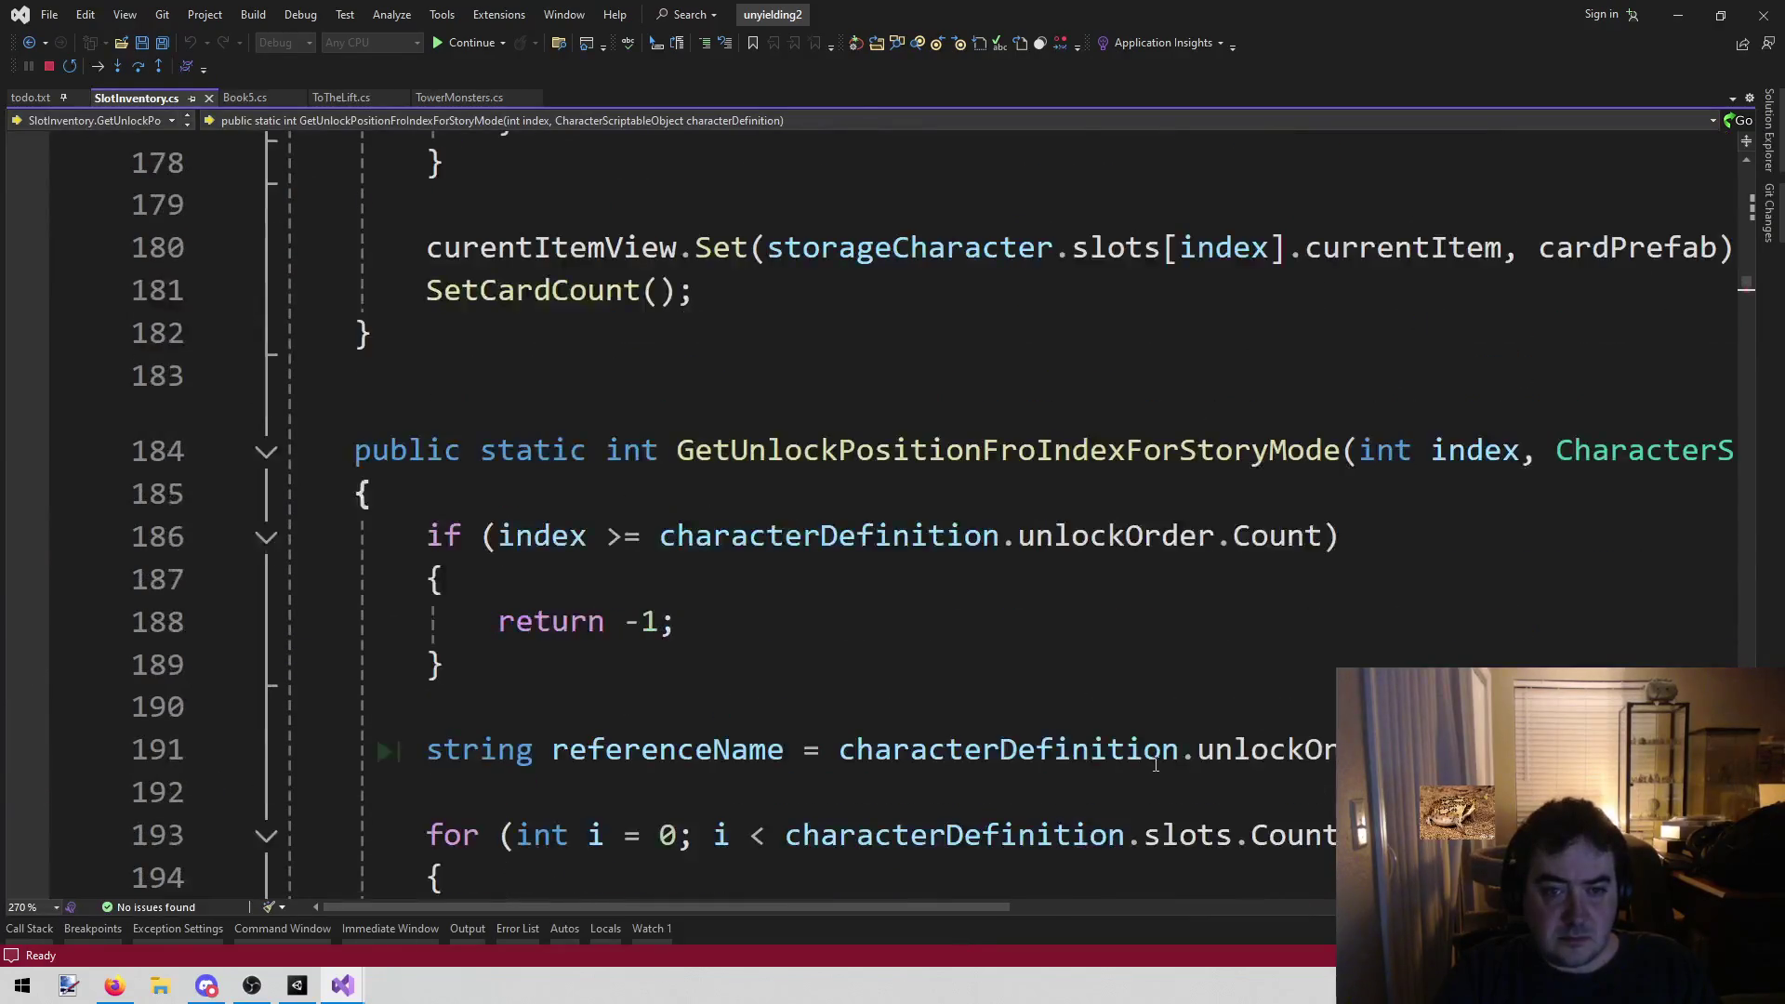
drag(744, 908, 1042, 916)
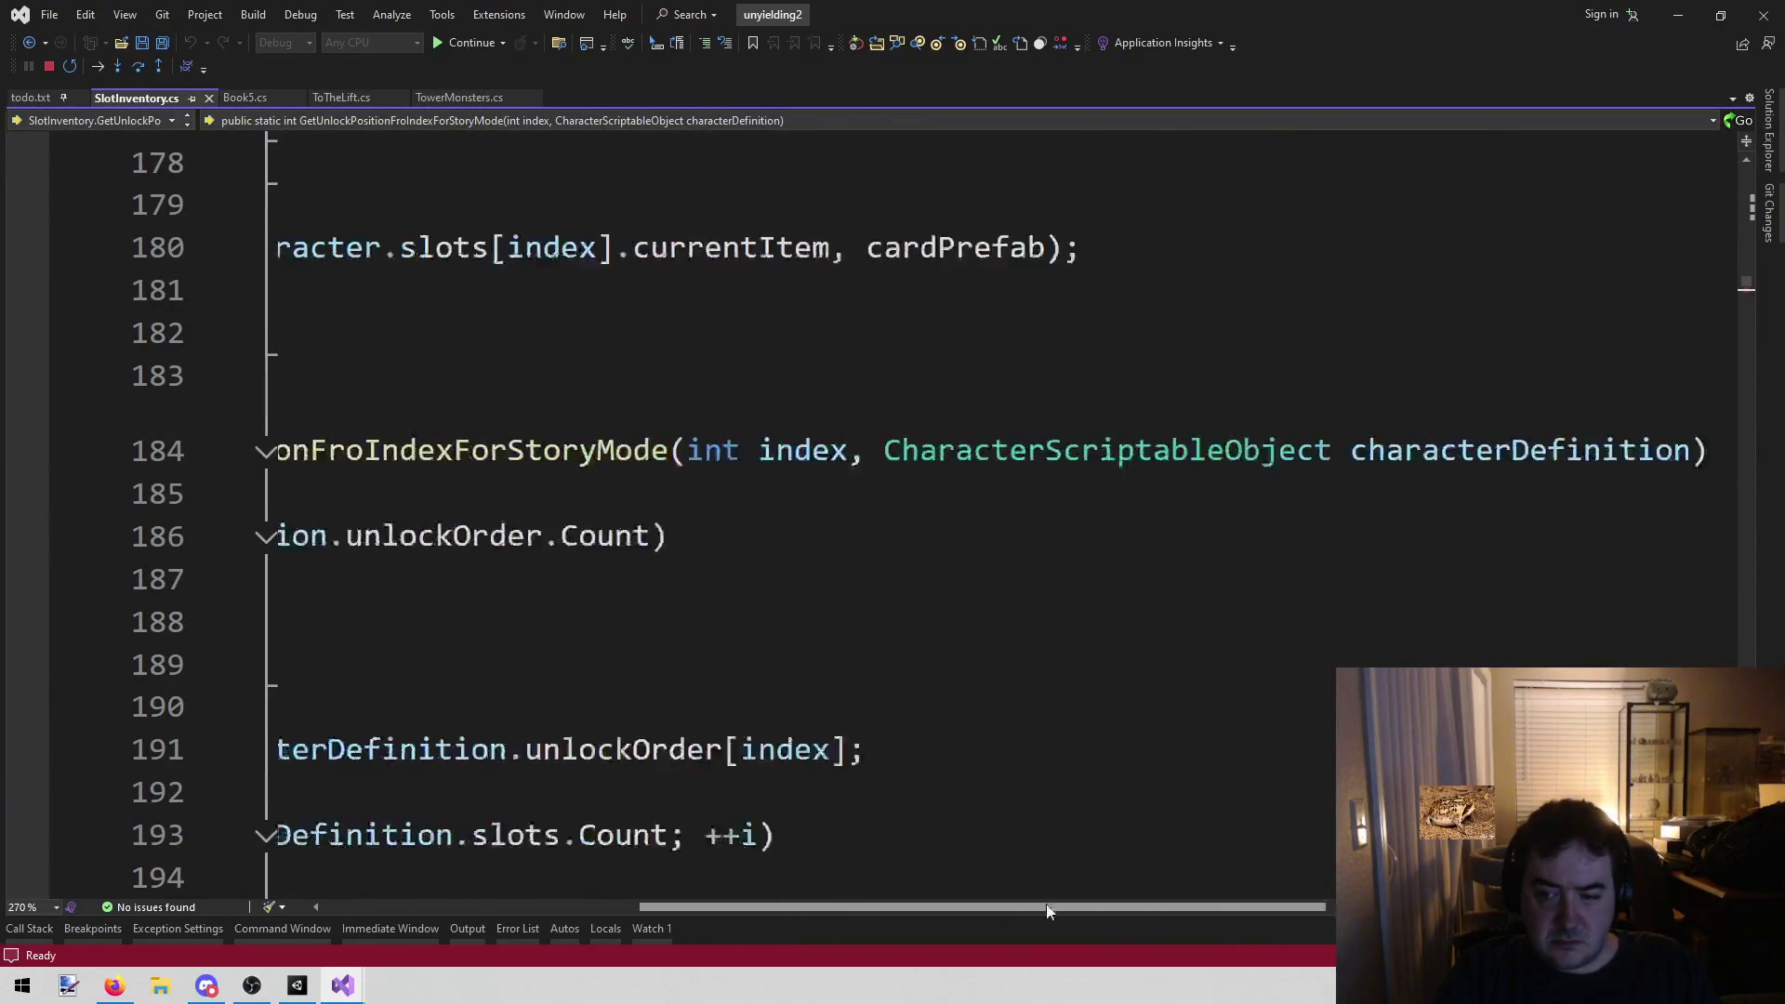
mouse_move(883, 436)
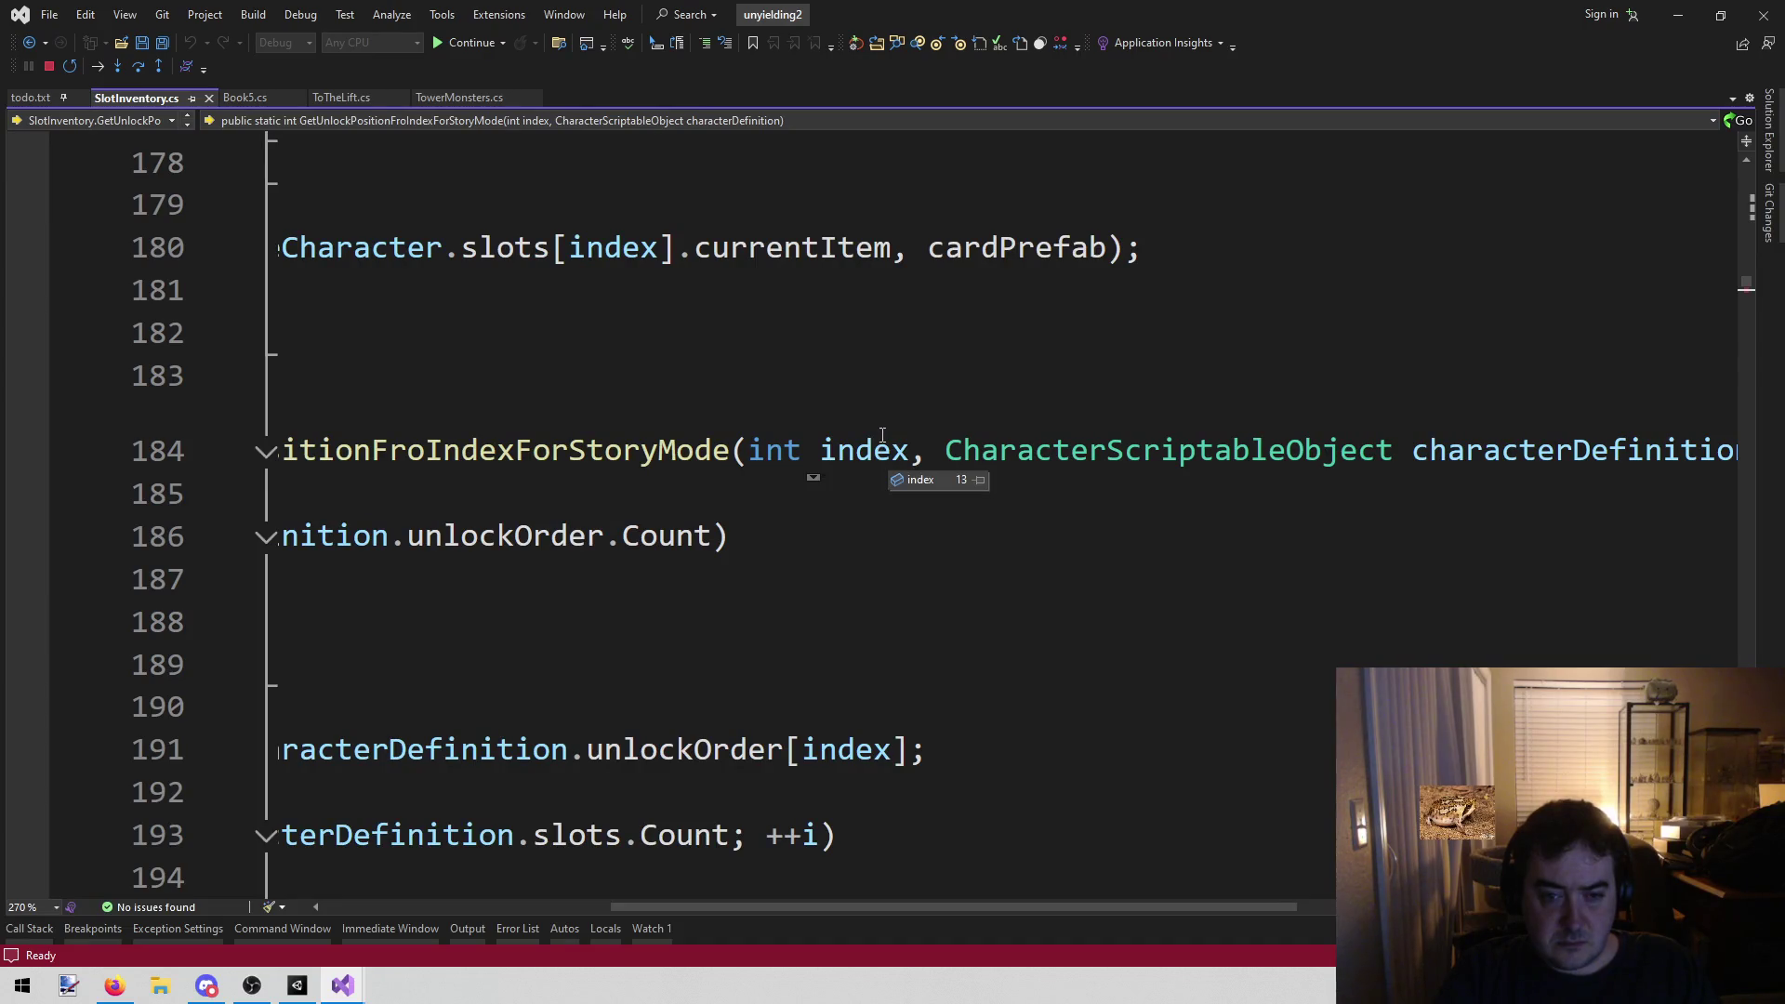
drag(879, 907, 634, 872)
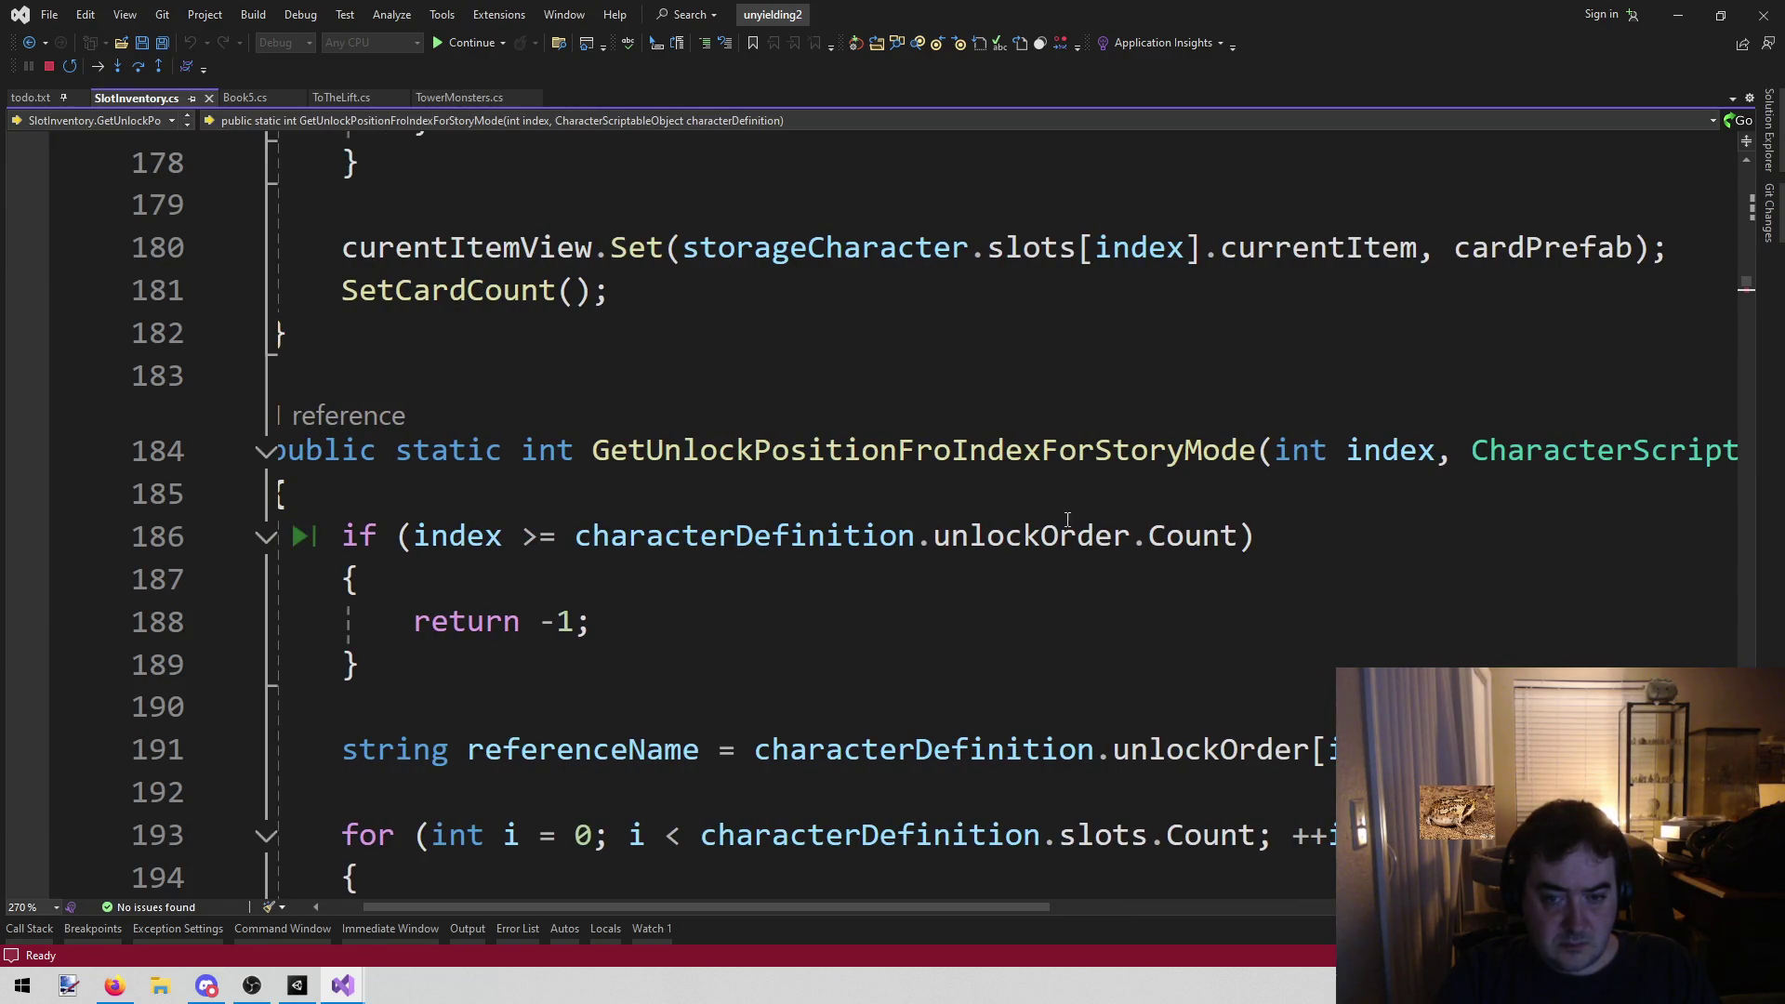
mouse_move(1083, 540)
scroll(930, 539, down, 1)
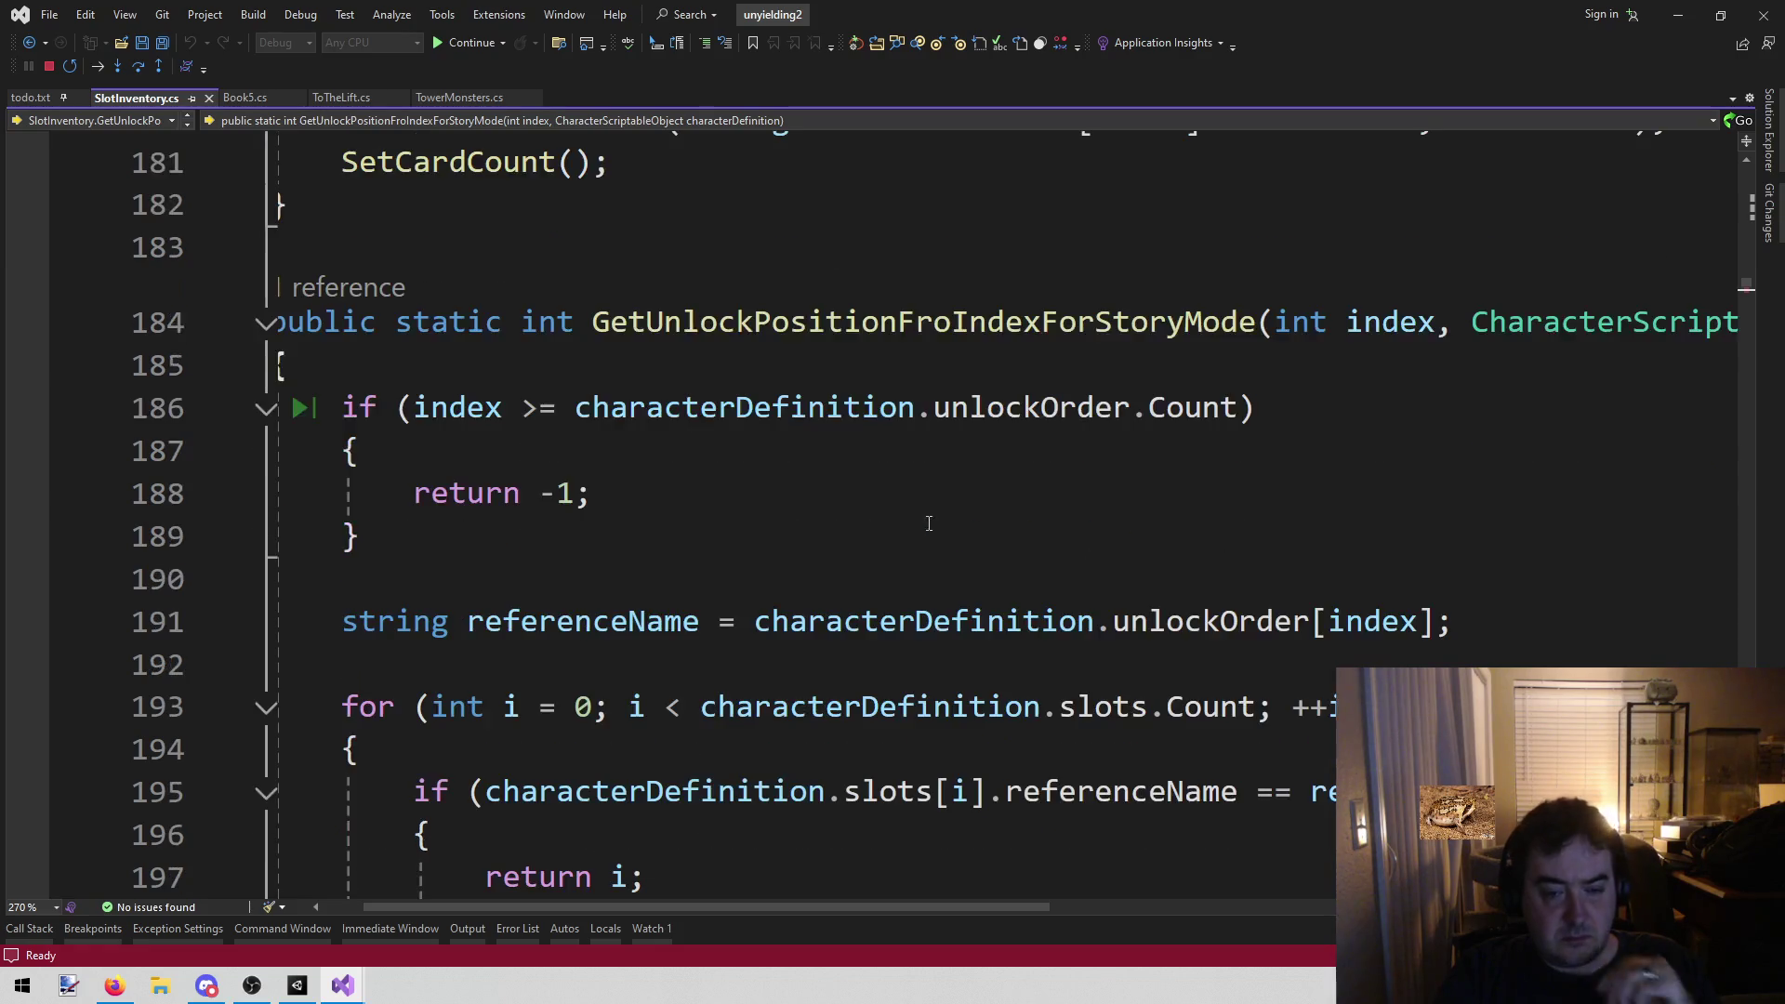
mouse_move(498, 412)
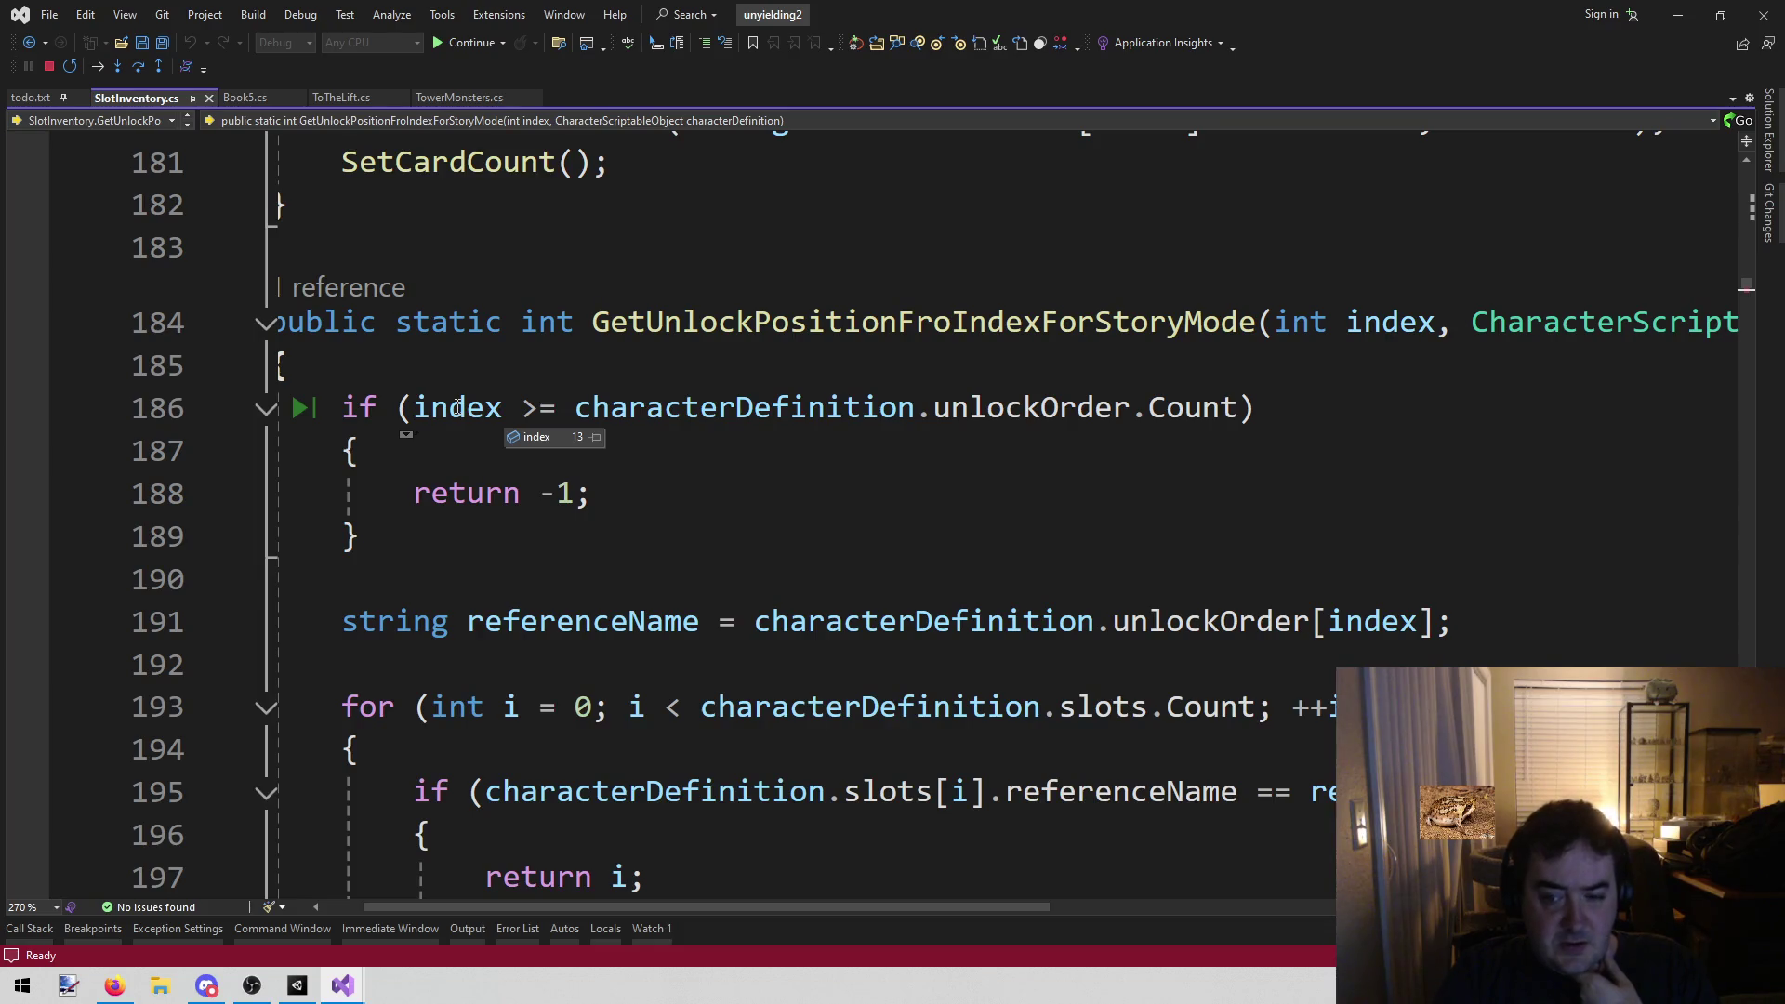
scroll(763, 525, down, 2)
scroll(762, 525, down, 1)
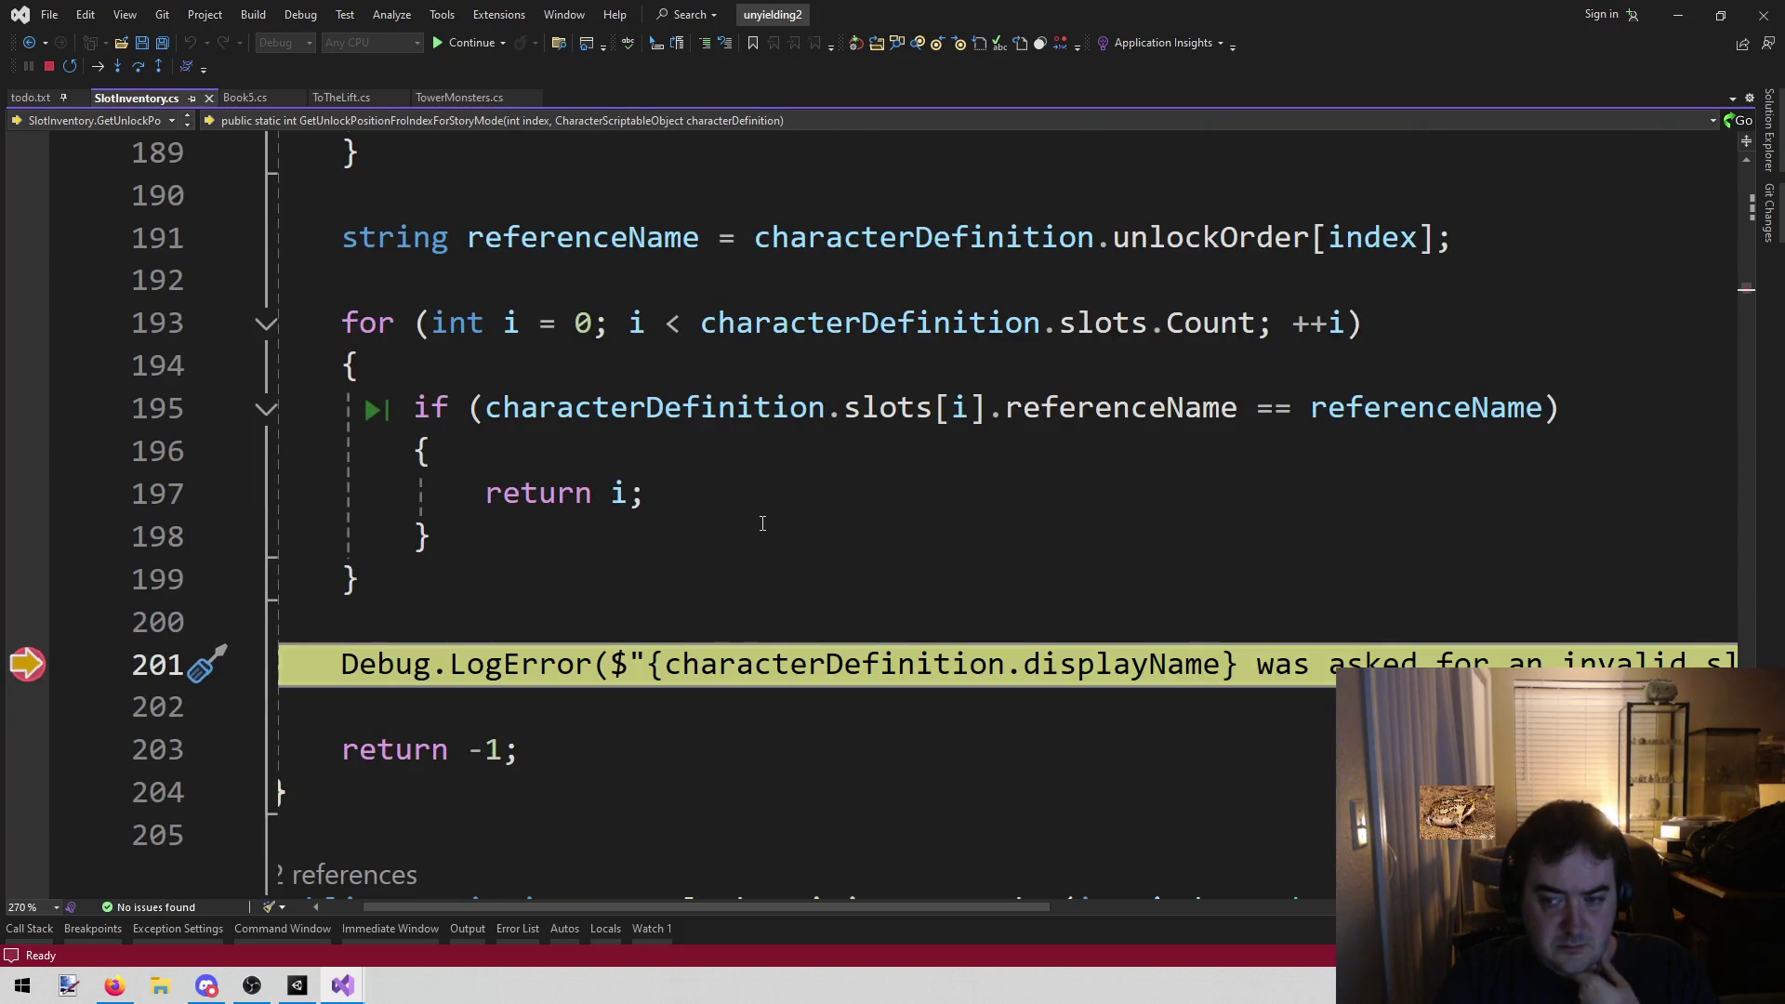
scroll(762, 526, up, 2)
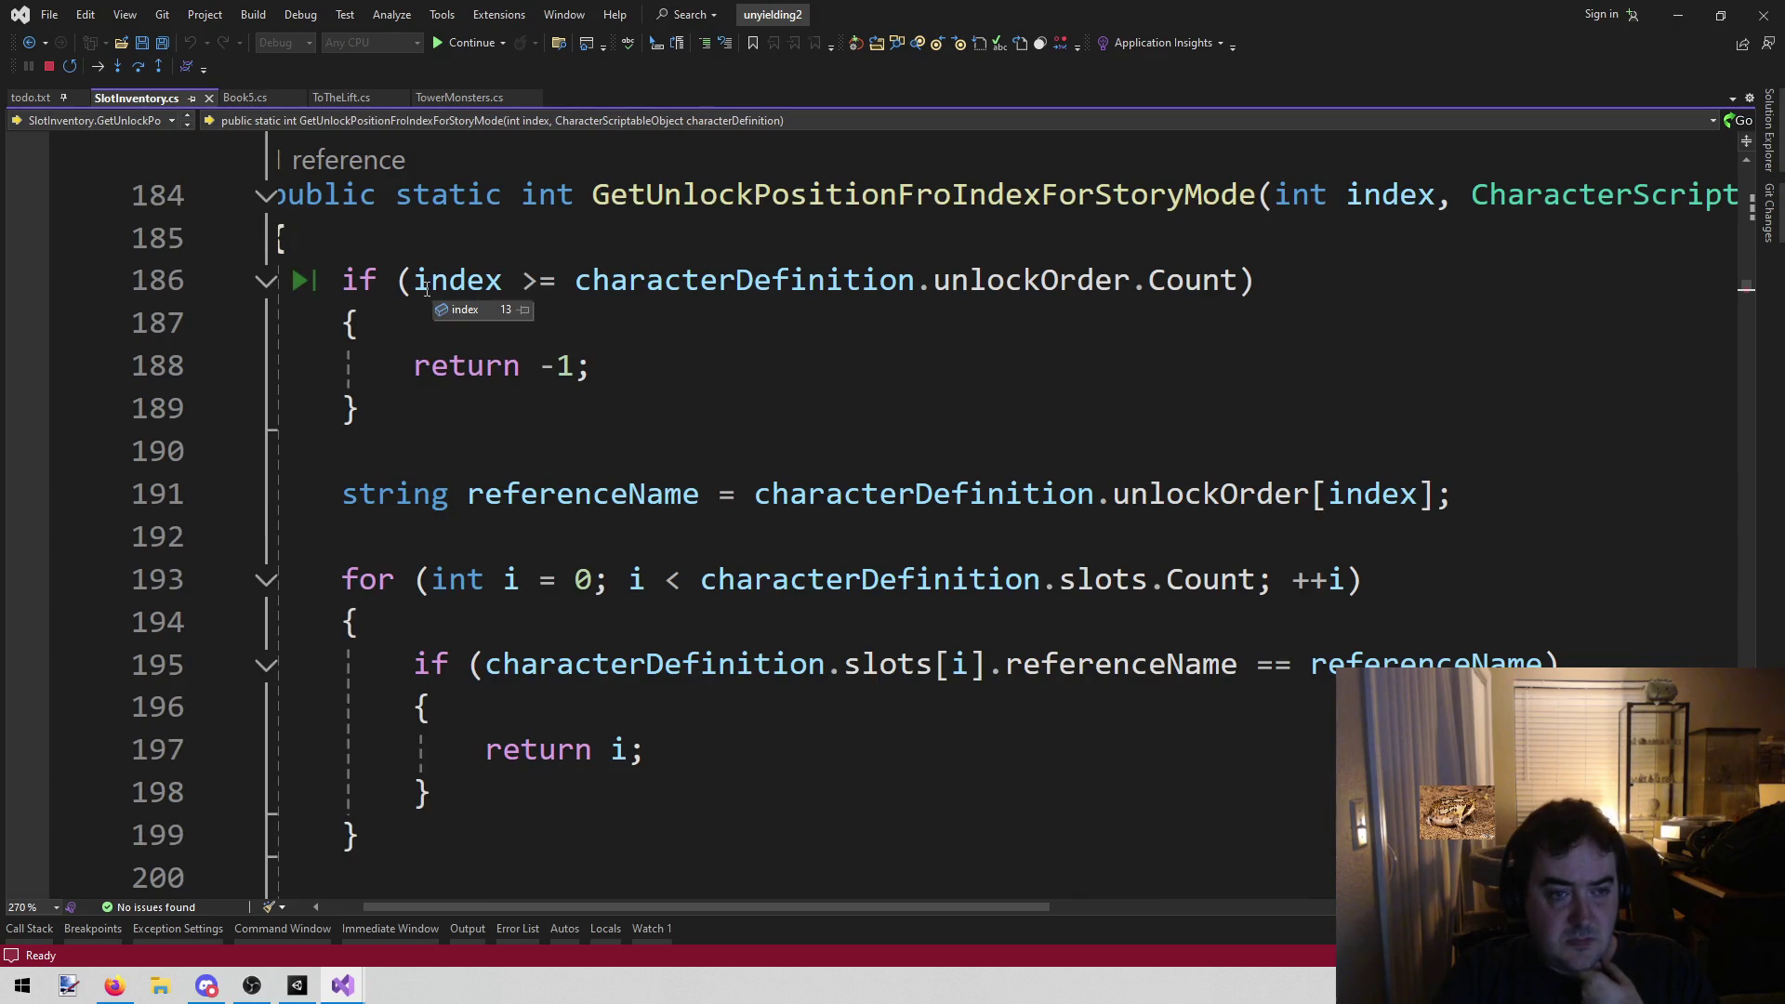
mouse_move(1072, 277)
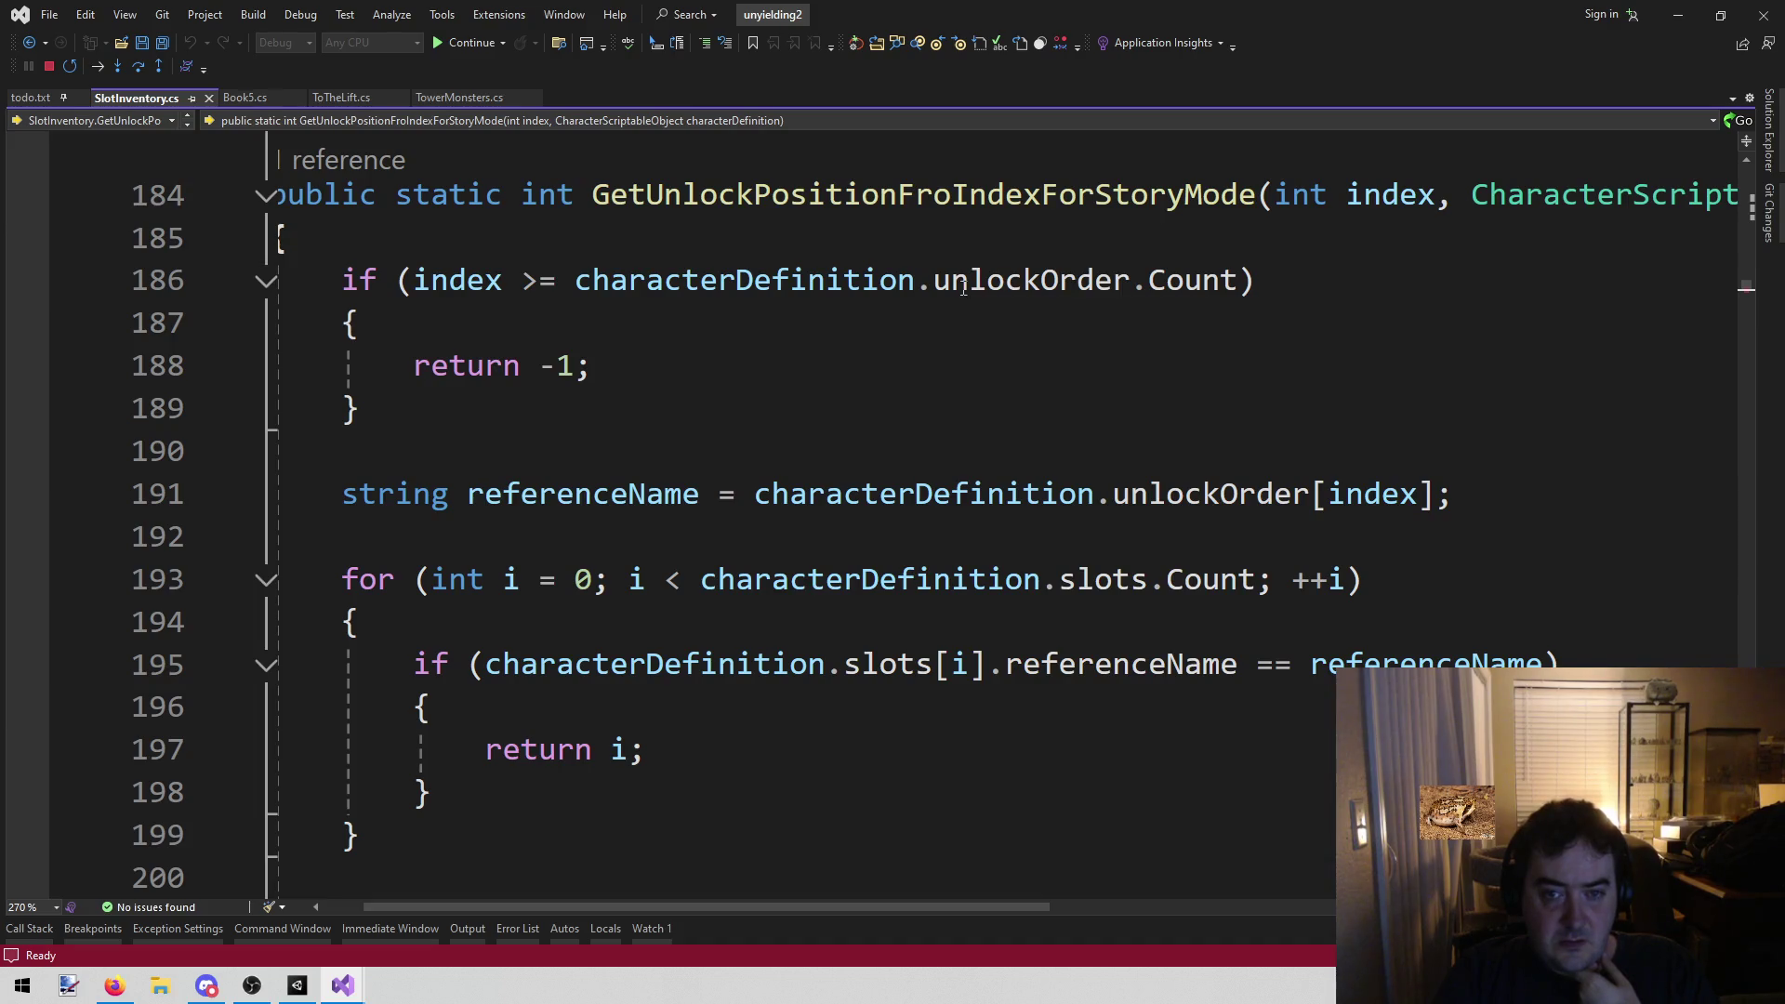
mouse_move(970, 305)
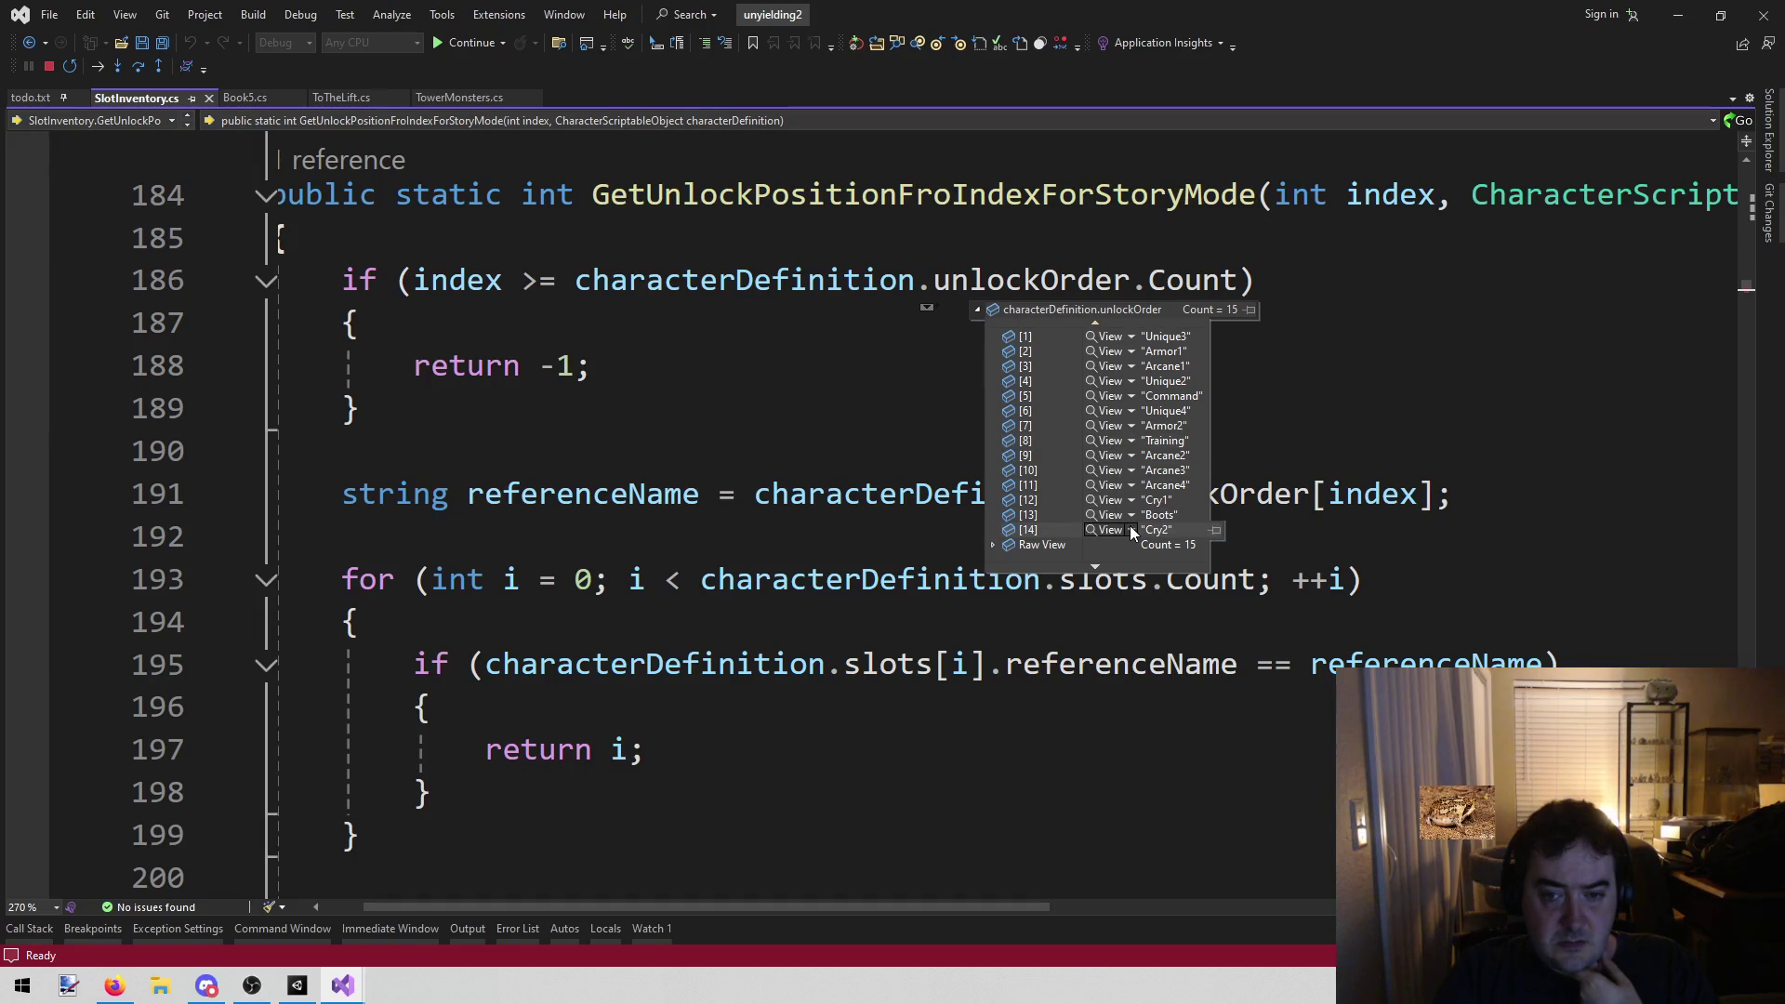
Dismiss the unlockOrder list and inspect the slots values at the line 195 referenceName comparison
scroll(1154, 510, up, 1)
click(784, 357)
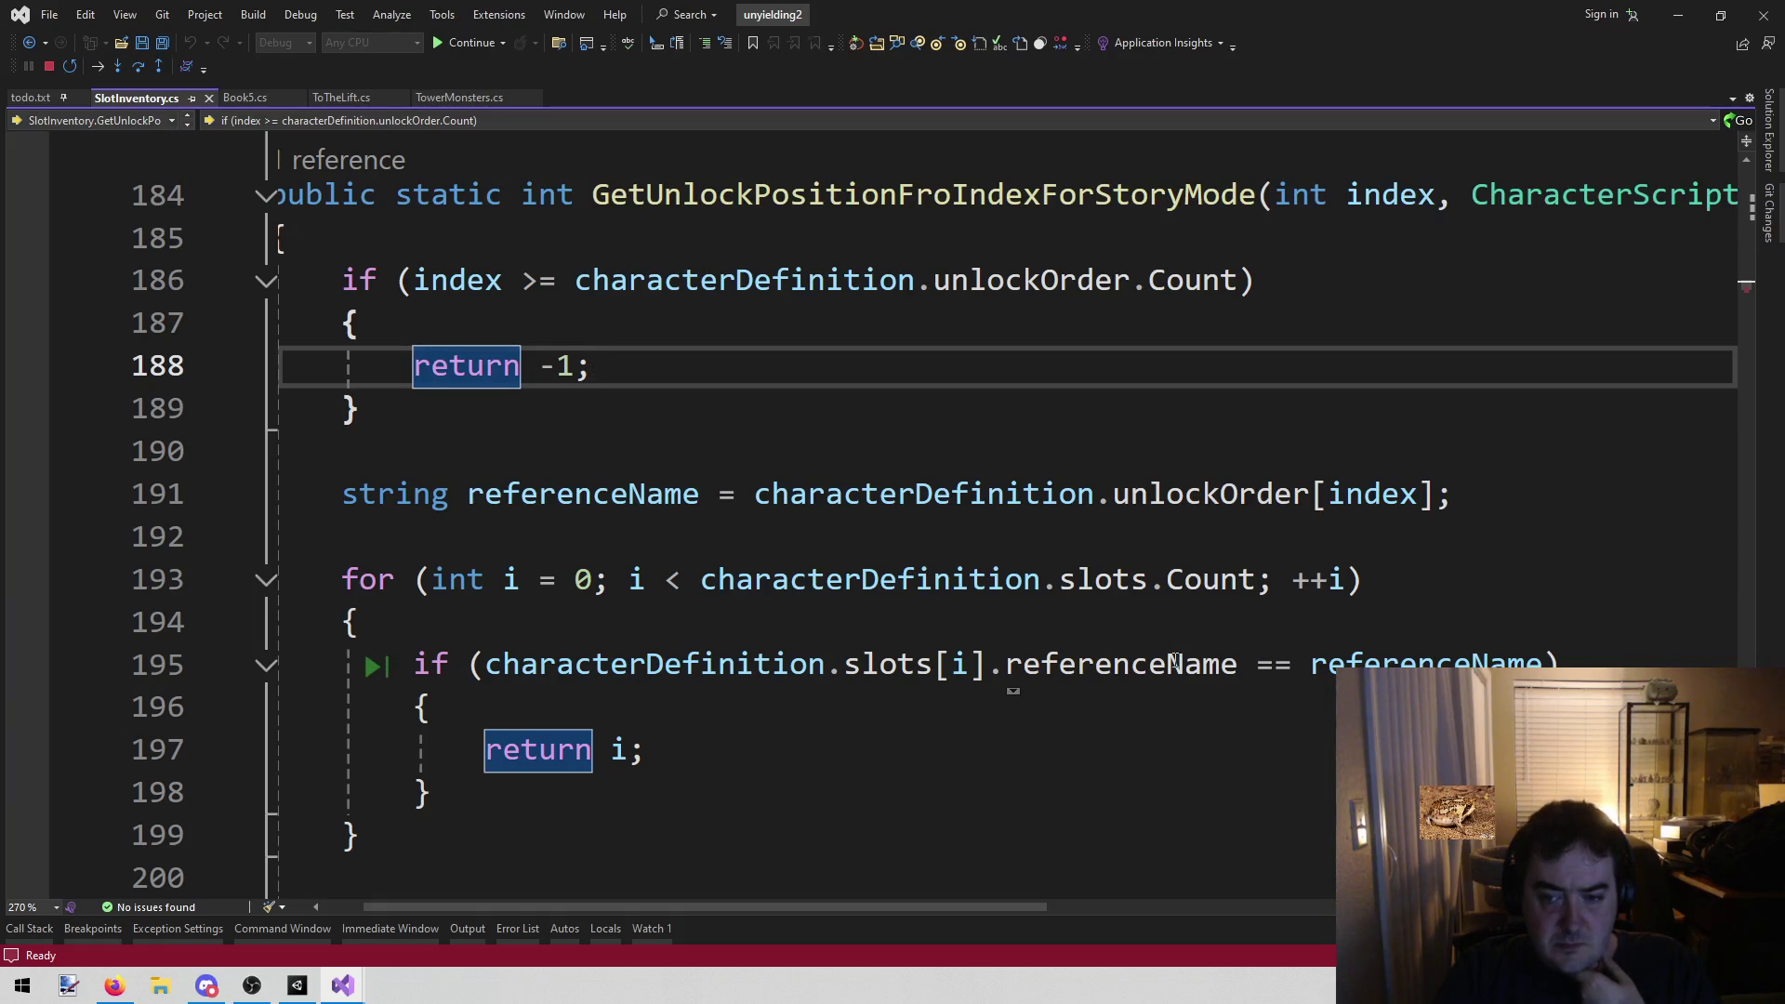
mouse_move(767, 907)
mouse_down()
mouse_move(1142, 882)
mouse_move(757, 862)
mouse_up()
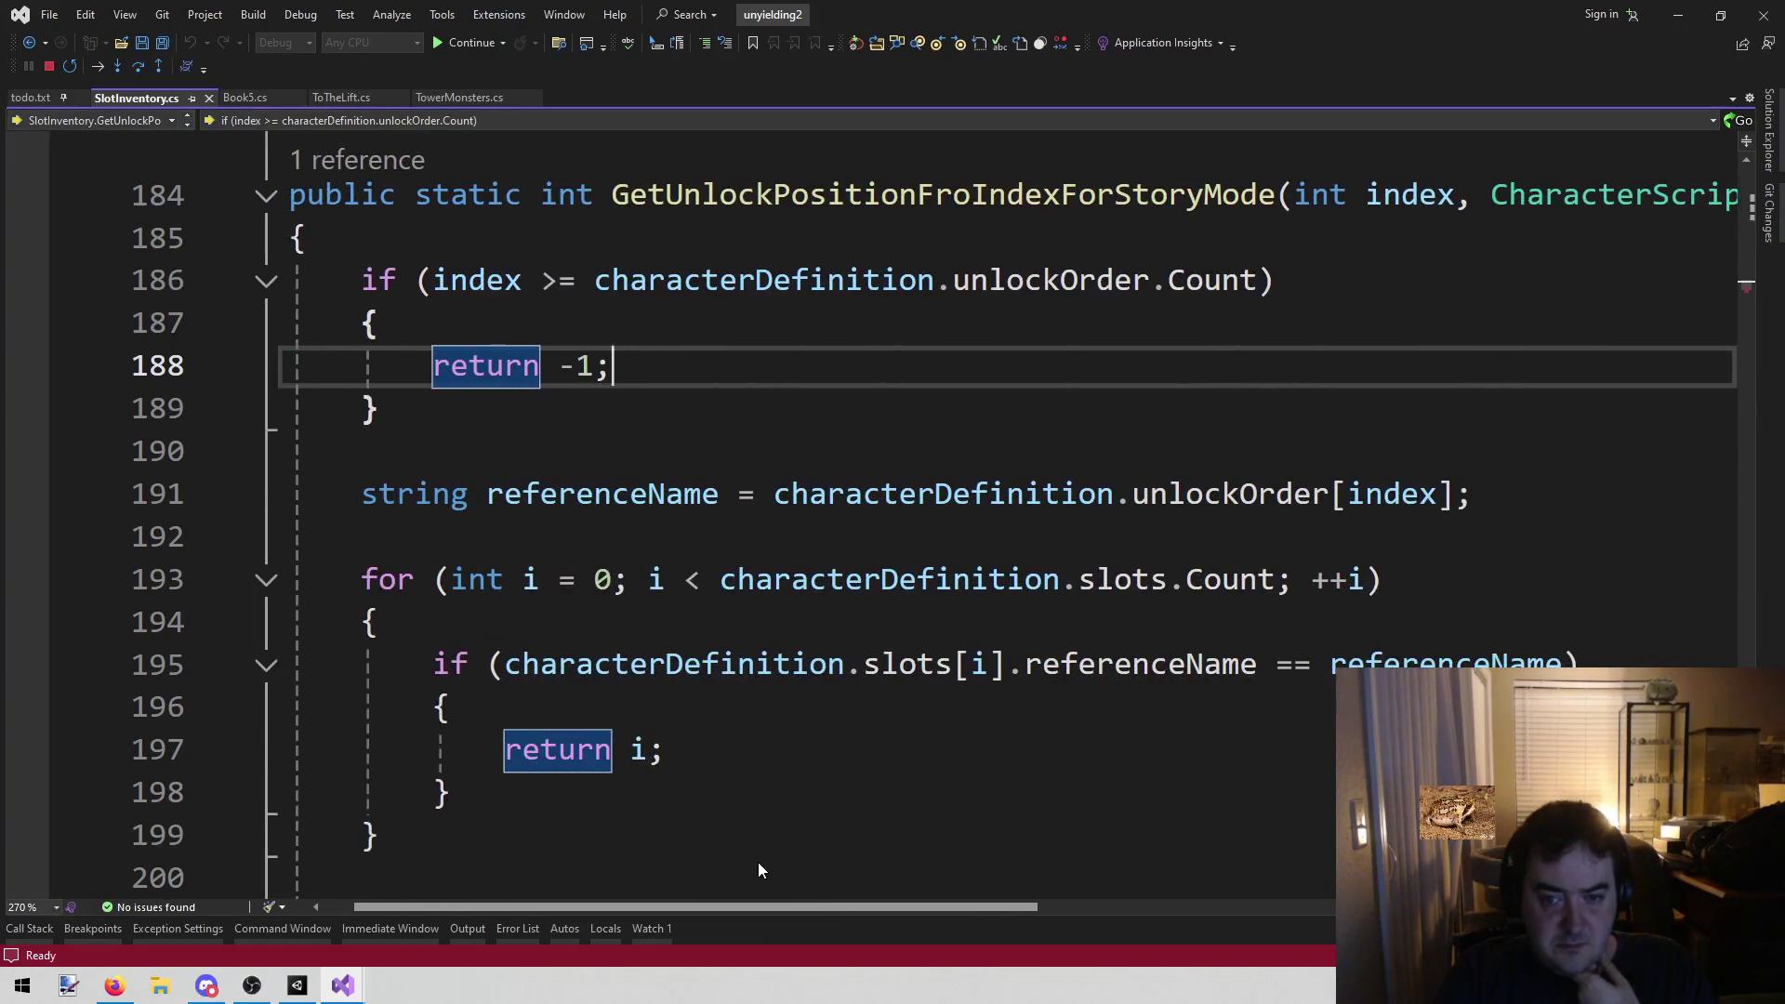
click(1455, 662)
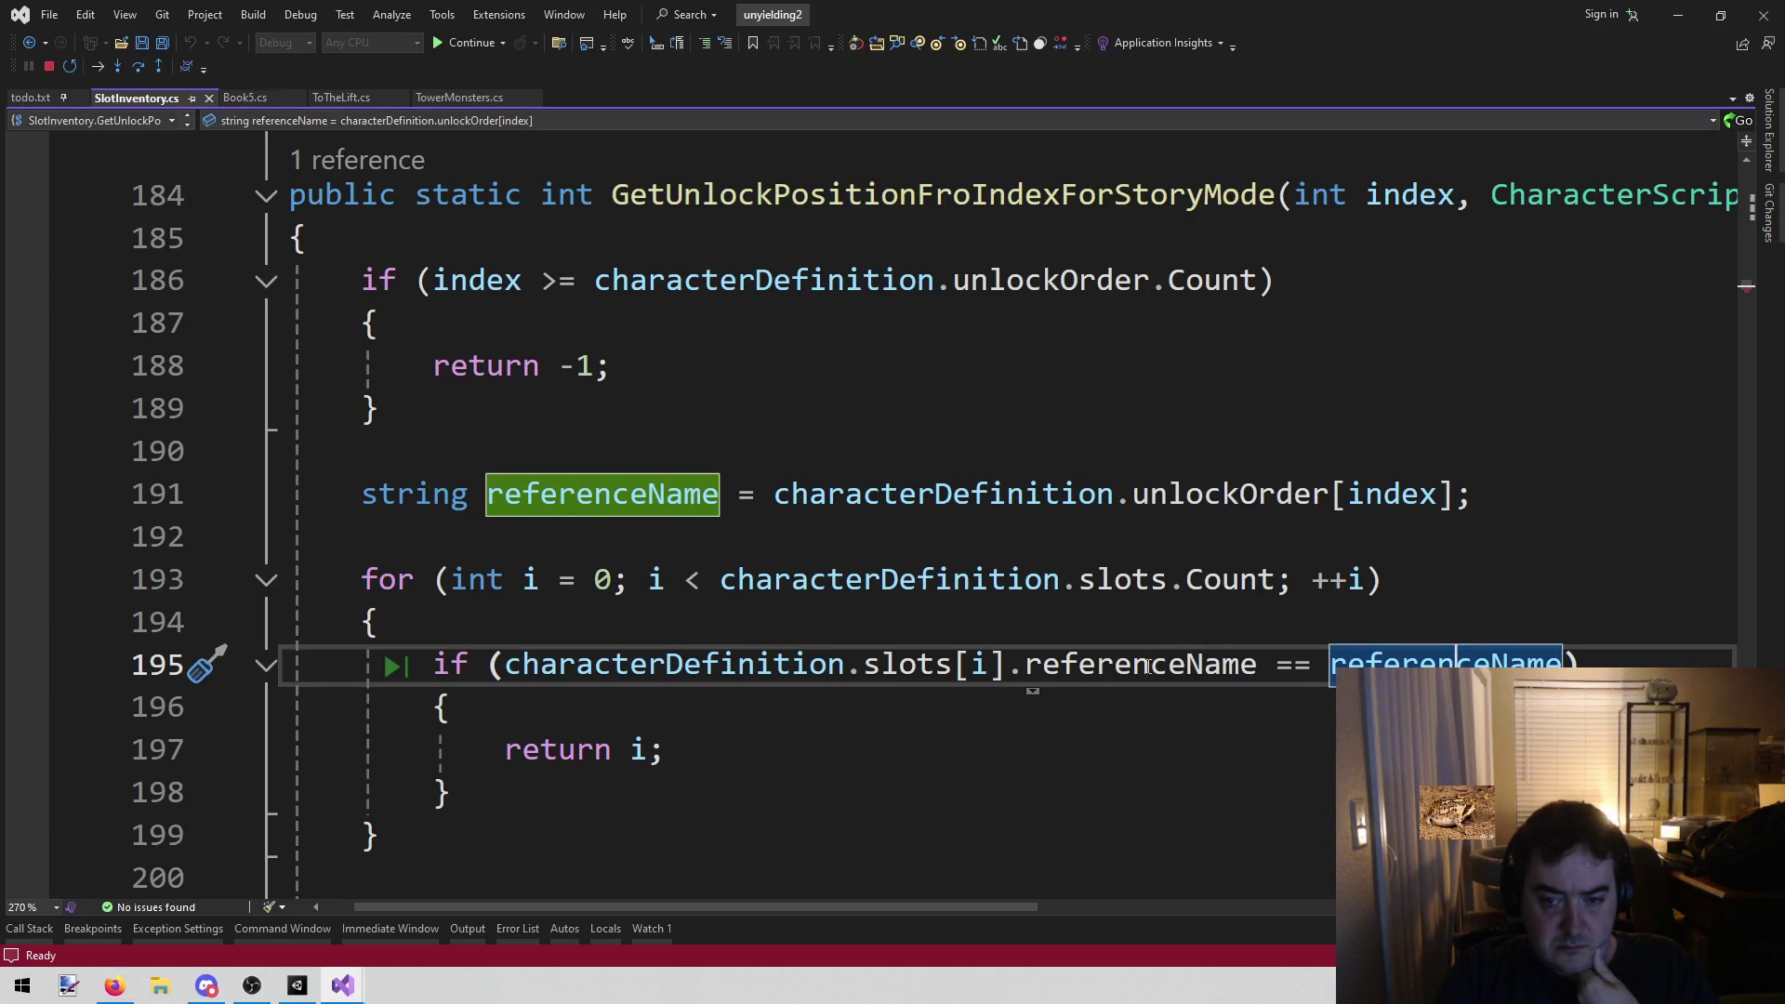
mouse_move(859, 662)
mouse_move(870, 694)
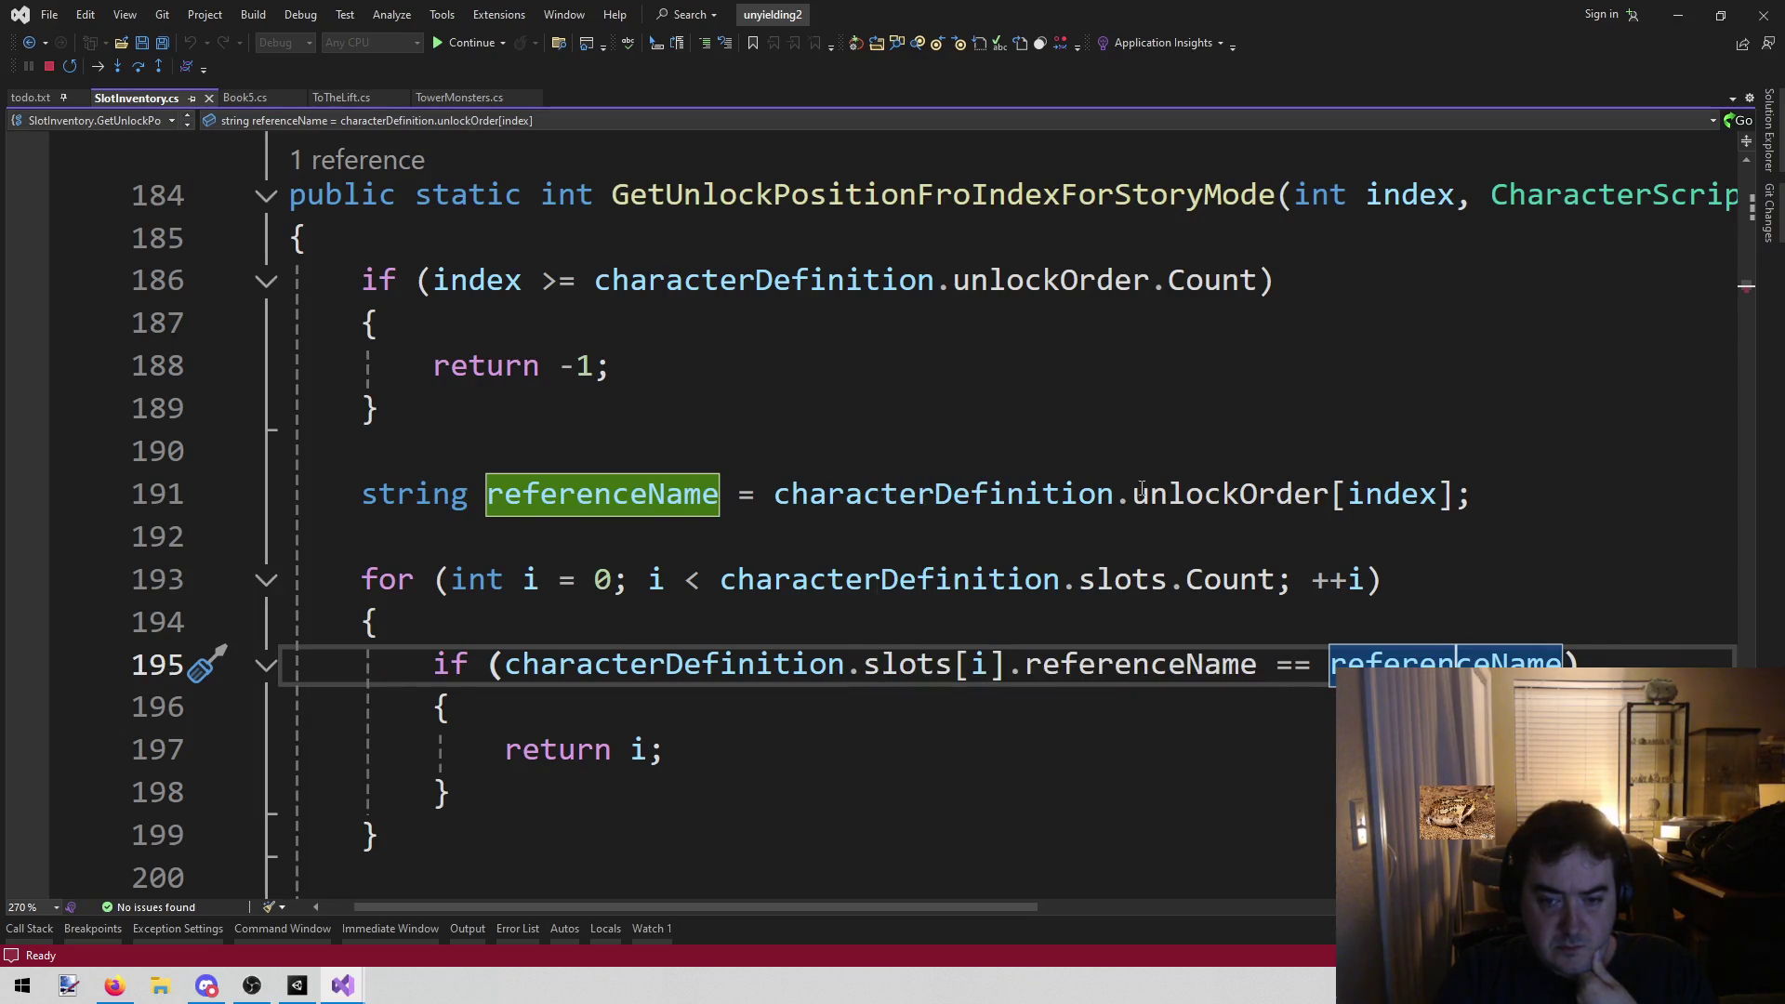
Recheck the line 195 comparison and characterDefinition on line 193, then stop debugging
click(1194, 323)
mouse_move(1202, 480)
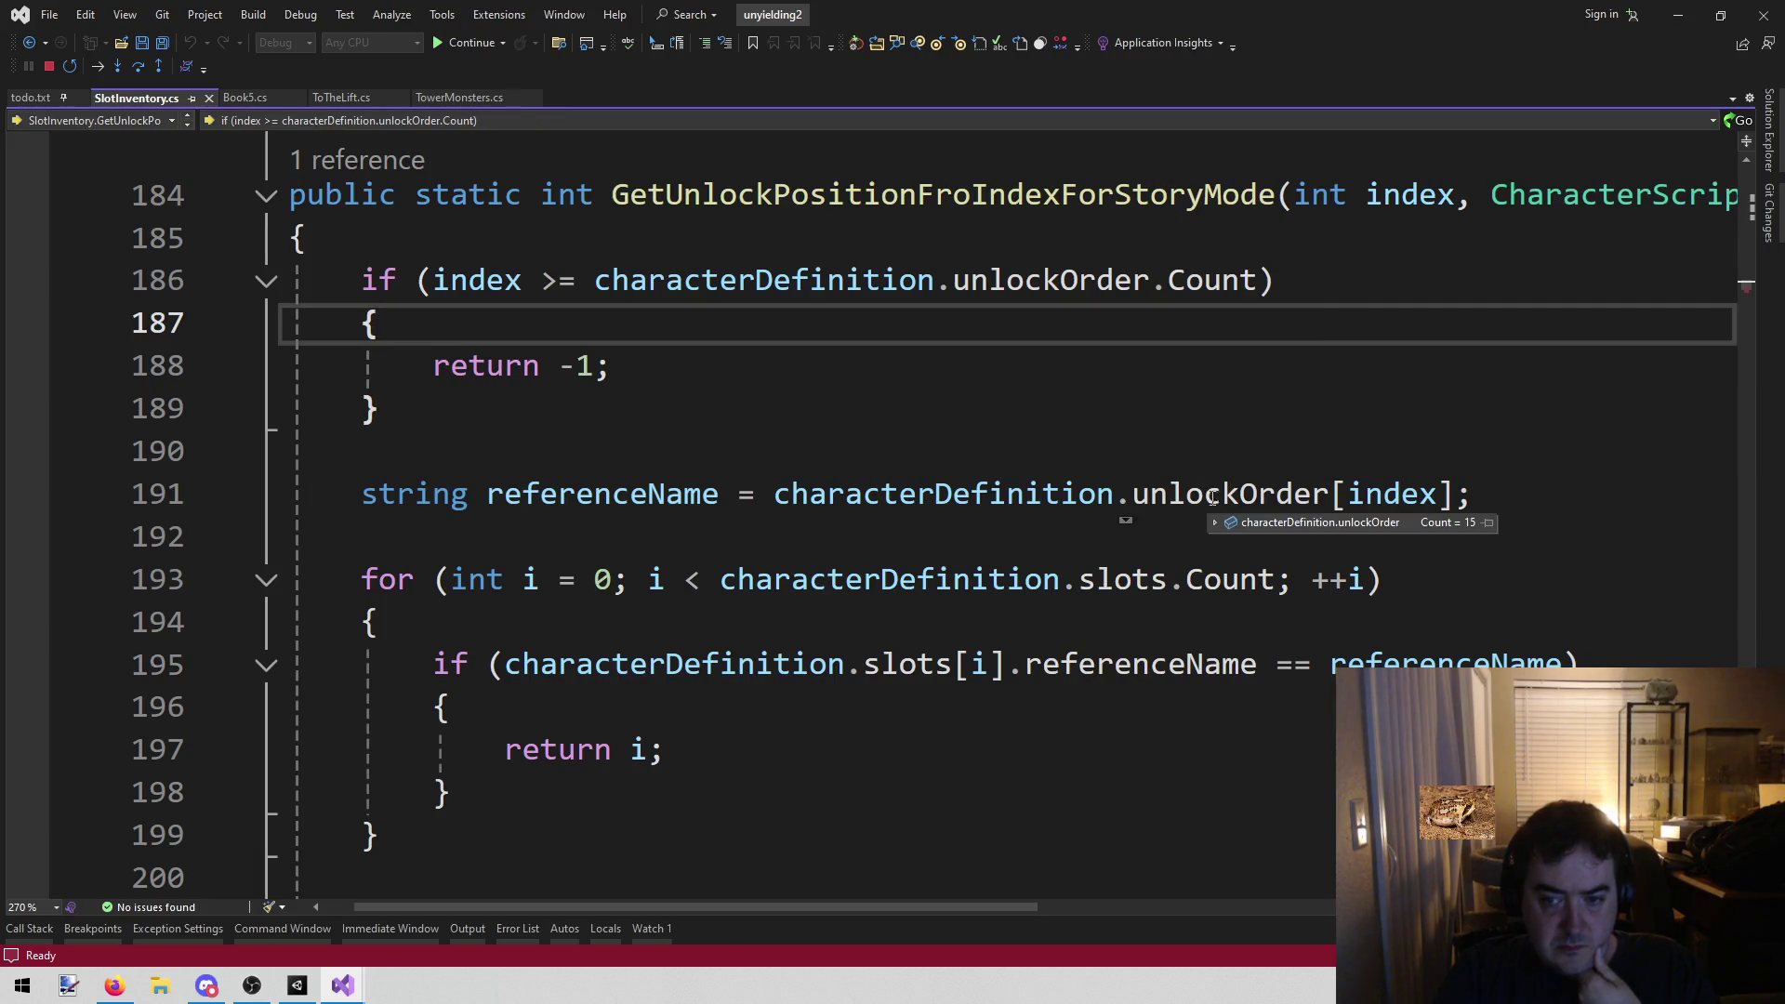
mouse_move(1213, 524)
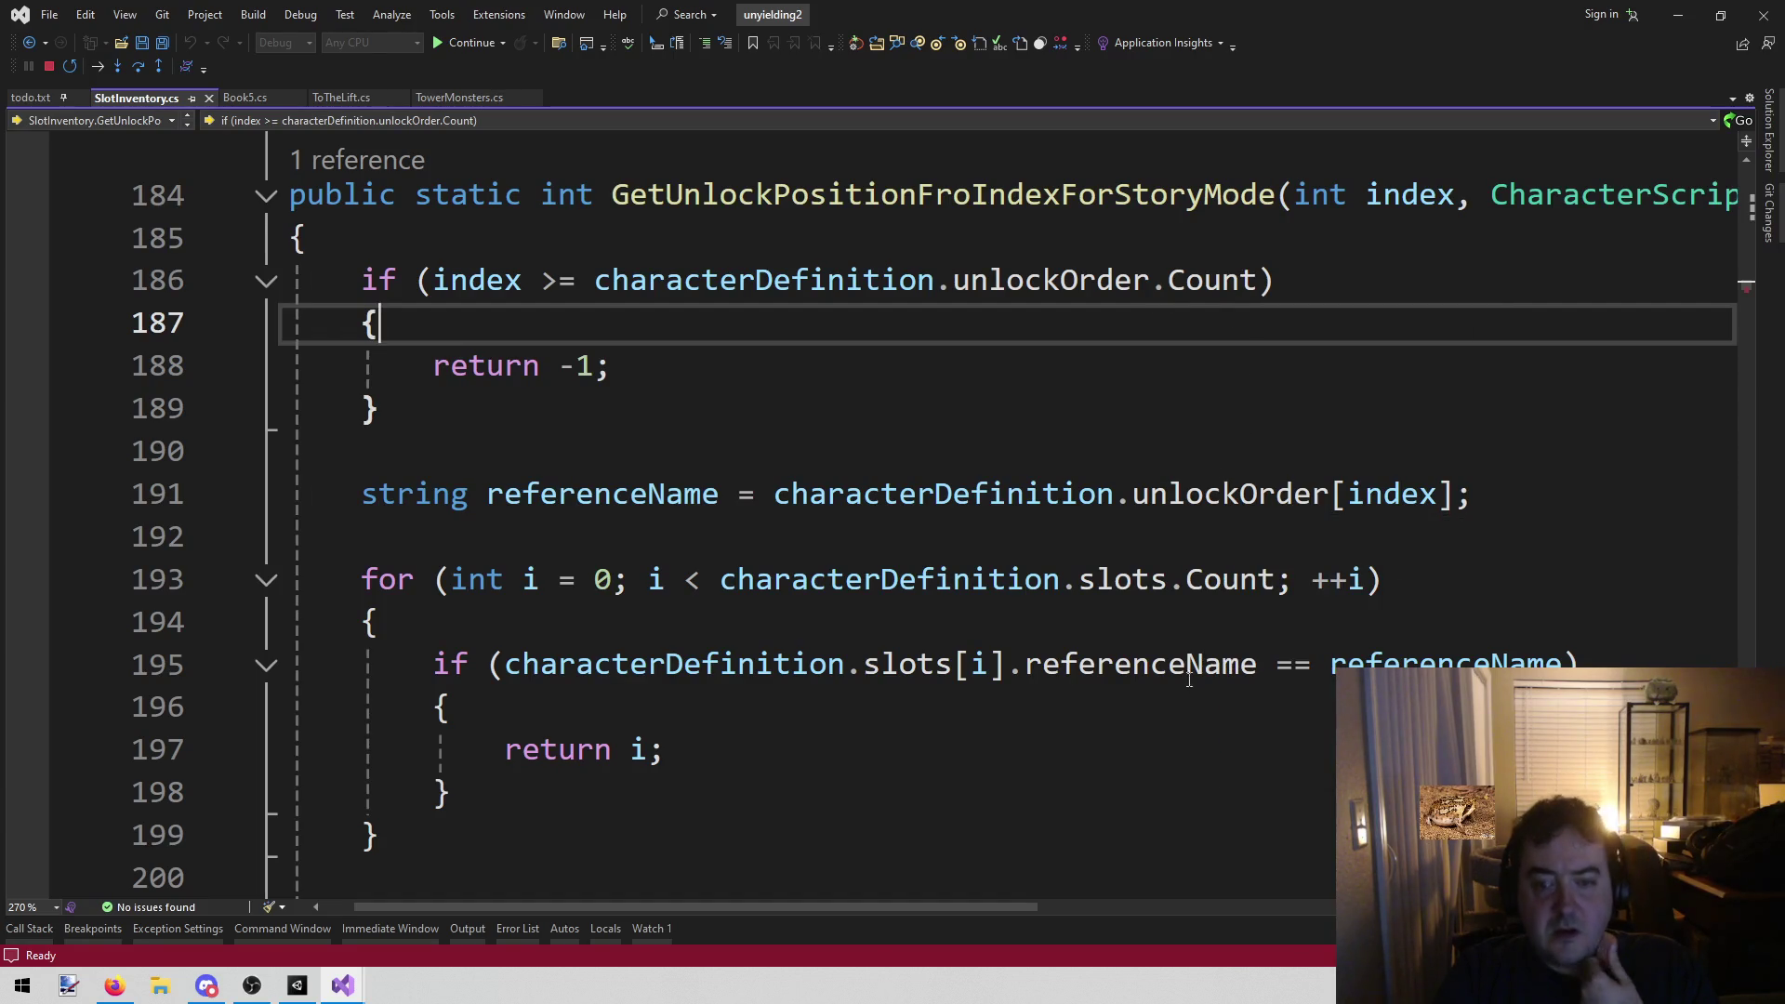
click(1142, 664)
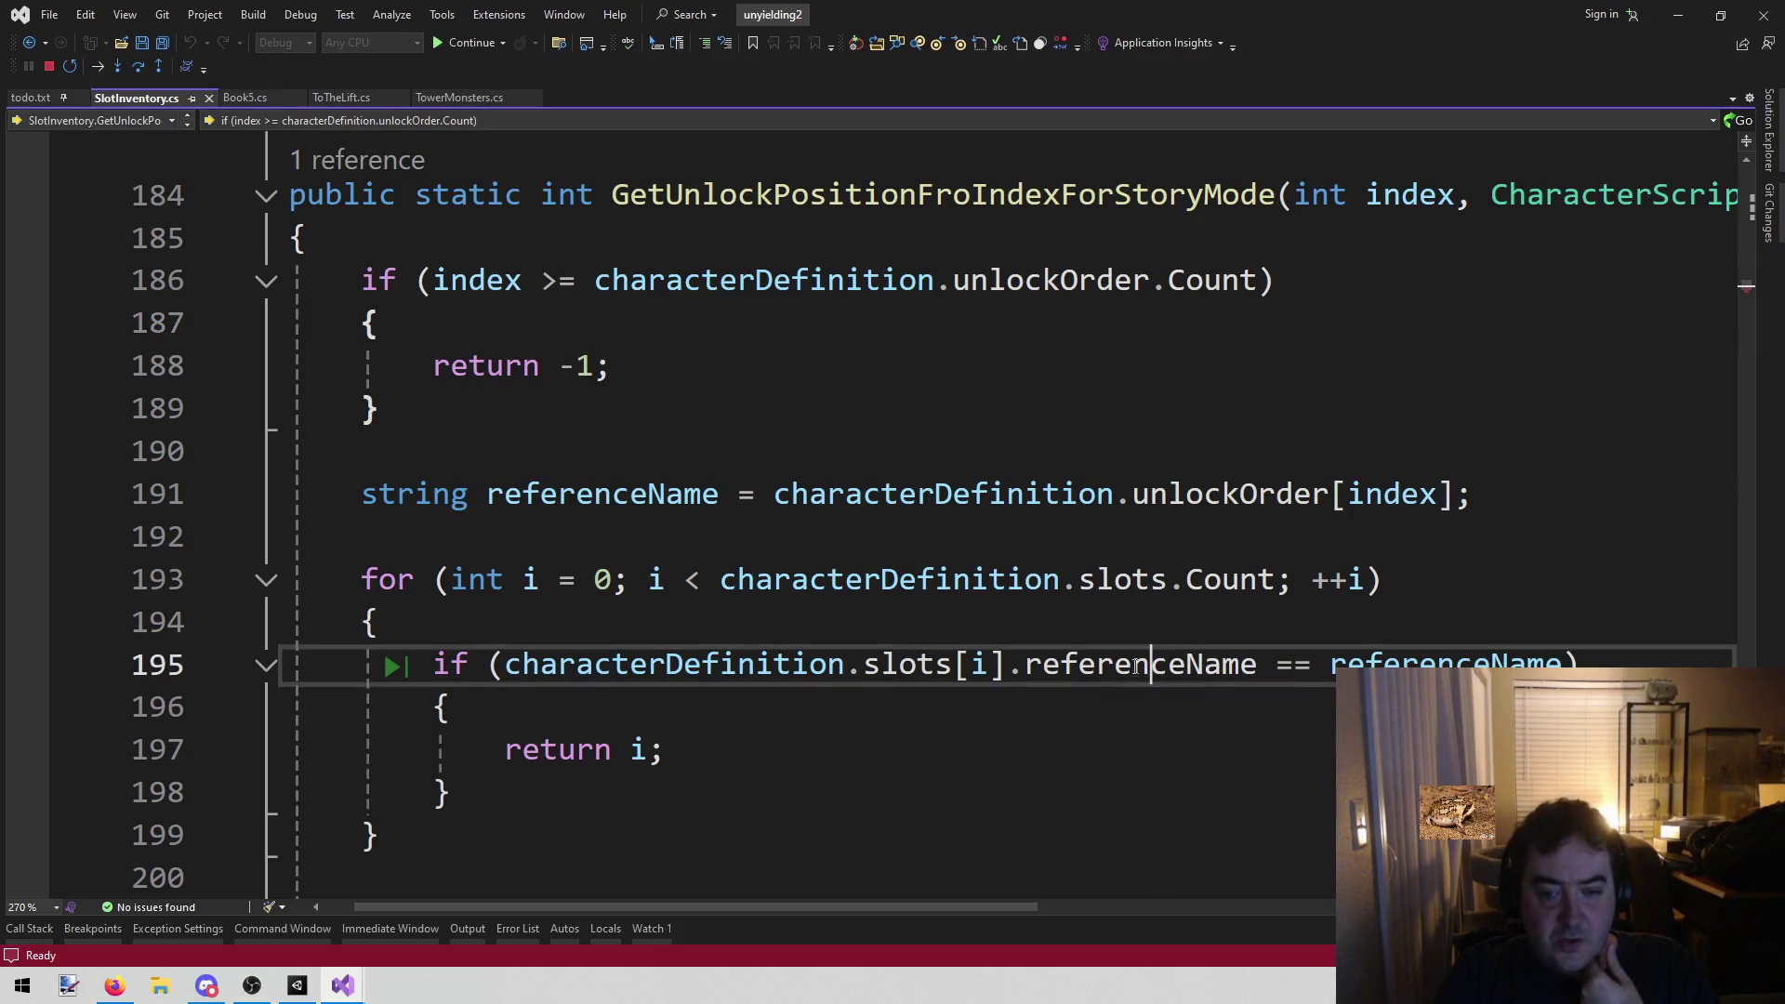
mouse_move(858, 655)
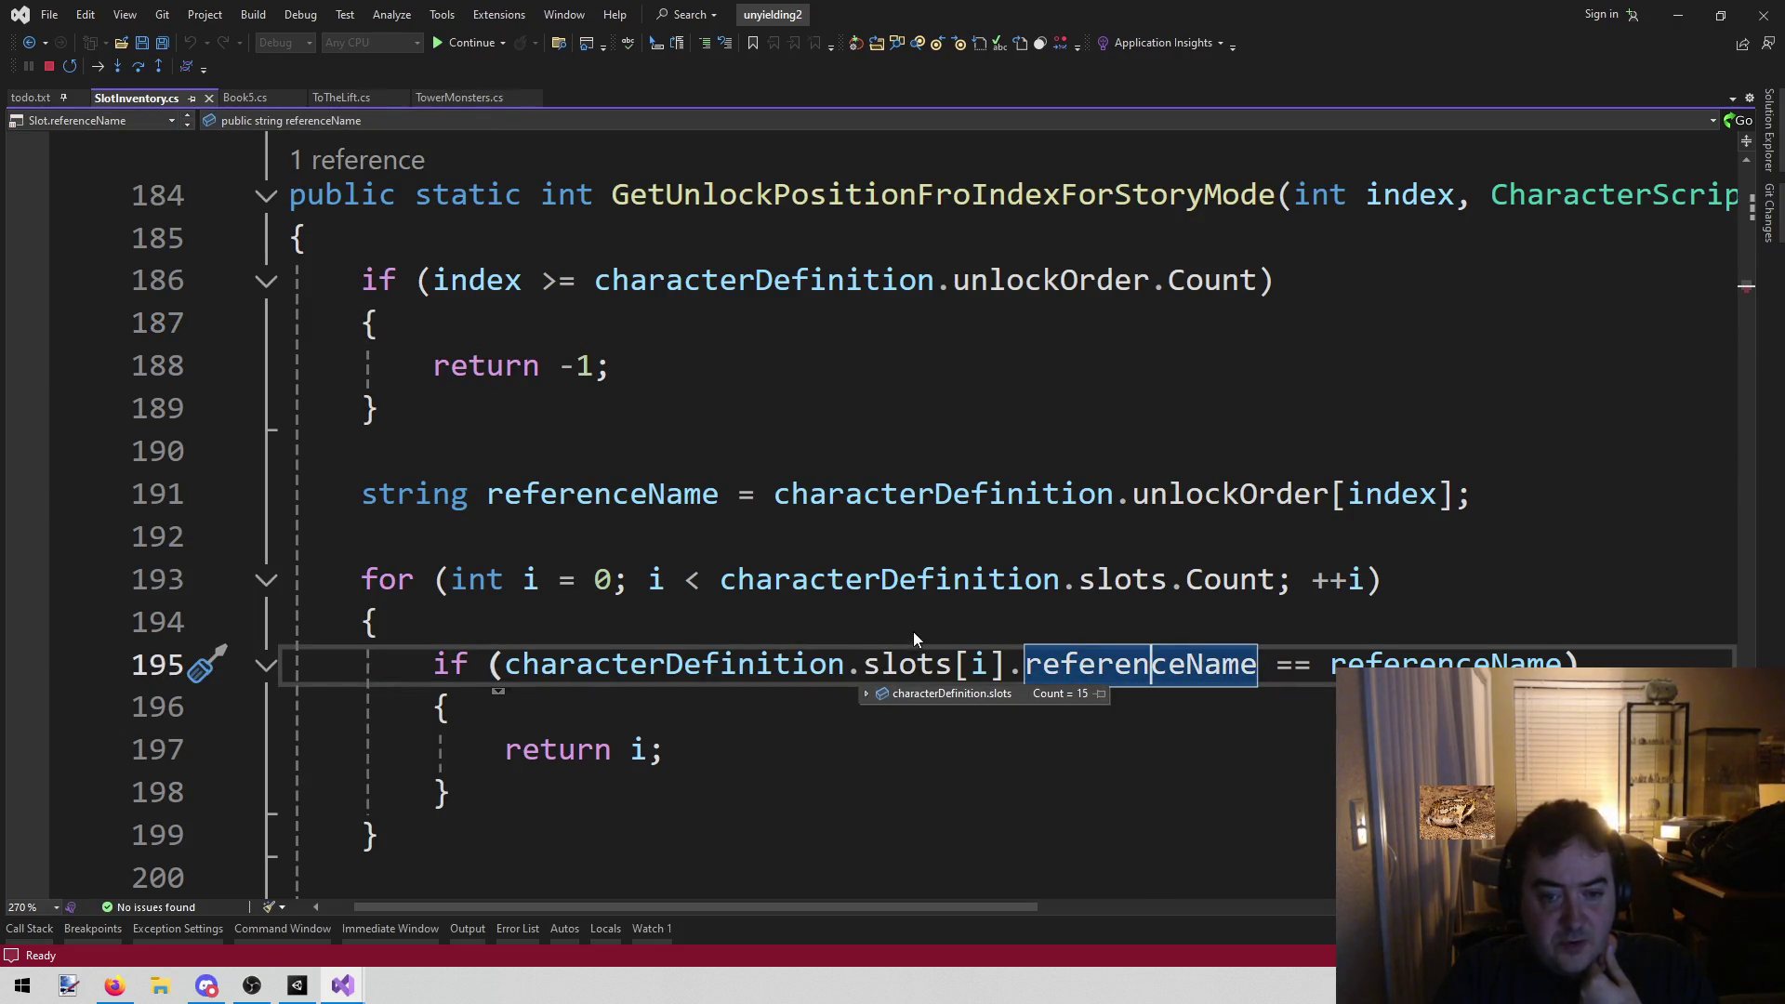
click(918, 580)
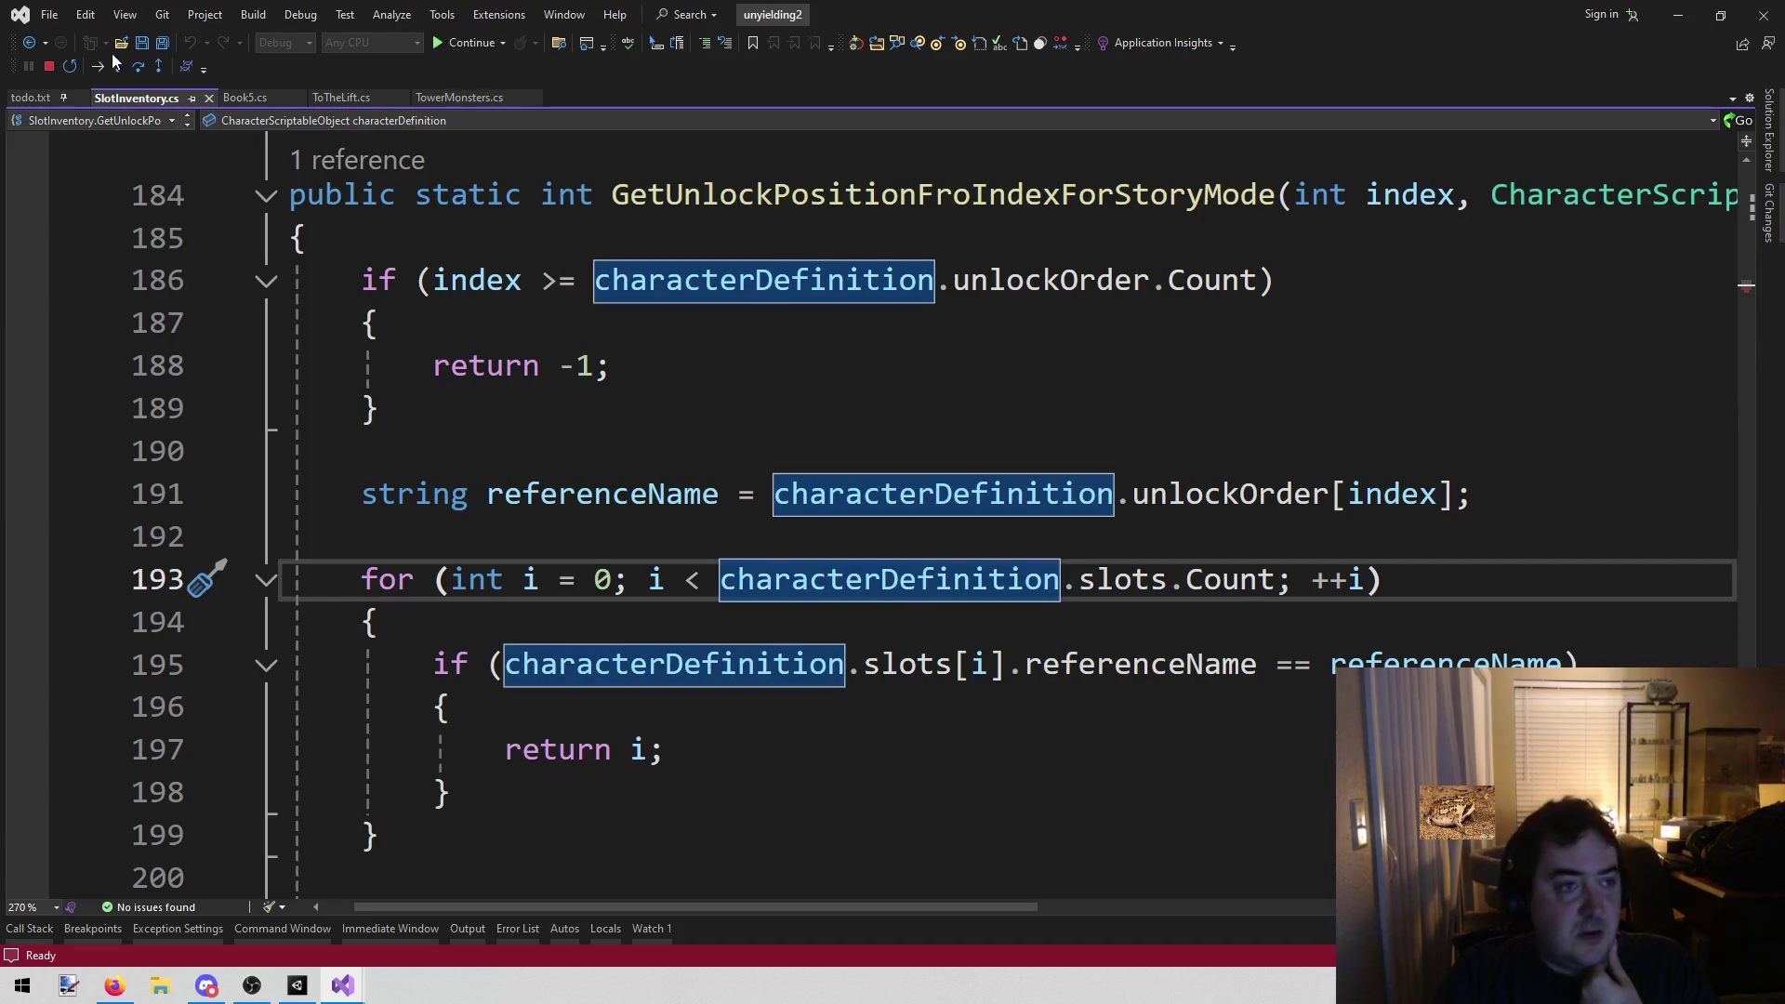
click(50, 66)
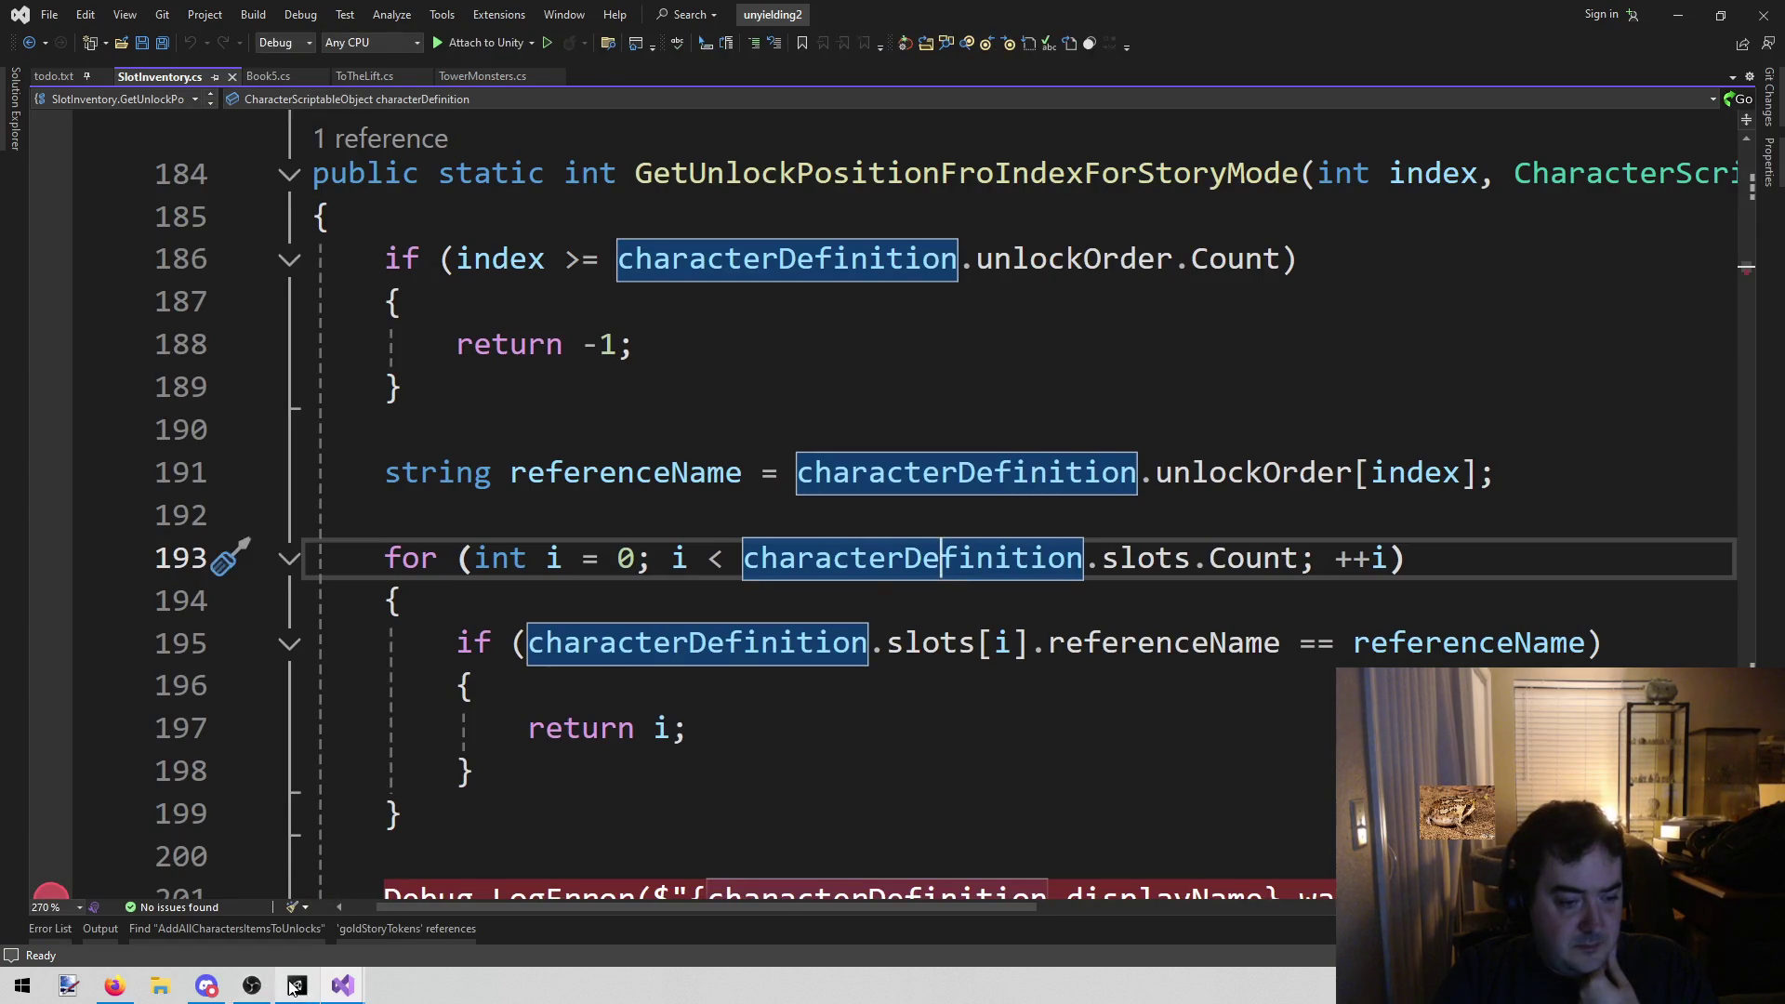
Stop play mode and open Anne's asset from Assets/Resources/Characters in the Project tab
click(296, 986)
click(839, 54)
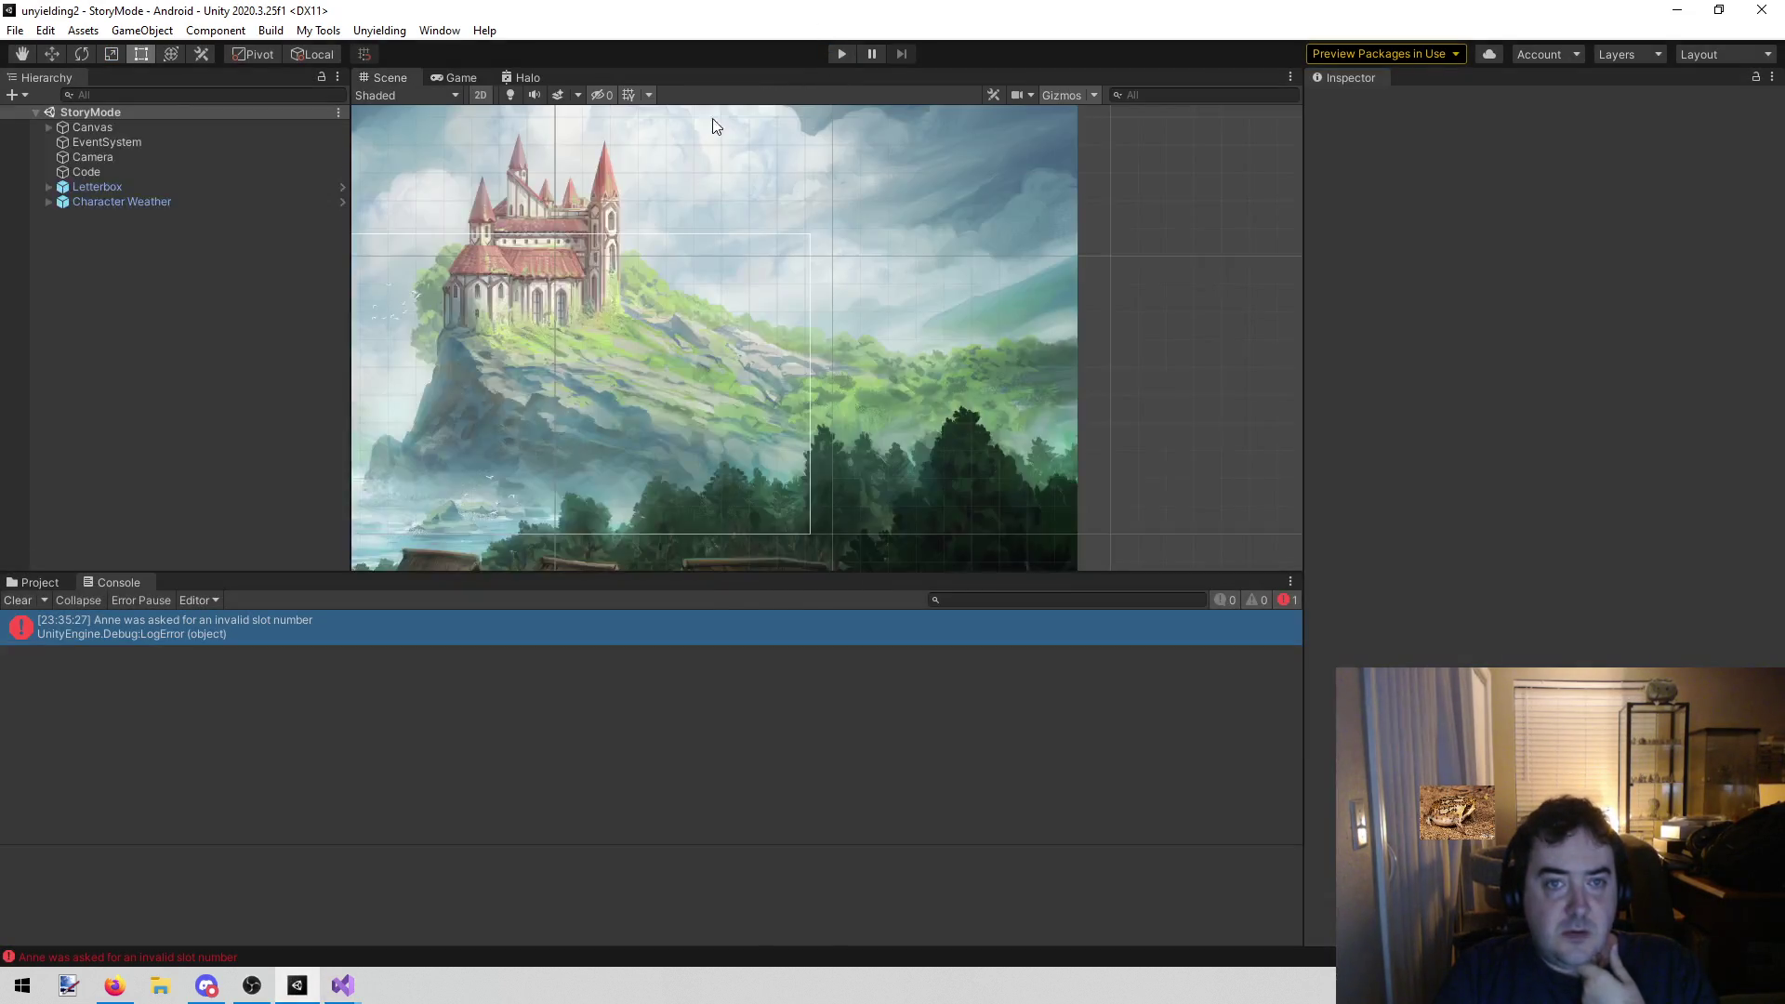
click(27, 584)
scroll(65, 918, down, 5)
scroll(65, 862, up, 10)
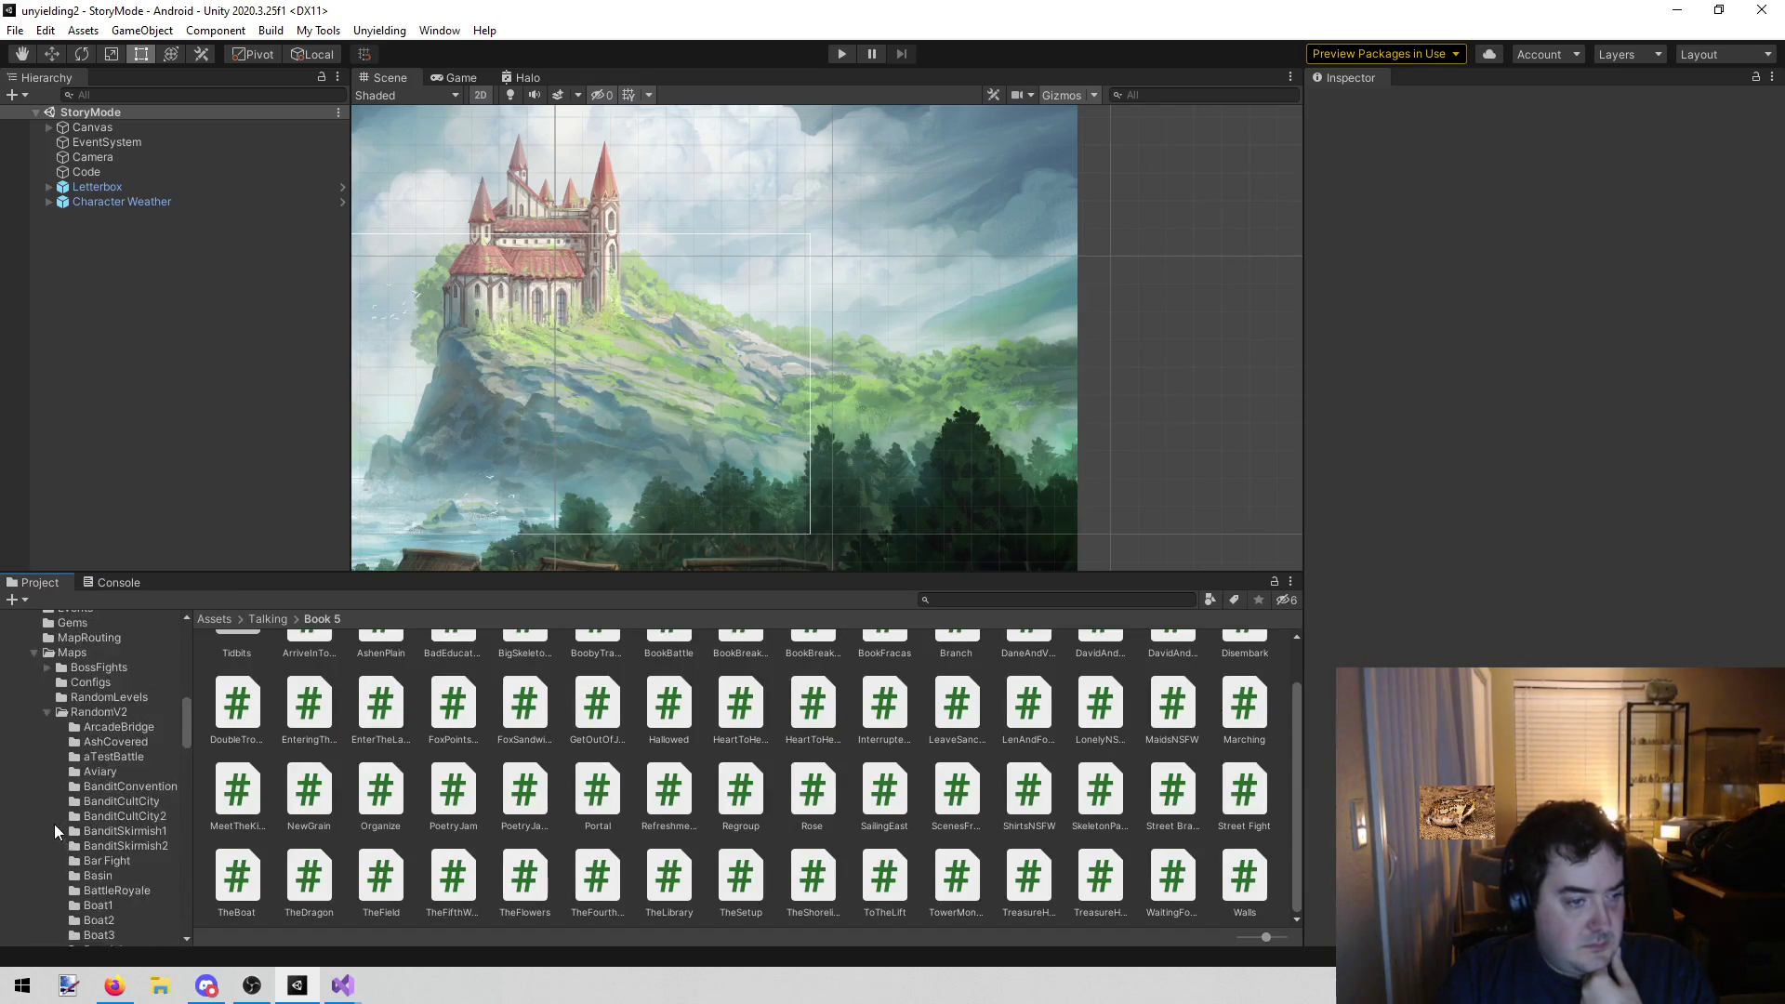
click(22, 753)
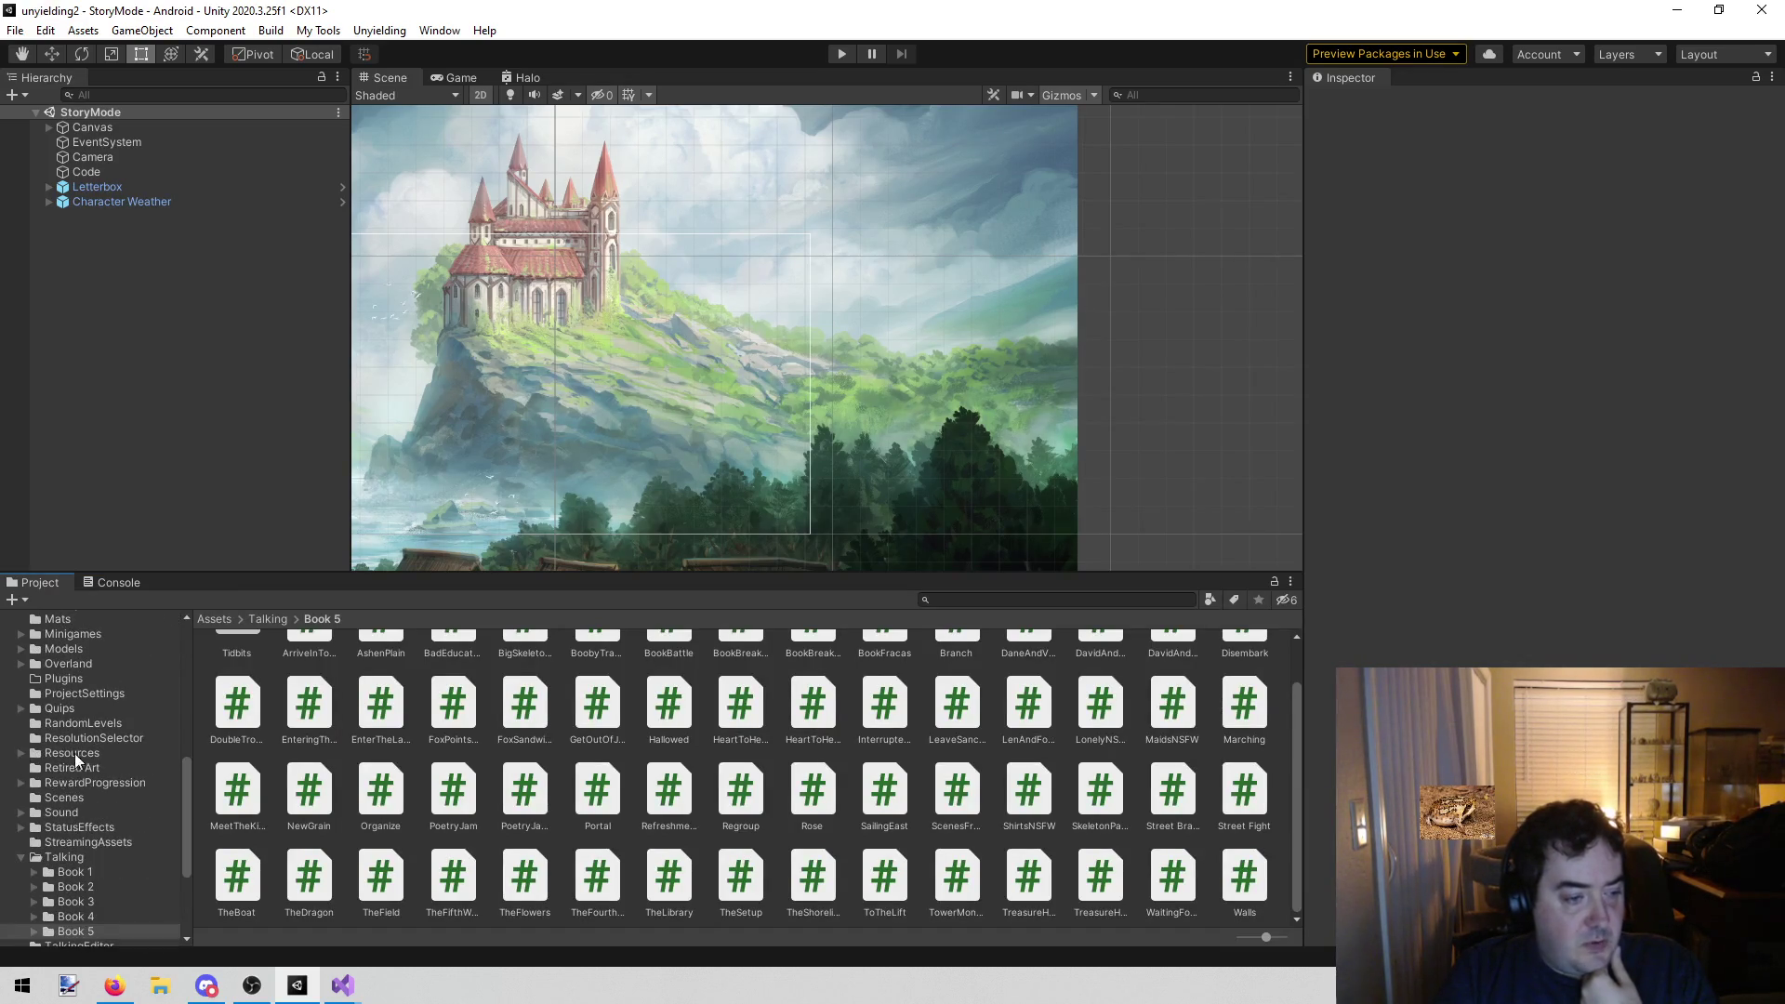
click(74, 753)
click(298, 681)
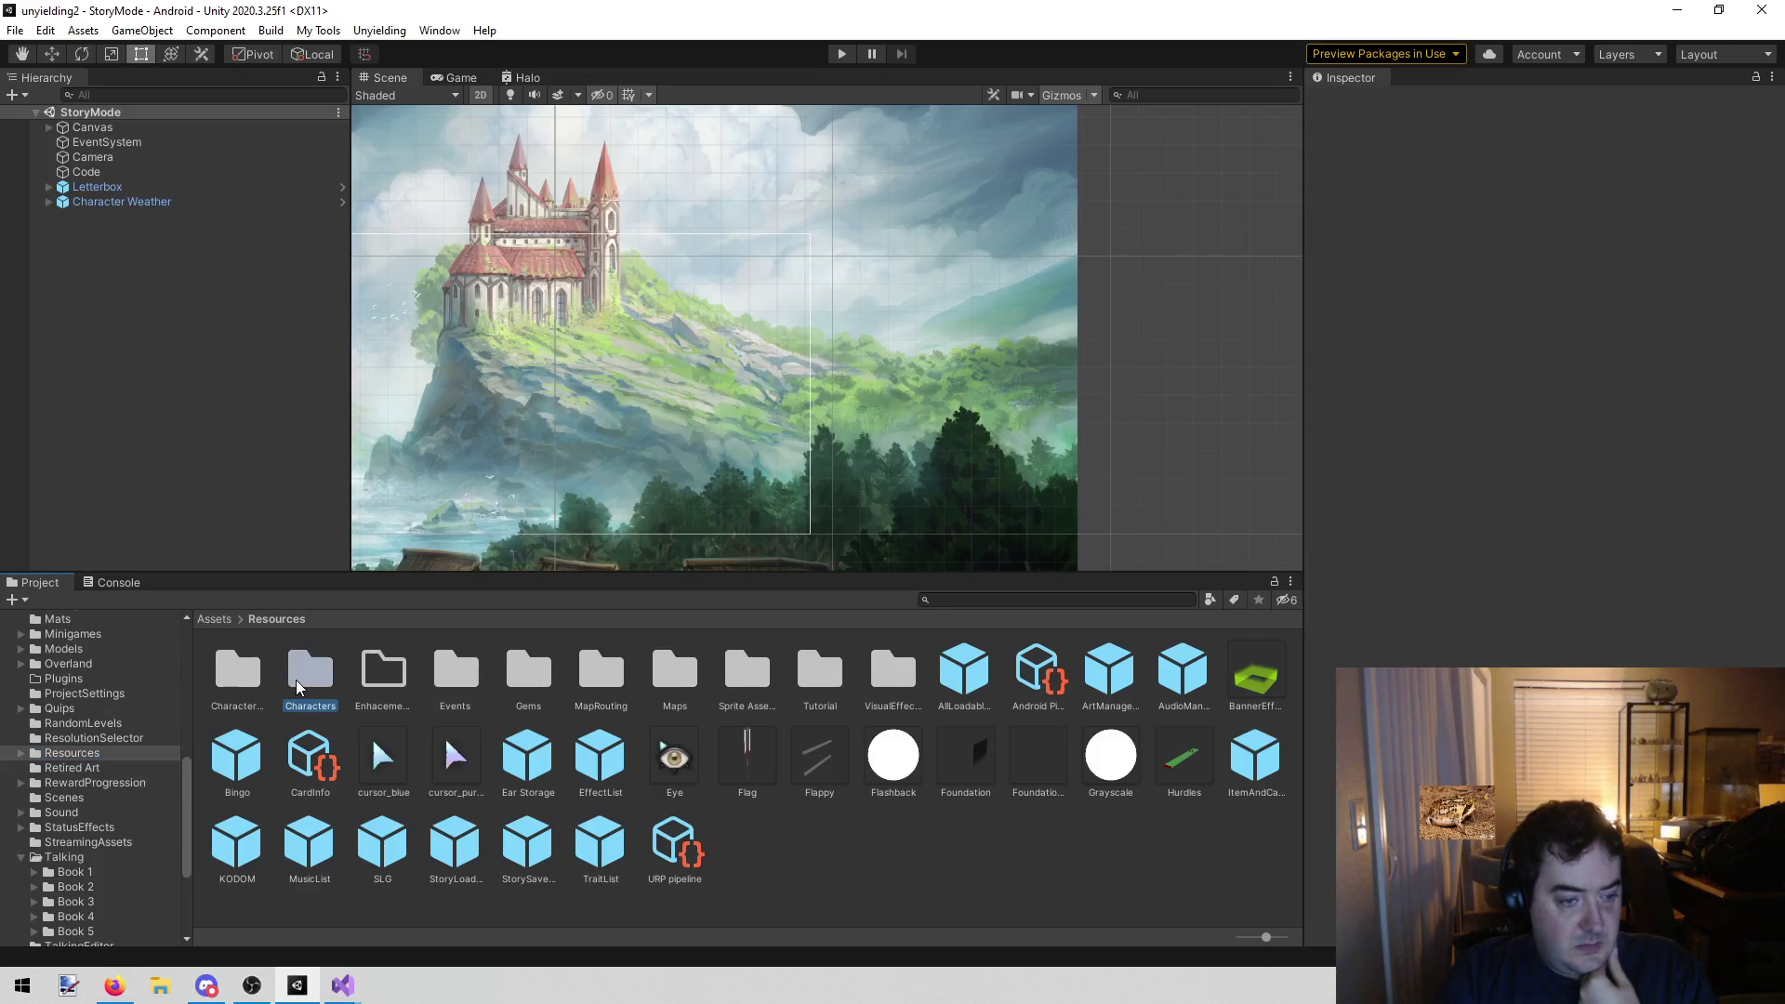
double_click(298, 681)
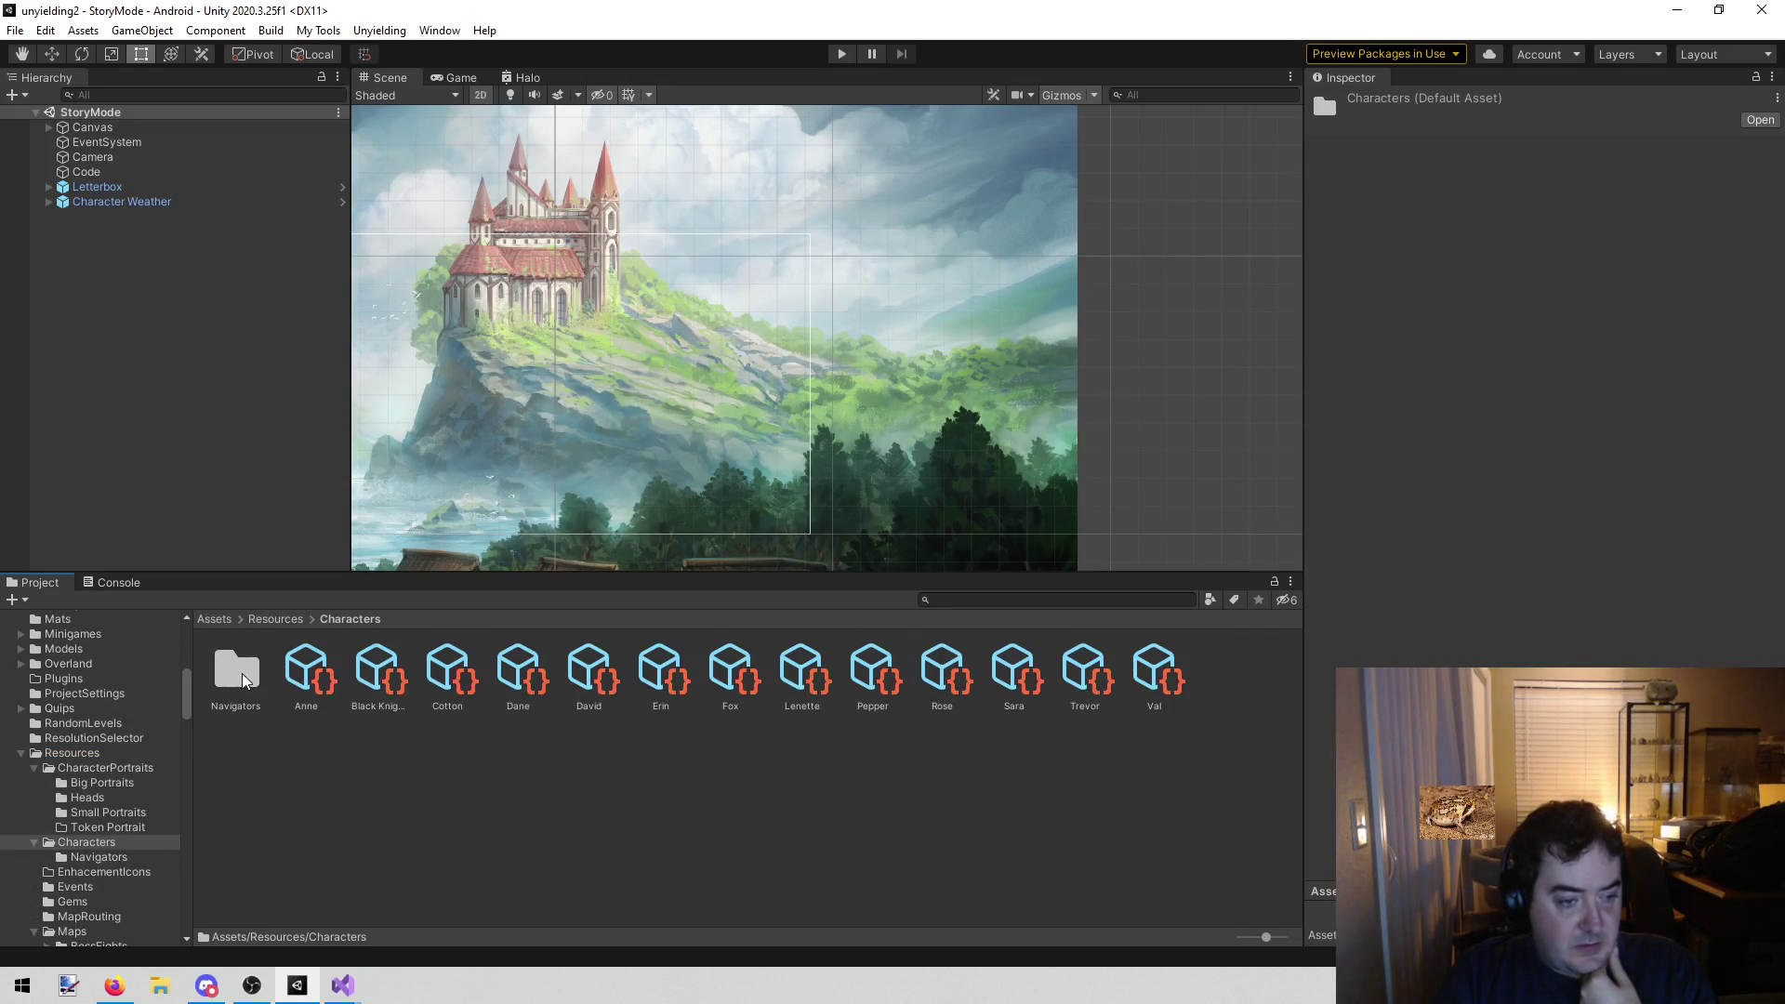
click(307, 671)
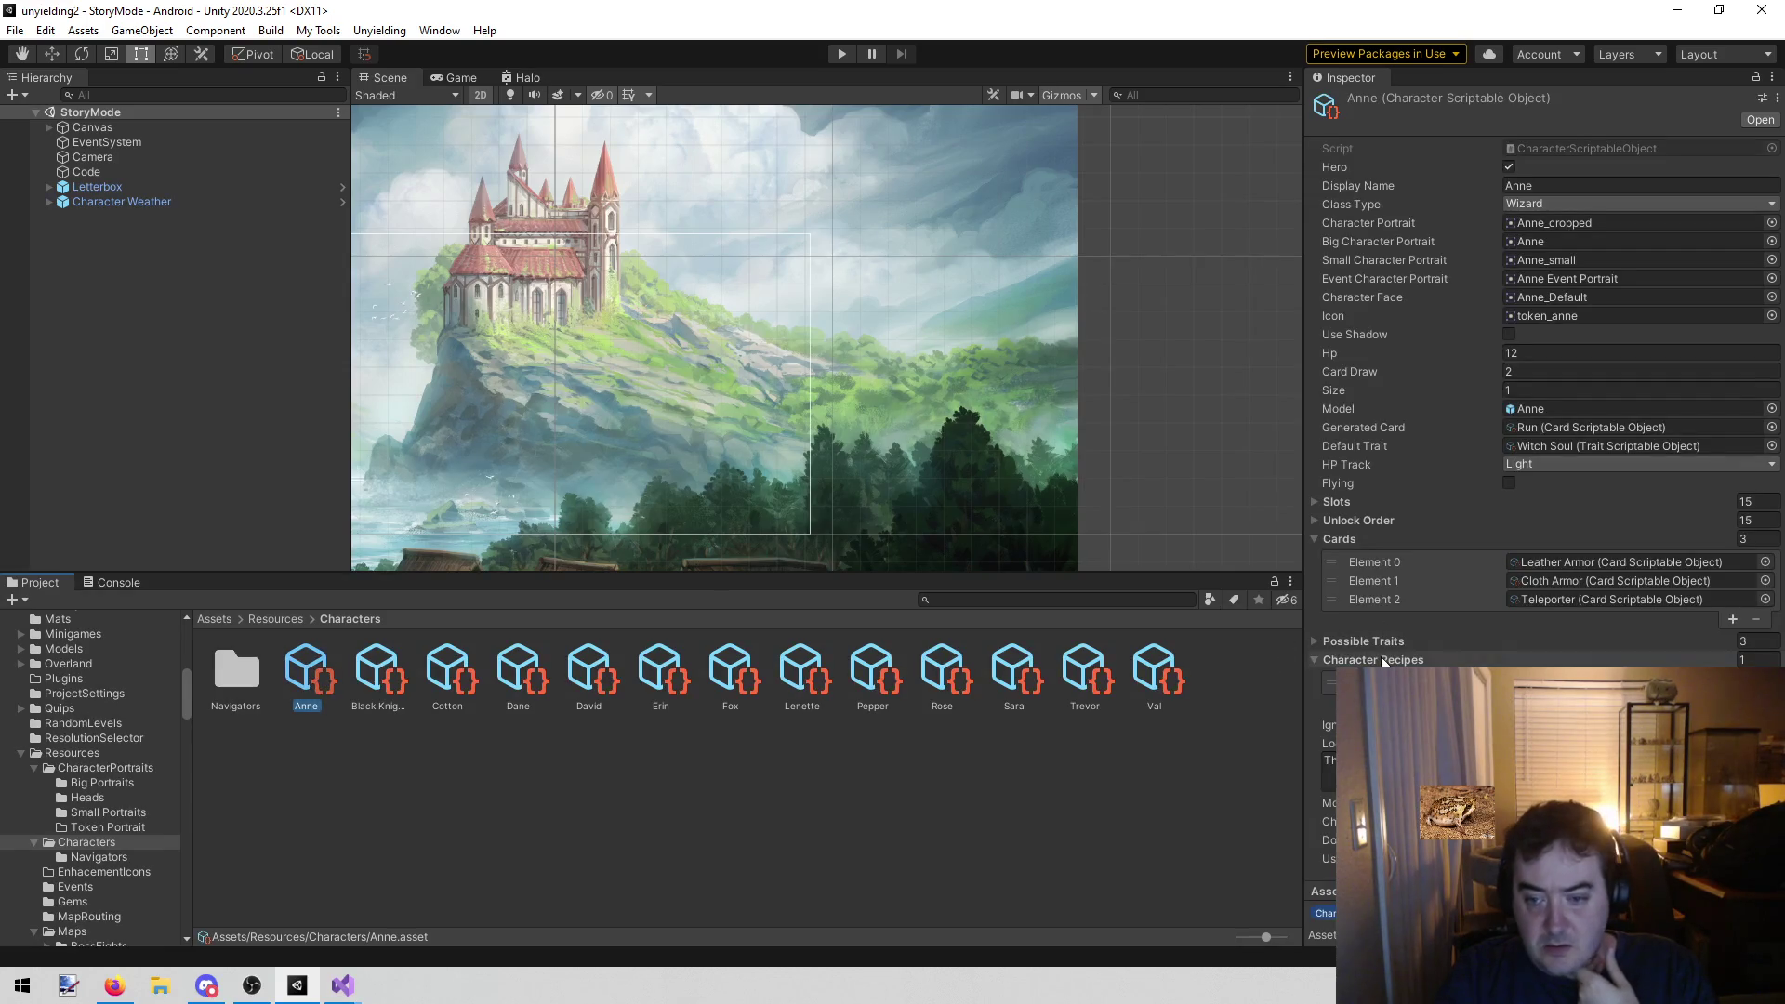
Expand Anne's Slots and compare elements 5, 6, 7, 11 and 12 to find the Boots slot
click(1315, 504)
scroll(1332, 610, down, 5)
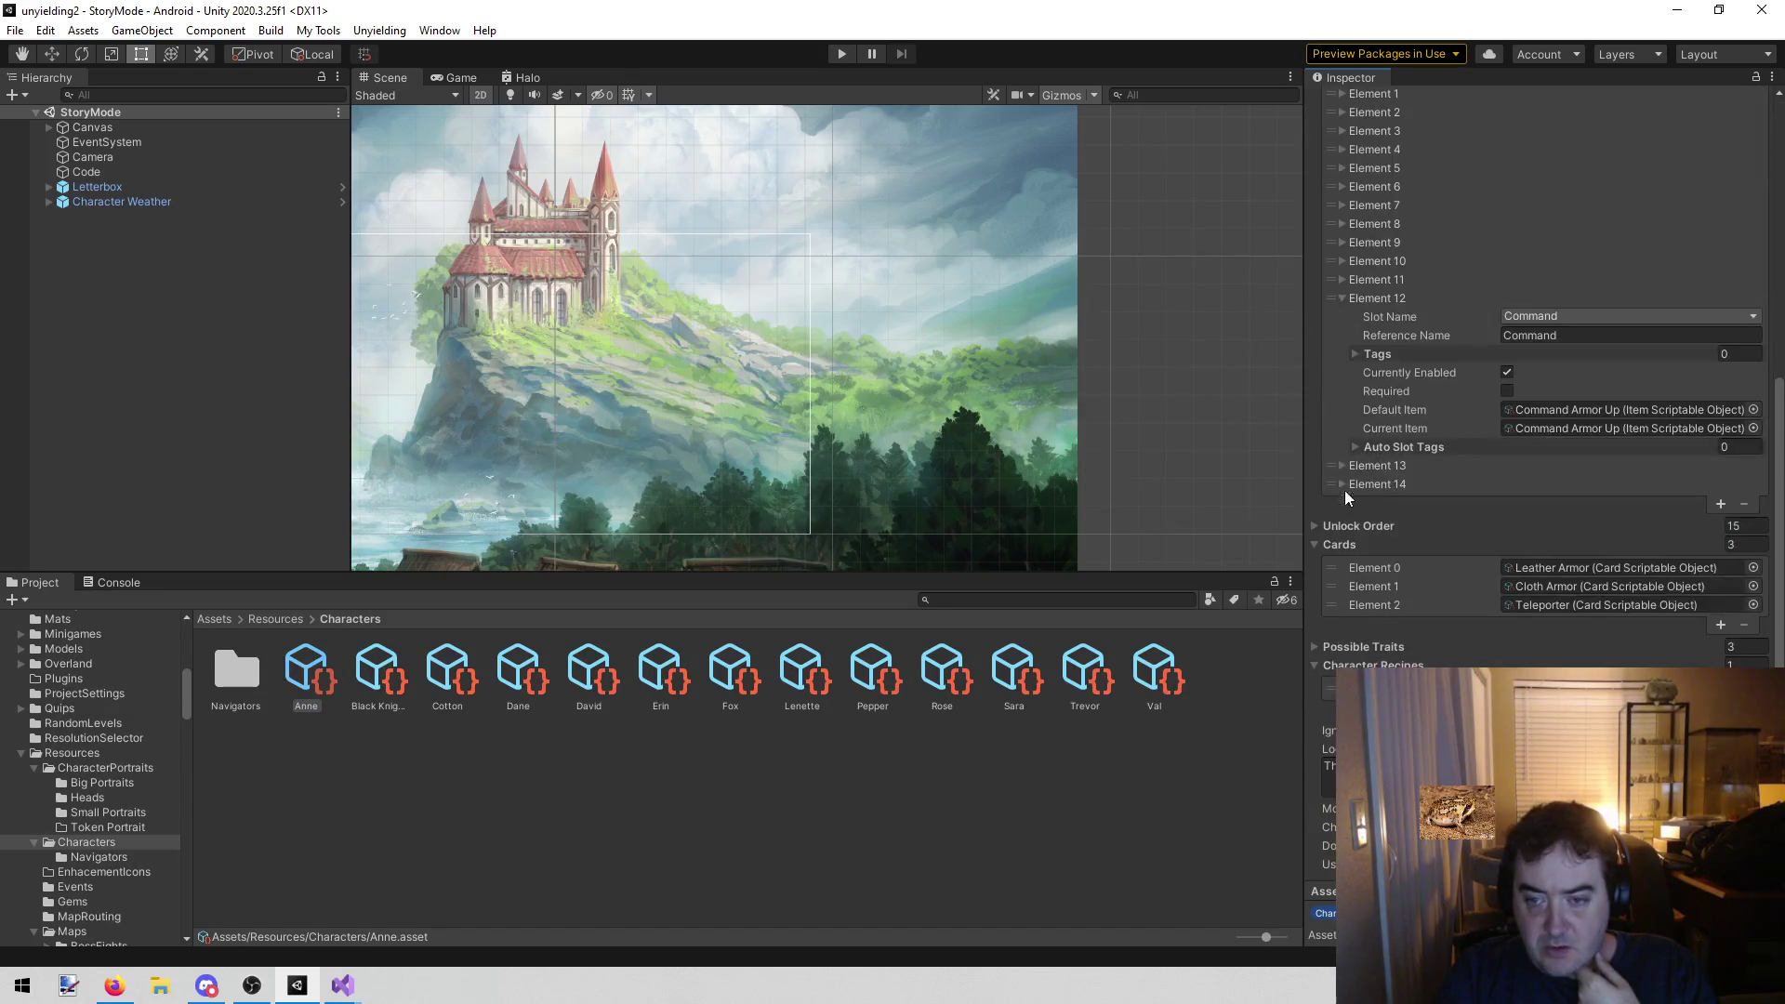
click(1342, 297)
click(1339, 427)
click(1339, 427)
click(1336, 357)
click(1339, 350)
click(1341, 350)
click(1341, 337)
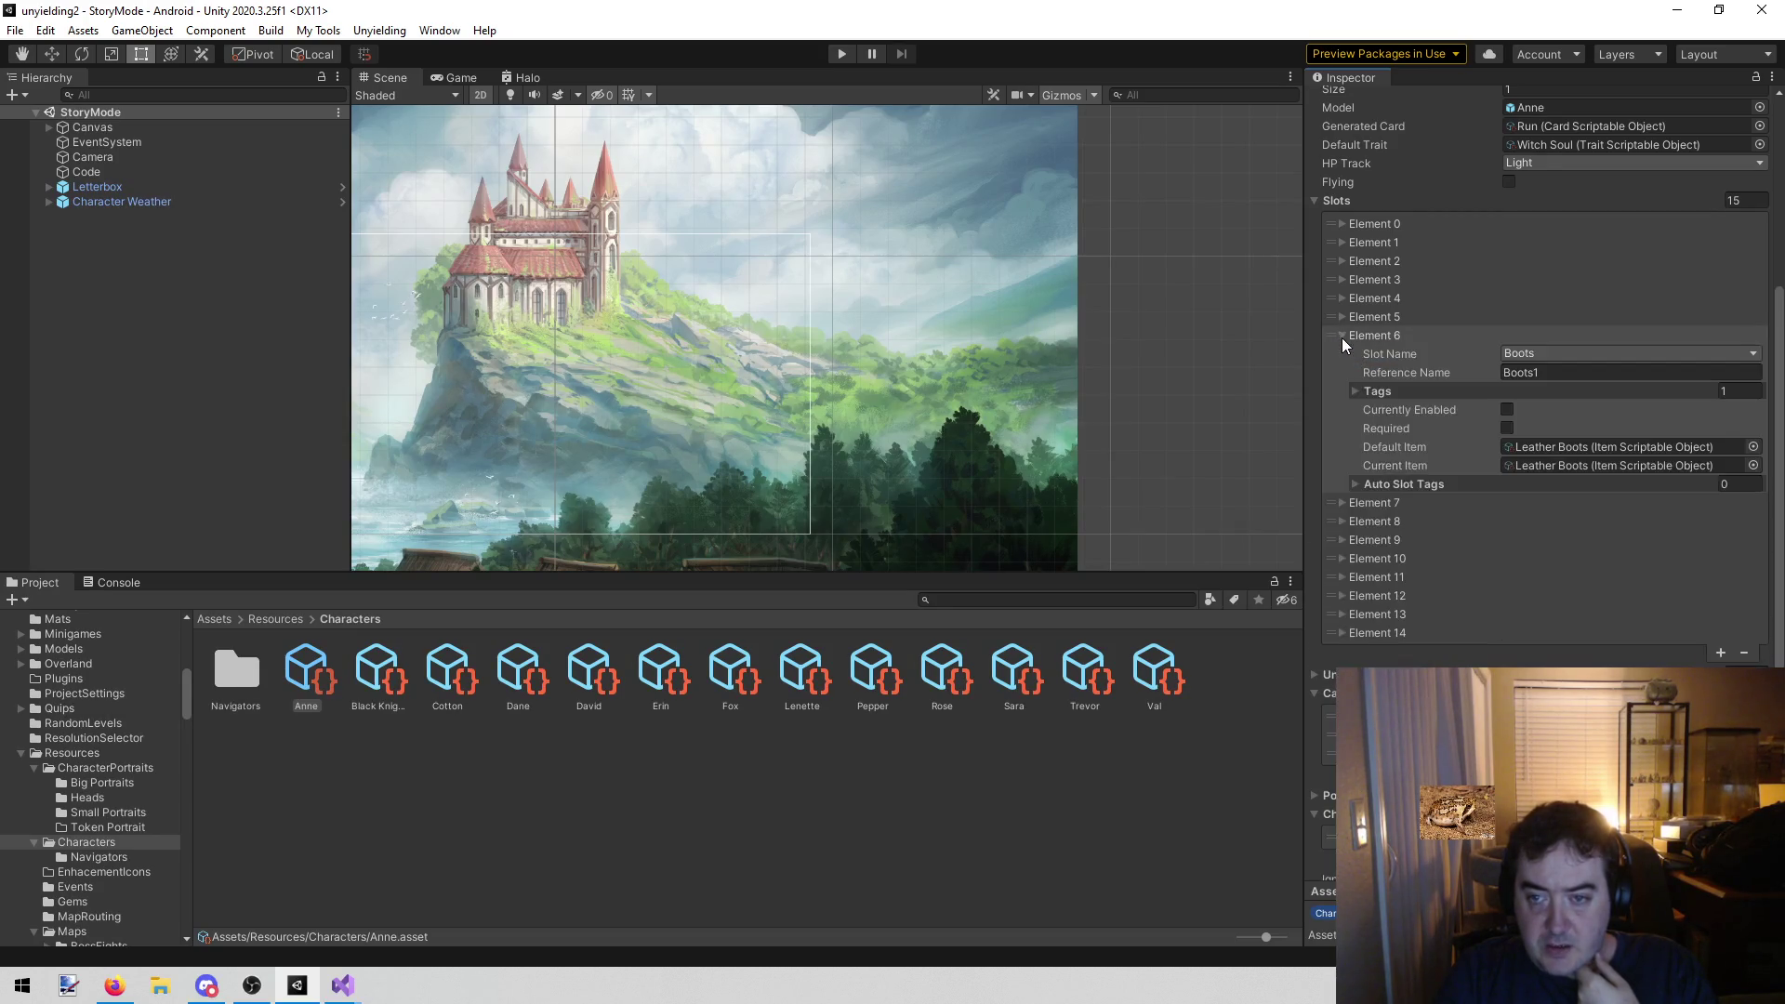
click(1342, 337)
click(1341, 316)
click(1341, 316)
click(1346, 337)
Rename Element 6's reference name from Boots1 to Boots, commit it, and rerun the game
click(1529, 372)
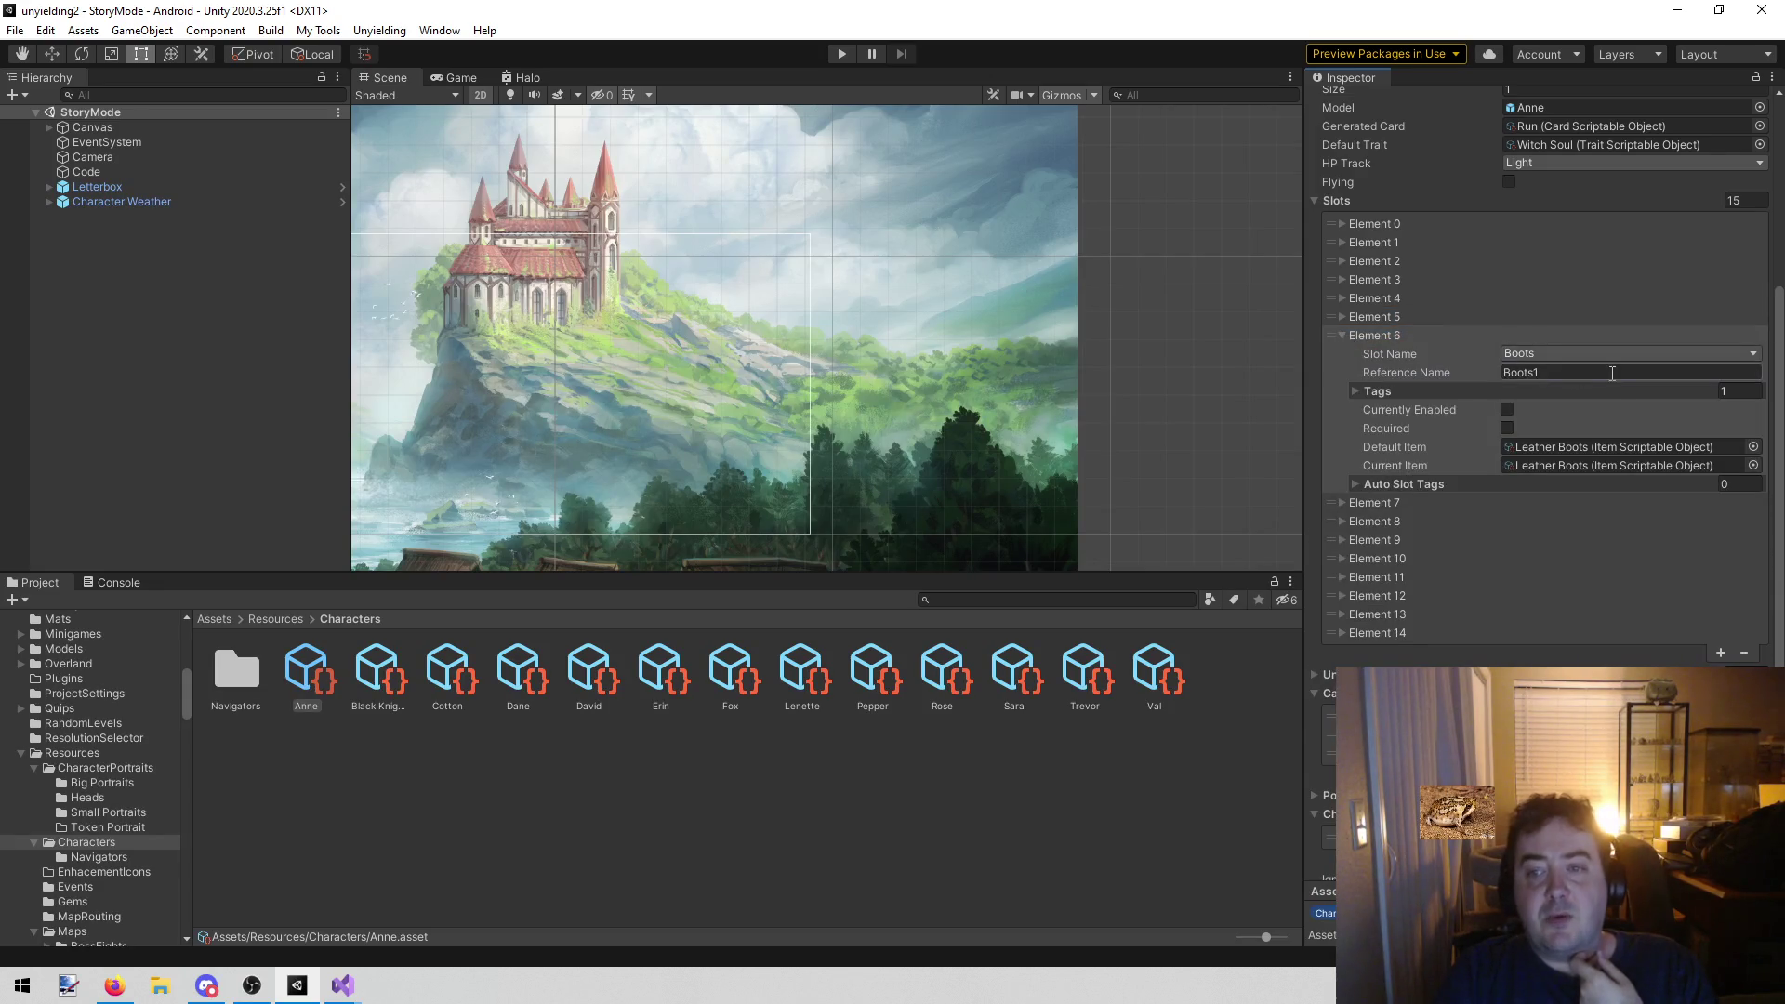
key(Right)
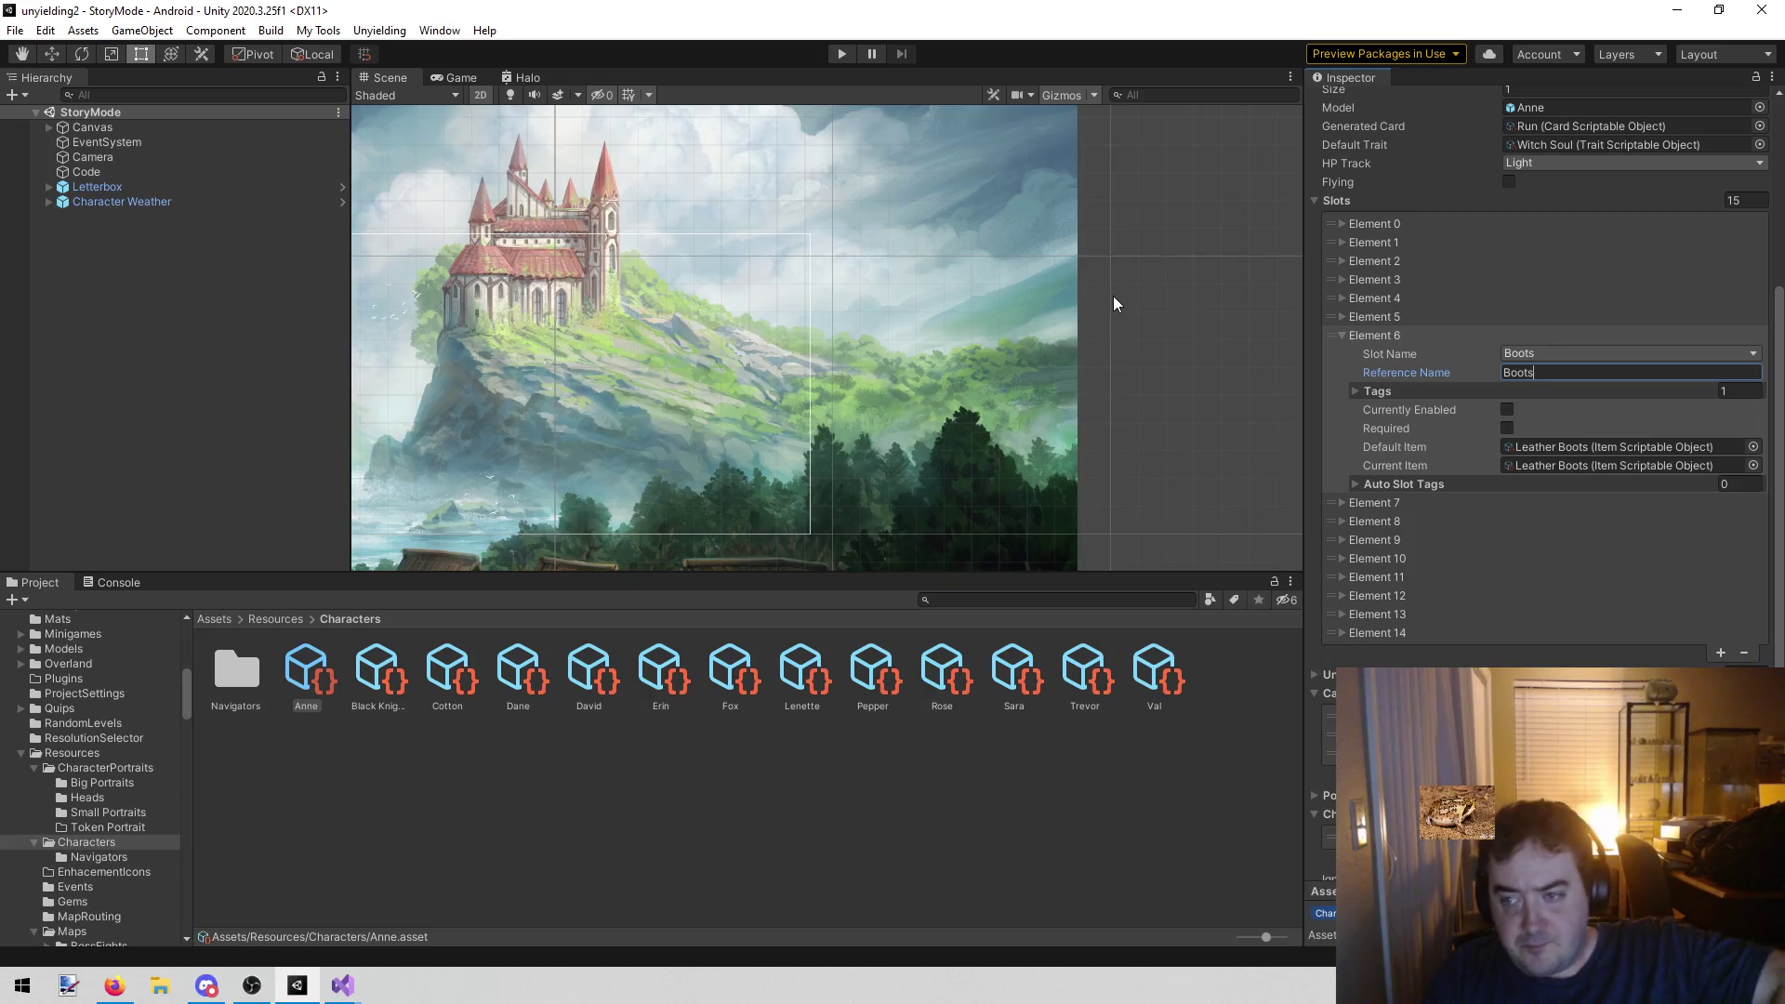
click(980, 366)
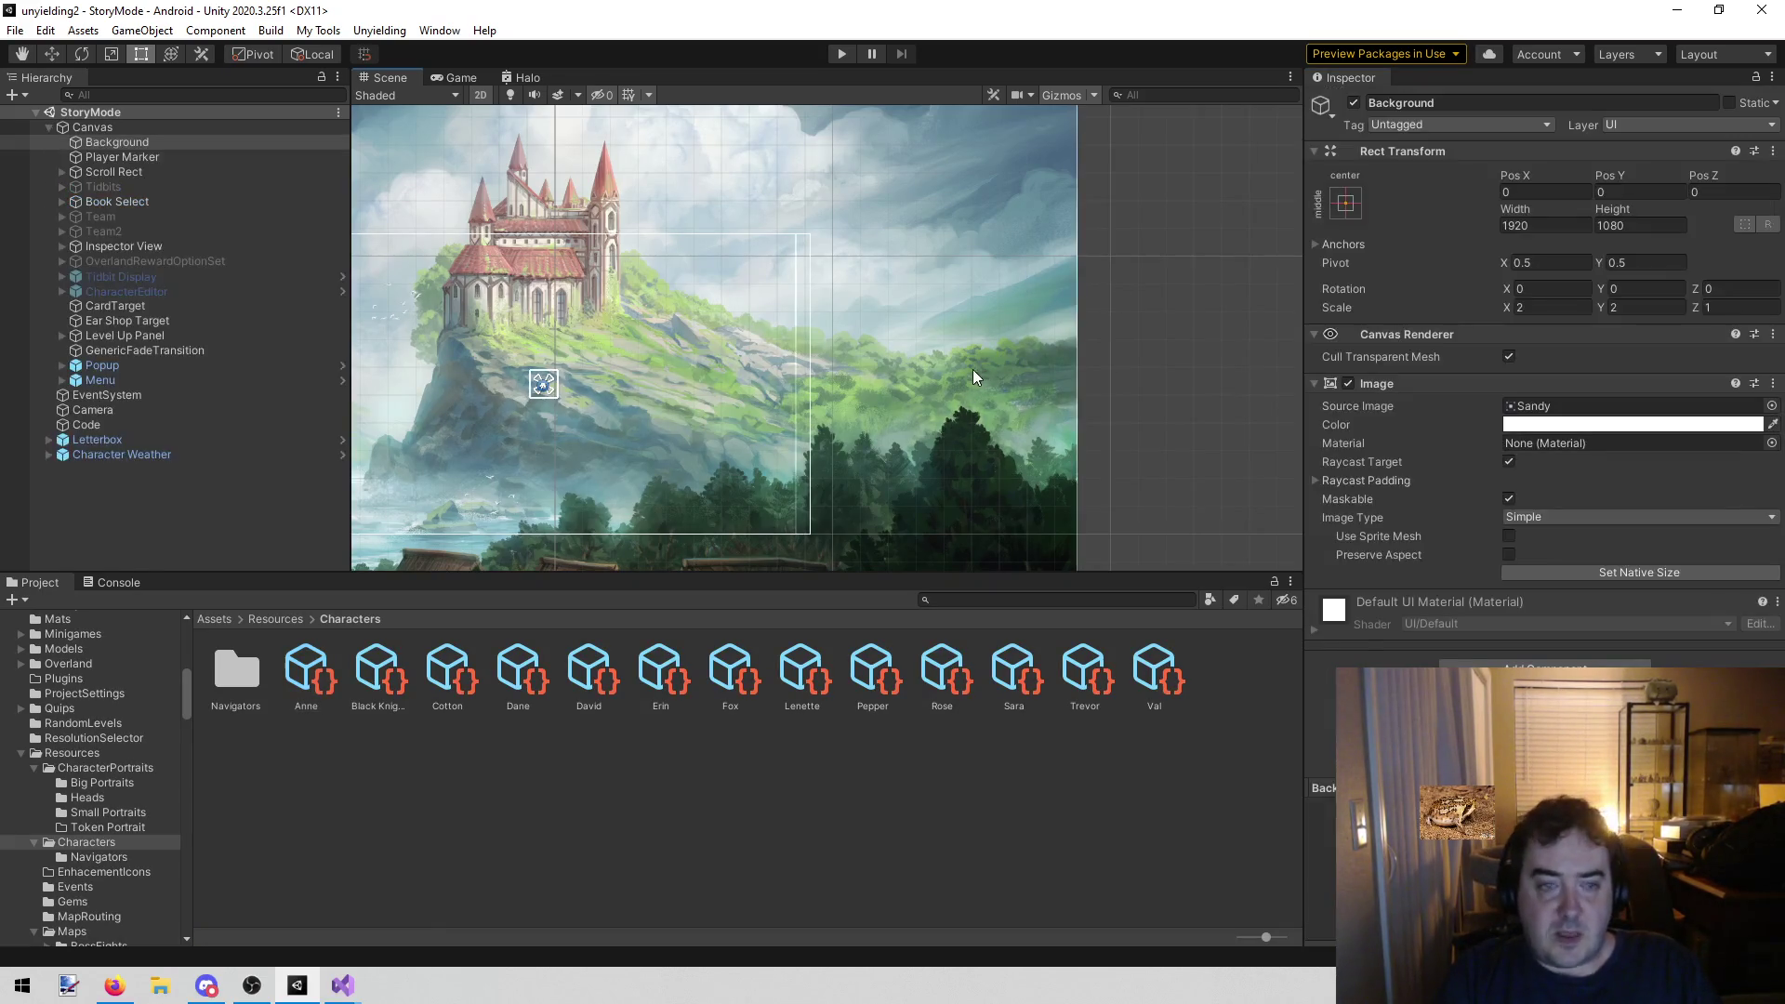
click(831, 53)
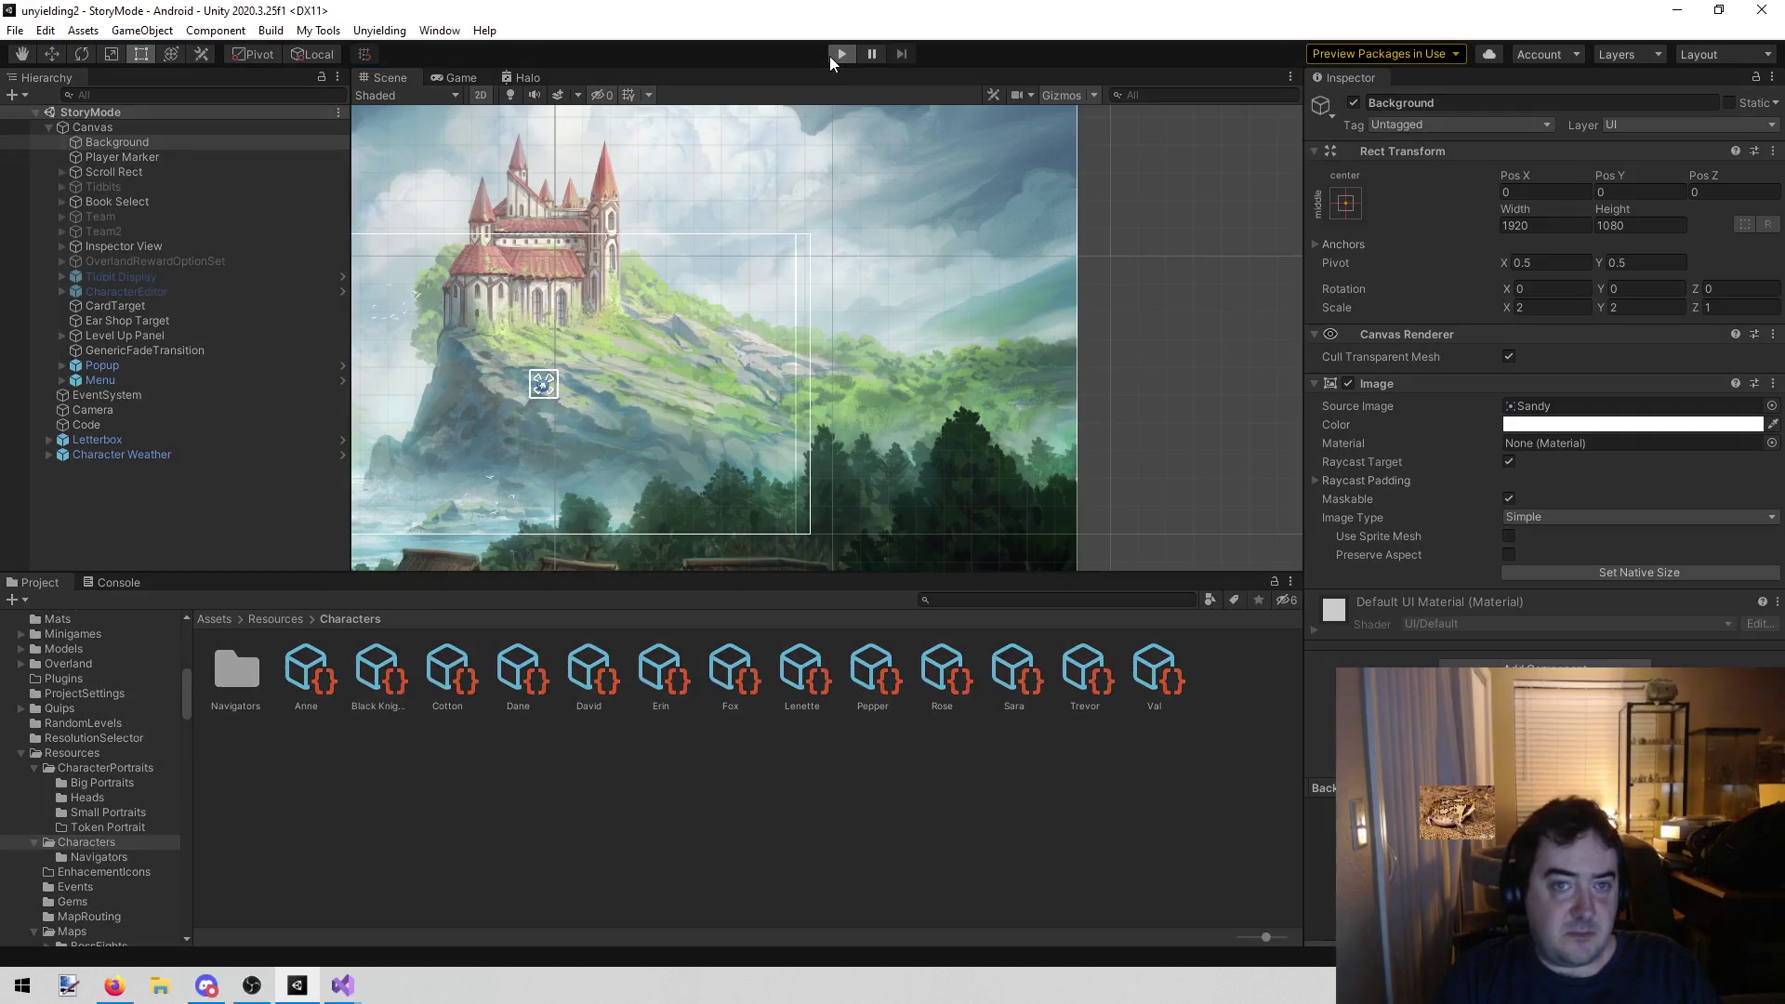
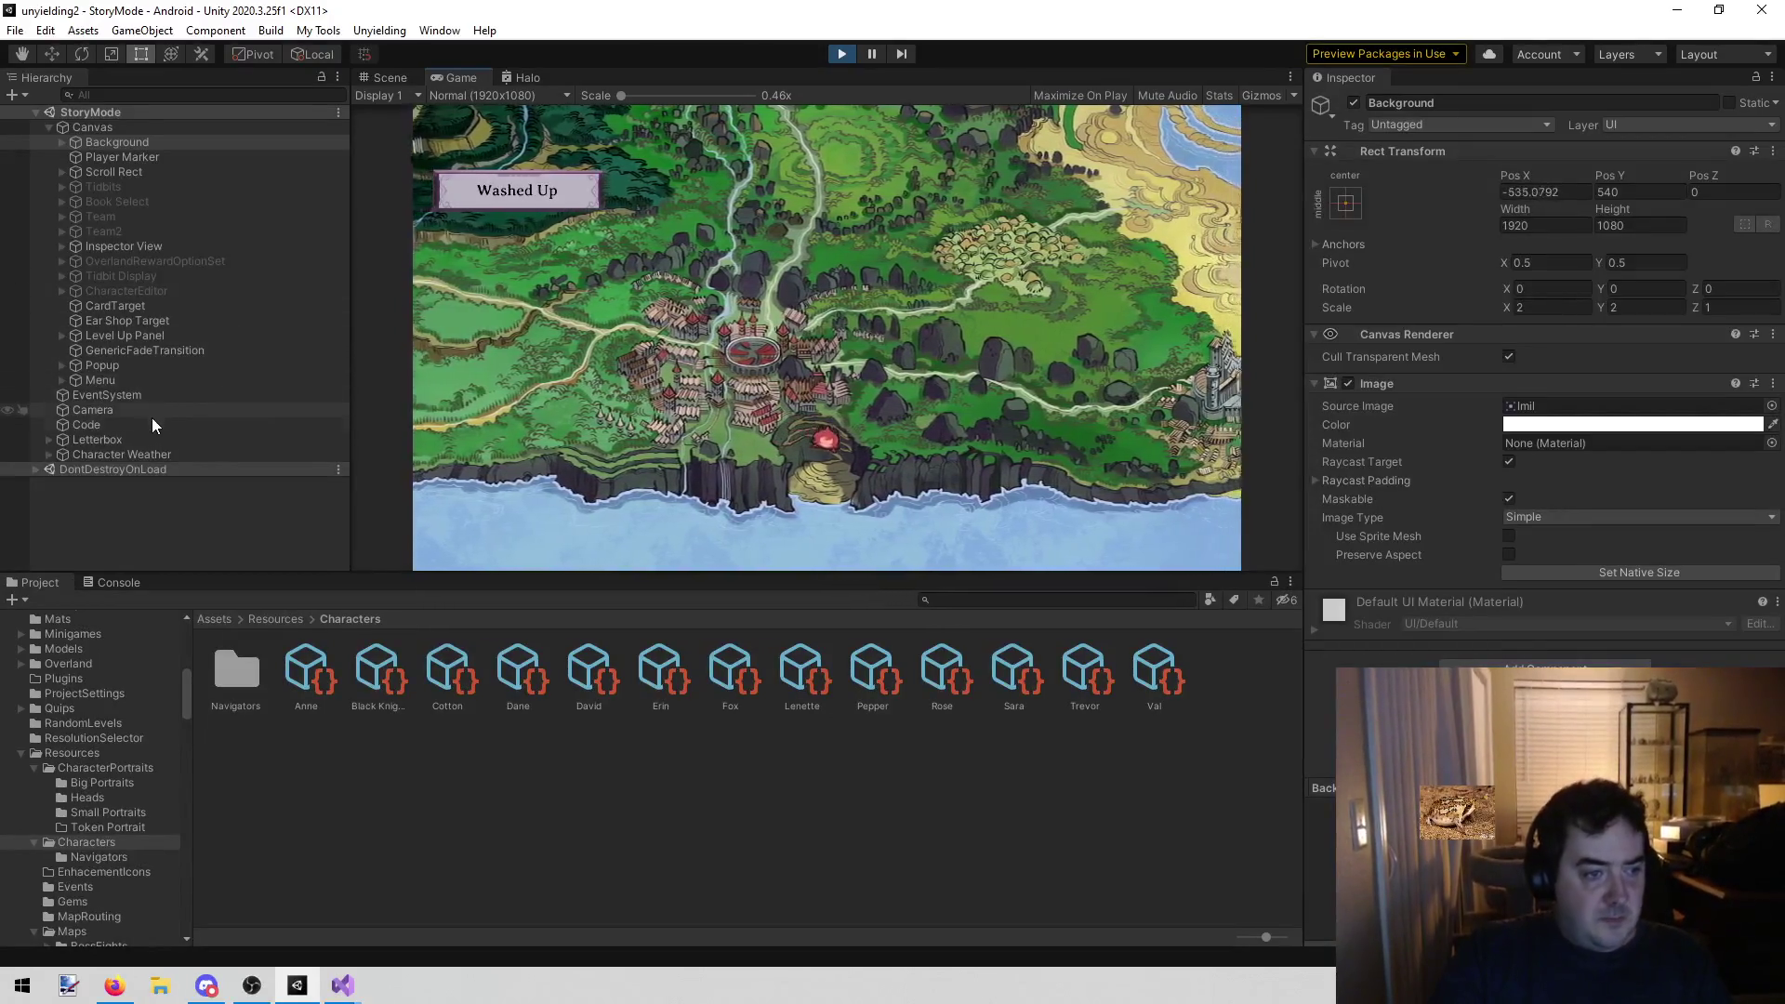
Inspect the Code object and dismiss the game's Level Up dialog
click(152, 423)
click(1667, 336)
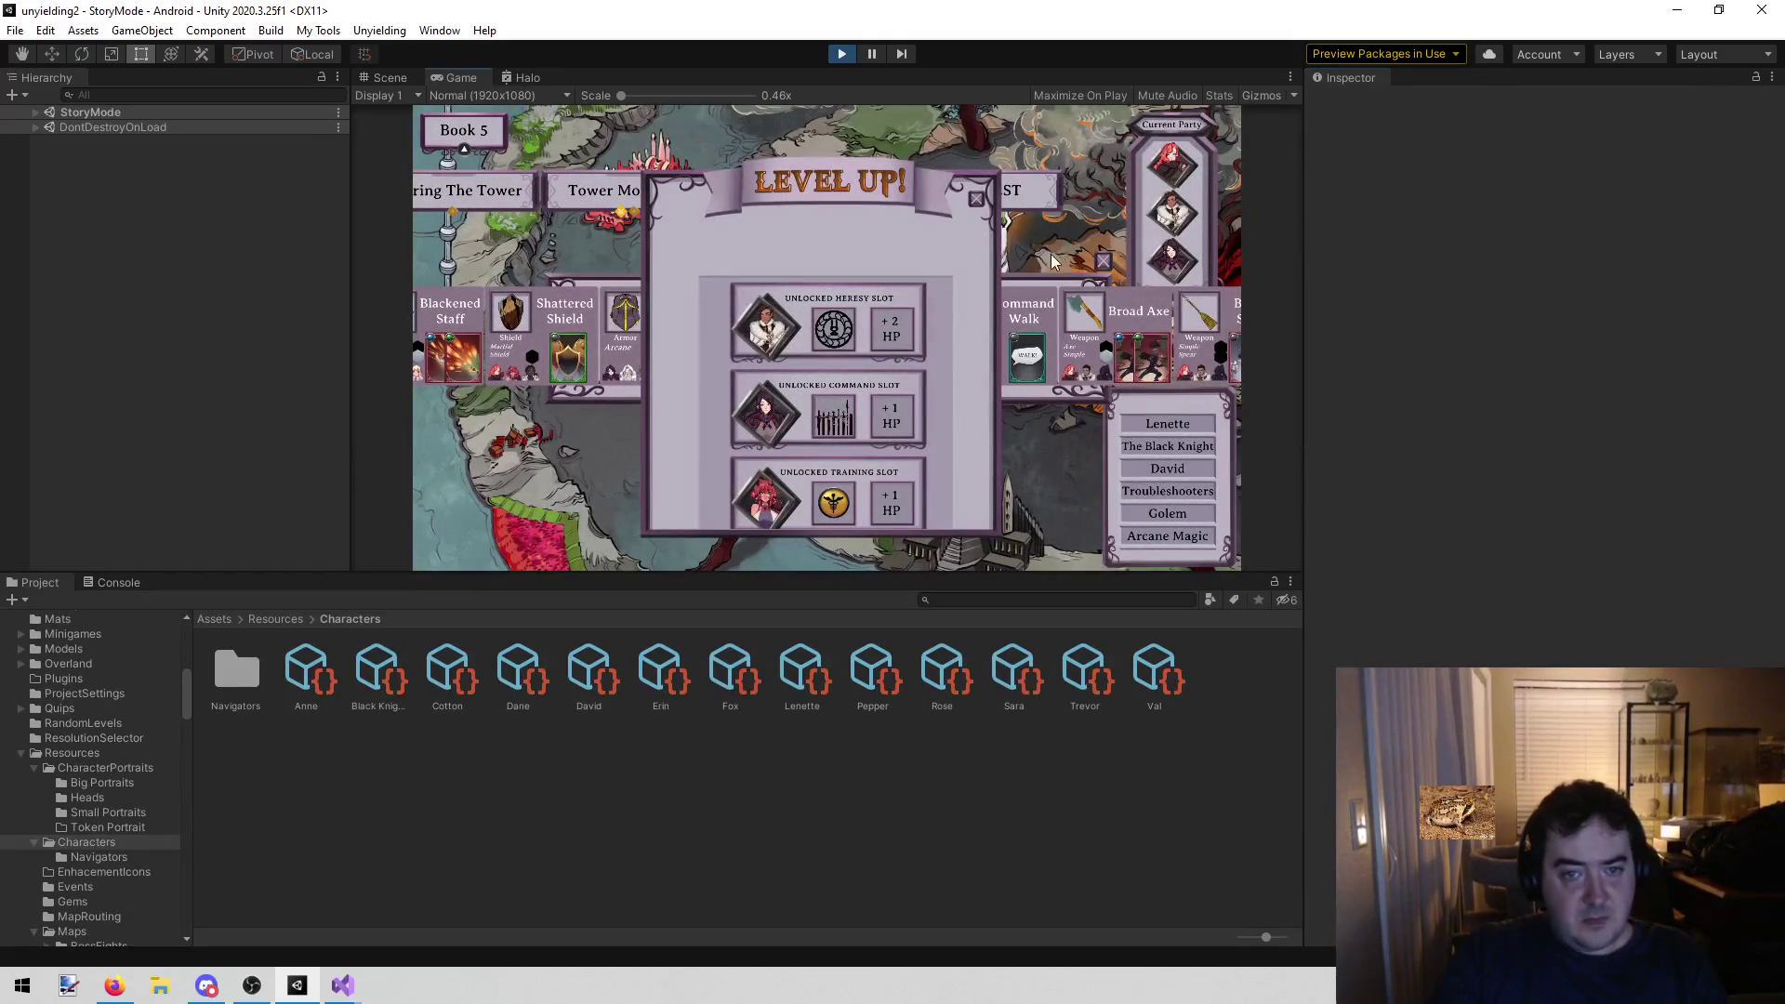
click(1055, 261)
Tour Val's, Dane's and Sara's loadouts, then return to the team screen
click(1172, 177)
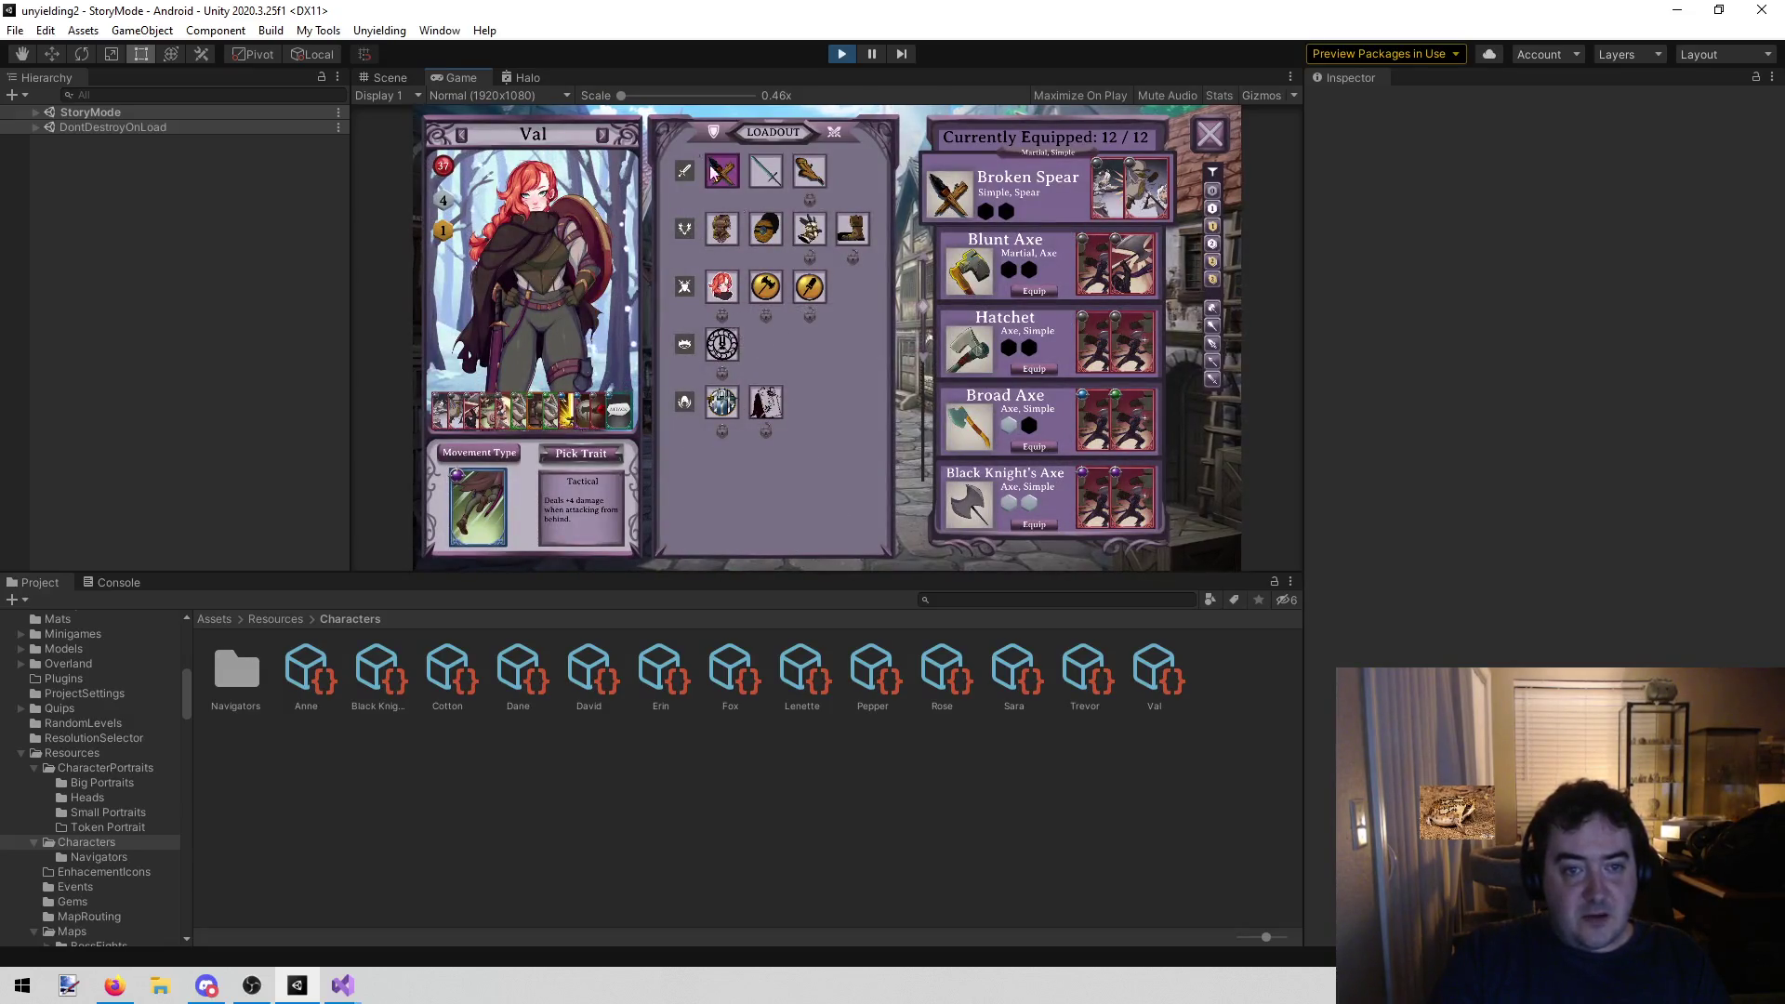
click(604, 142)
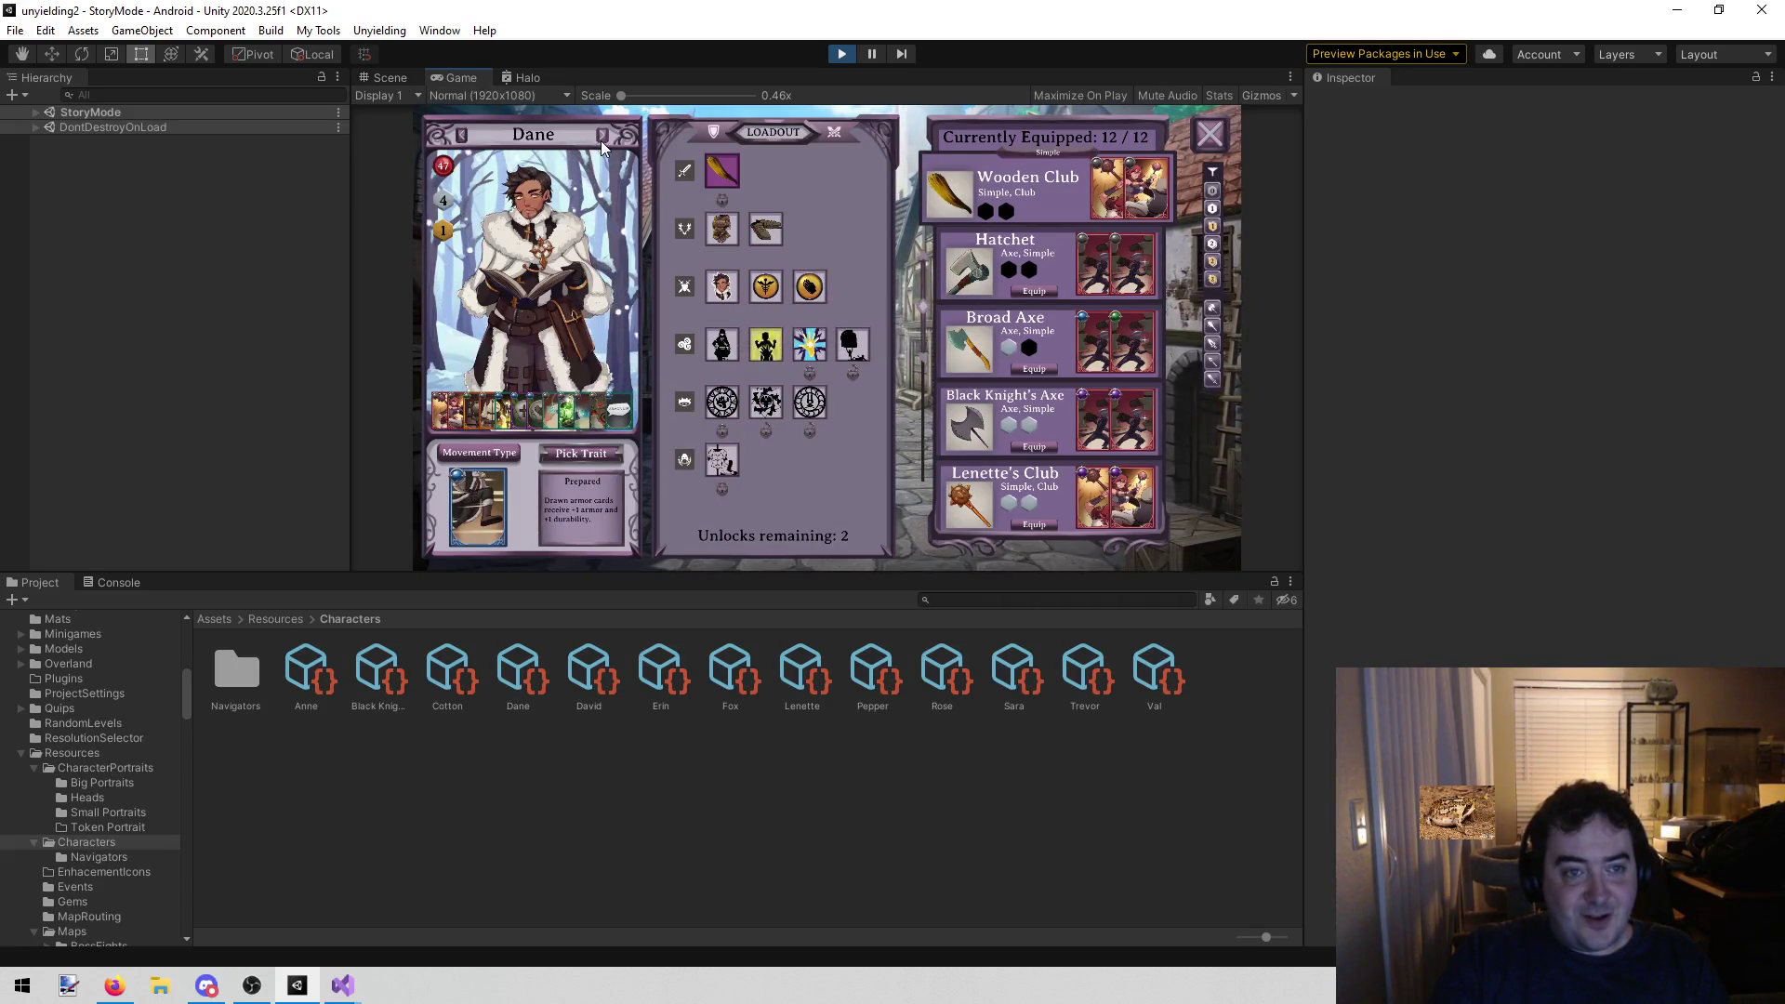
click(601, 139)
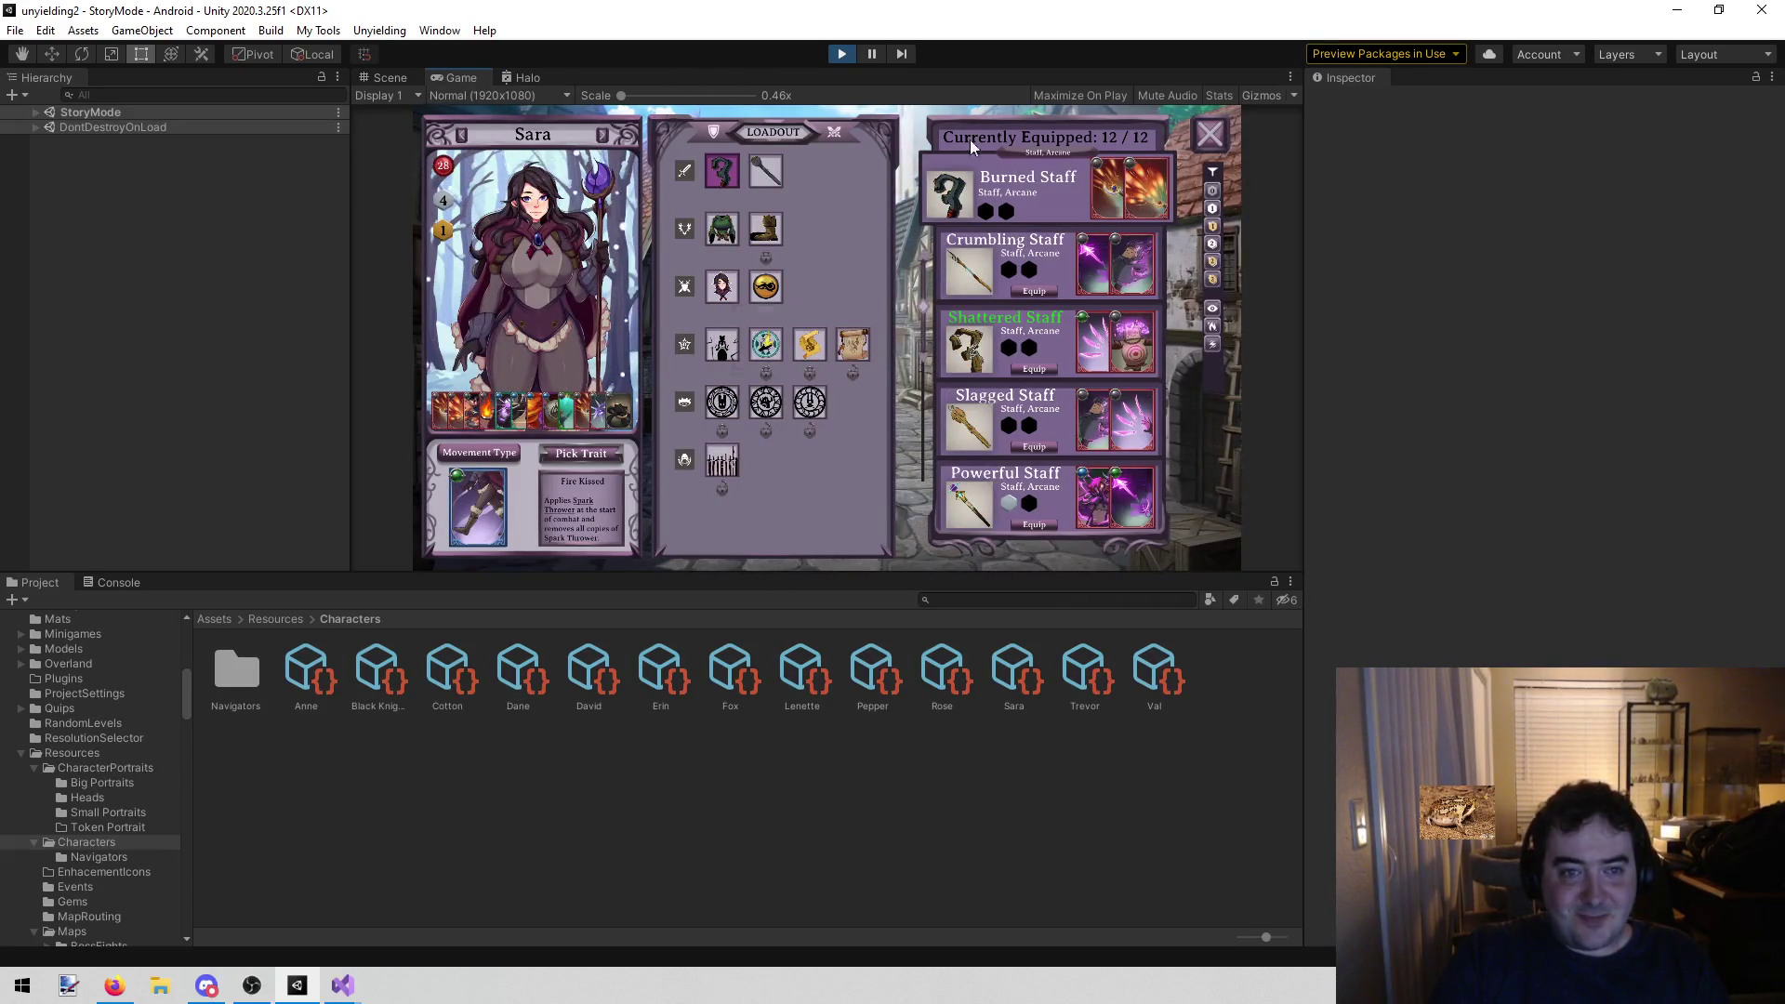
click(1210, 134)
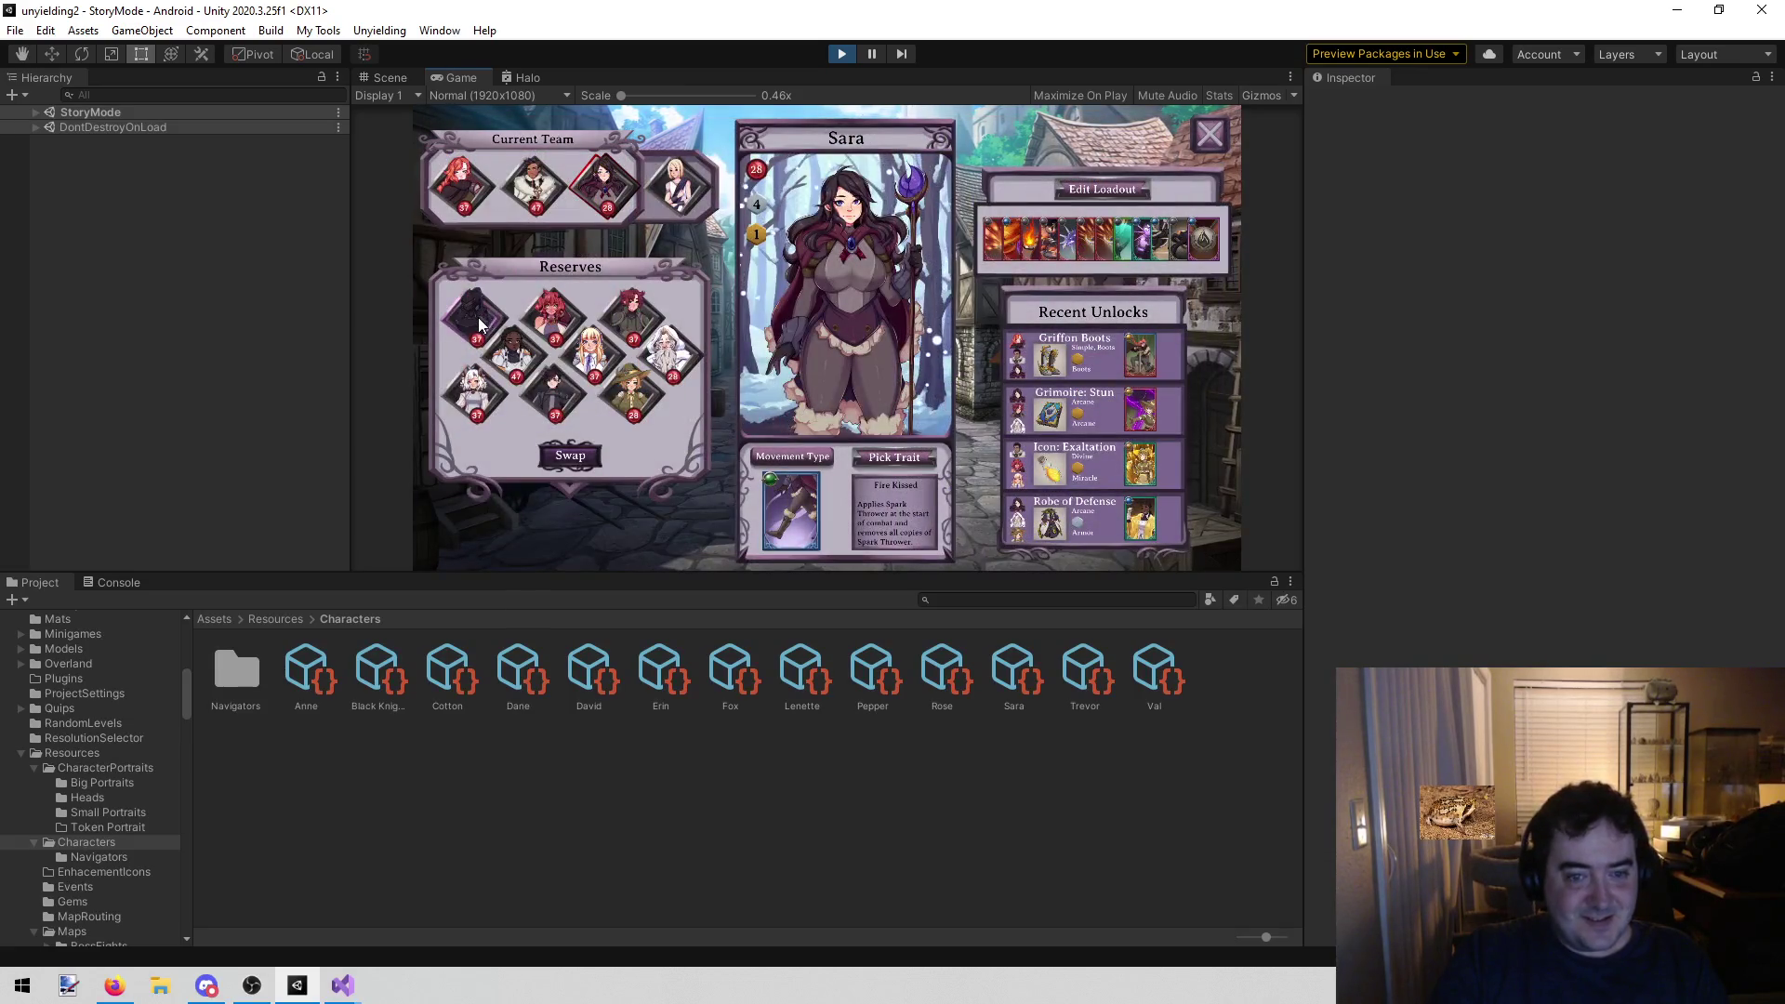
Pick the Black Knight, page through loadouts to Anne's, then stop Play mode
click(474, 313)
click(1097, 191)
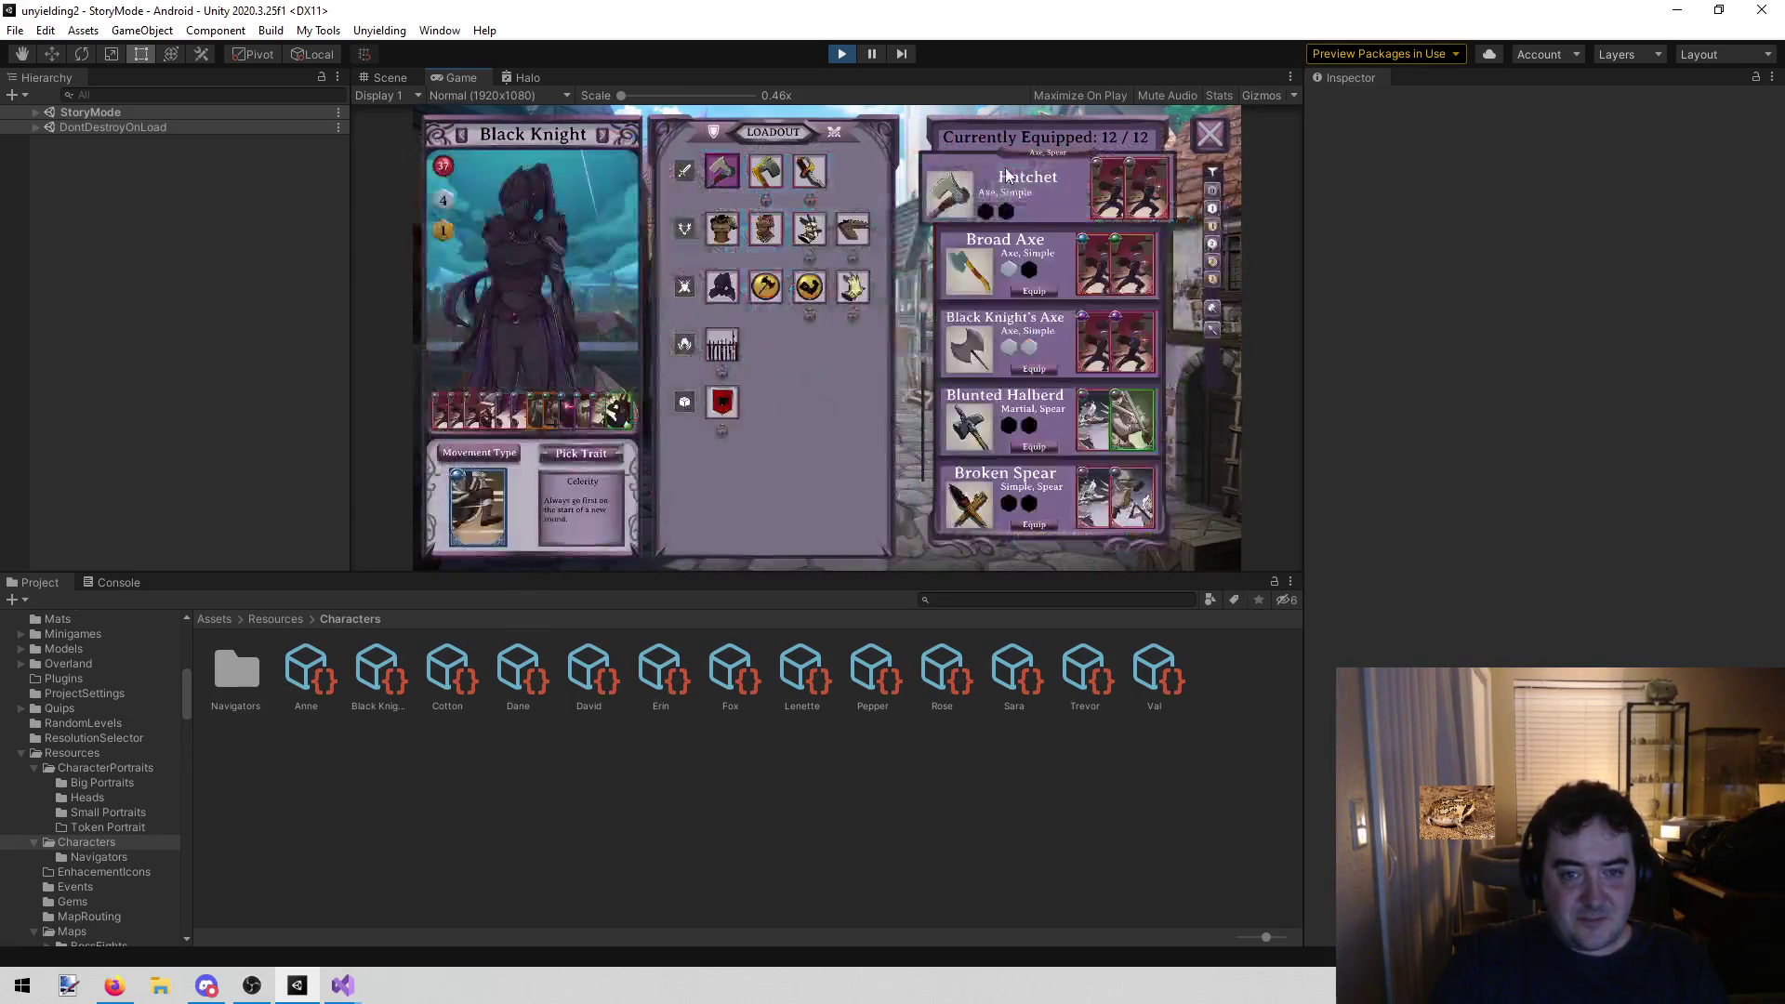
click(599, 138)
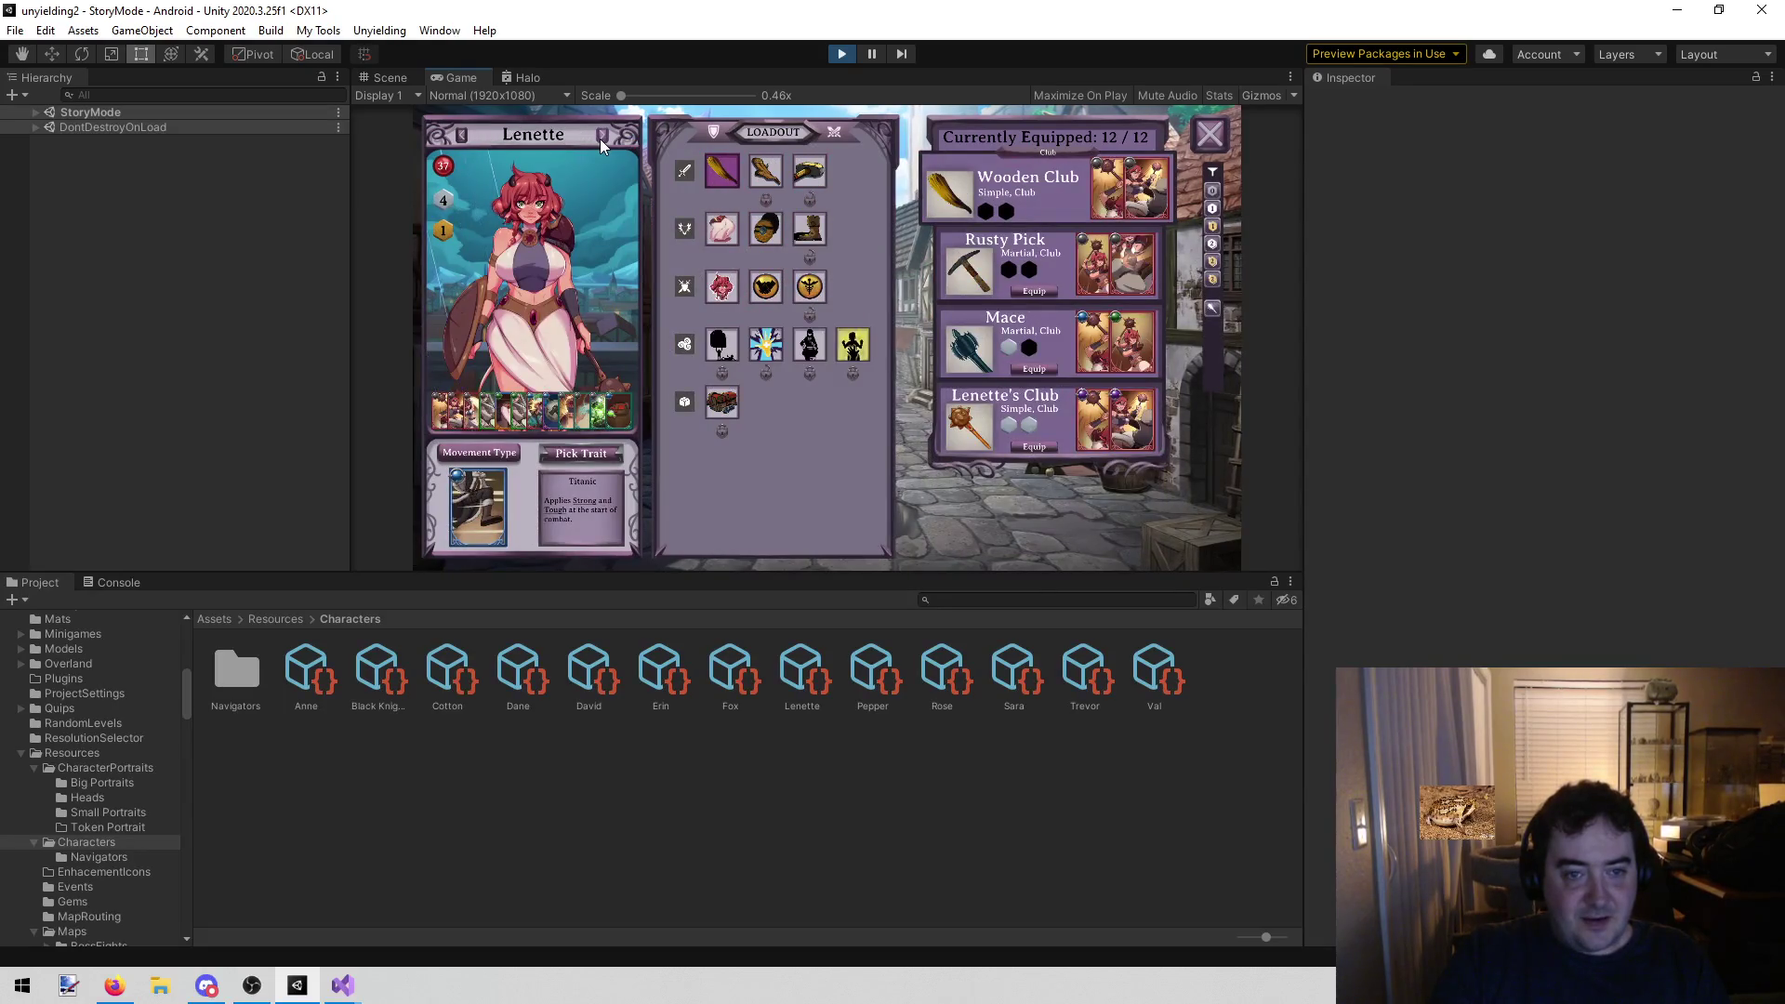
click(600, 137)
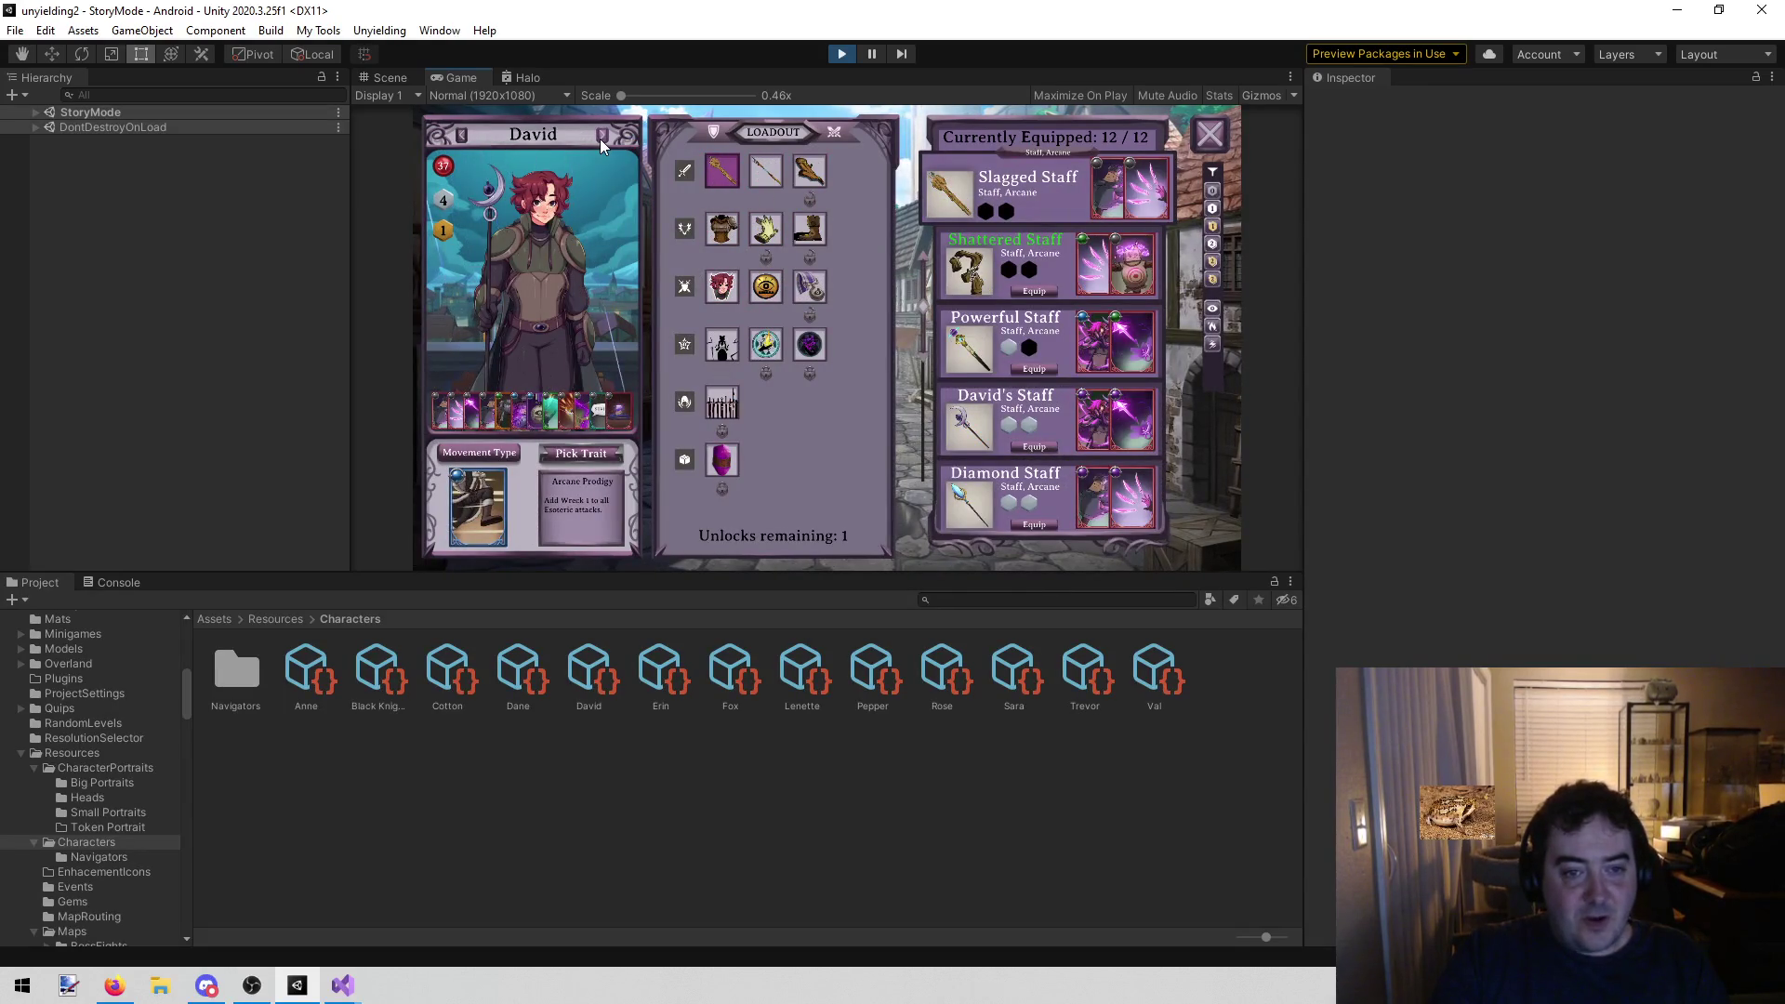
click(600, 138)
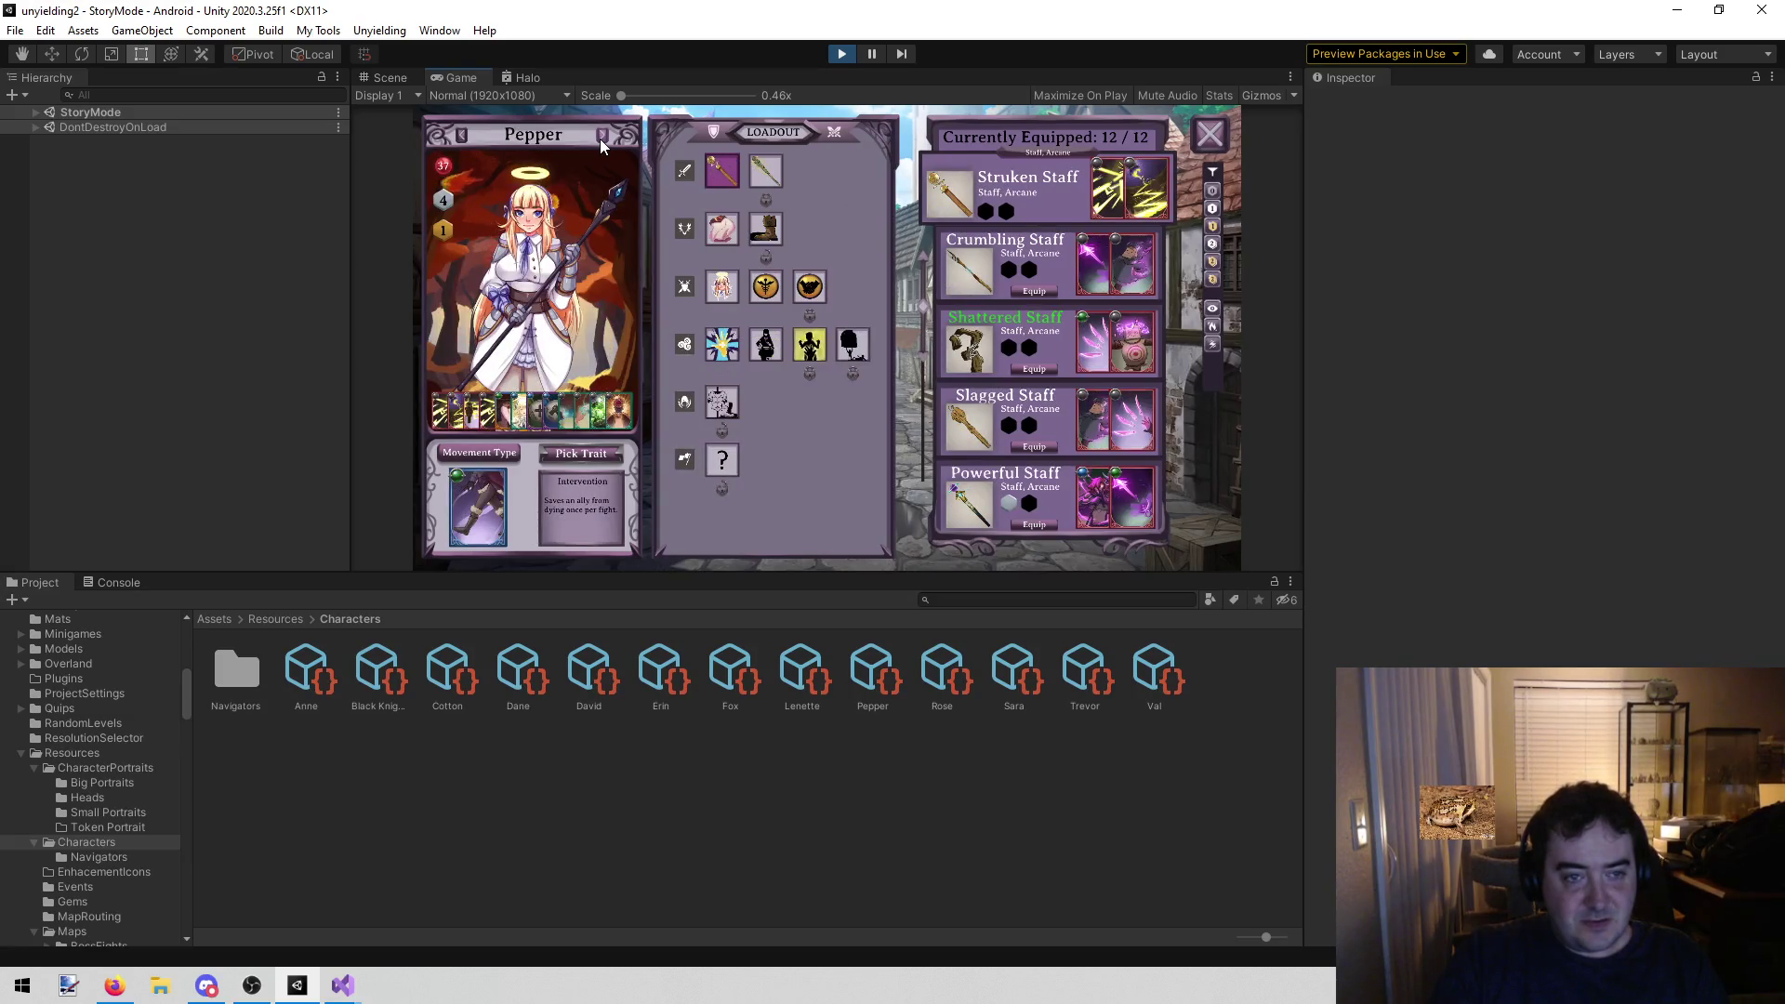
click(600, 138)
click(599, 138)
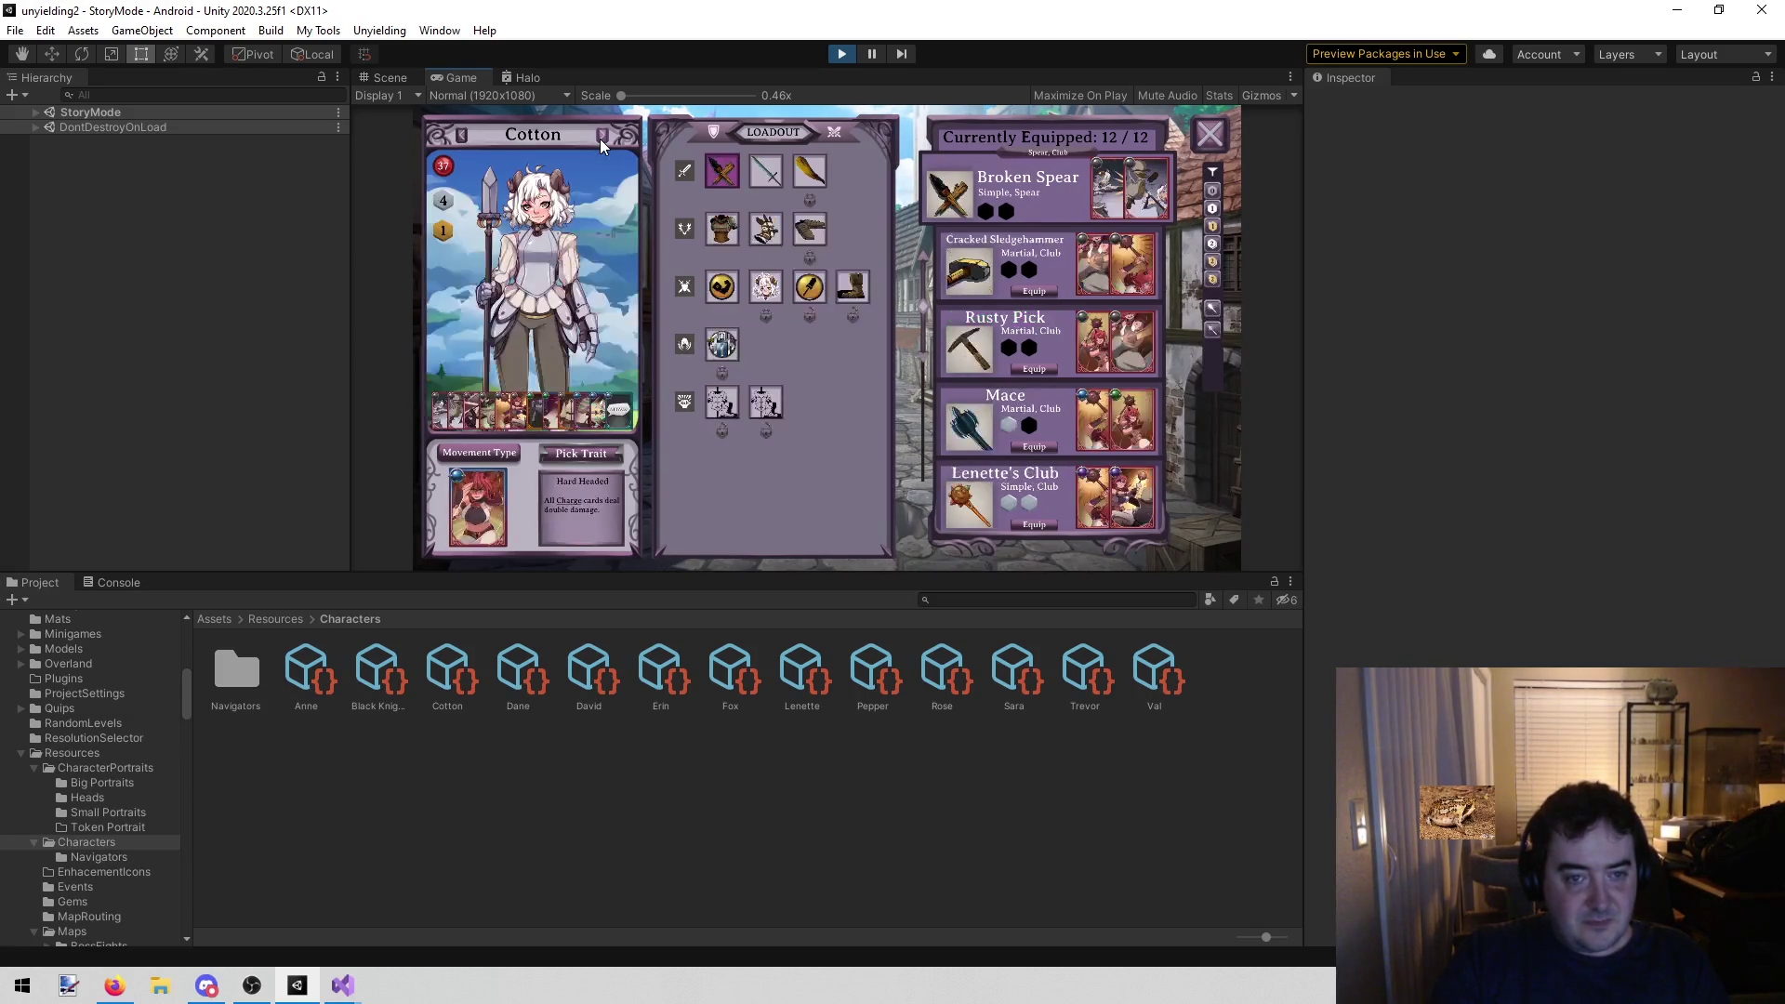
click(600, 137)
click(600, 138)
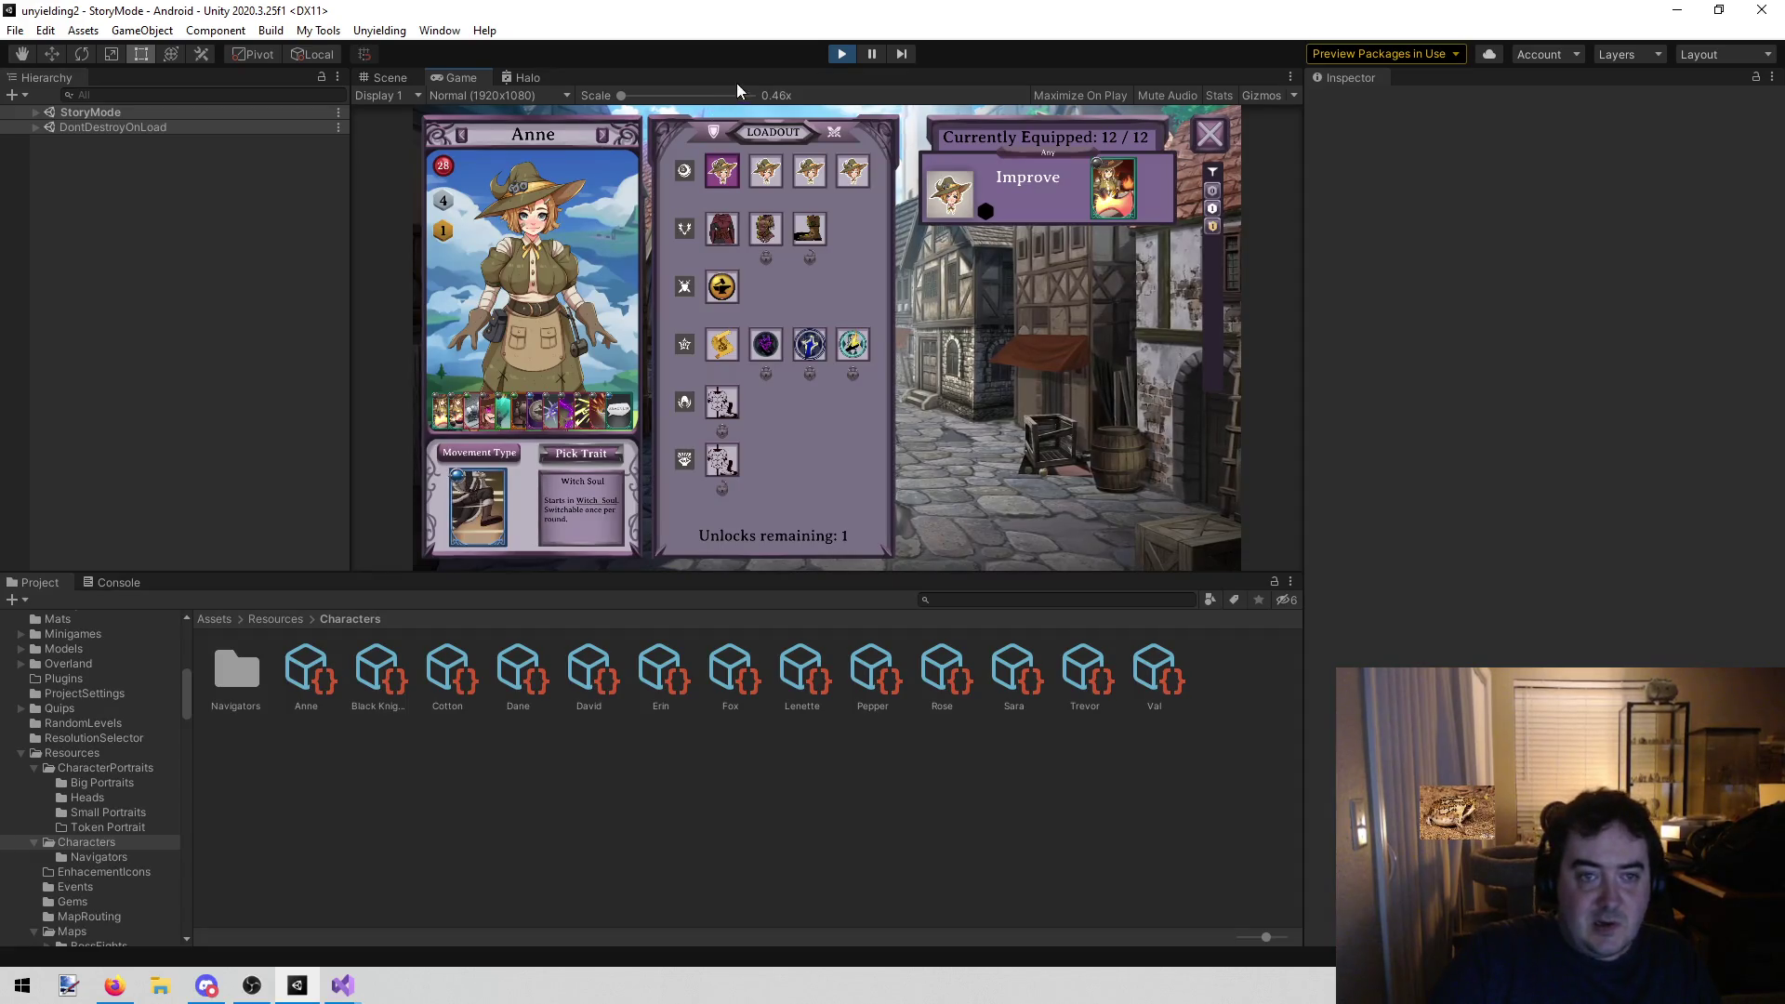
click(842, 53)
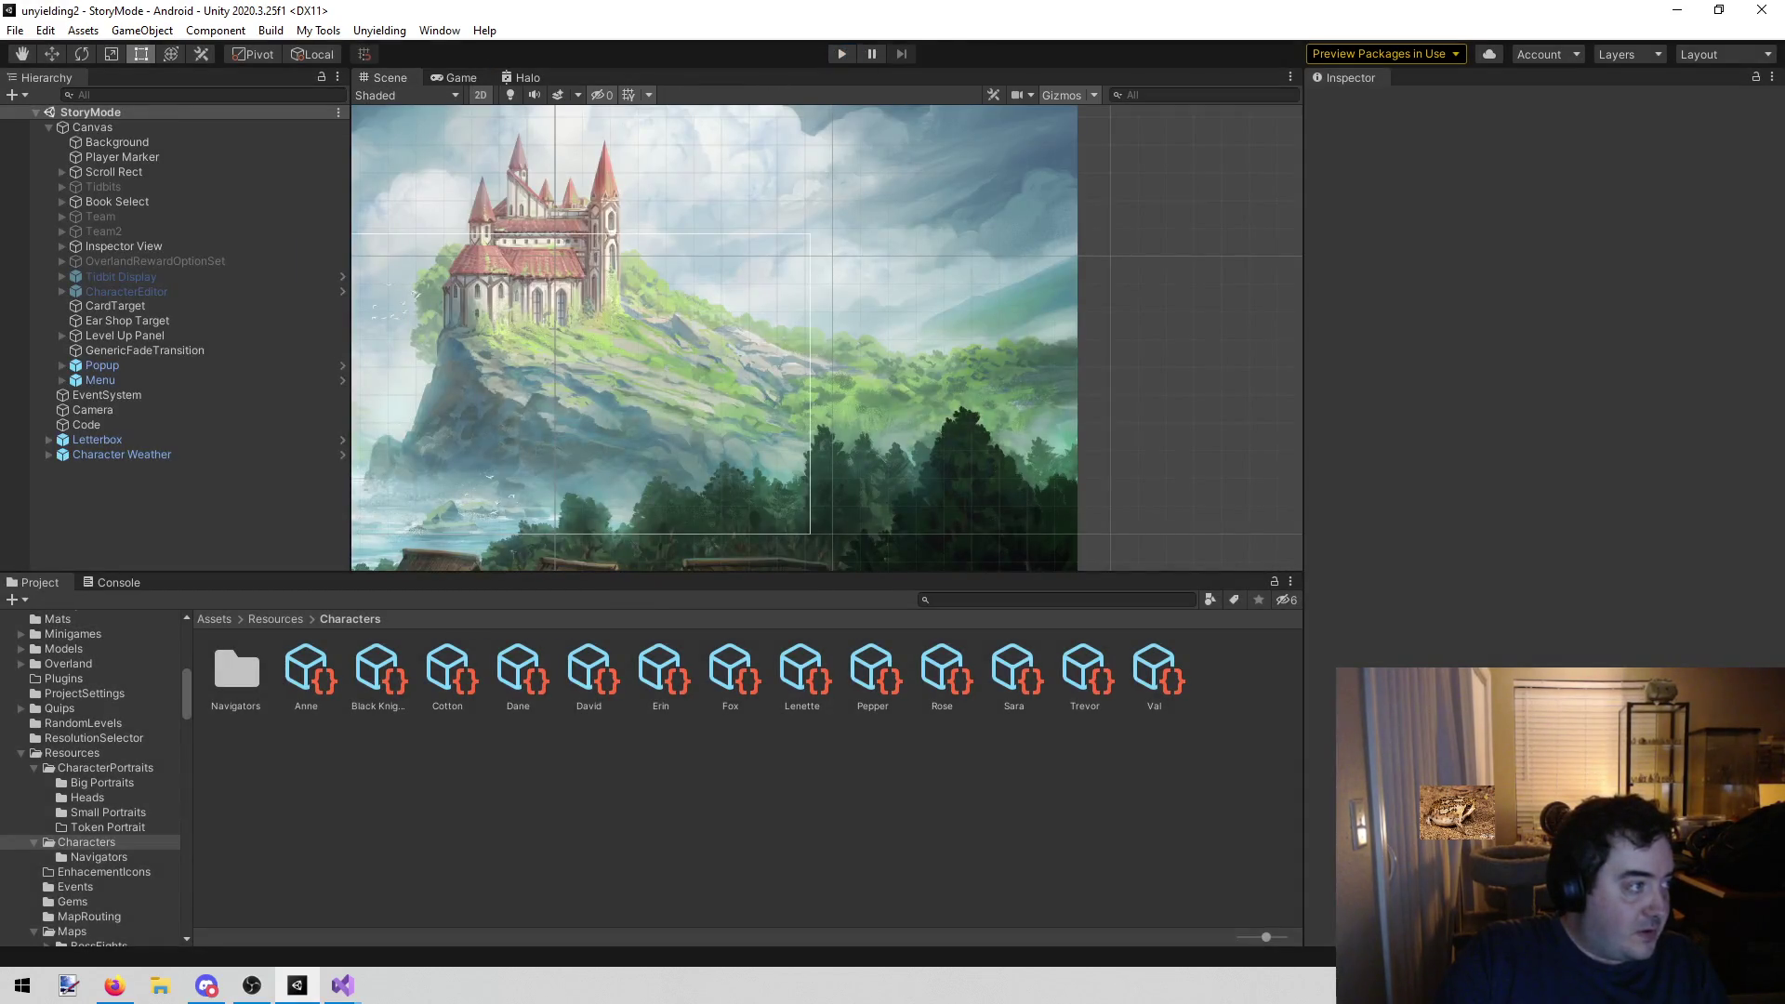
Glance at Firefox, then close the unyielding2 Unity editor window
key(alt+Tab)
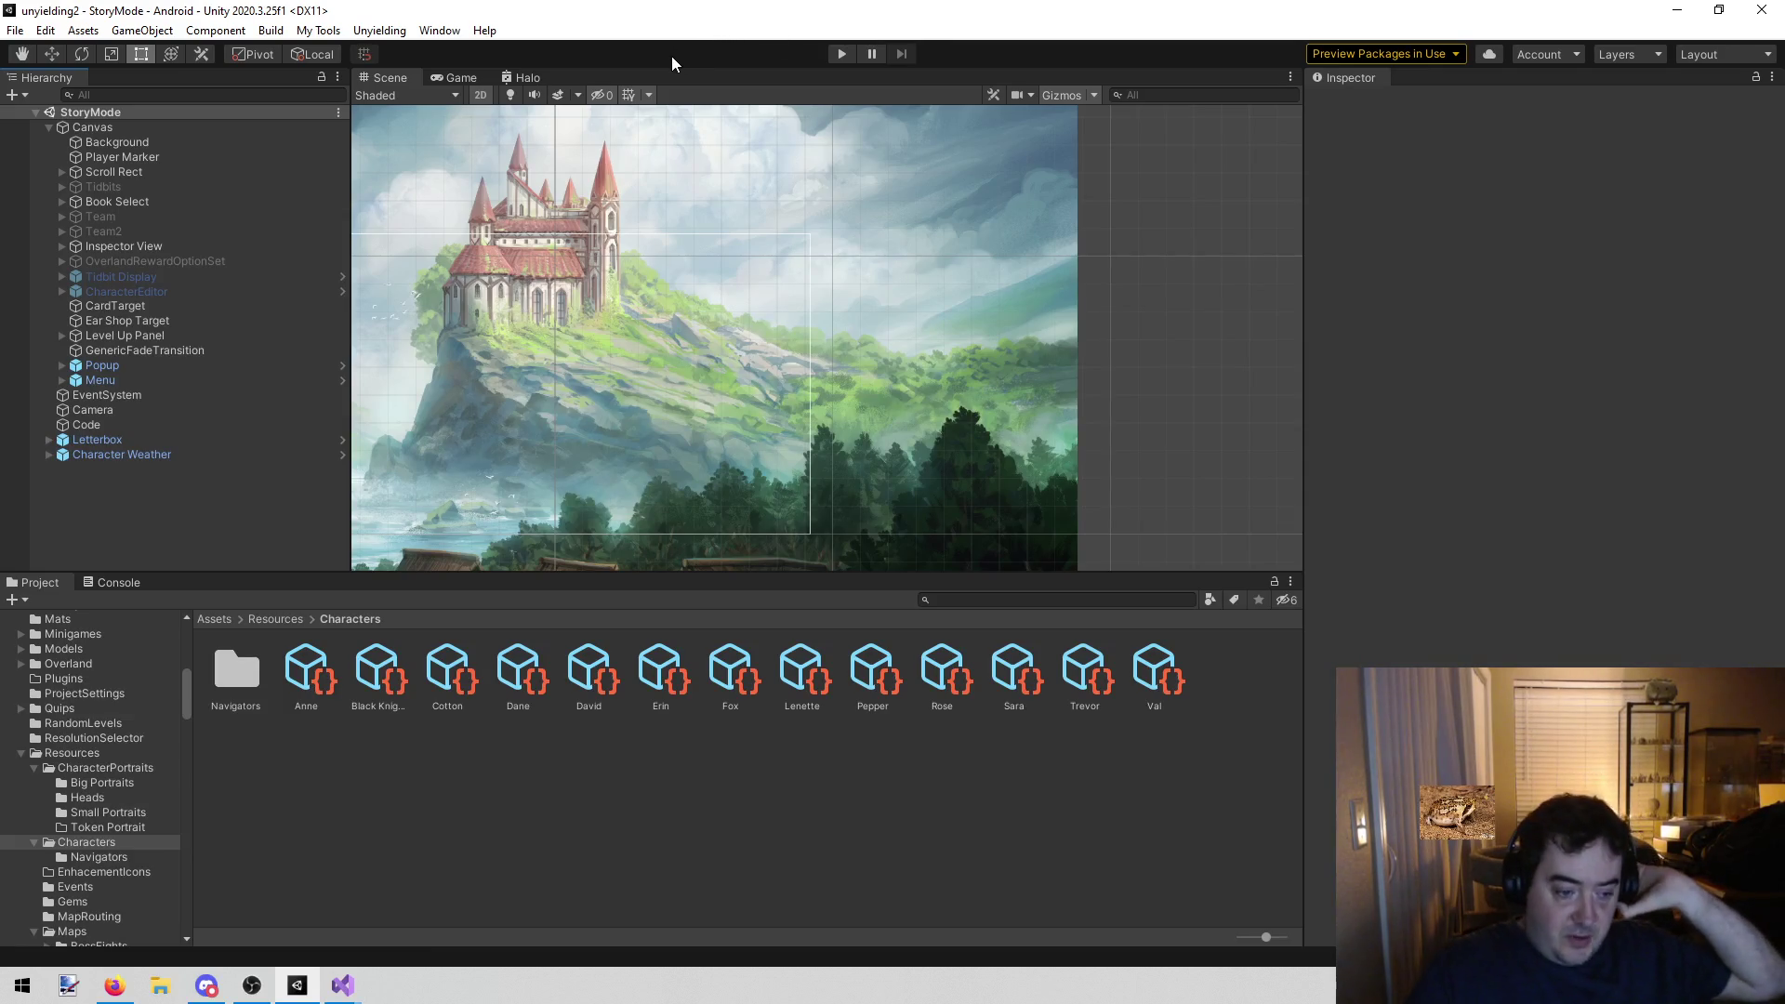
click(1771, 10)
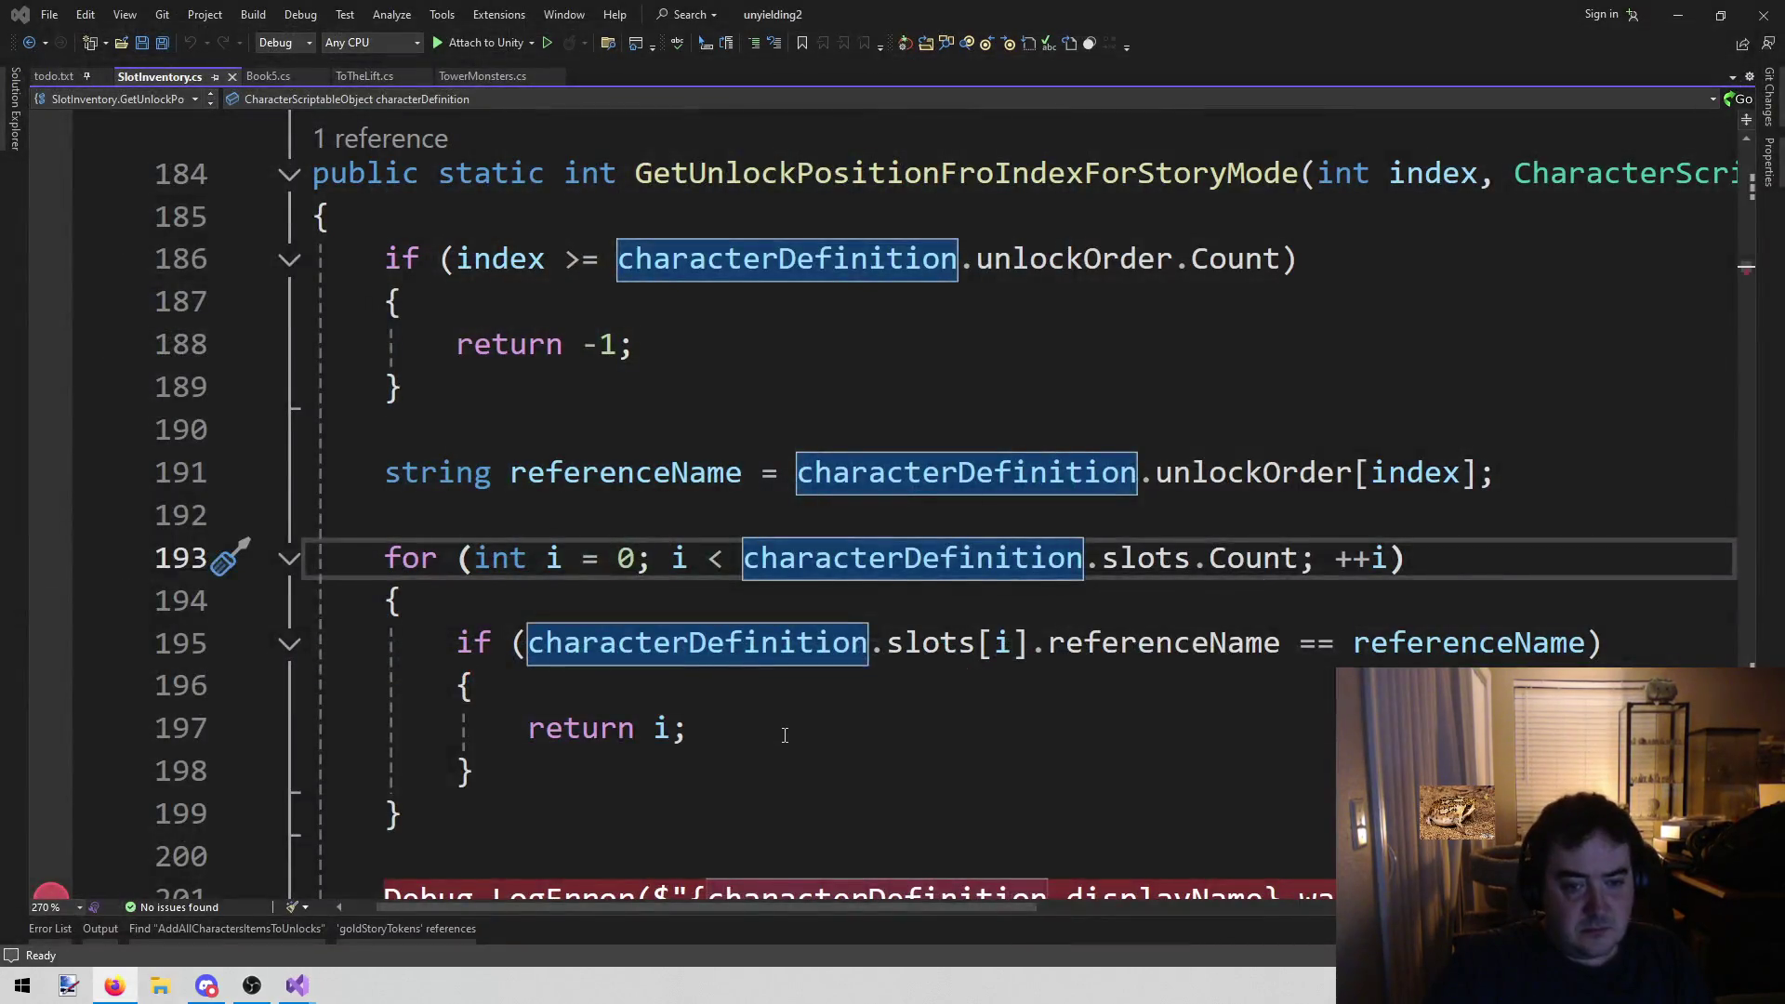
Remove the breakpoint on line 201 of the SlotInventory code
click(353, 728)
scroll(353, 728, down, 1)
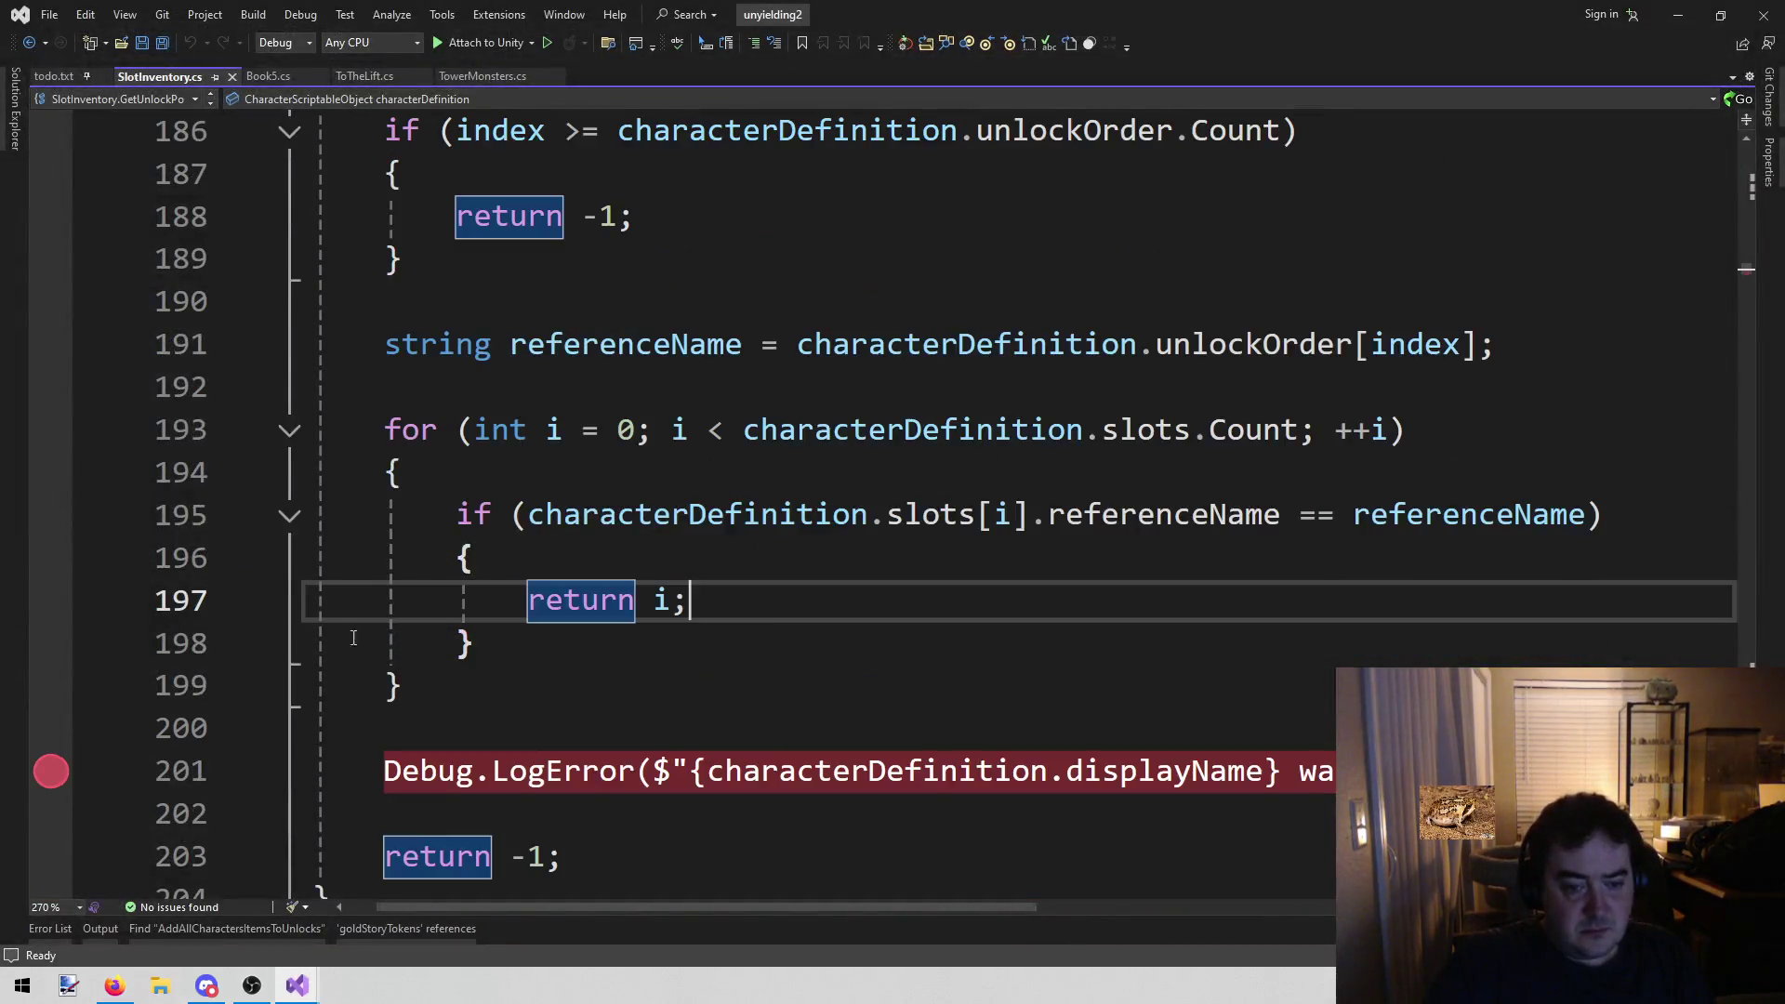
click(47, 770)
key(Up)
key(Up)
key(Up)
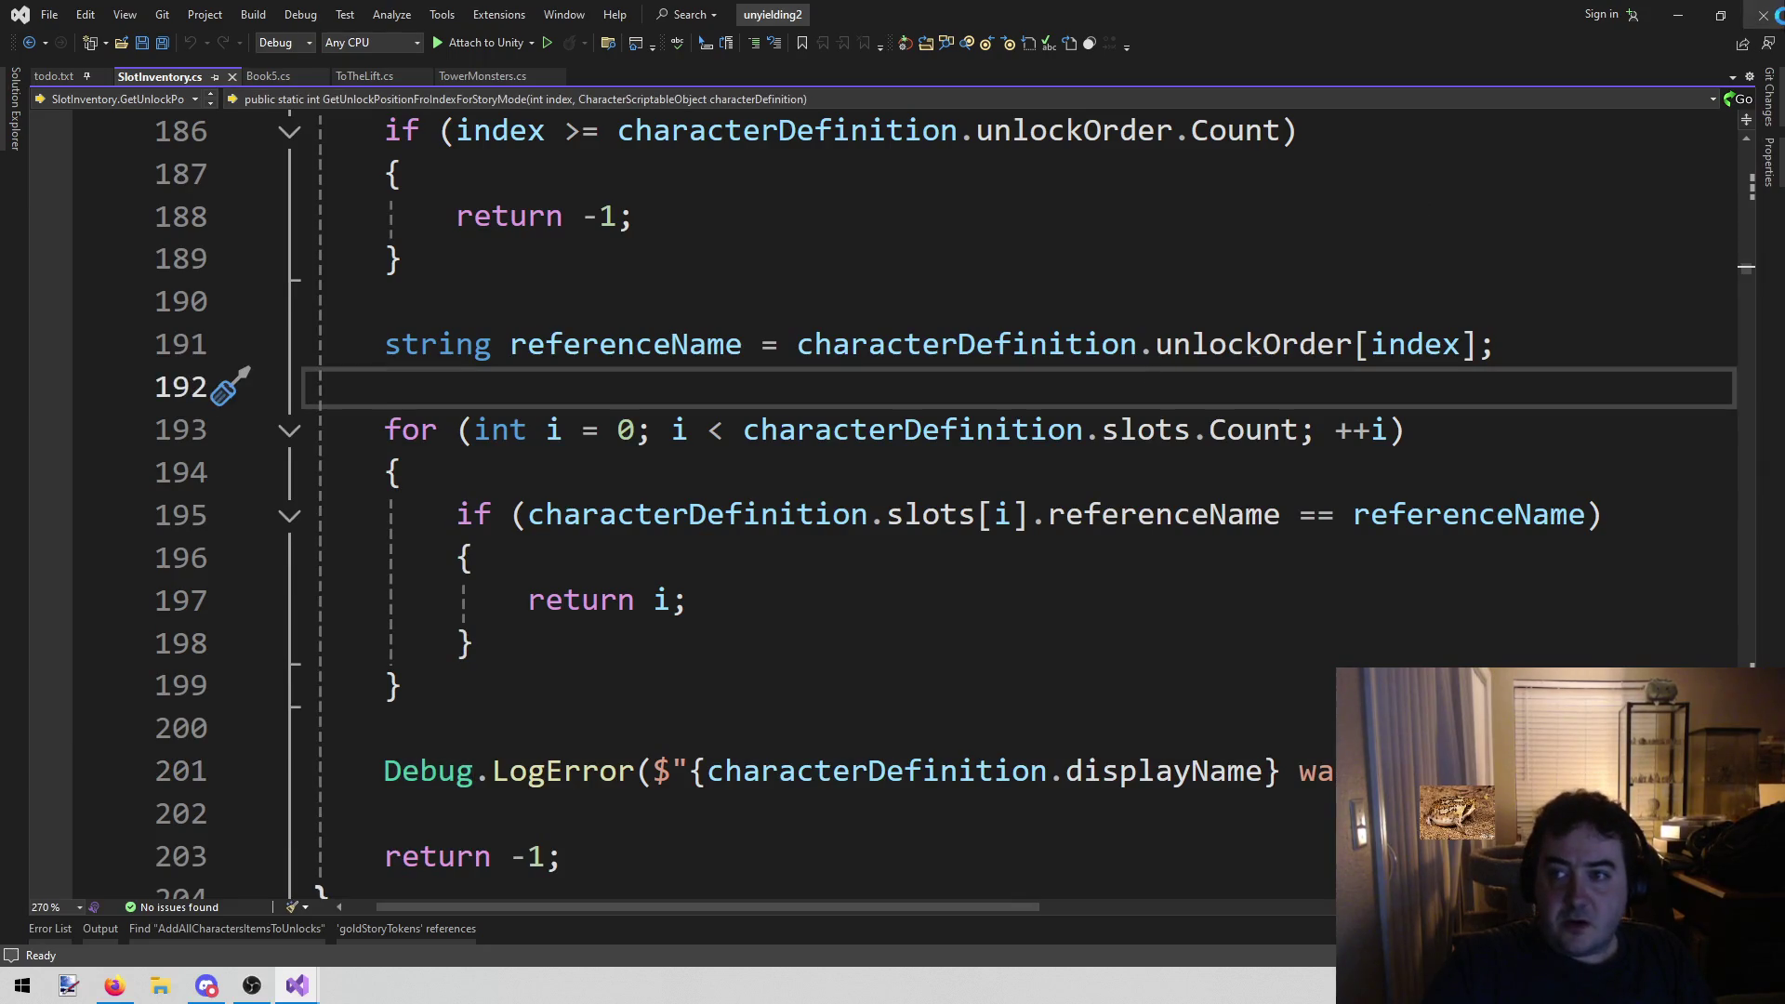
Close both the unyielding2 and UY2SceneEditor Visual Studio windows with Alt+F4
key(alt+Tab)
click(642, 717)
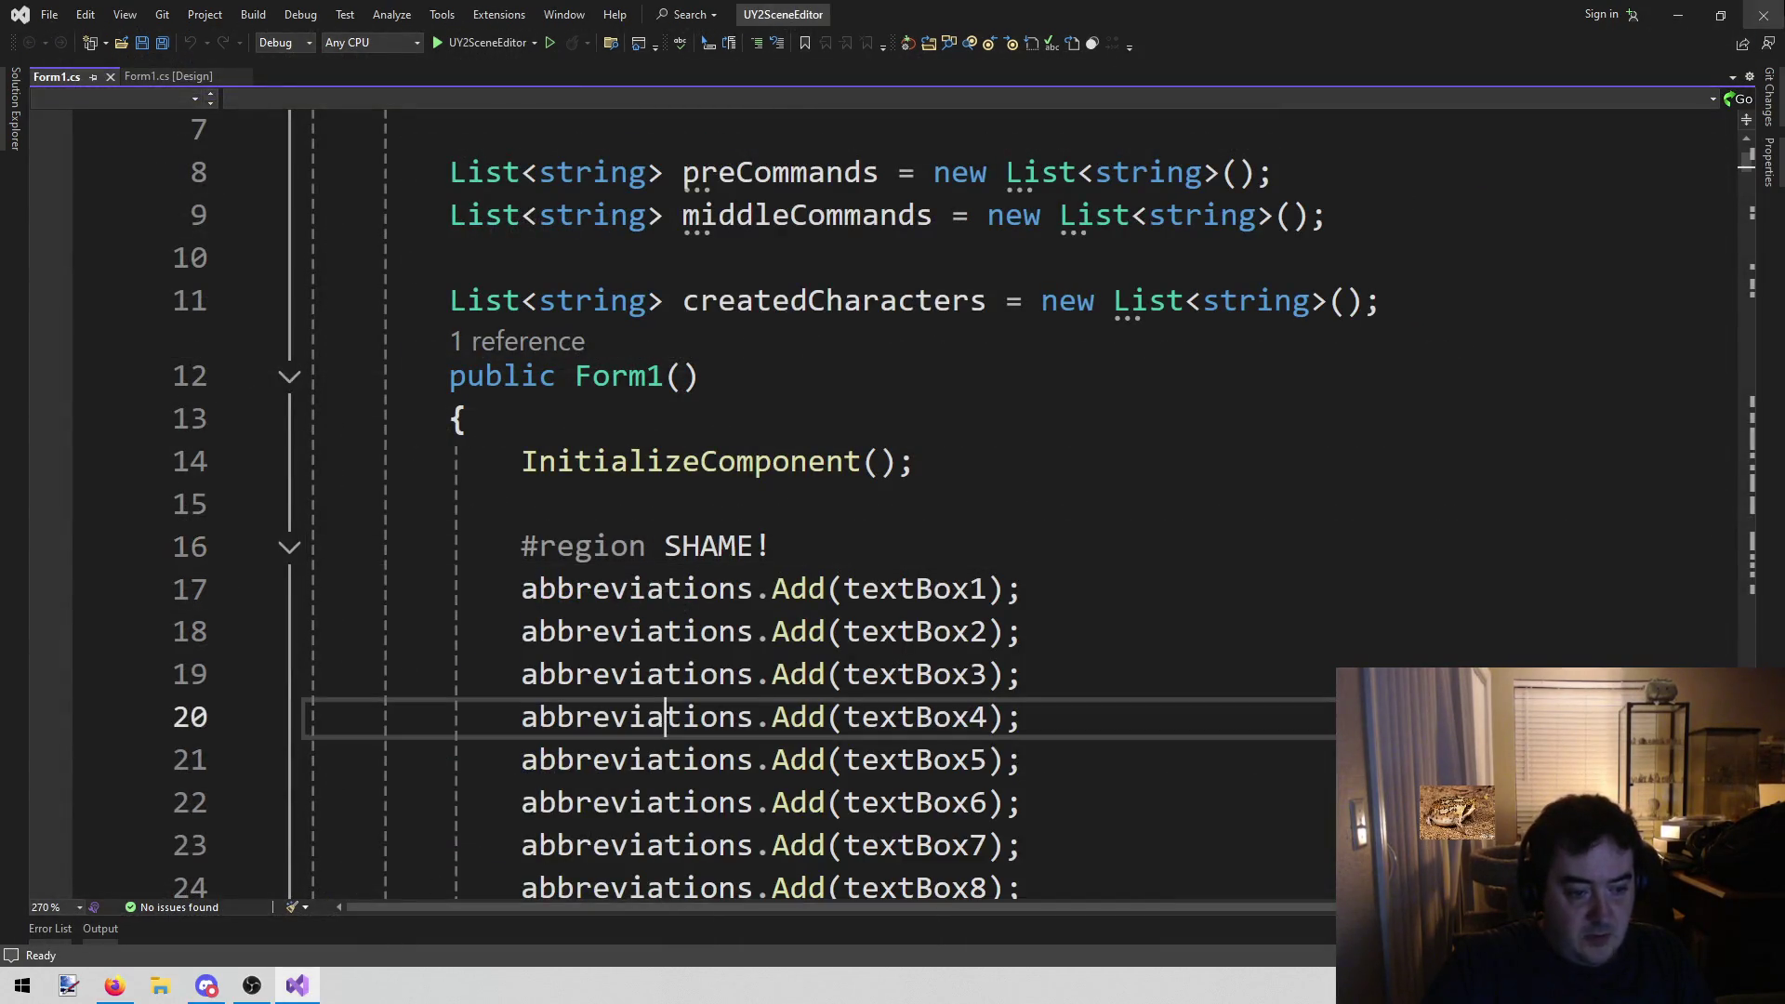
key(alt+F4)
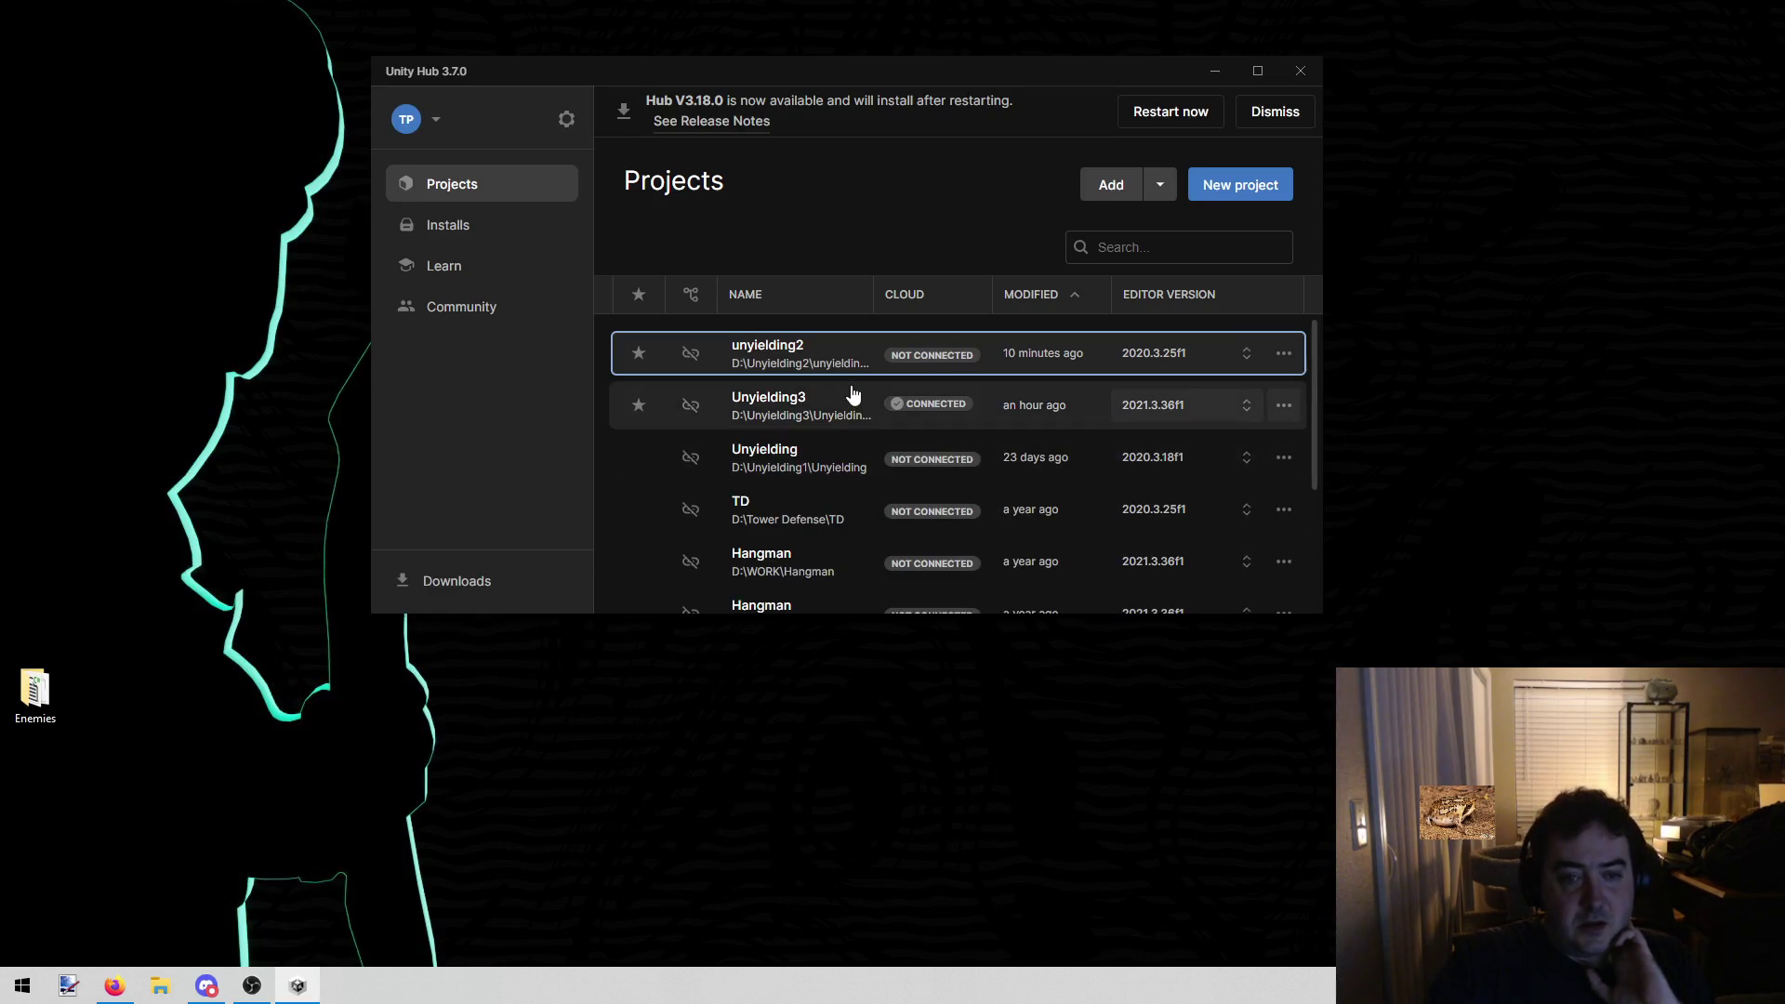
Open Unyielding3 from Unity Hub's Projects list and close the Hub while it loads
click(849, 395)
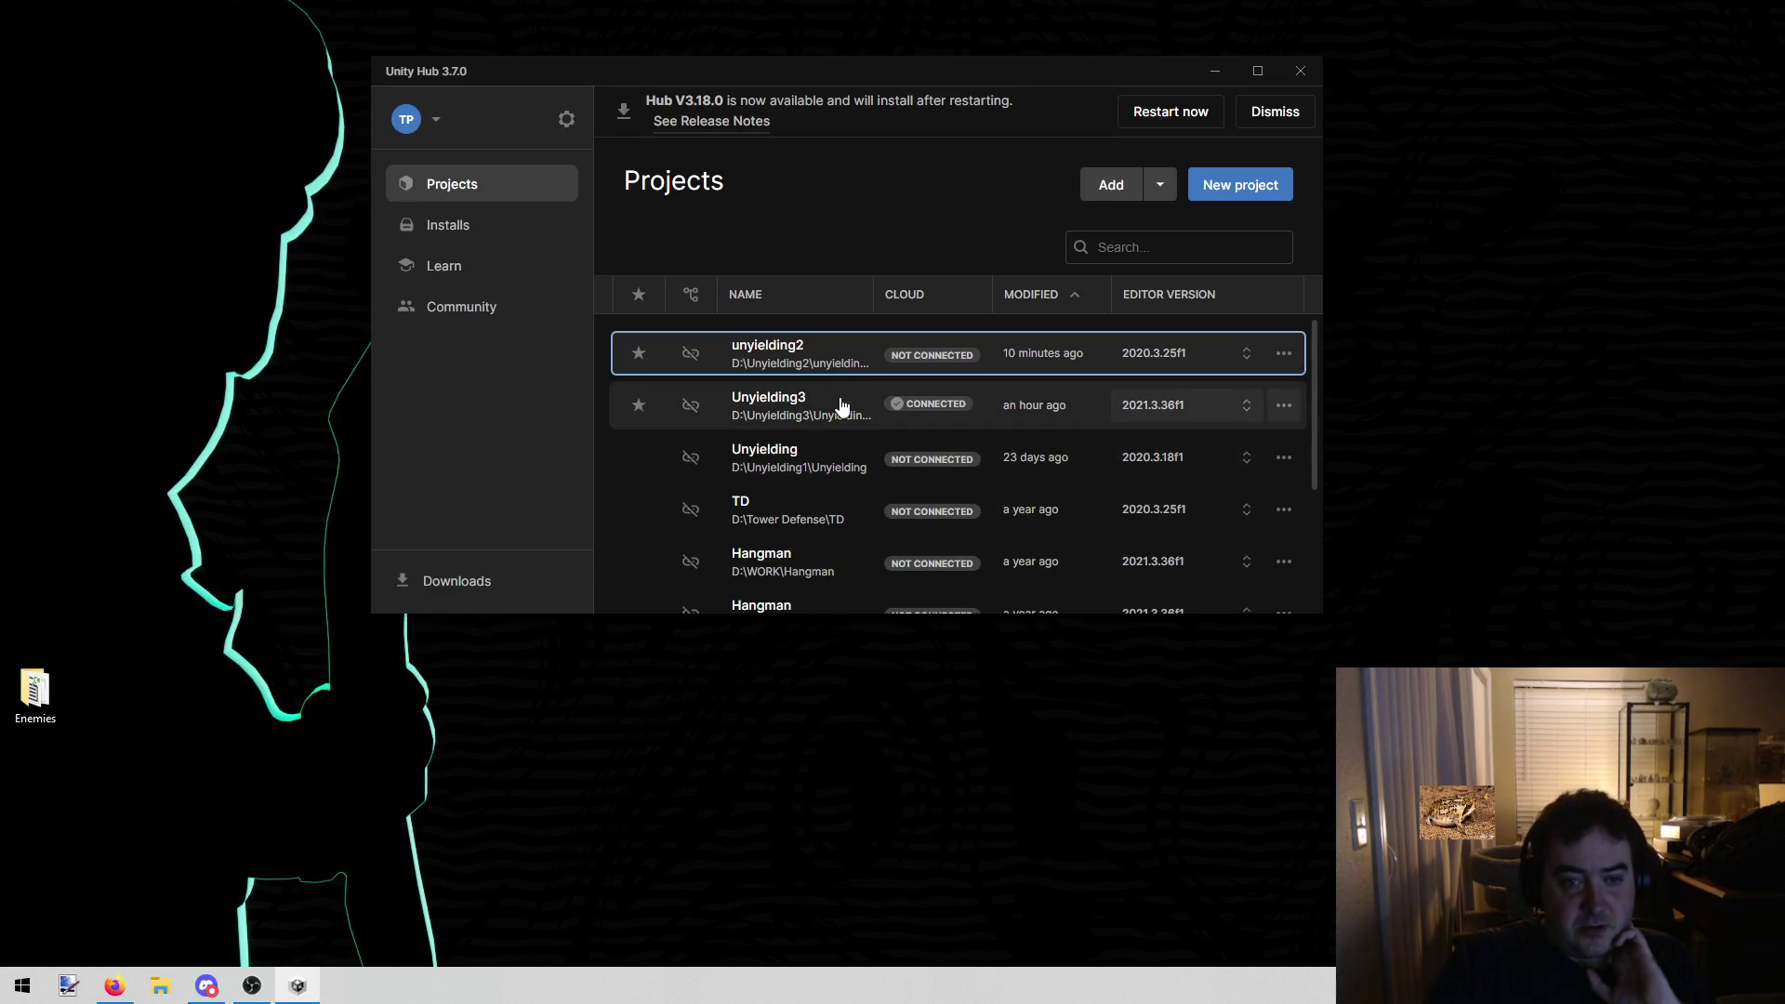
click(1315, 67)
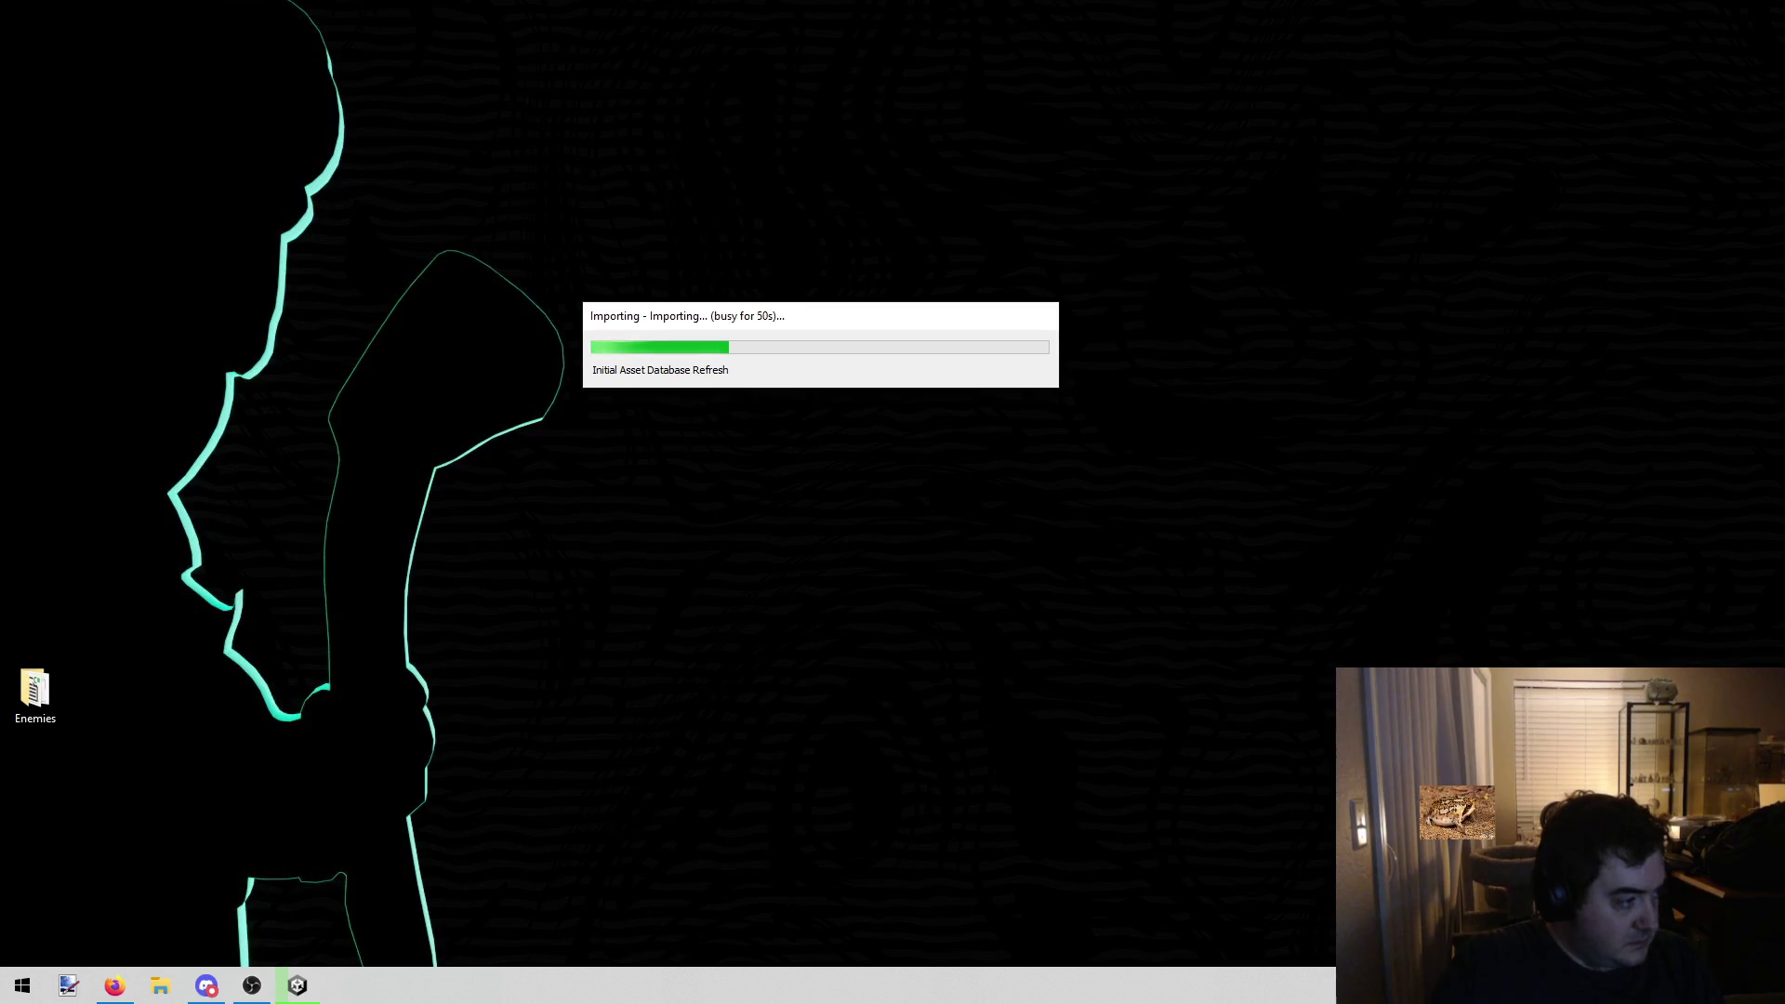
Bring the web browser forward while the Unyielding3 asset import runs
click(115, 985)
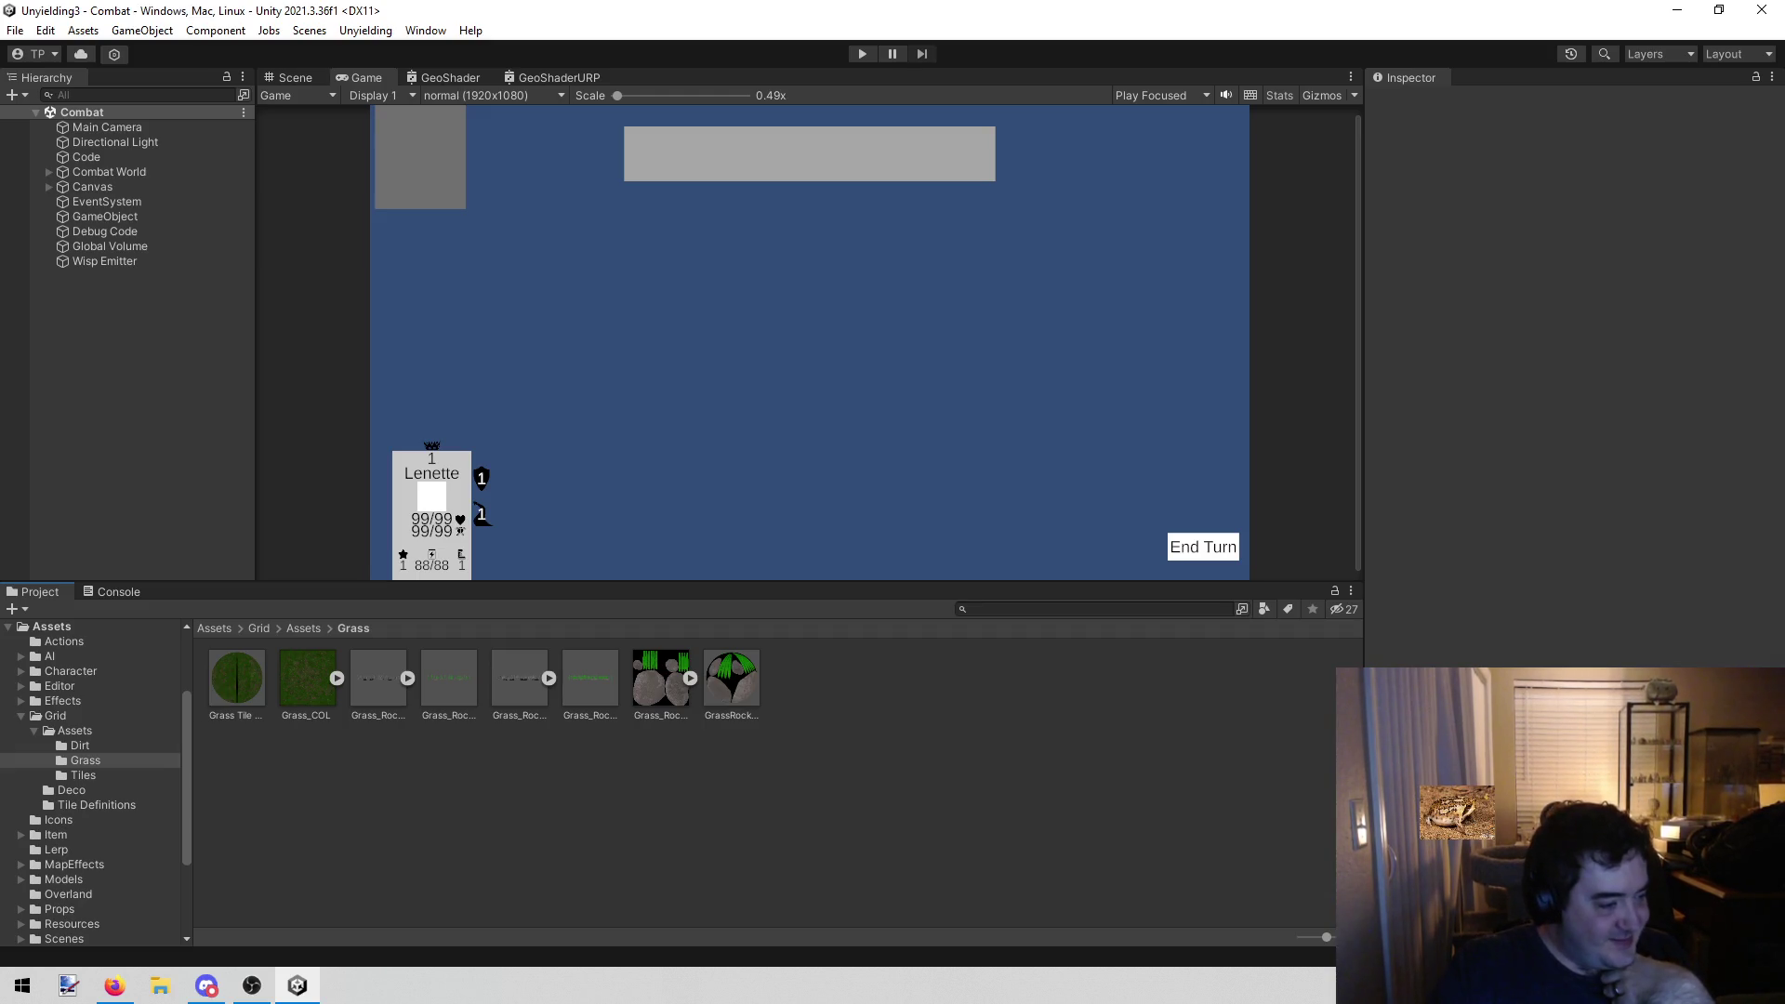
key(alt+Tab)
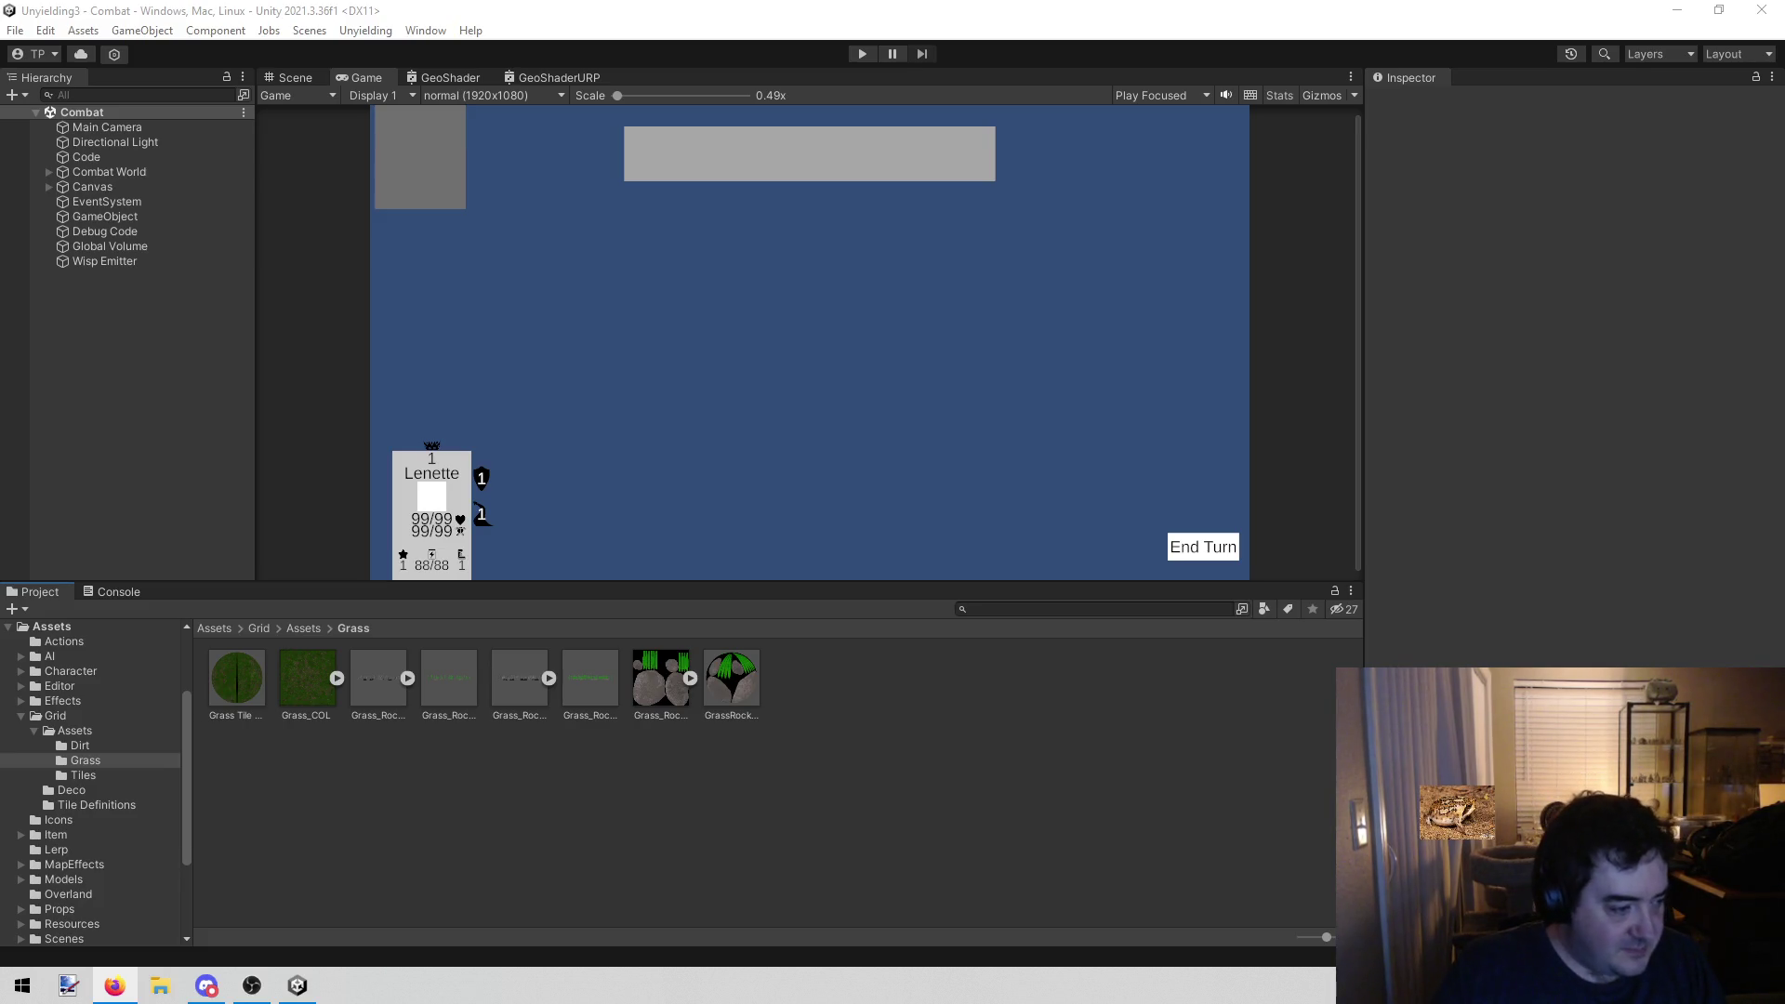
click(667, 834)
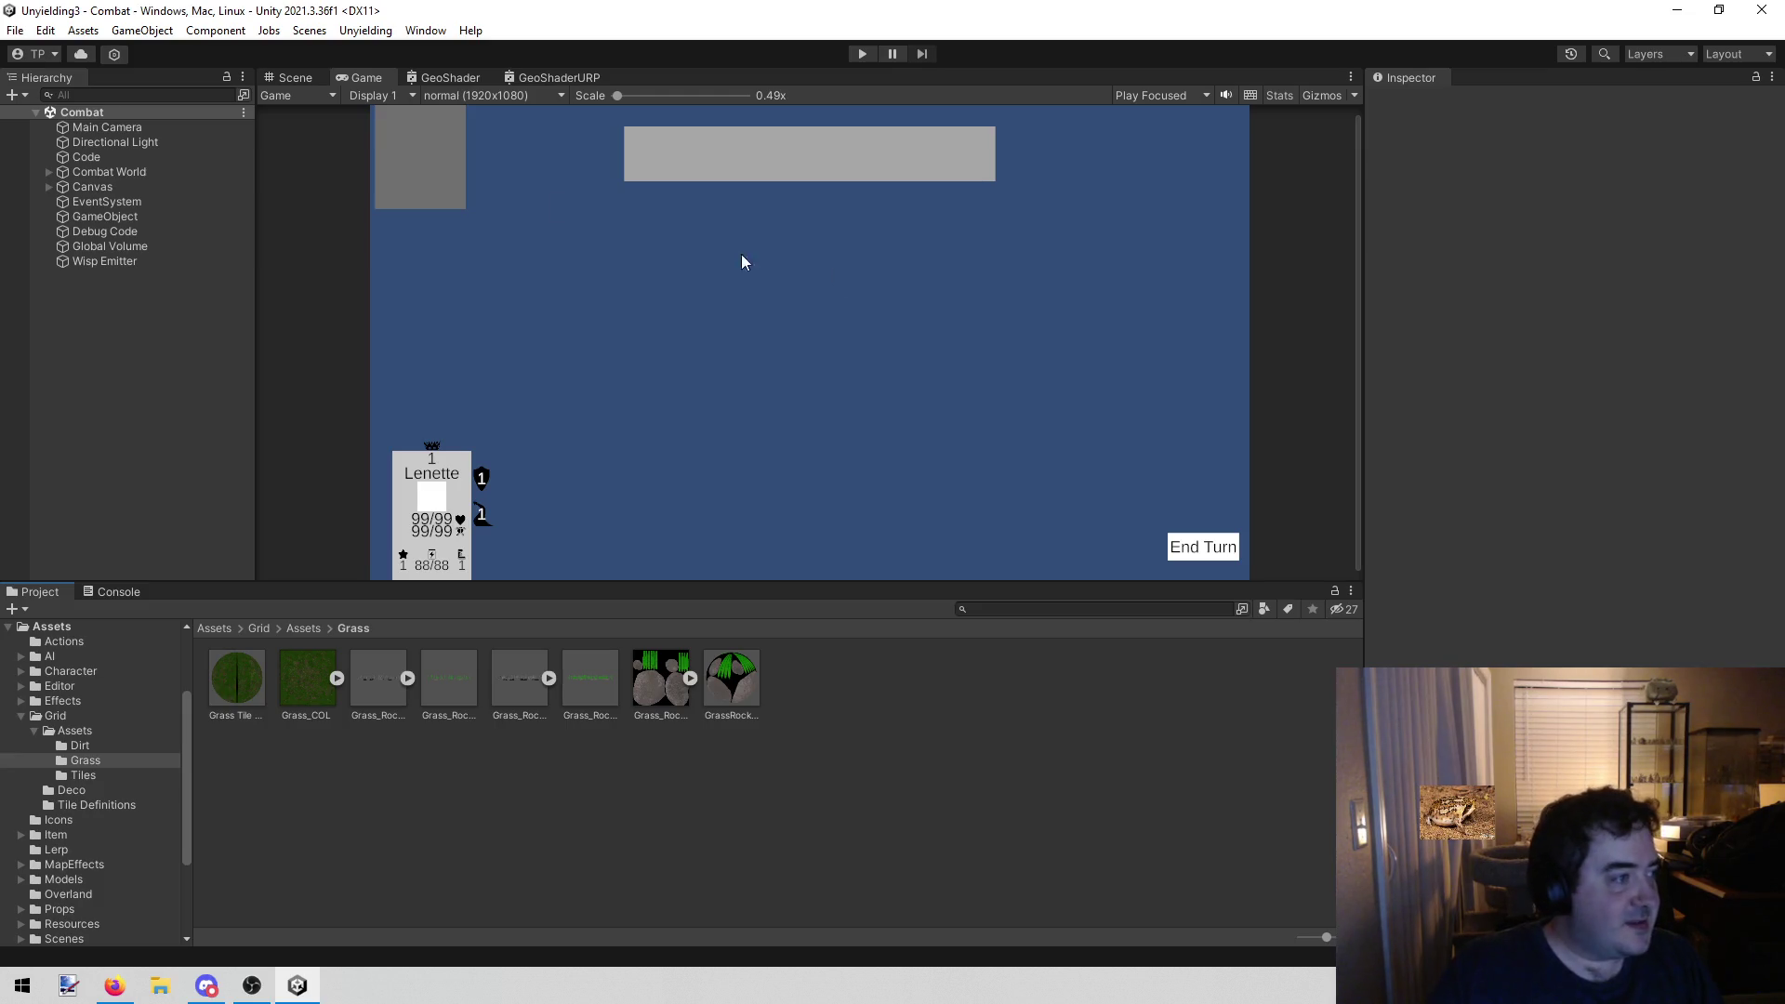
key(alt+Tab)
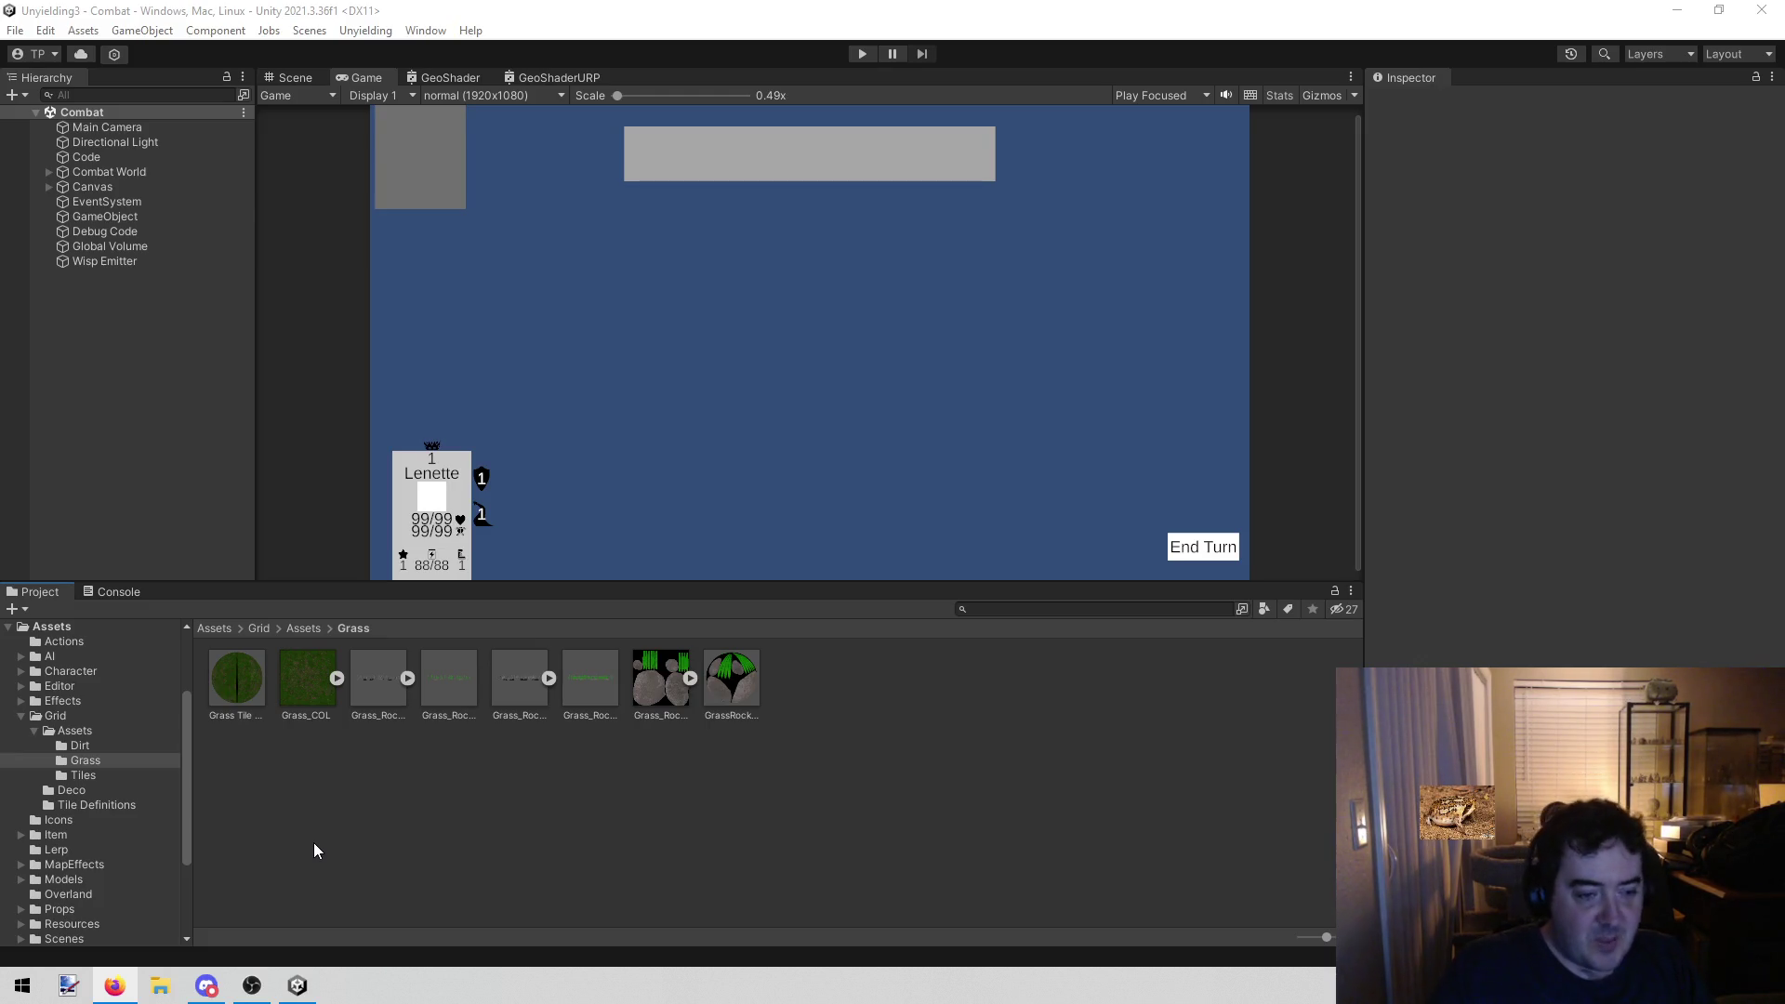
click(862, 53)
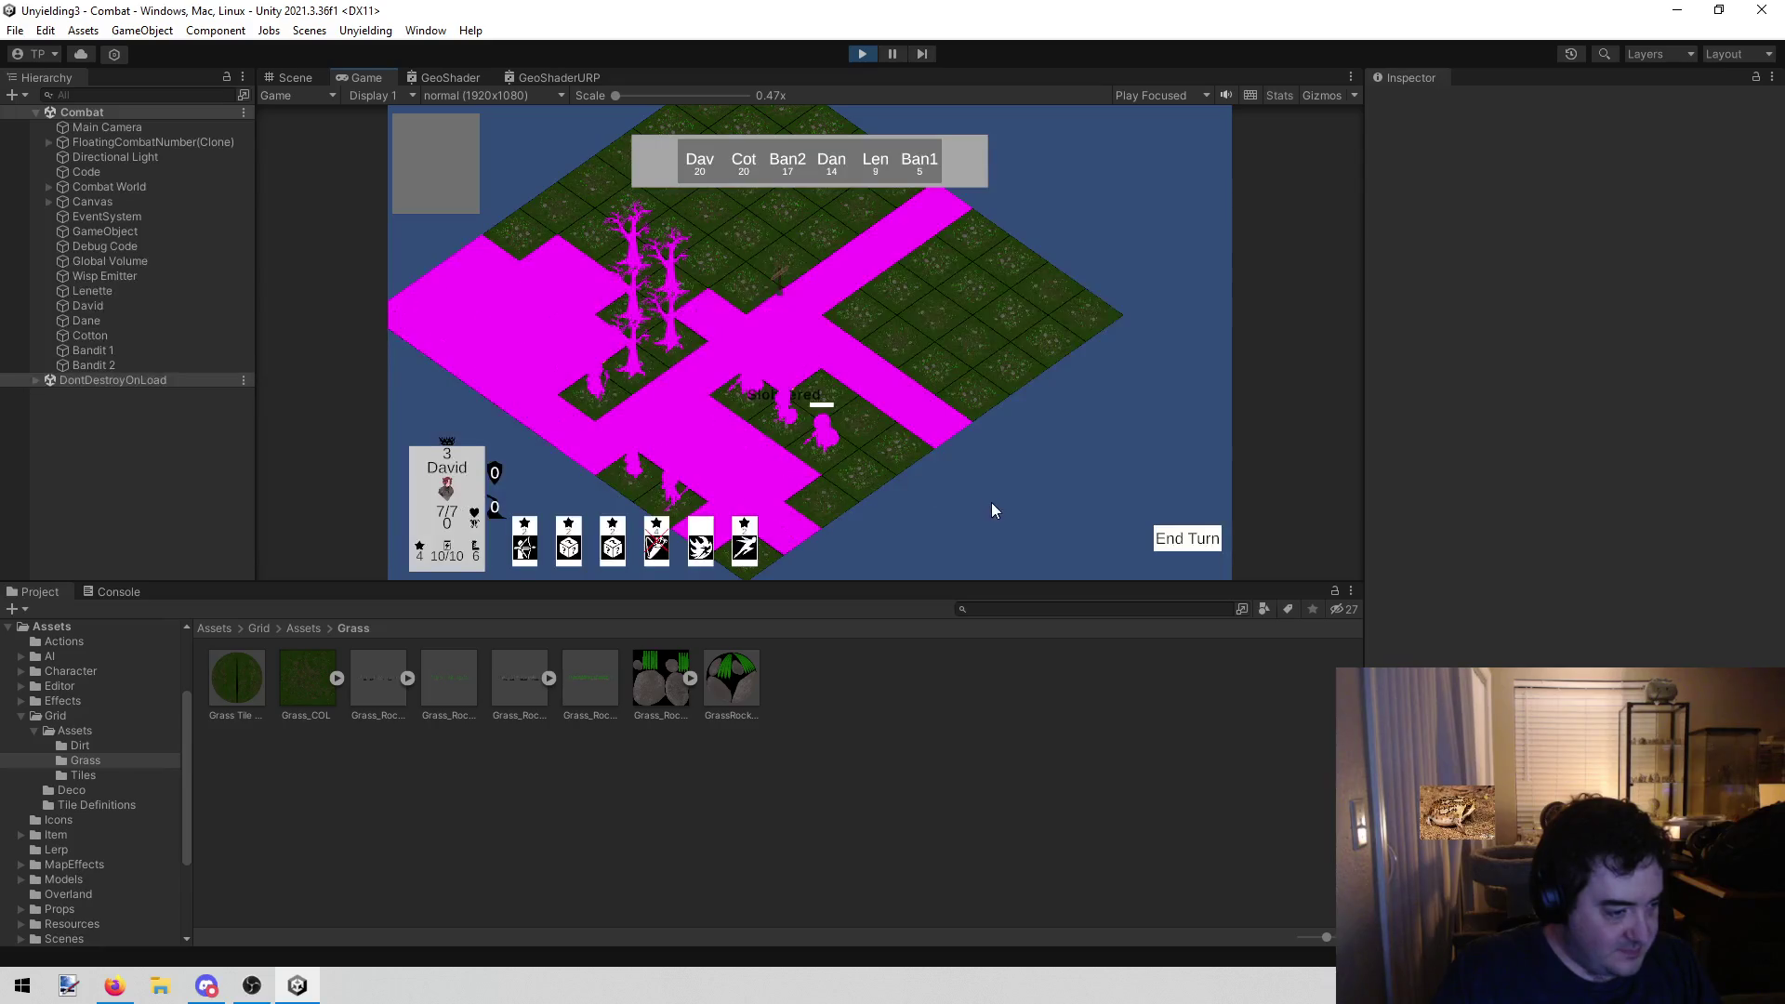
Stop the running Combat scene preview and collapse the Grid assets subfolder
scroll(967, 518, up, 1)
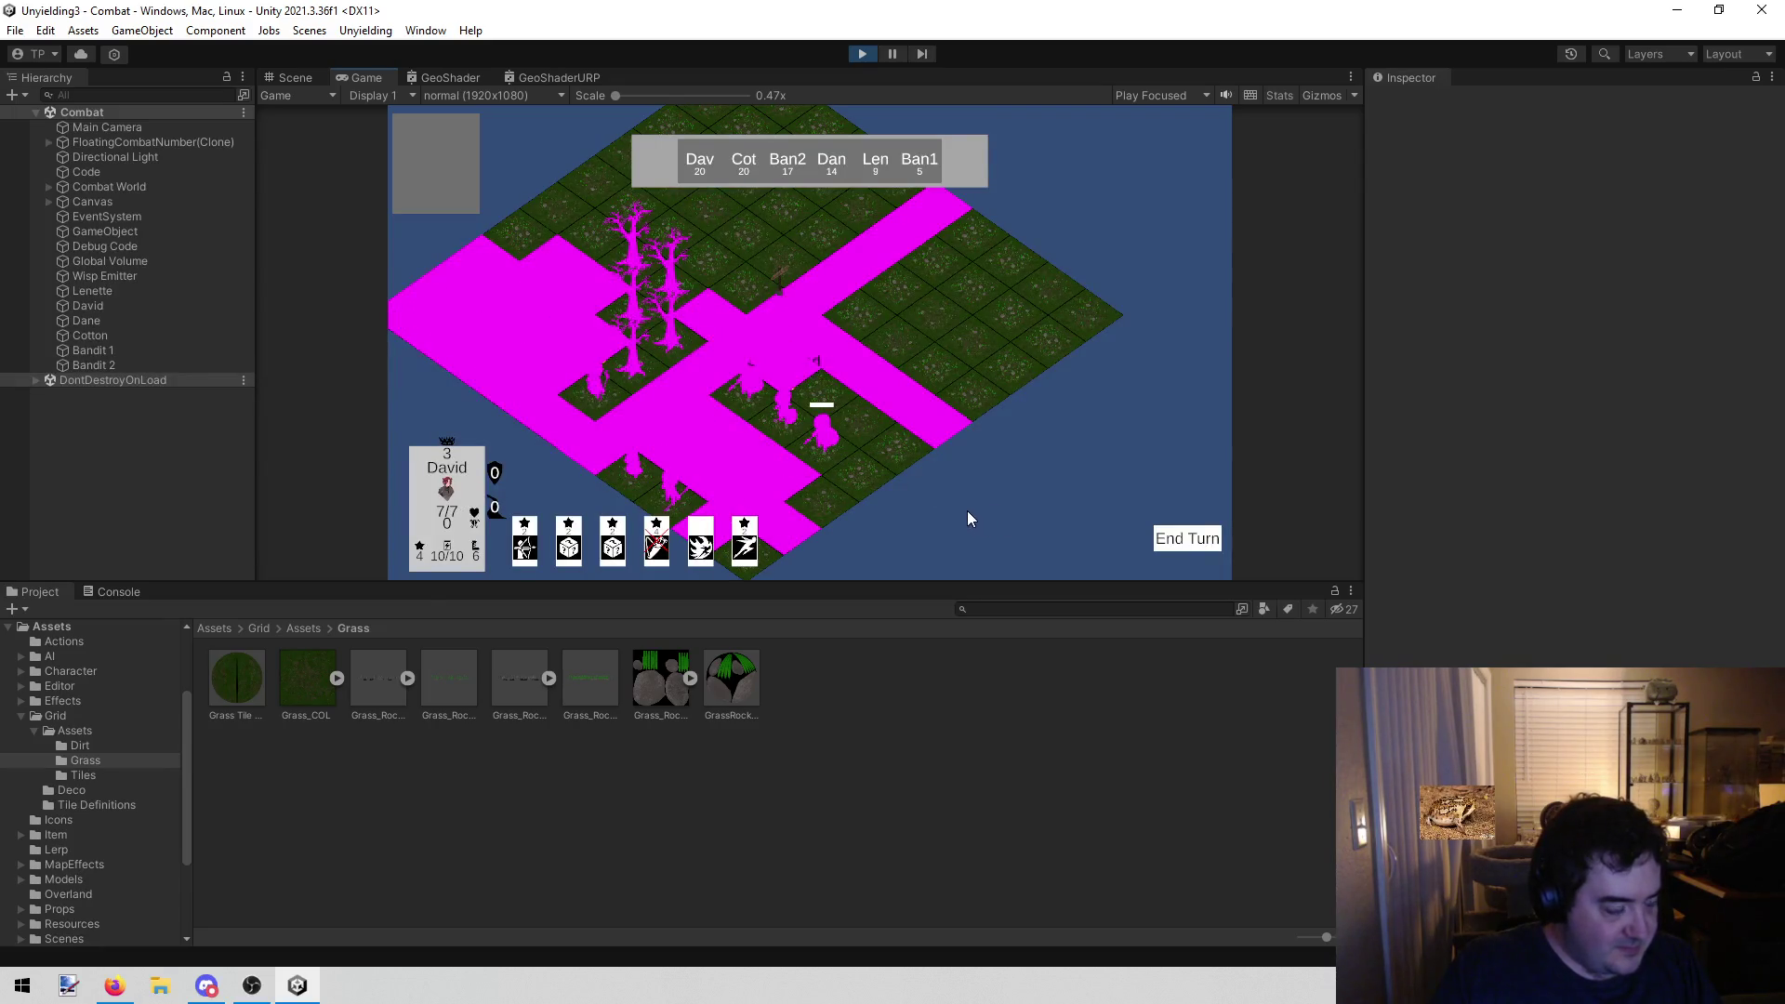
scroll(968, 510, down, 1)
scroll(973, 516, up, 1)
scroll(964, 498, down, 1)
scroll(983, 499, up, 1)
scroll(968, 502, down, 2)
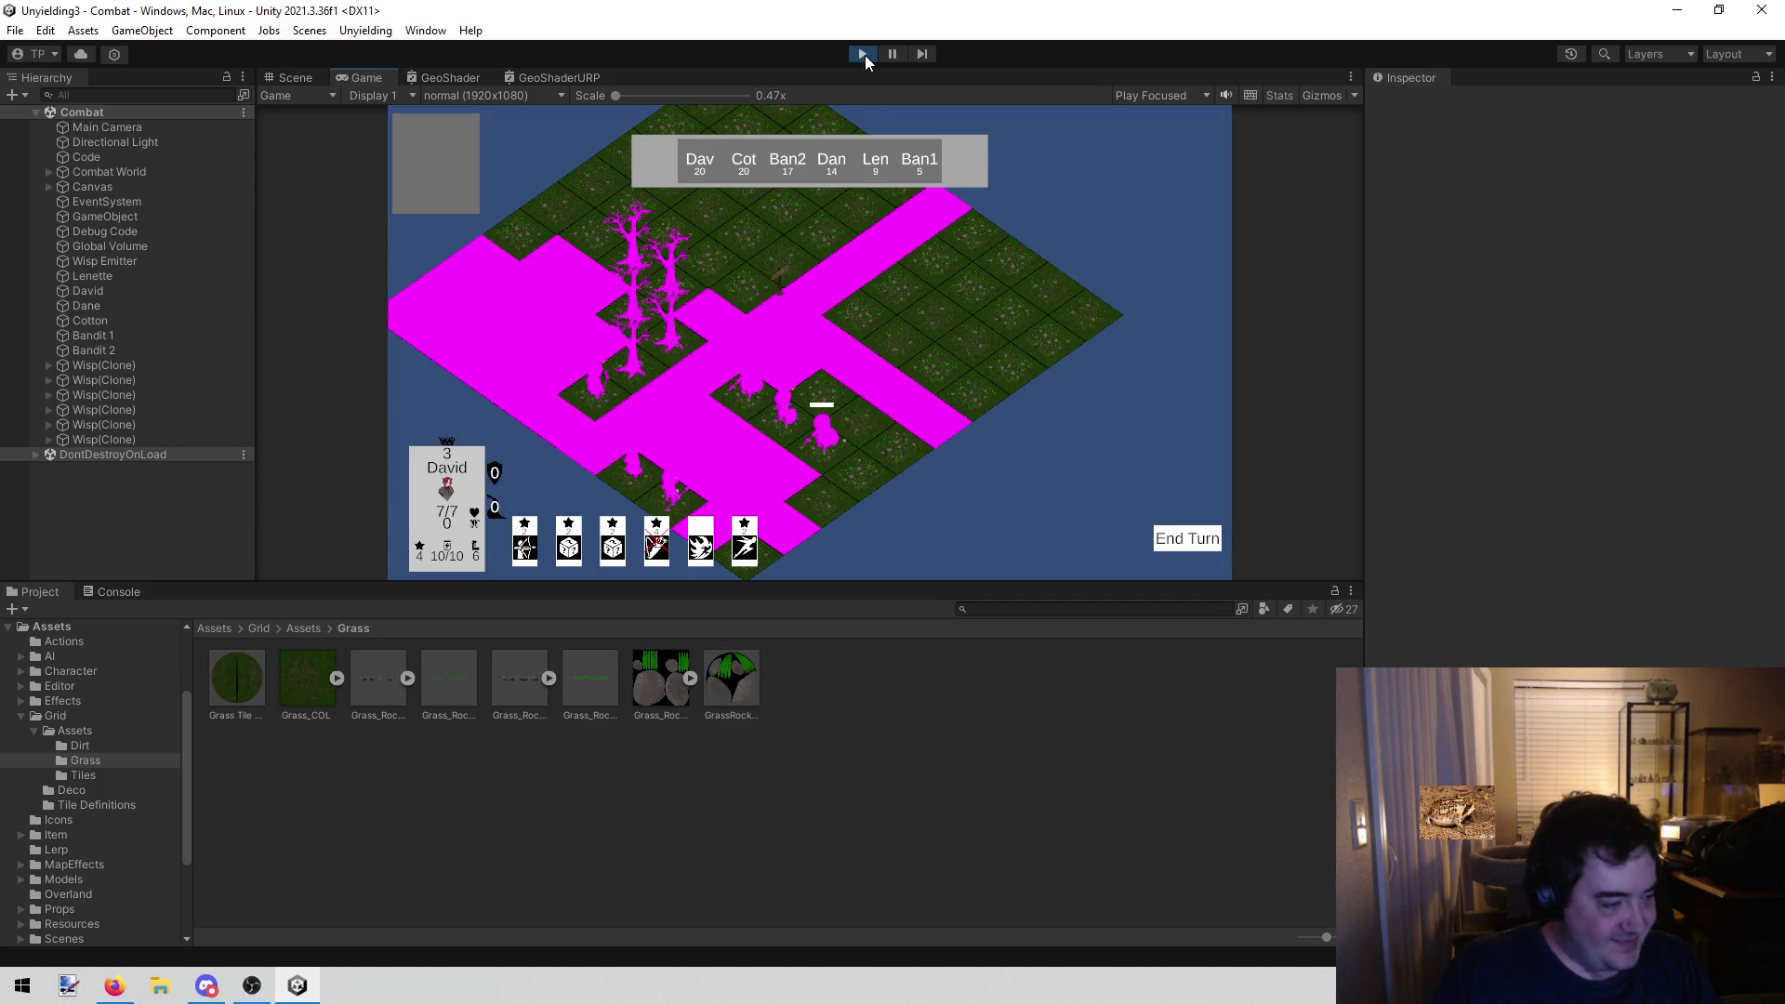
click(865, 54)
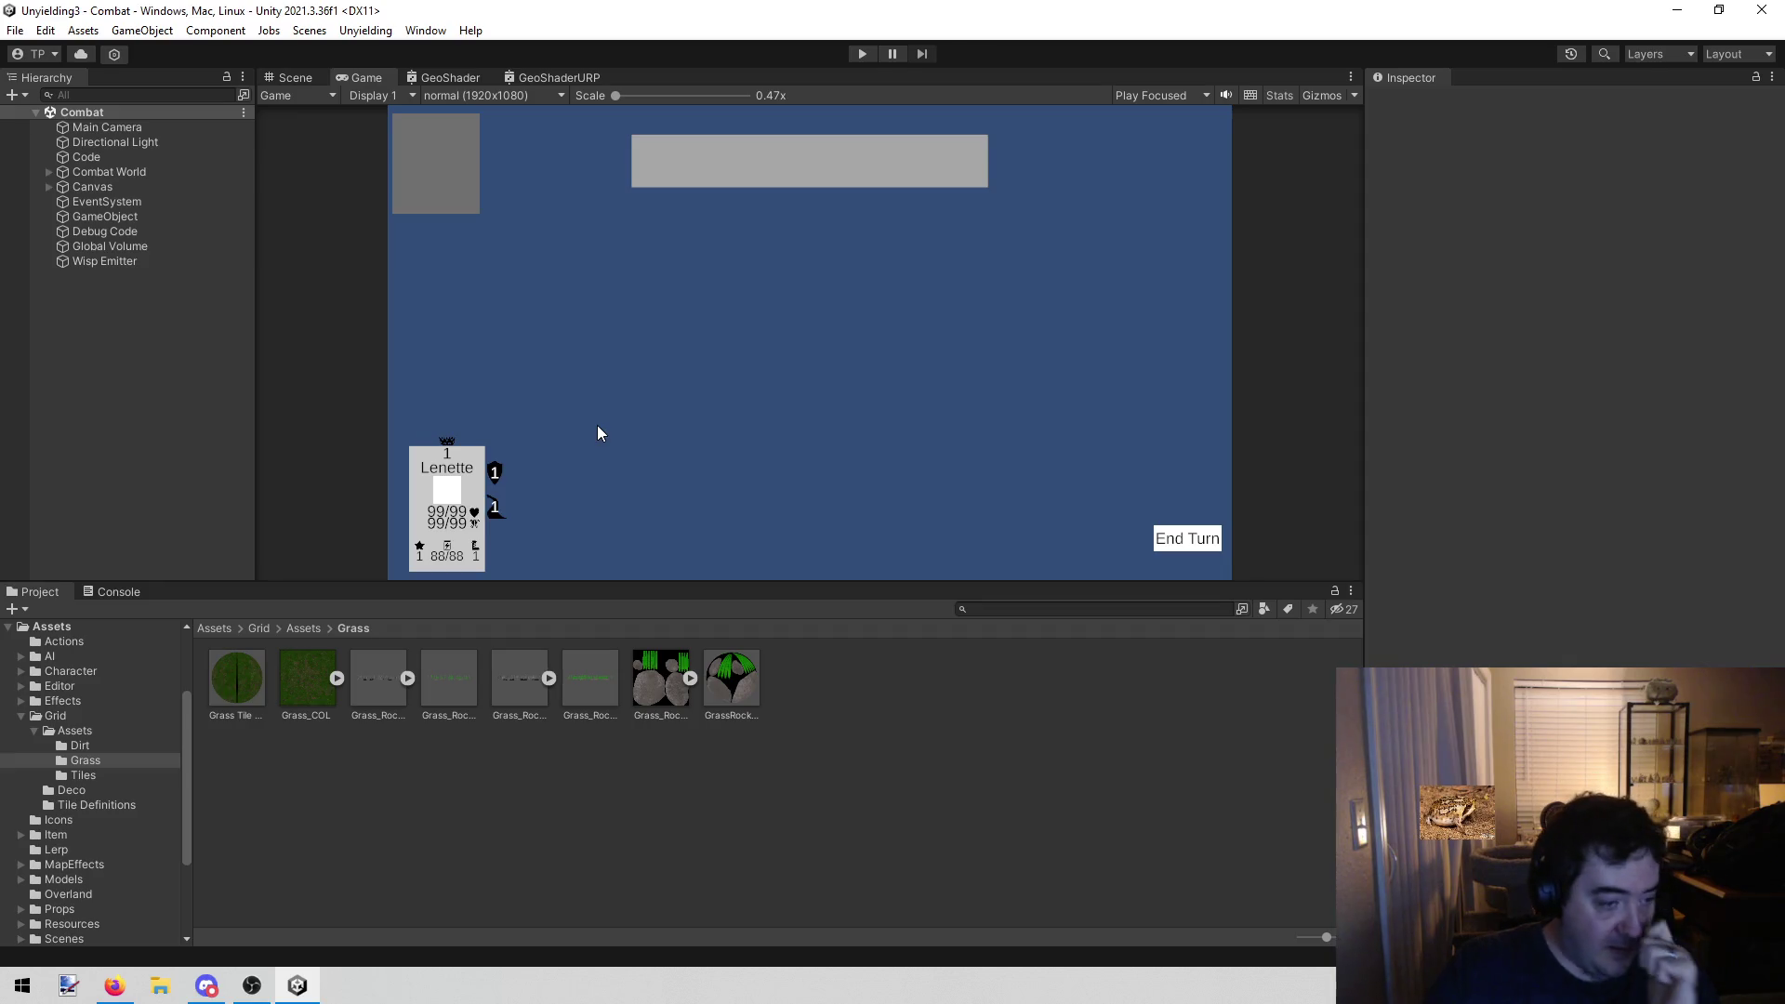
click(36, 731)
Inspect the Grid folder's LineOfSightOverlay material, LineOfSightShader, Overlay shader graph and Overlay prefab
click(20, 717)
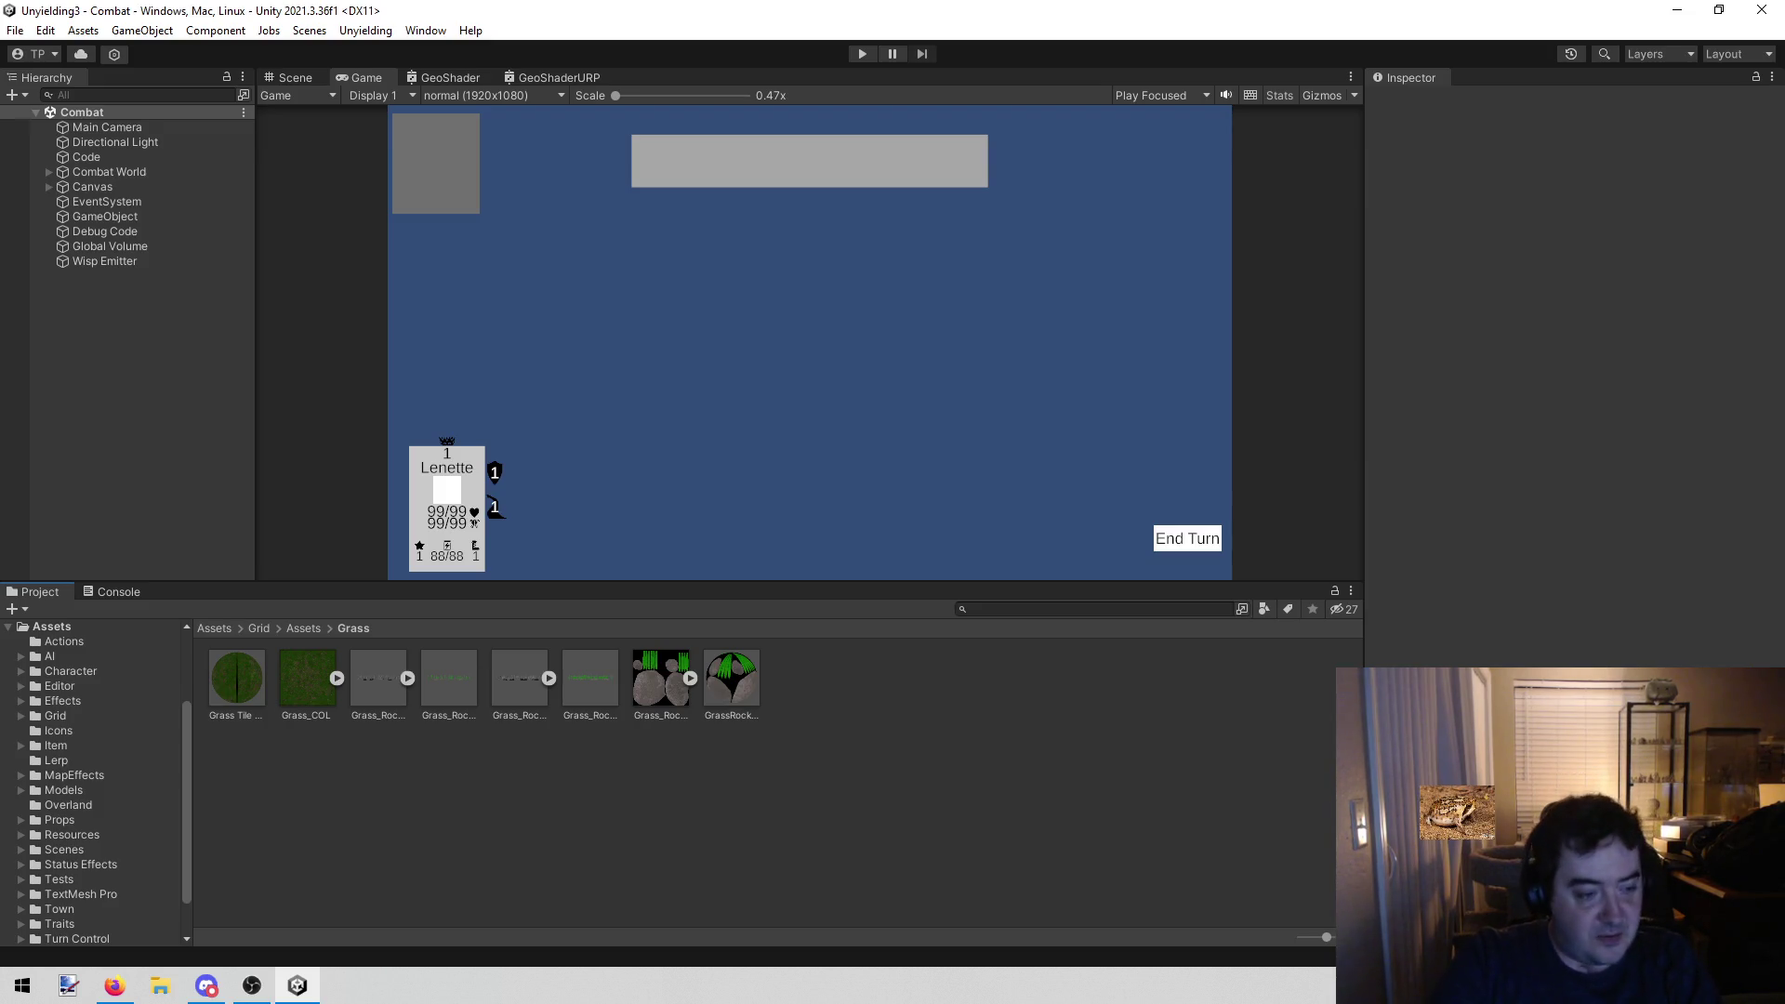
click(143, 730)
click(114, 714)
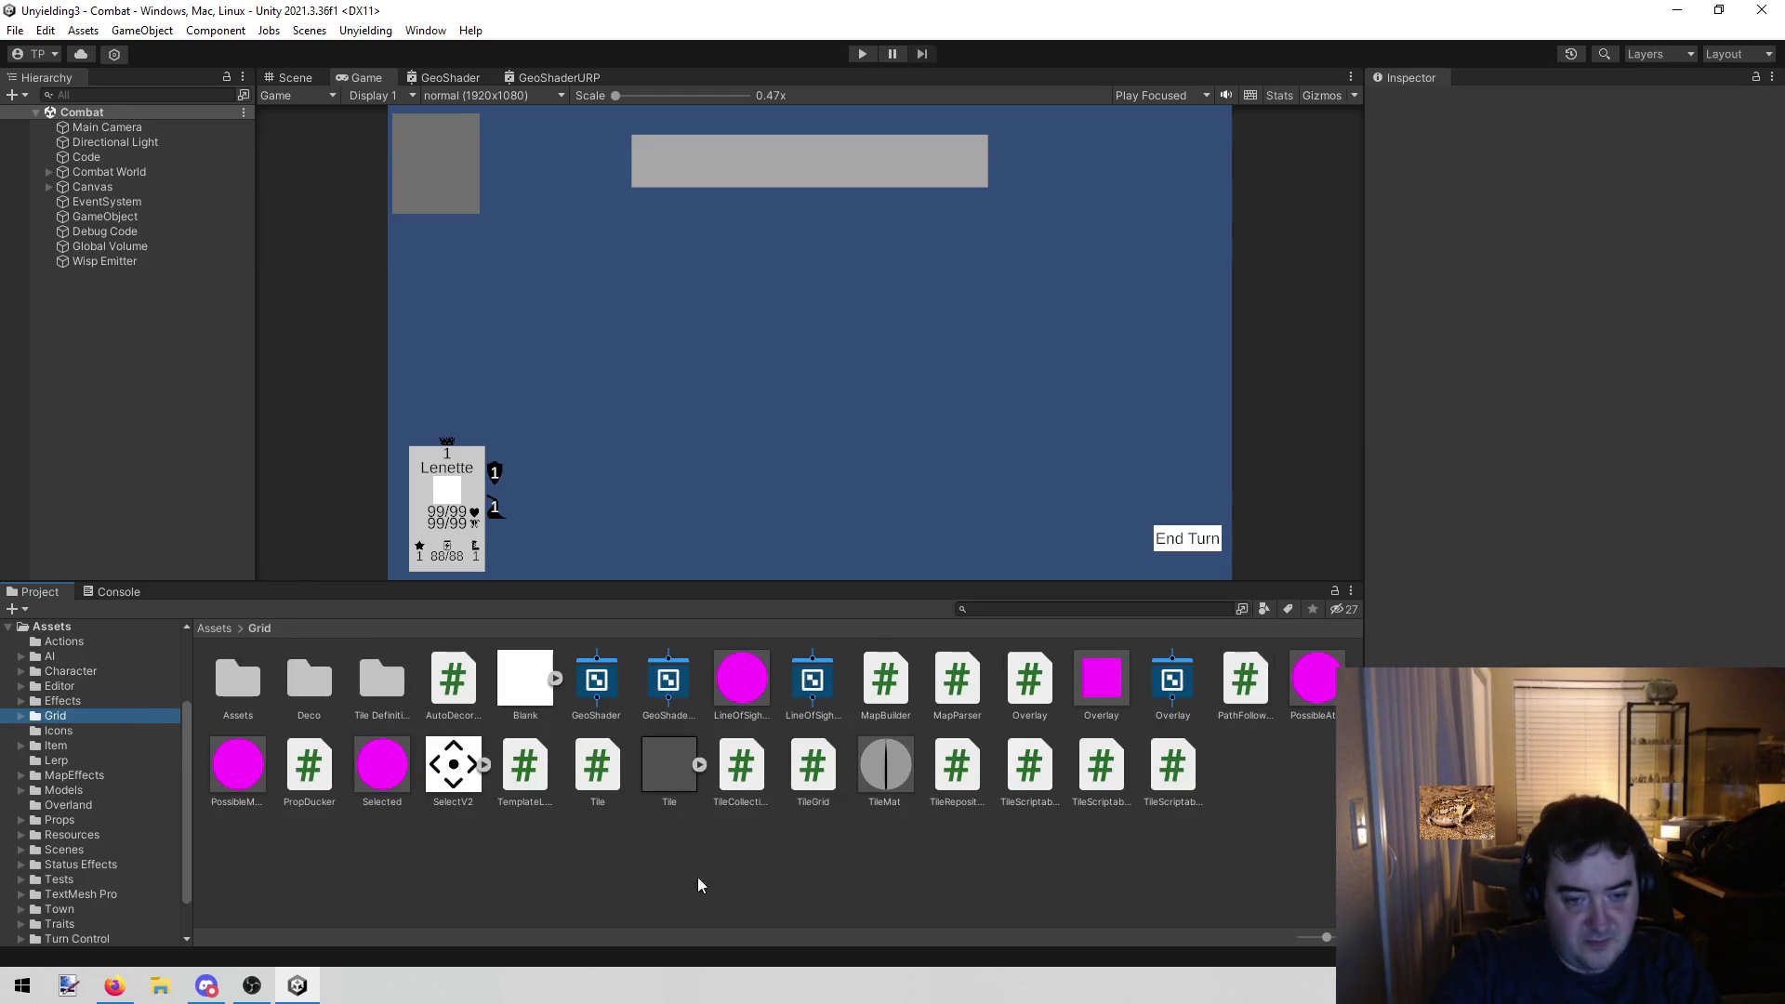
click(757, 676)
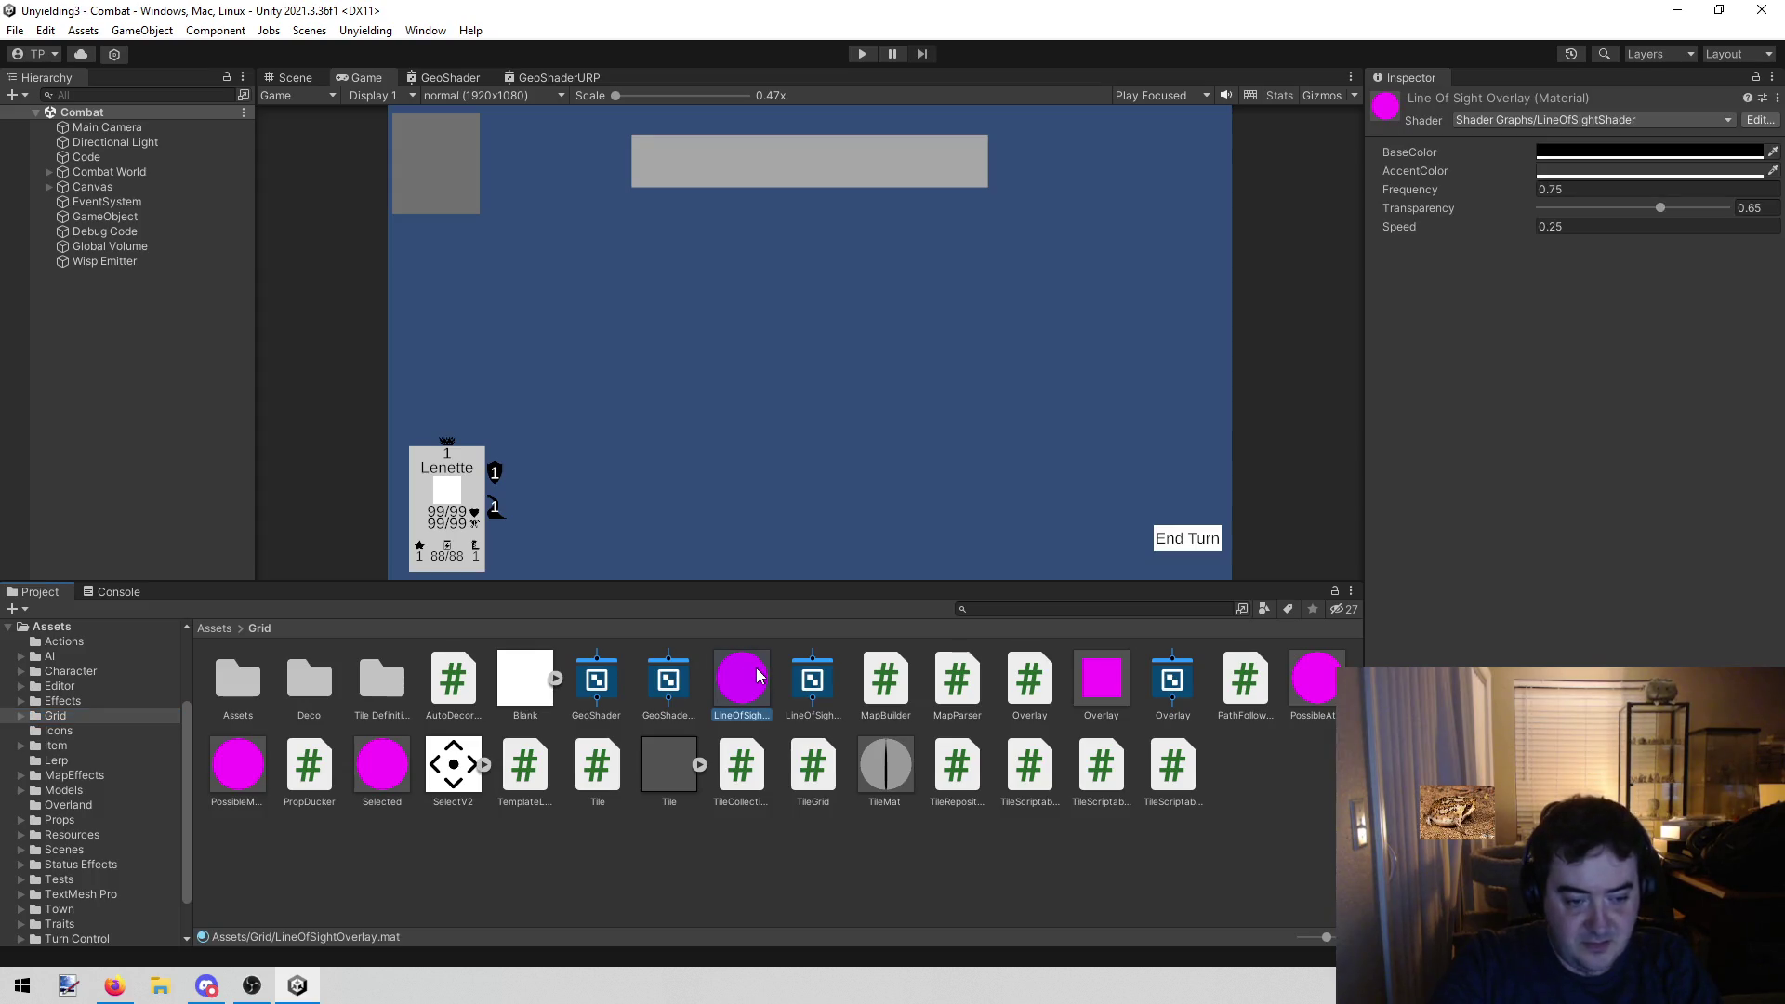
click(810, 688)
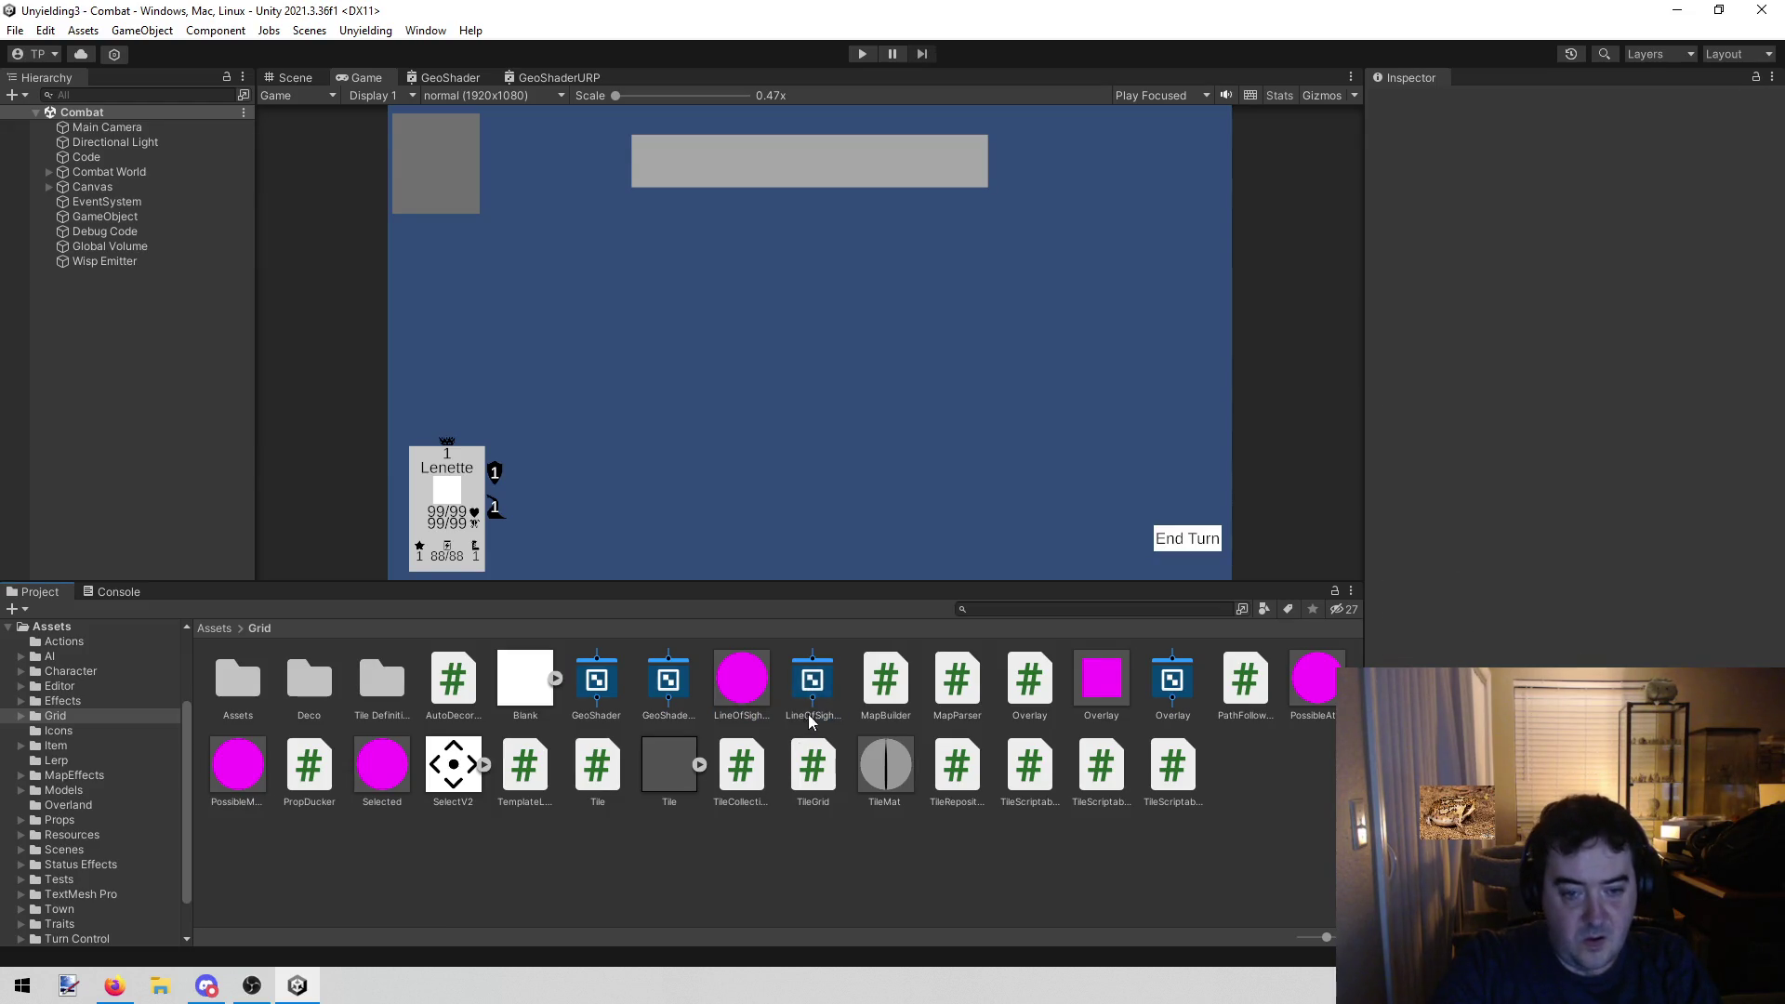
click(1176, 684)
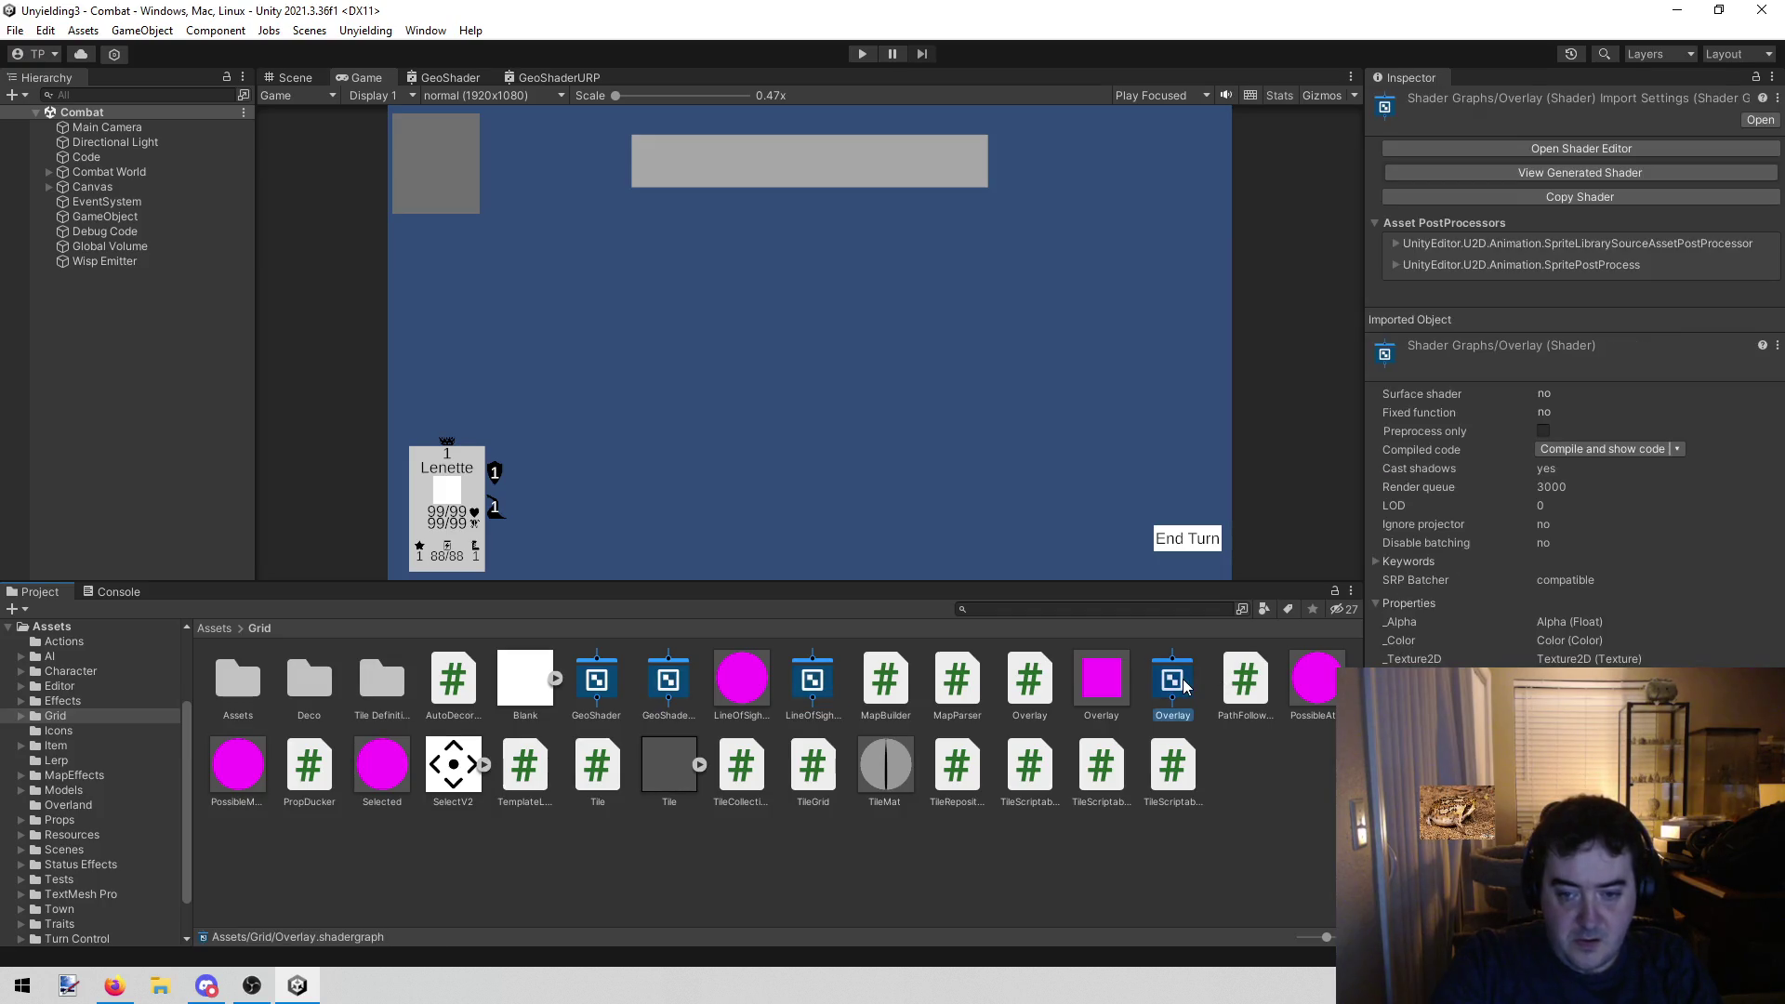
click(1104, 679)
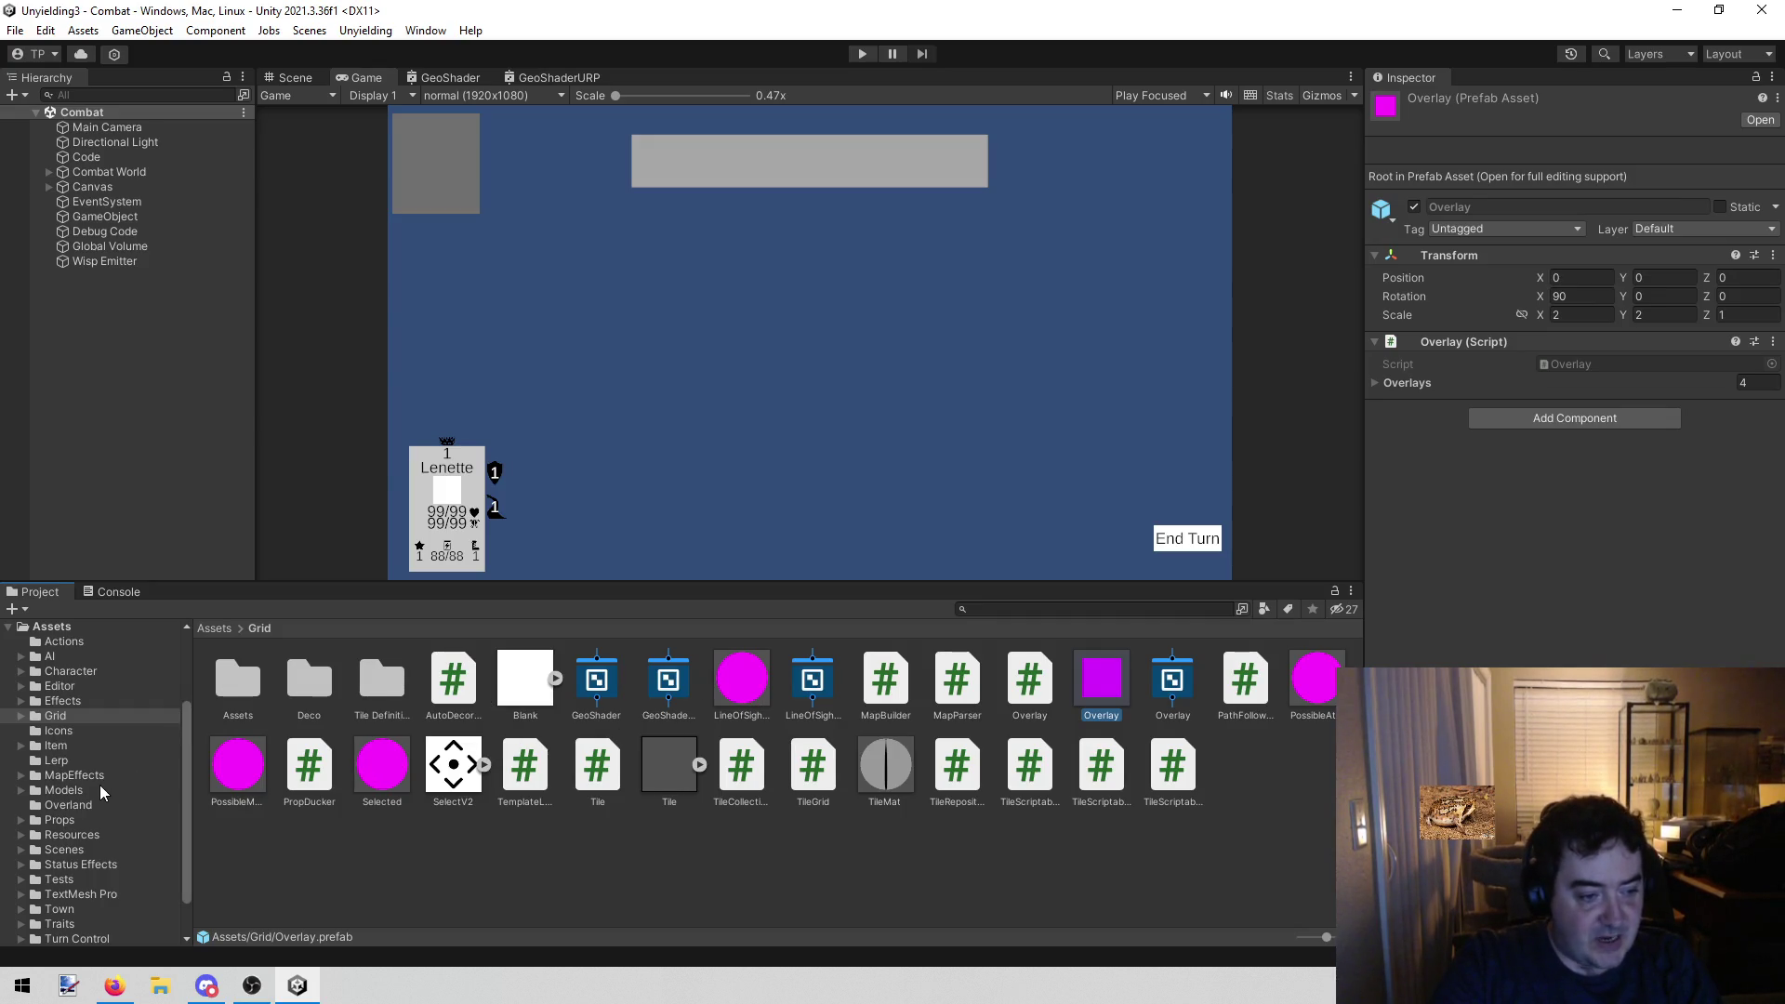
Browse Models > Raw > Heroes > _Lenette and inspect the Lenette mat's UnlitLoS shader
click(65, 790)
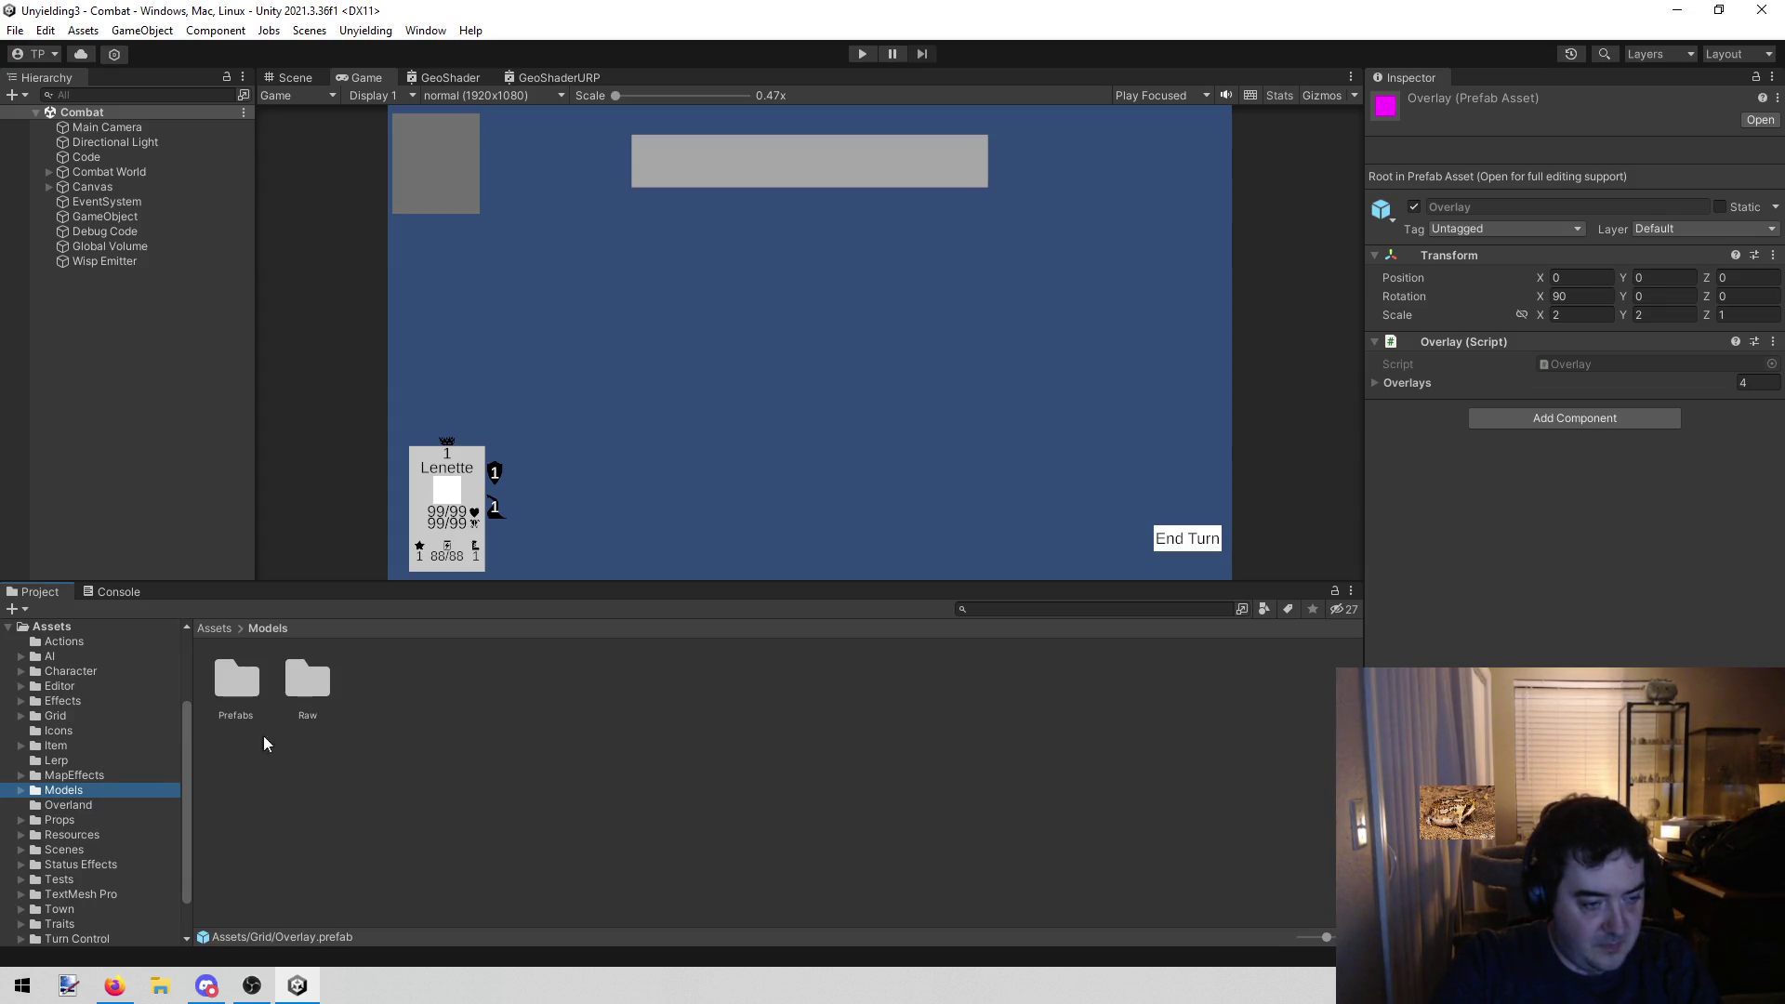
double_click(288, 677)
click(298, 685)
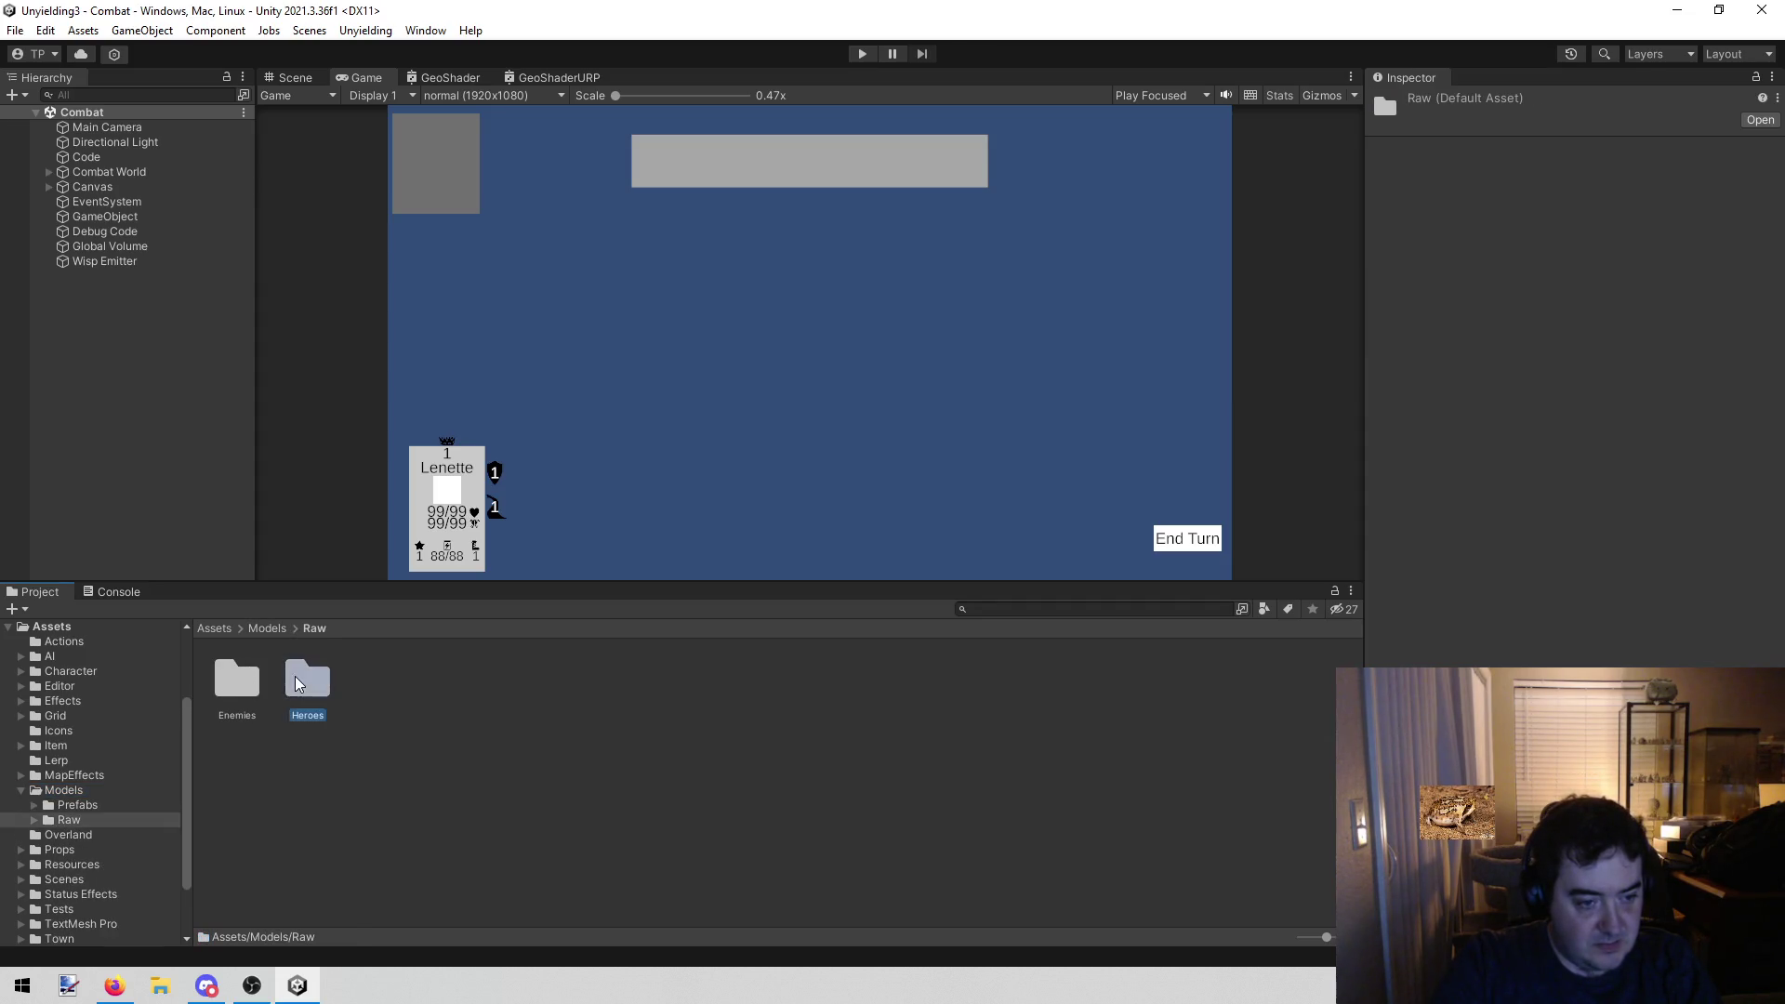
double_click(244, 682)
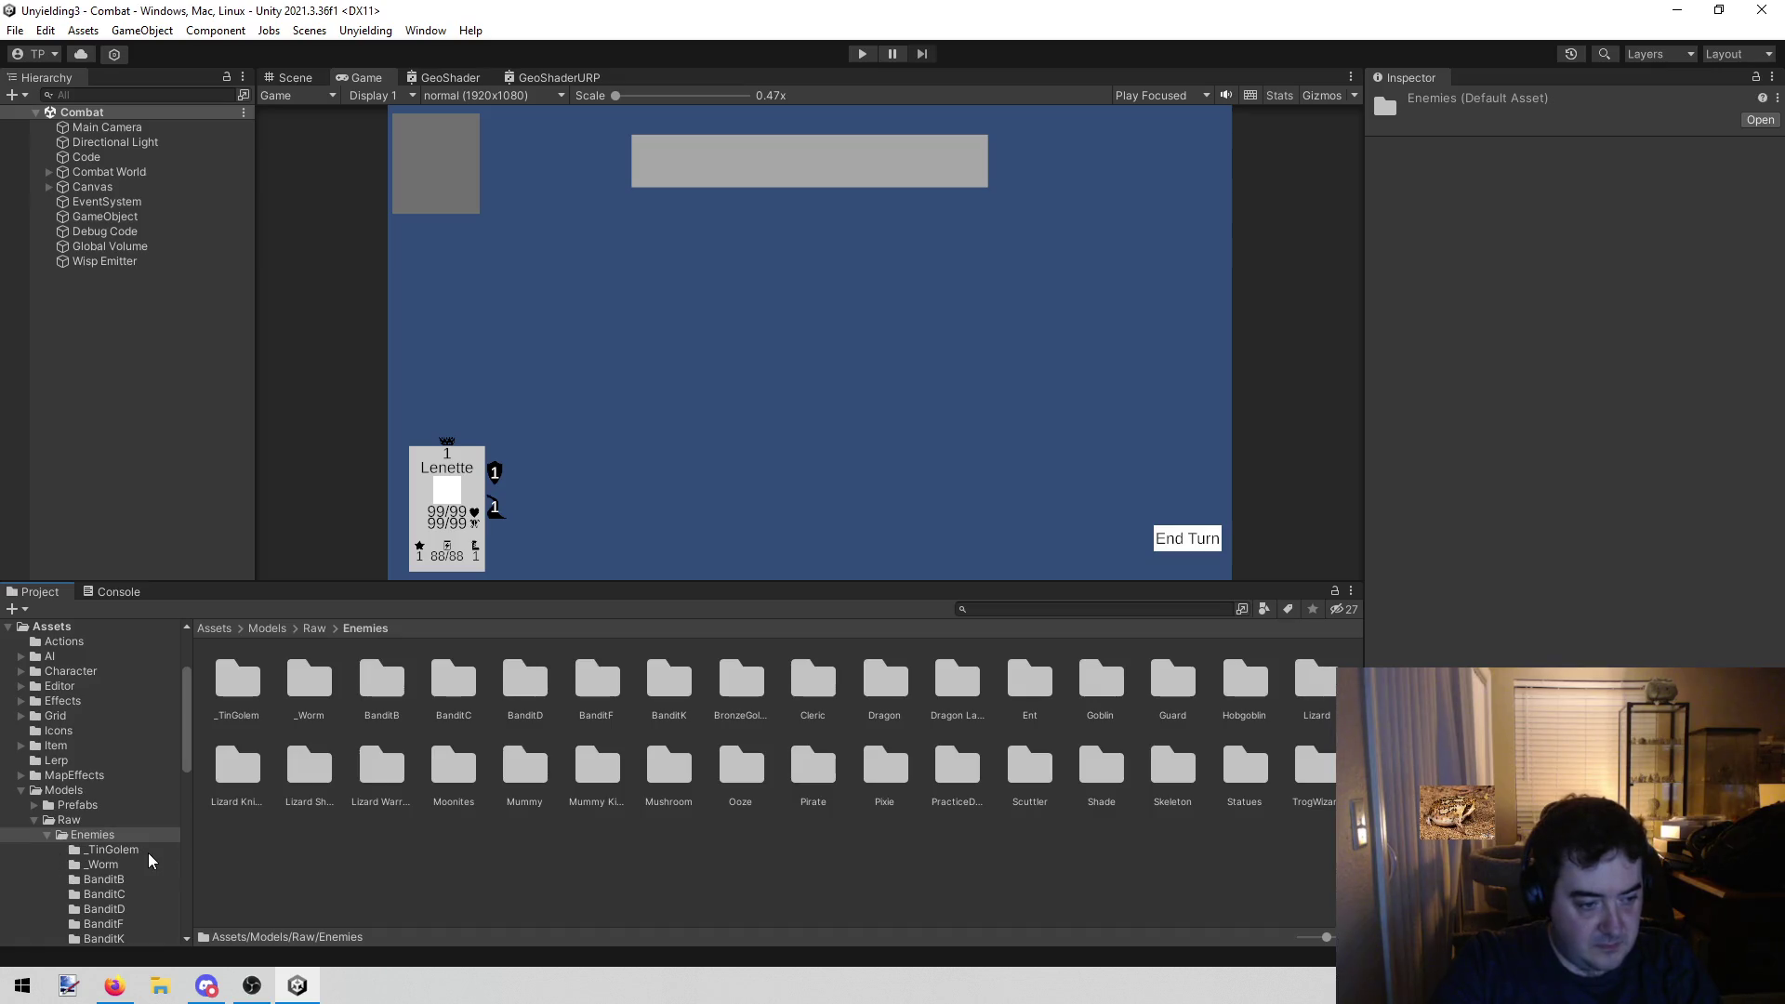
click(45, 836)
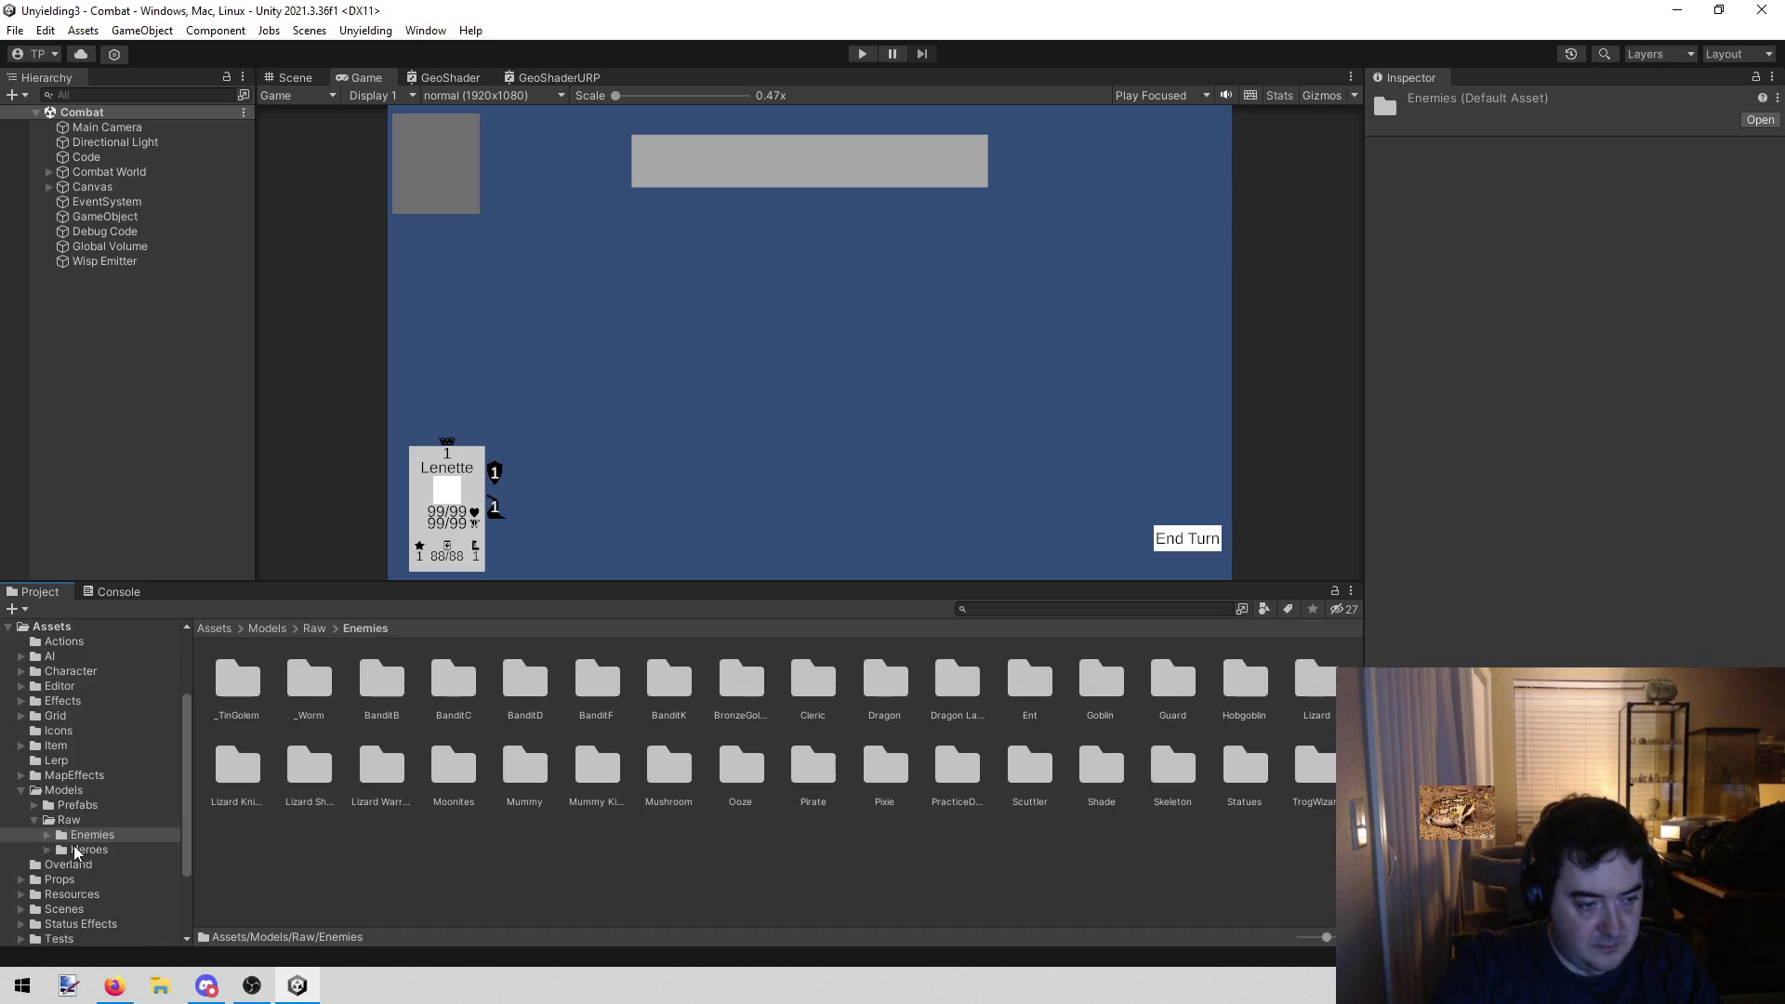
click(84, 850)
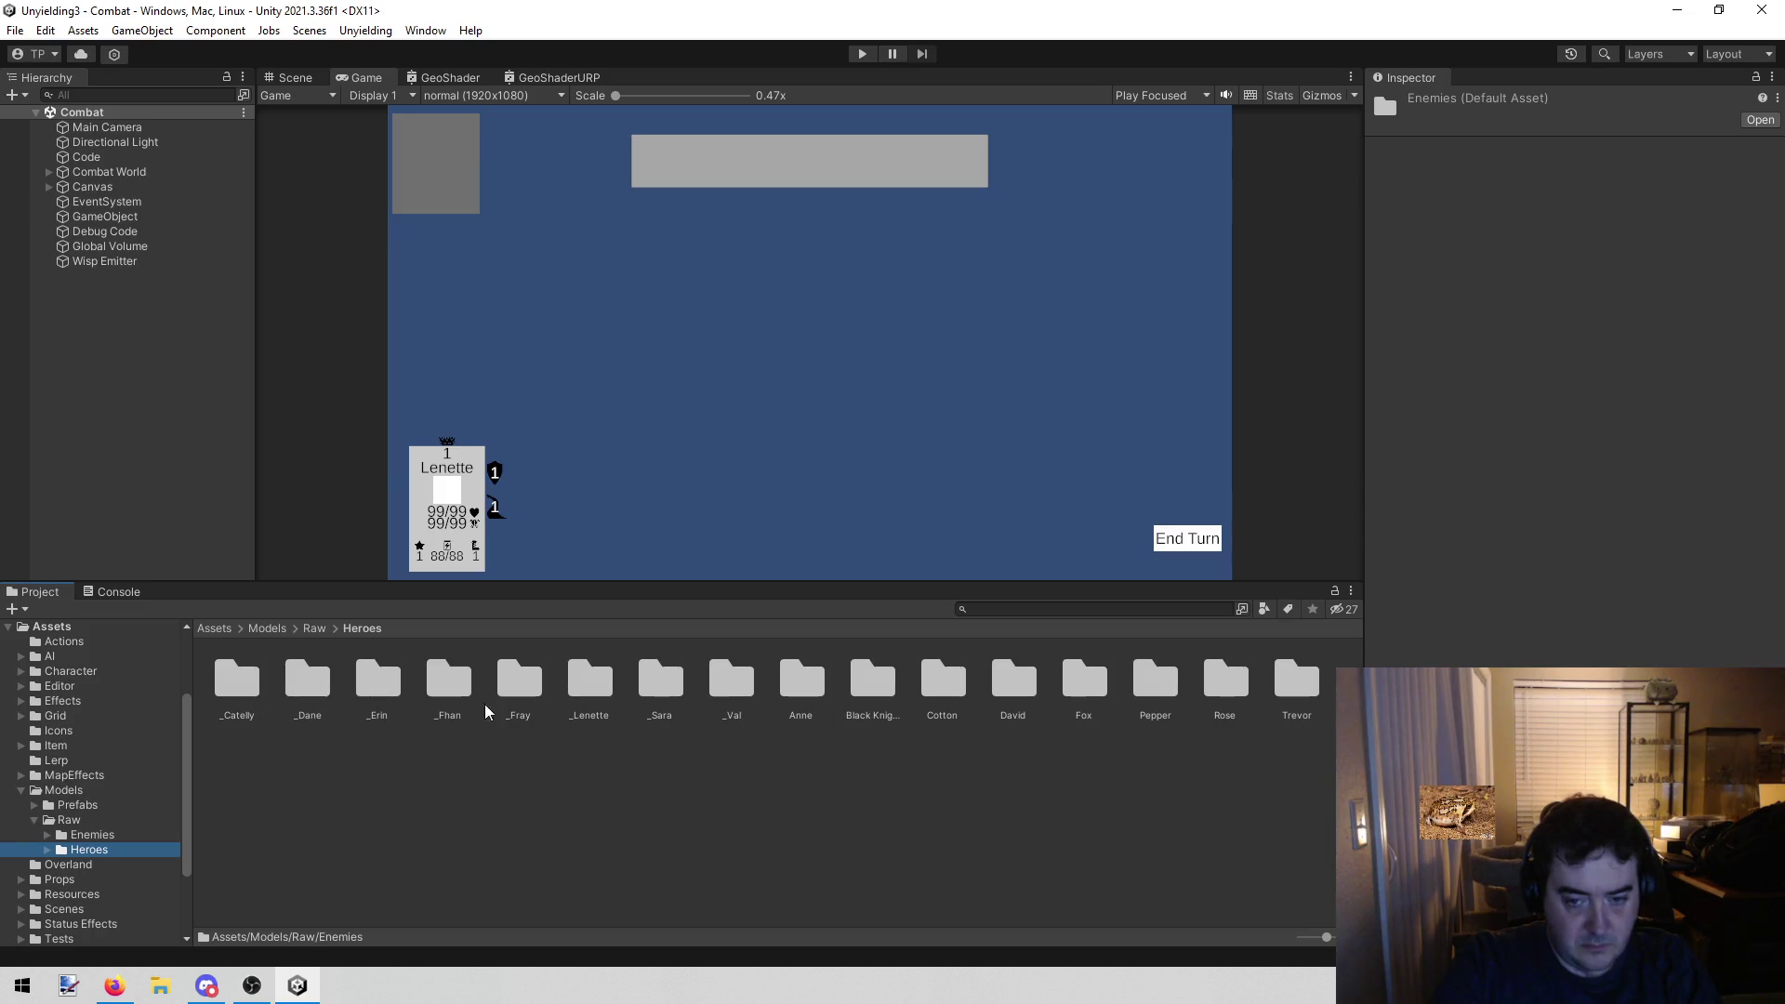
double_click(605, 691)
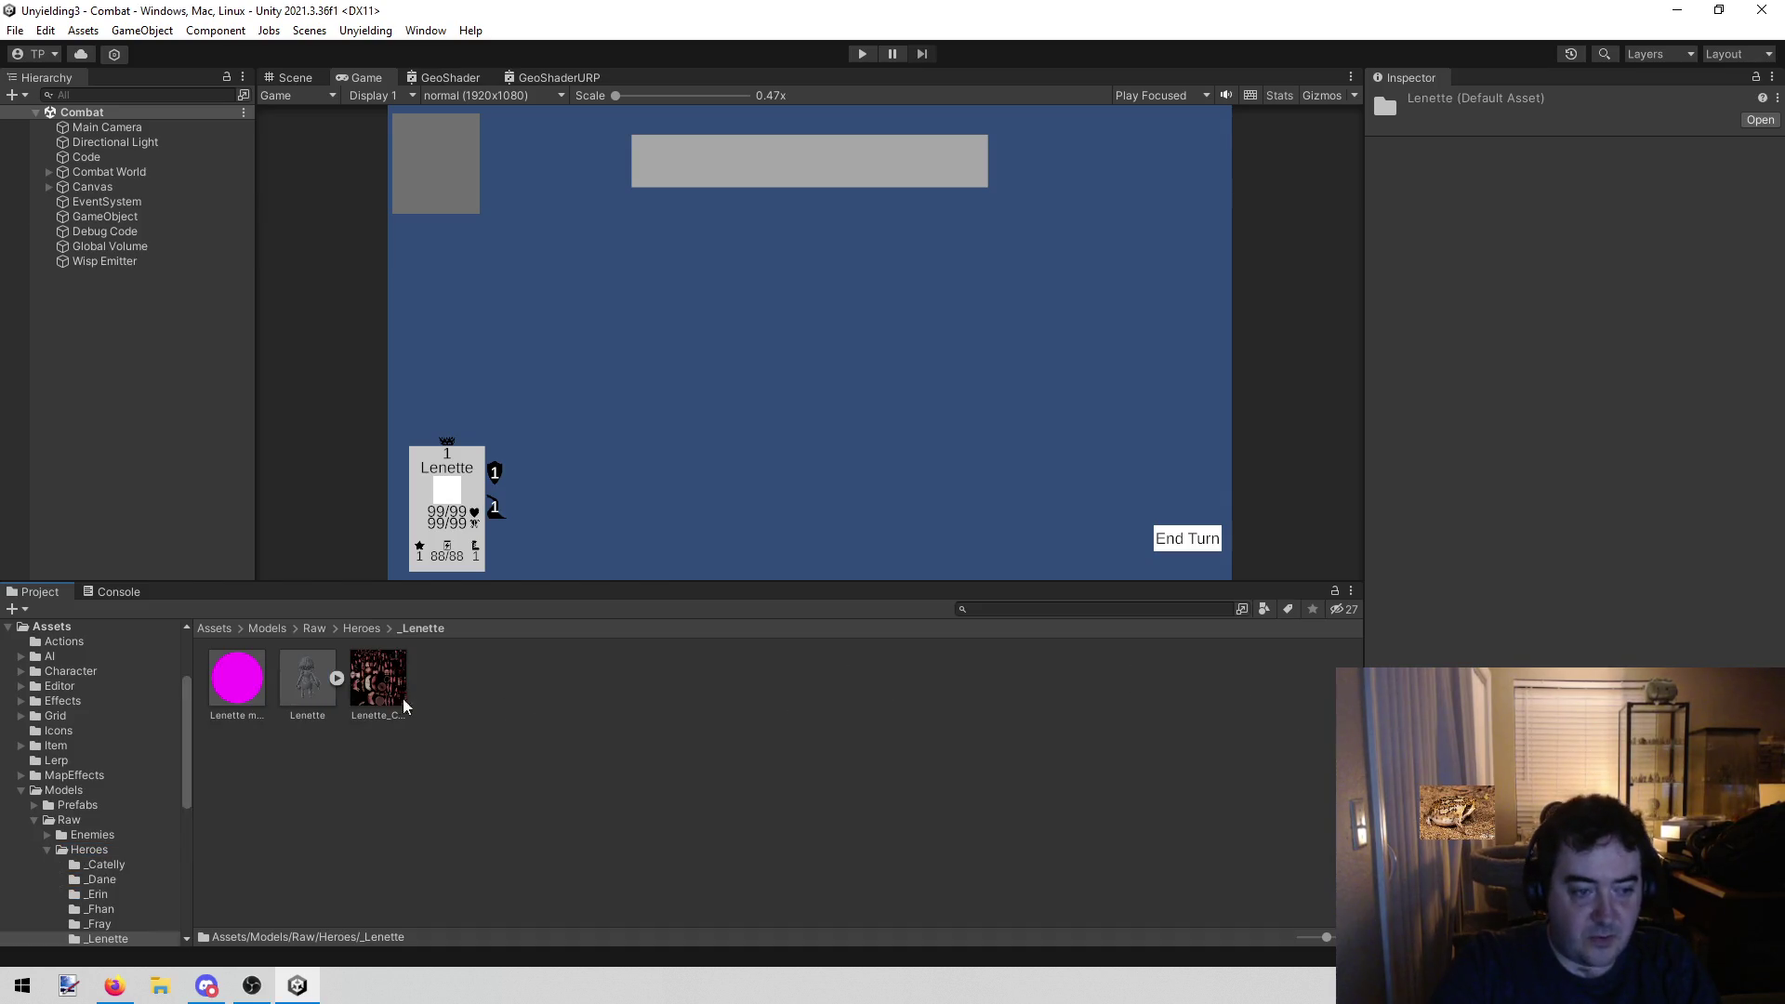
click(249, 693)
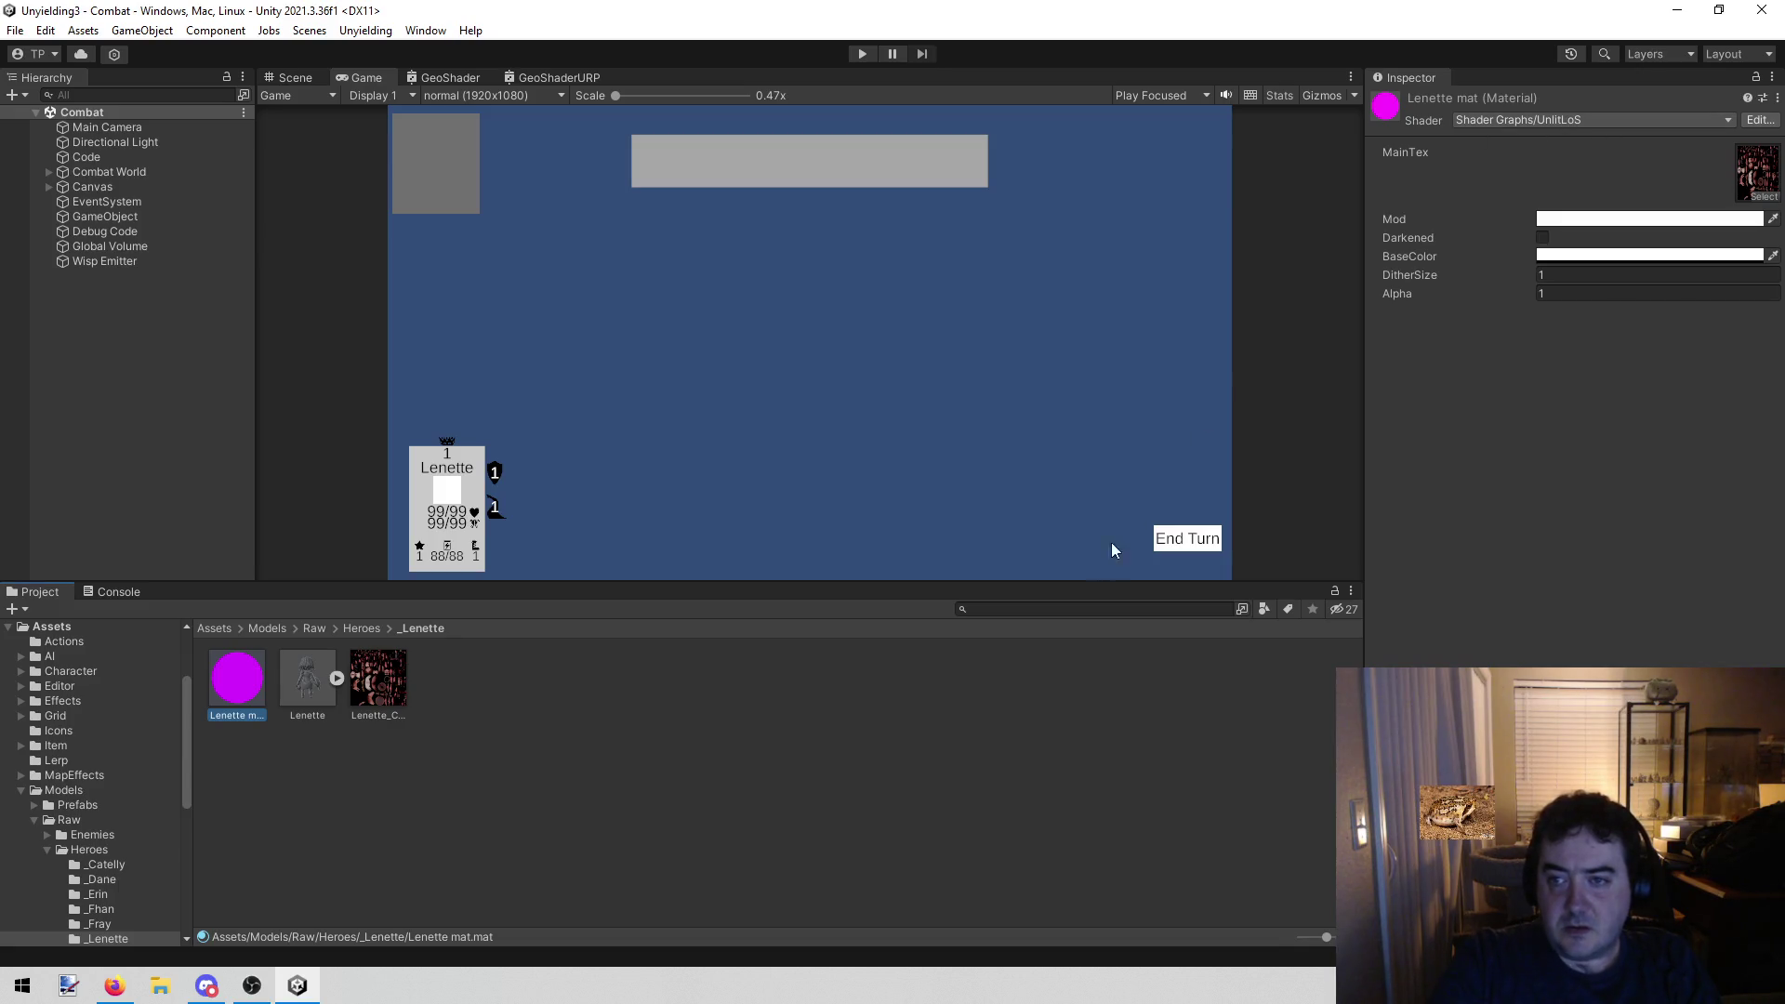
click(1063, 607)
Search for UnlitLoS, clear the search to show its Character folder, and close both GeoShader graphs
text(u)
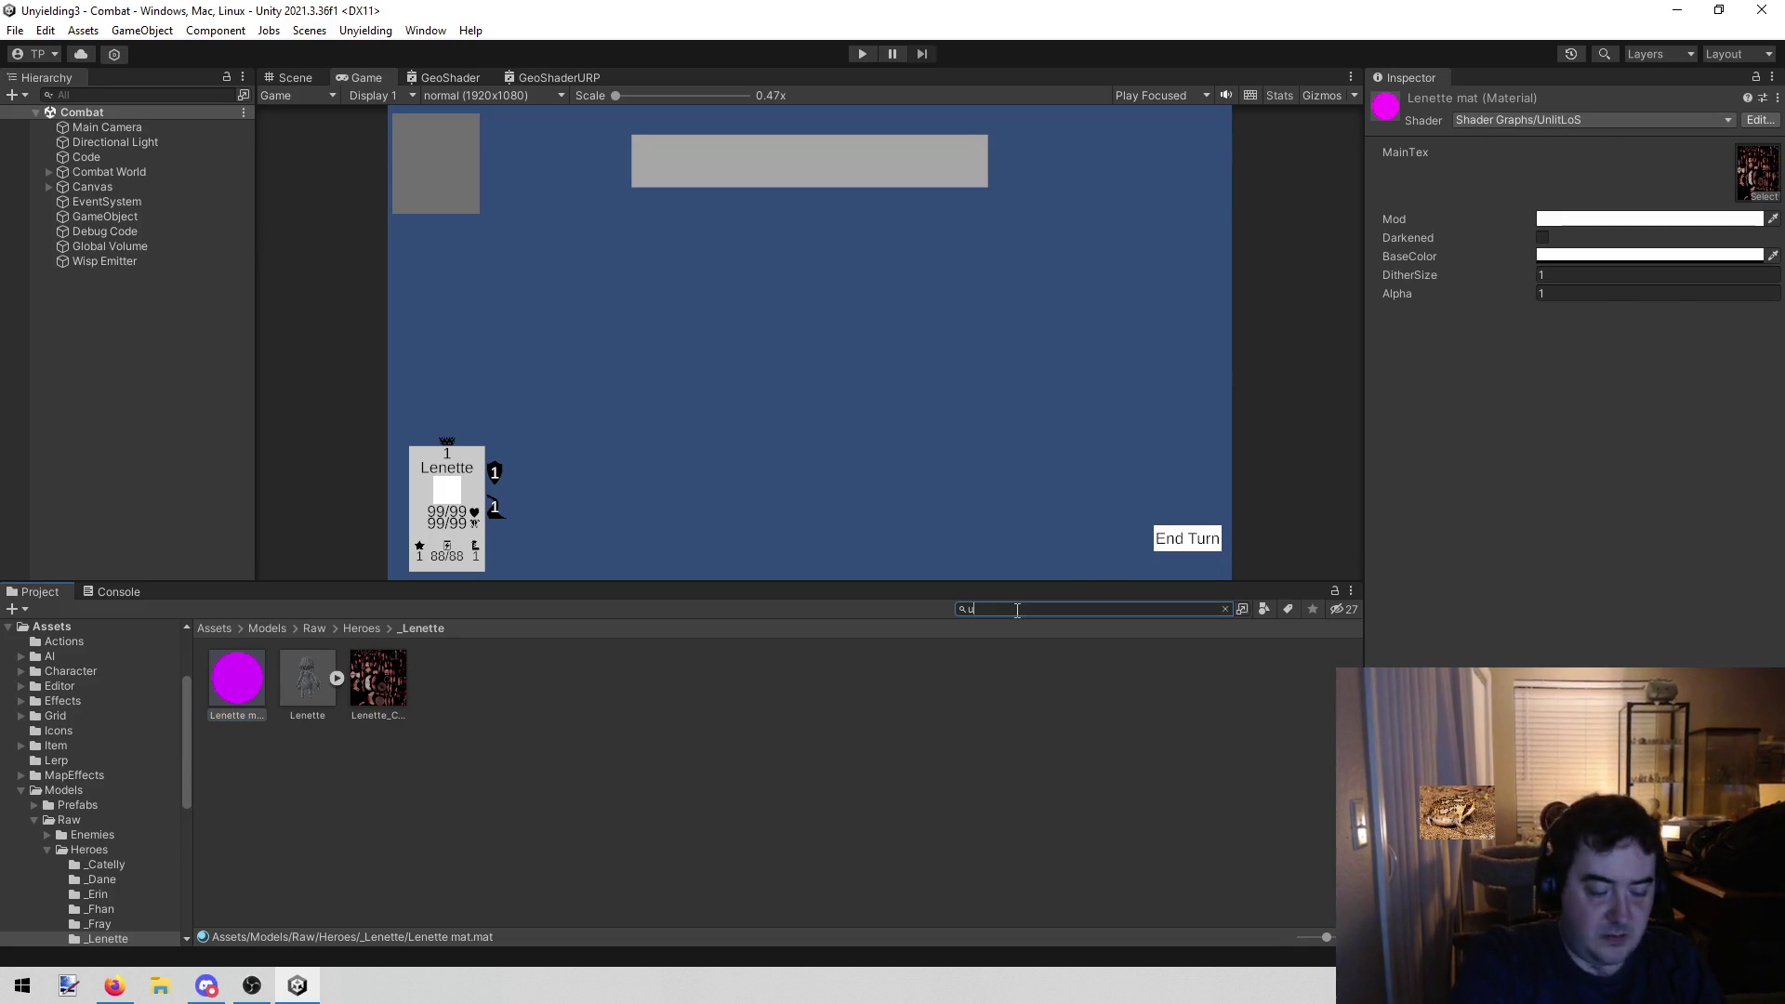
text(niine)
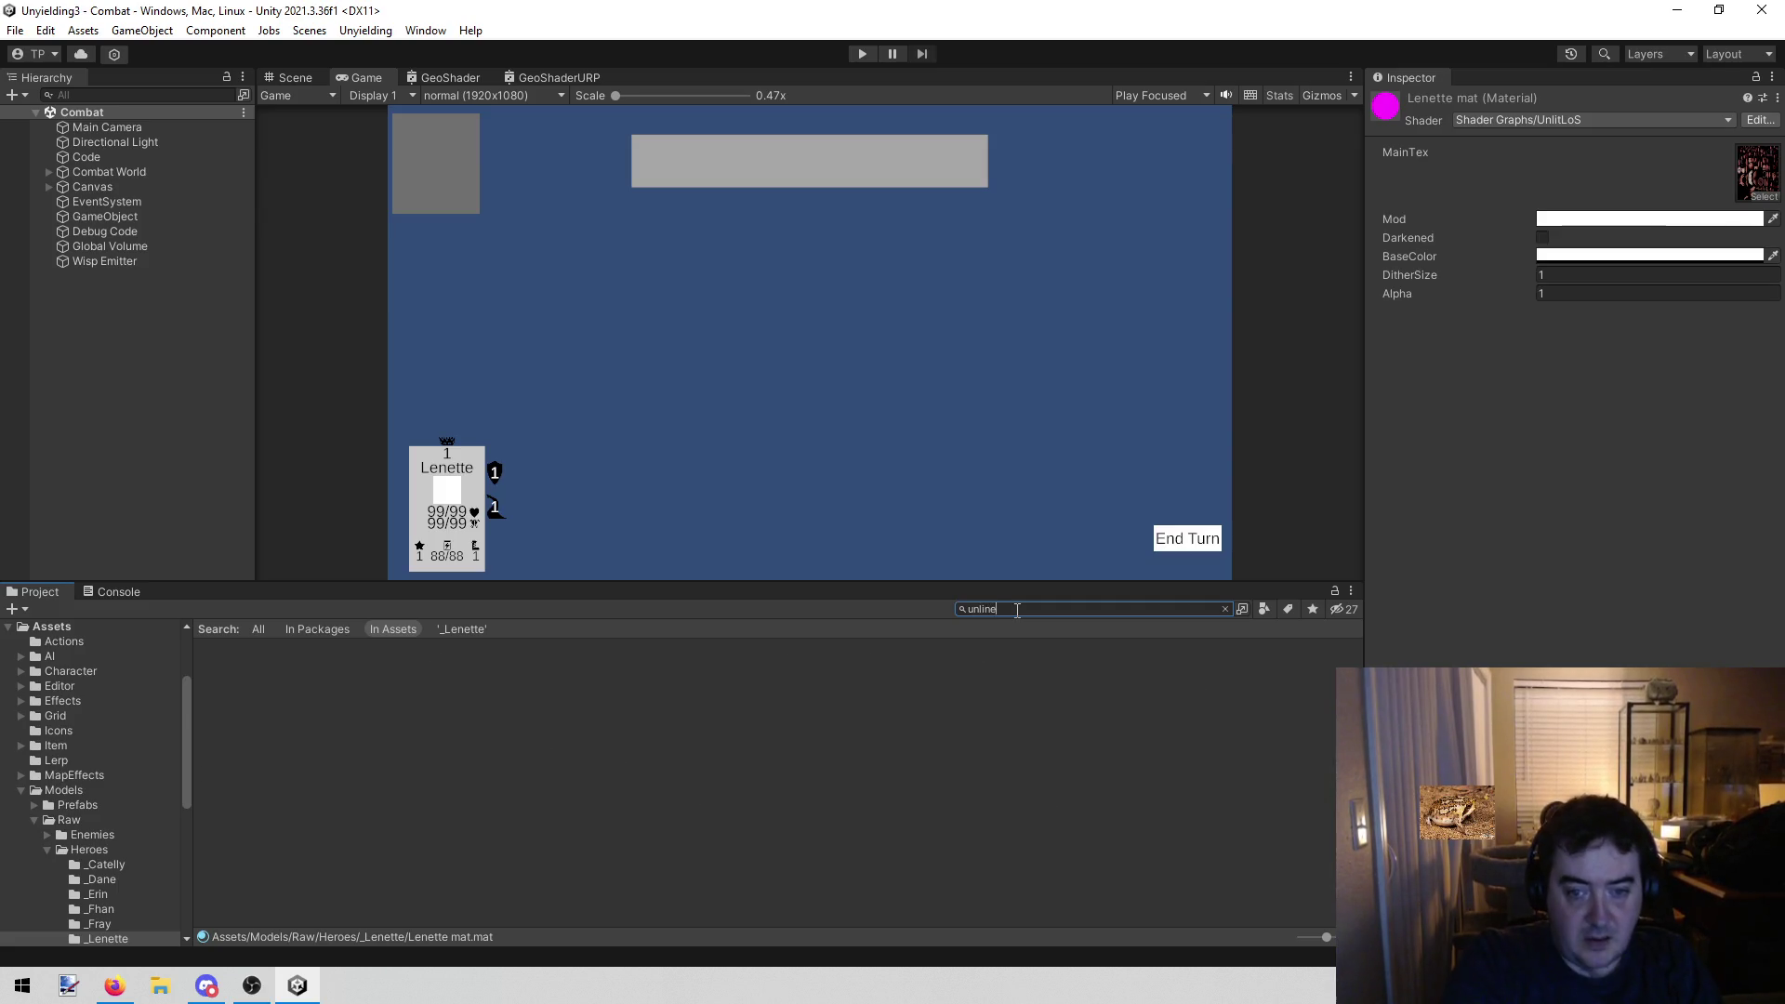
text(los)
click(240, 684)
click(1061, 612)
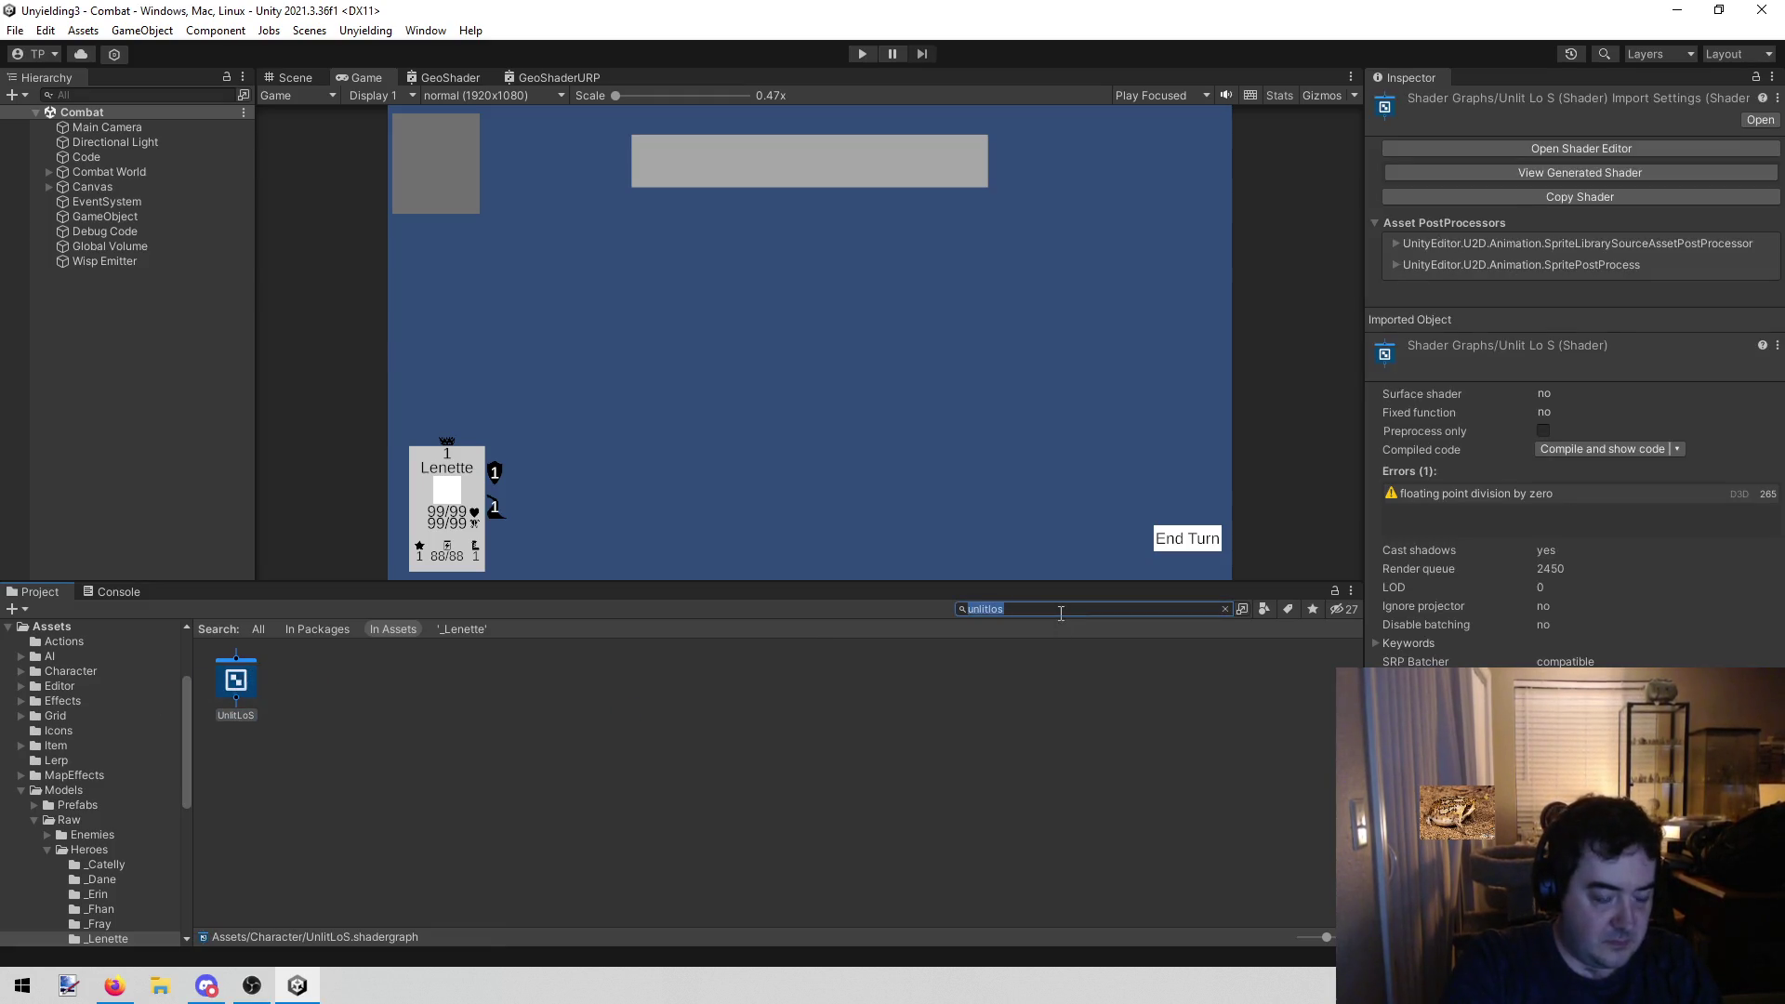
key(BackSpace)
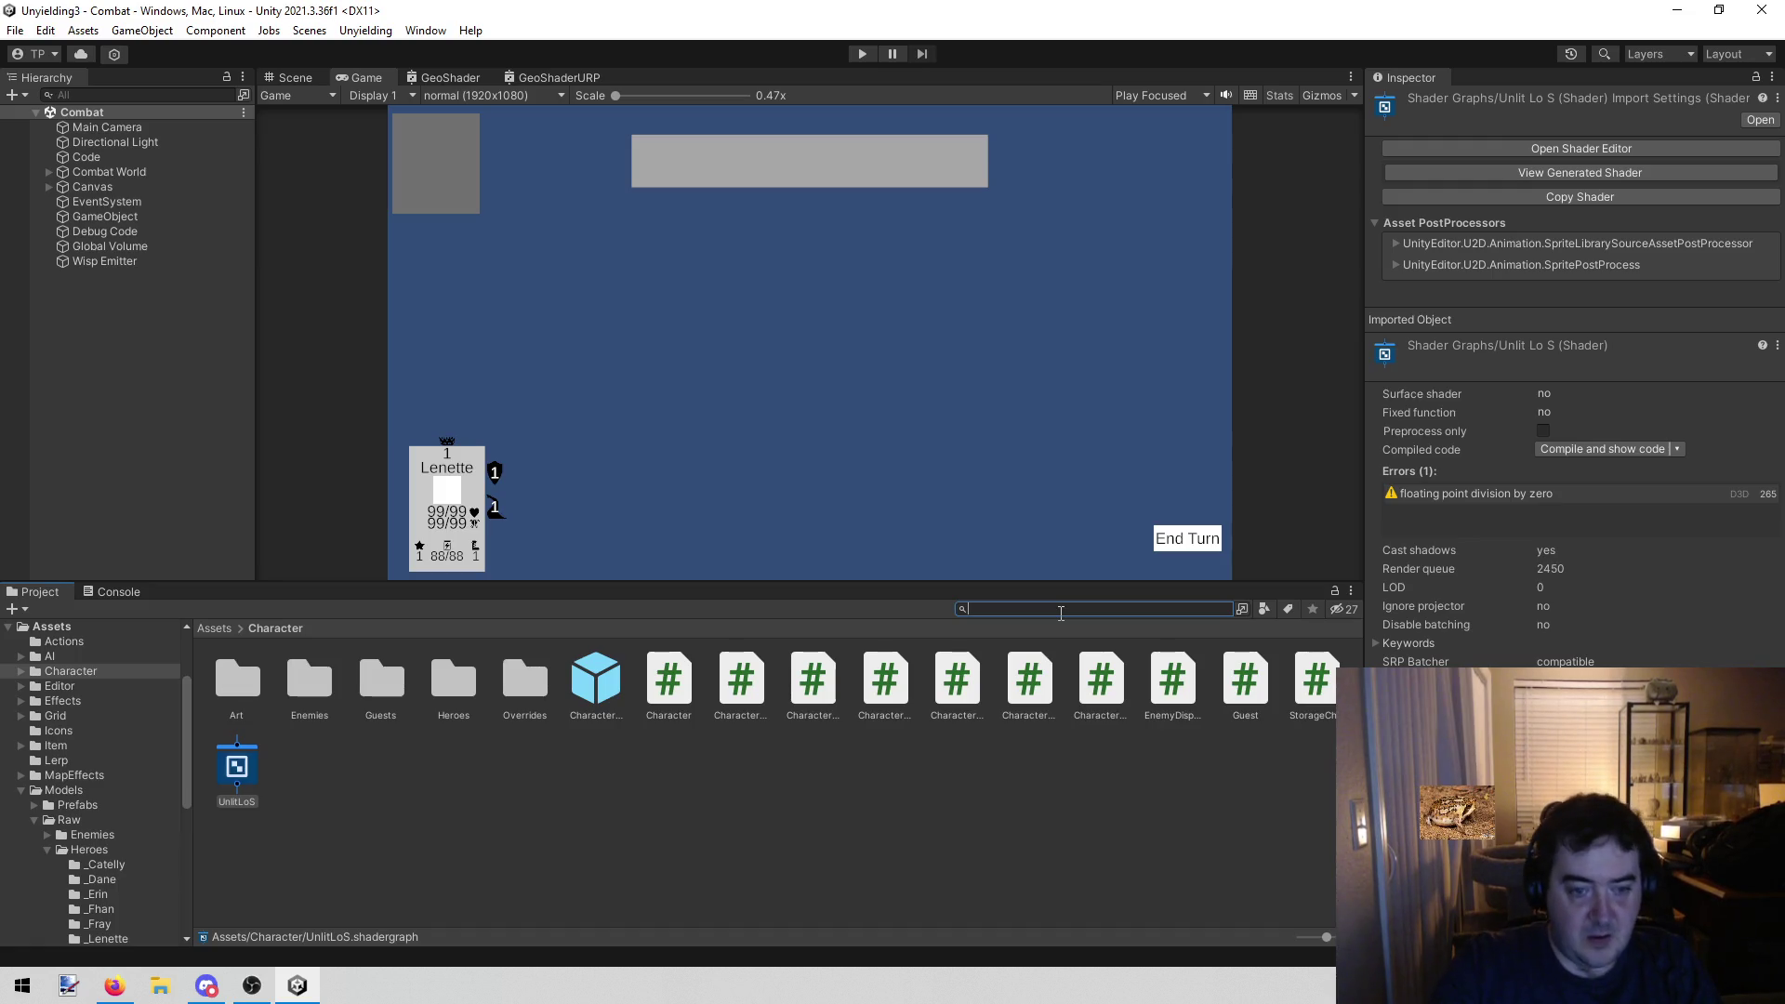
click(568, 800)
click(259, 763)
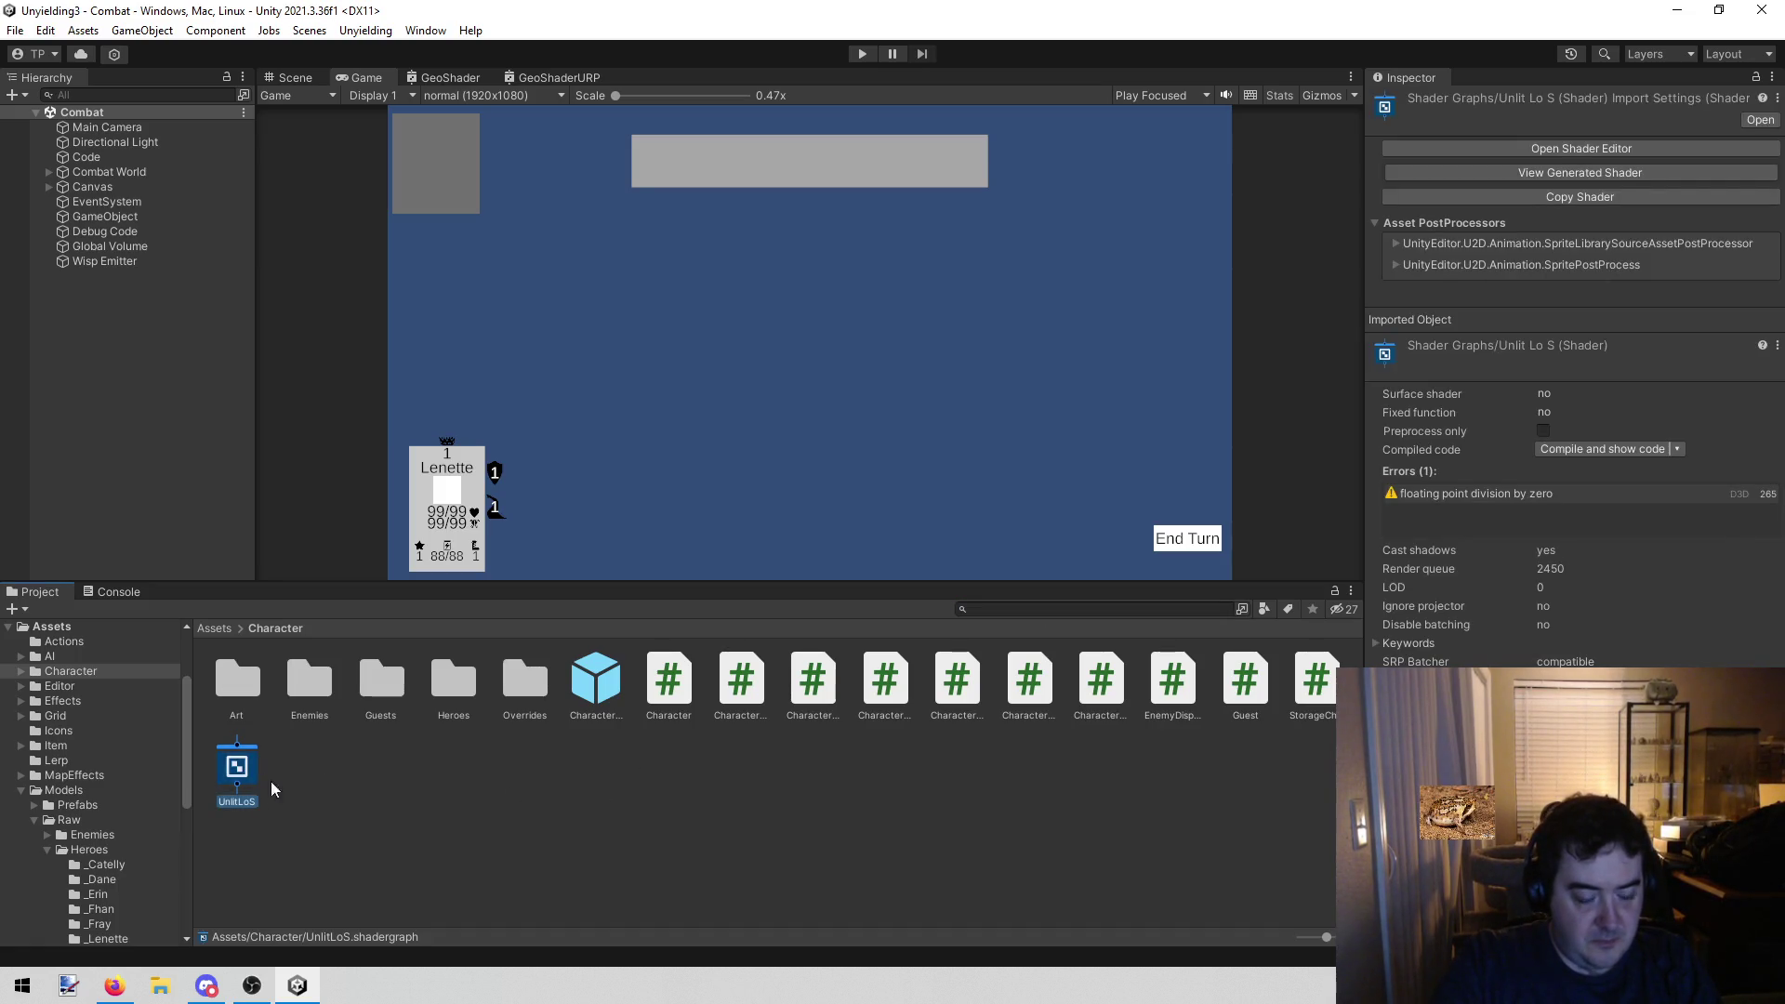
middle_click(456, 80)
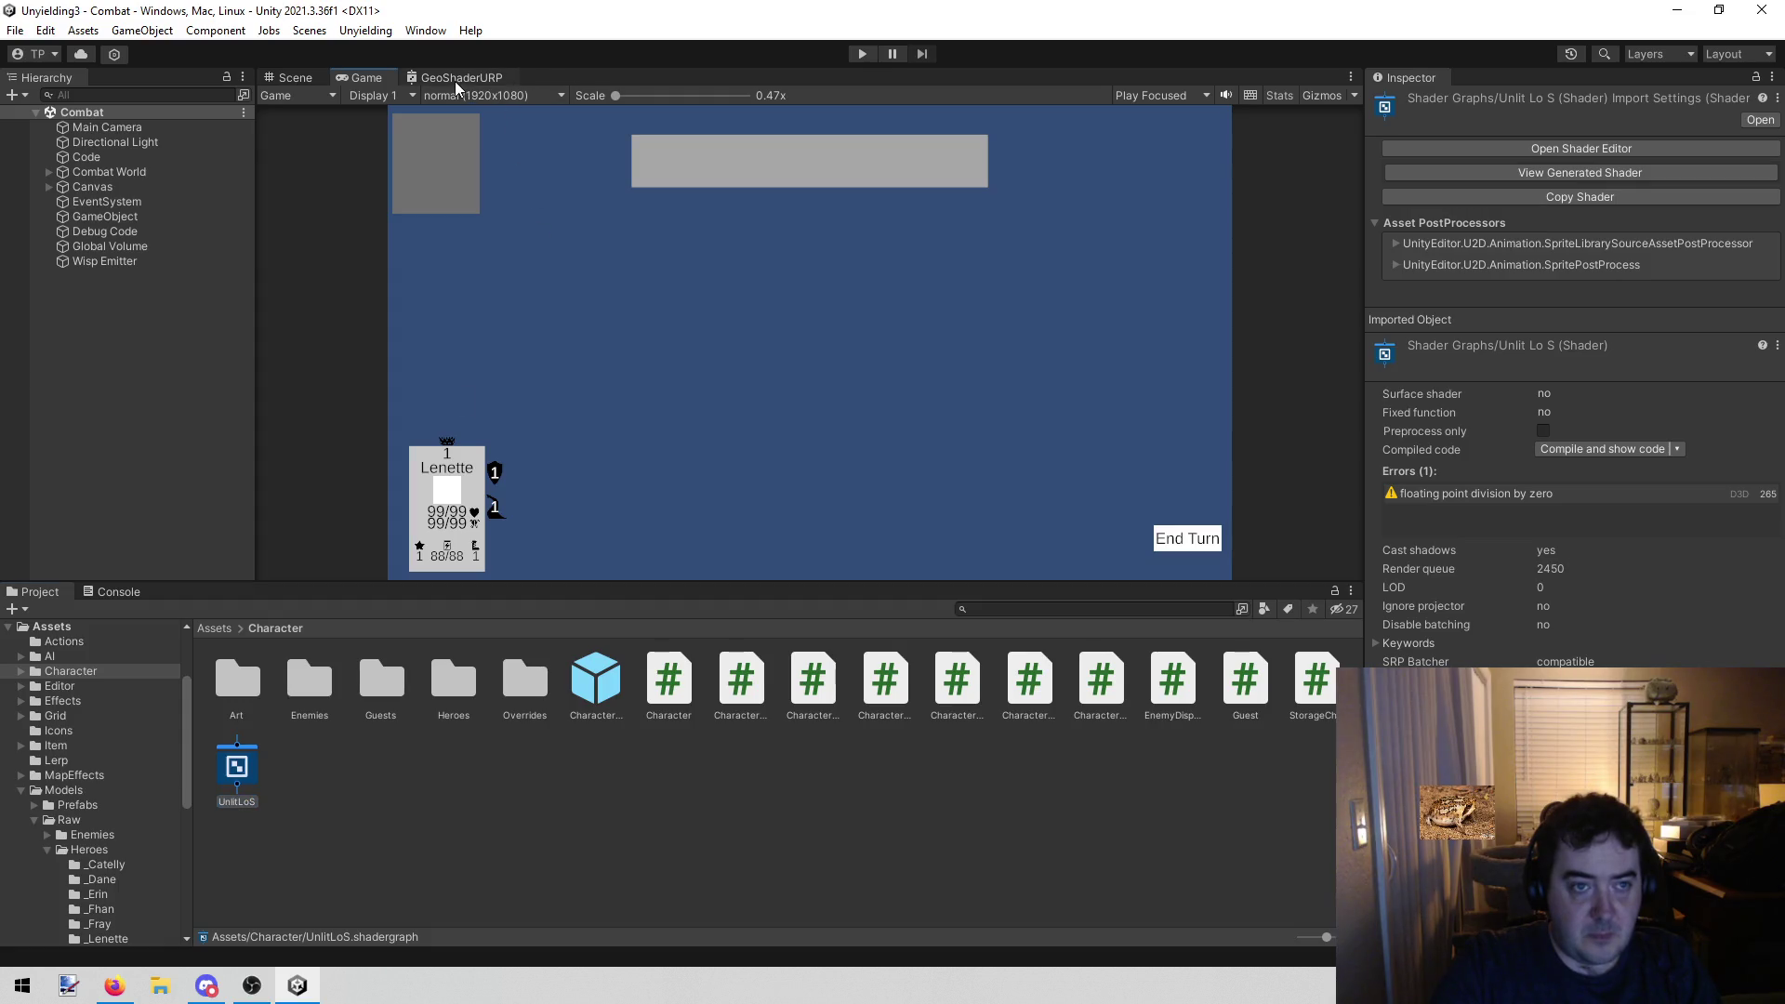
click(238, 781)
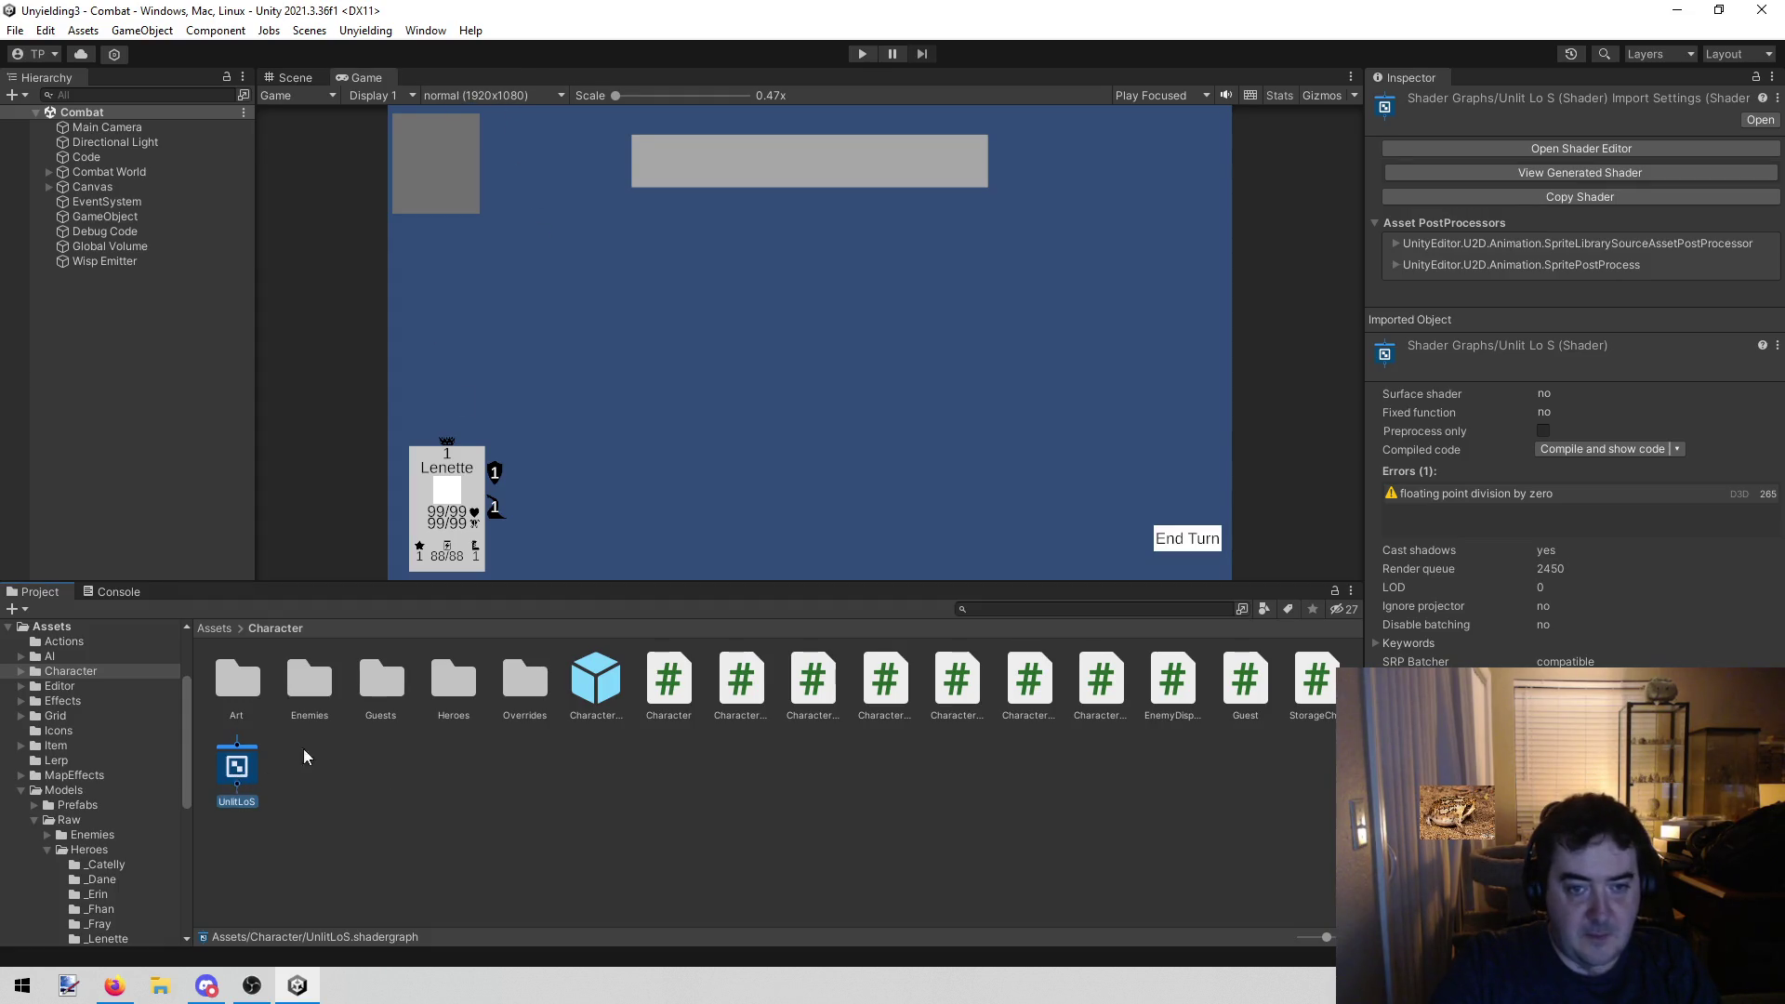
Open UnlitLoS in the shader graph editor and box-select all of its nodes
double_click(238, 763)
scroll(967, 407, down, 3)
scroll(989, 399, up, 3)
scroll(990, 391, down, 3)
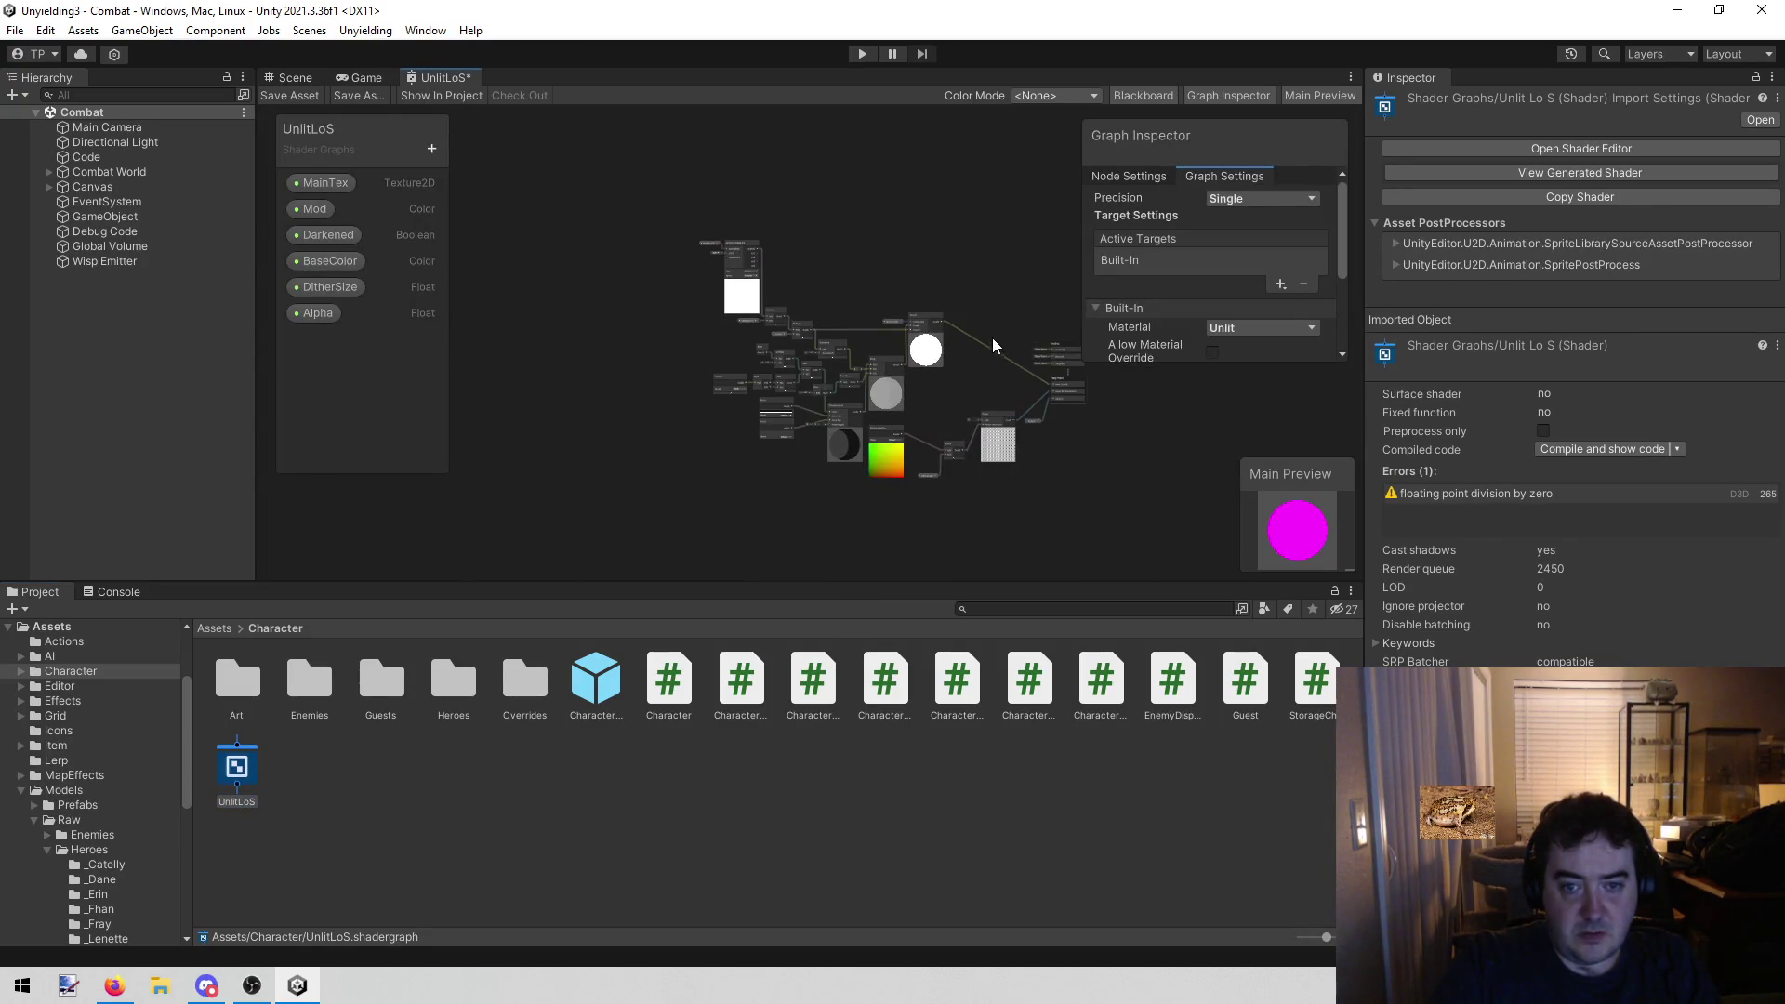
scroll(856, 347, up, 2)
scroll(908, 381, down, 2)
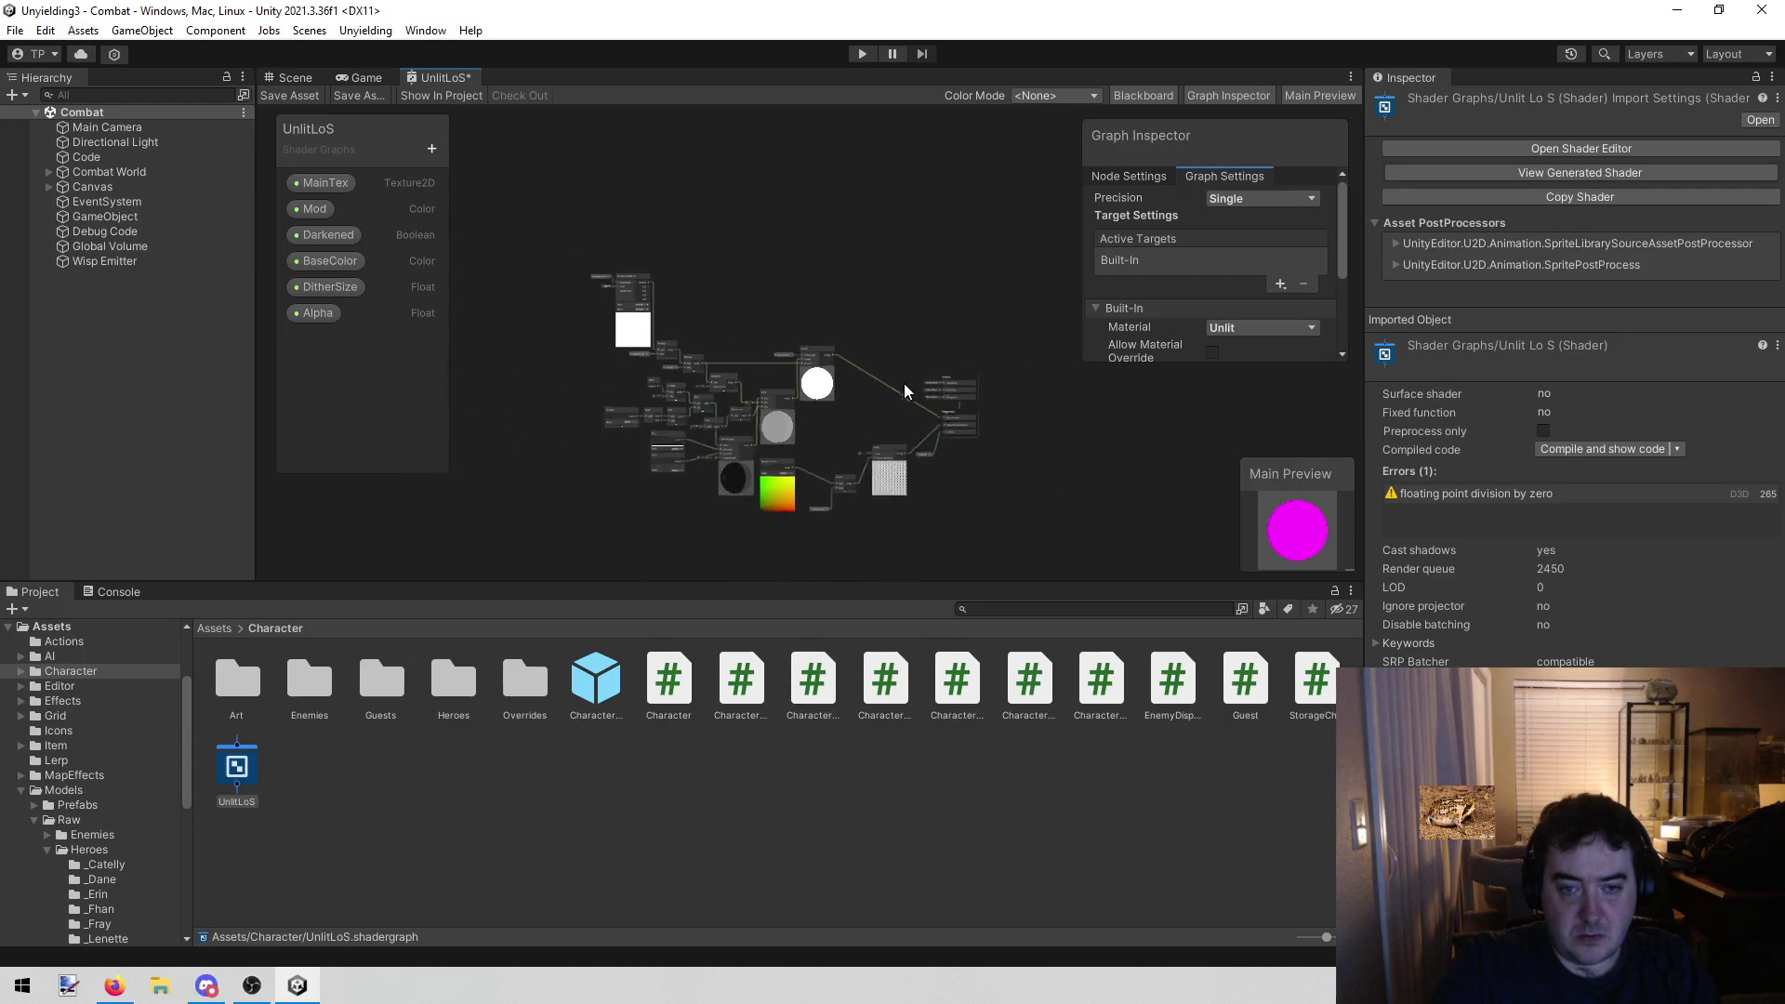
drag(916, 267, 826, 510)
click(921, 331)
mouse_move(925, 332)
mouse_down()
mouse_move(849, 510)
mouse_move(638, 510)
mouse_up()
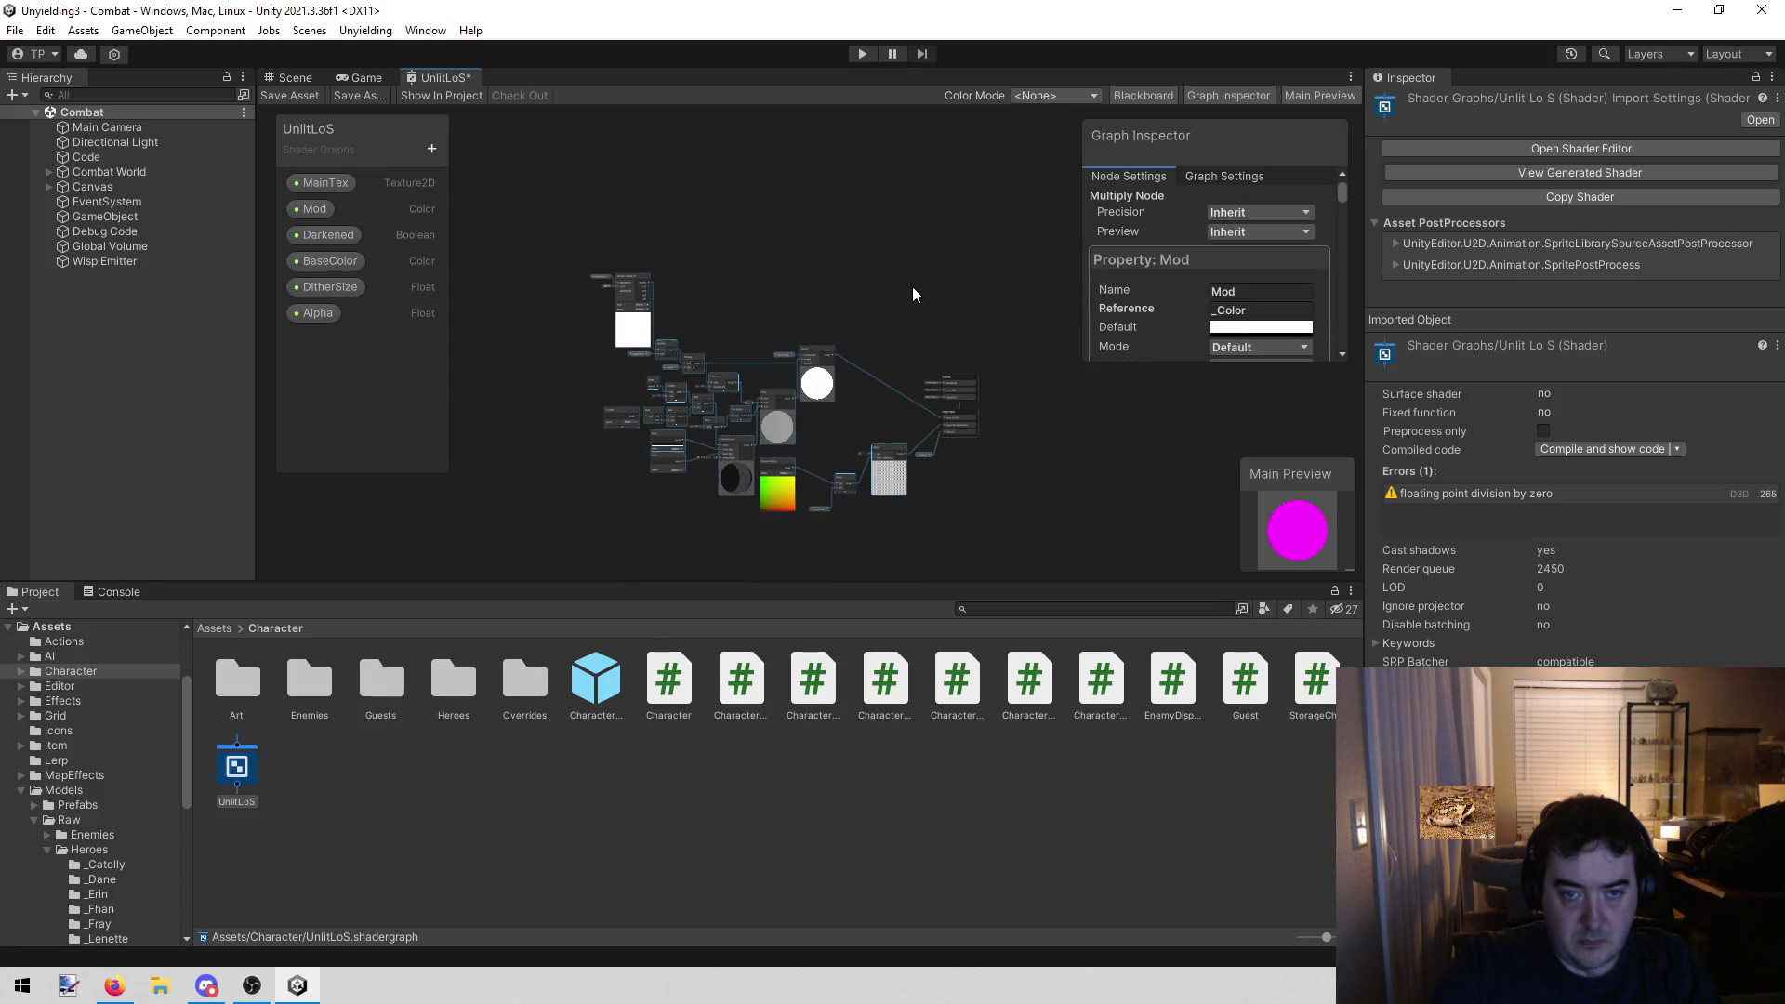
mouse_move(920, 256)
mouse_down()
mouse_move(788, 469)
mouse_move(637, 545)
mouse_move(596, 519)
mouse_up()
scroll(871, 393, up, 3)
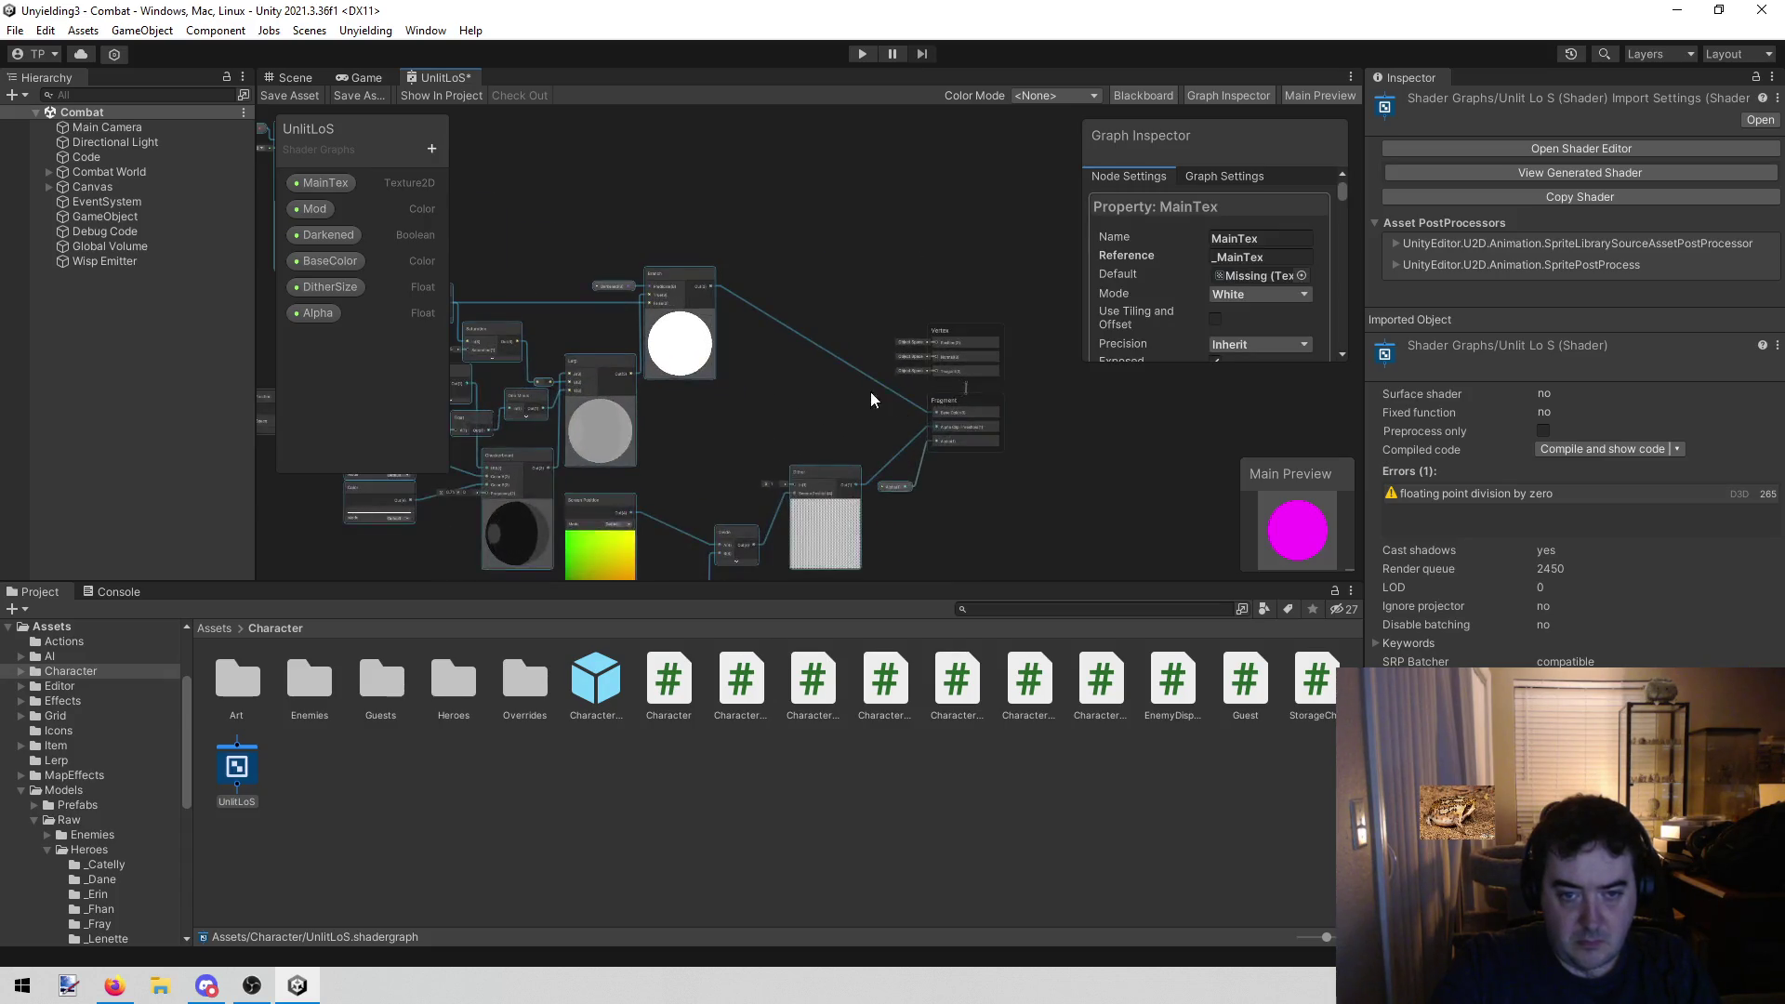
scroll(822, 359, down, 3)
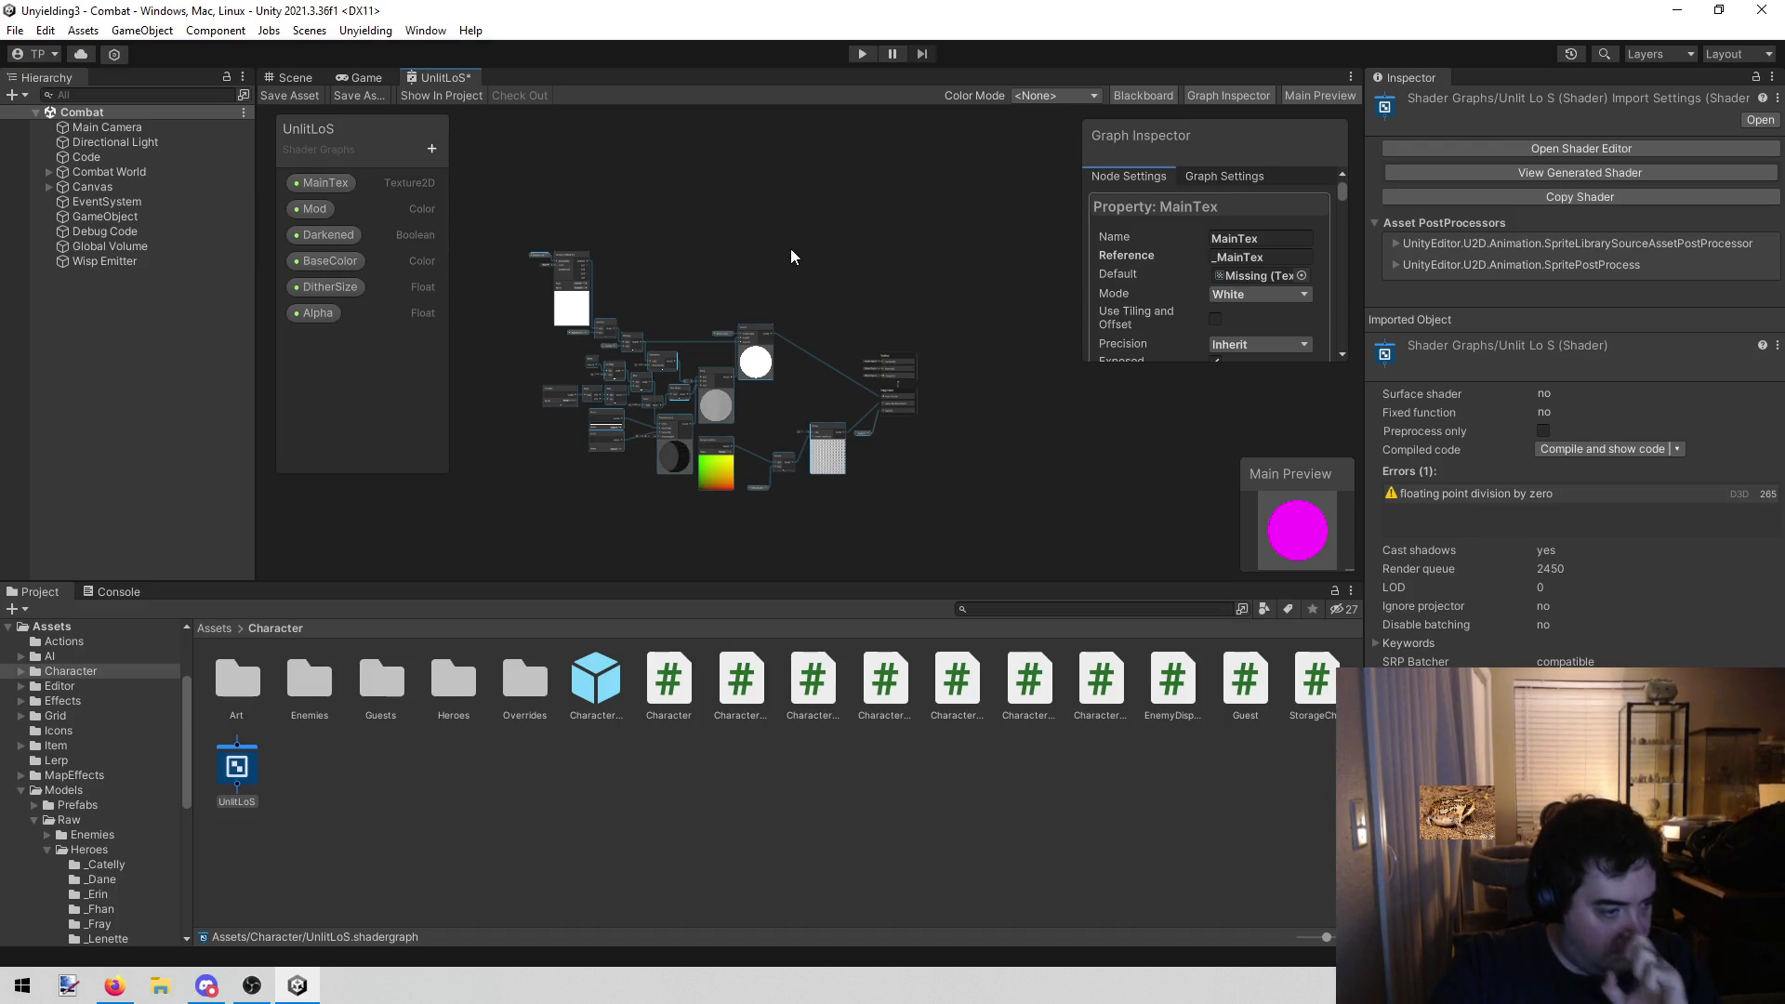
Check the browser, pan around the UnlitLoS node graph, then return to the Game view
key(alt+Tab)
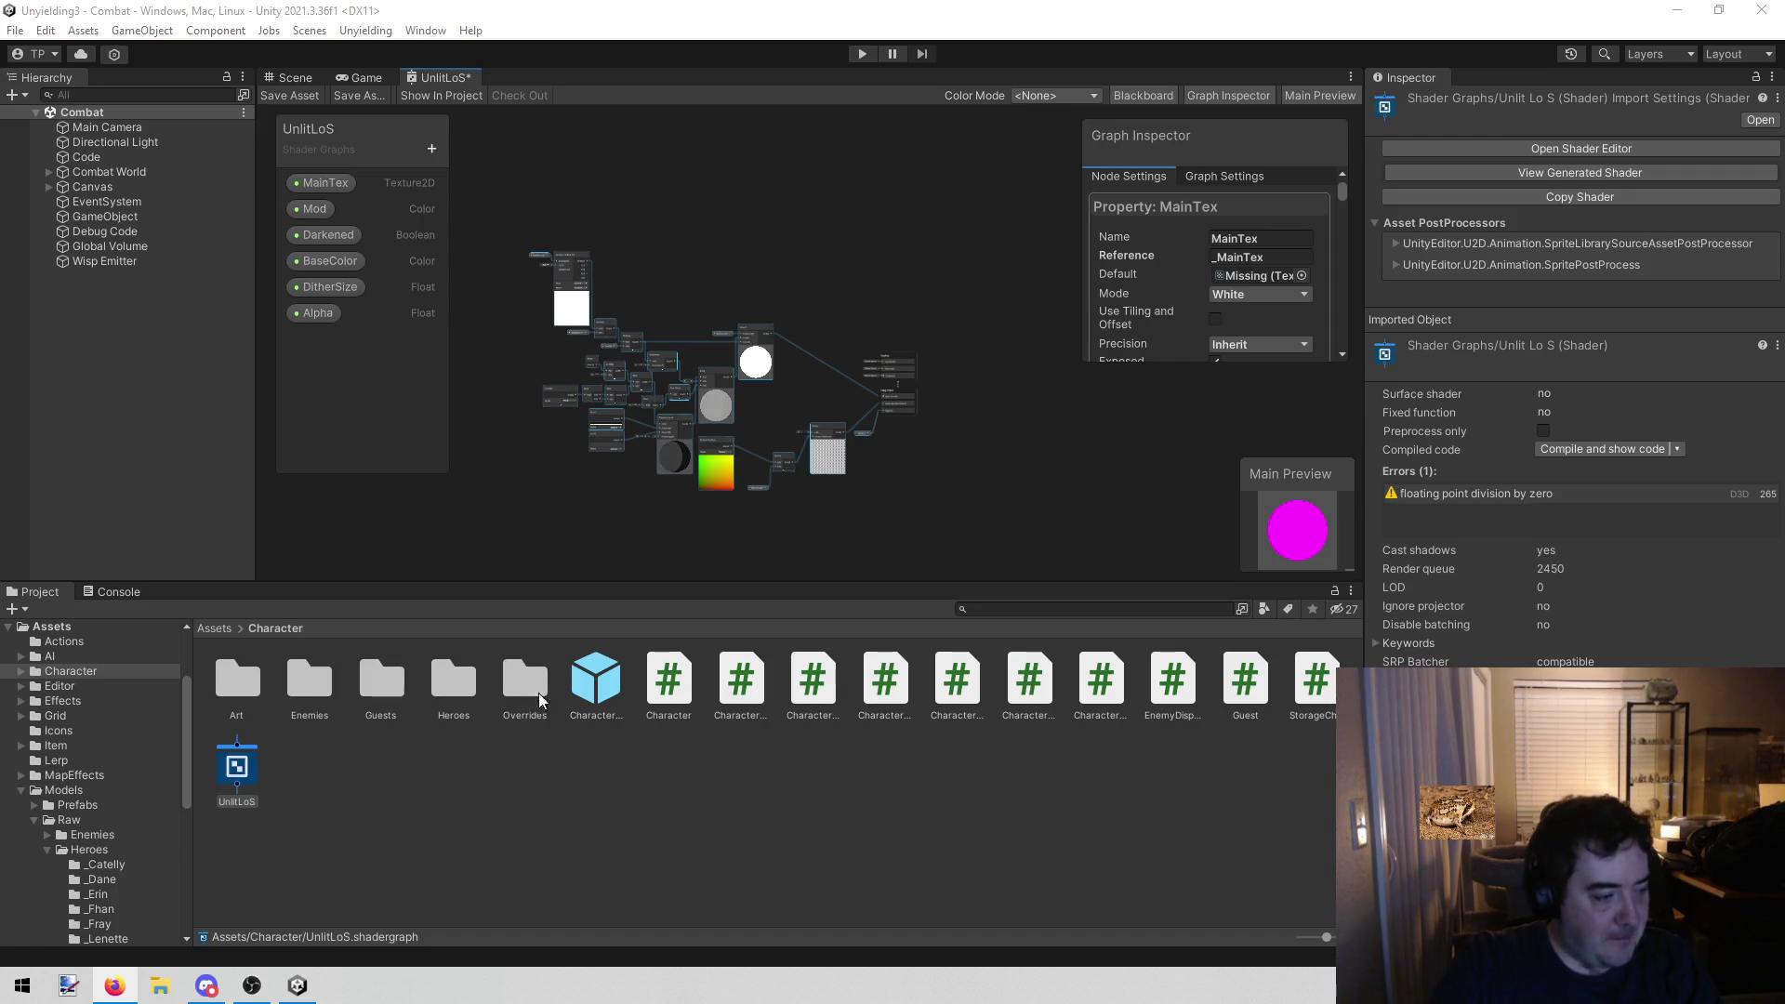
scroll(803, 301, up, 4)
scroll(837, 325, up, 1)
mouse_move(880, 347)
mouse_down()
mouse_move(769, 159)
mouse_move(892, 163)
mouse_move(1000, 122)
mouse_up()
scroll(945, 154, down, 1)
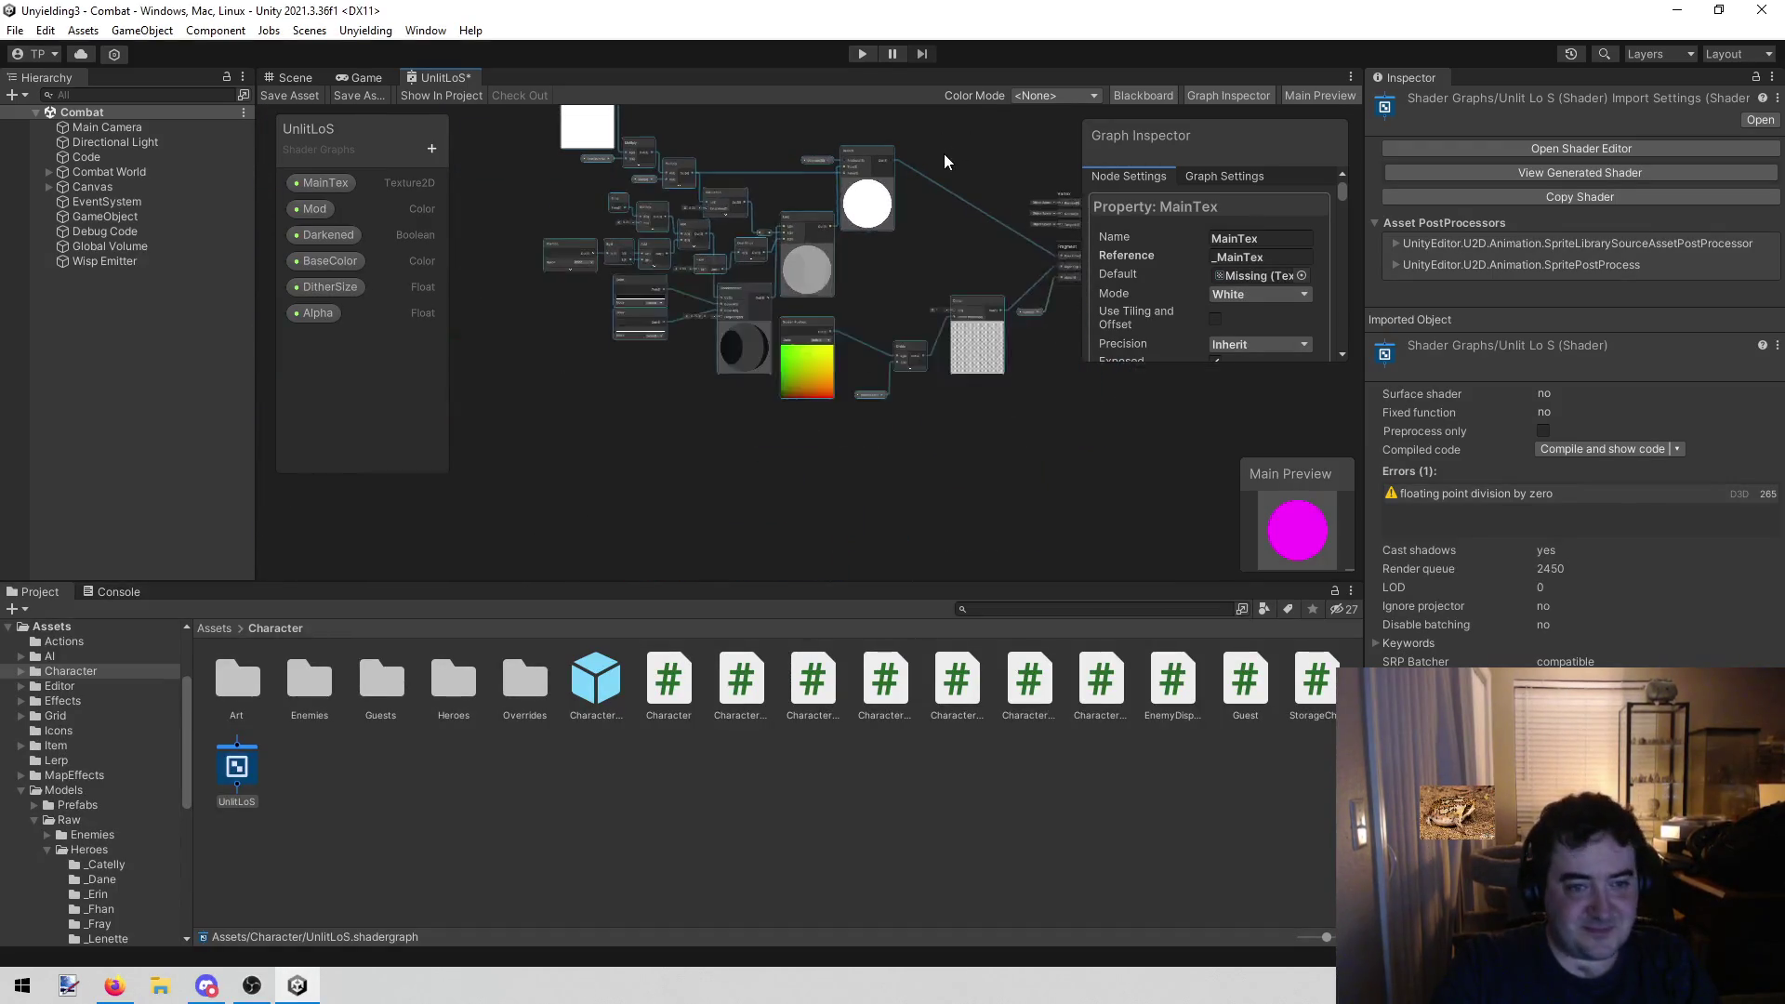
scroll(945, 135, down, 1)
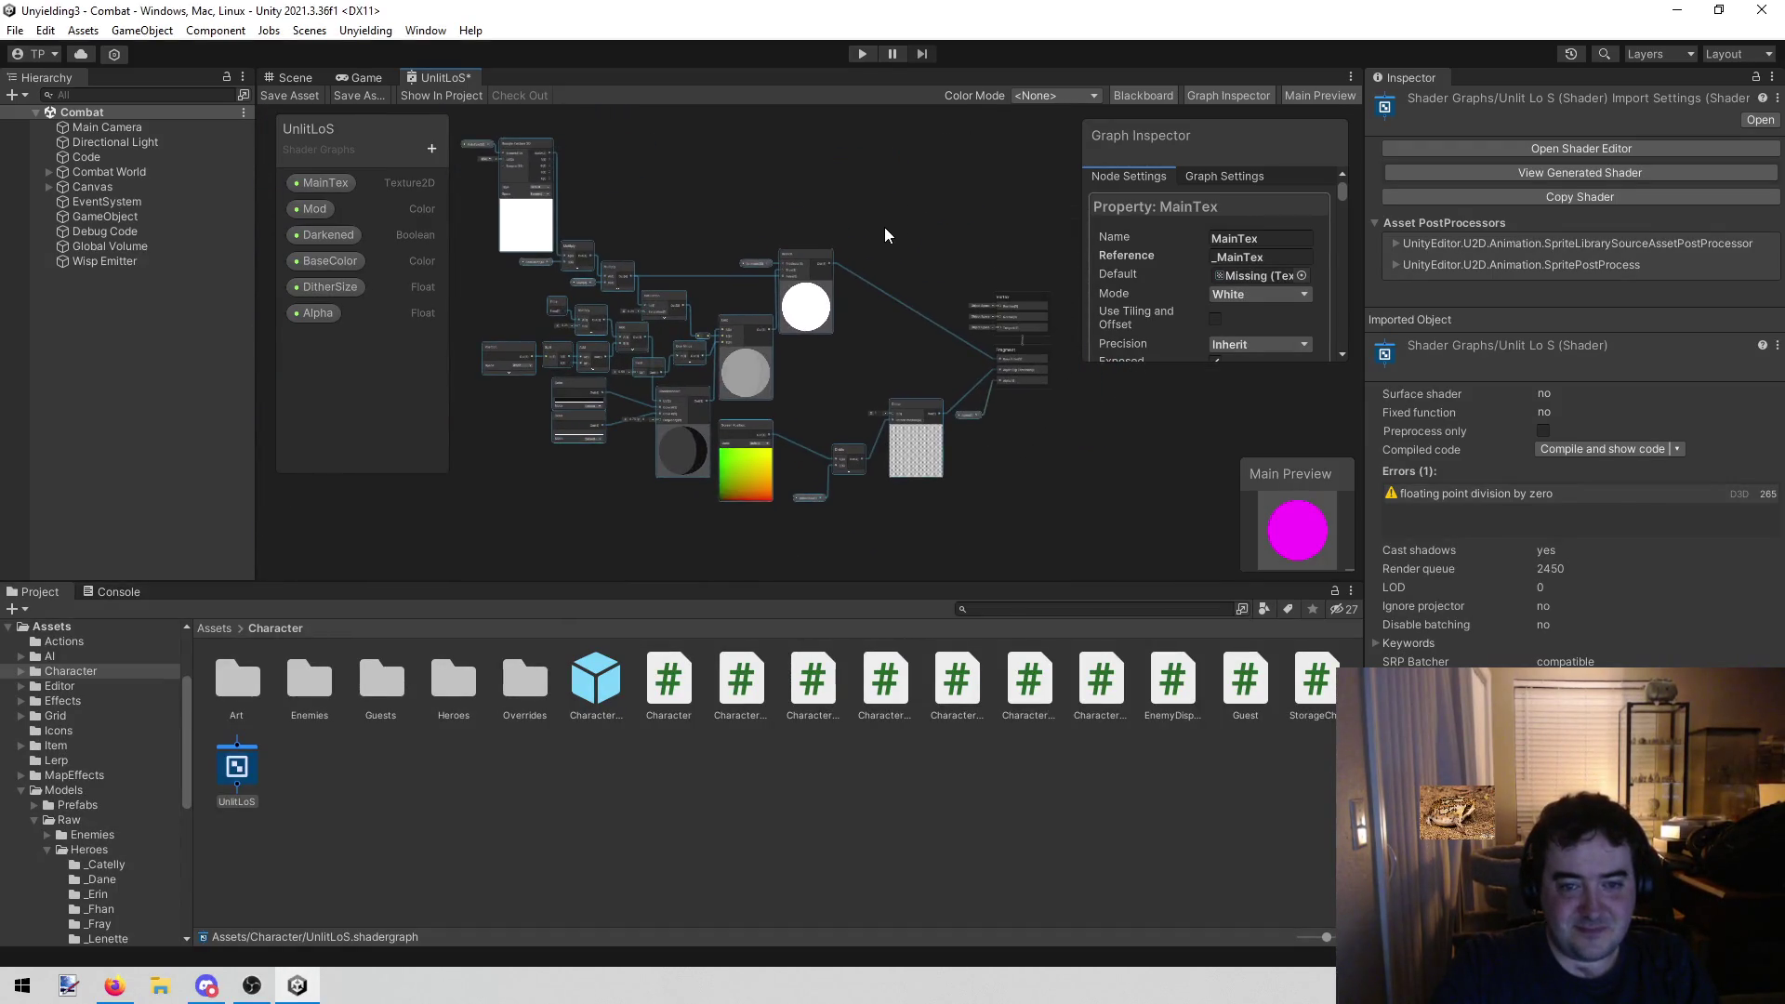
click(367, 78)
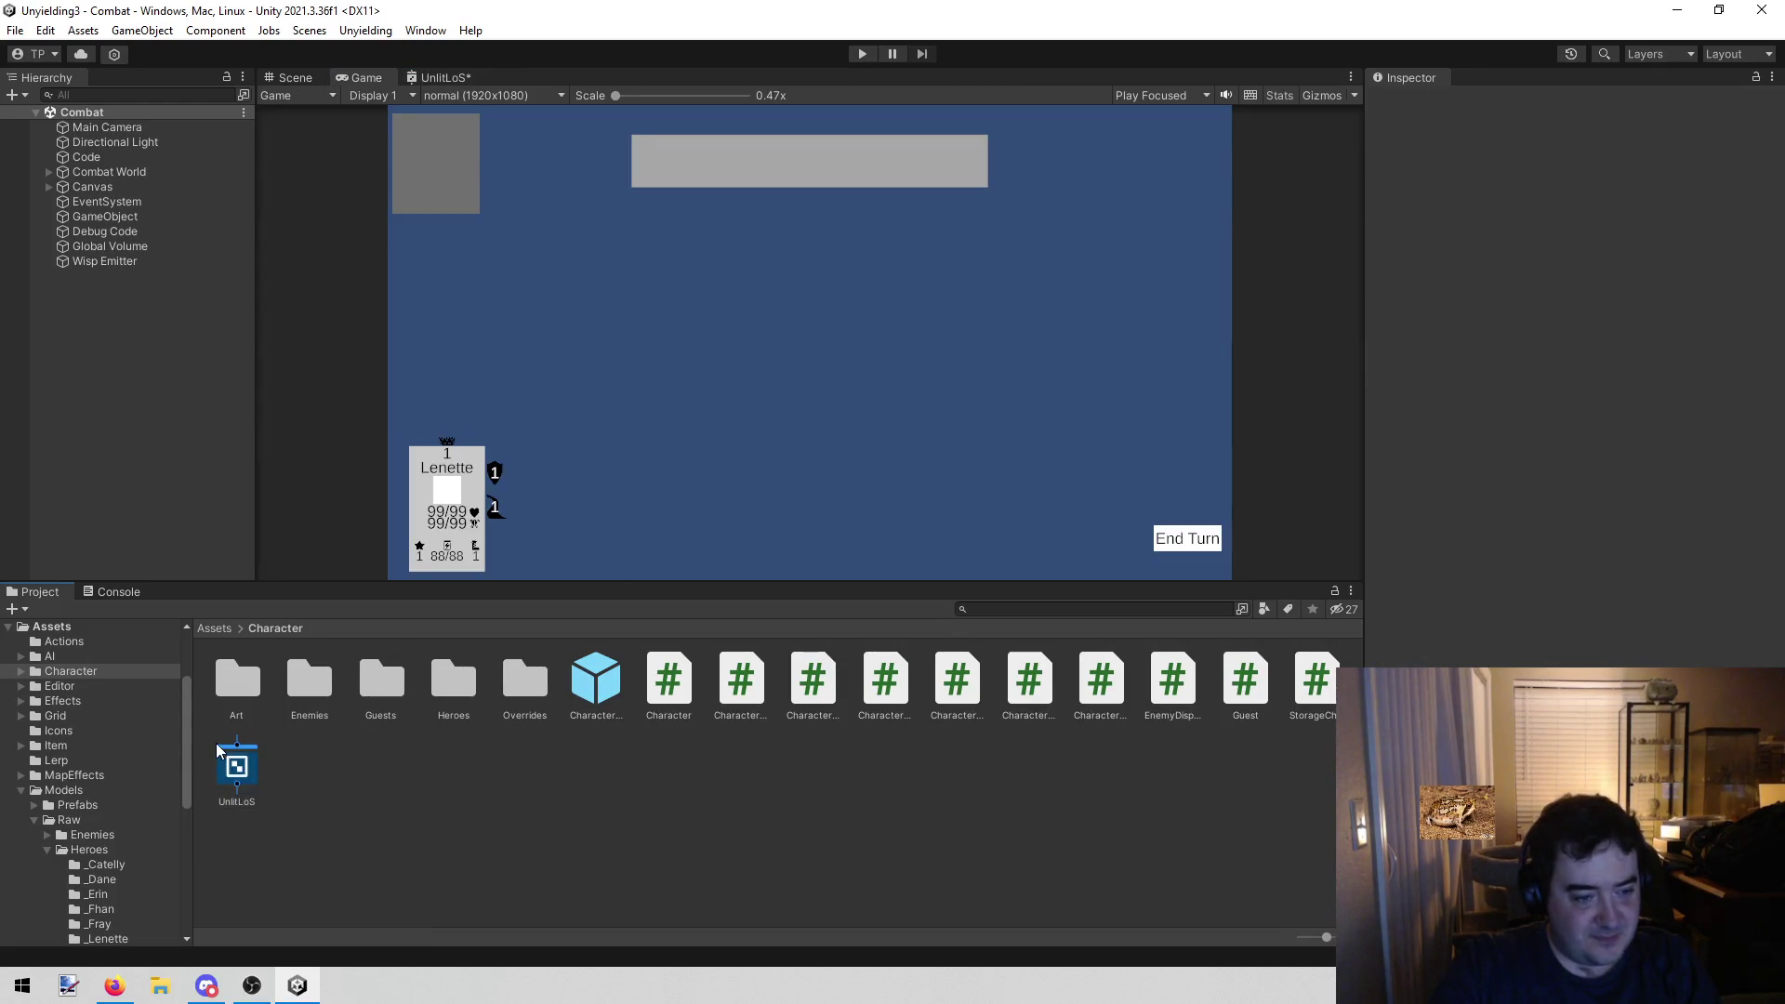
Create a URP Unlit Shader Graph named UnlitLosURP in the Character folder and open it
right_click(328, 762)
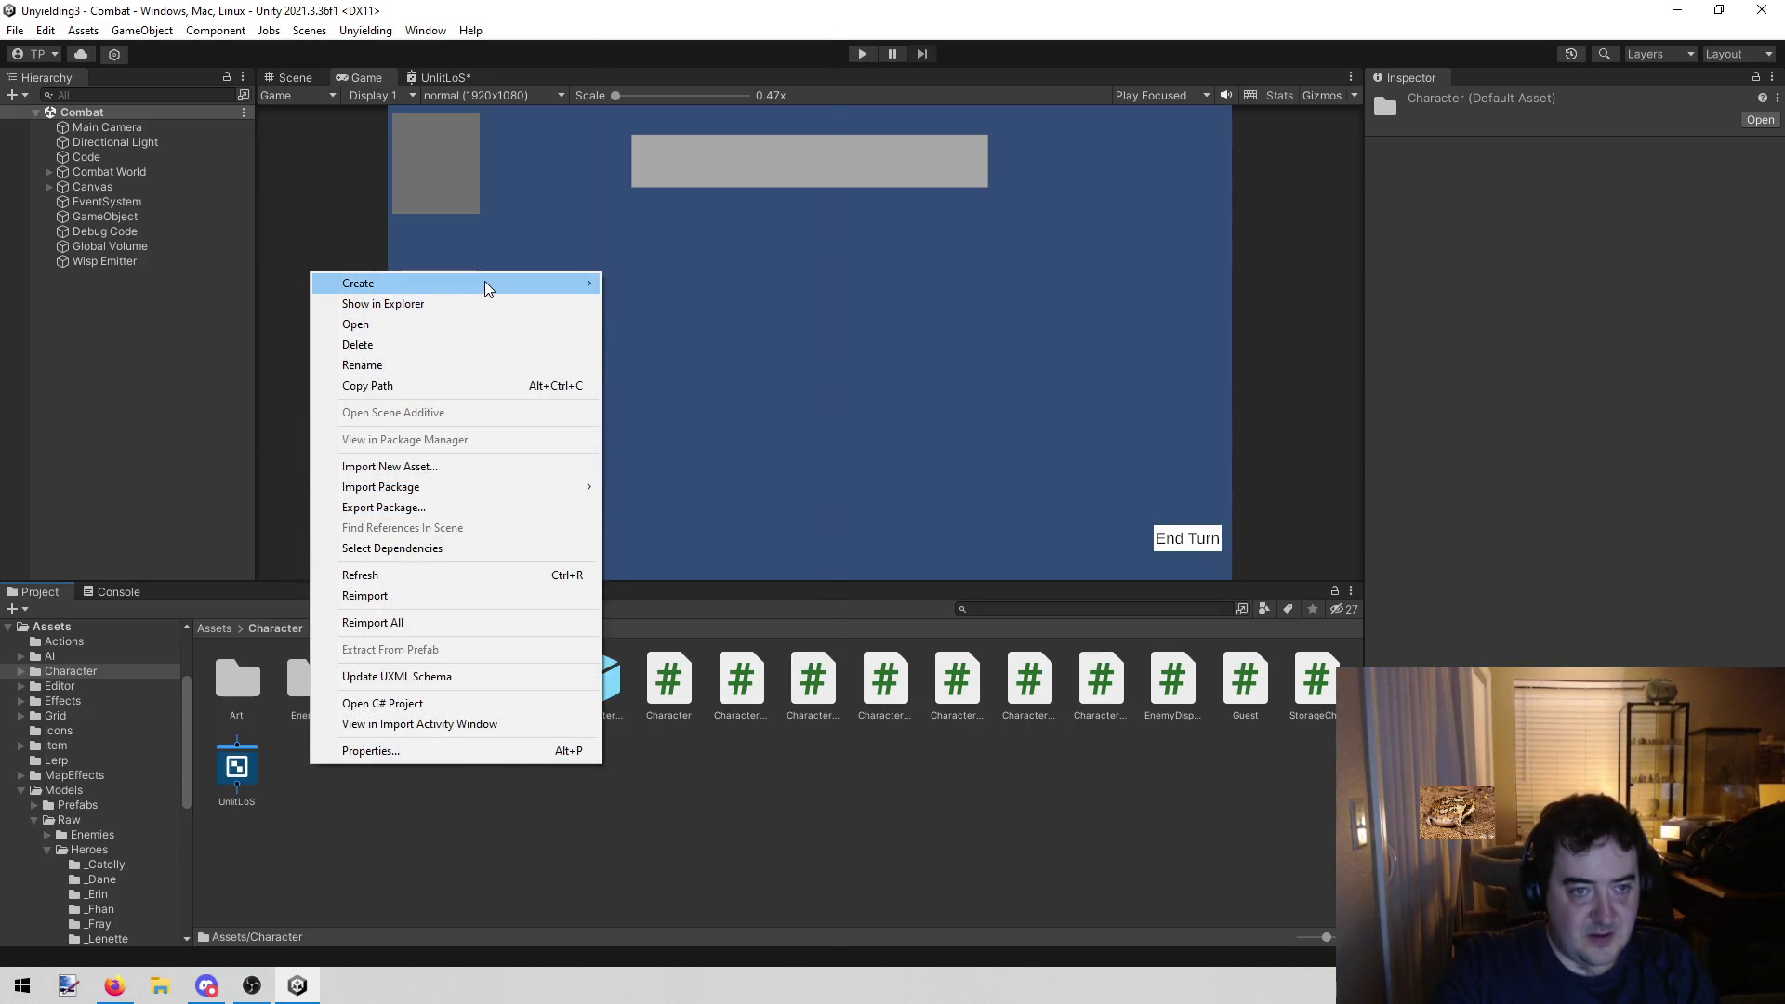
mouse_move(484, 283)
mouse_move(768, 153)
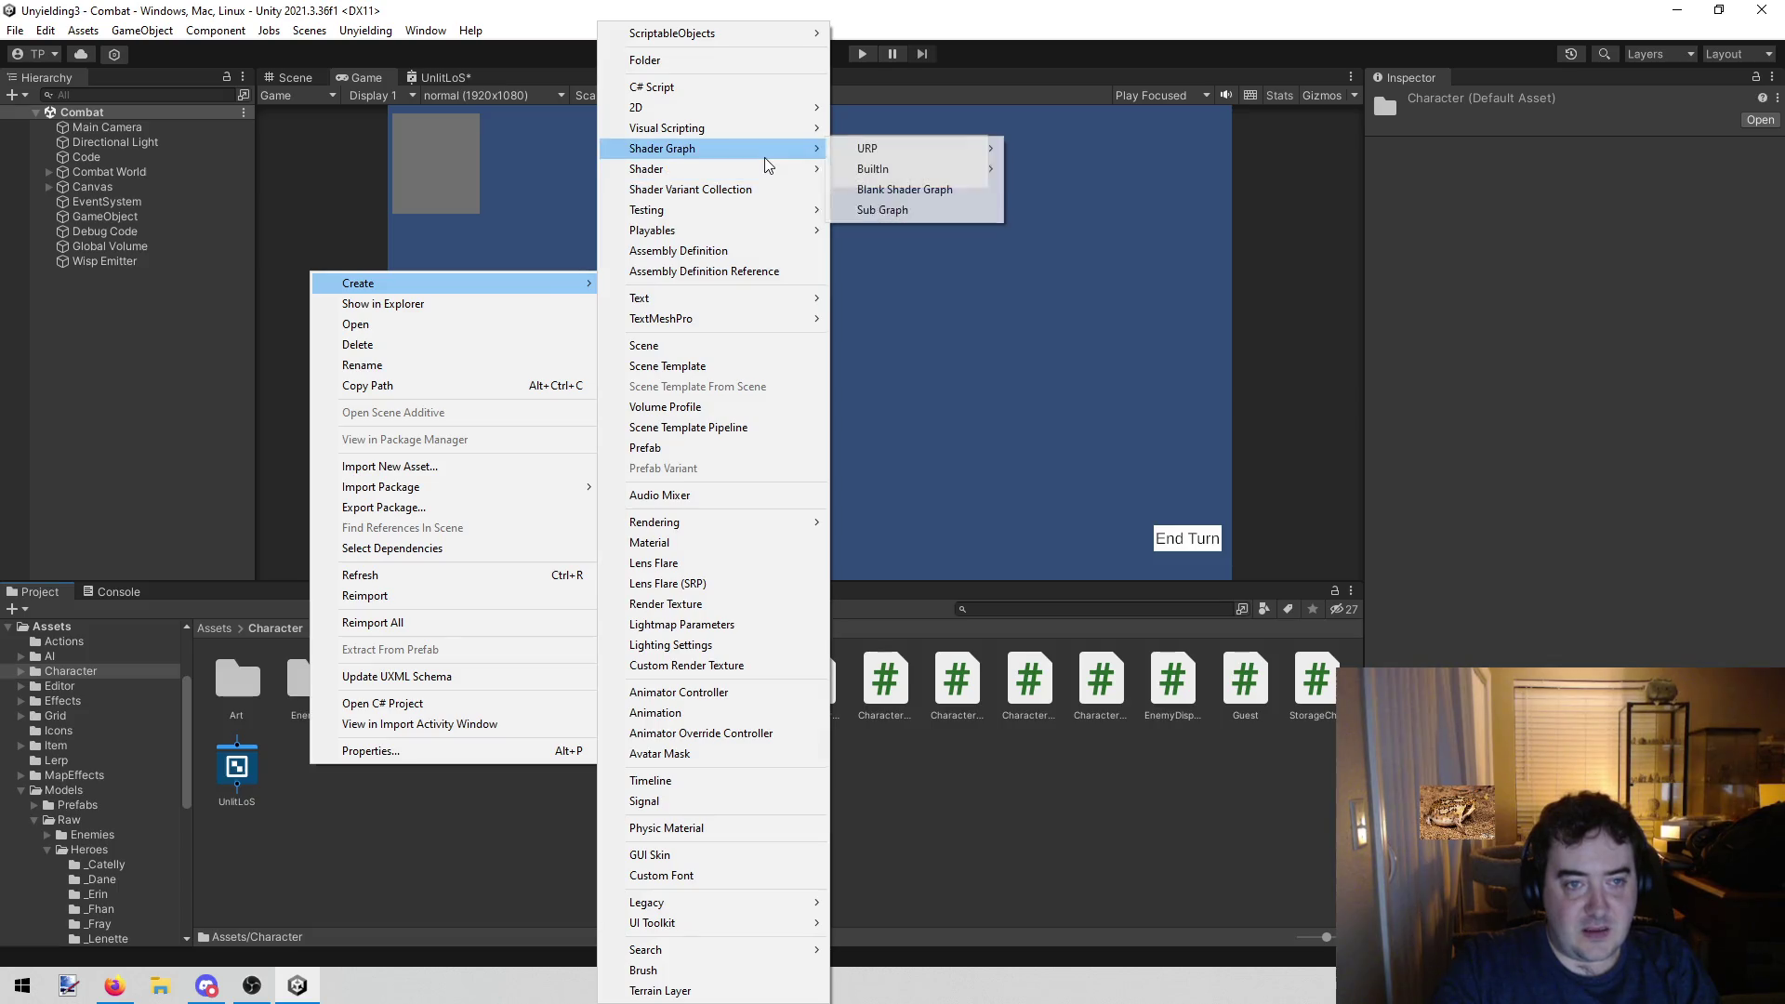
mouse_move(927, 155)
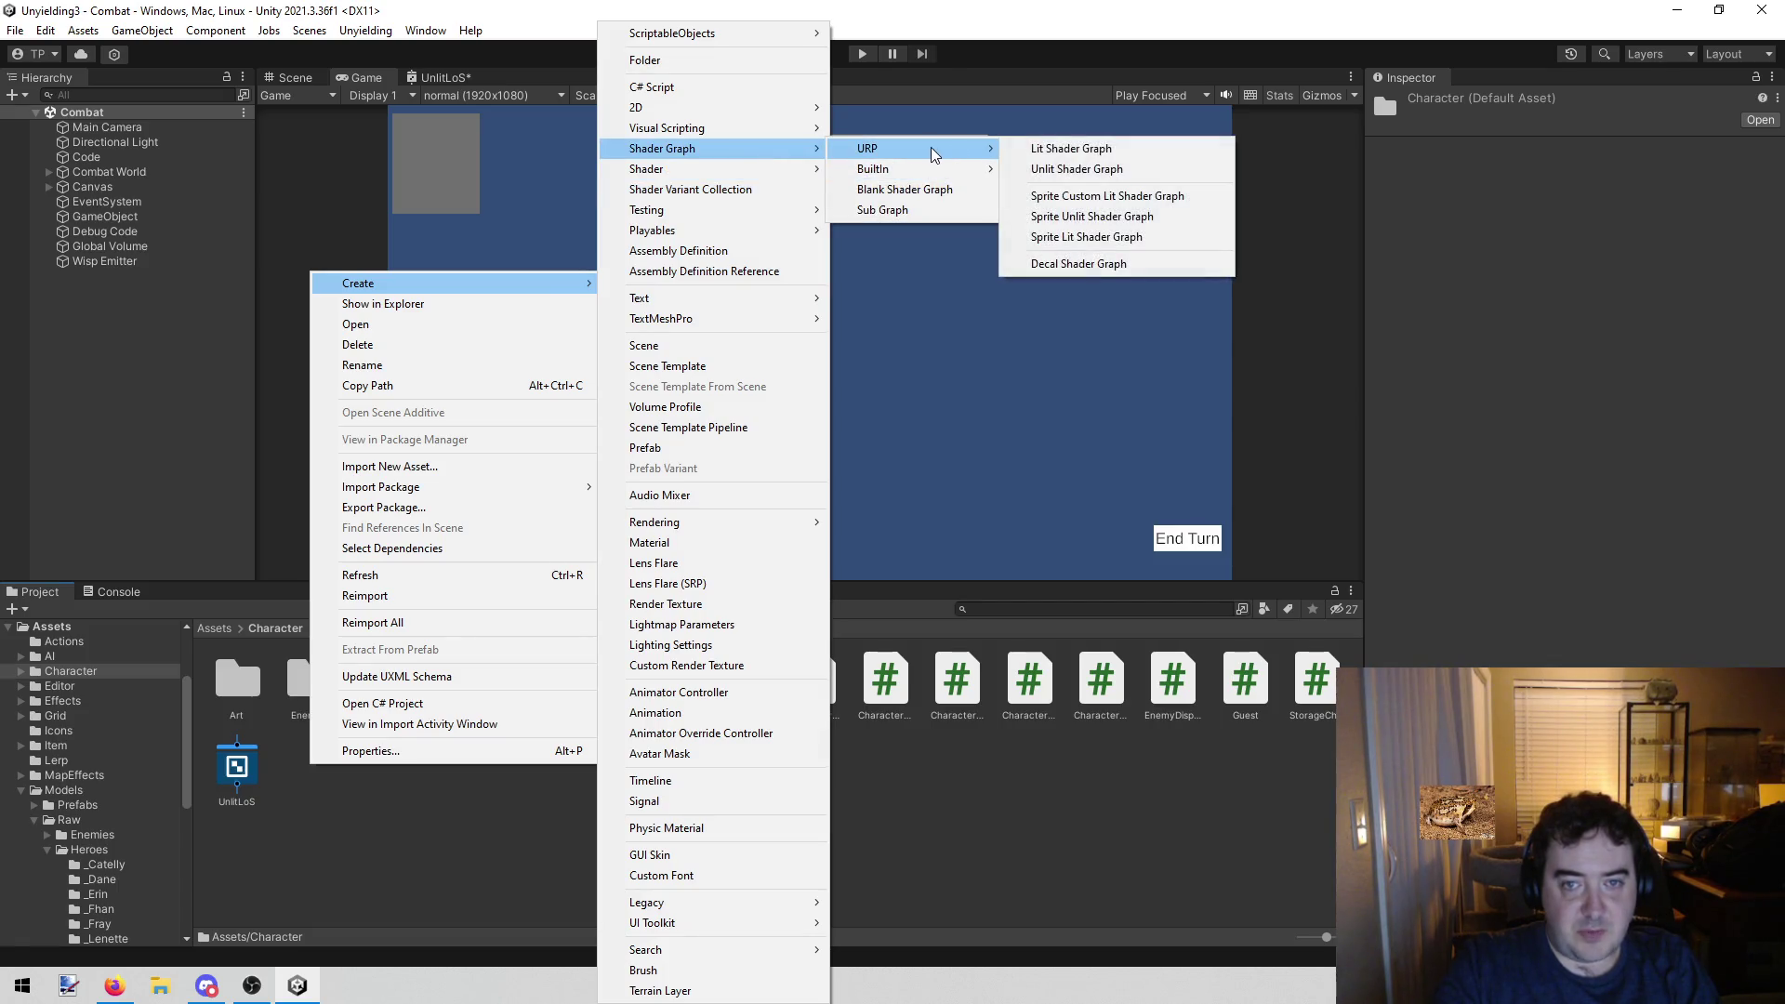
click(1065, 169)
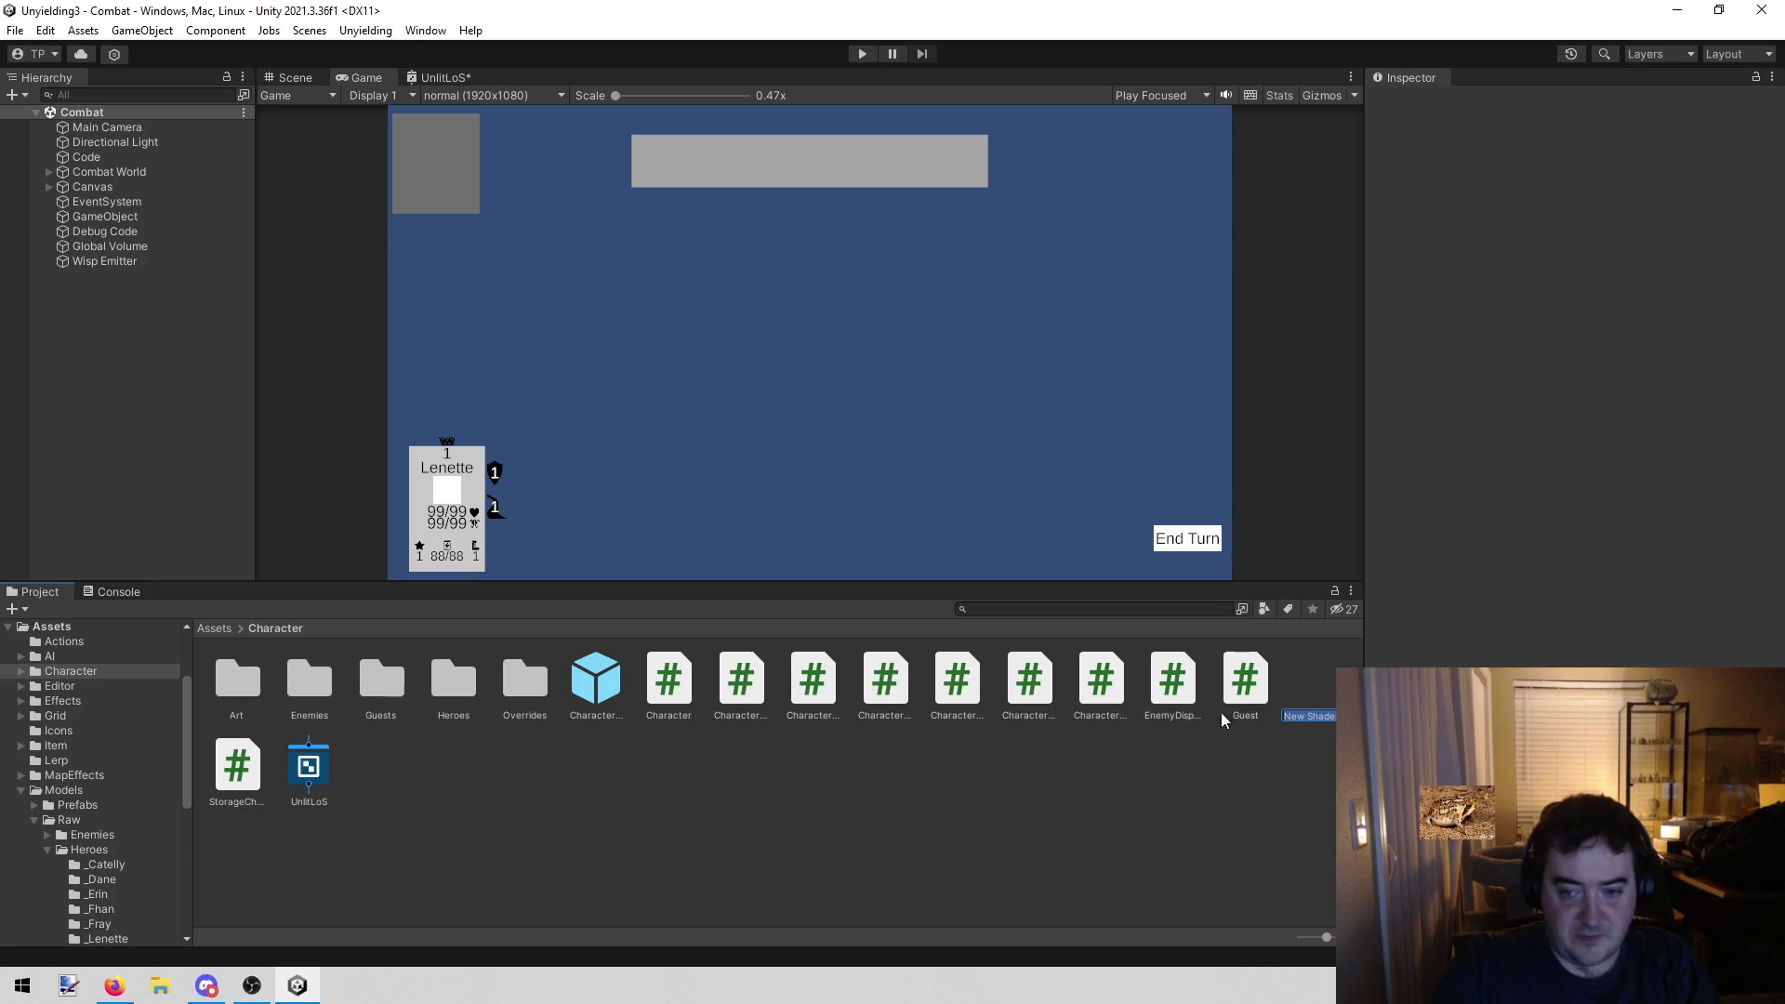
text(UnlitLosURP)
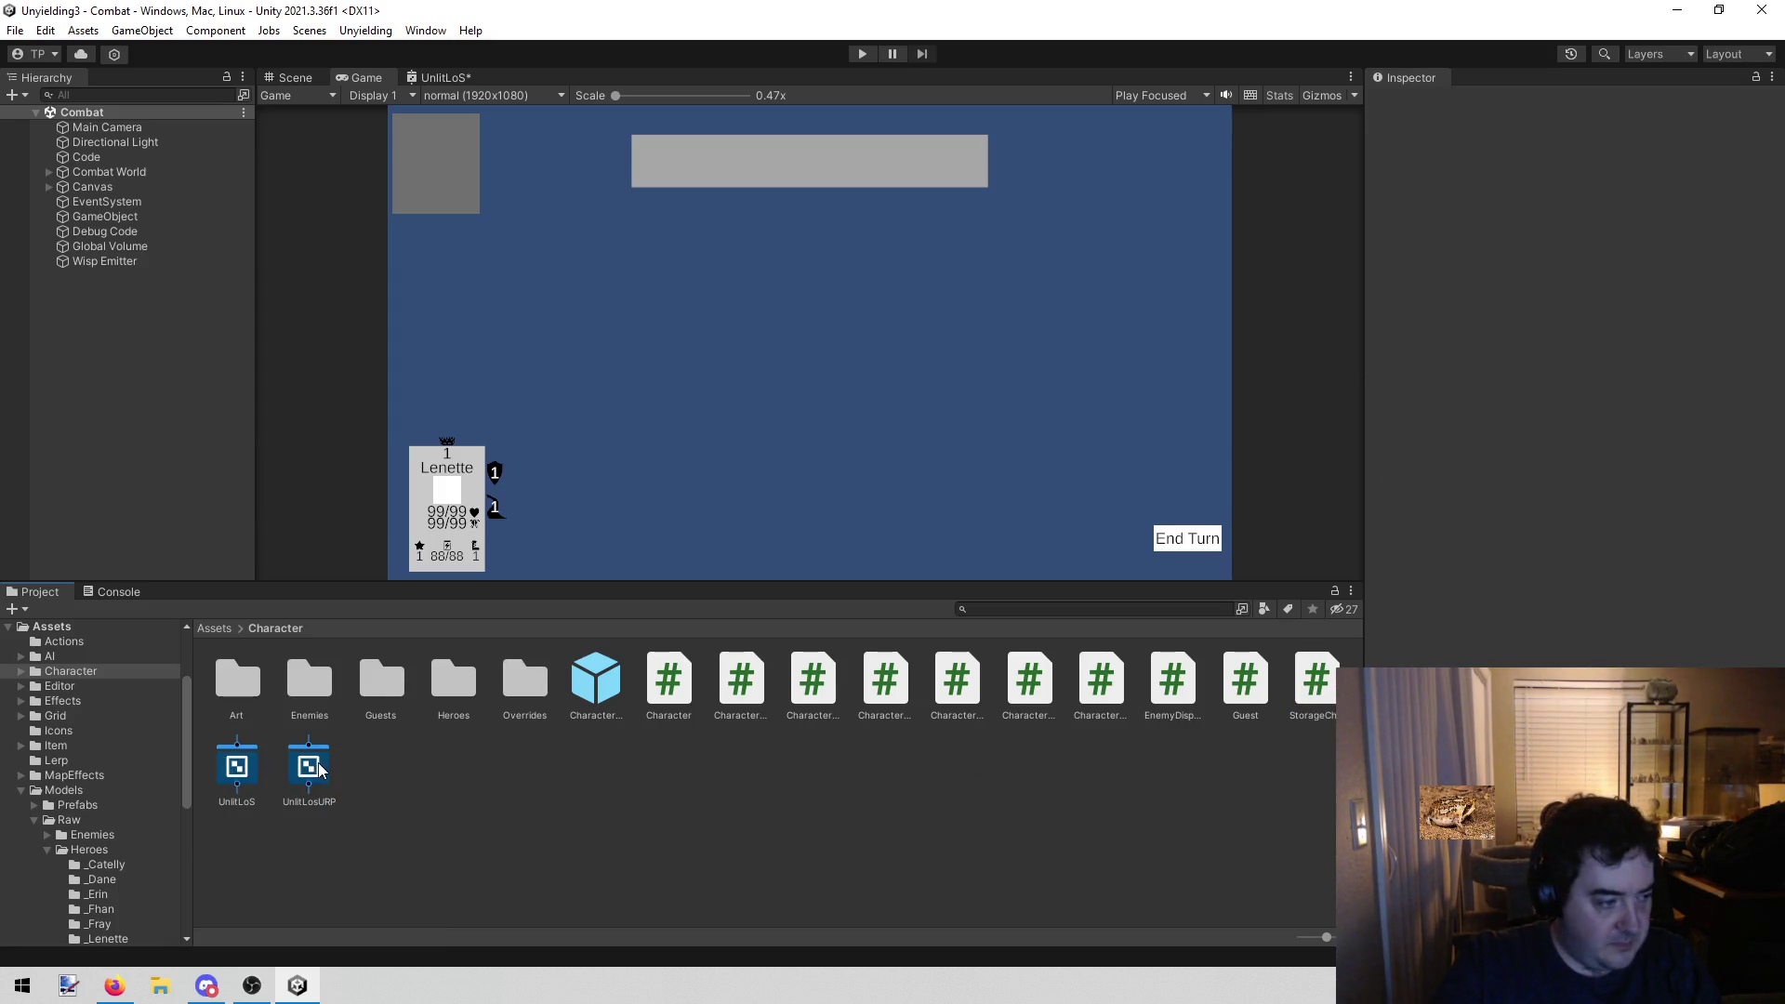
double_click(310, 767)
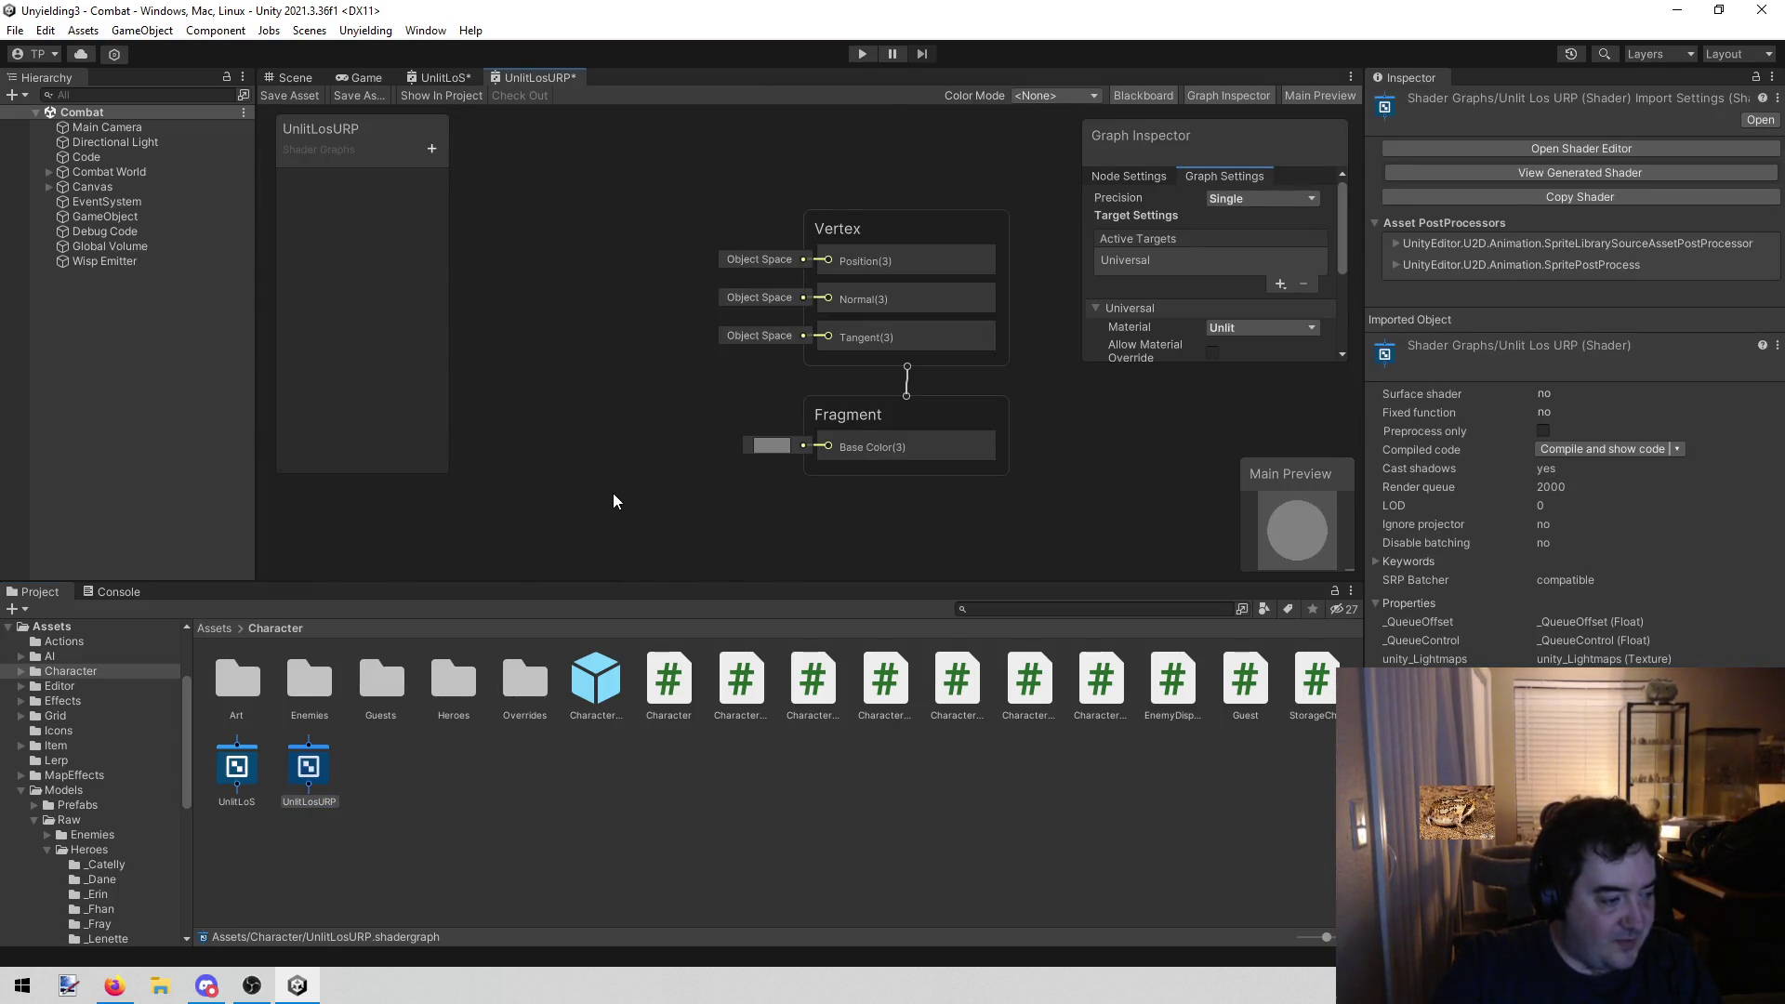
Paste the copied UnlitLoS nodes into UnlitLosURP, shift them left, and return to the UnlitLoS graph
drag(563, 507, 722, 502)
scroll(744, 493, down, 3)
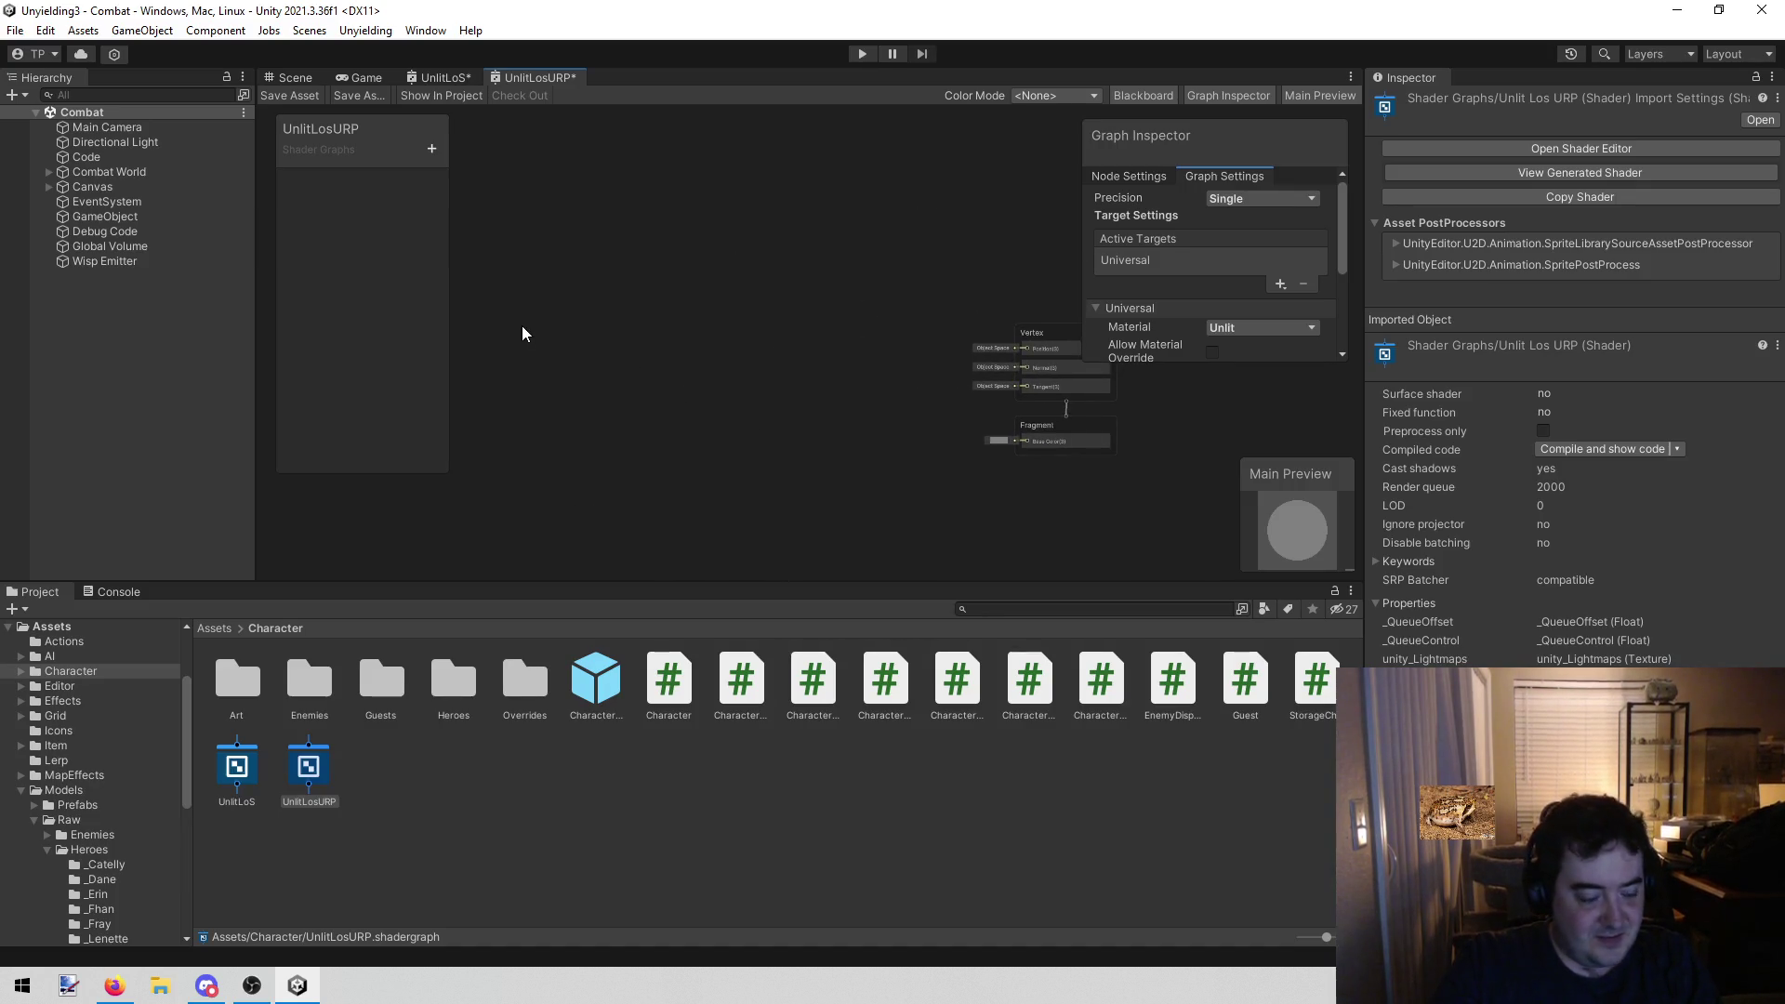
key(ctrl+v)
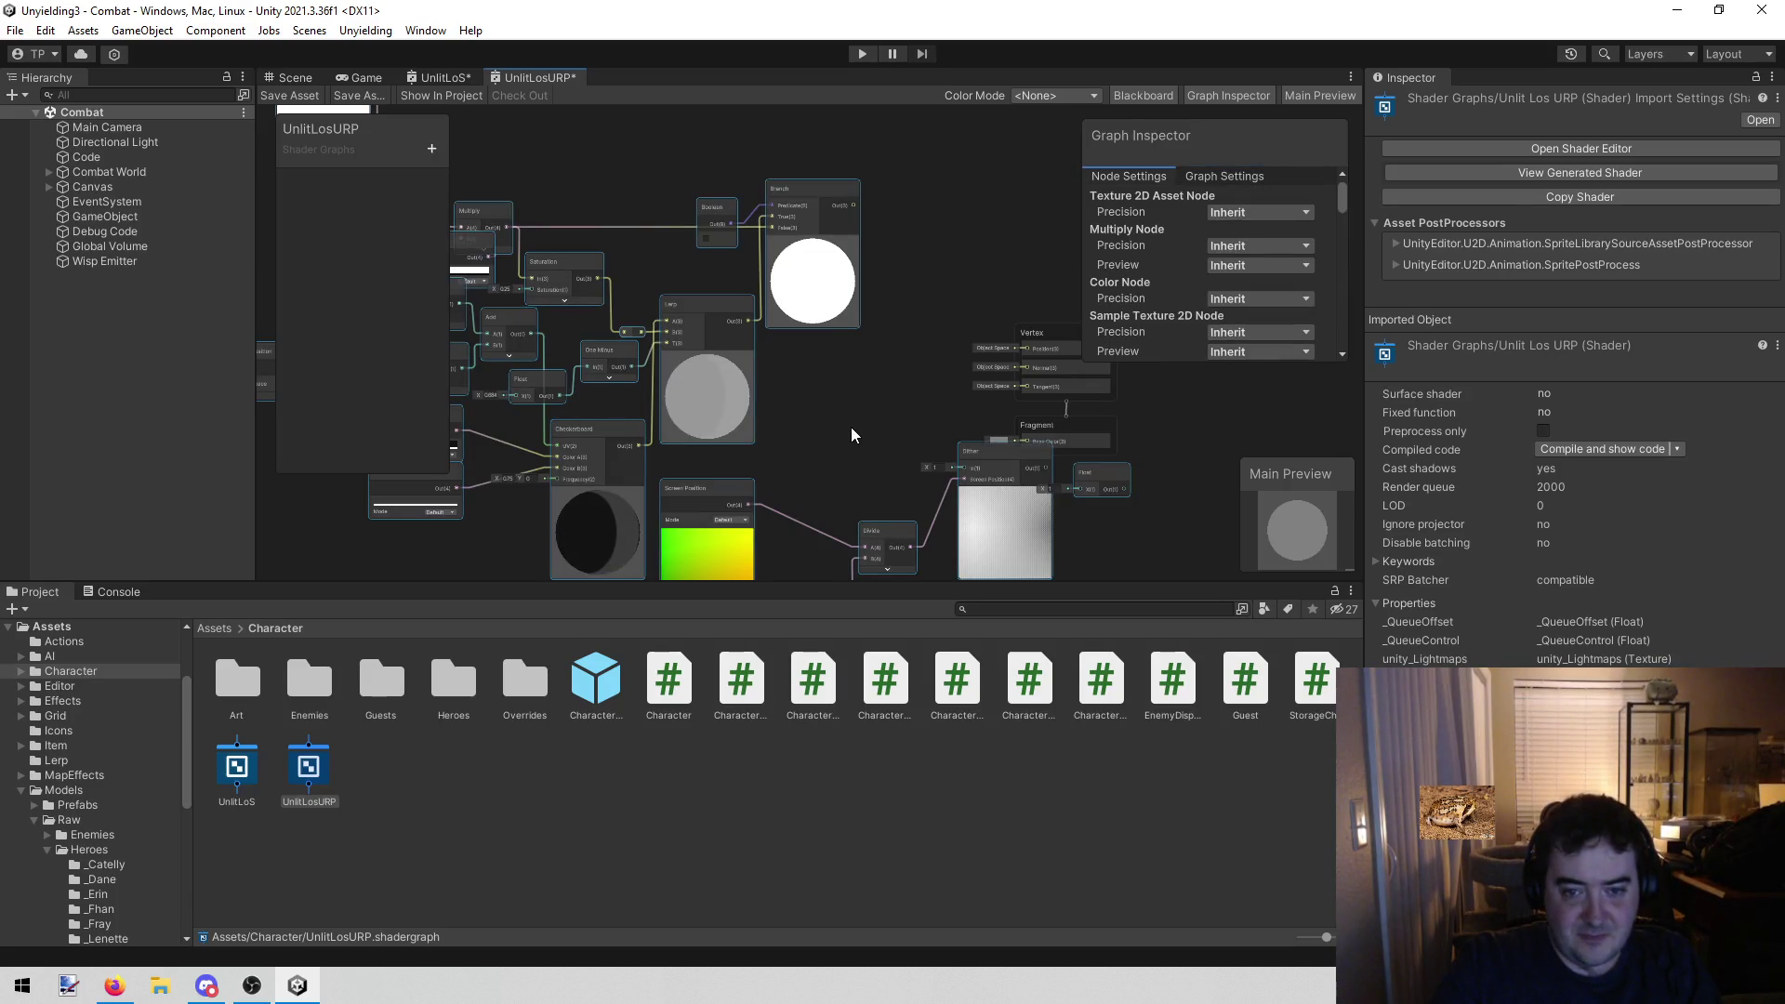
scroll(957, 418, down, 4)
mouse_move(1028, 423)
mouse_down()
mouse_move(904, 447)
mouse_move(931, 467)
mouse_move(960, 455)
mouse_move(906, 465)
mouse_up()
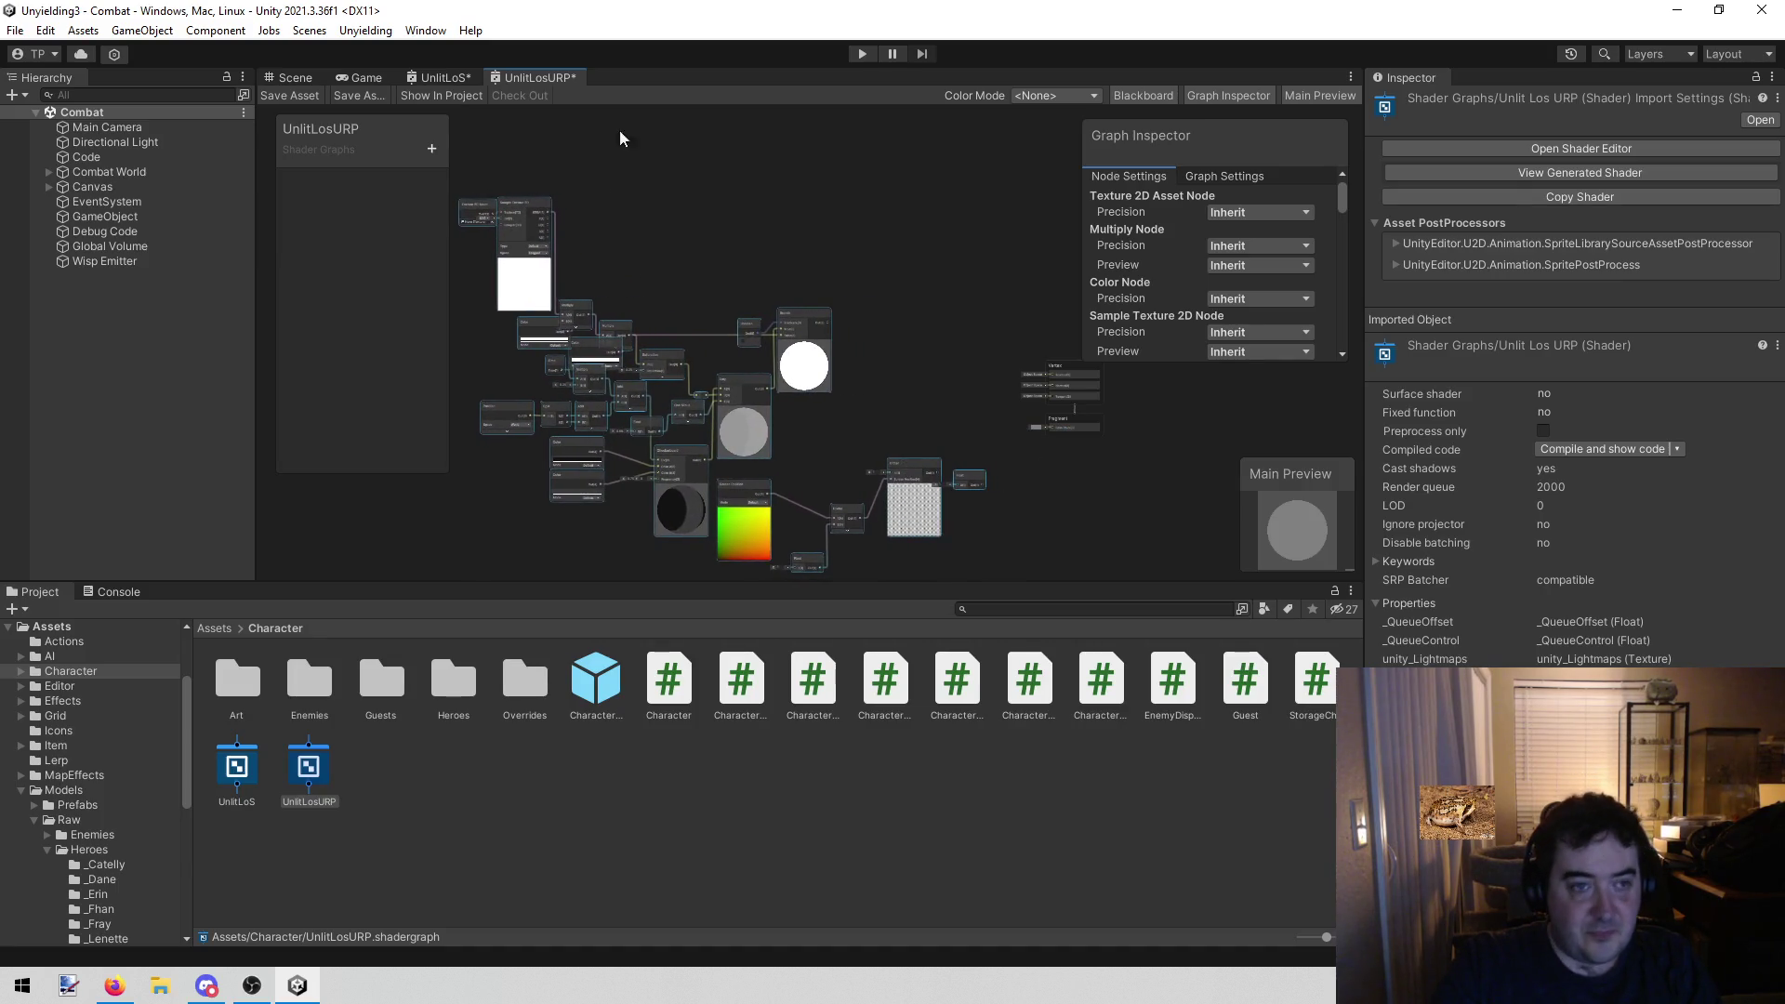
click(461, 78)
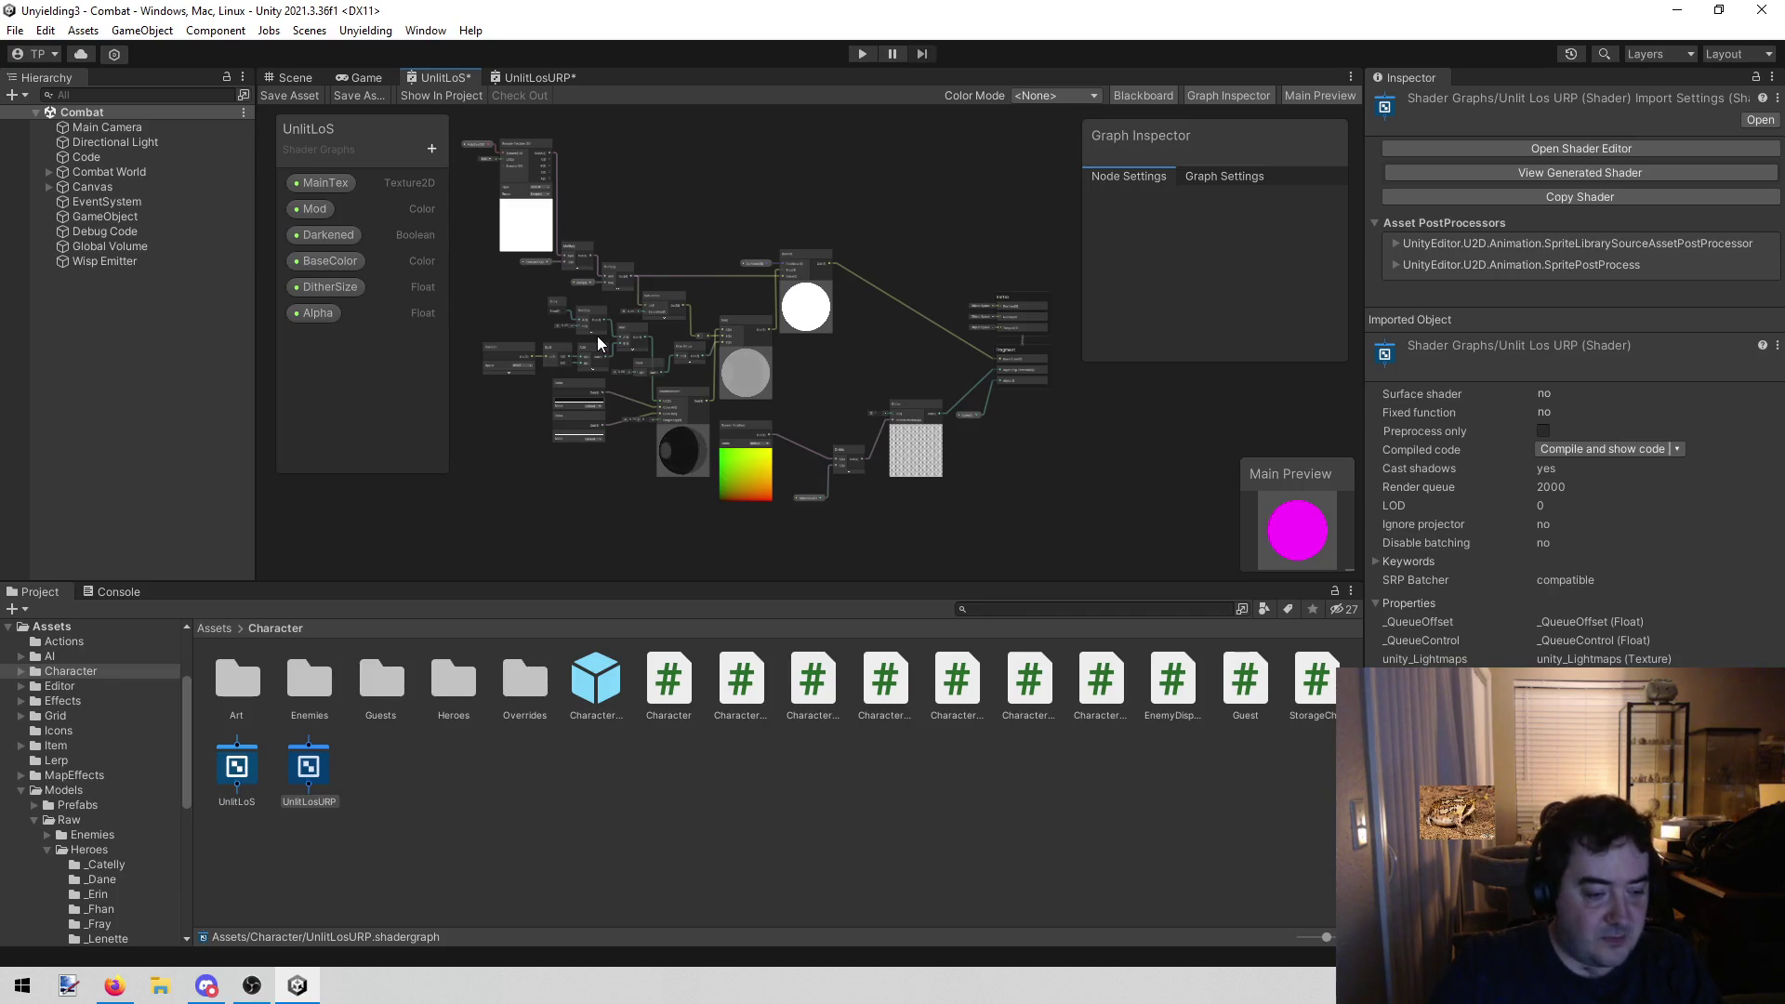
Open the Unity project's C# code in Visual Studio via Assets > Open C# Project
click(141, 30)
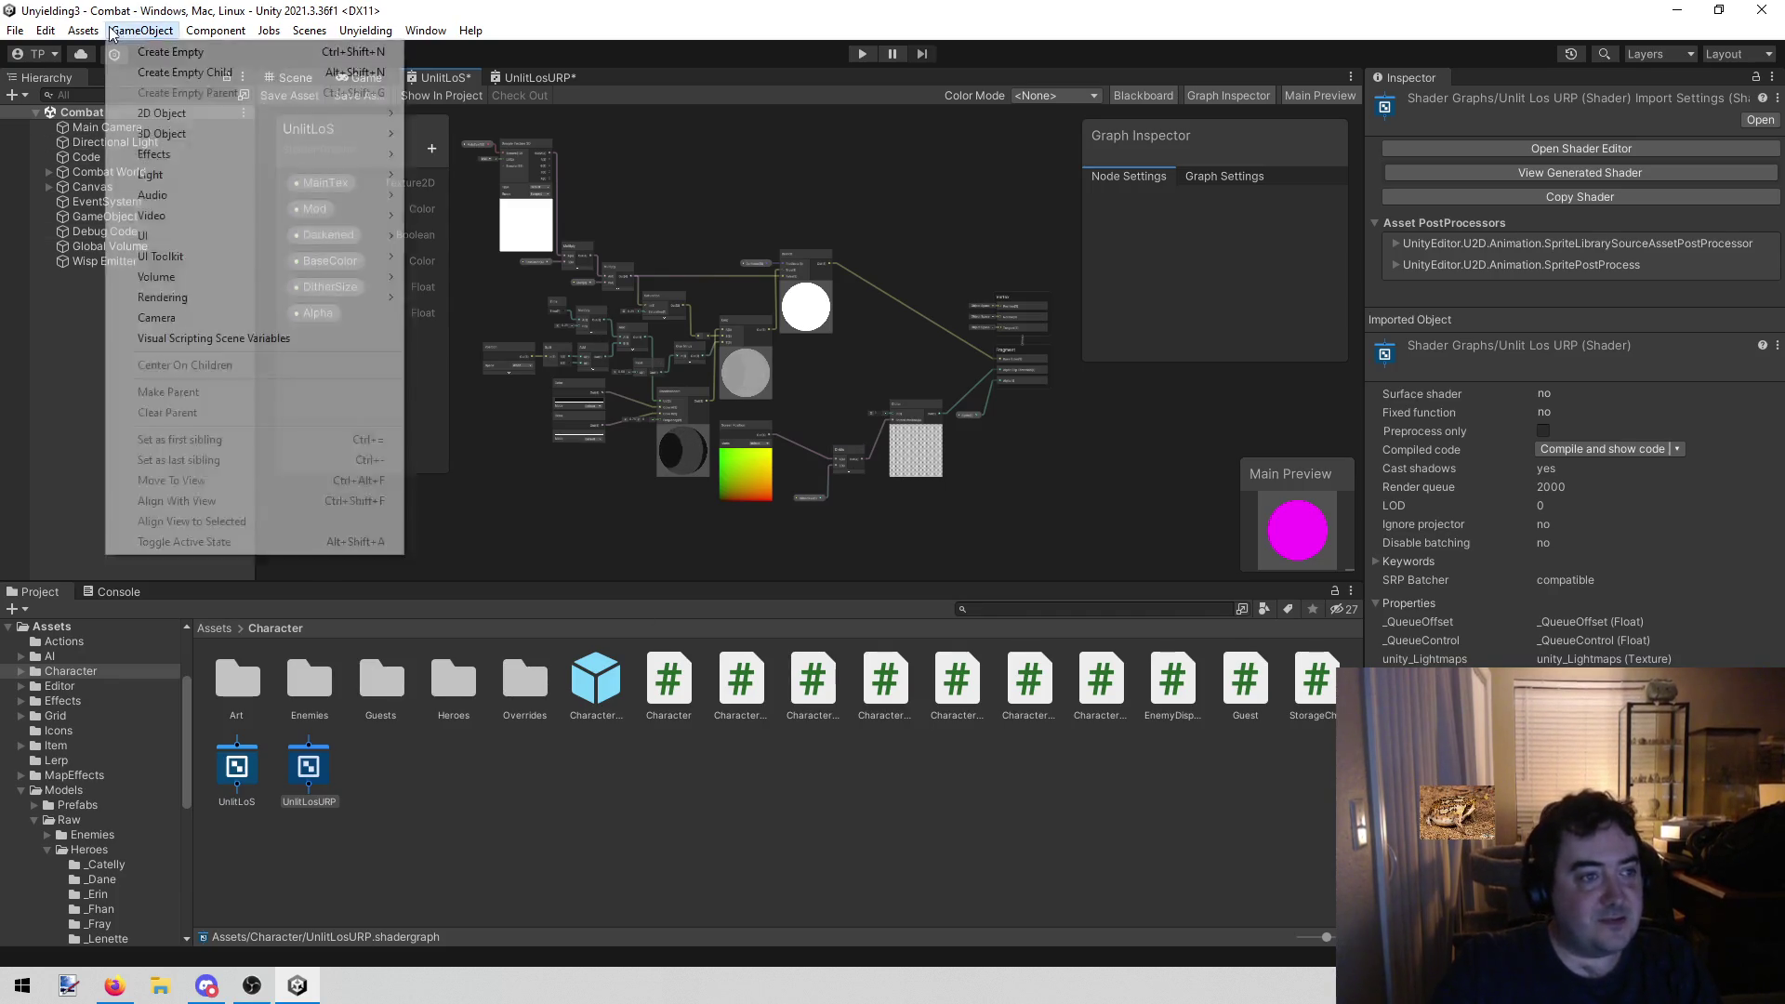
click(197, 471)
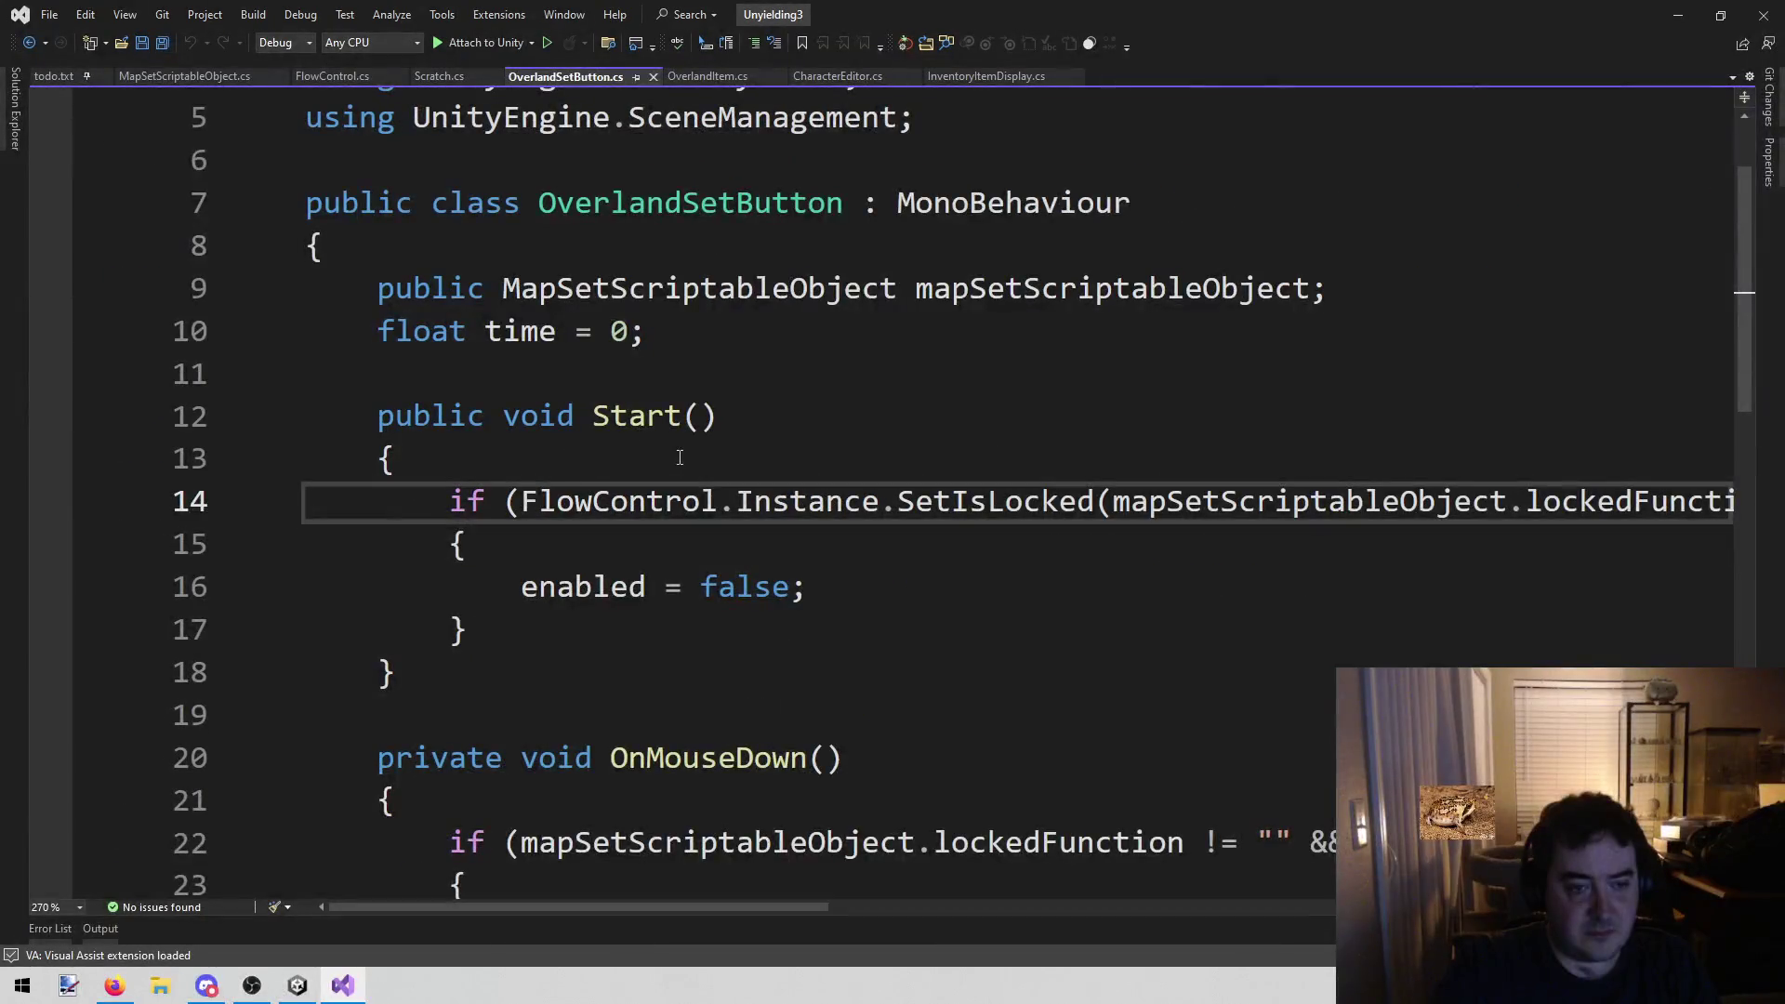
Switch the editor to the Scratch.cs file
click(439, 77)
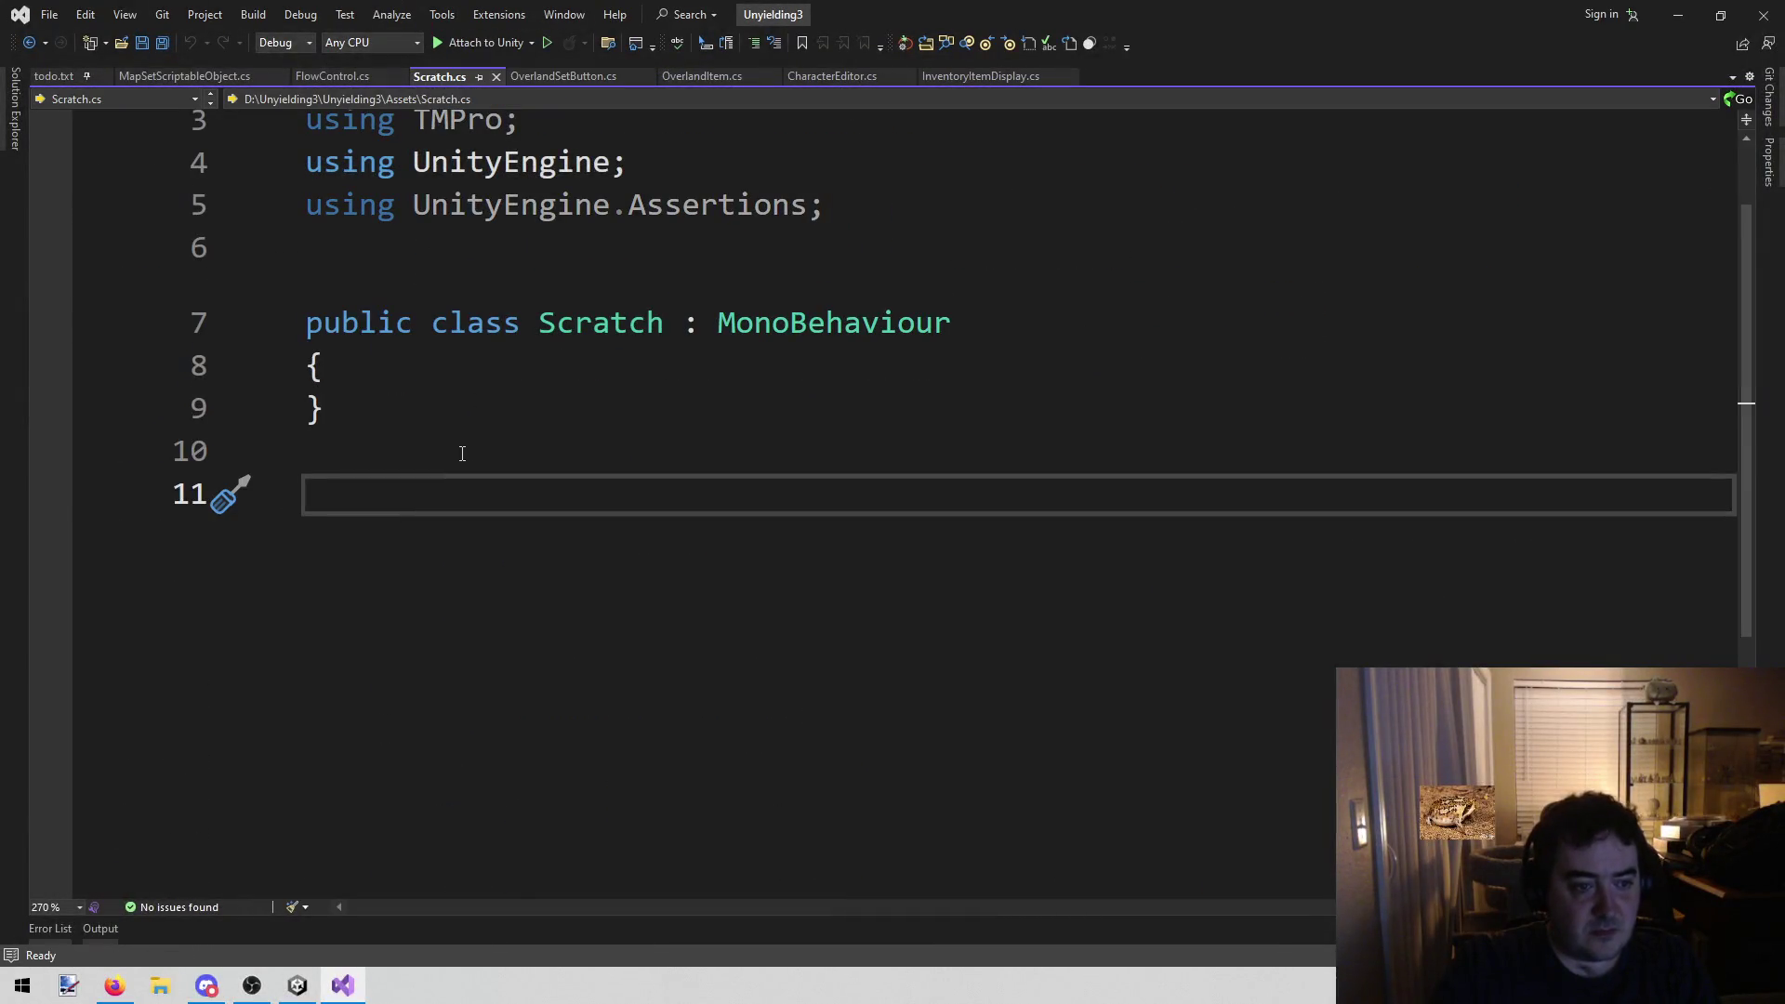
Write the '//Why not AI?' heading, reason '//1) The audience doesn't like it', and begin '//2)'
text(//Why n)
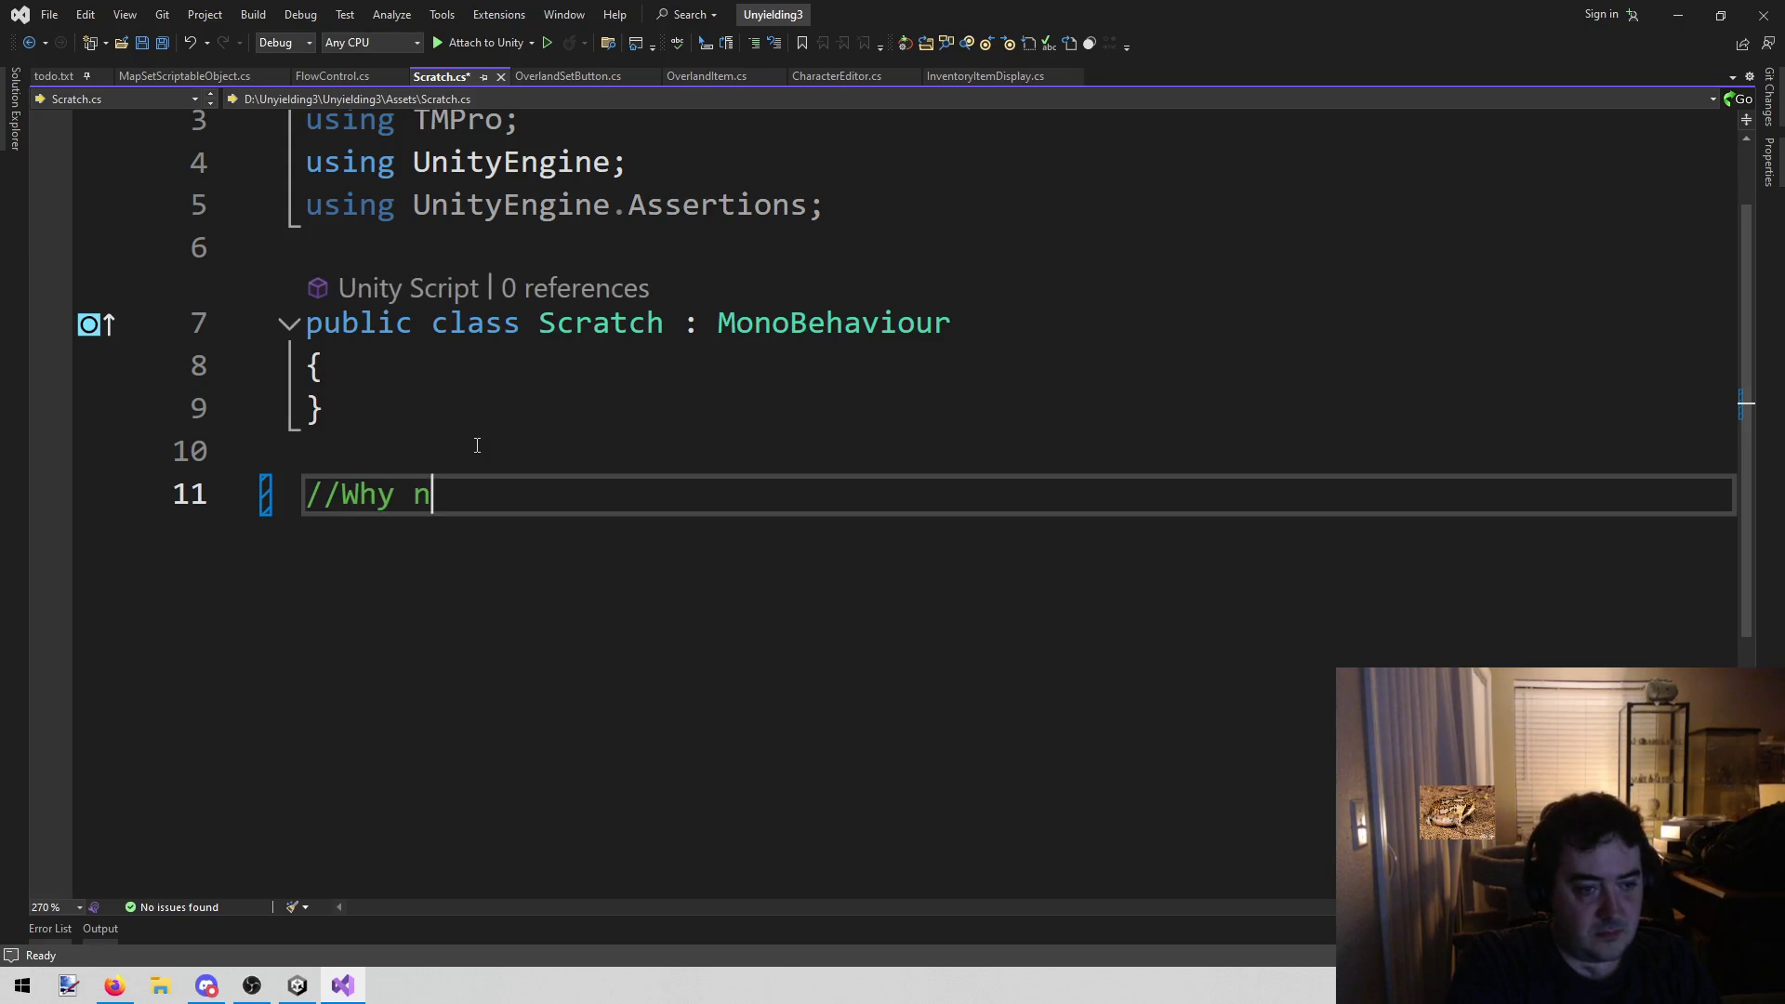
text(ot AI?)
key(Return)
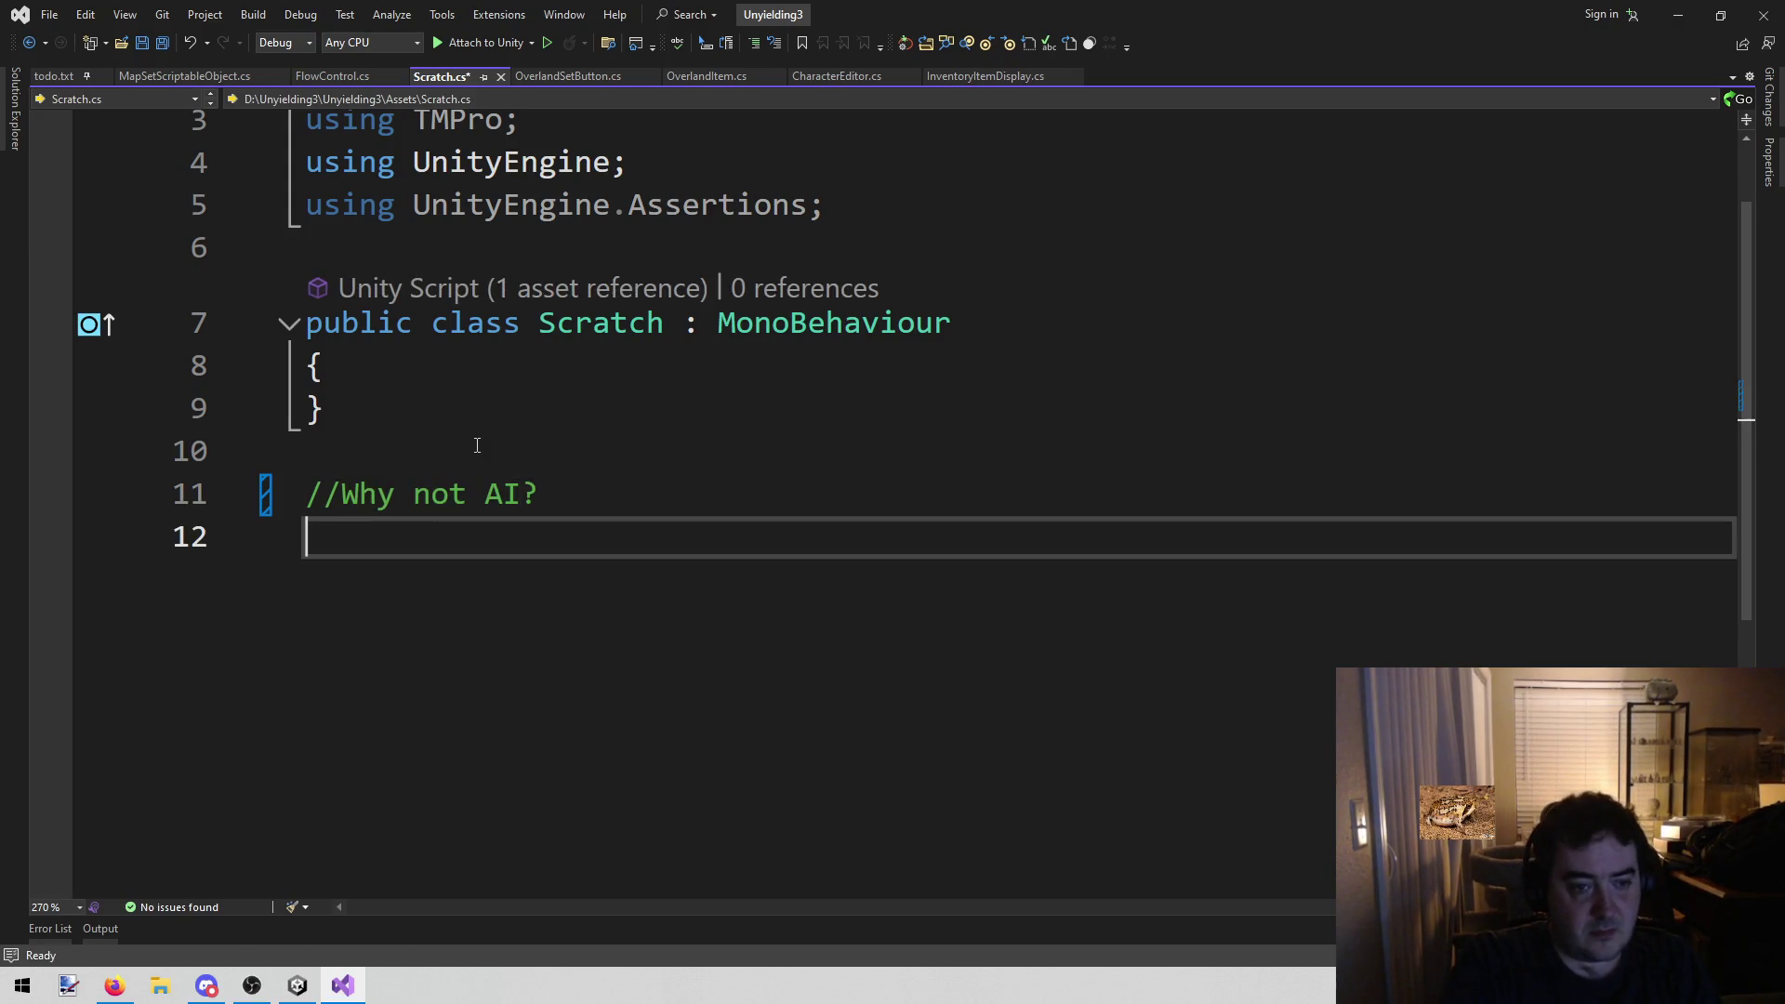
text(//1) )
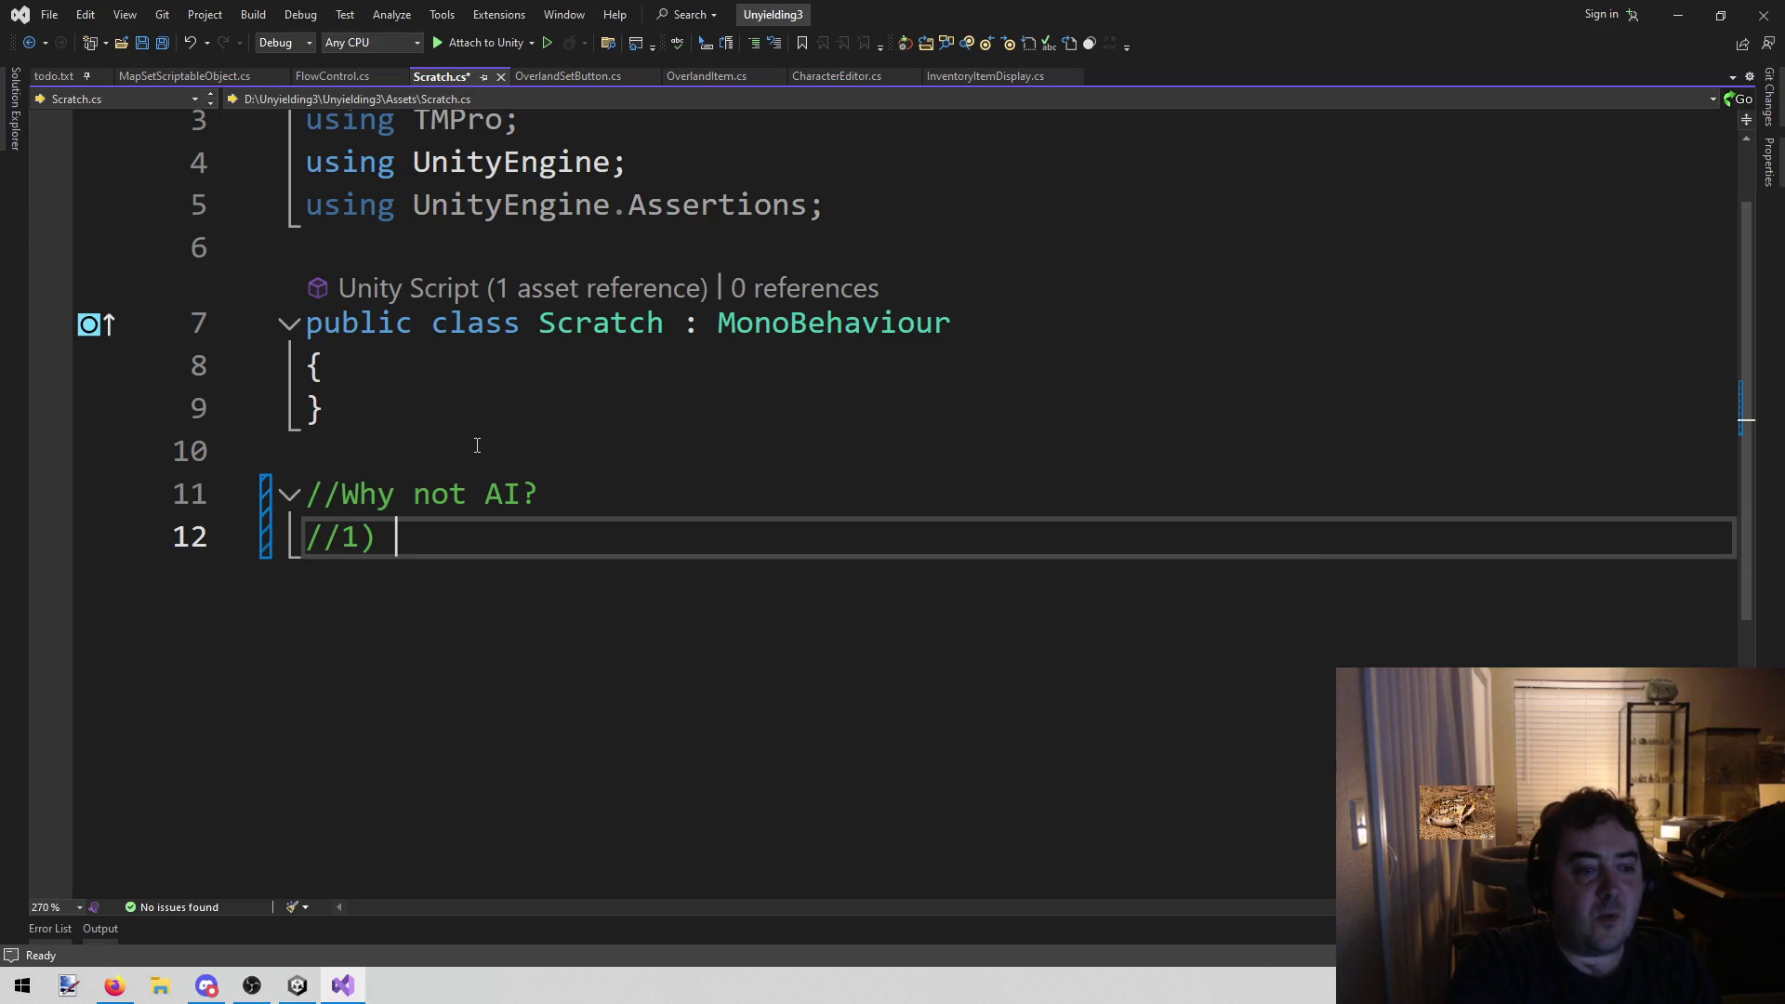
text(T)
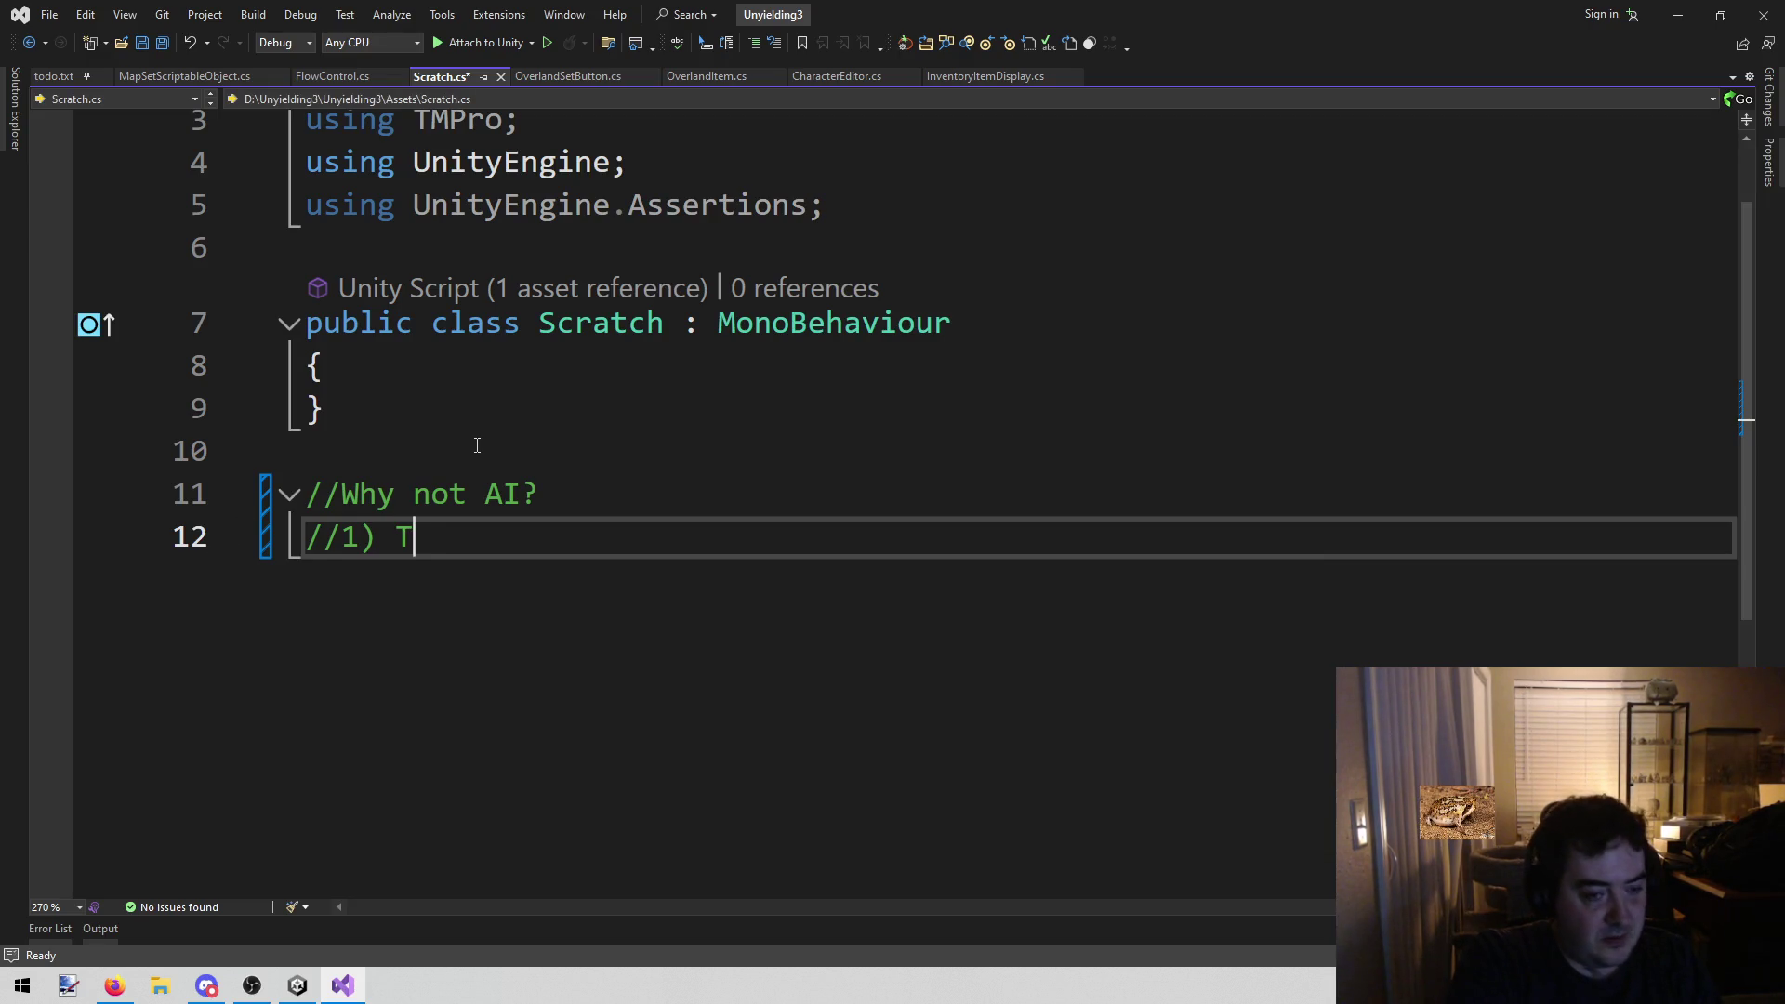
text(he audience doesn't like it)
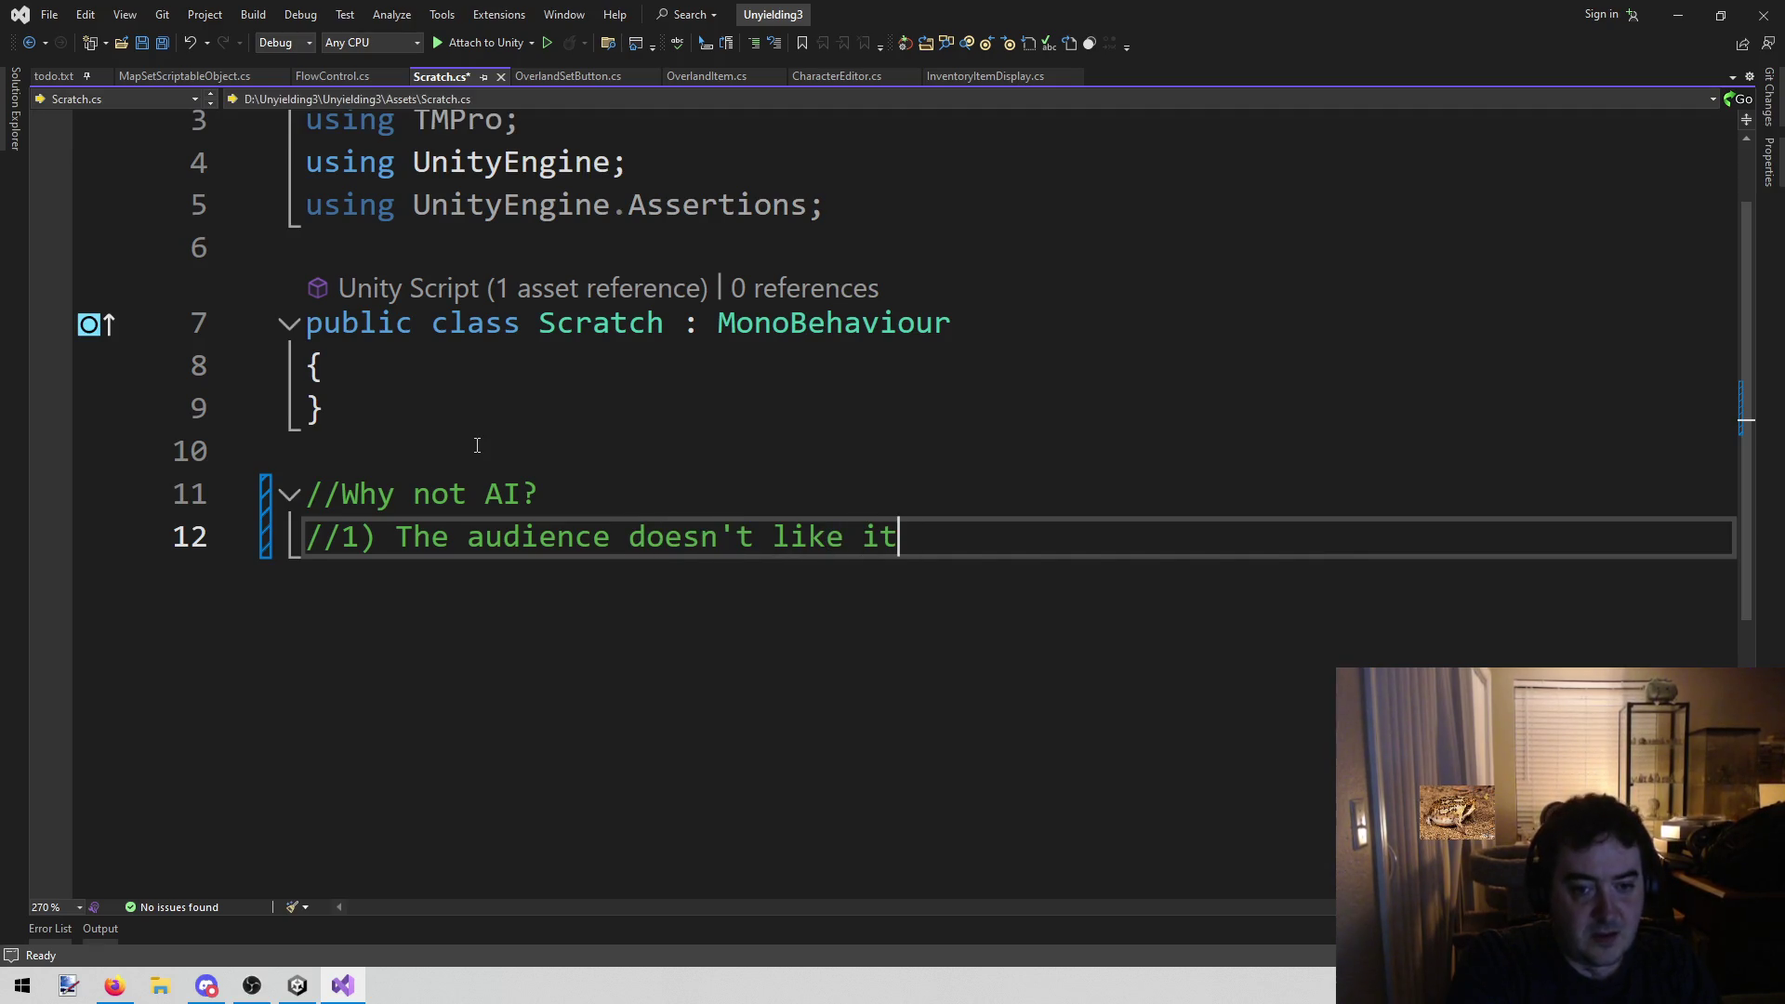
key(Return)
text(//)
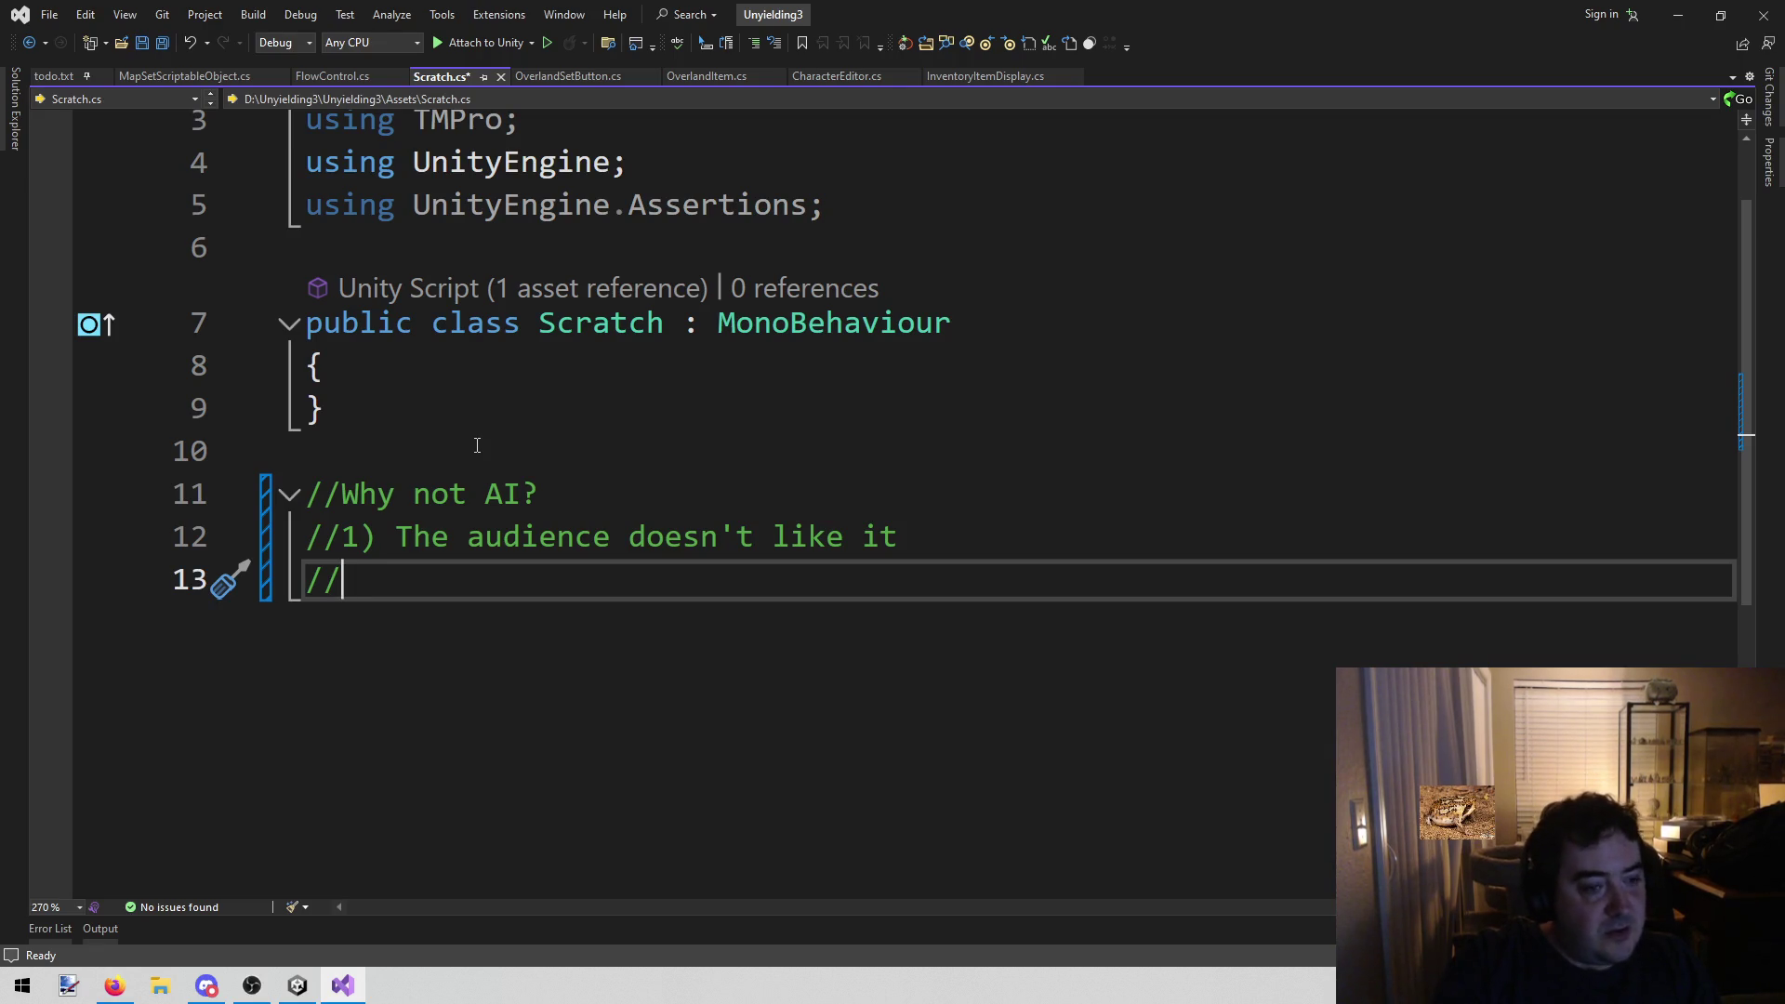
key(Up)
key(Down)
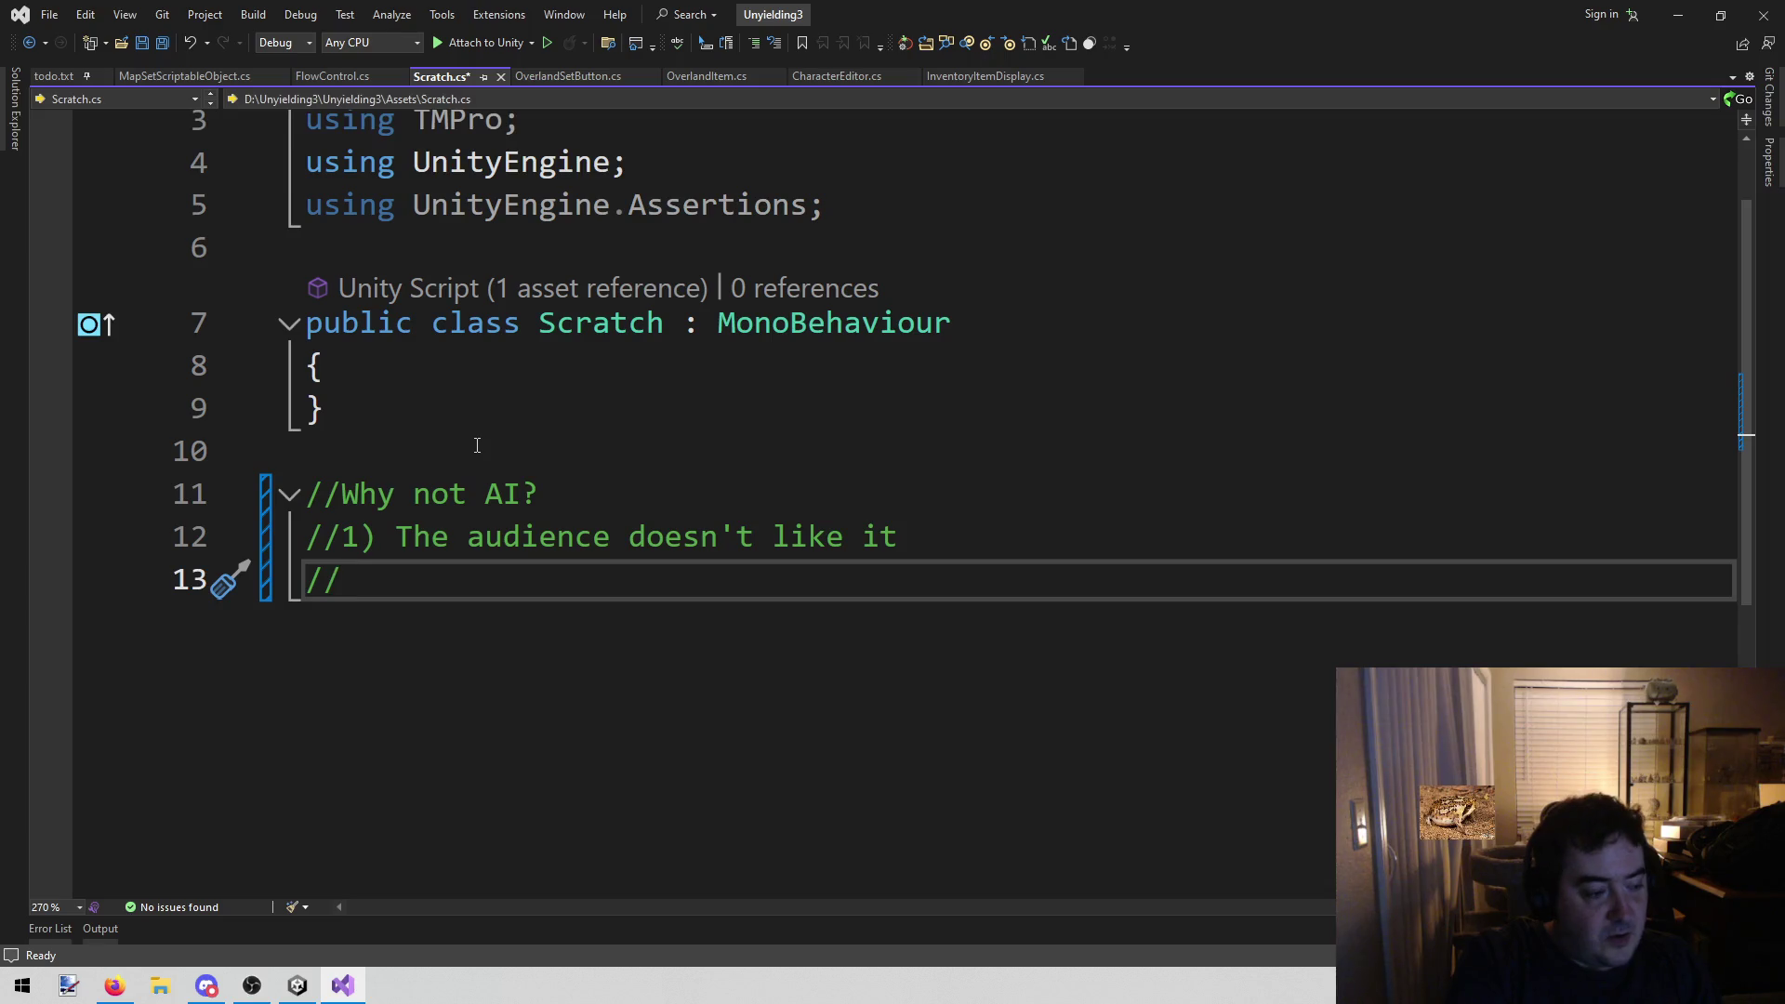
text(2))
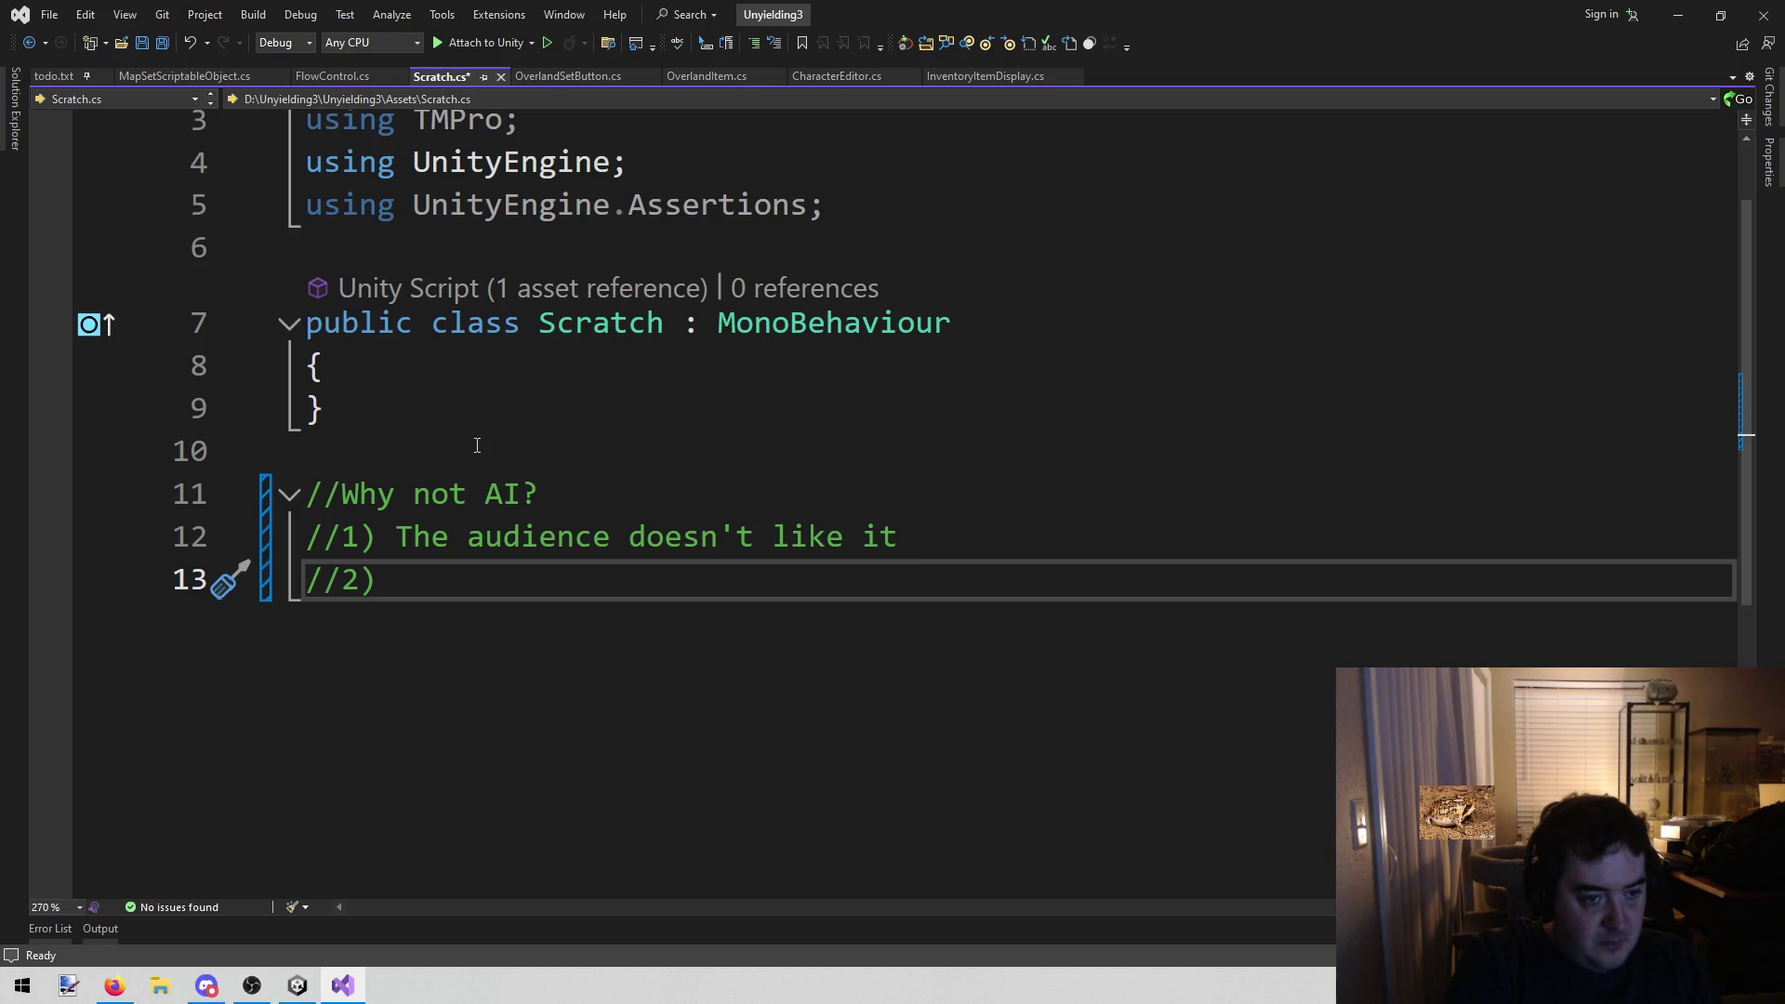
Complete reason 2 as 'AI isn't that much faster than me', fixing typos
text(Ai)
key(BackSpace)
text(I Isn't)
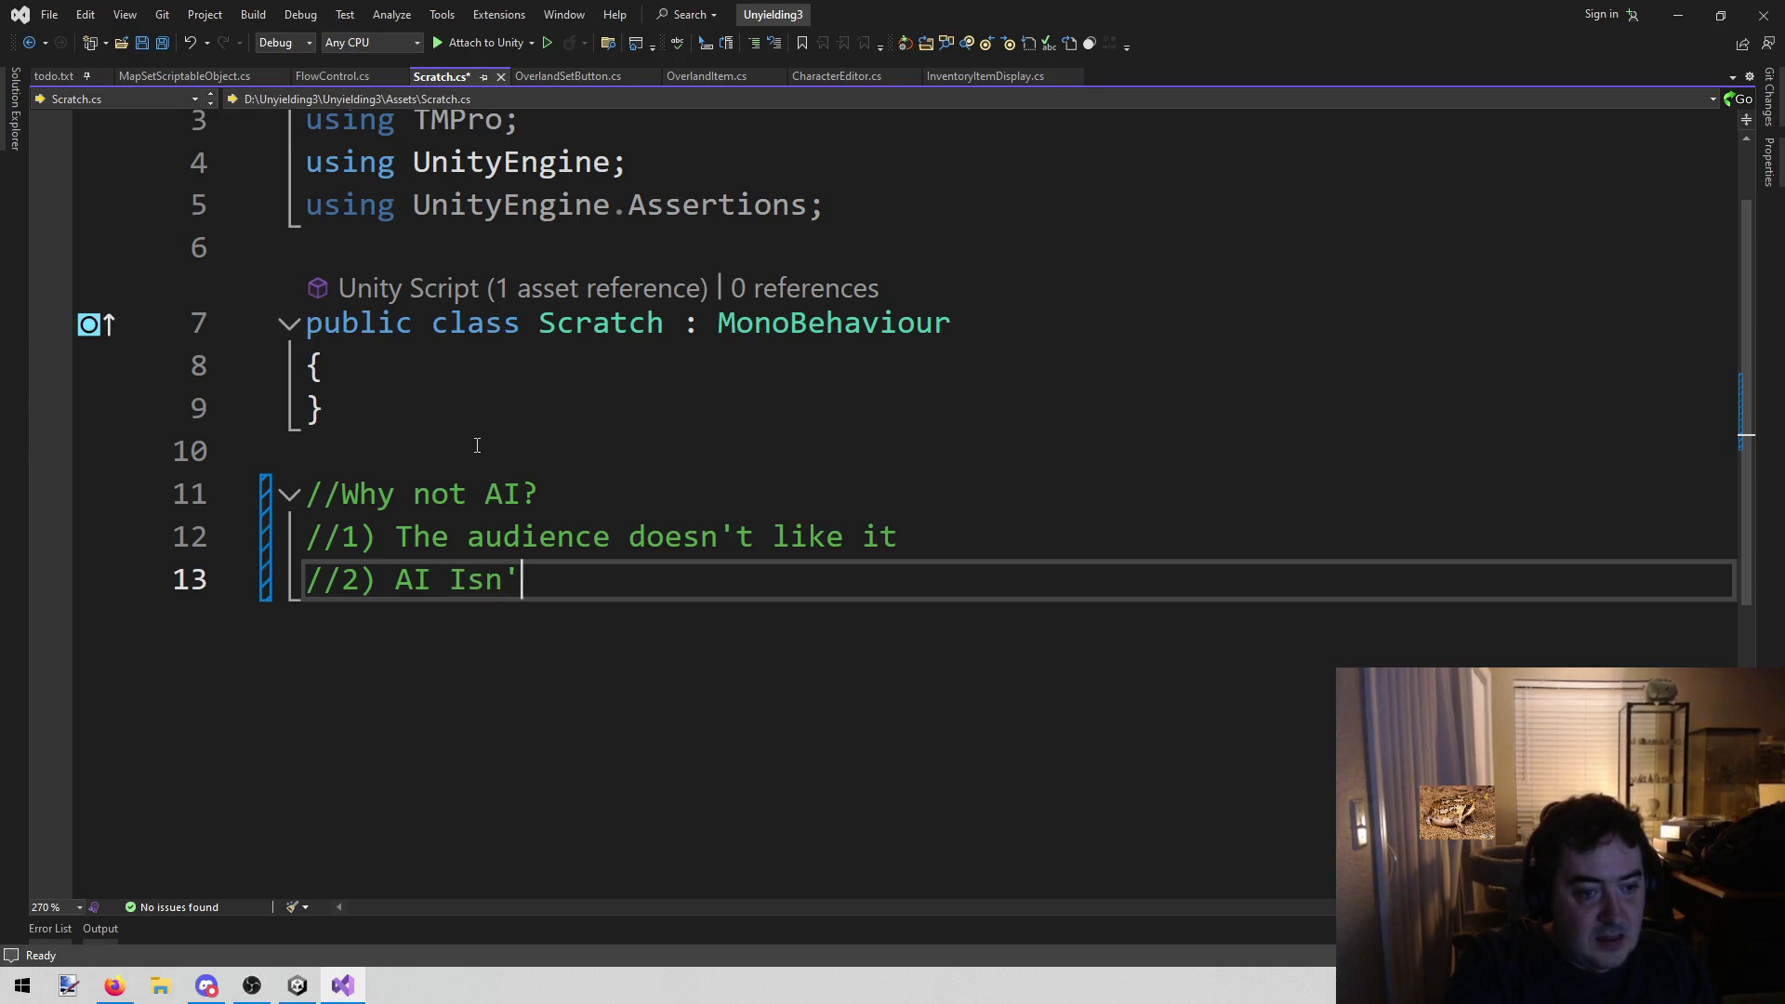
key(BackSpace)
key(BackSpace)
key(BackSpace)
text(isn't that much fg)
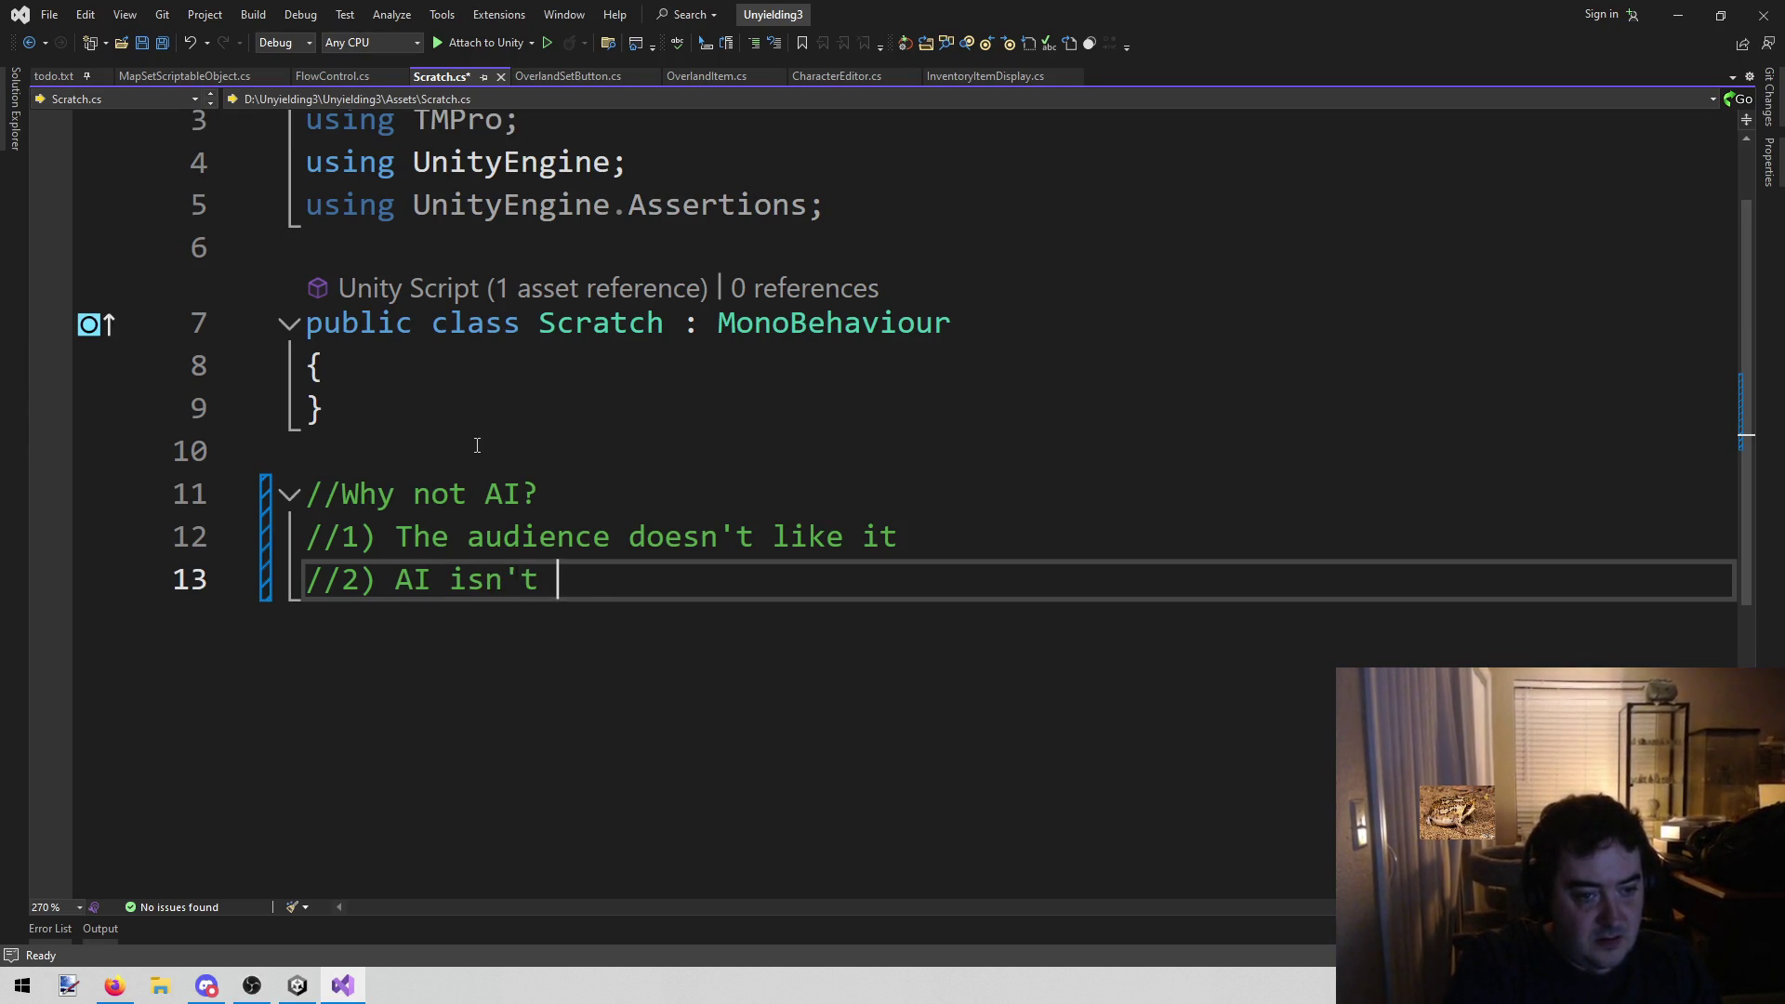
key(BackSpace)
text(aster han)
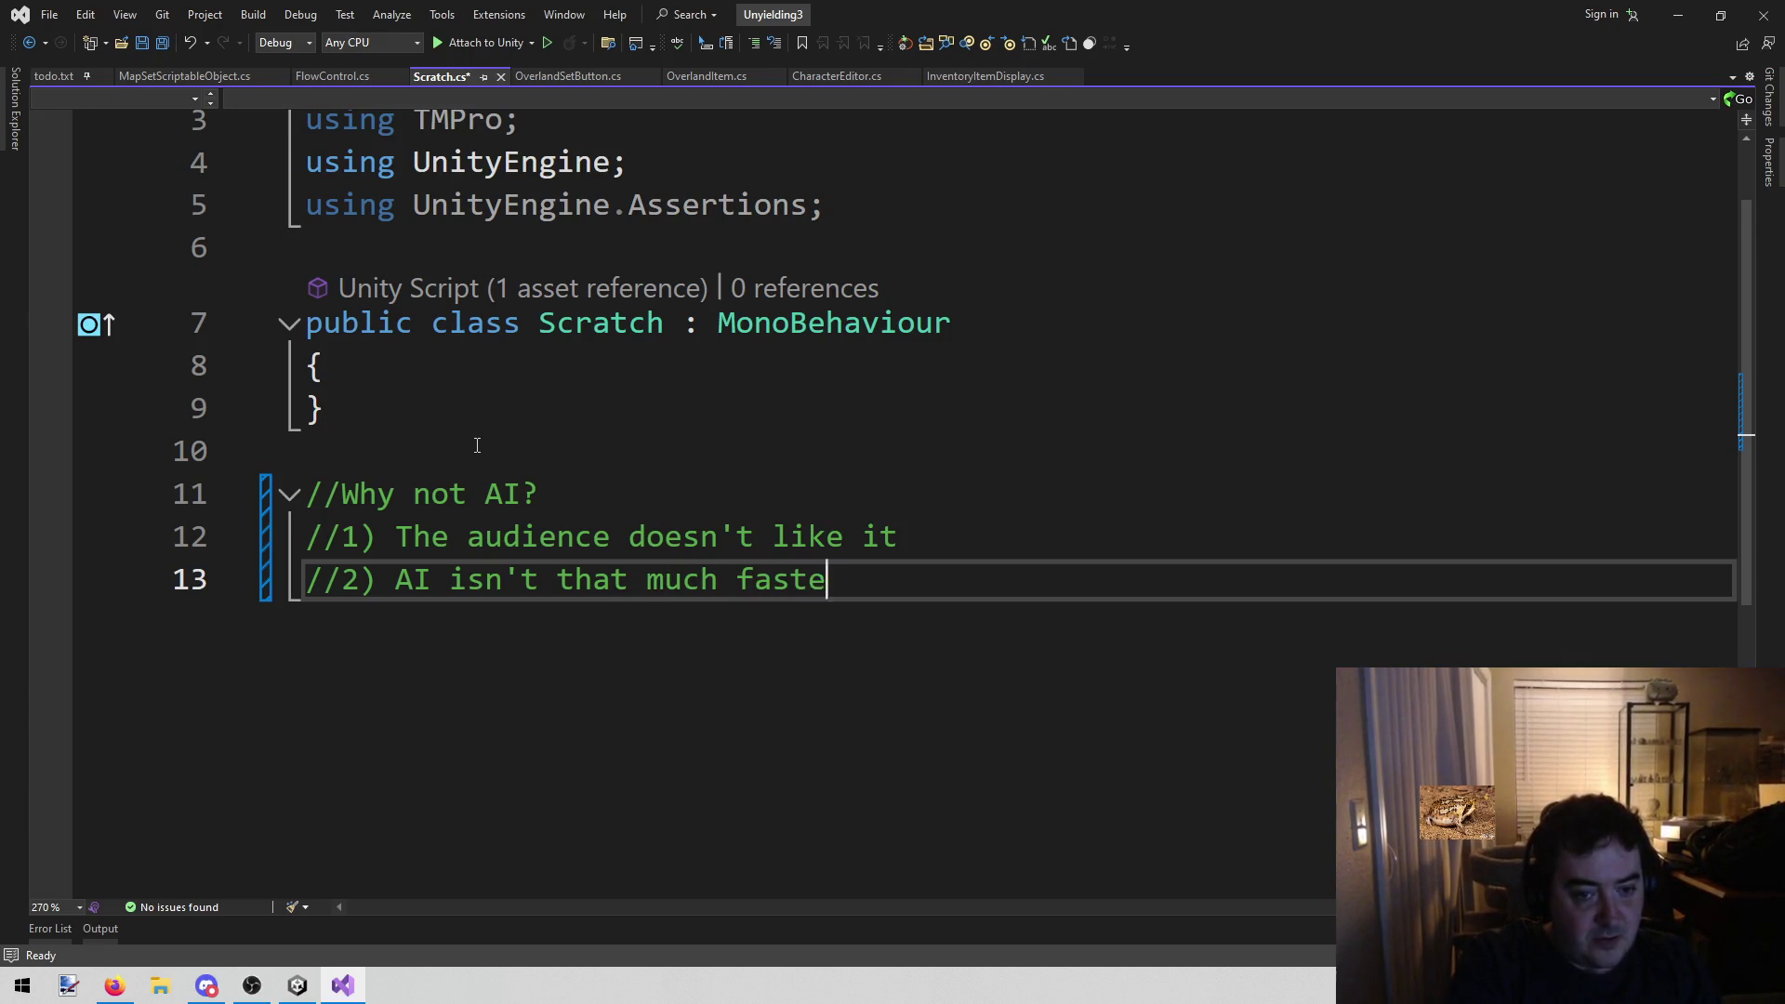
key(BackSpace)
key(BackSpace)
key(BackSpace)
text(than me)
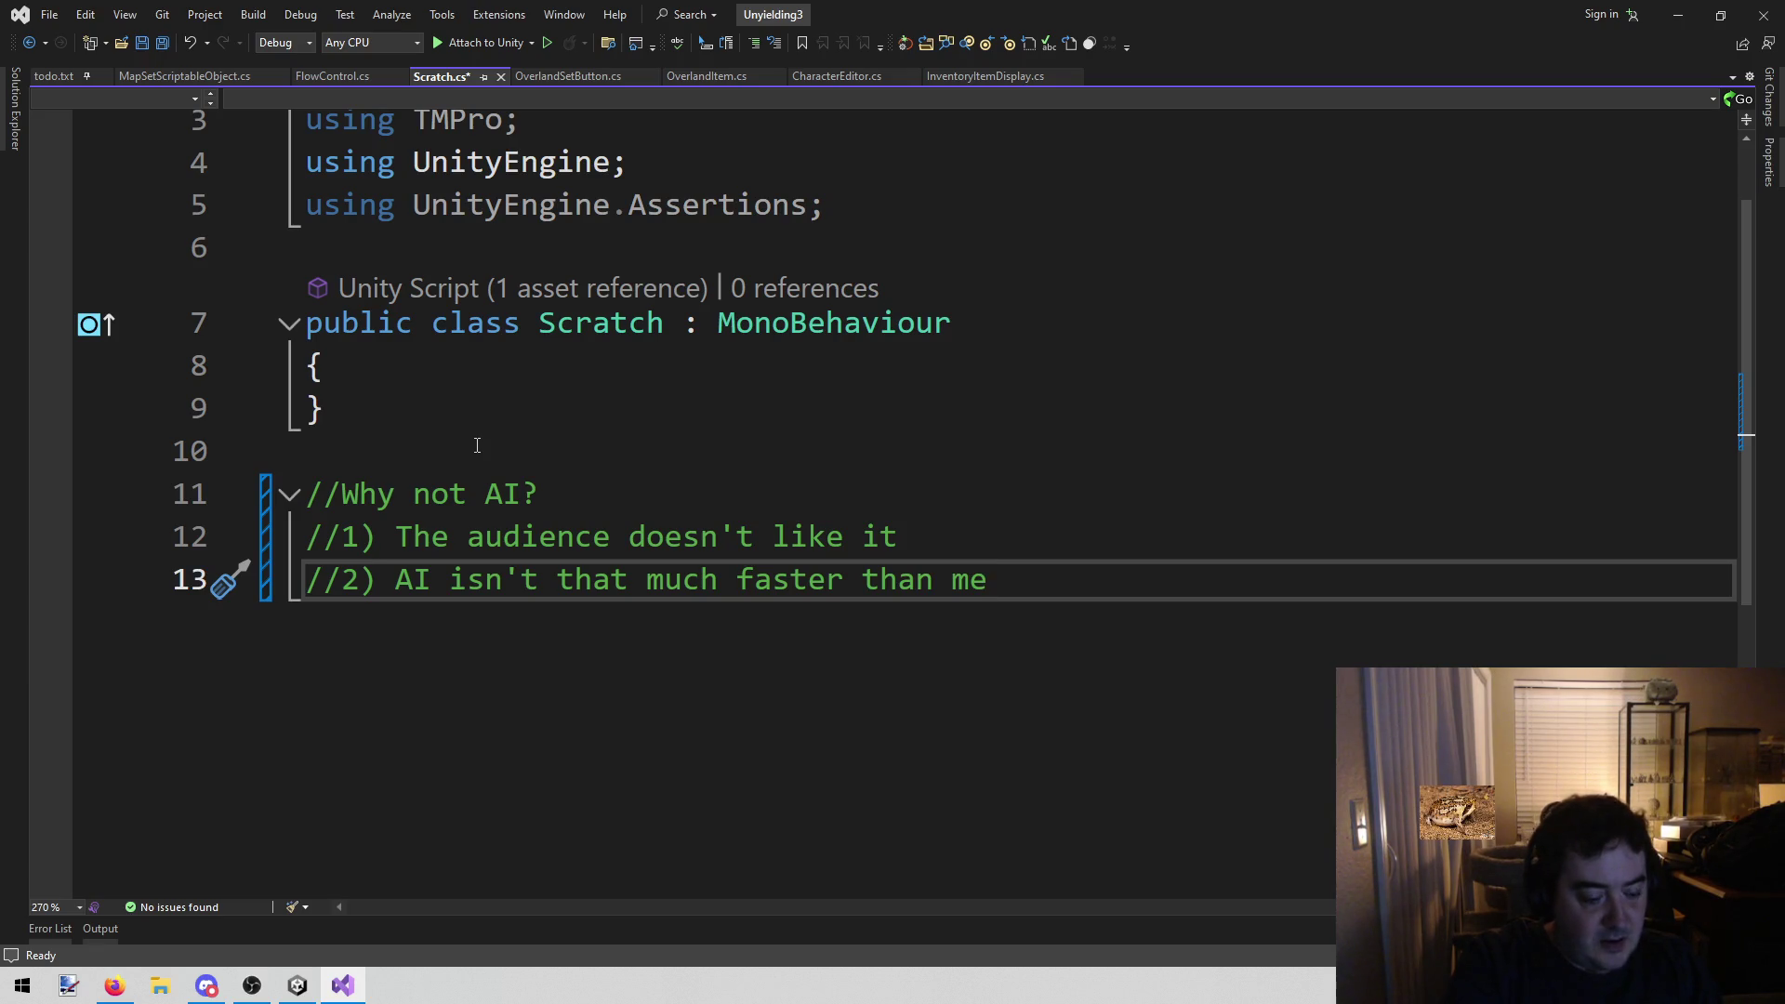
Add reason '//3) I will never trust AI to architecture' on the next line
key(Return)
text(//3_)
key(BackSpace)
key(BackSpace)
text())
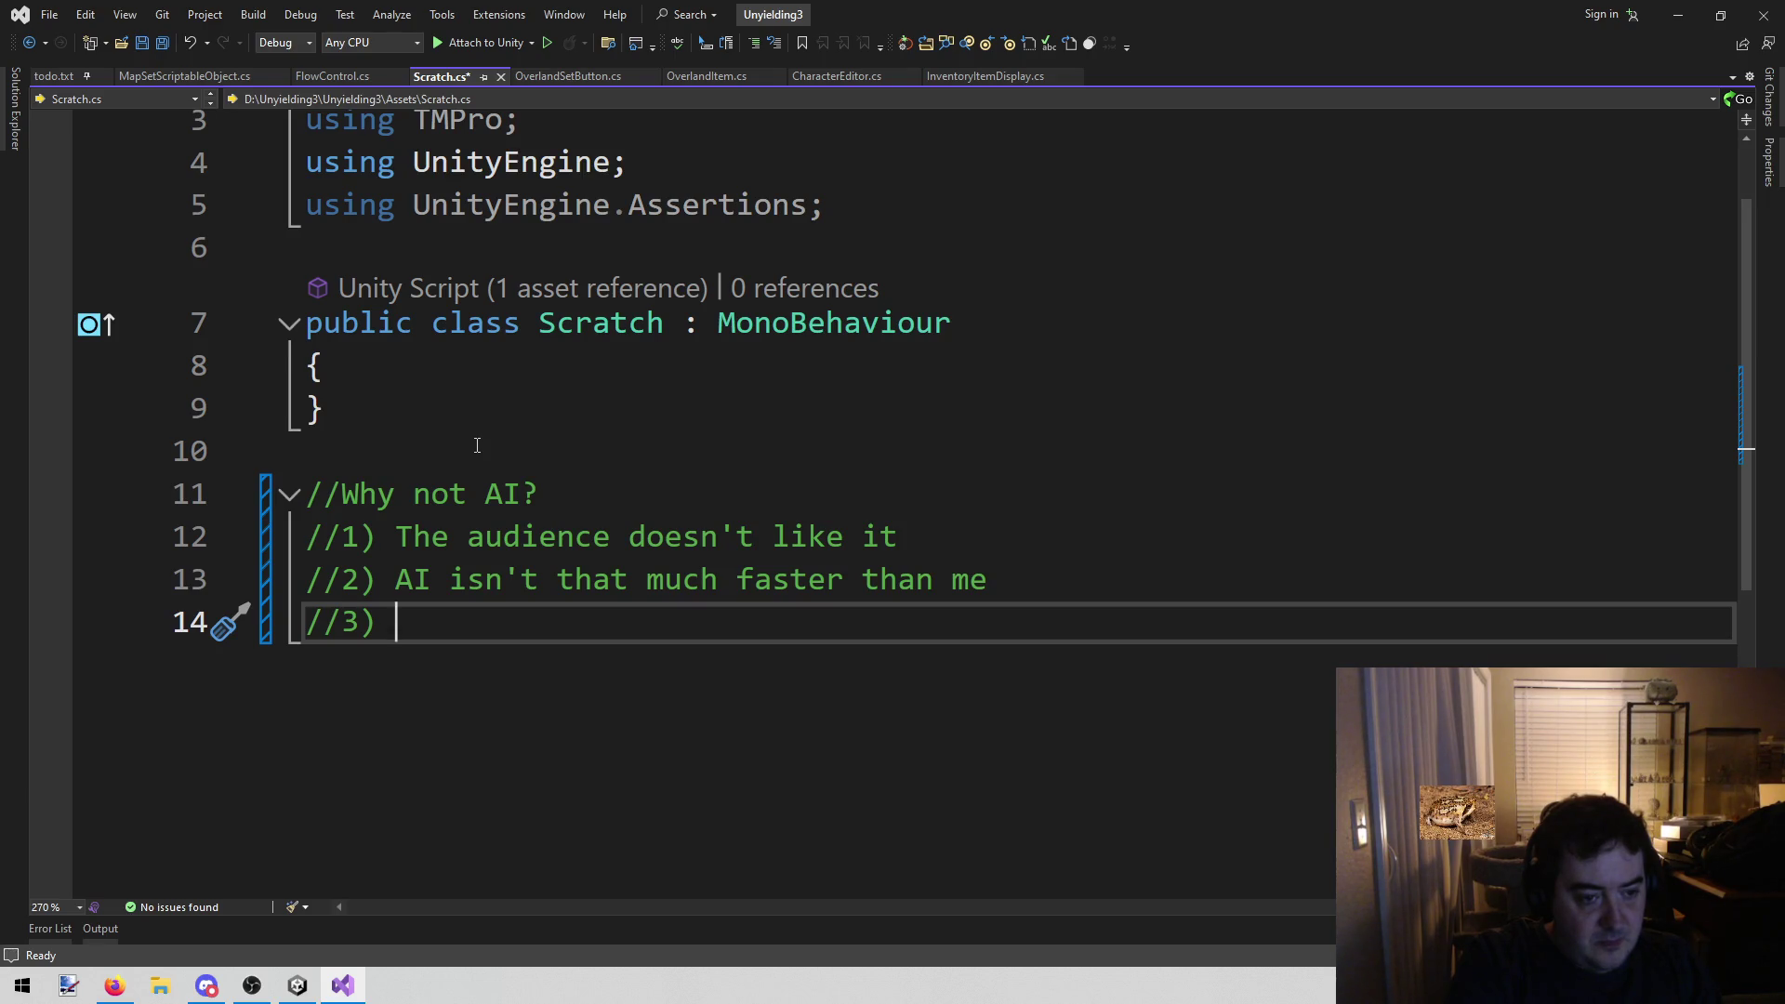
text( I will never trust AI to art)
key(BackSpace)
text(chit)
key(BackSpace)
text(tecture)
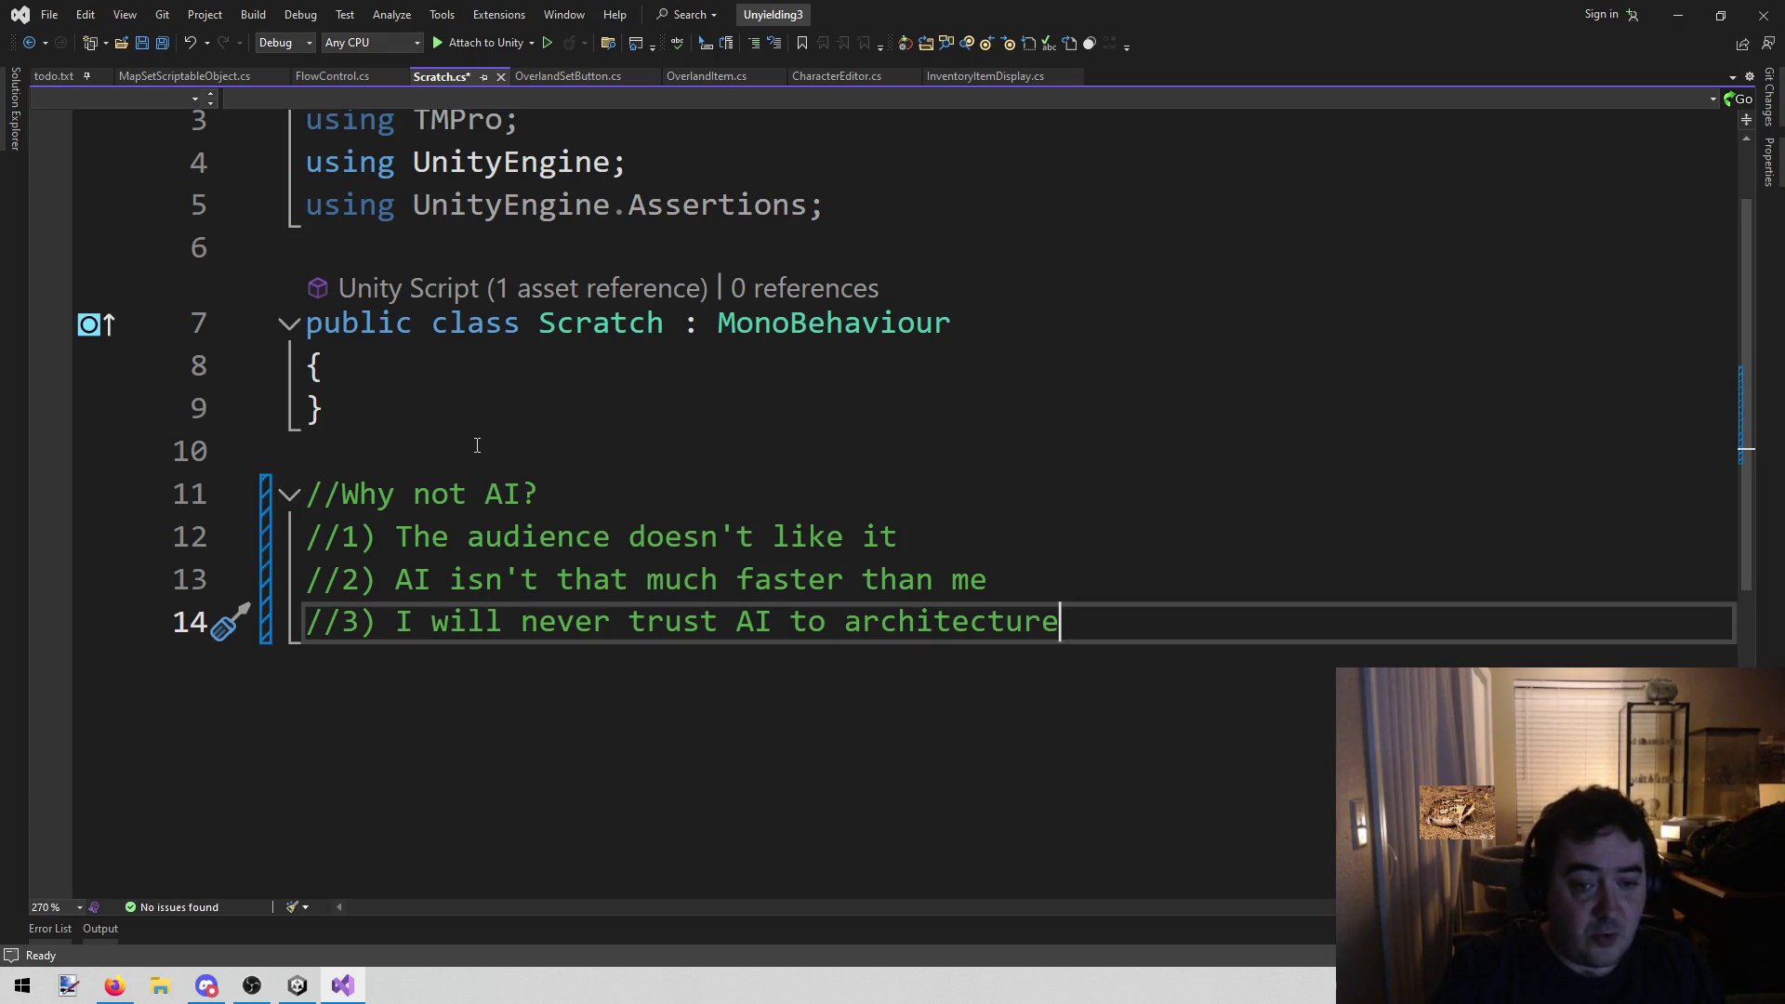
key(Up)
key(shift+Home)
key(End)
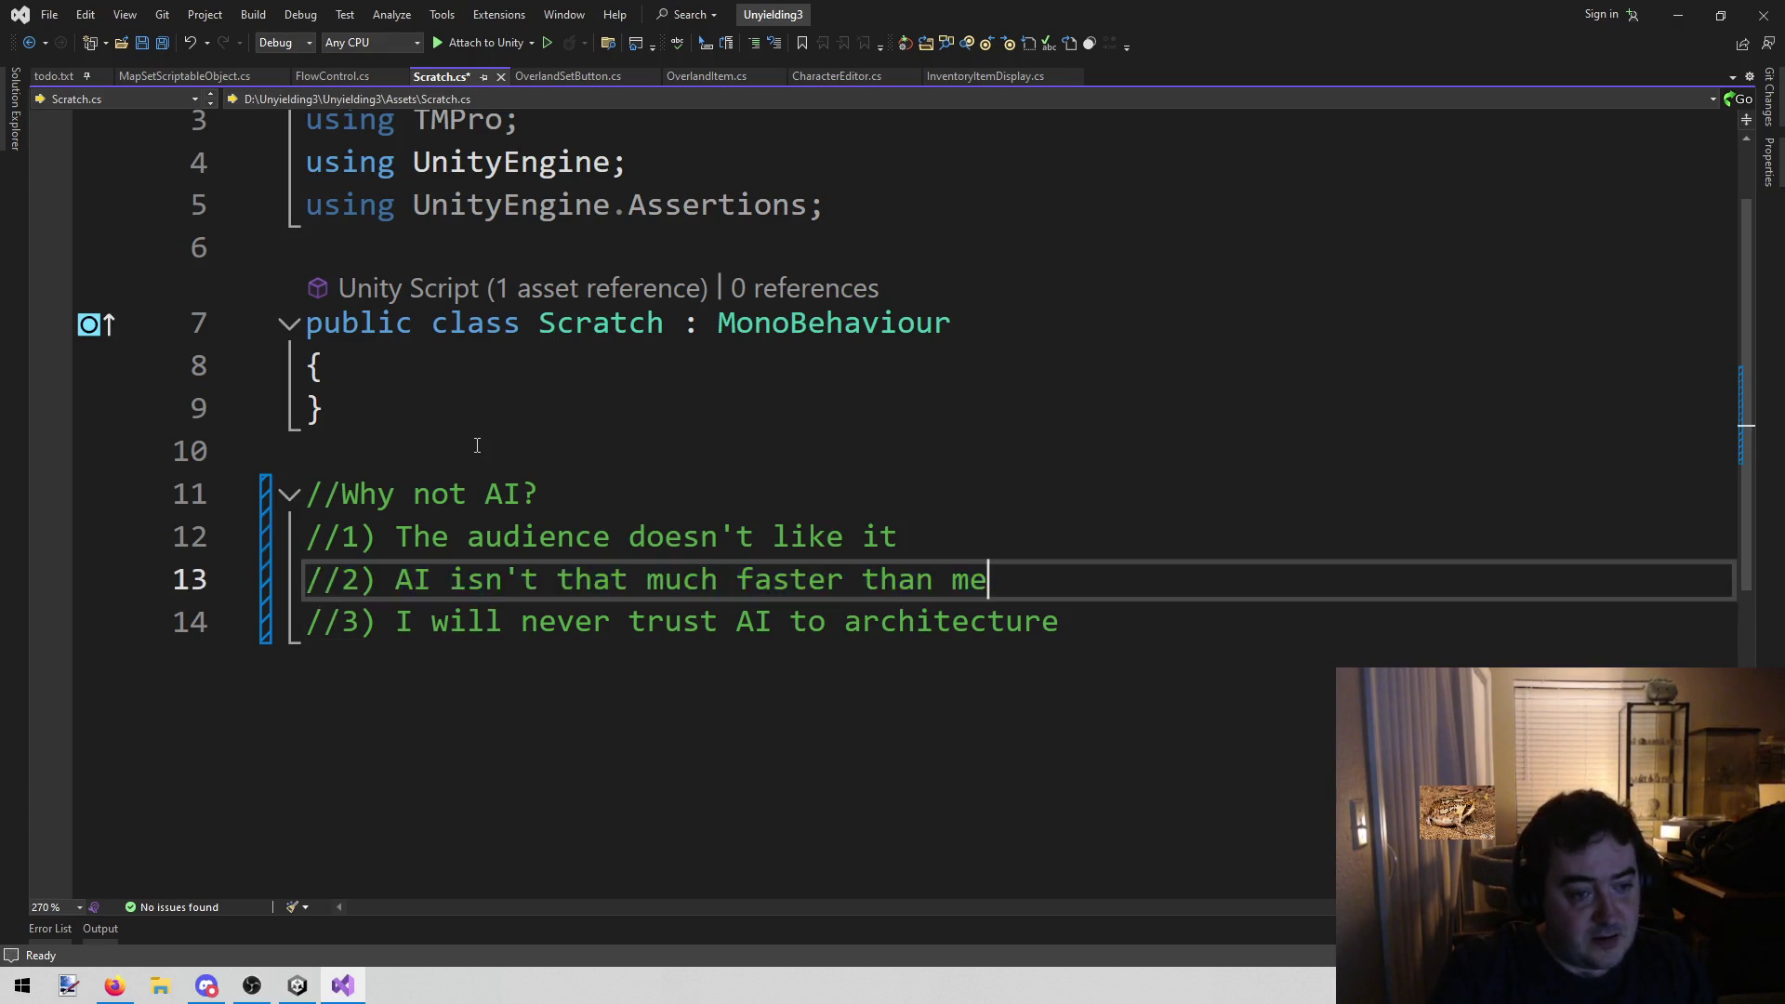
key(Down)
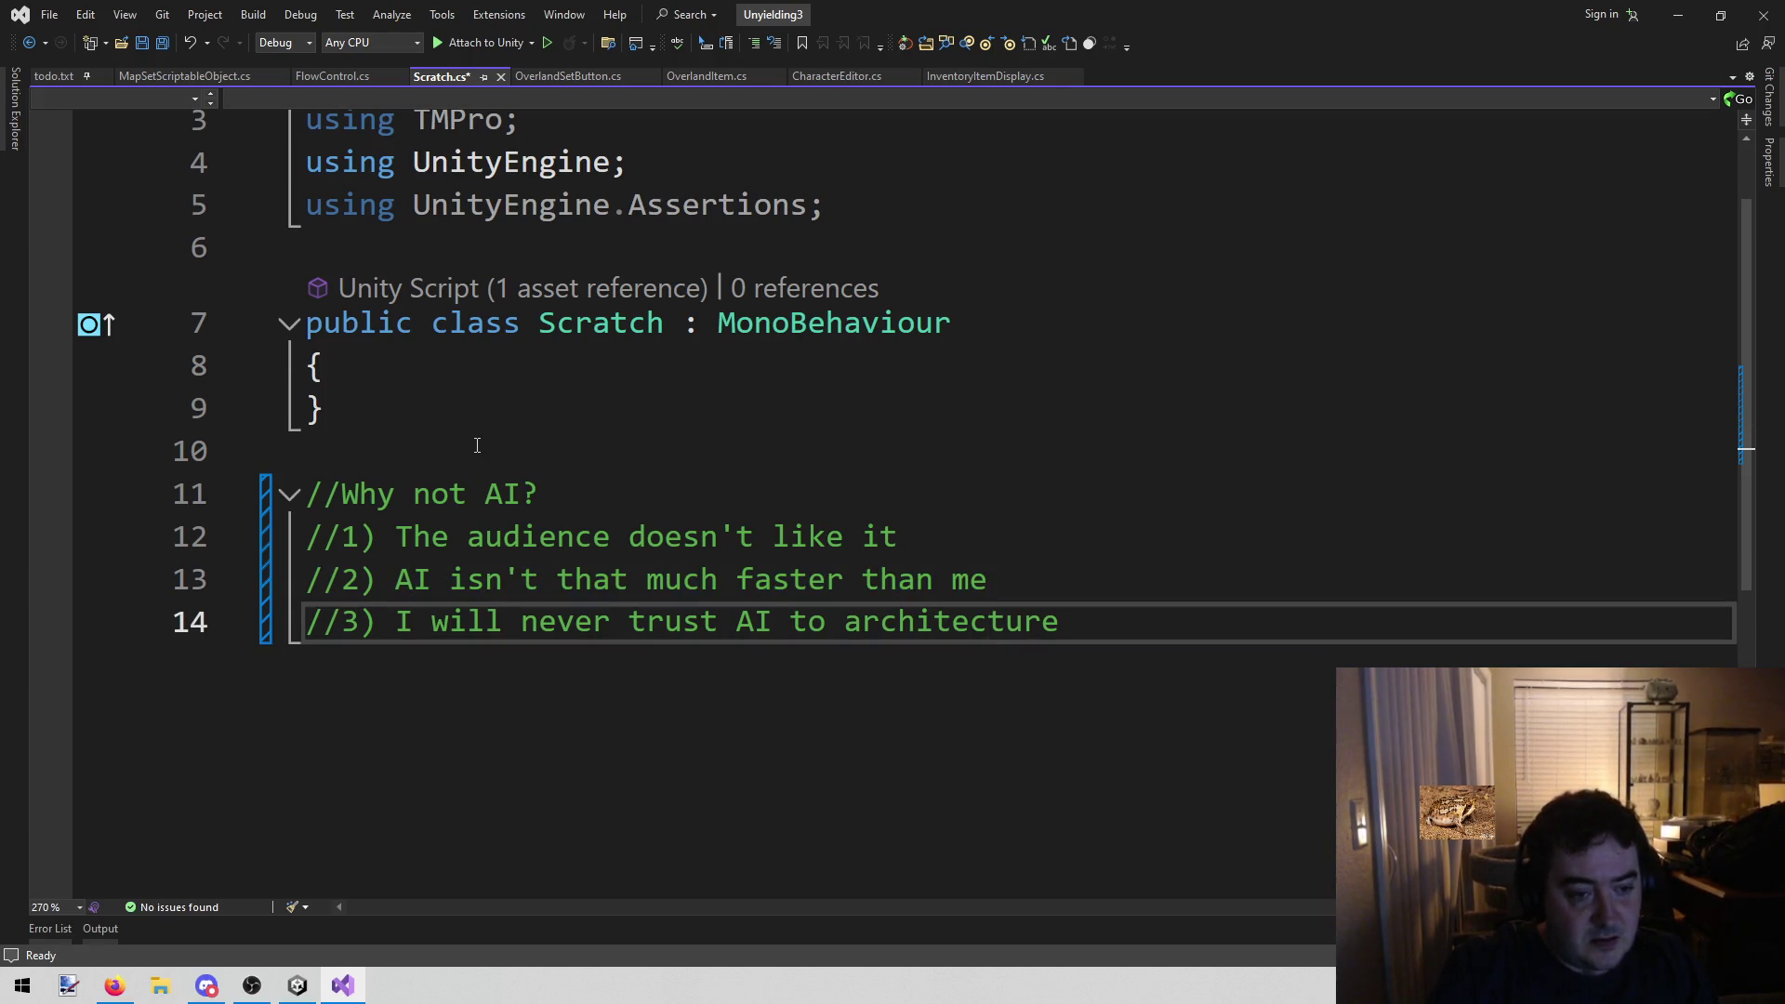
key(End)
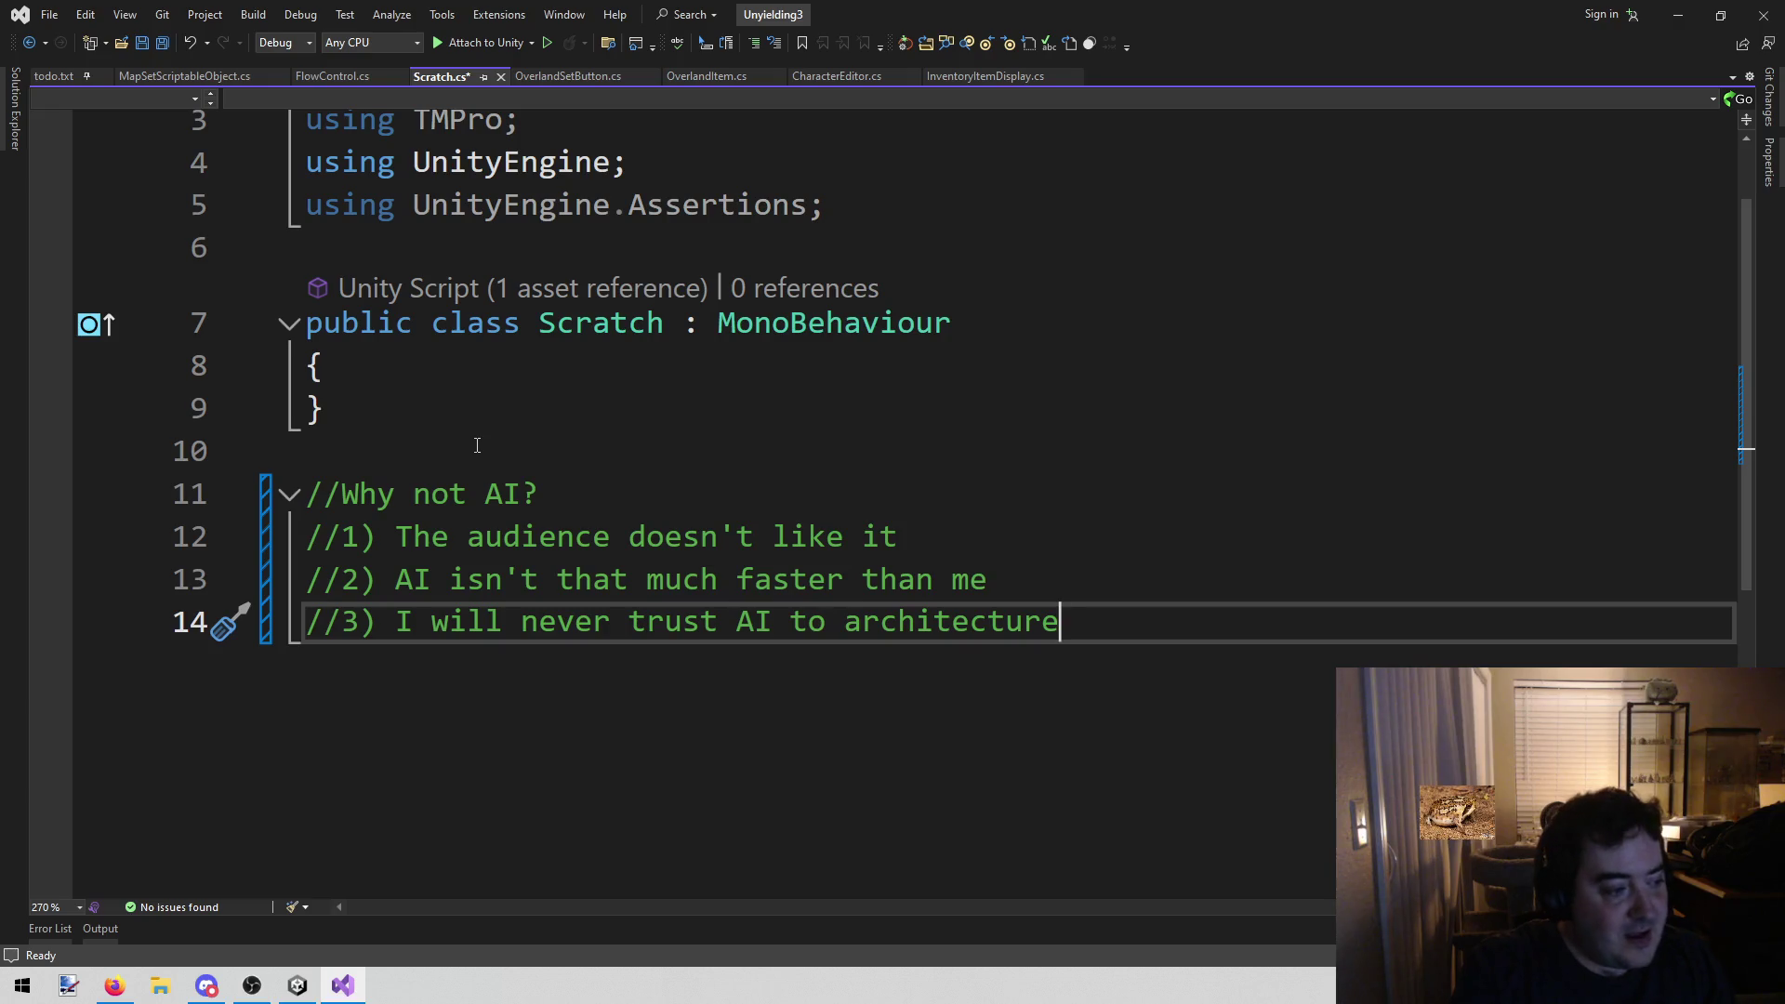
Add a fourth reason line, '//4) I DO USE AI', and select its final word AI
key(Return)
text(//4) )
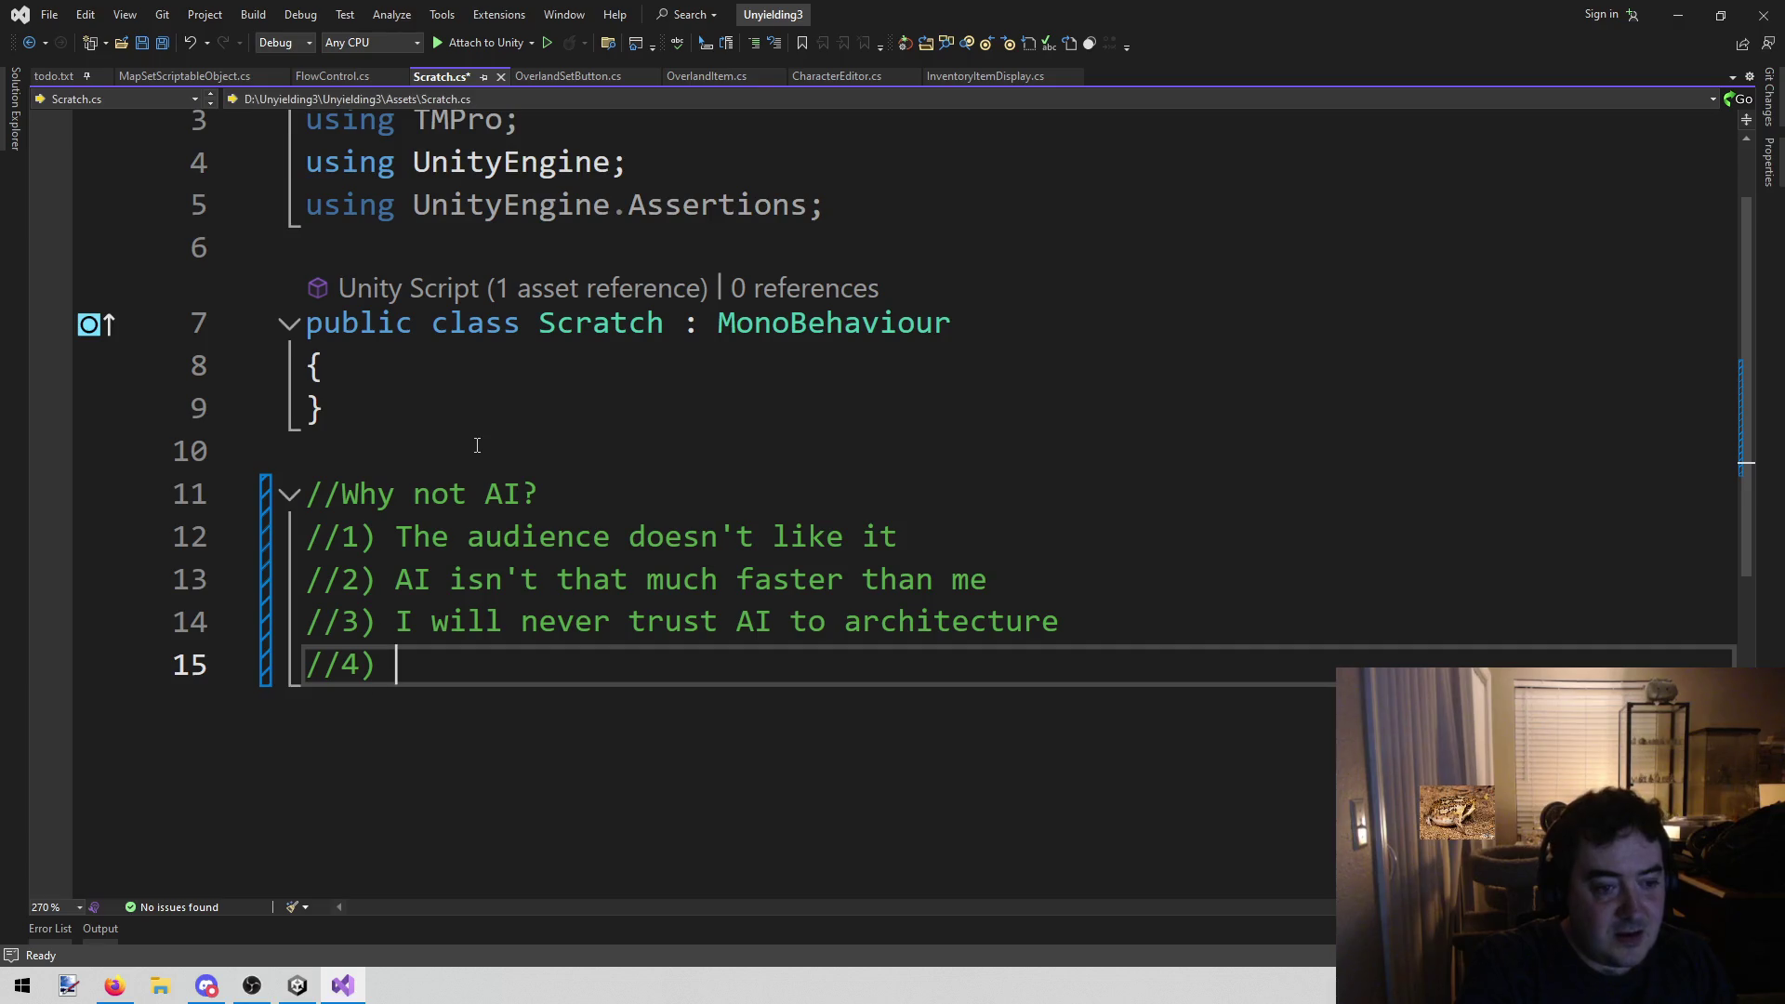
text(I DO USE AI)
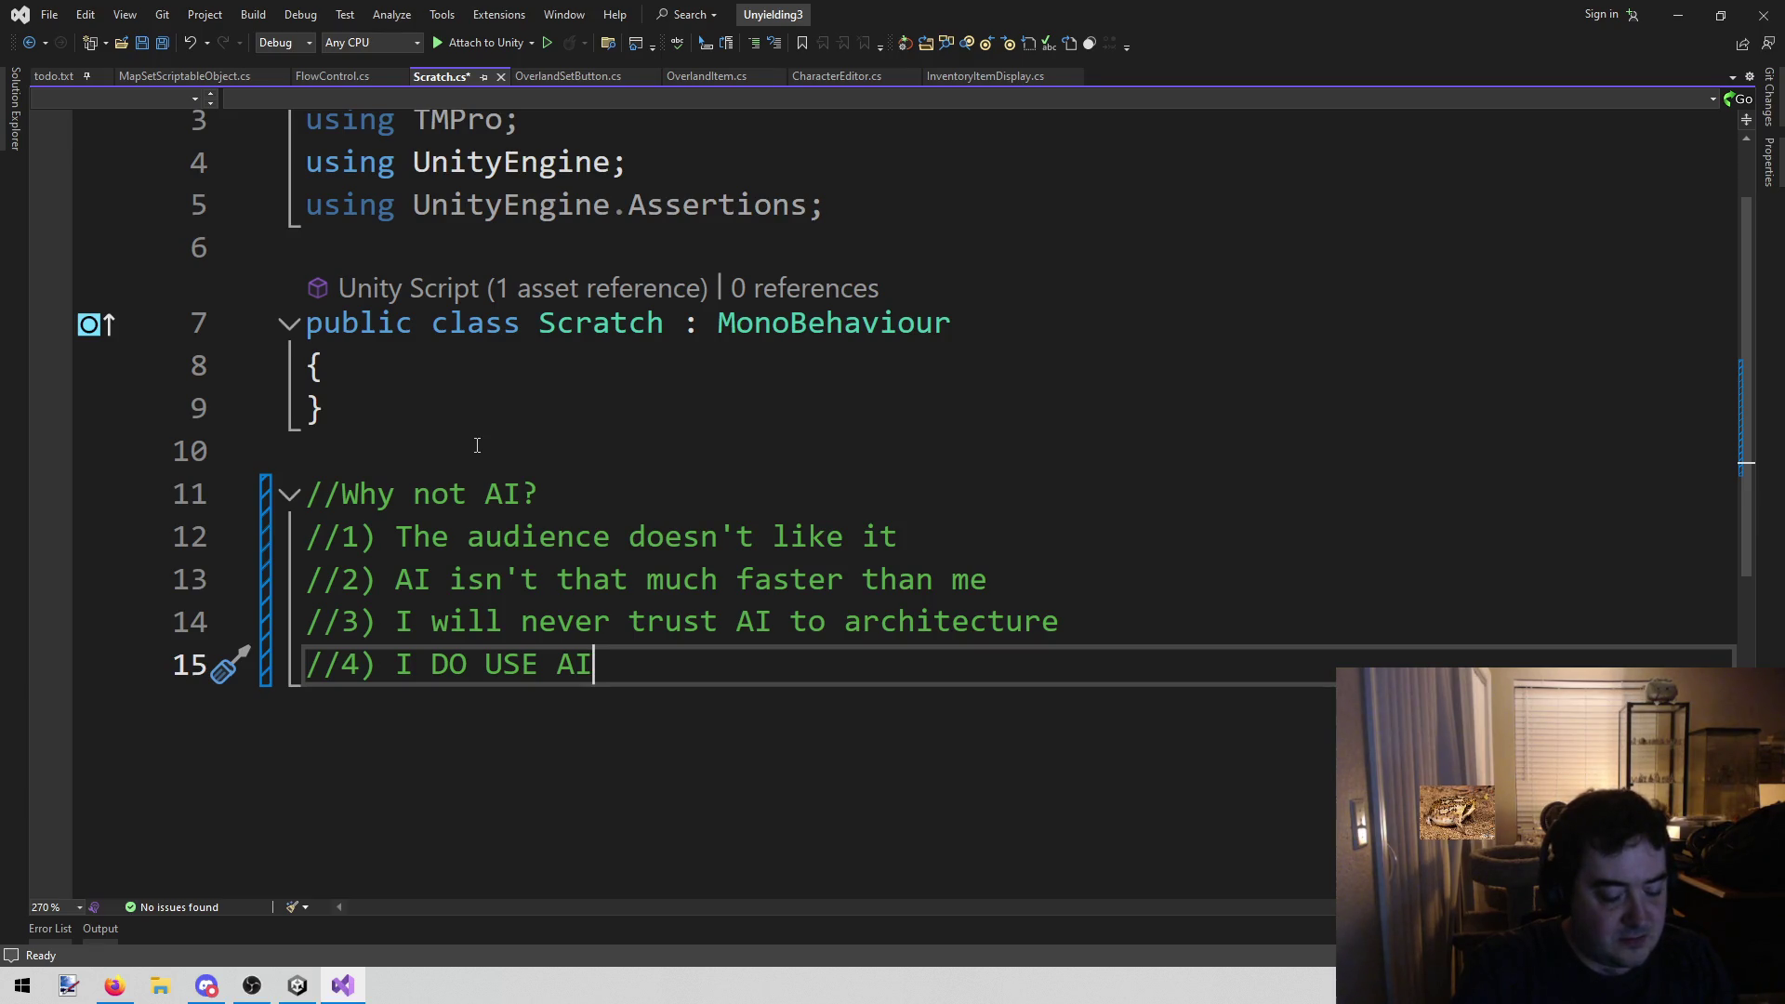
key(ctrl+shift+Left)
Replace 'AI' with 'LLM' in the fourth reason and in the 'Why not AI?' heading
text(LLM)
key(Up)
key(Up)
key(Up)
key(Up)
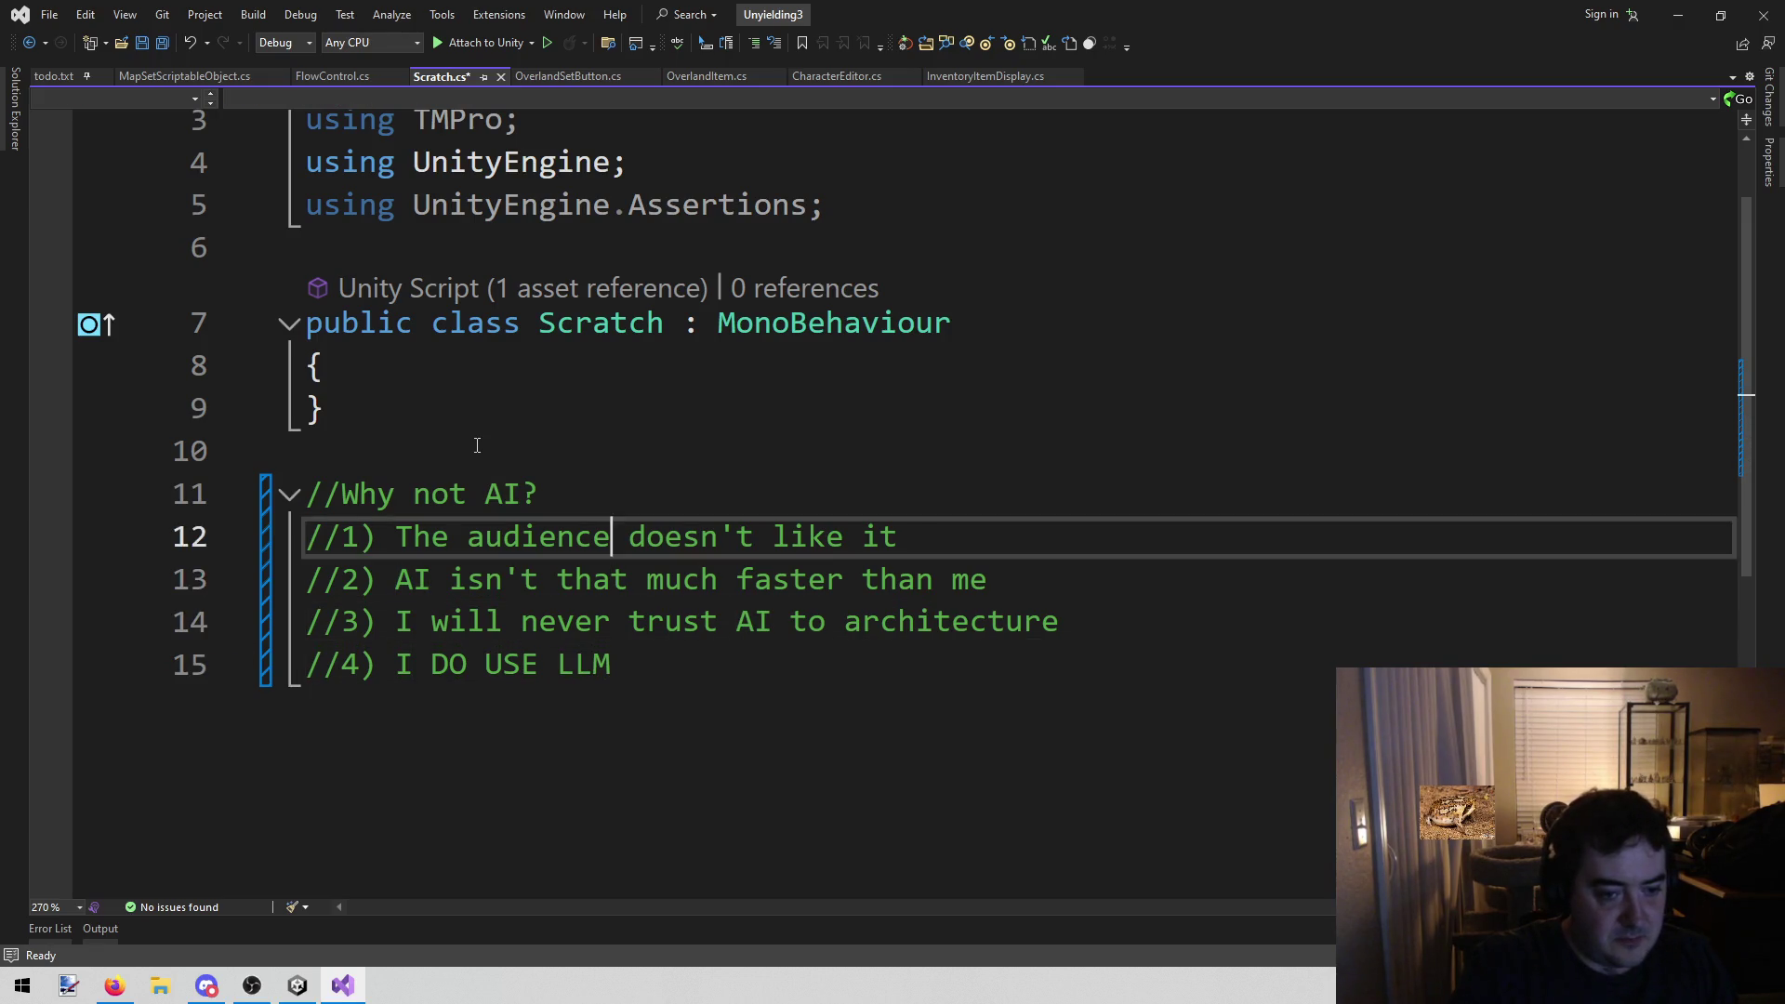
key(Left)
key(ctrl+shift+Left)
text(LLM)
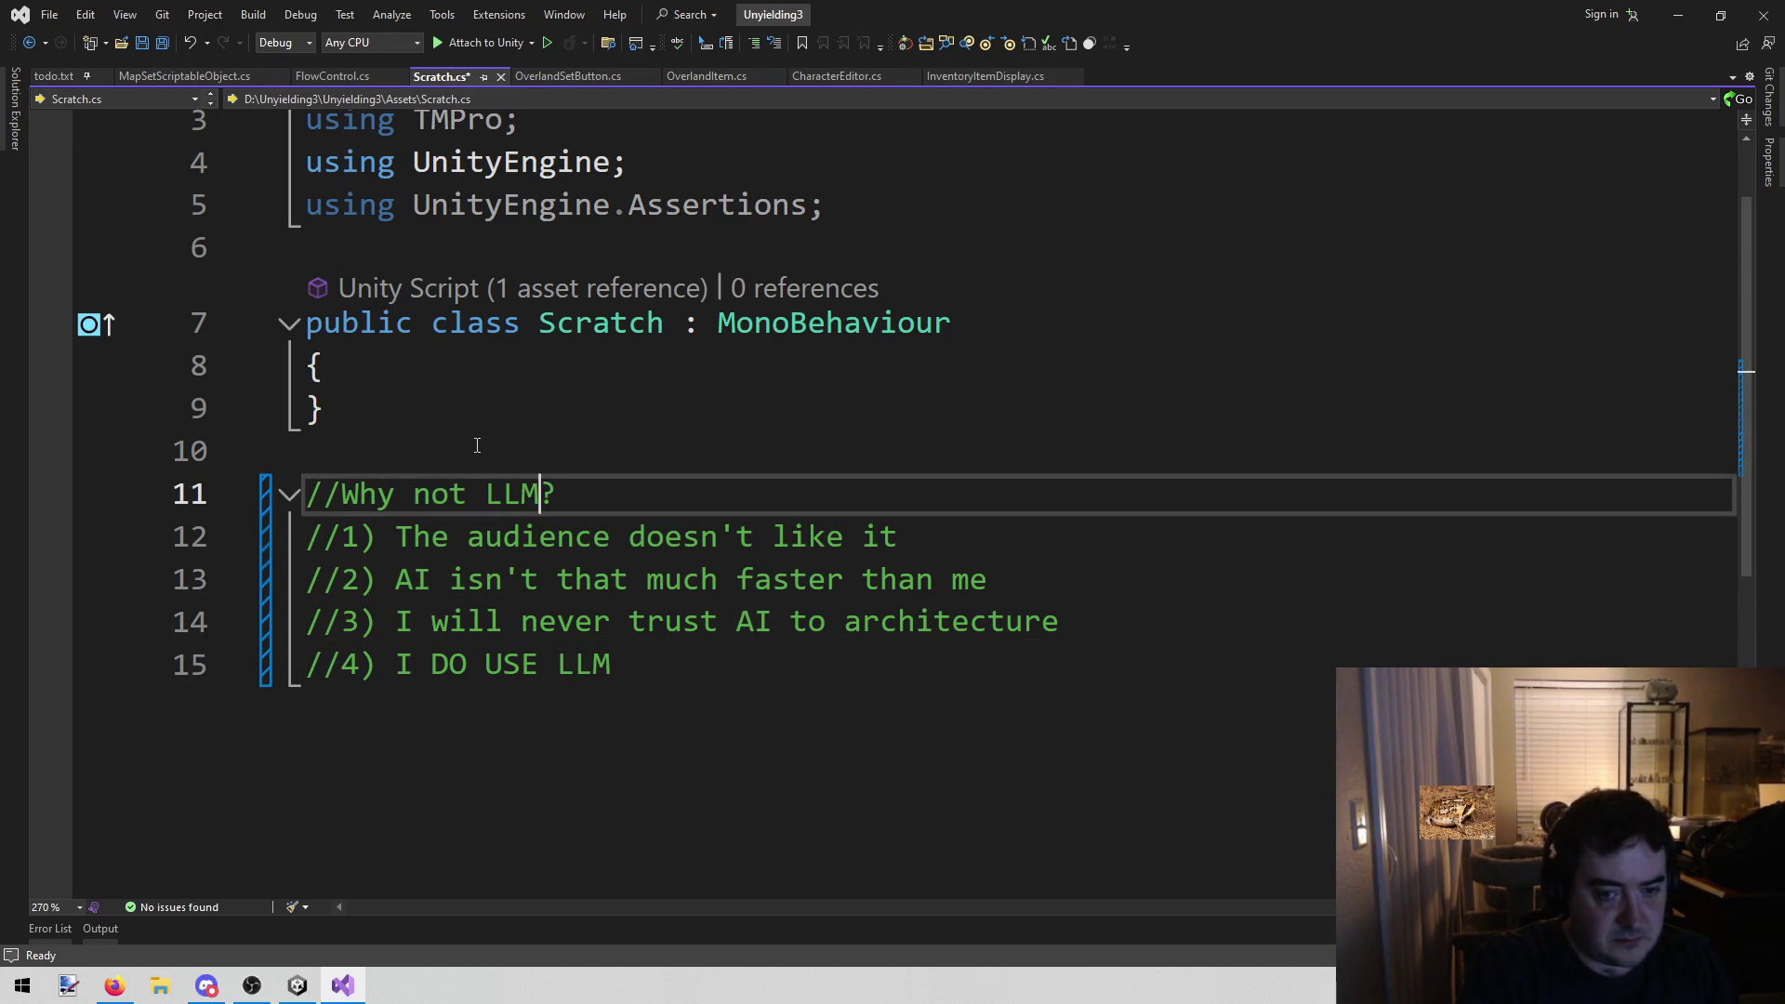
key(Down)
key(Down)
key(Down)
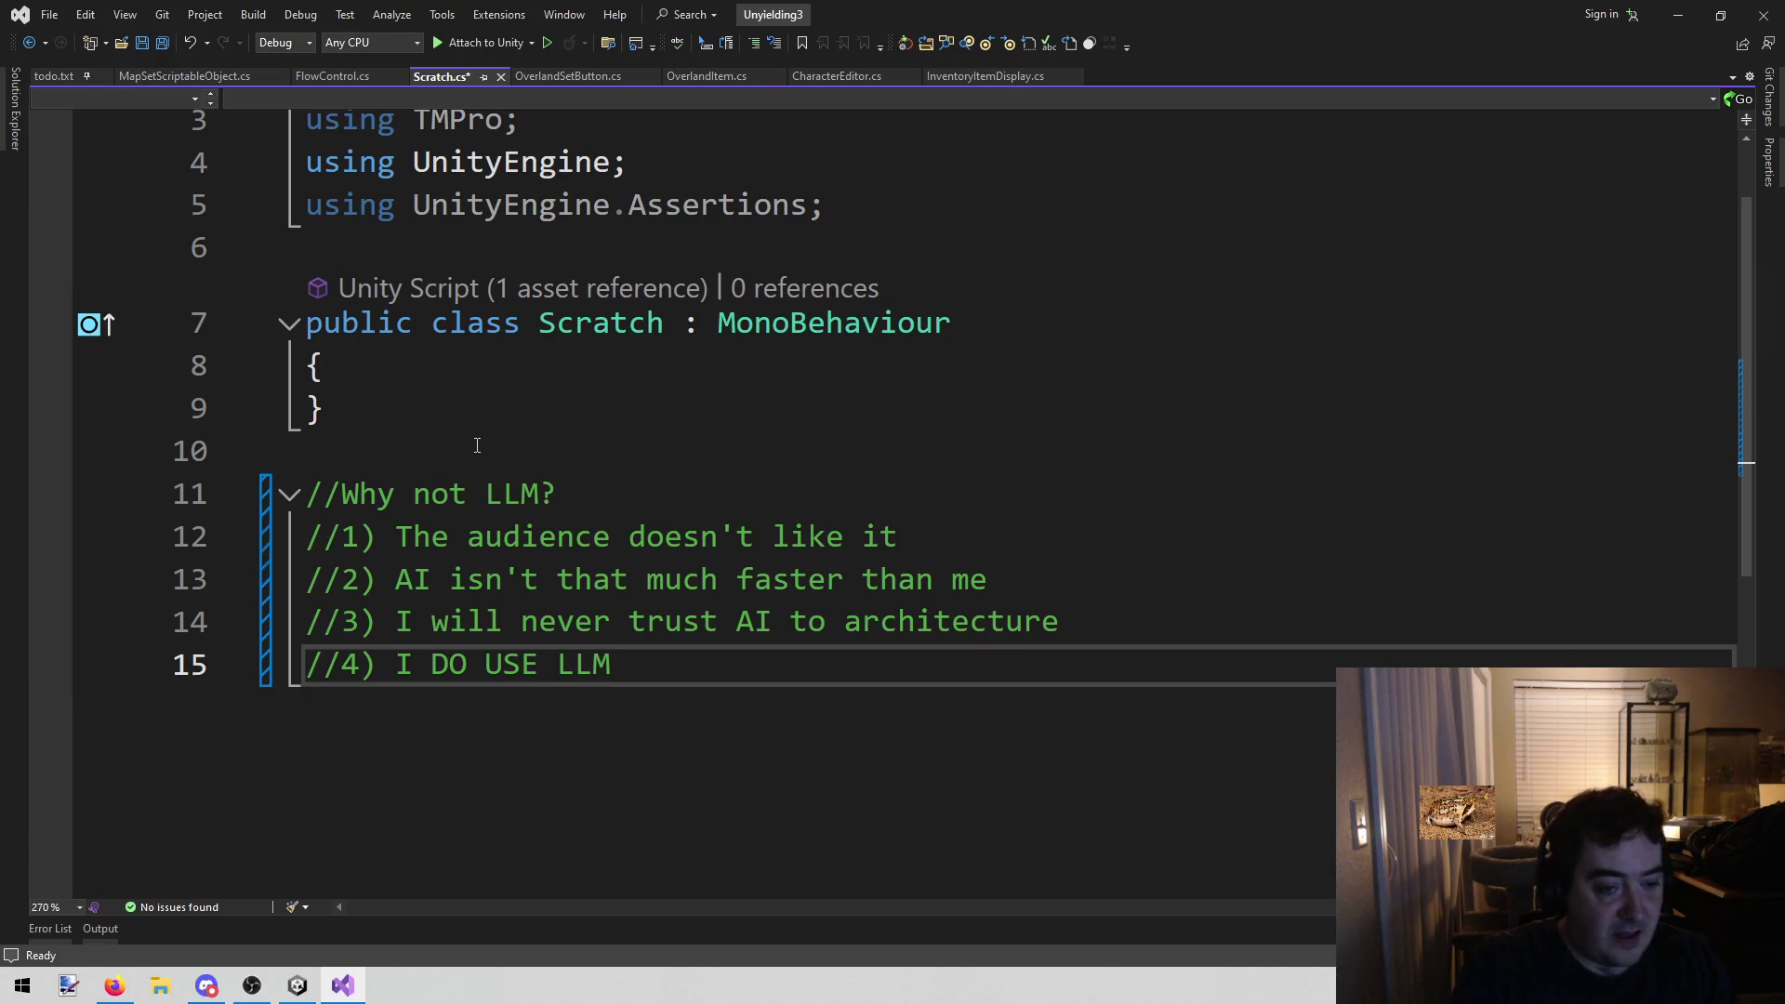
key(End)
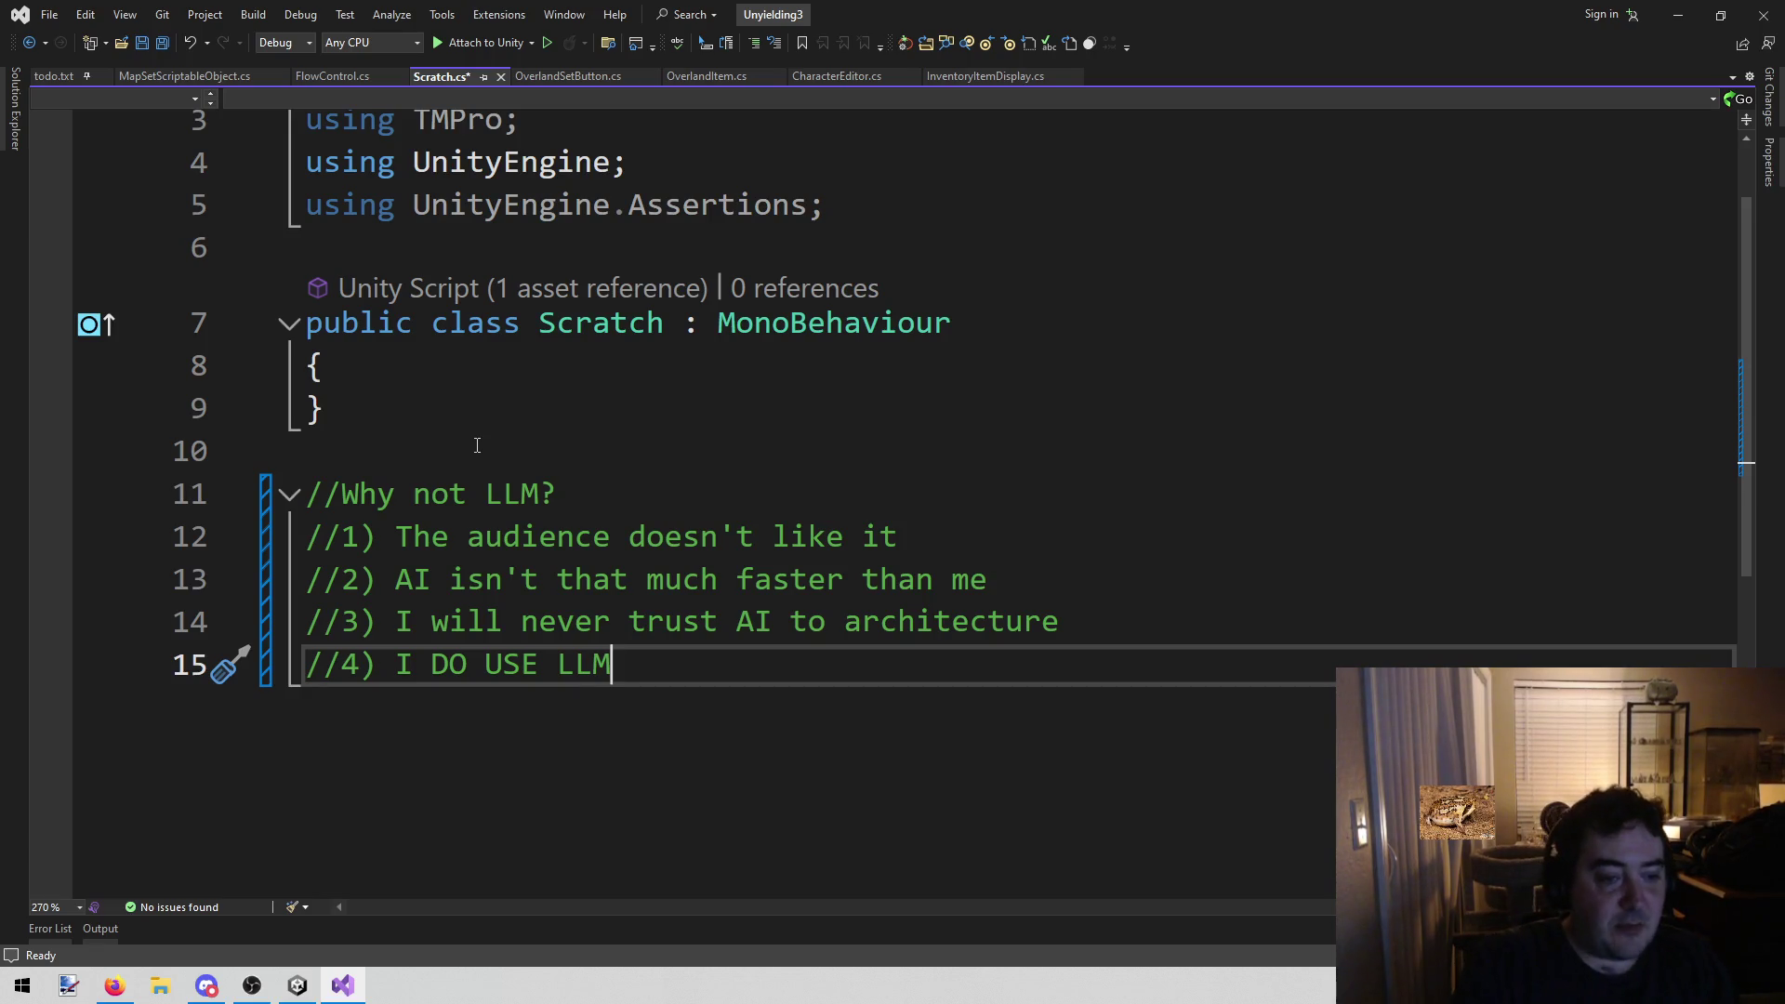
Type '//5) Unity editor work and LLM's don't make well' on line 16, correcting wording mid-way
key(Return)
text(//5) Unity and L)
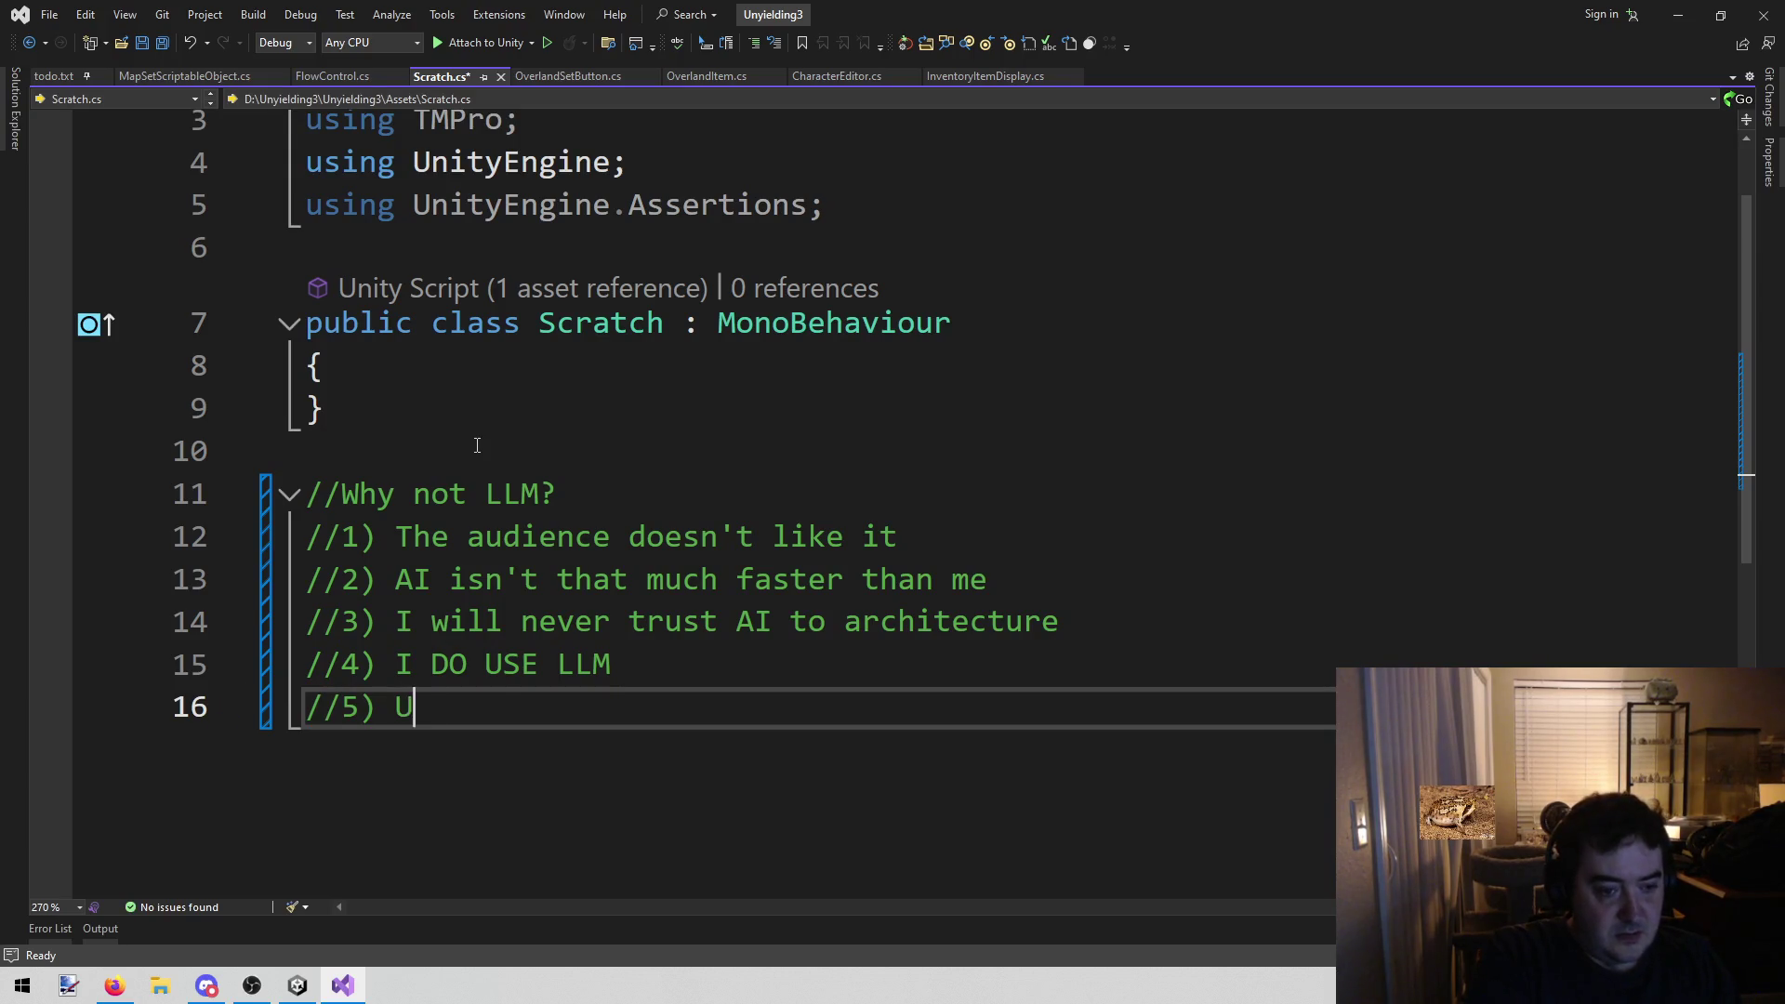
text(LM doesn)
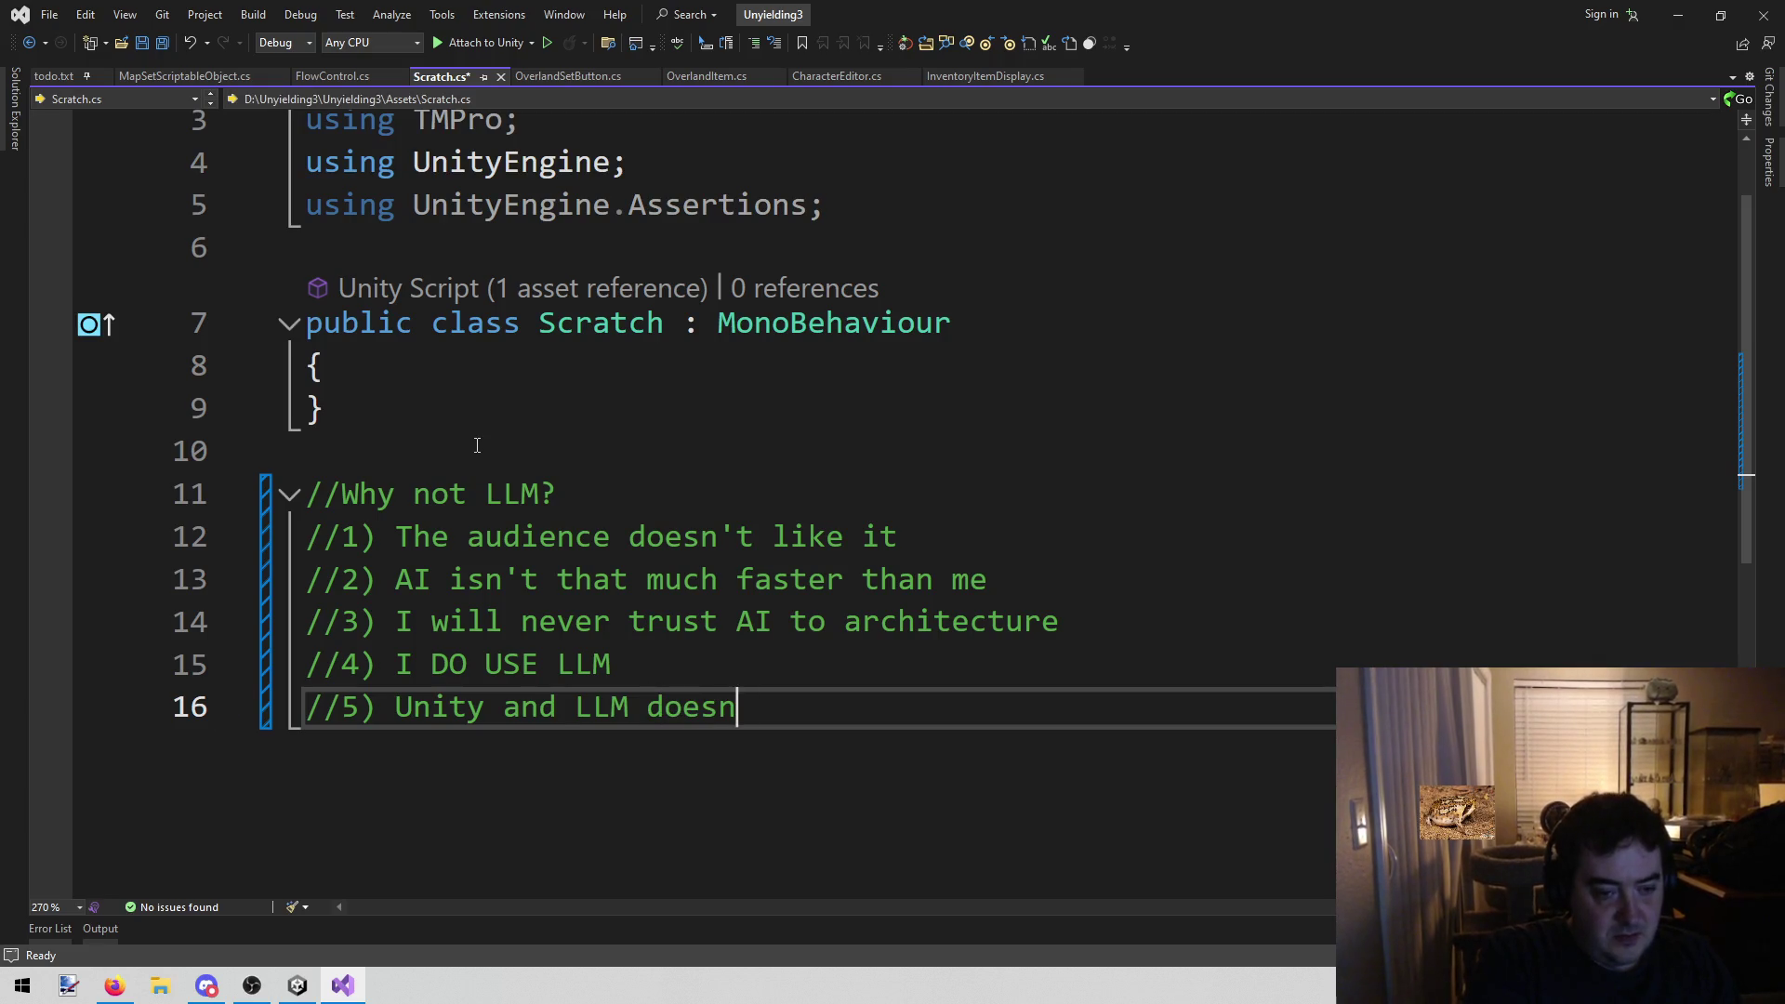
key(BackSpace)
key(BackSpace)
key(BackSpace)
key(BackSpace)
key(BackSpace)
text(edit)
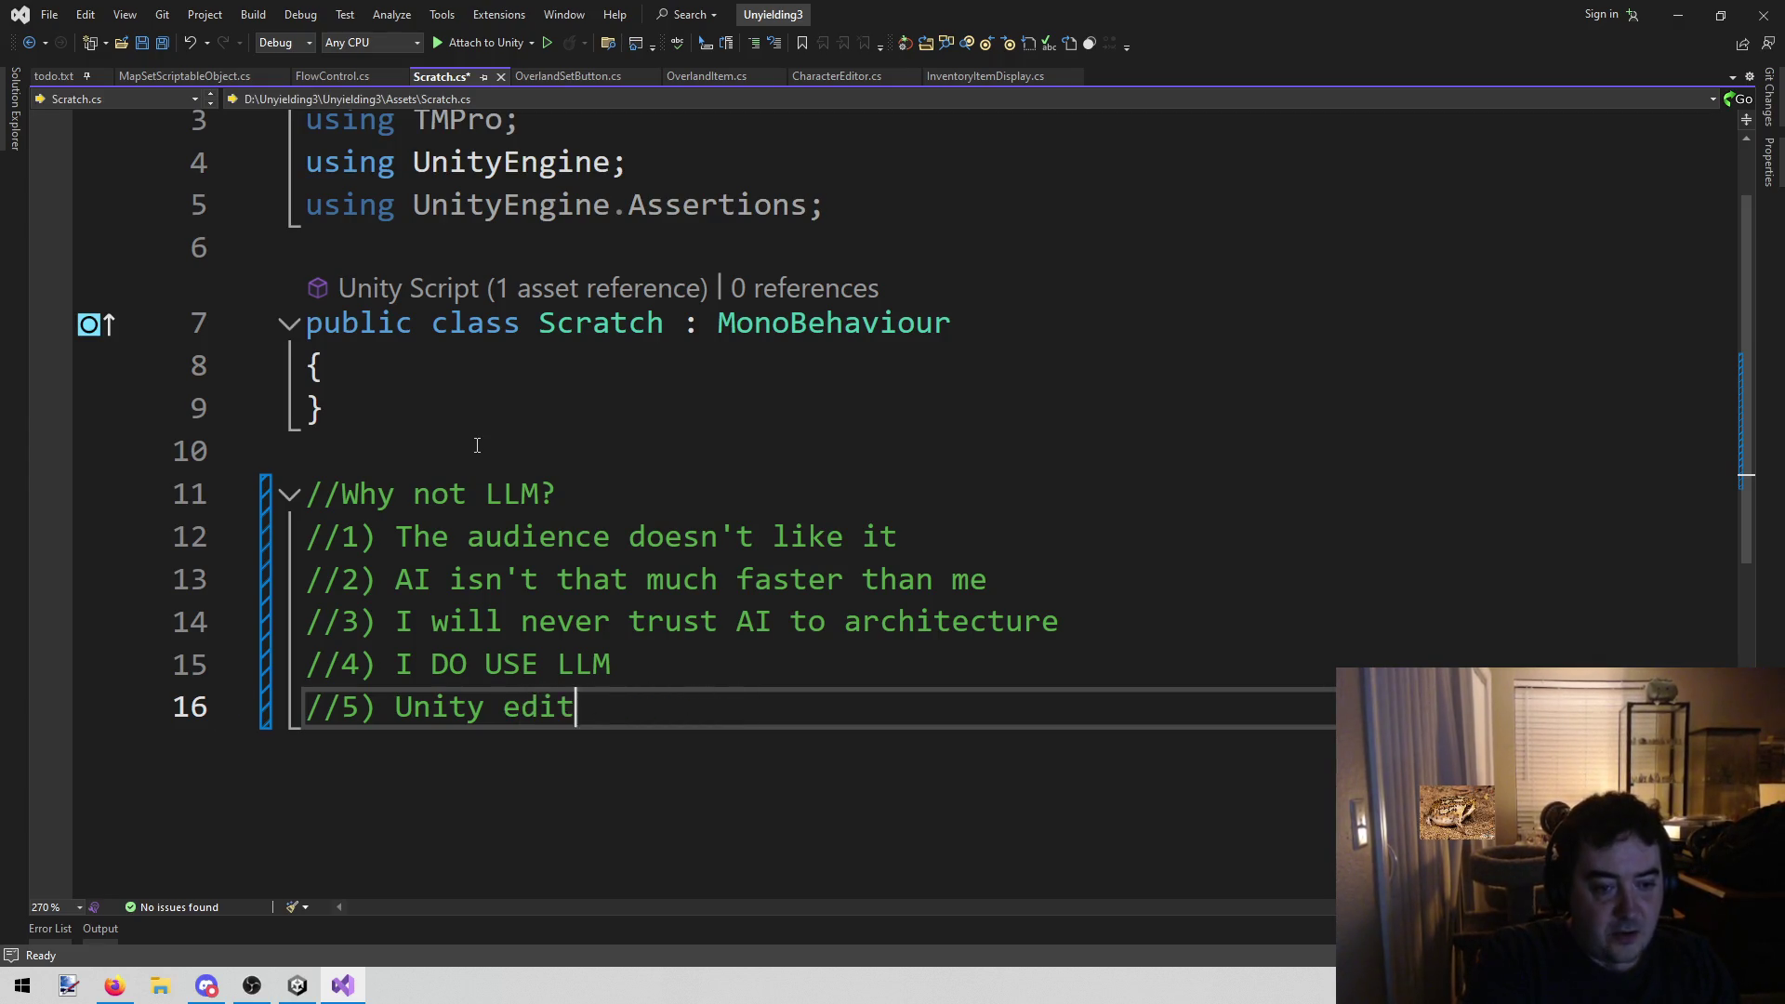
text(or work and LLM)
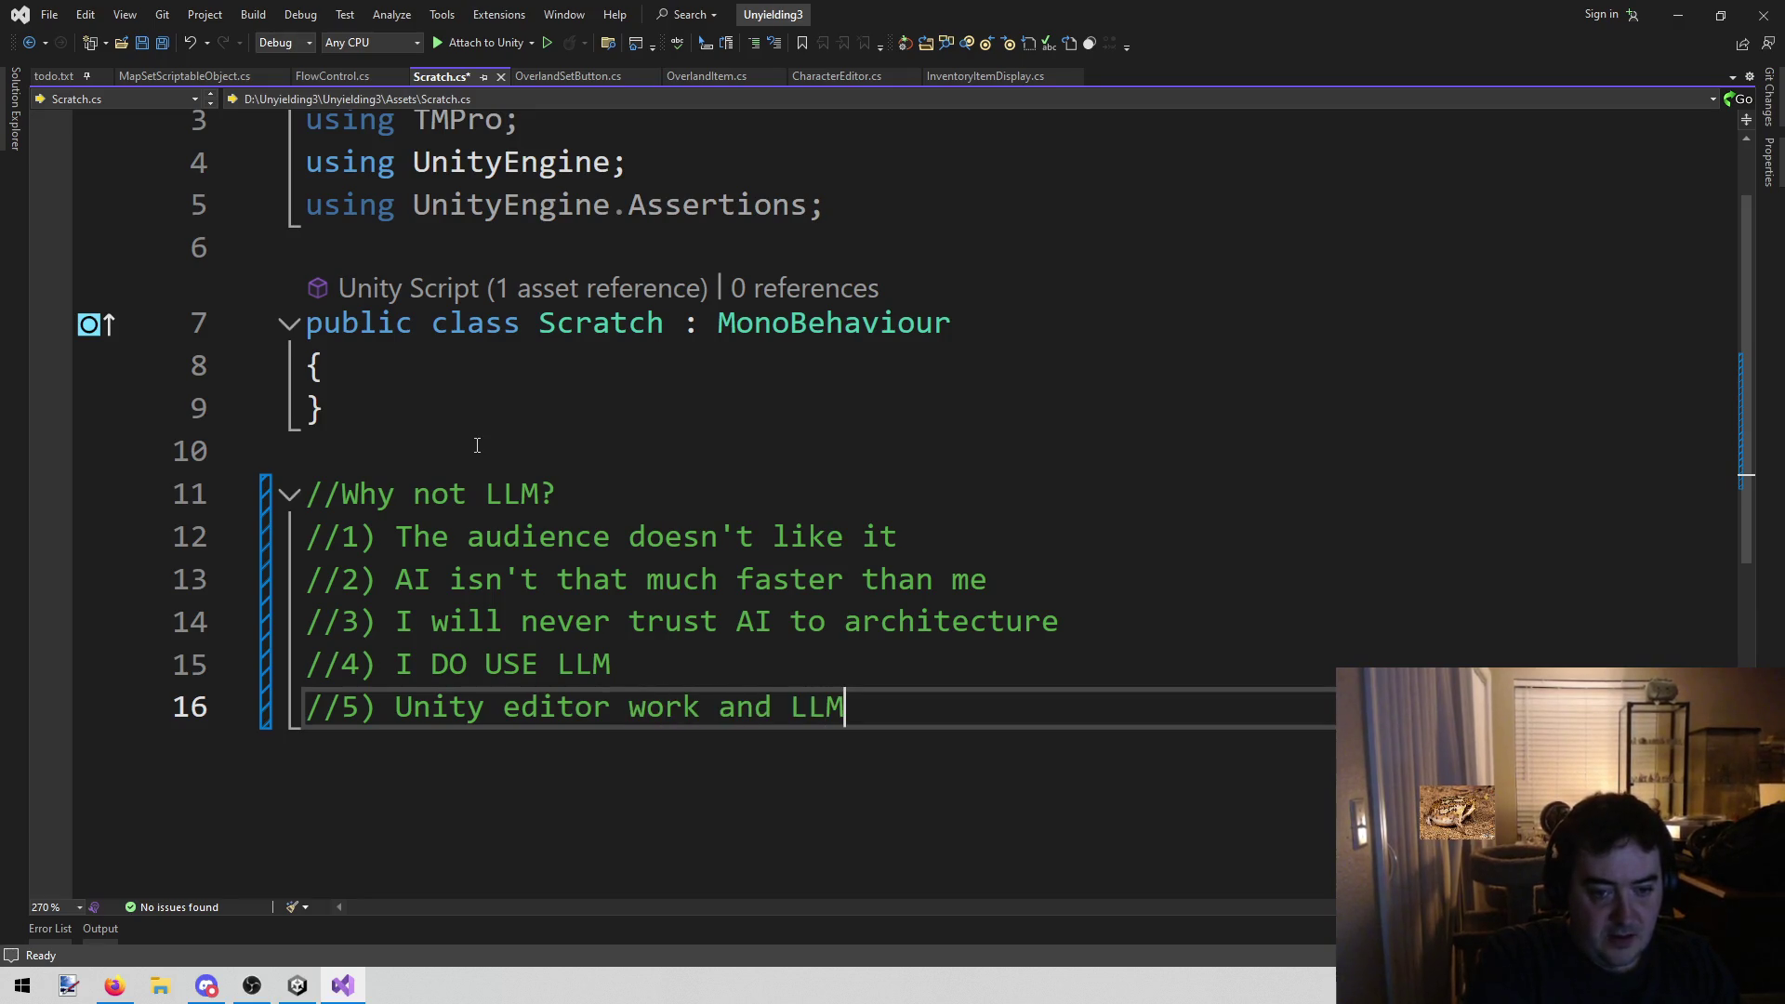
text('s don't use)
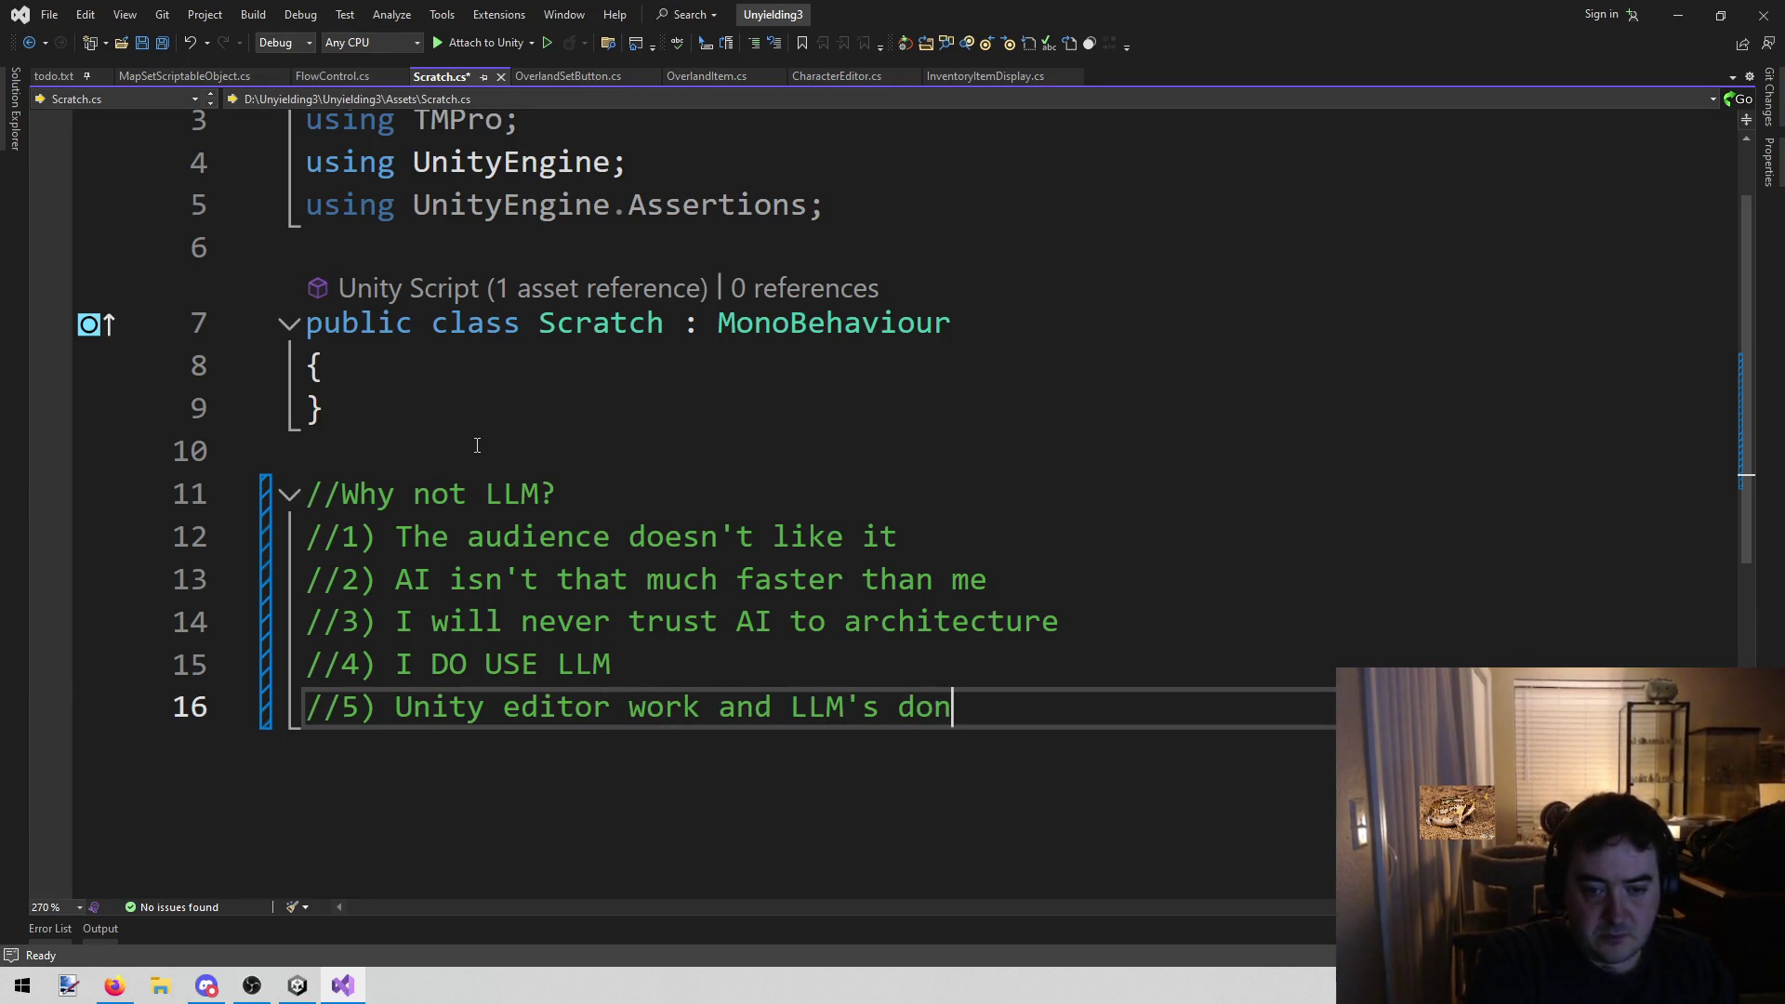
key(BackSpace)
key(BackSpace)
key(BackSpace)
text(make)
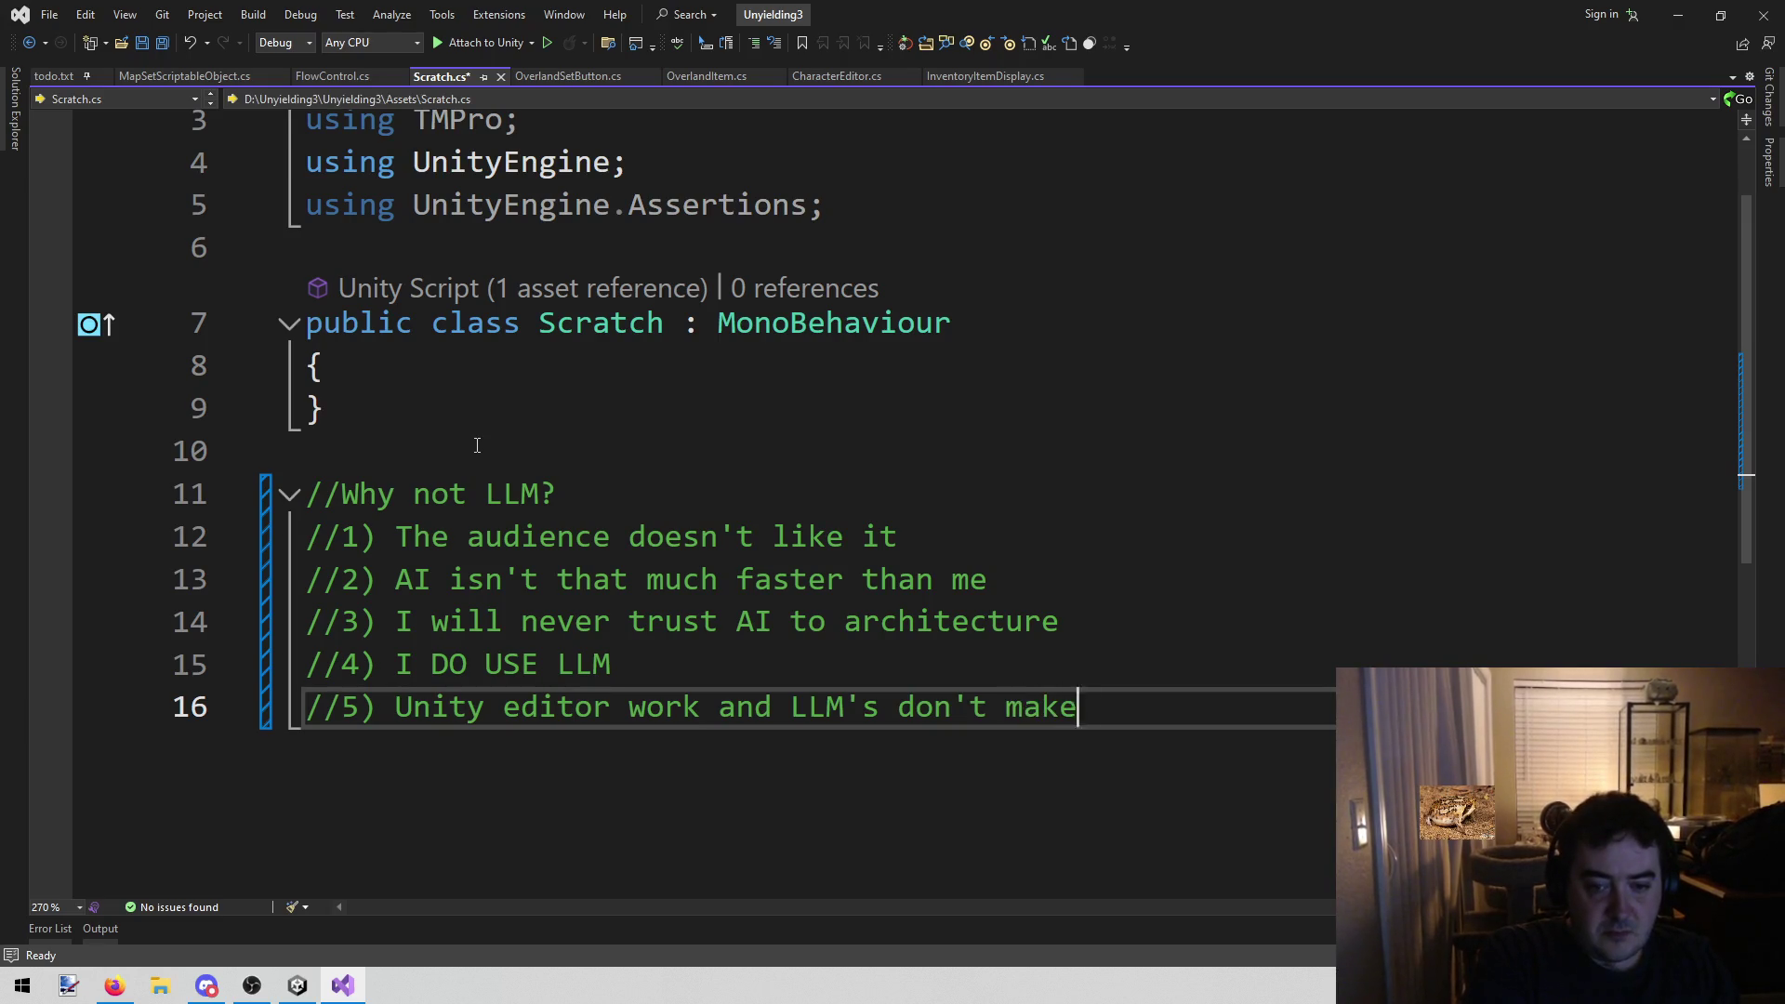
text( well)
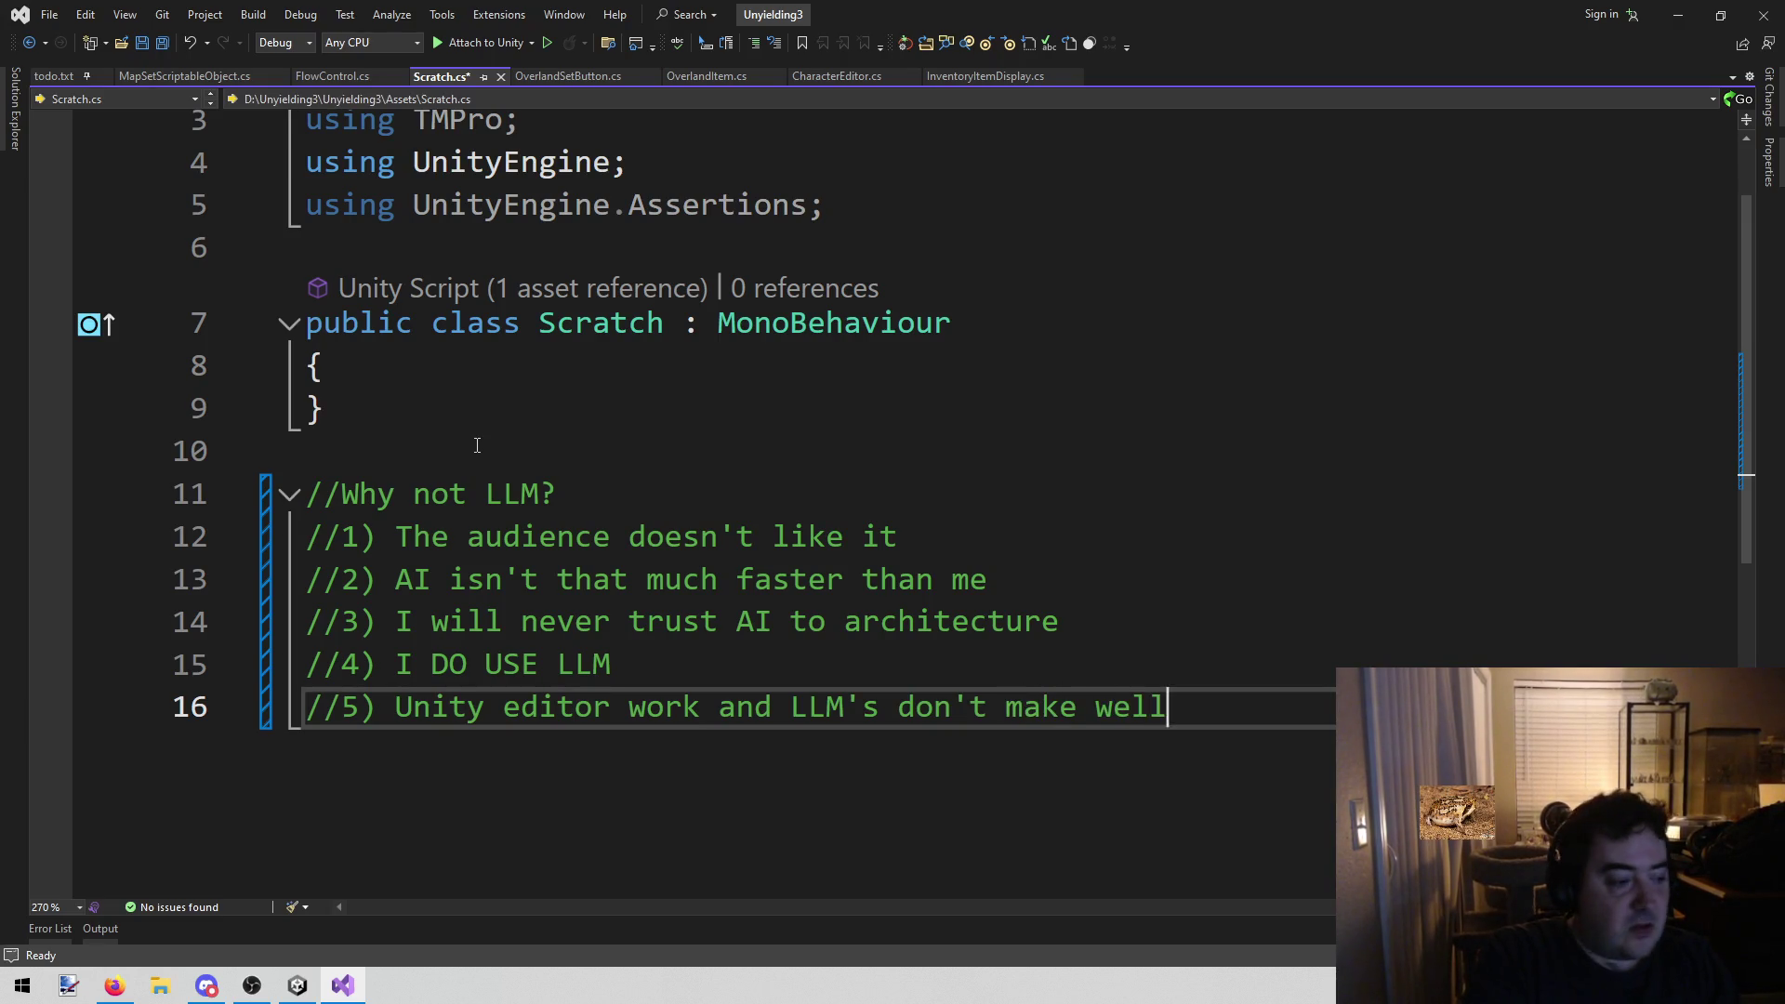
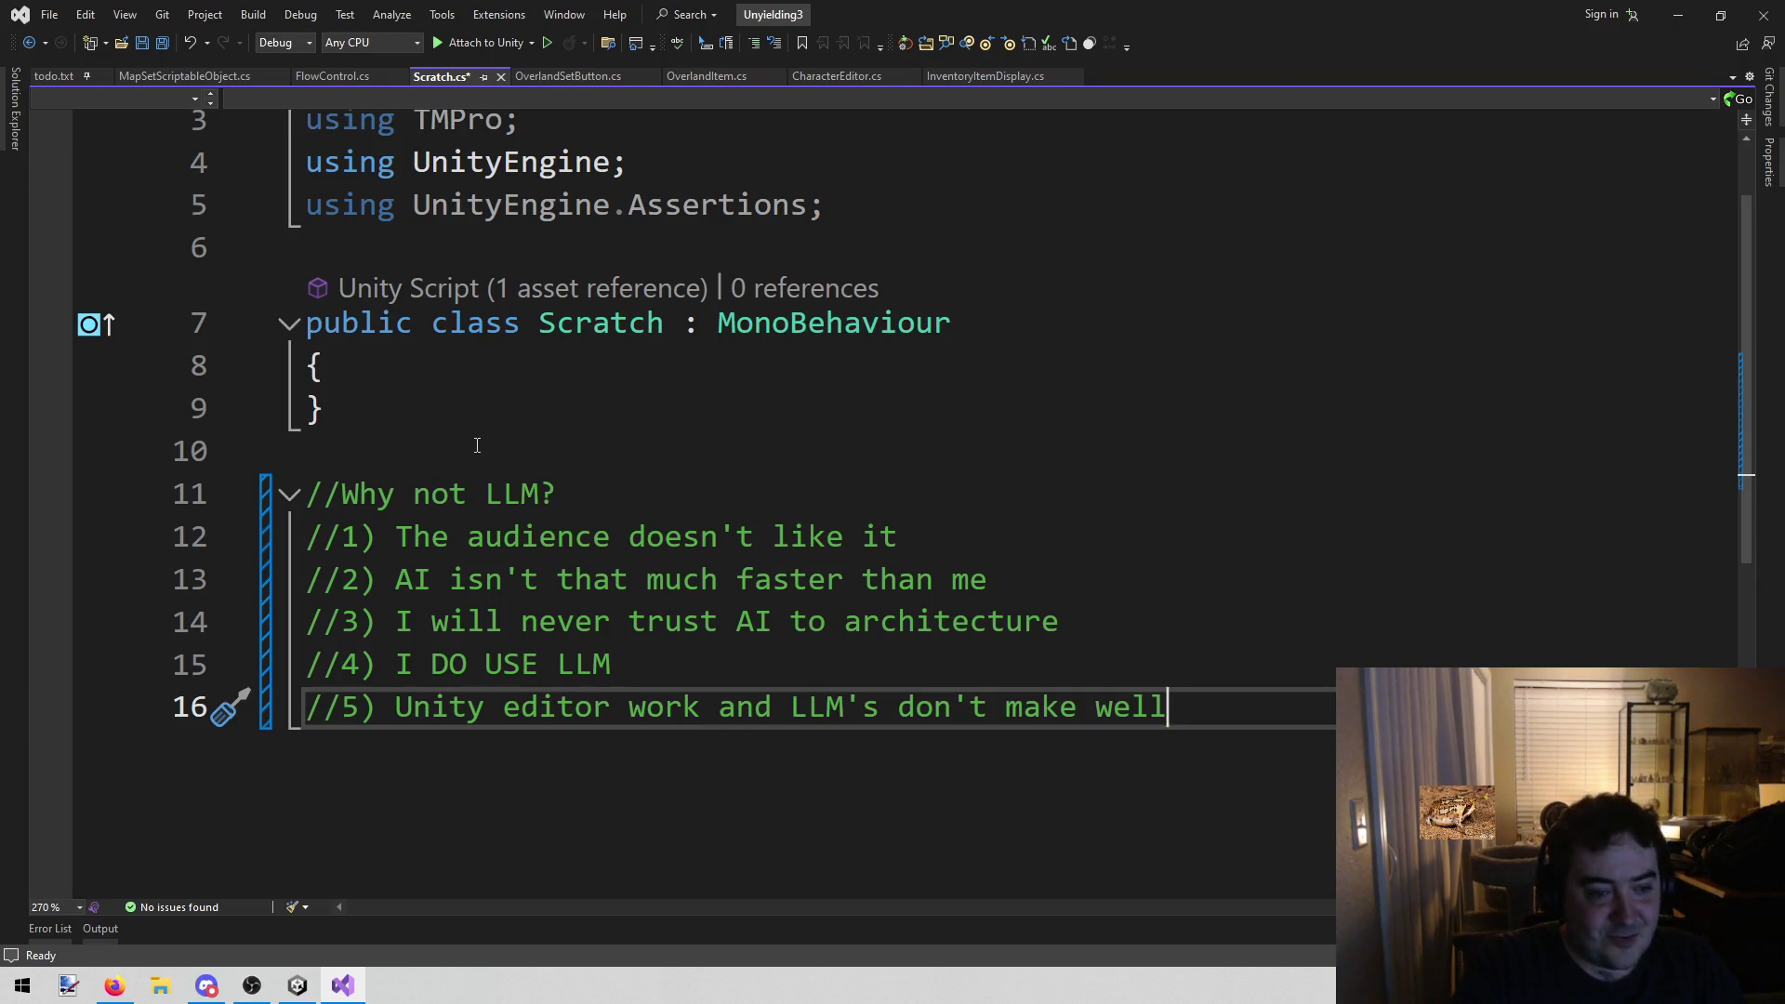
Delete the Why-not-LLM comment lines and blank line from Scratch.cs, then save it
key(shift+Home)
key(shift+Up)
key(shift+Up)
key(shift+Up)
key(shift+Up)
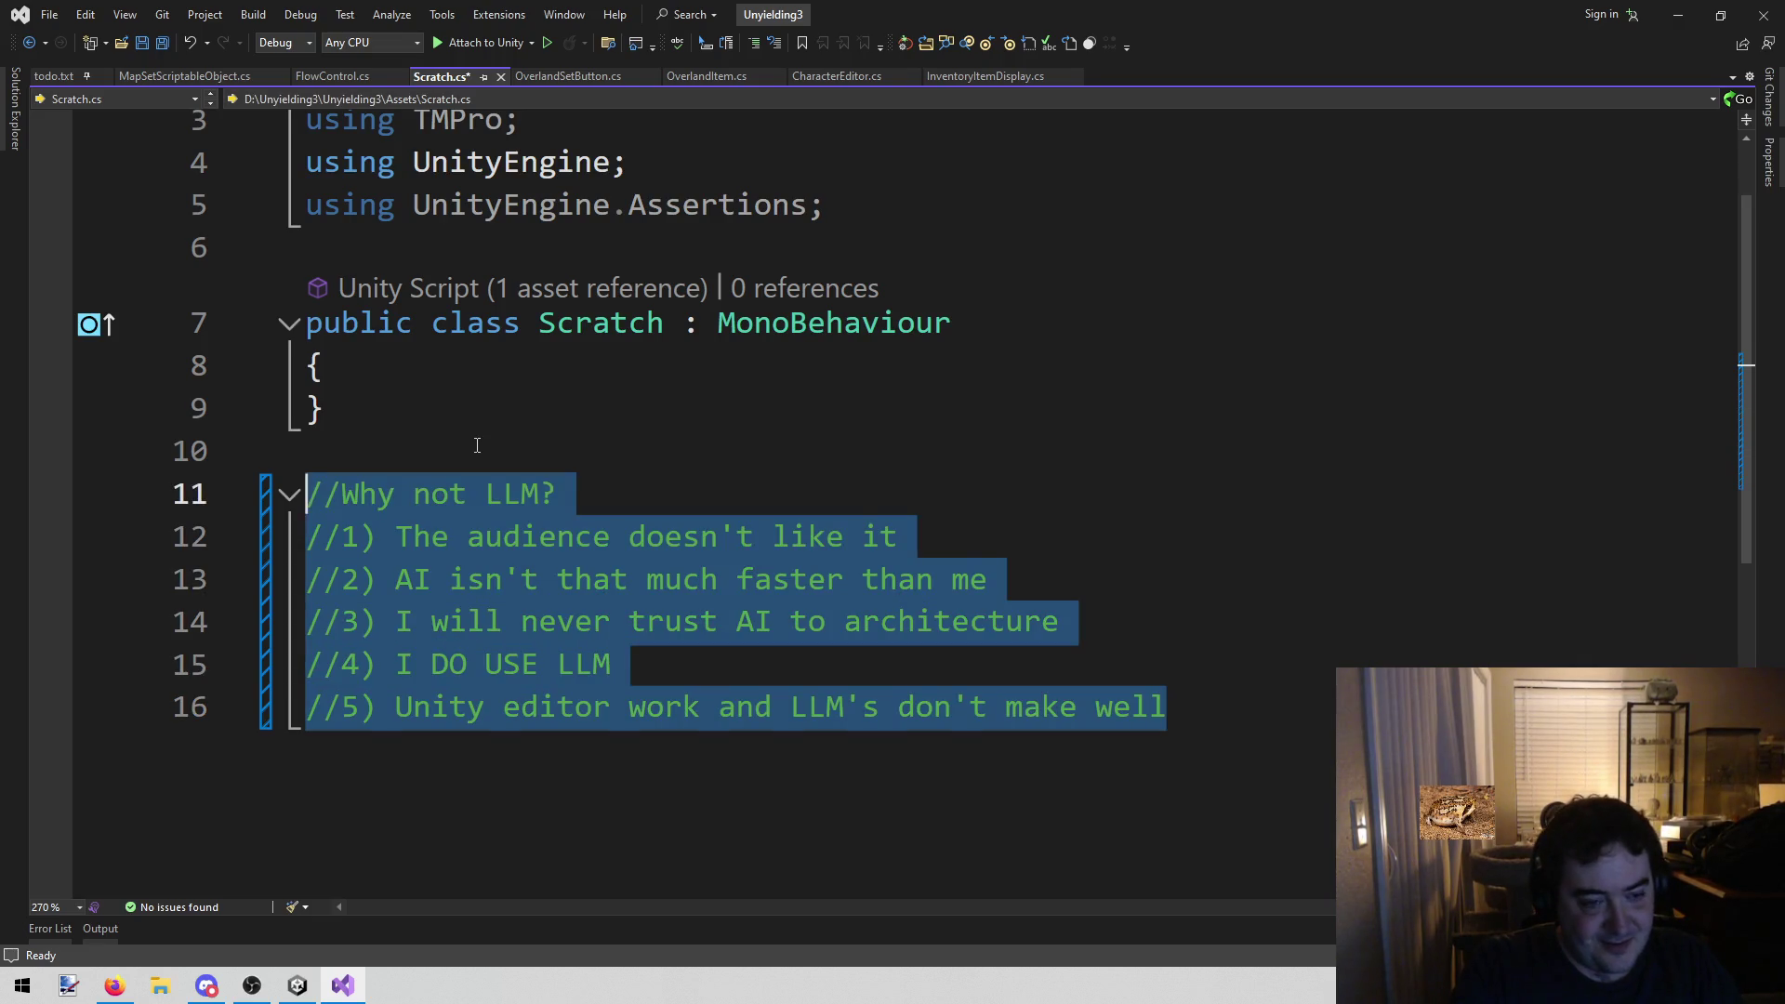
key(Delete)
key(BackSpace)
key(ctrl+s)
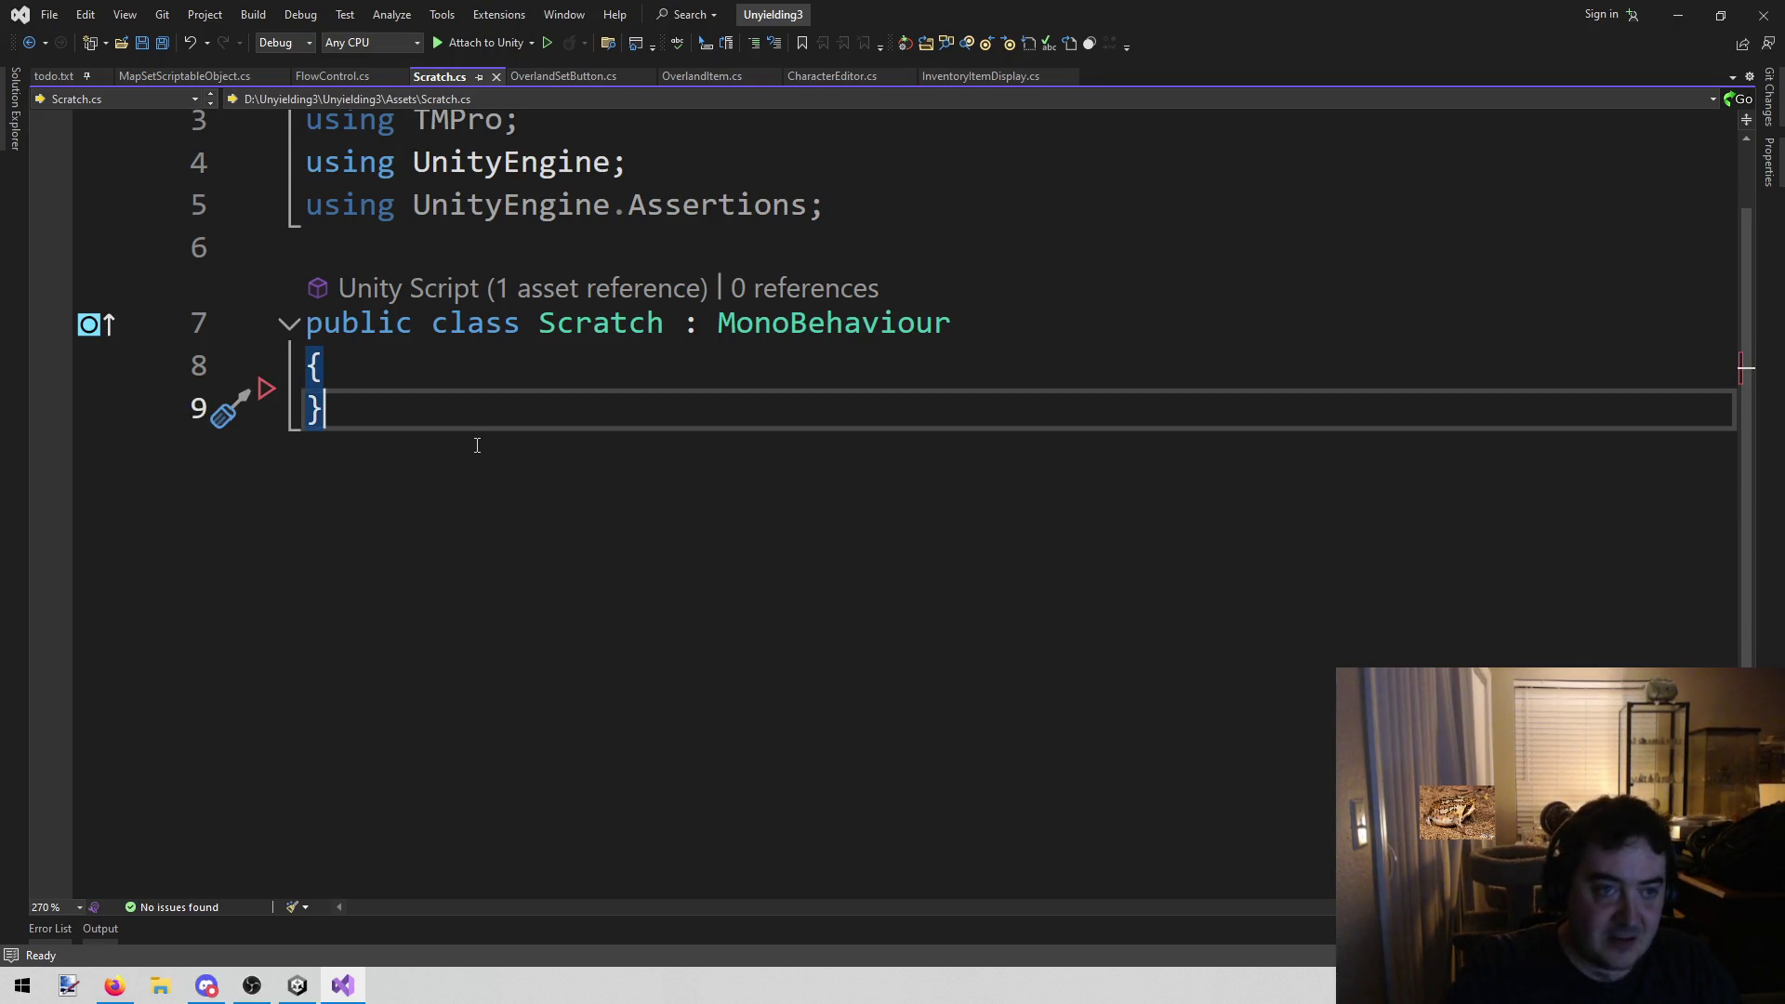
click(299, 986)
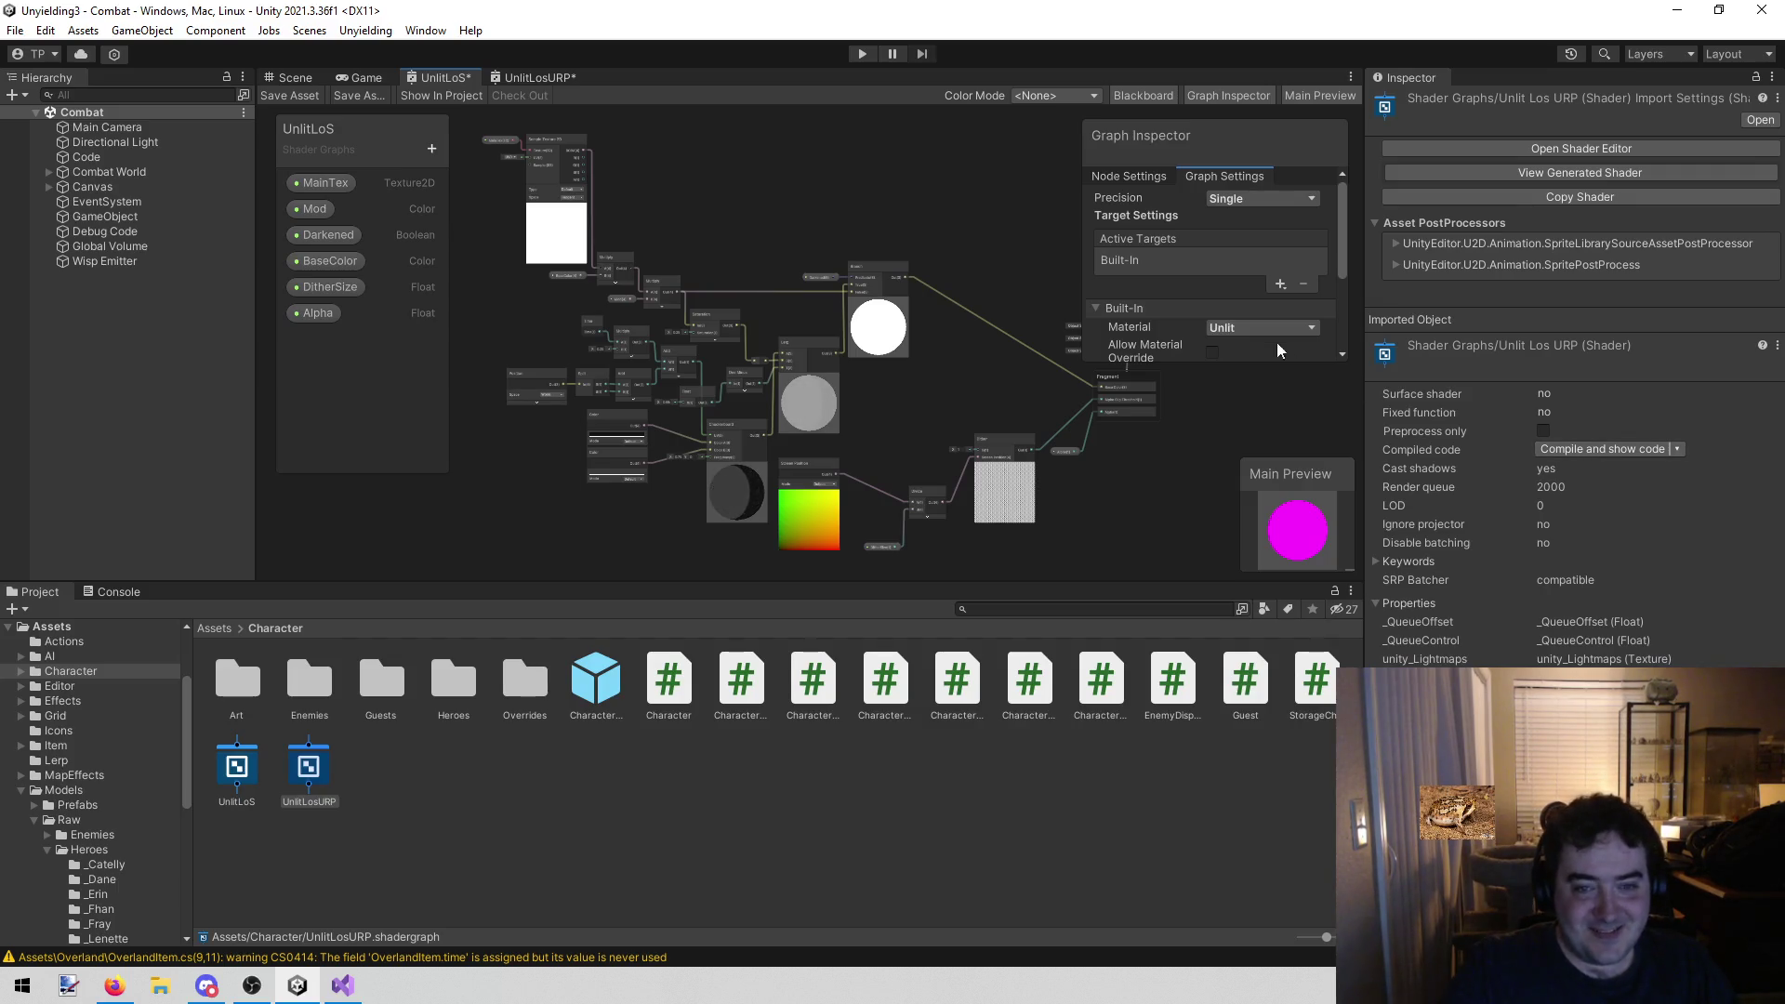
Bring UnlitLoS's Branch and Fragment nodes into view, then show UnlitLosURP's Fragment area
drag(858, 190, 852, 221)
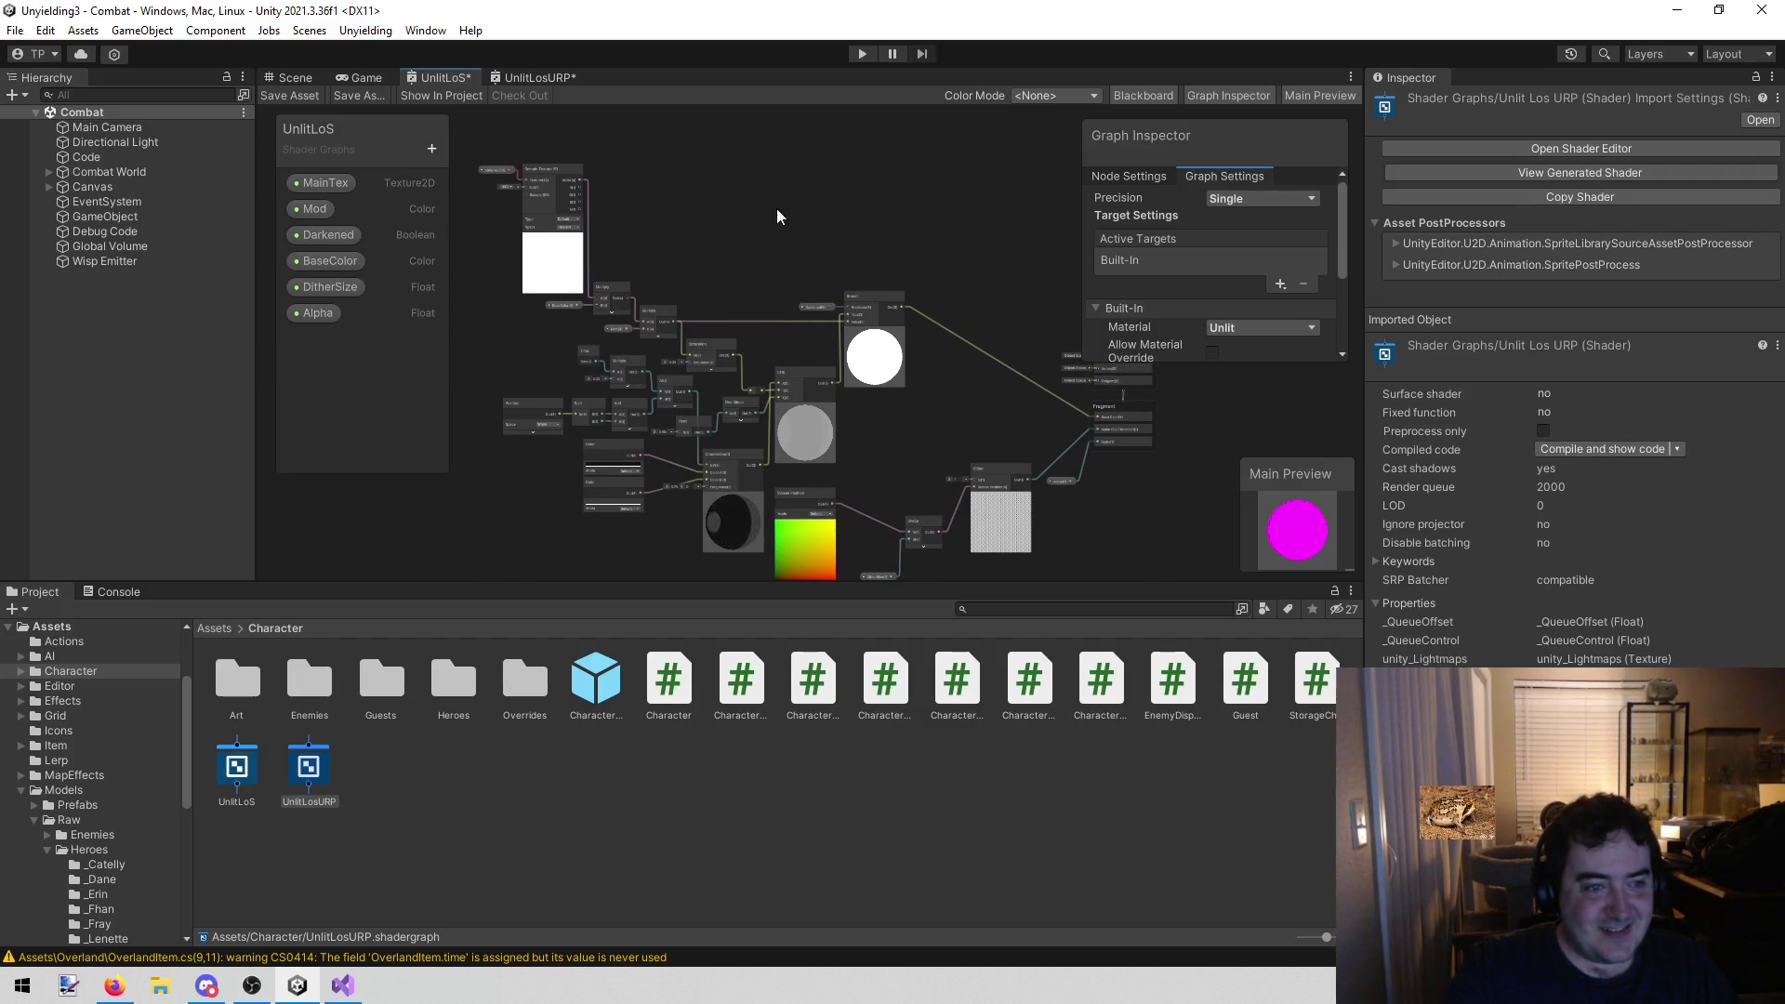
scroll(816, 170, up, 5)
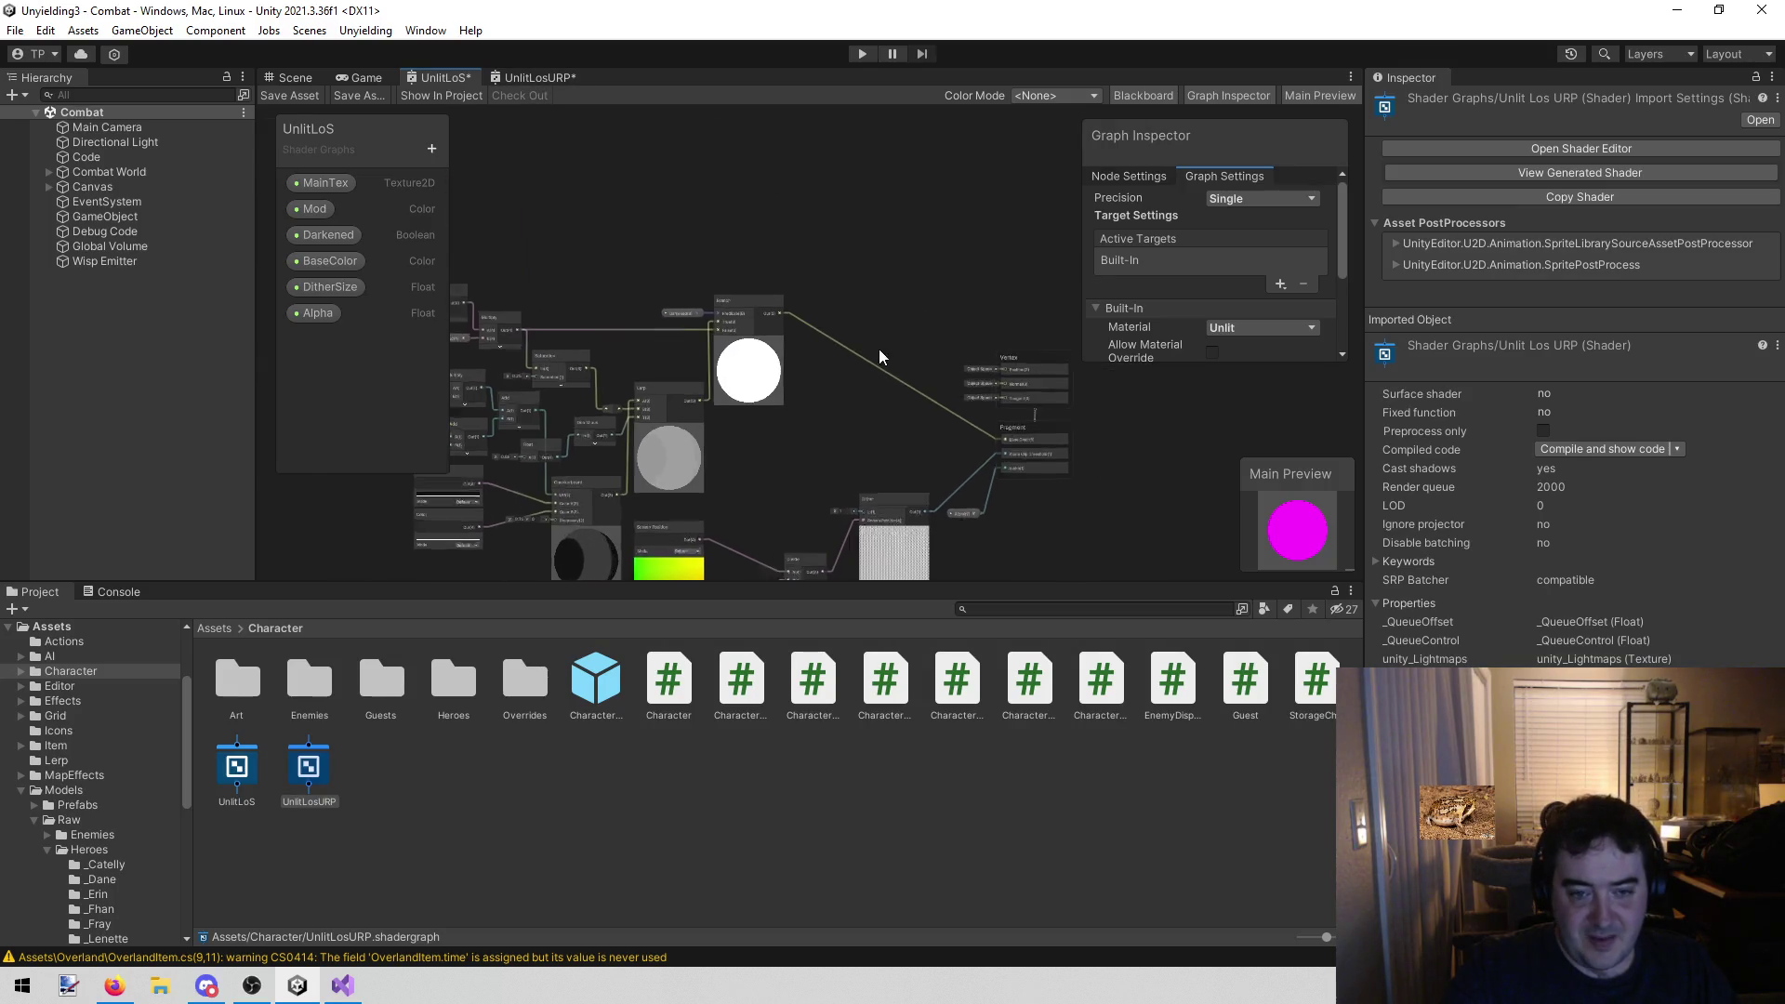
drag(800, 317, 774, 303)
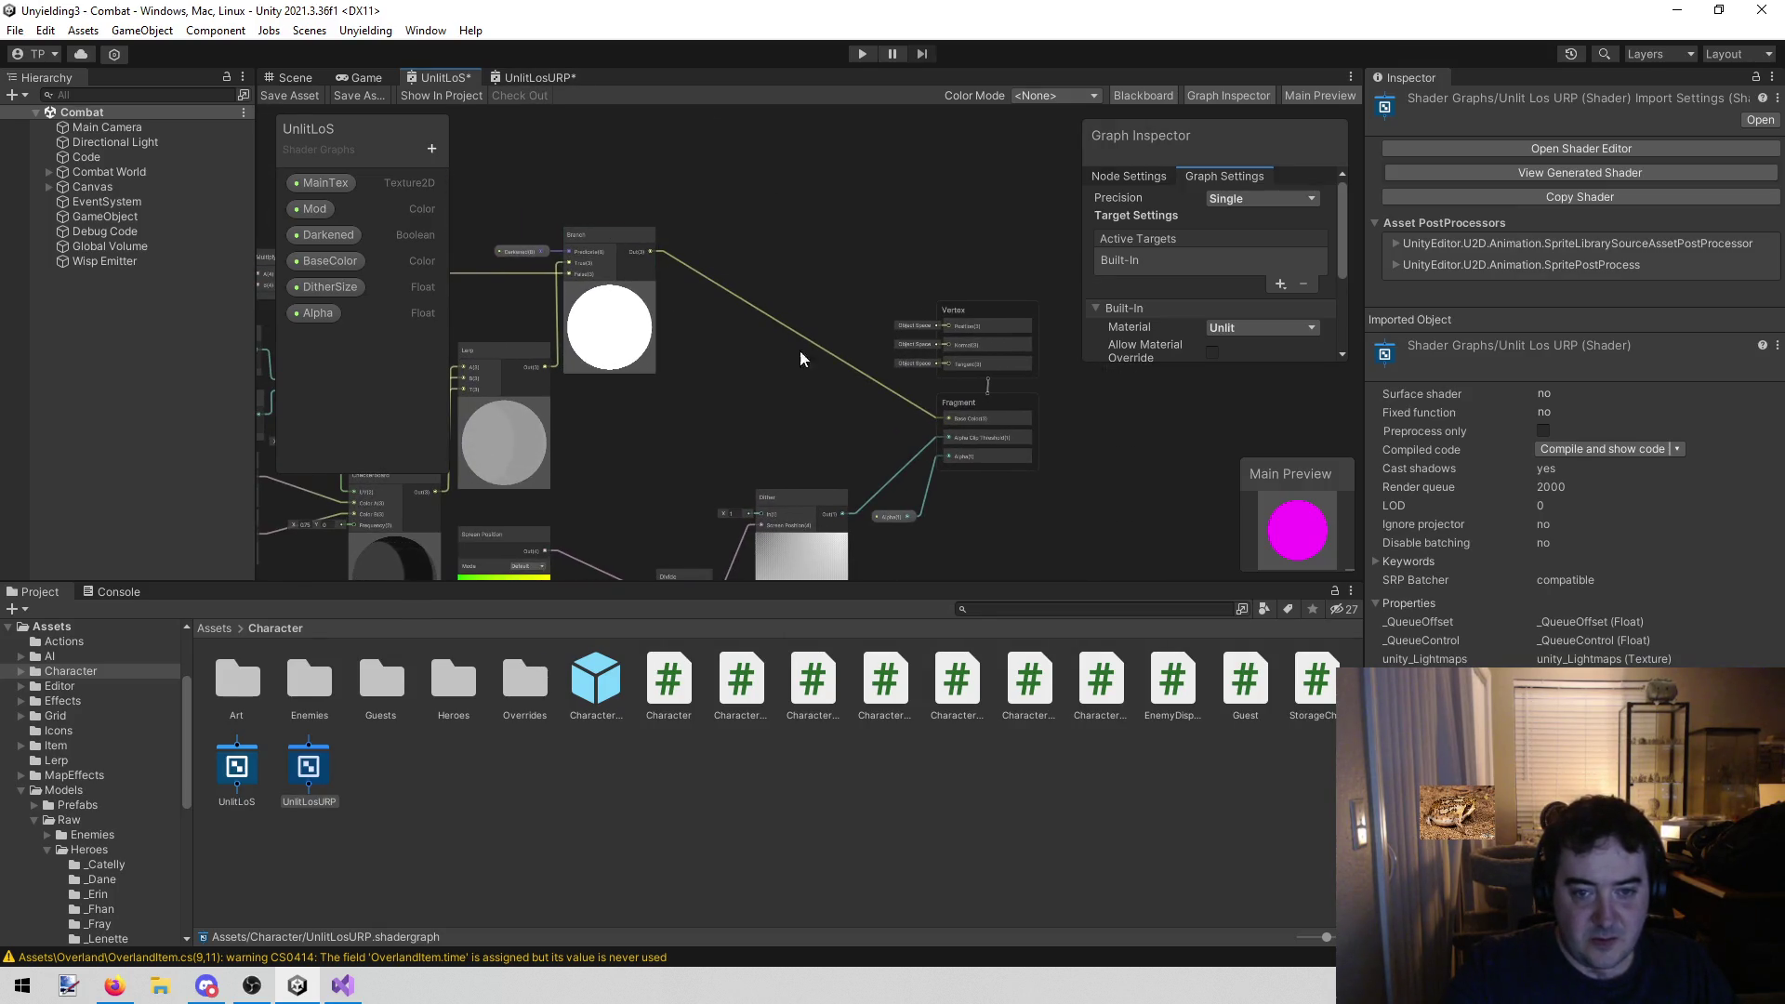
click(538, 78)
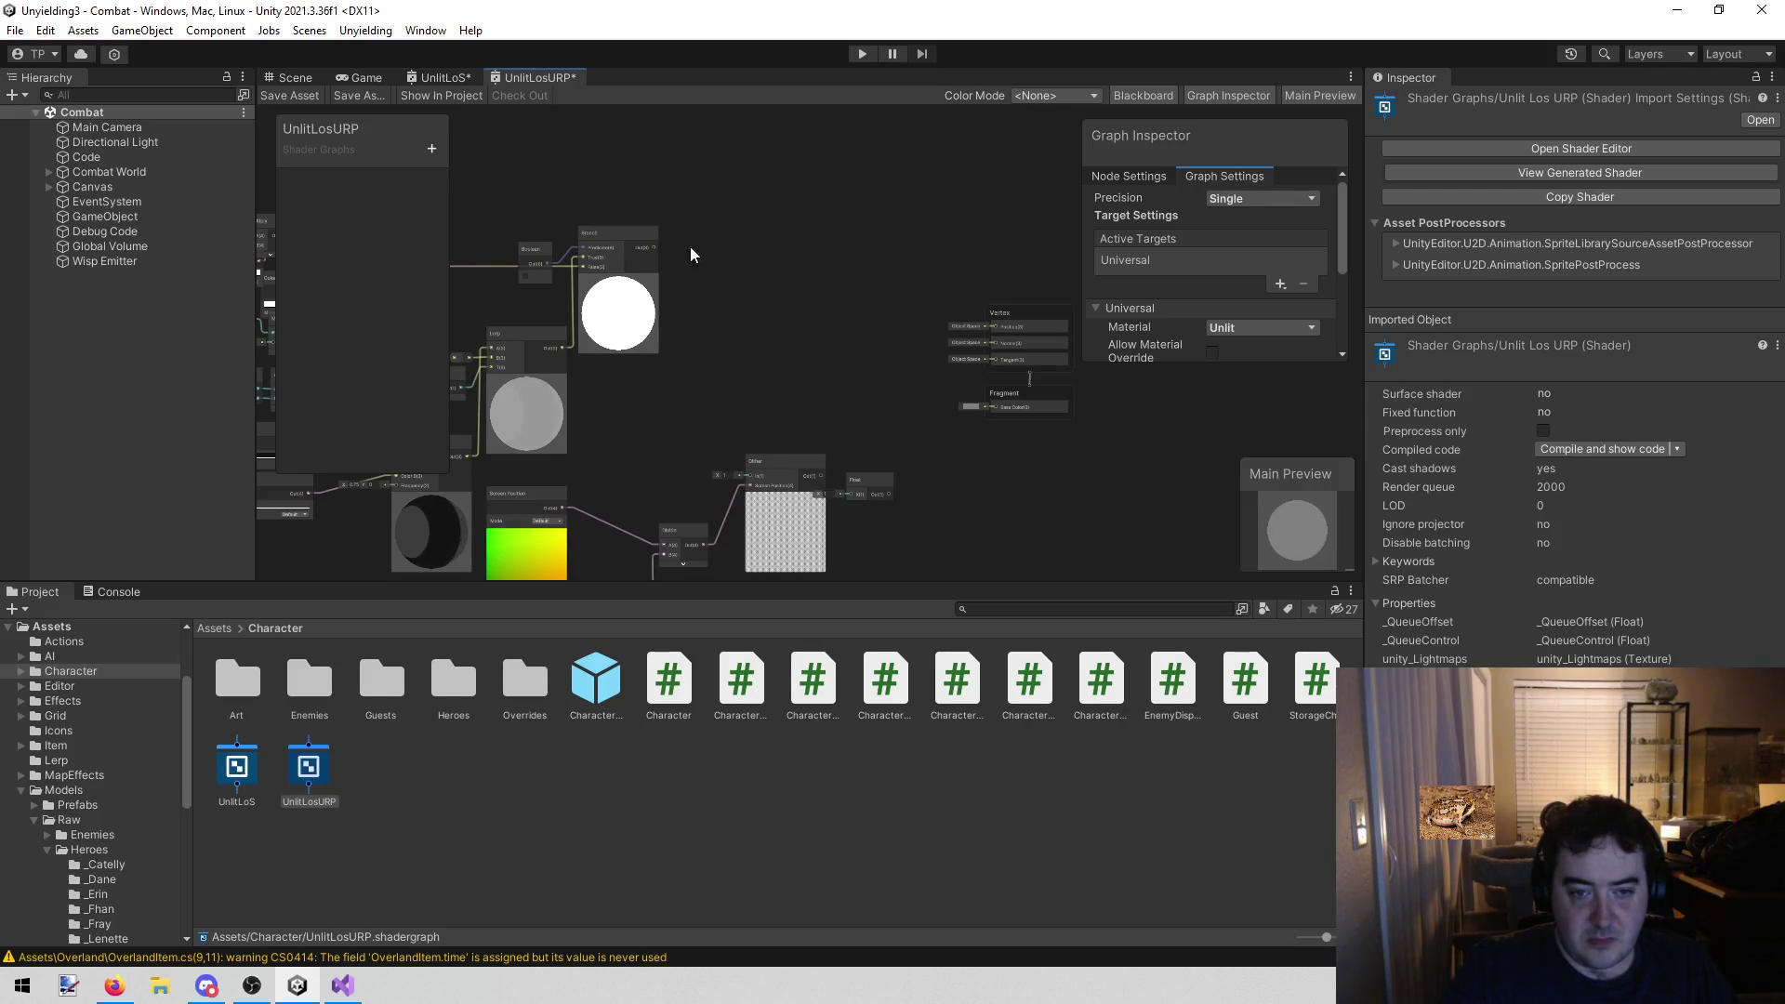
scroll(705, 231, up, 2)
mouse_move(720, 220)
mouse_down()
mouse_move(850, 227)
mouse_move(815, 268)
mouse_move(740, 139)
mouse_up()
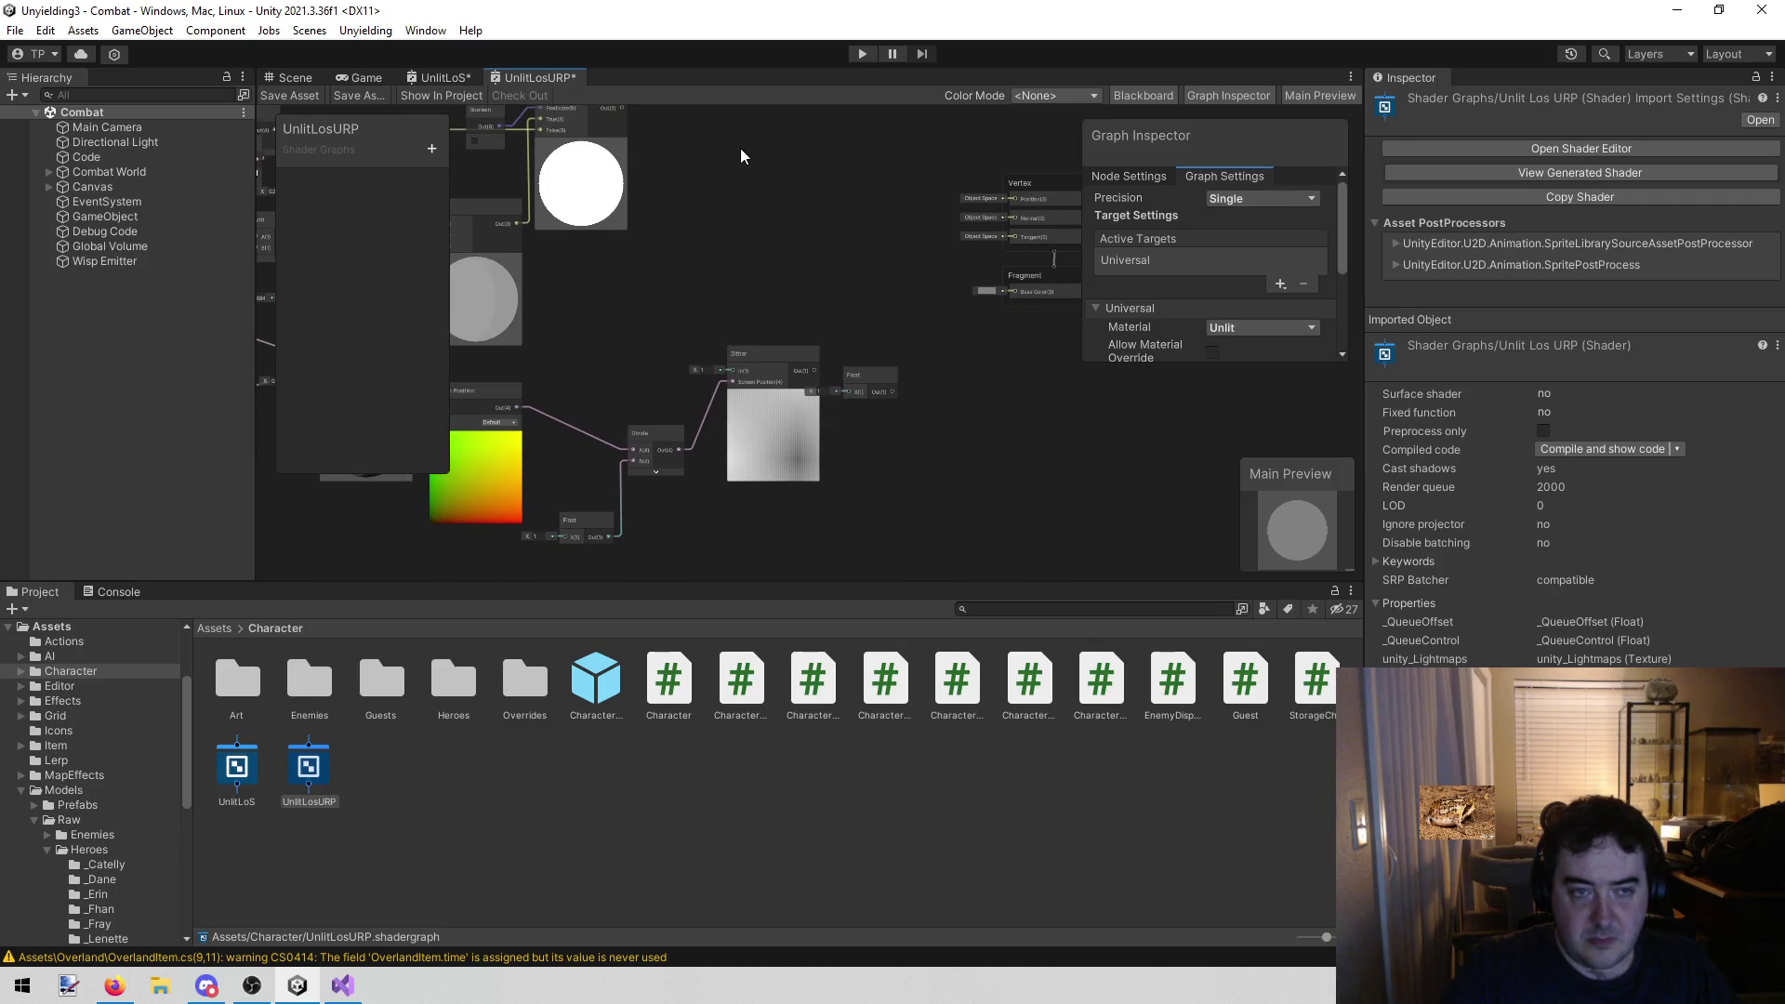
Compare both graphs again, trying to connect Branch output to the URP Fragment
click(443, 73)
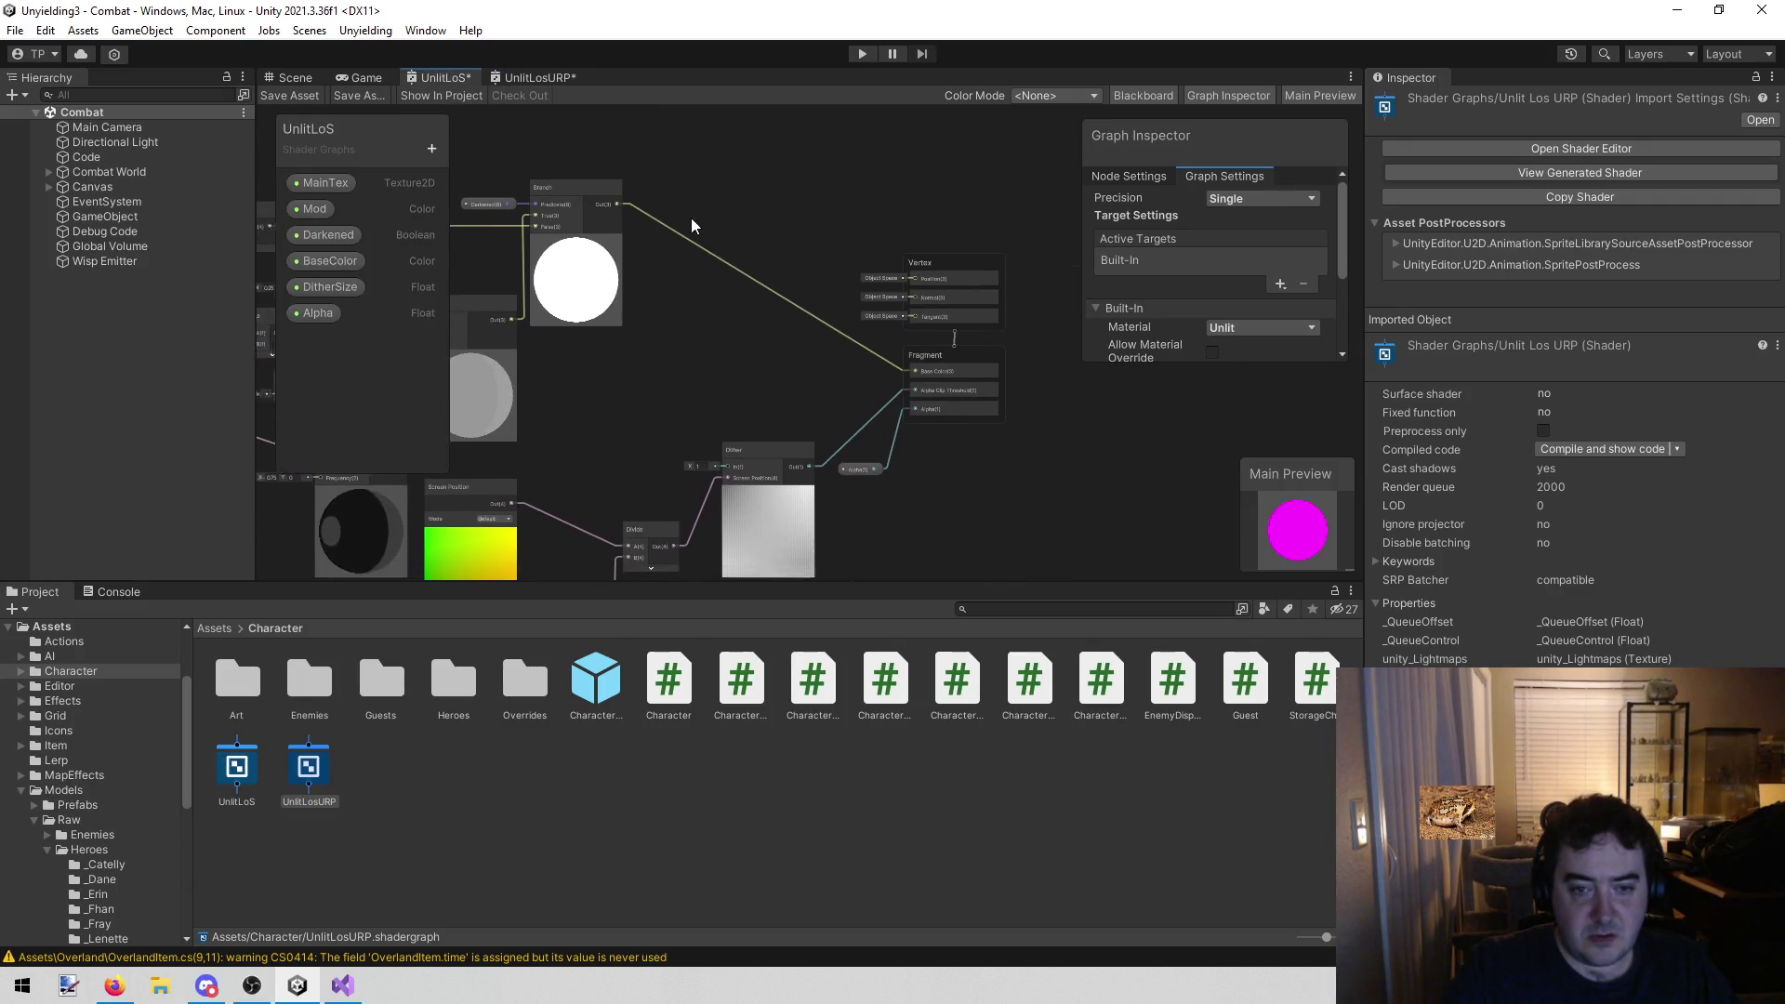
scroll(845, 506, up, 3)
scroll(865, 371, down, 1)
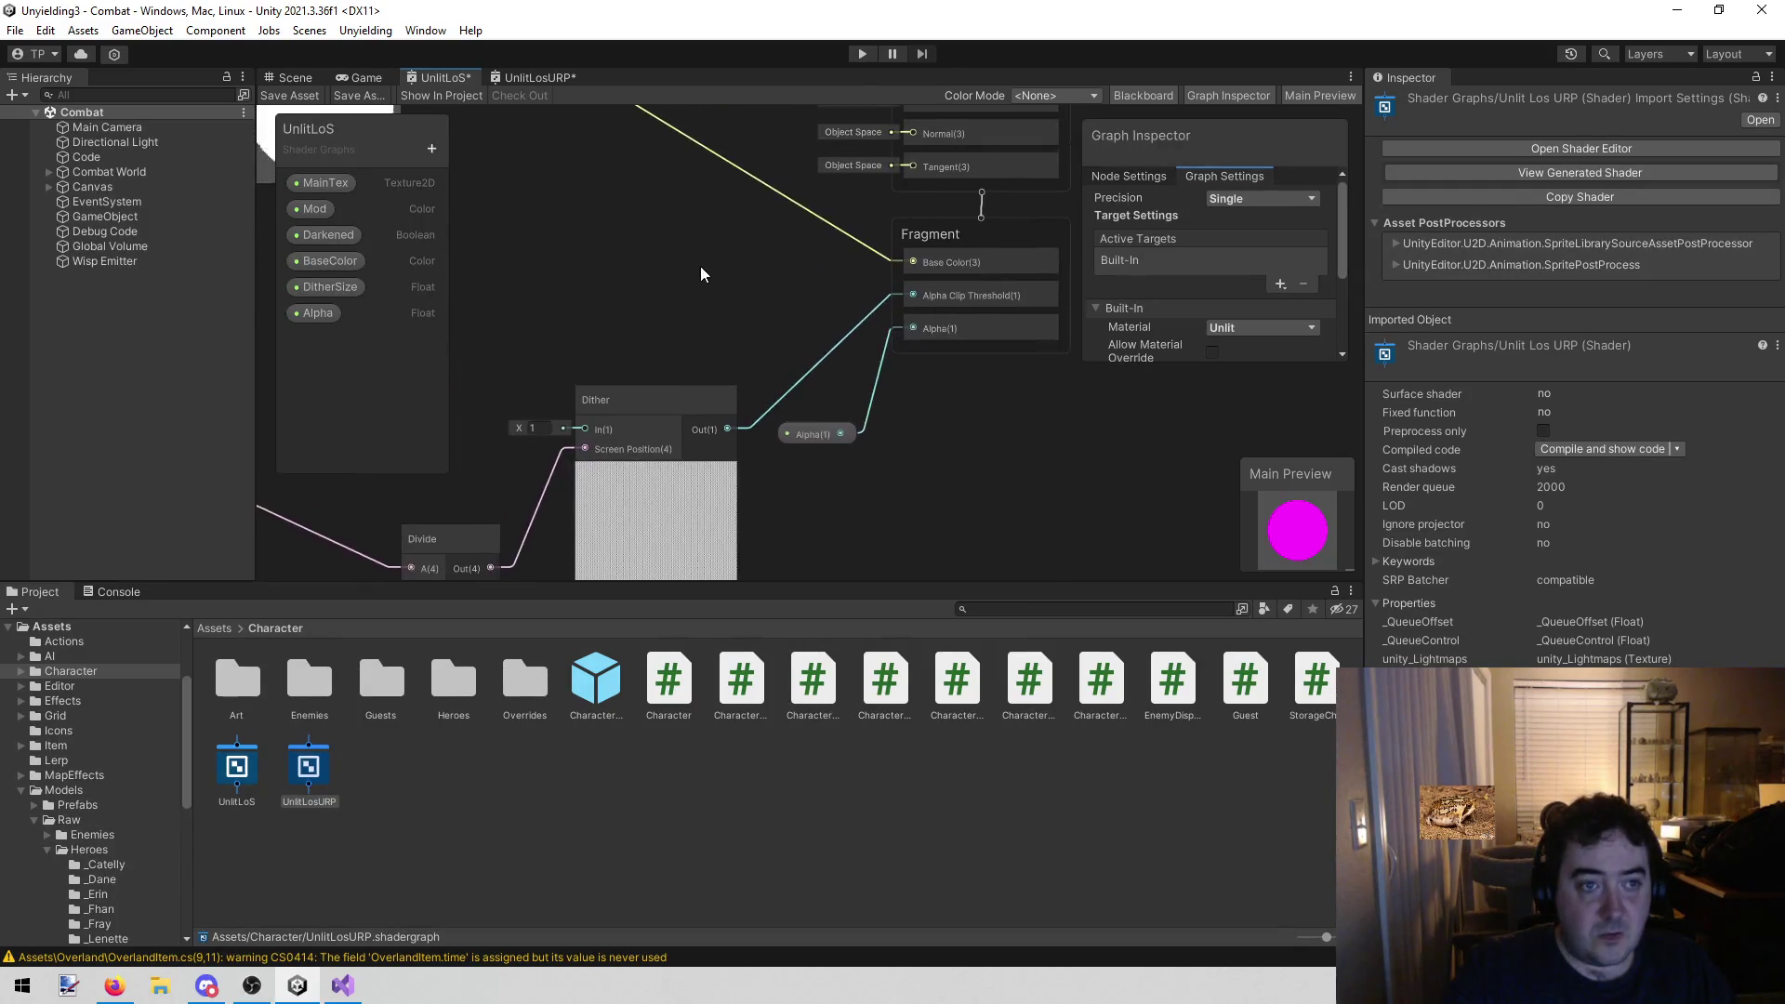
click(538, 78)
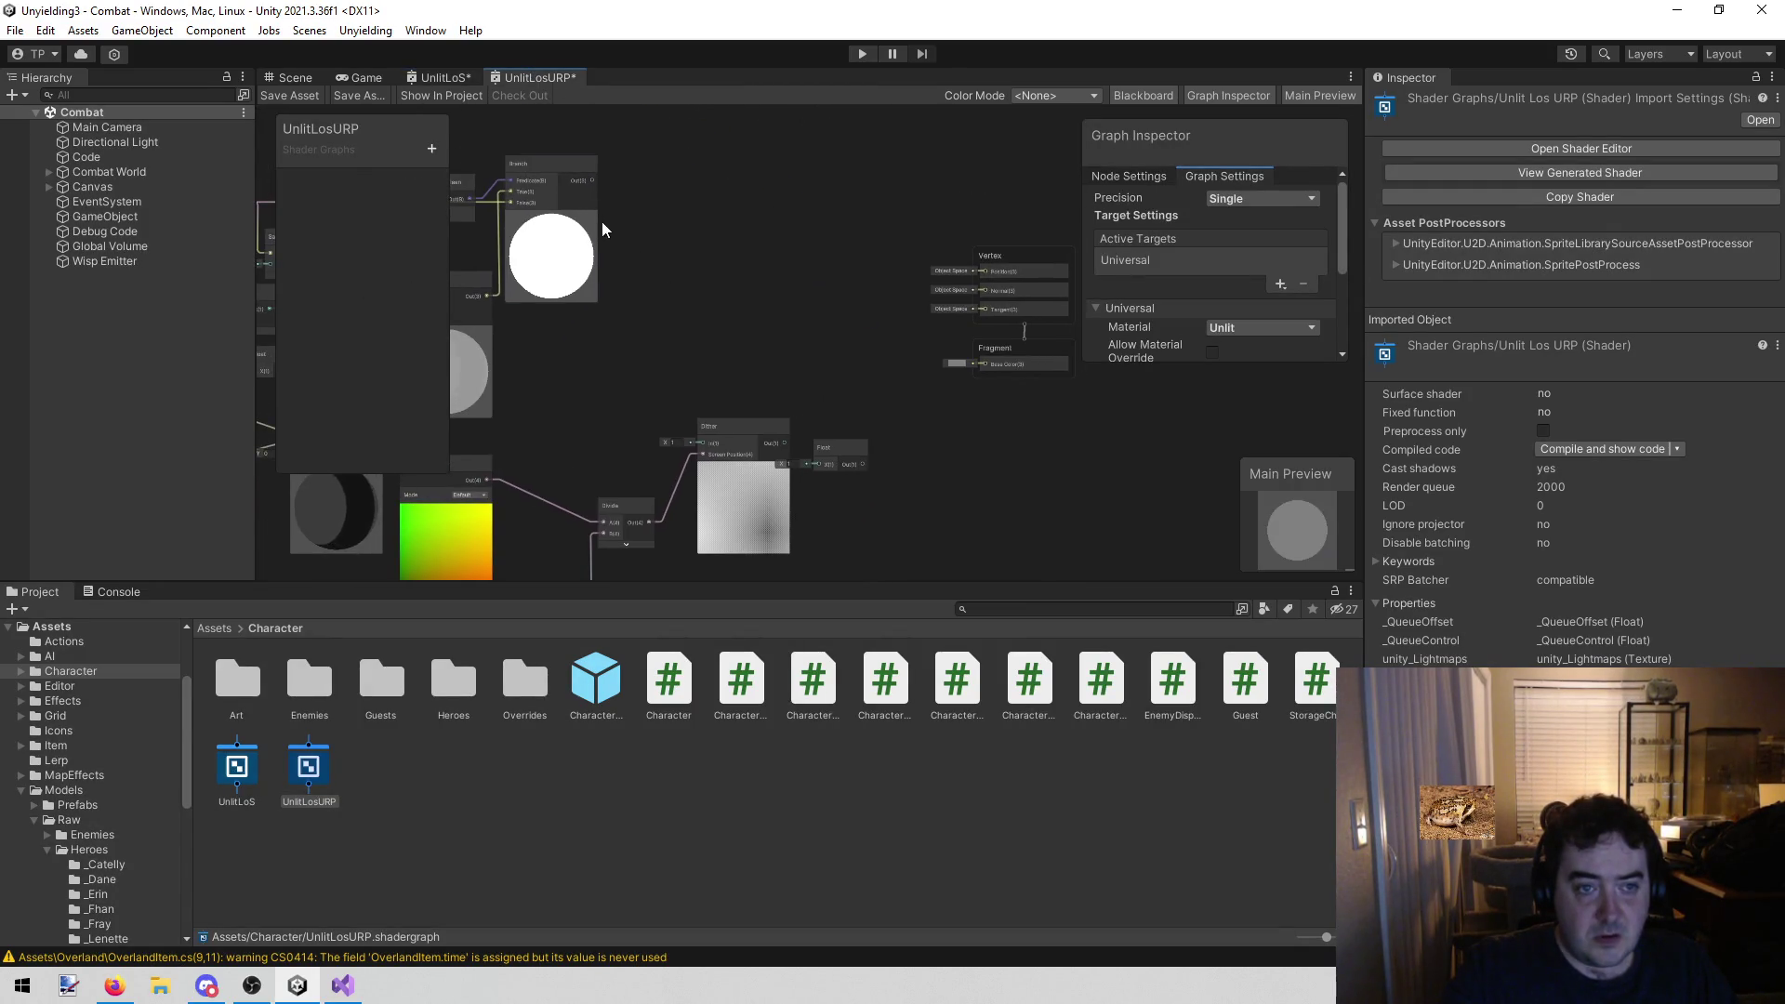
mouse_move(594, 182)
mouse_down()
mouse_move(733, 225)
mouse_move(918, 354)
mouse_move(845, 338)
mouse_up()
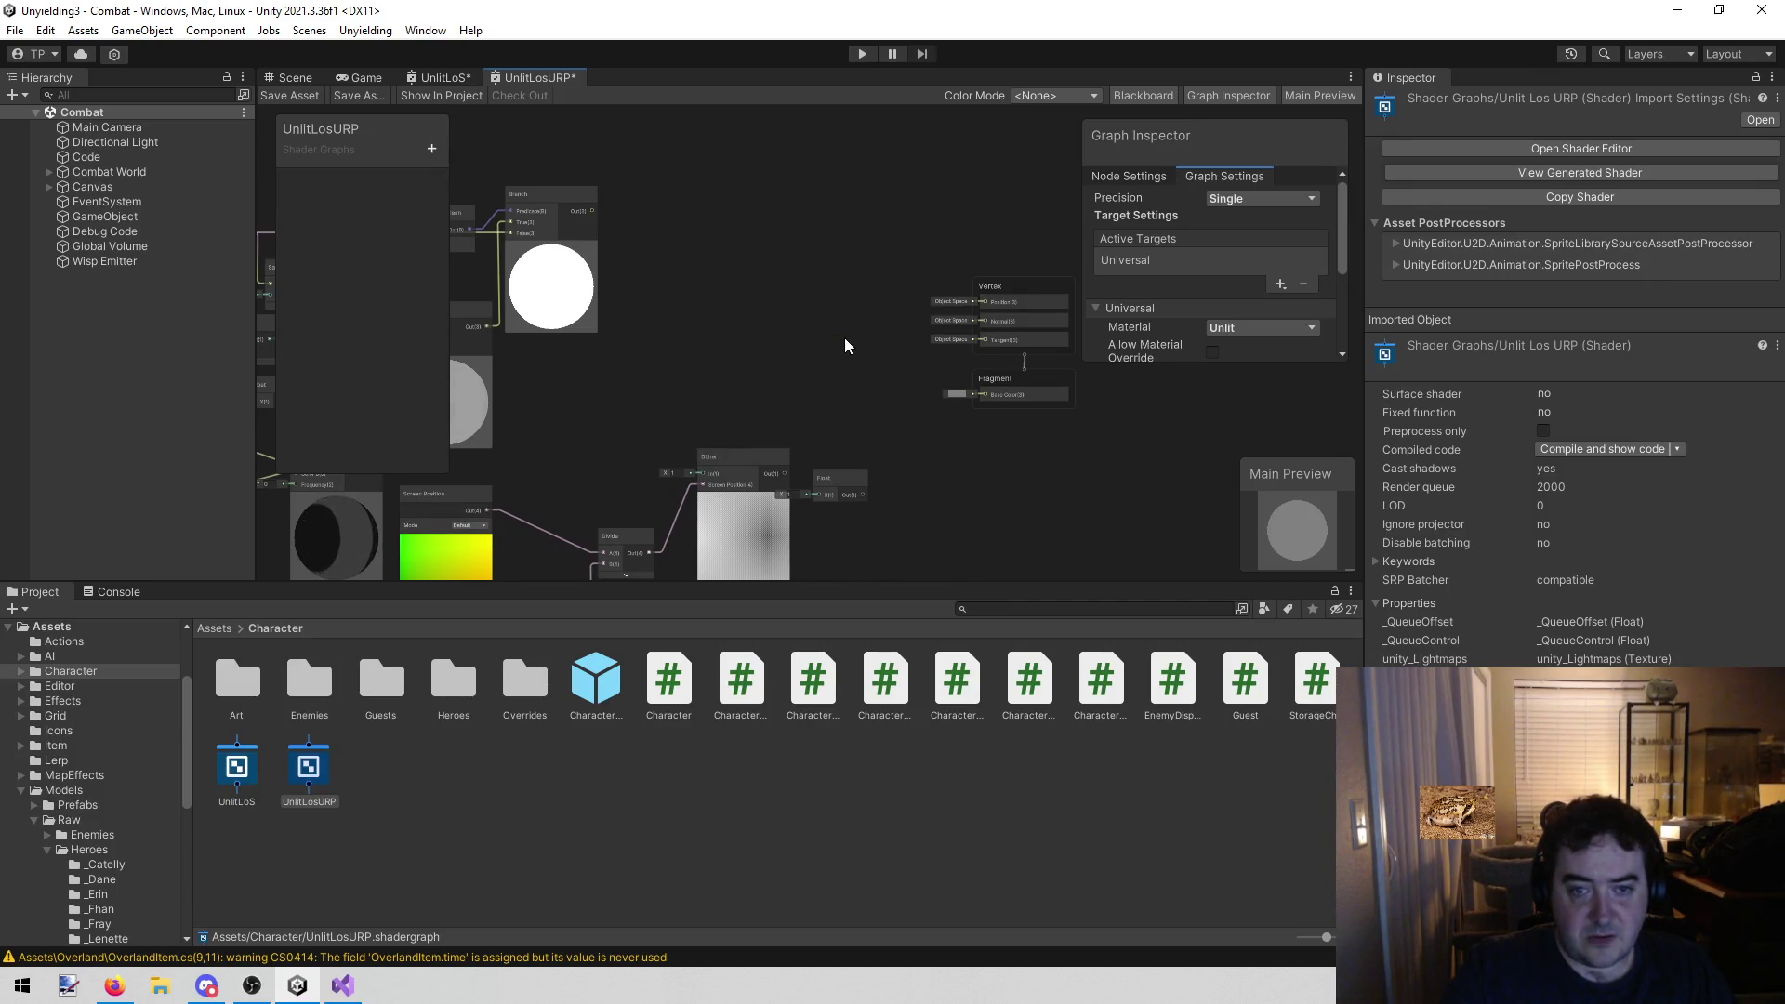
click(441, 78)
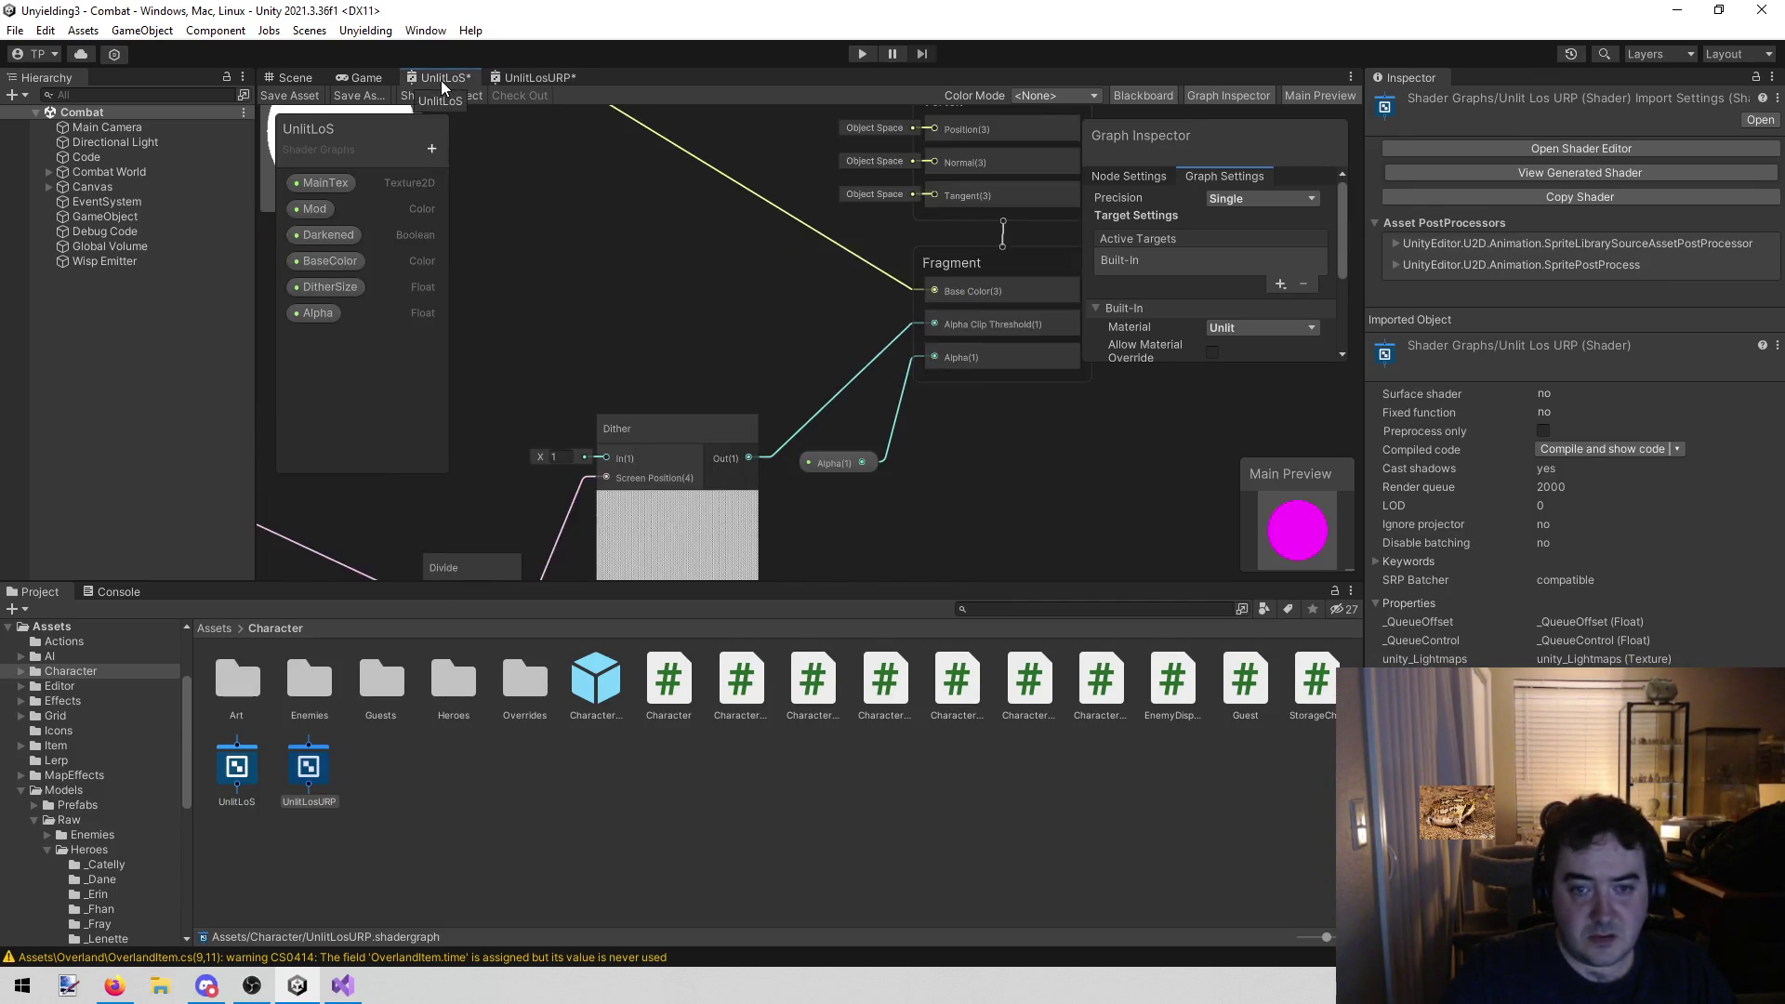
click(510, 74)
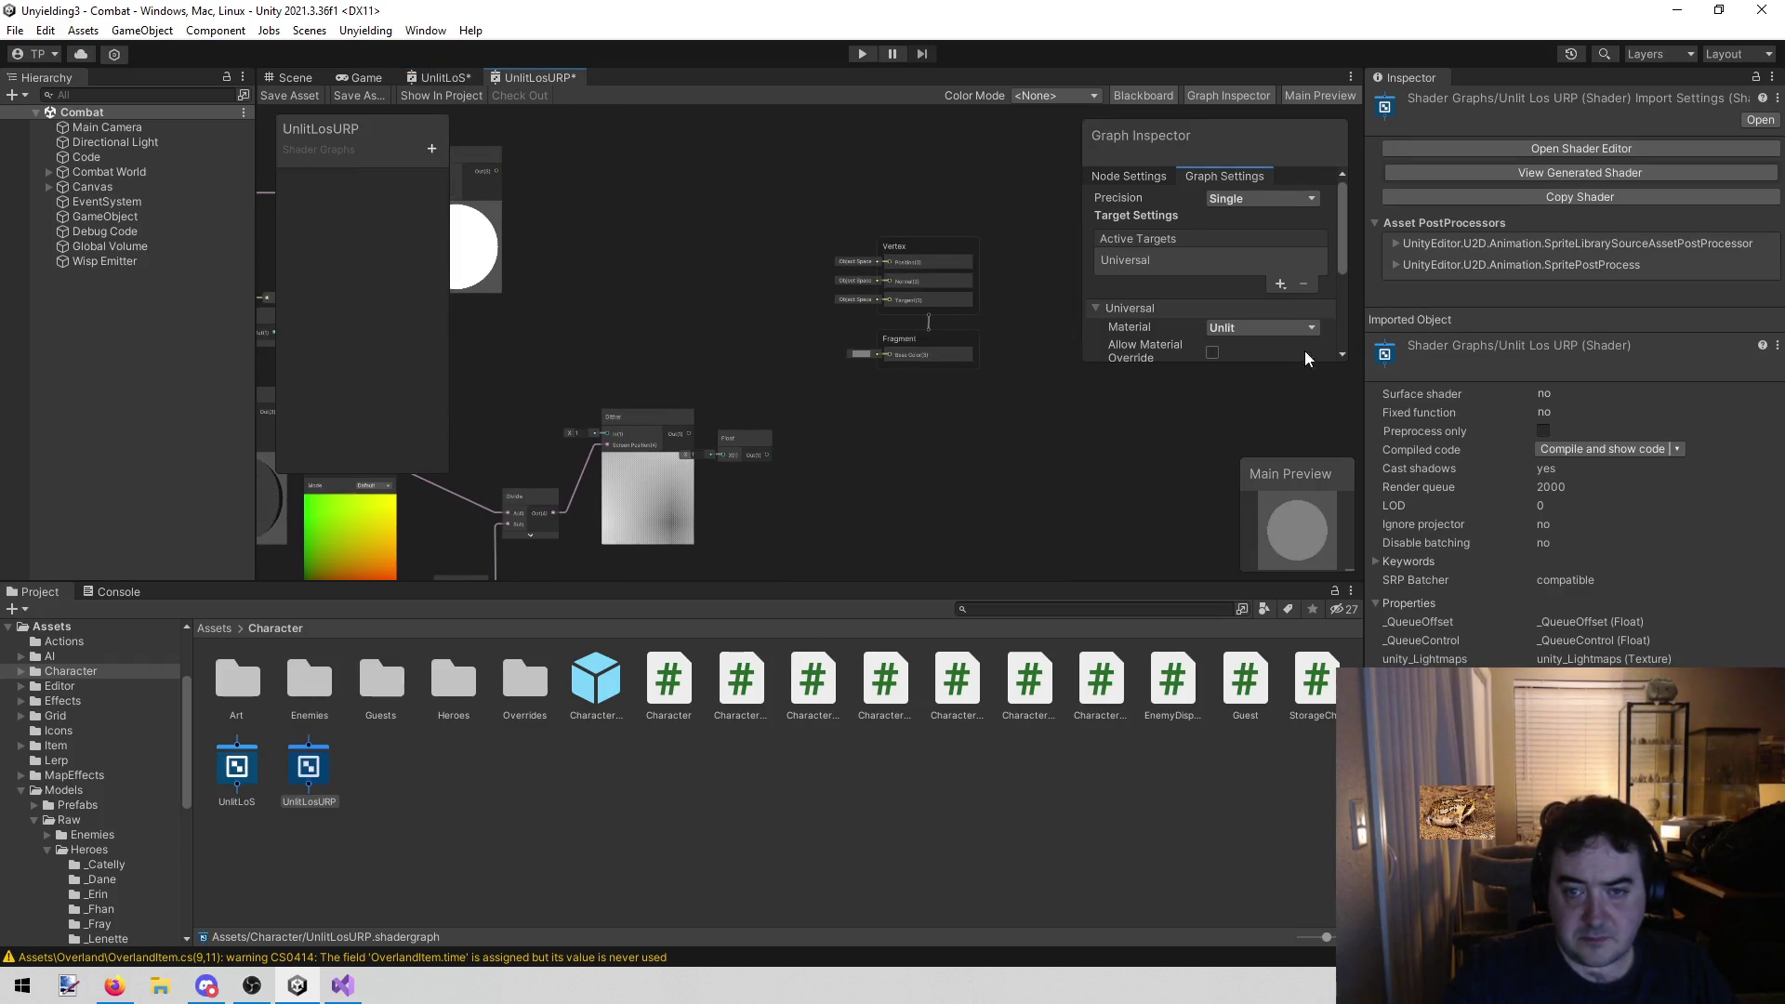
scroll(1225, 335, down, 3)
Make UnlitLosURP Transparent with Alpha blending, Unlit material, and Alpha Clipping enabled
click(1247, 279)
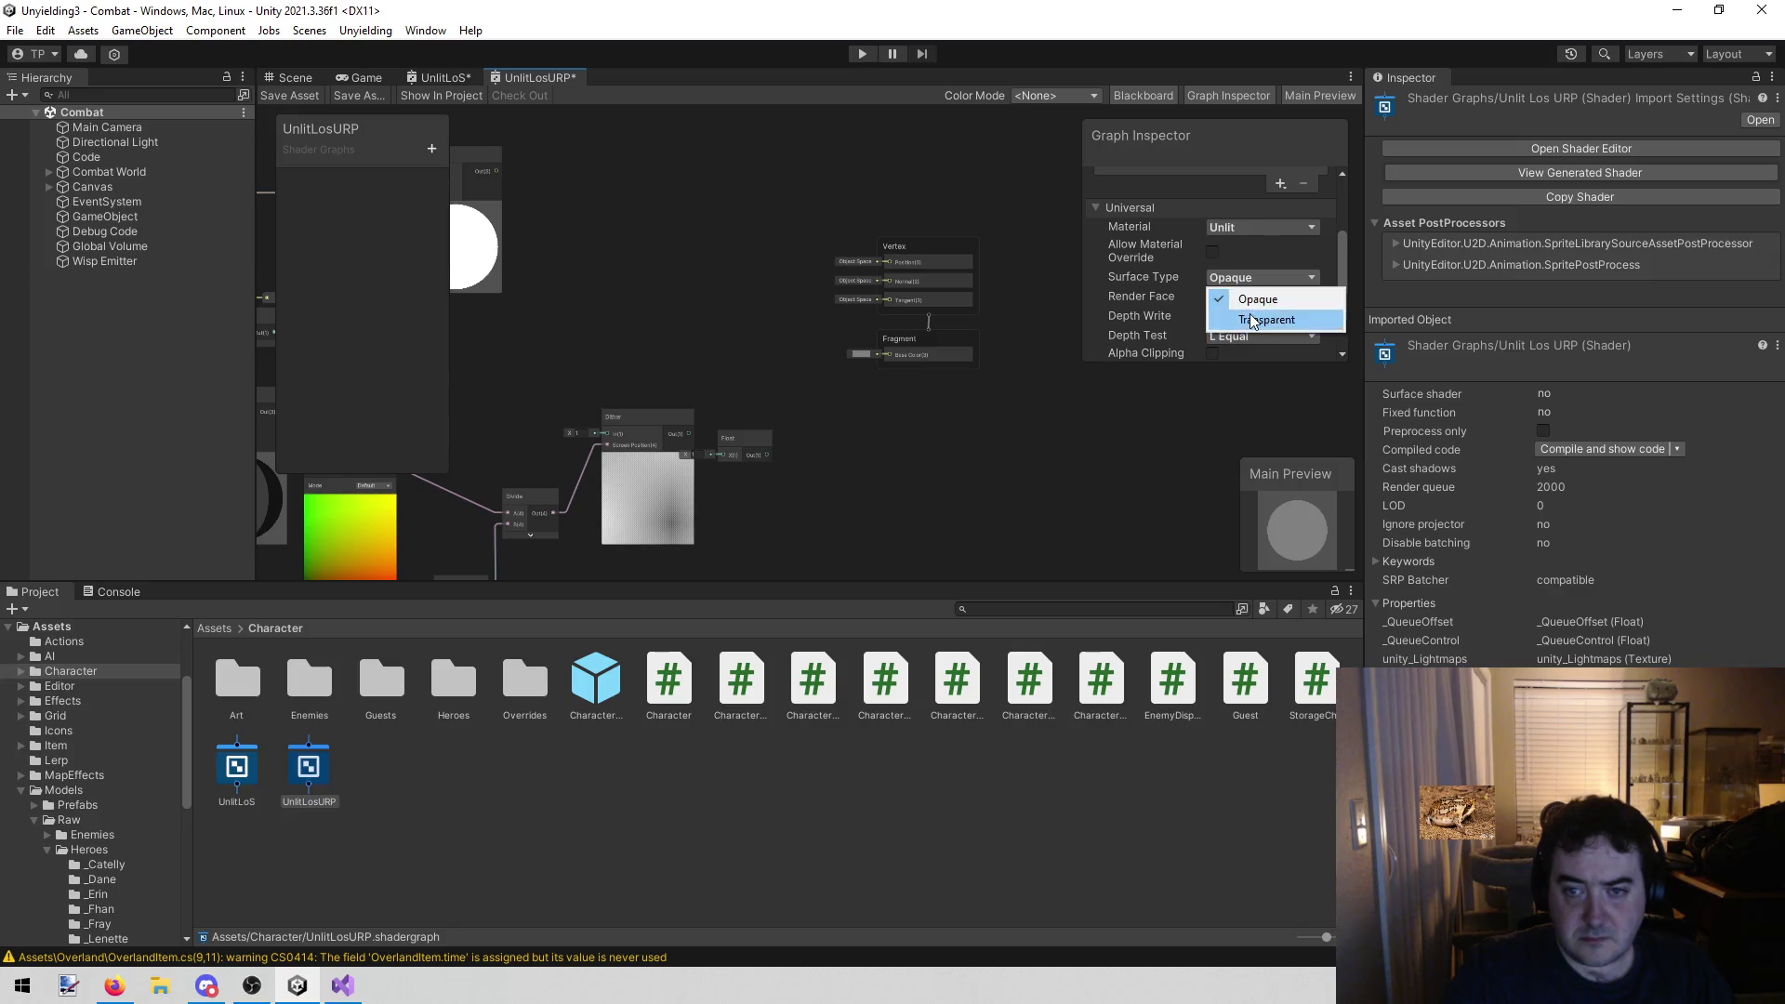
click(1264, 319)
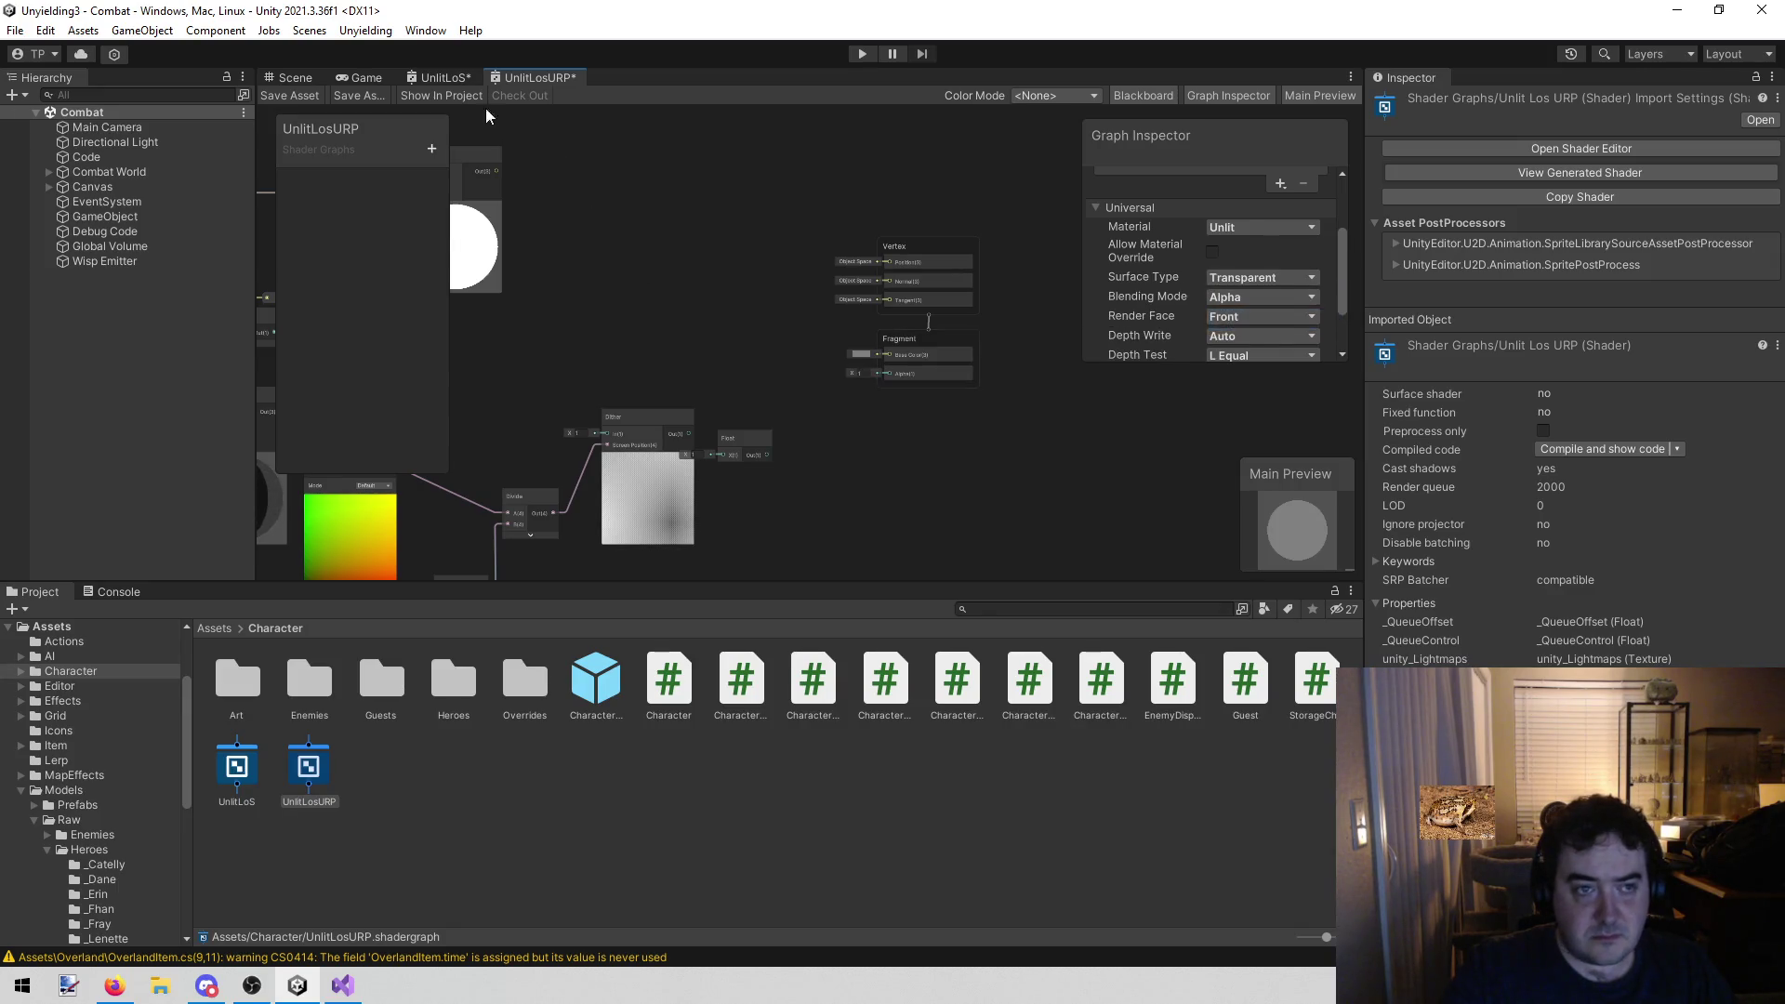
click(445, 77)
click(536, 79)
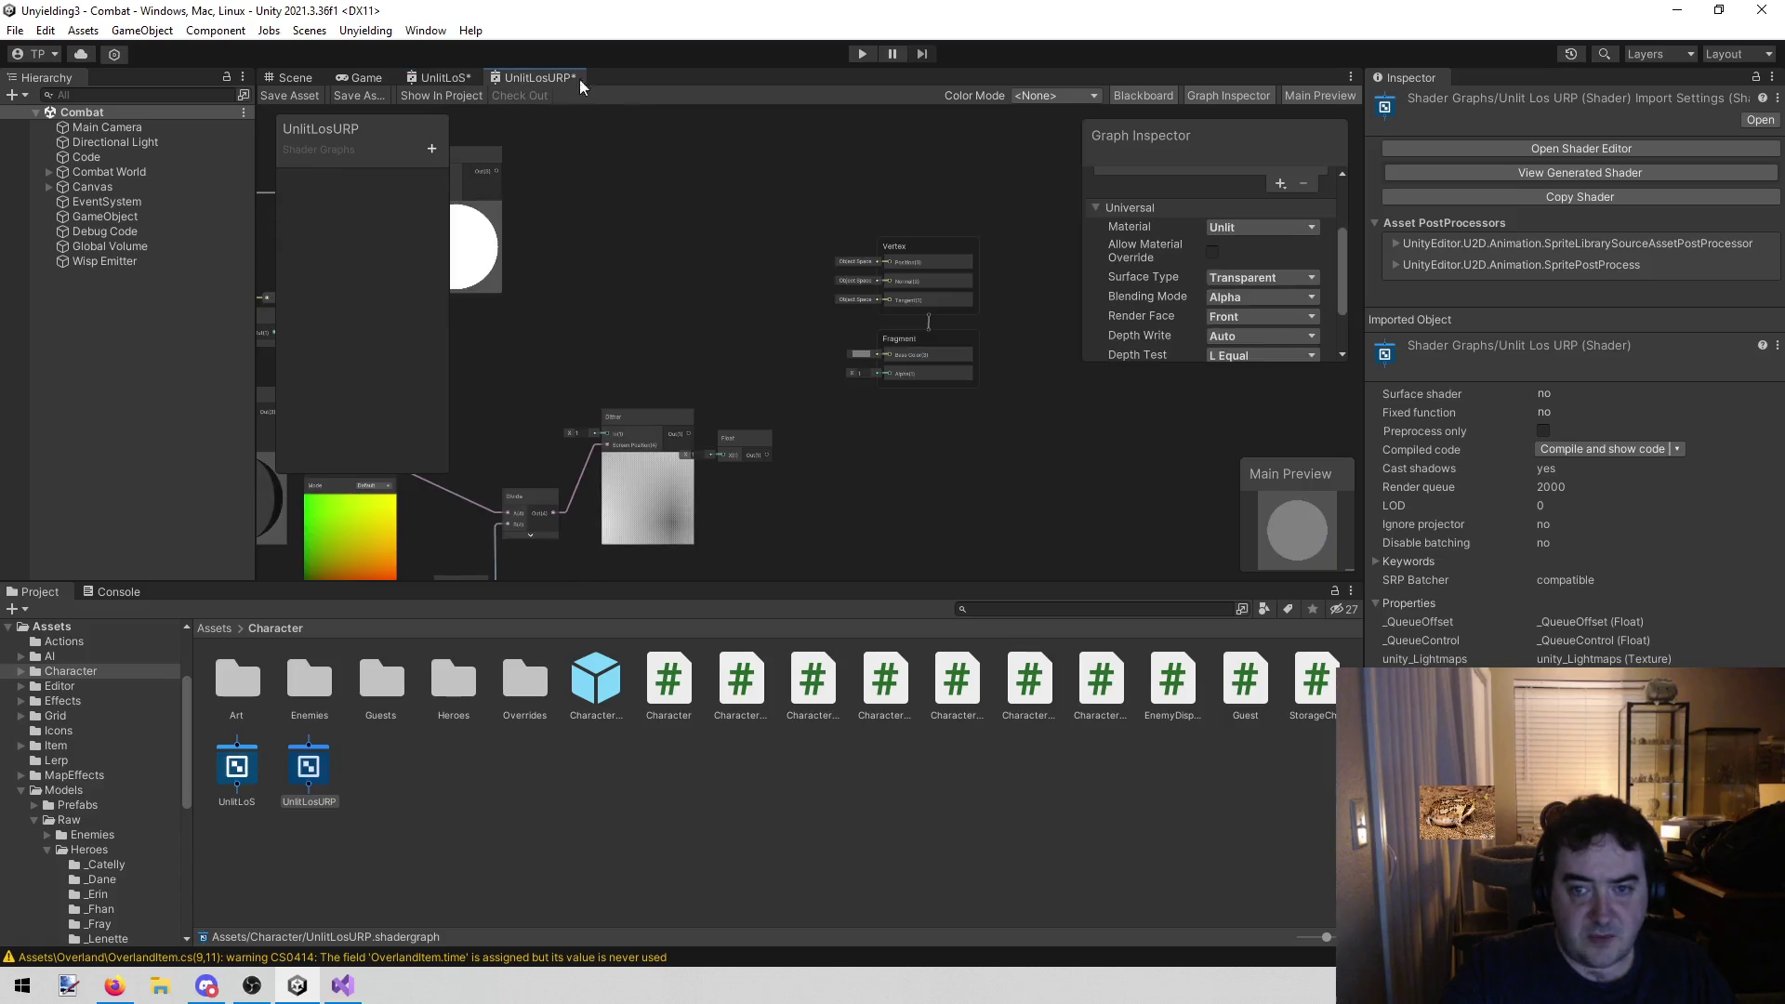
click(1239, 298)
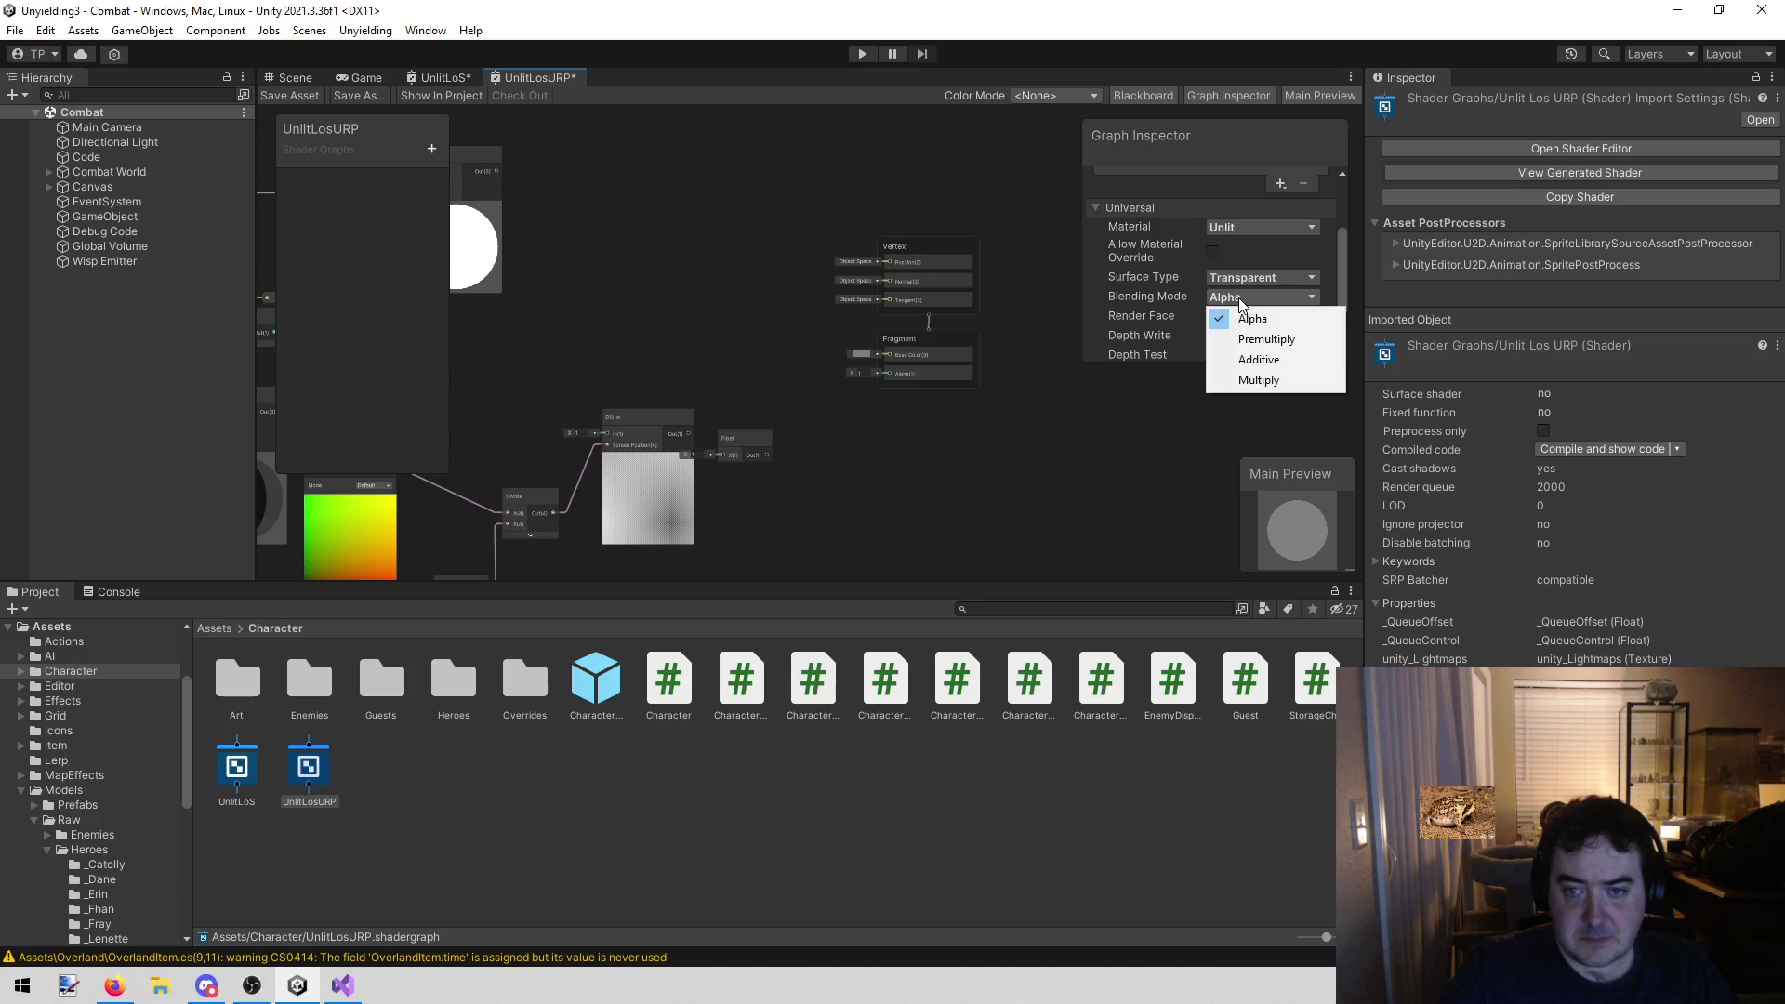
click(1250, 278)
click(1252, 230)
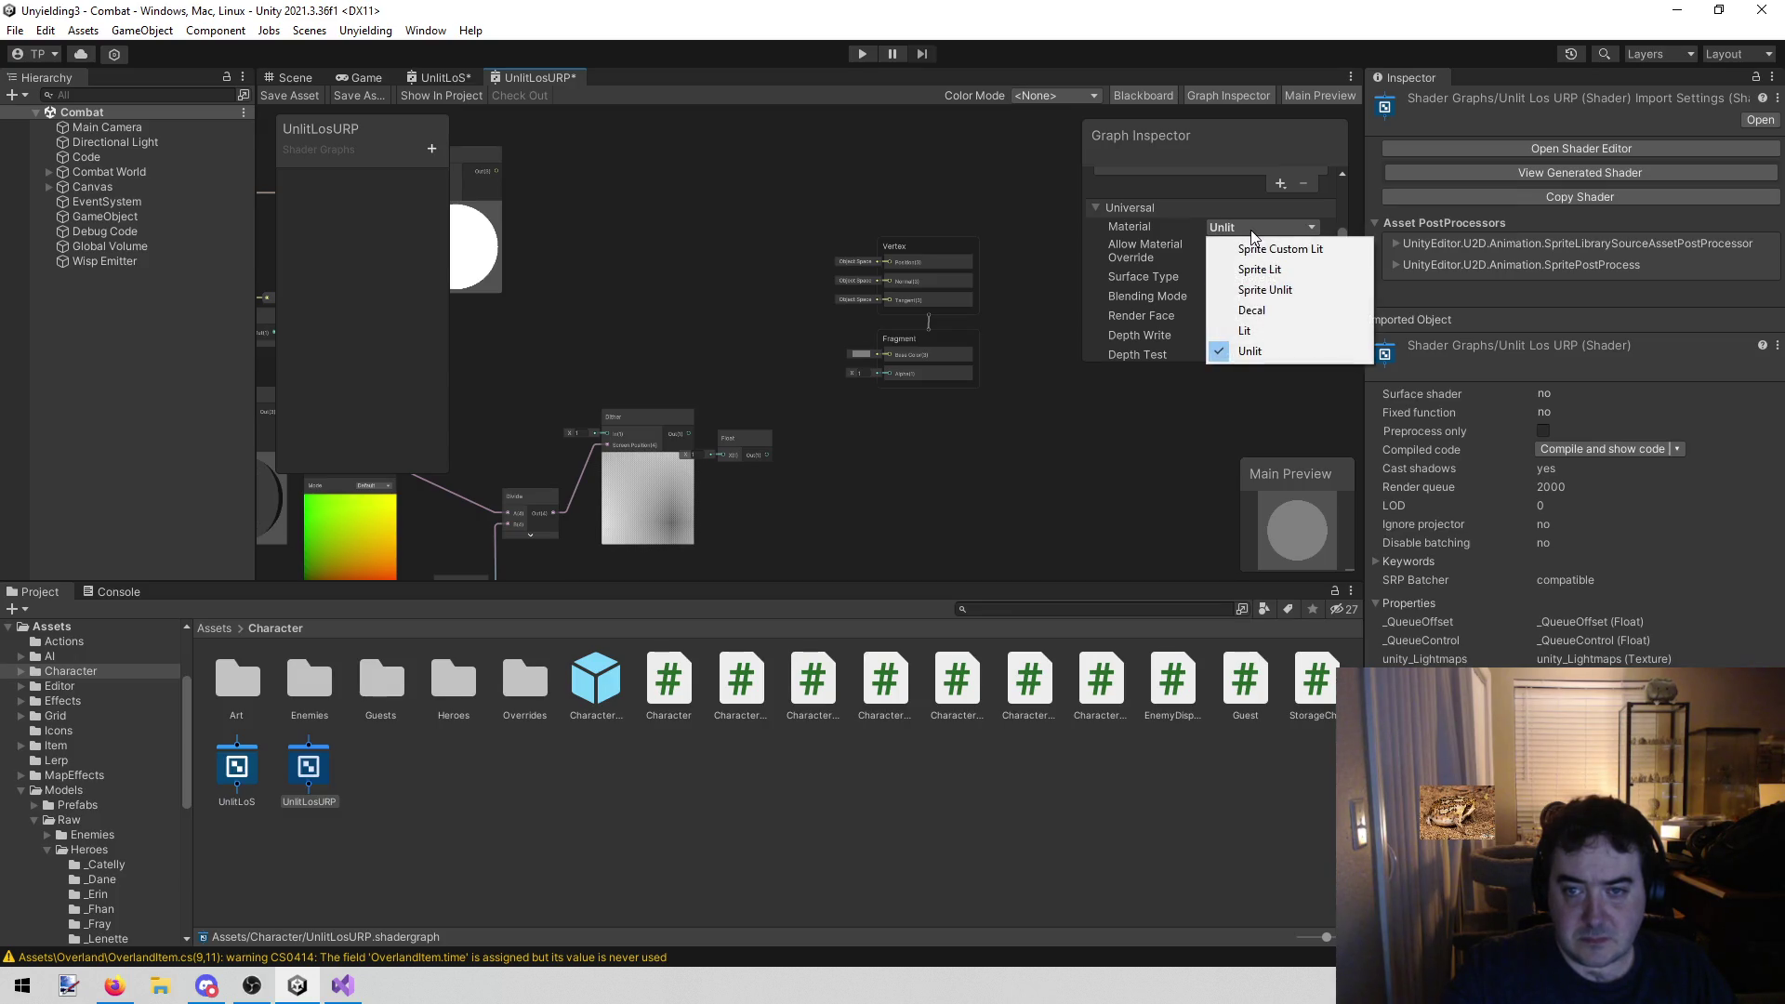
click(1263, 358)
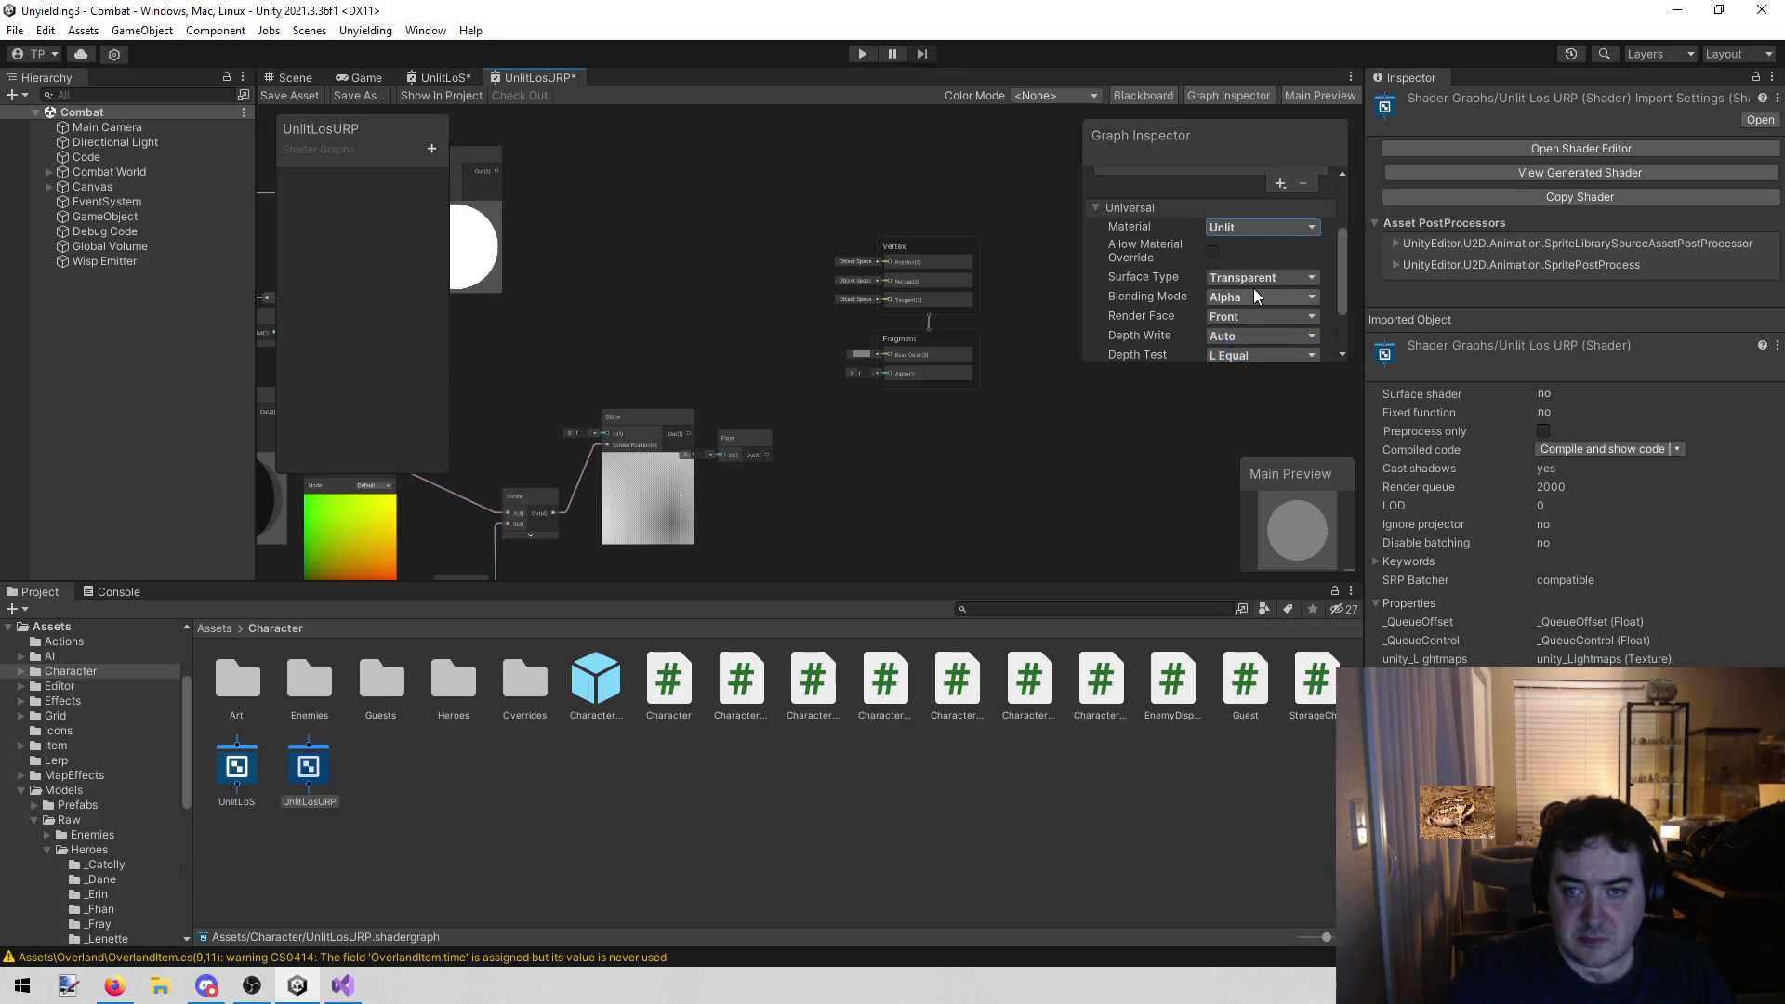
scroll(1265, 298, down, 1)
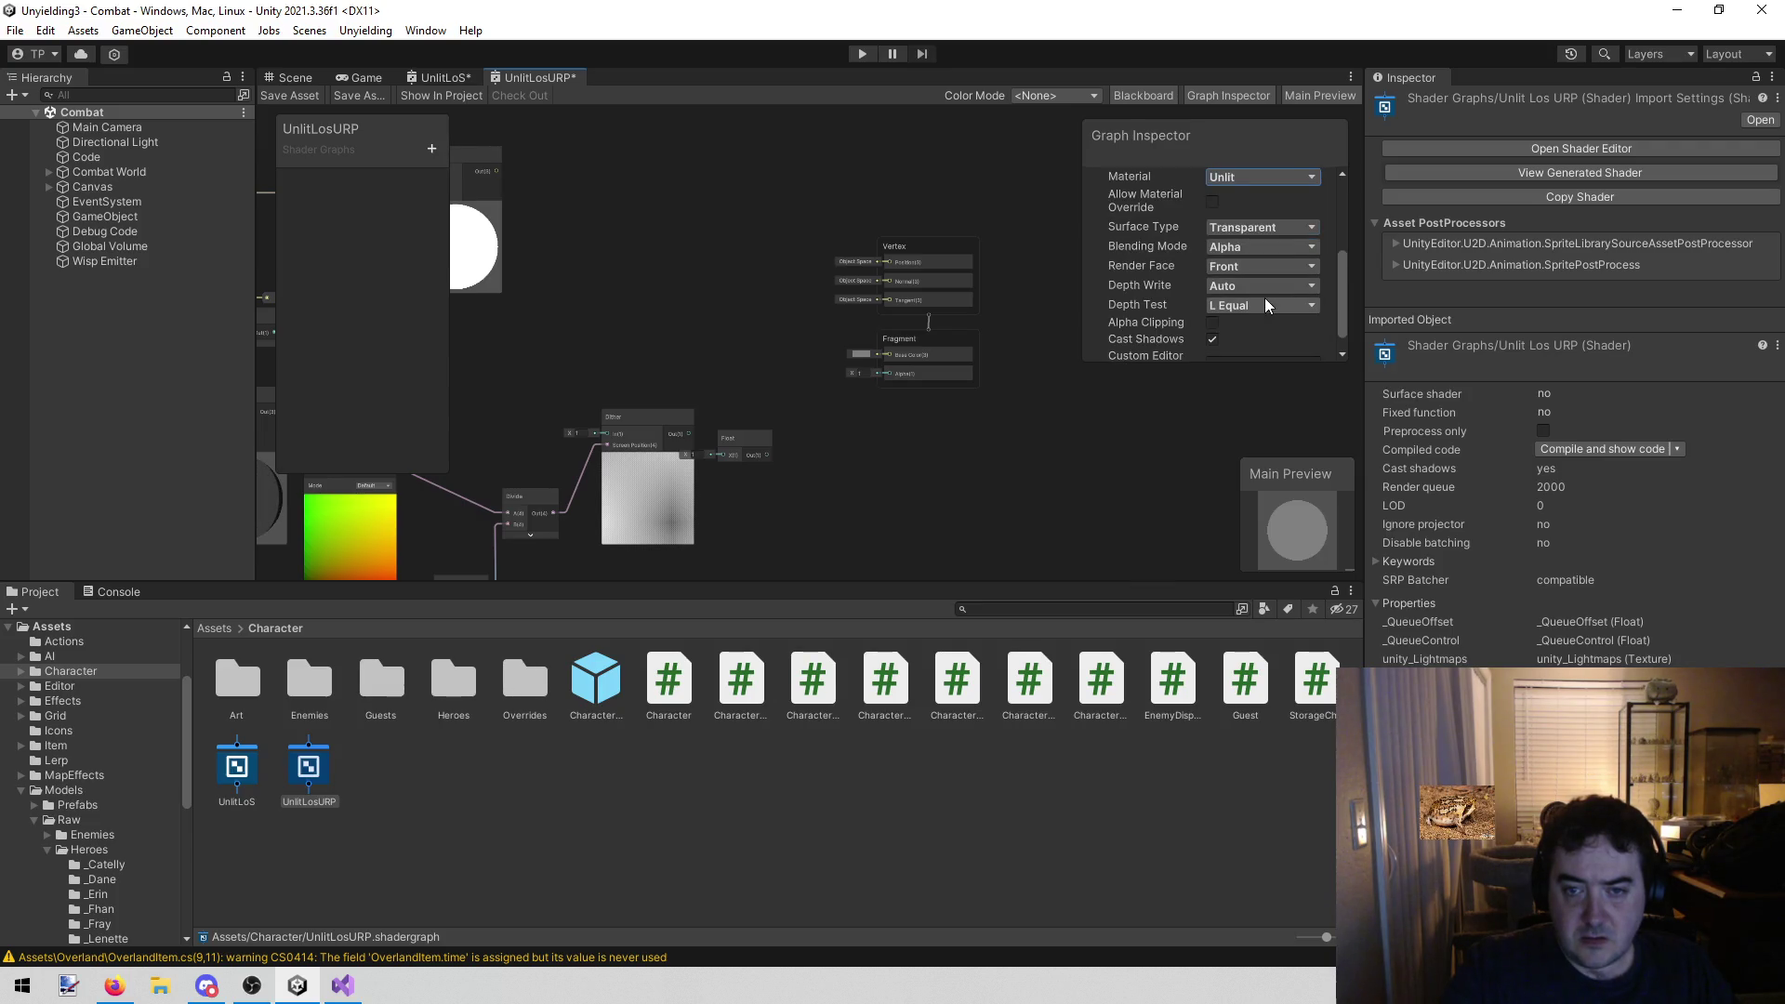
click(1213, 322)
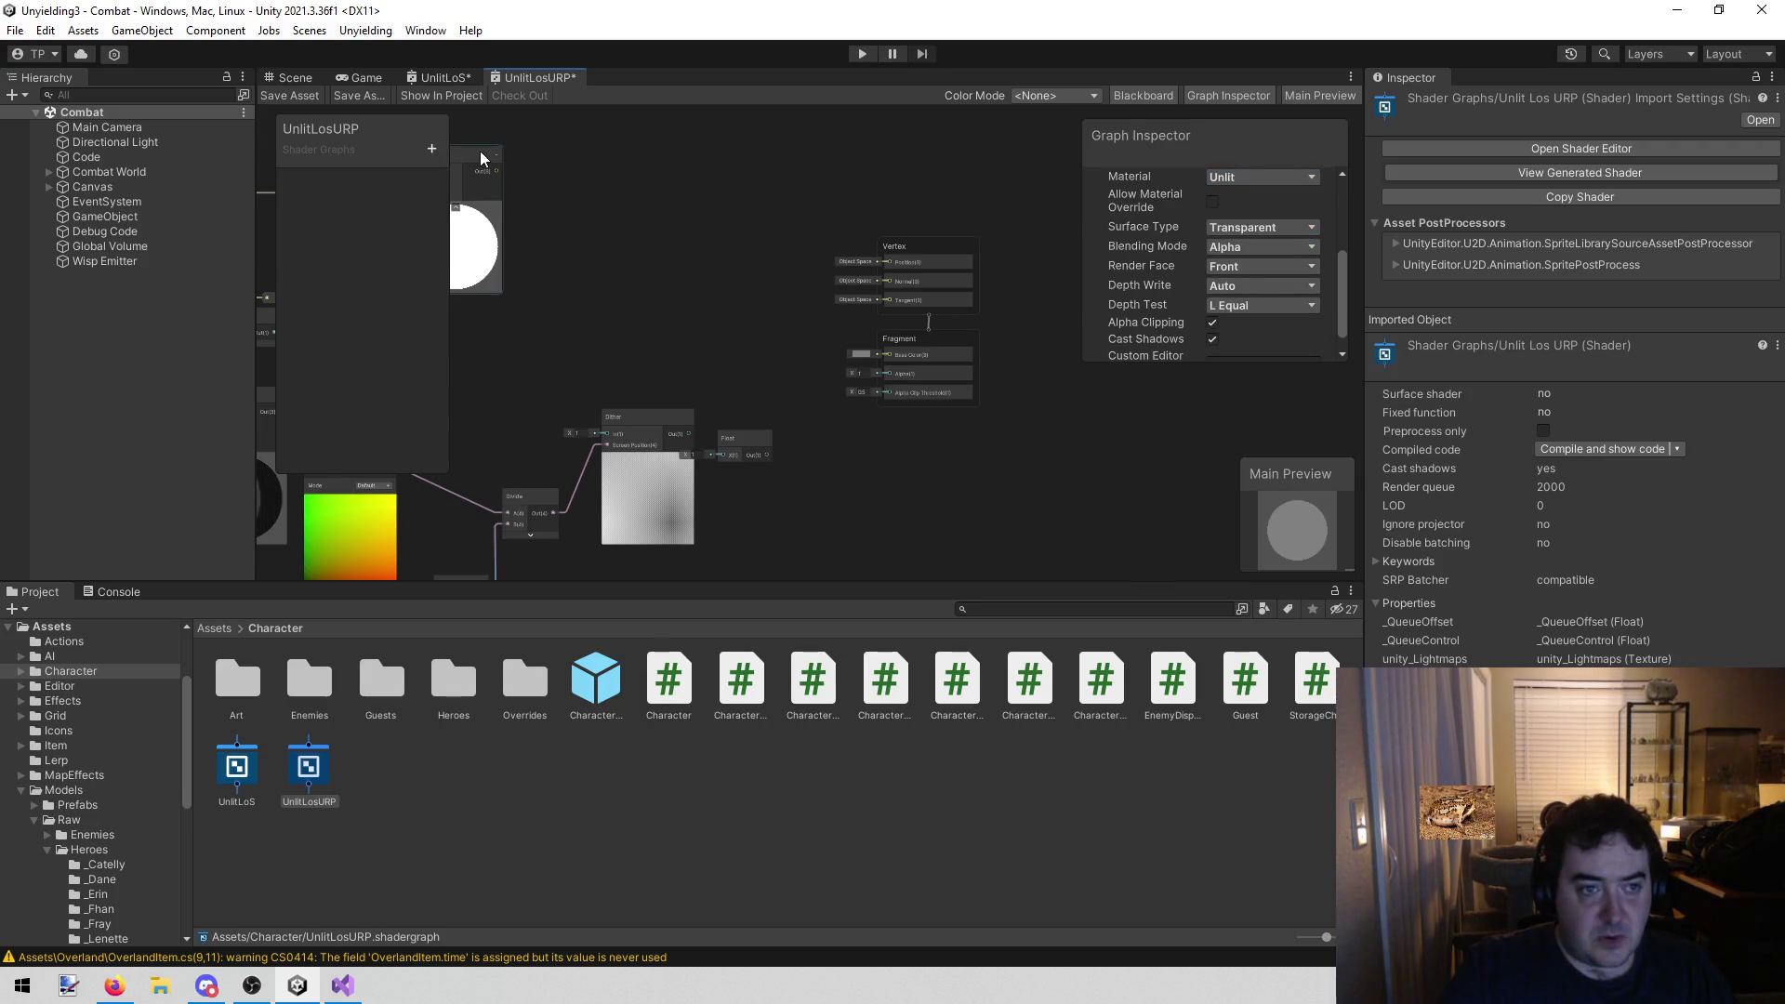
Wire Branch Out into Fragment Base Color and the dithered Float into Fragment
mouse_move(493, 171)
mouse_down()
mouse_move(697, 248)
mouse_move(891, 394)
mouse_up()
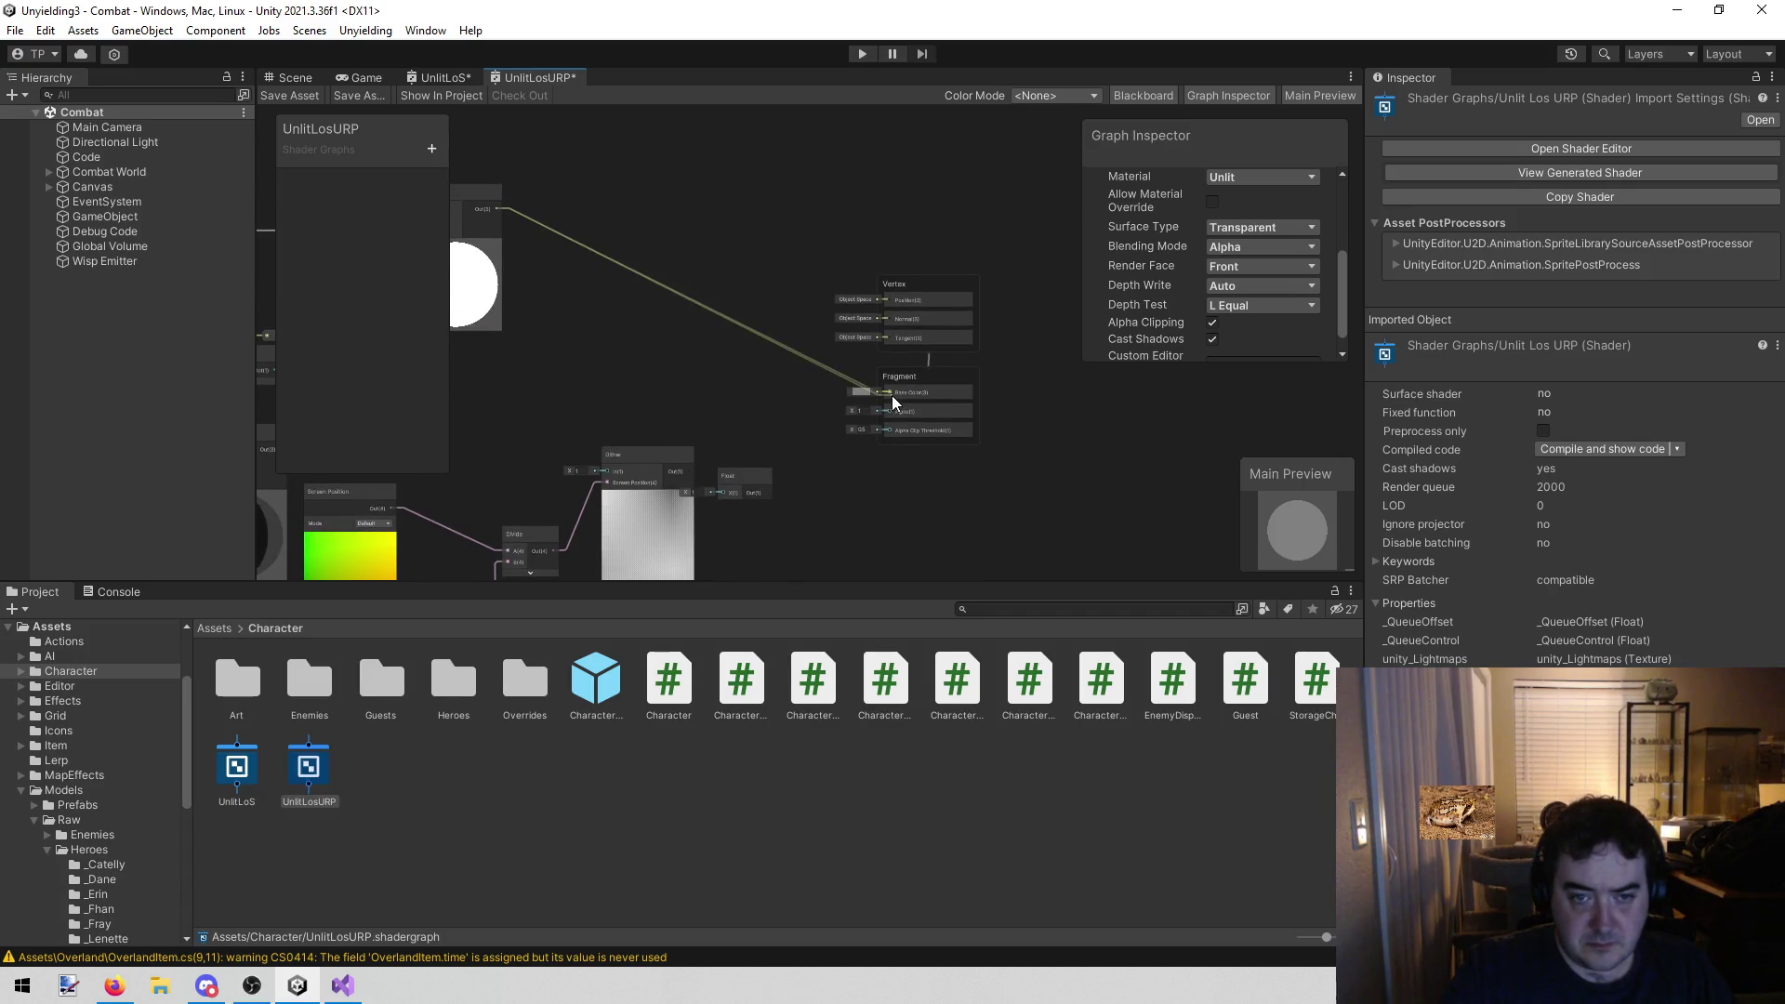
drag(772, 491, 884, 416)
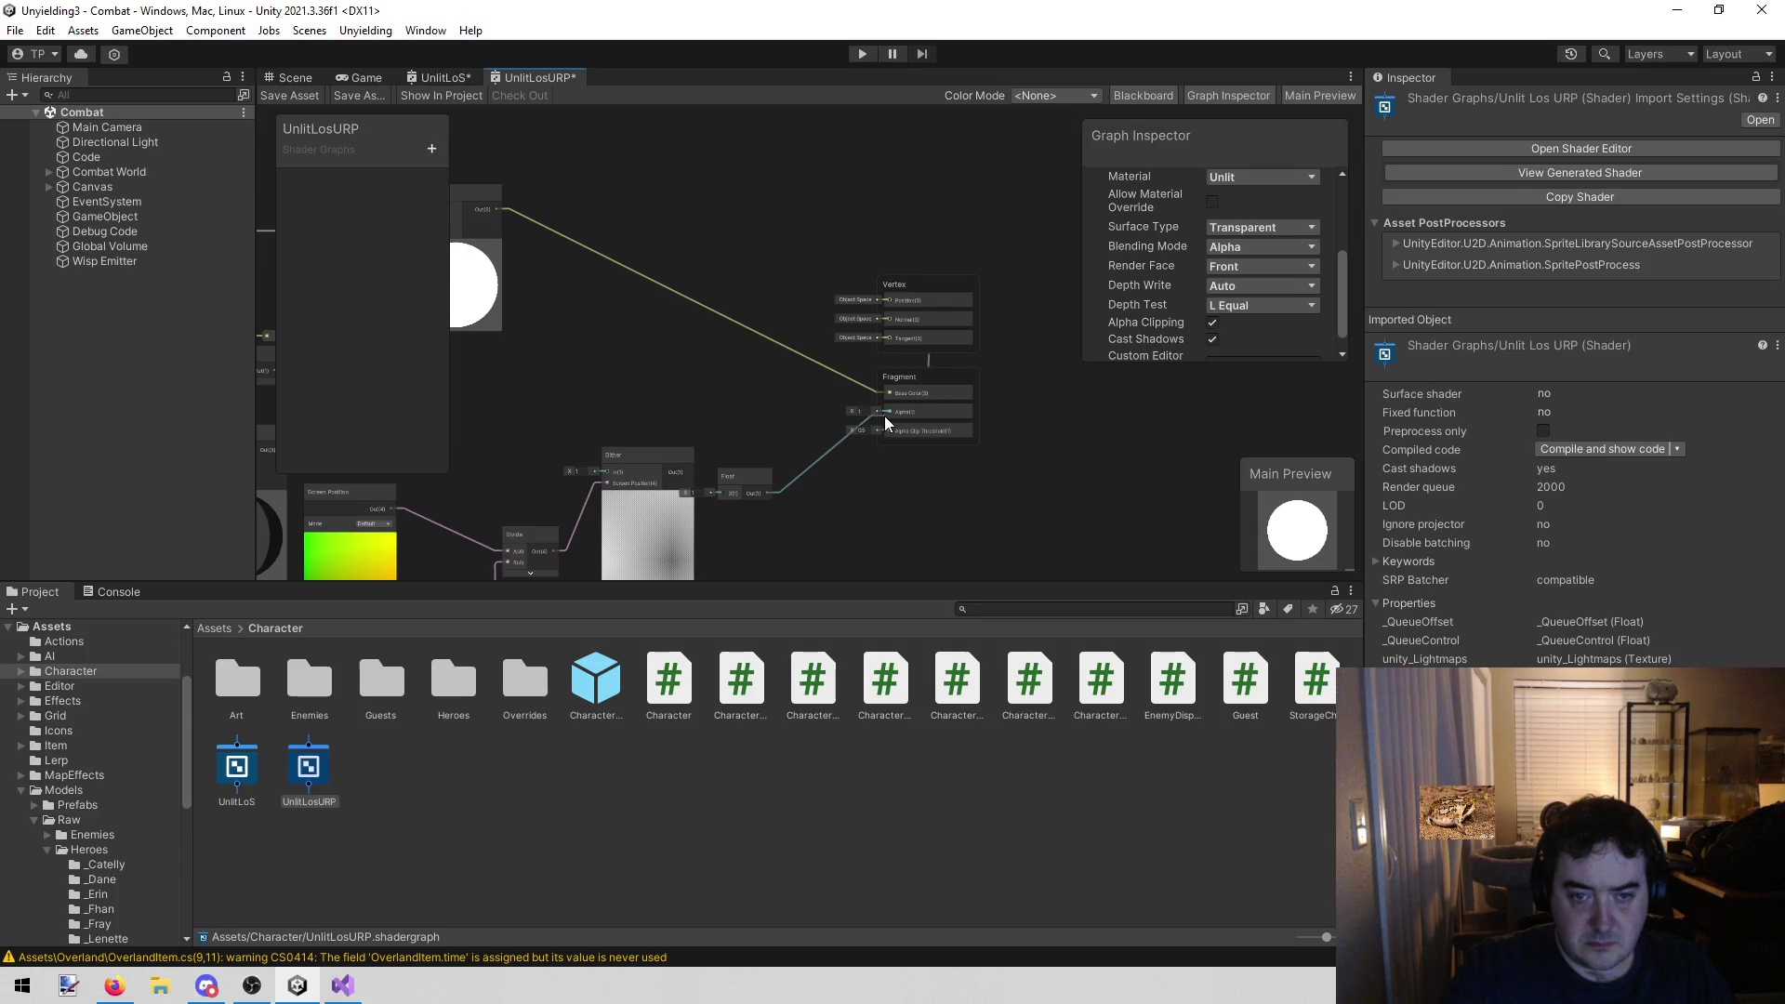
click(451, 80)
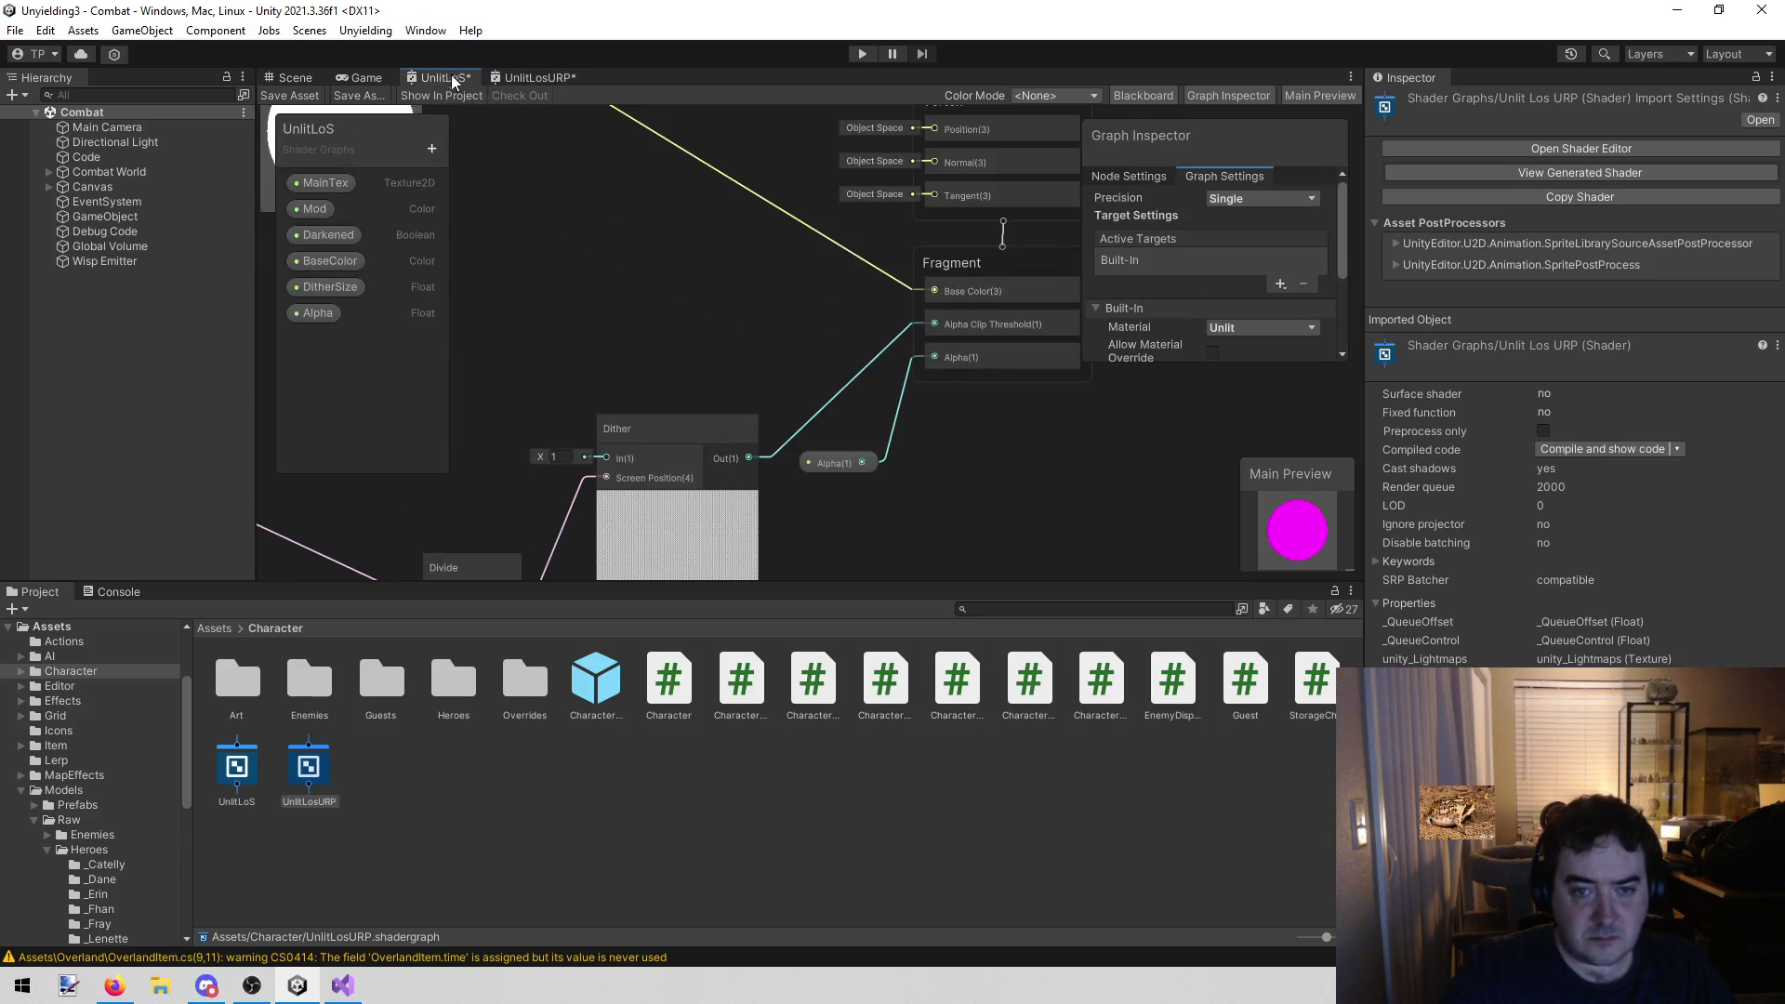
click(535, 76)
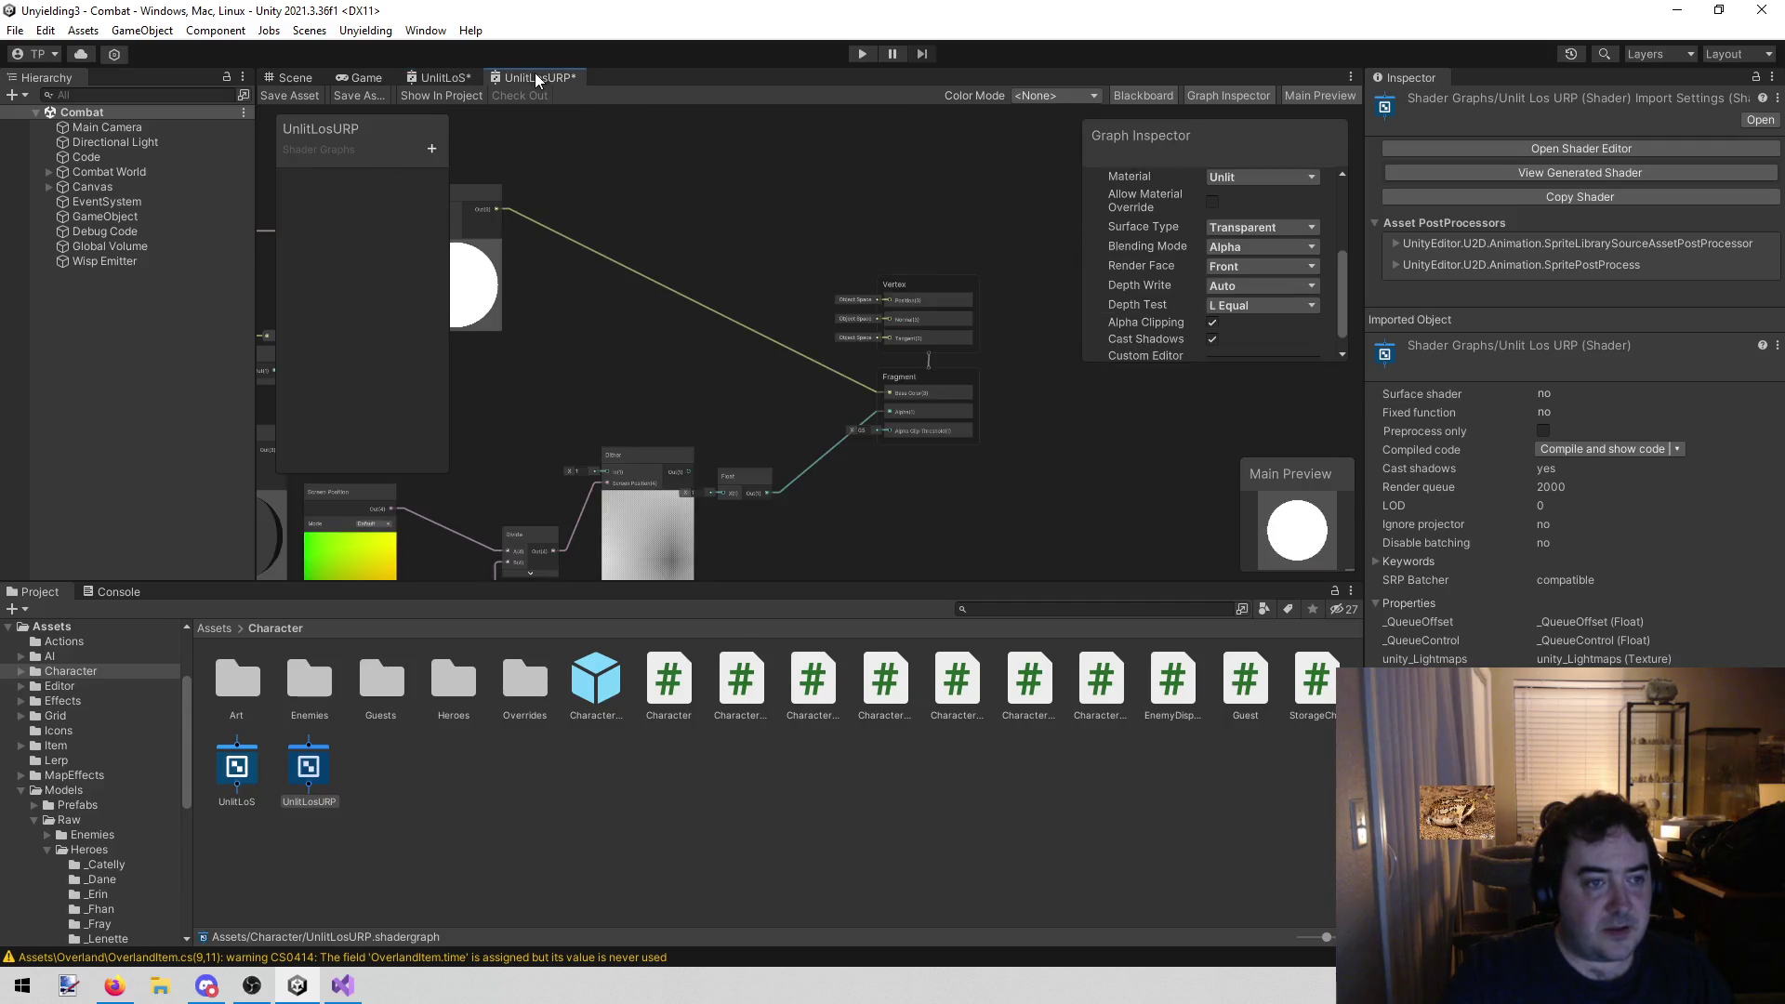
Add a Float blackboard property named Alpha to UnlitLosURP
click(431, 147)
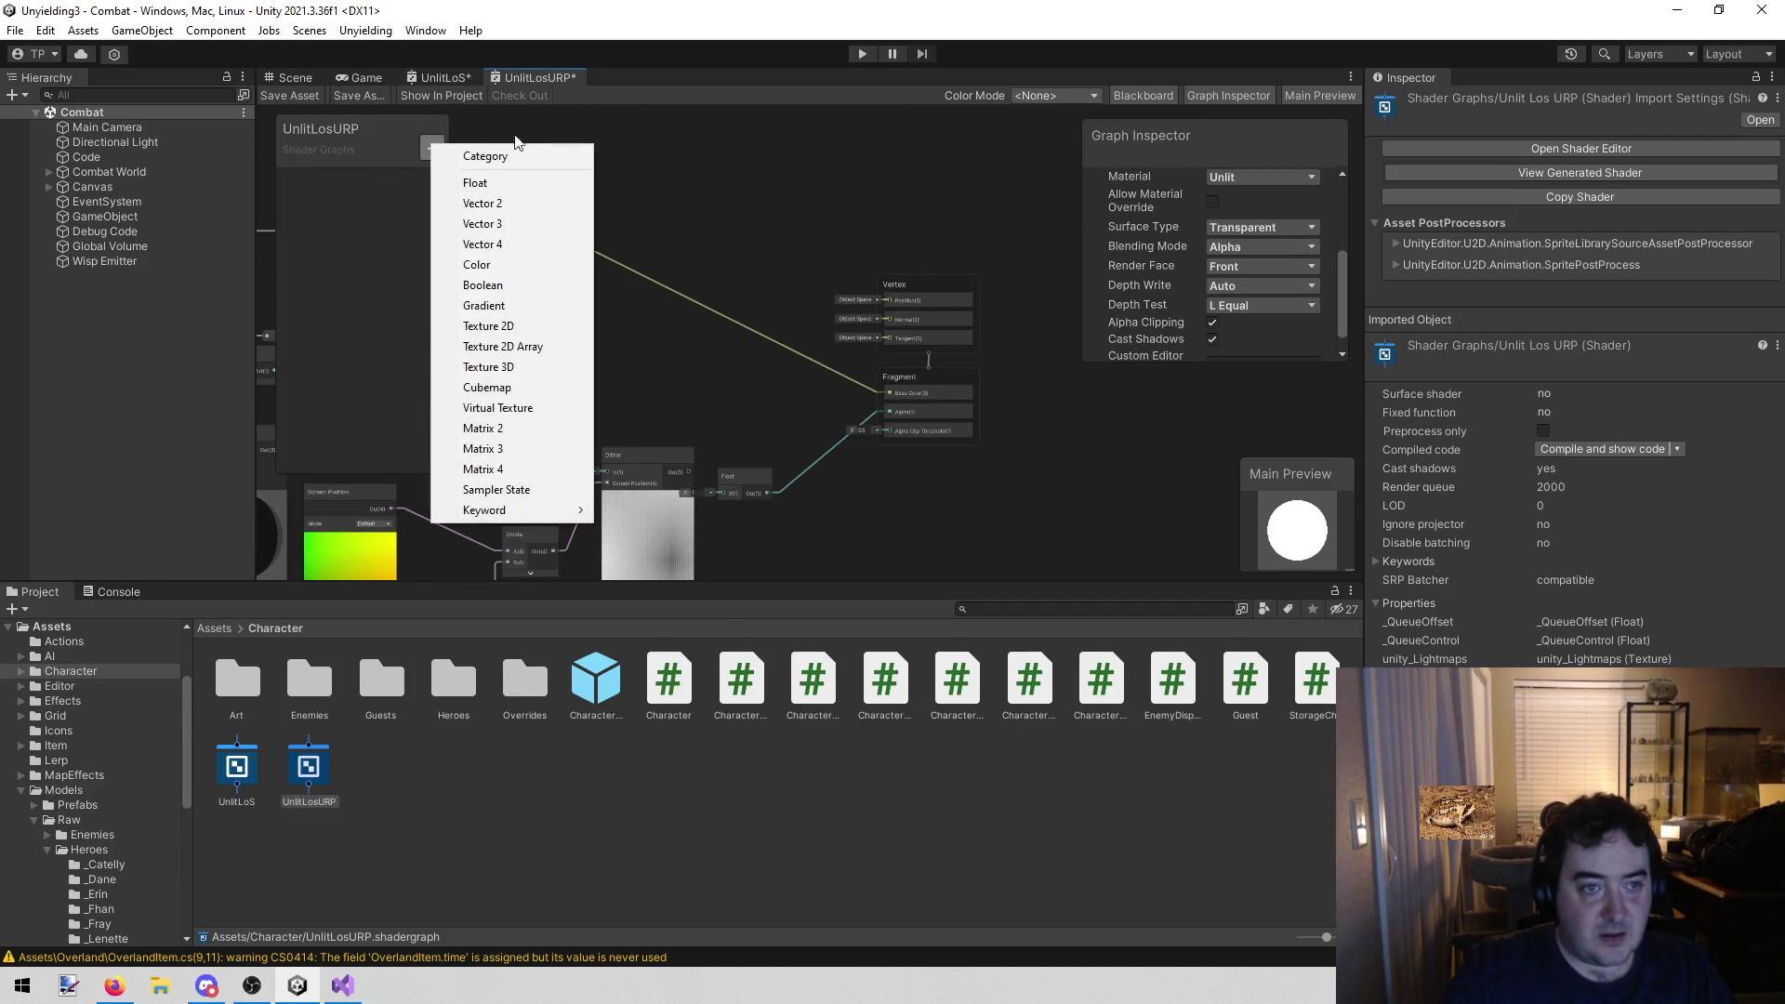
click(452, 74)
click(452, 73)
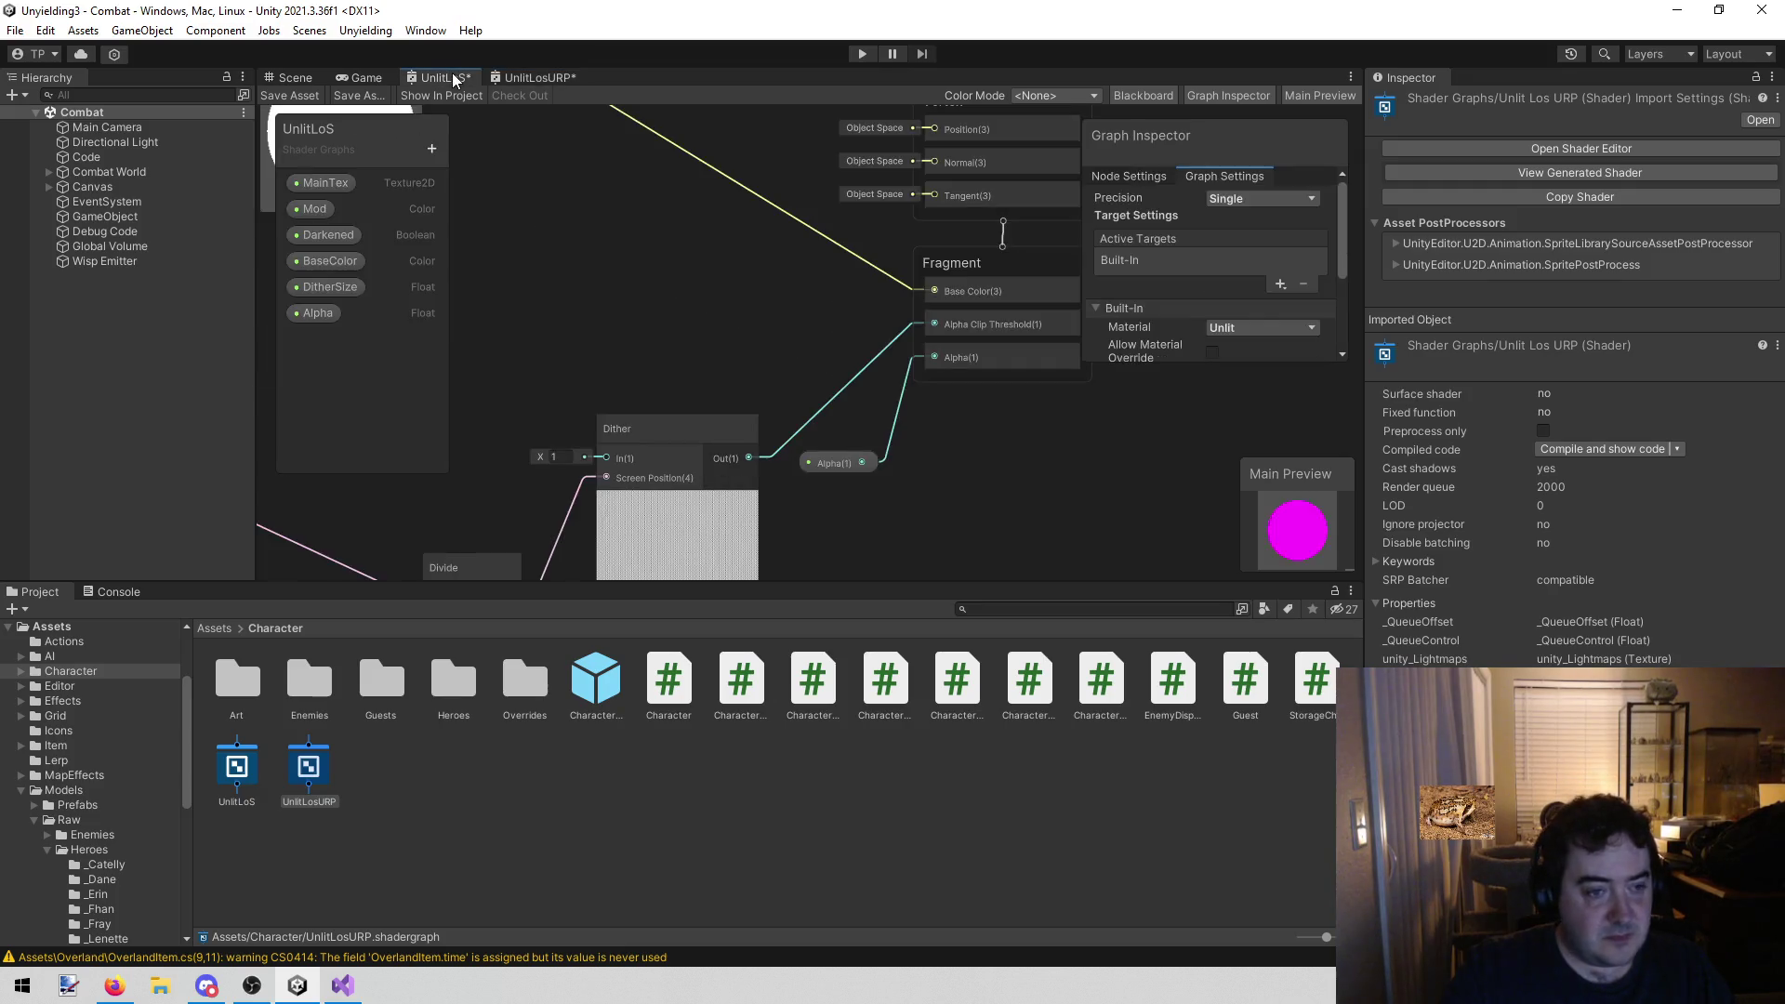
click(517, 80)
click(430, 150)
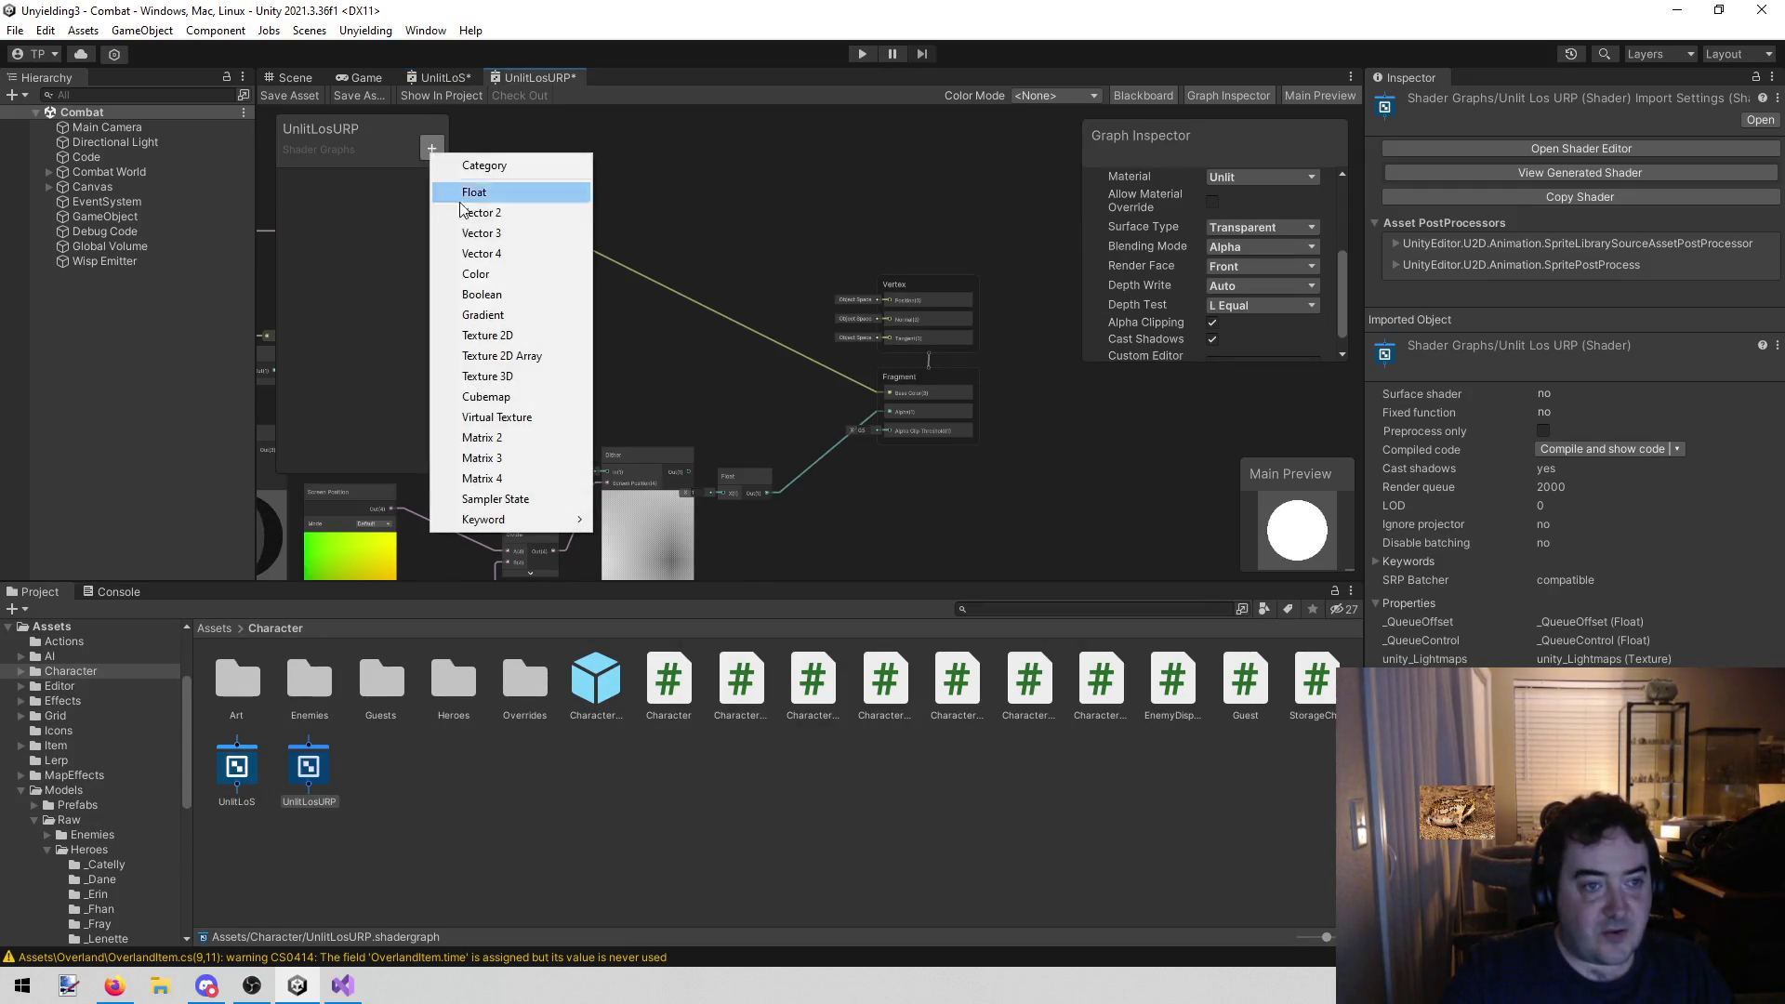
click(494, 191)
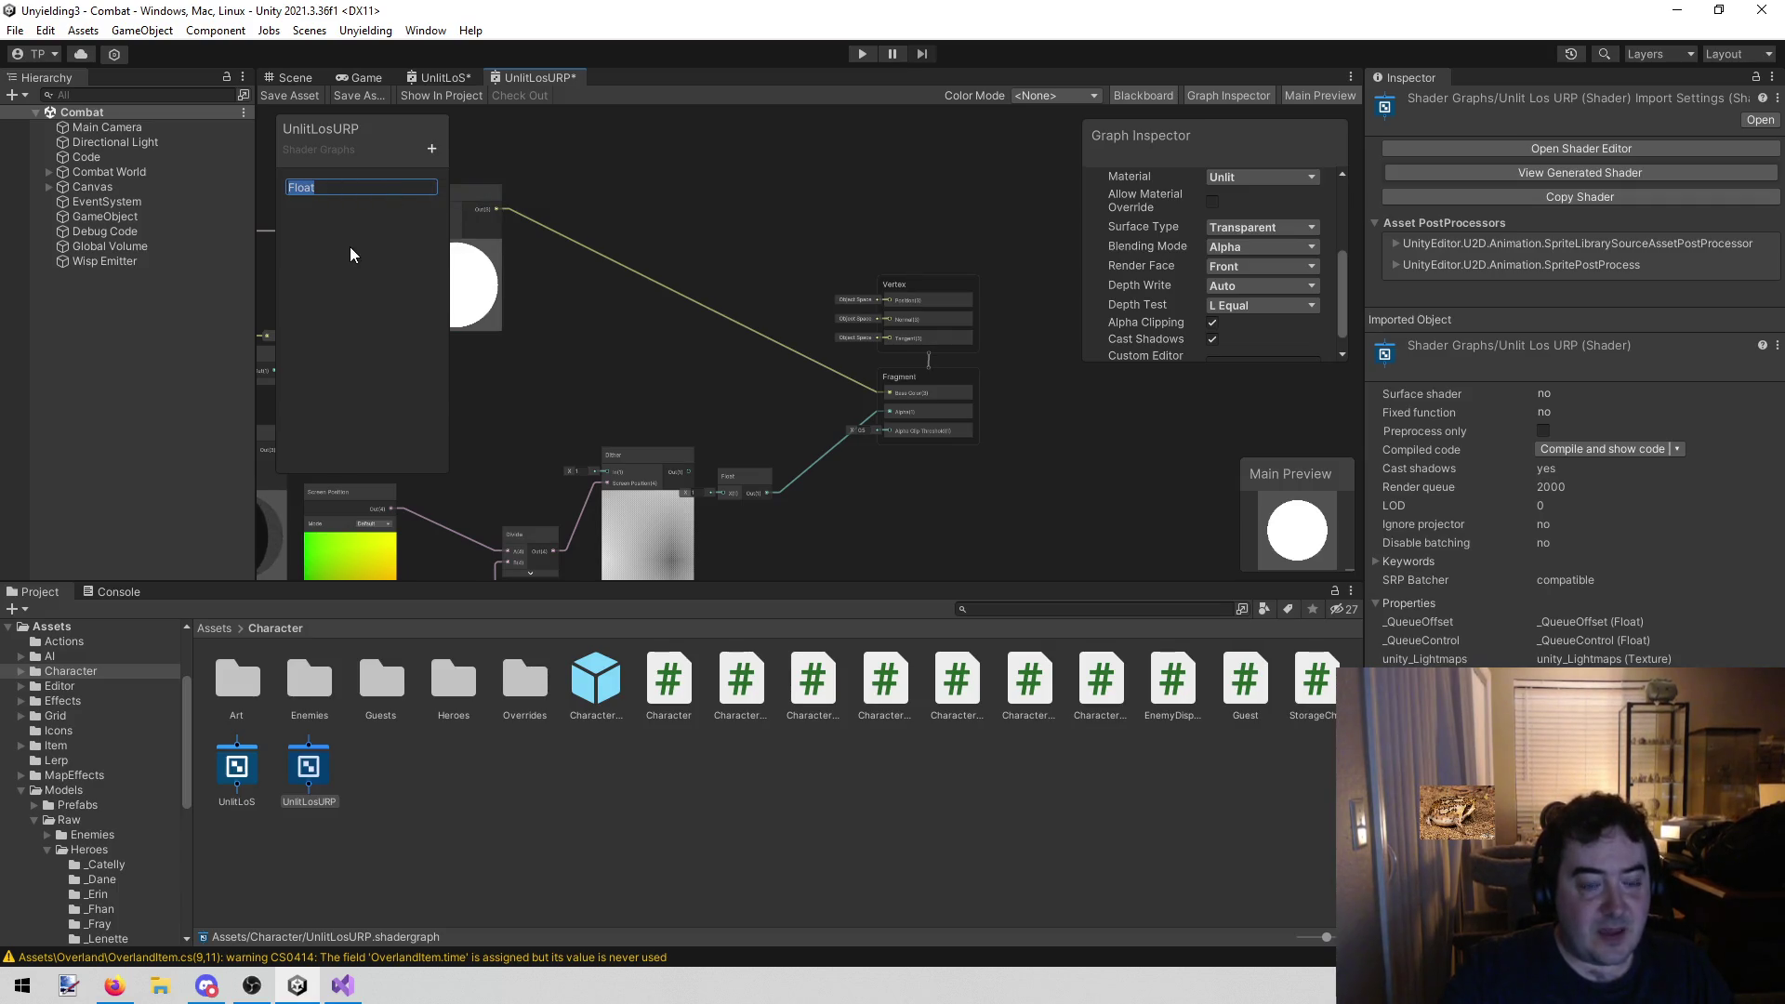
text(Alpha)
key(Return)
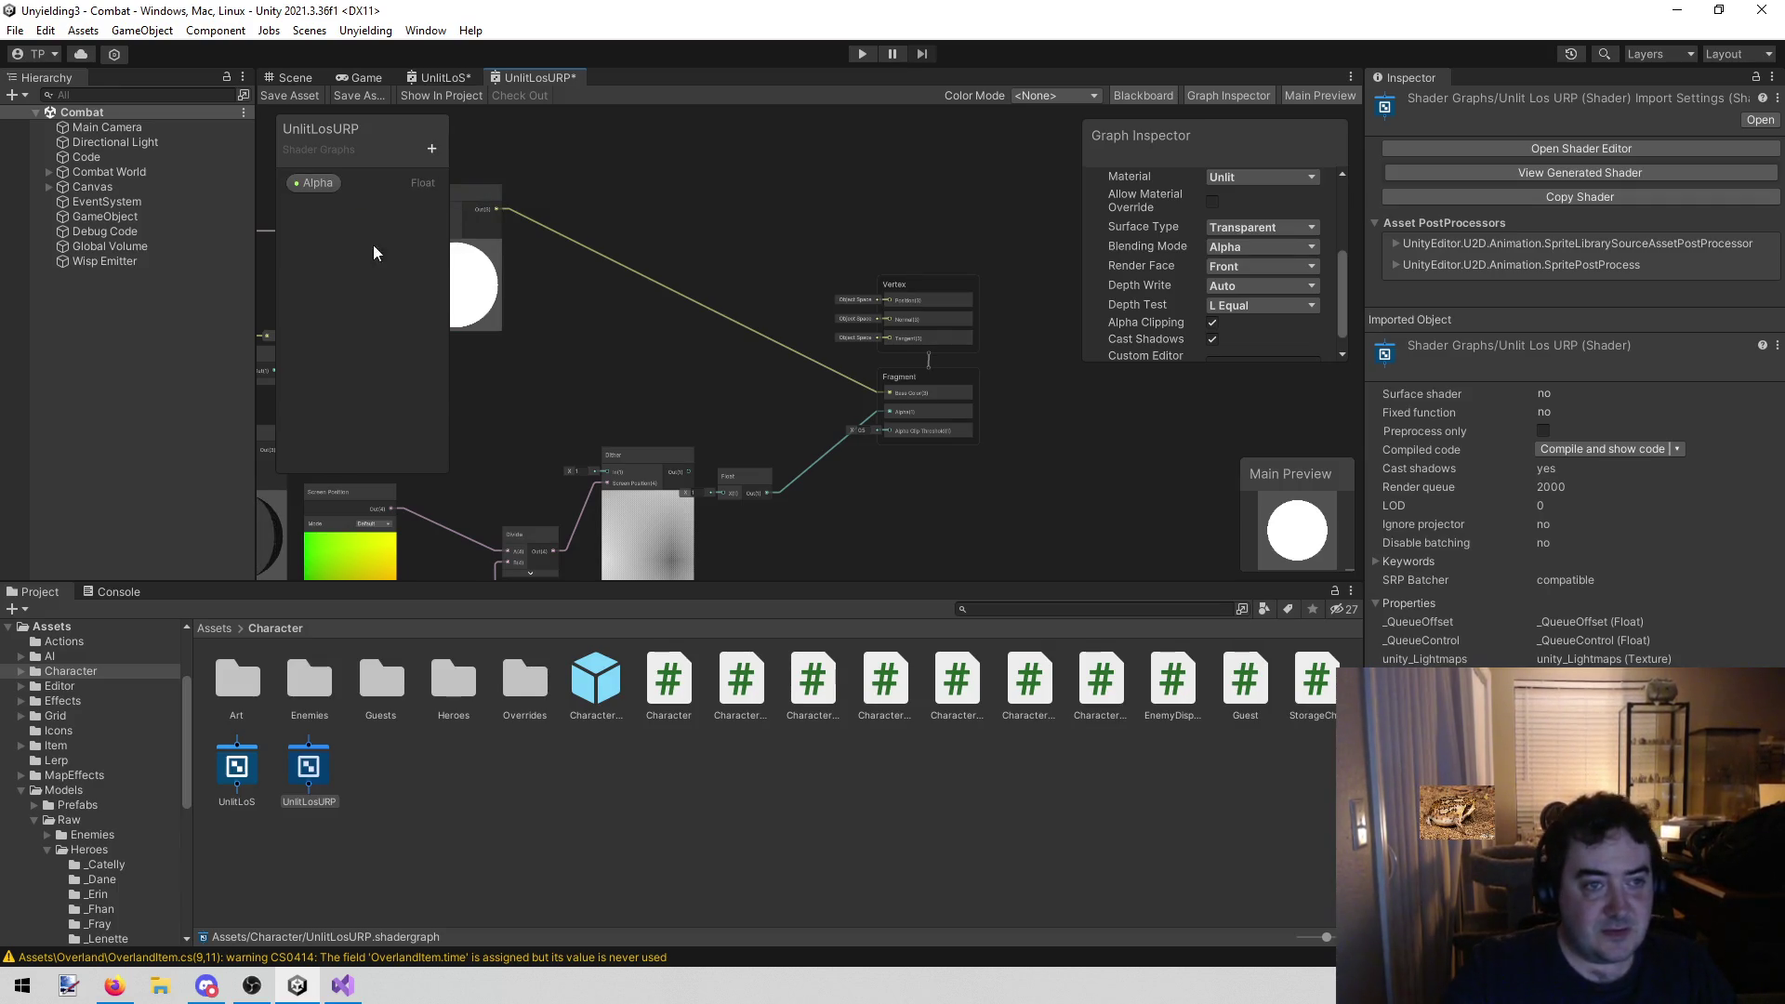
Place an Alpha property node in the graph and save the shader graph
click(433, 80)
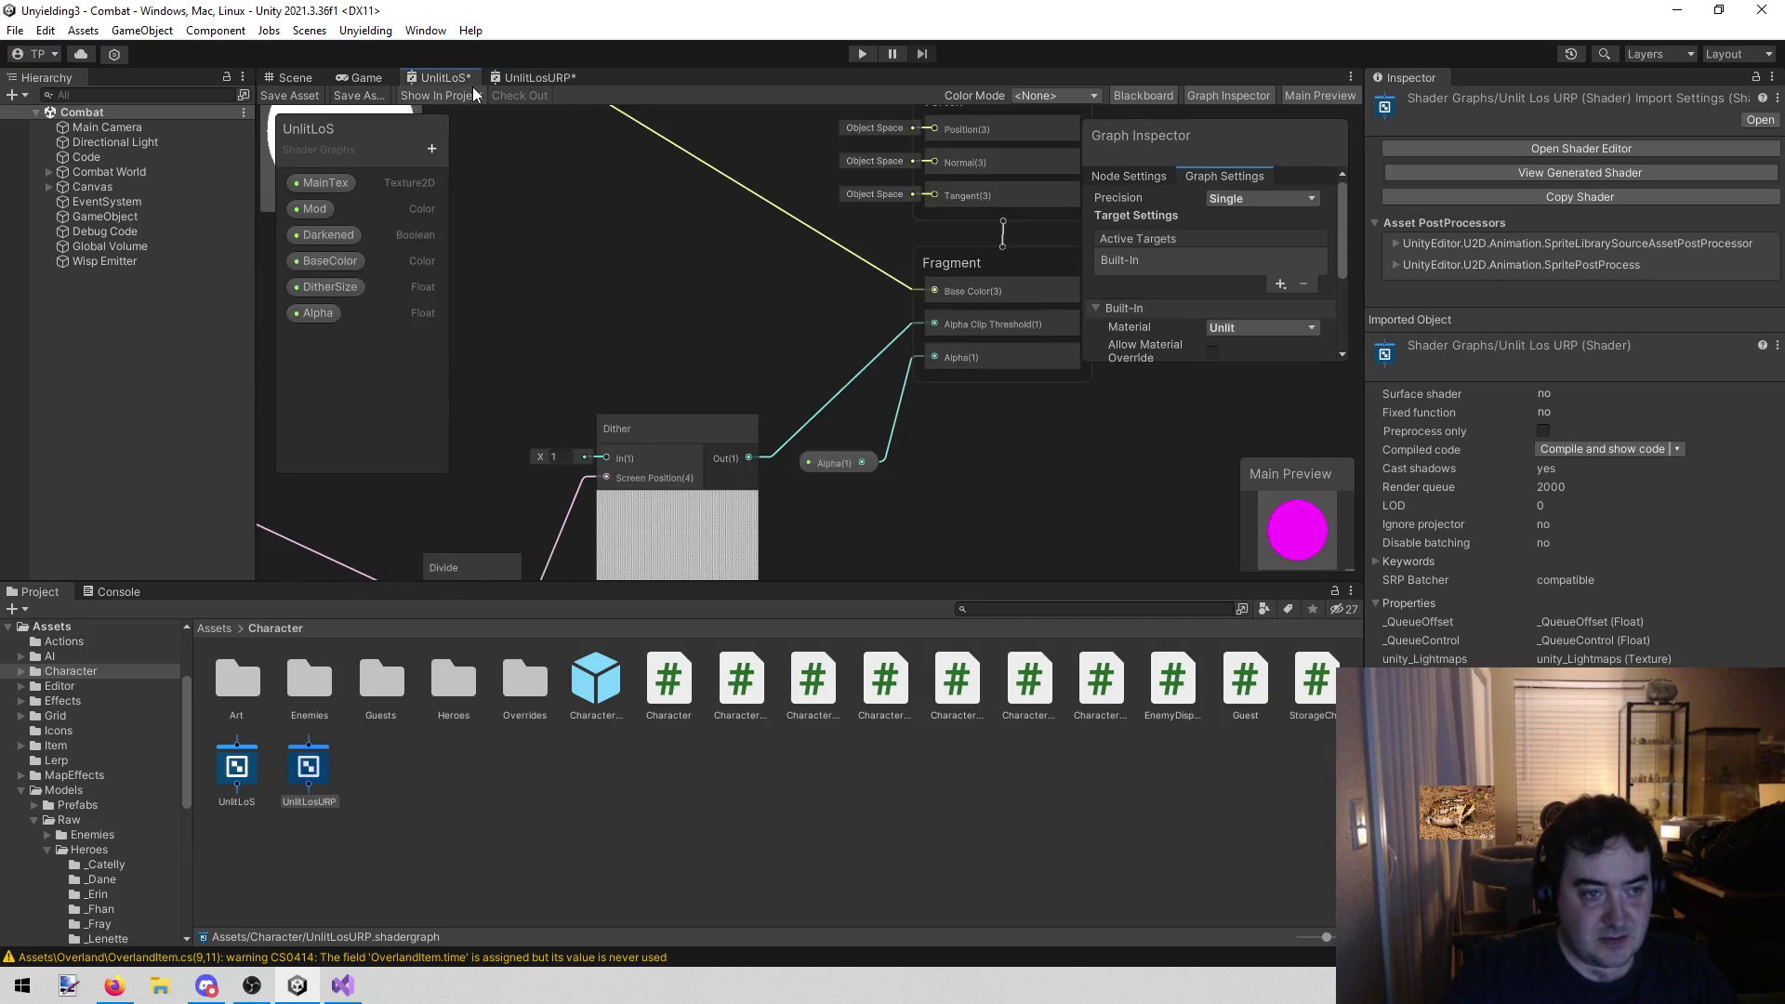
click(537, 74)
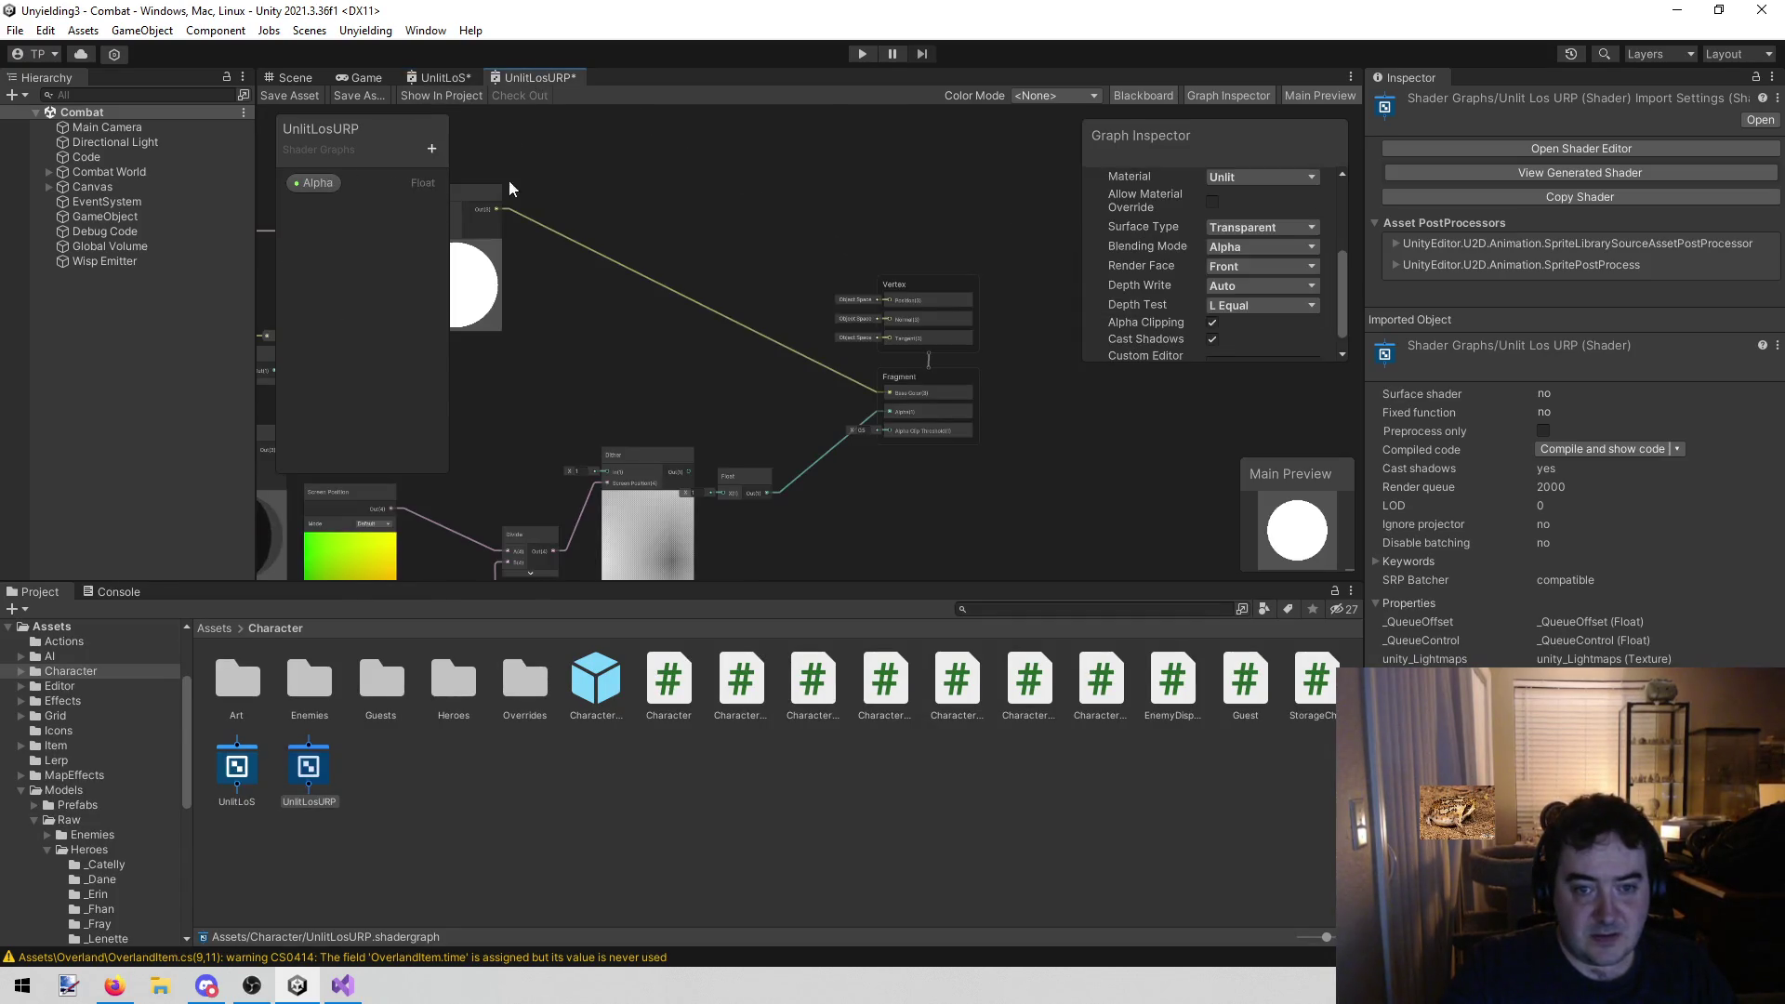
click(317, 183)
mouse_move(815, 494)
mouse_down()
mouse_move(840, 495)
mouse_move(885, 426)
mouse_up()
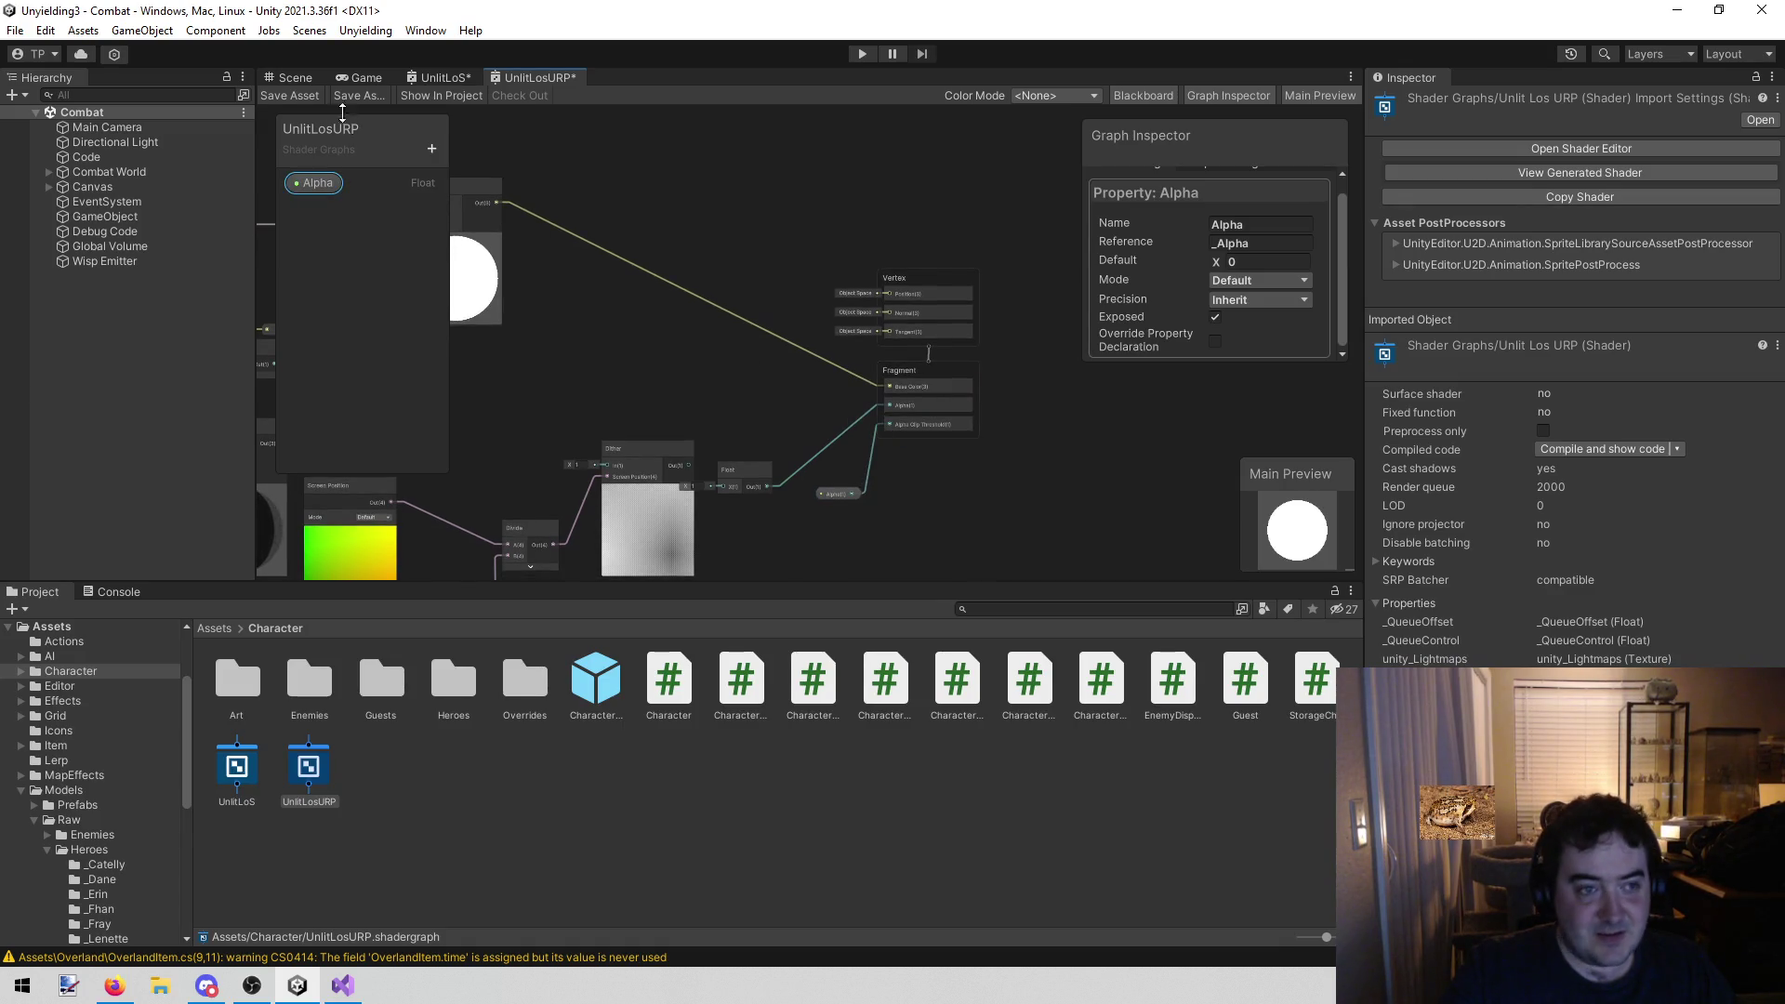
click(294, 97)
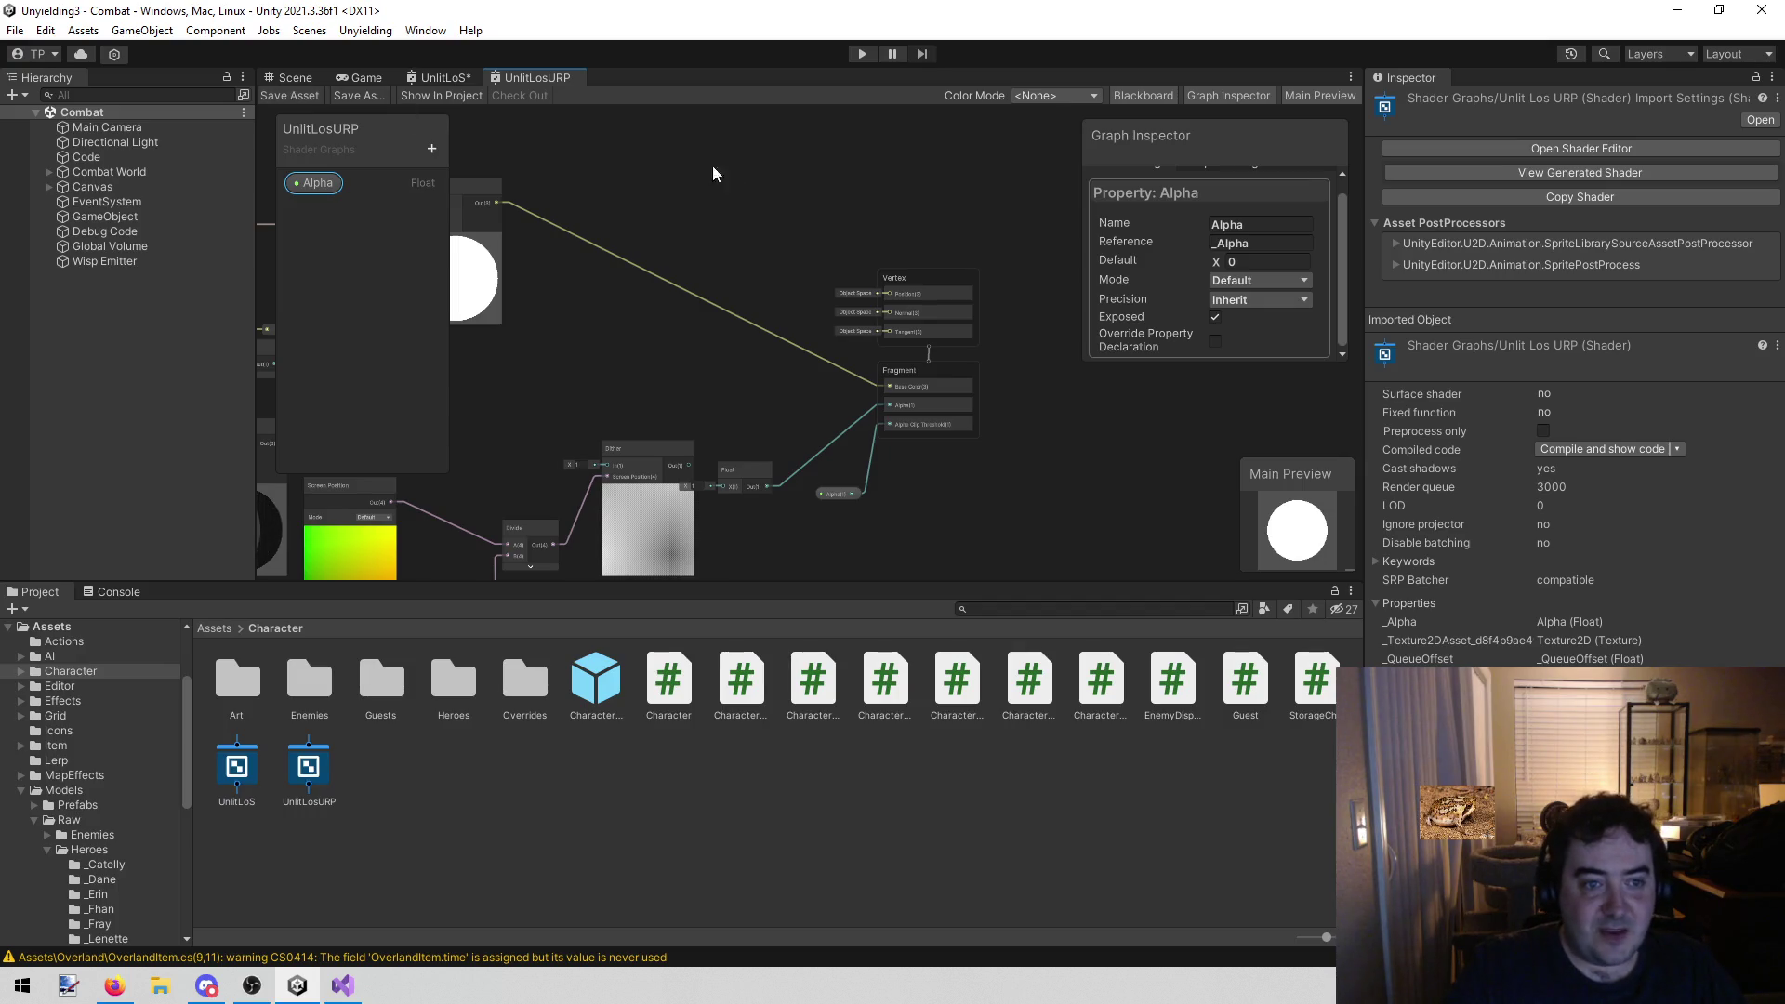
Pan to the texture sampling nodes and nudge the Texture 2D Asset node left
scroll(818, 188, down, 5)
drag(701, 229, 850, 325)
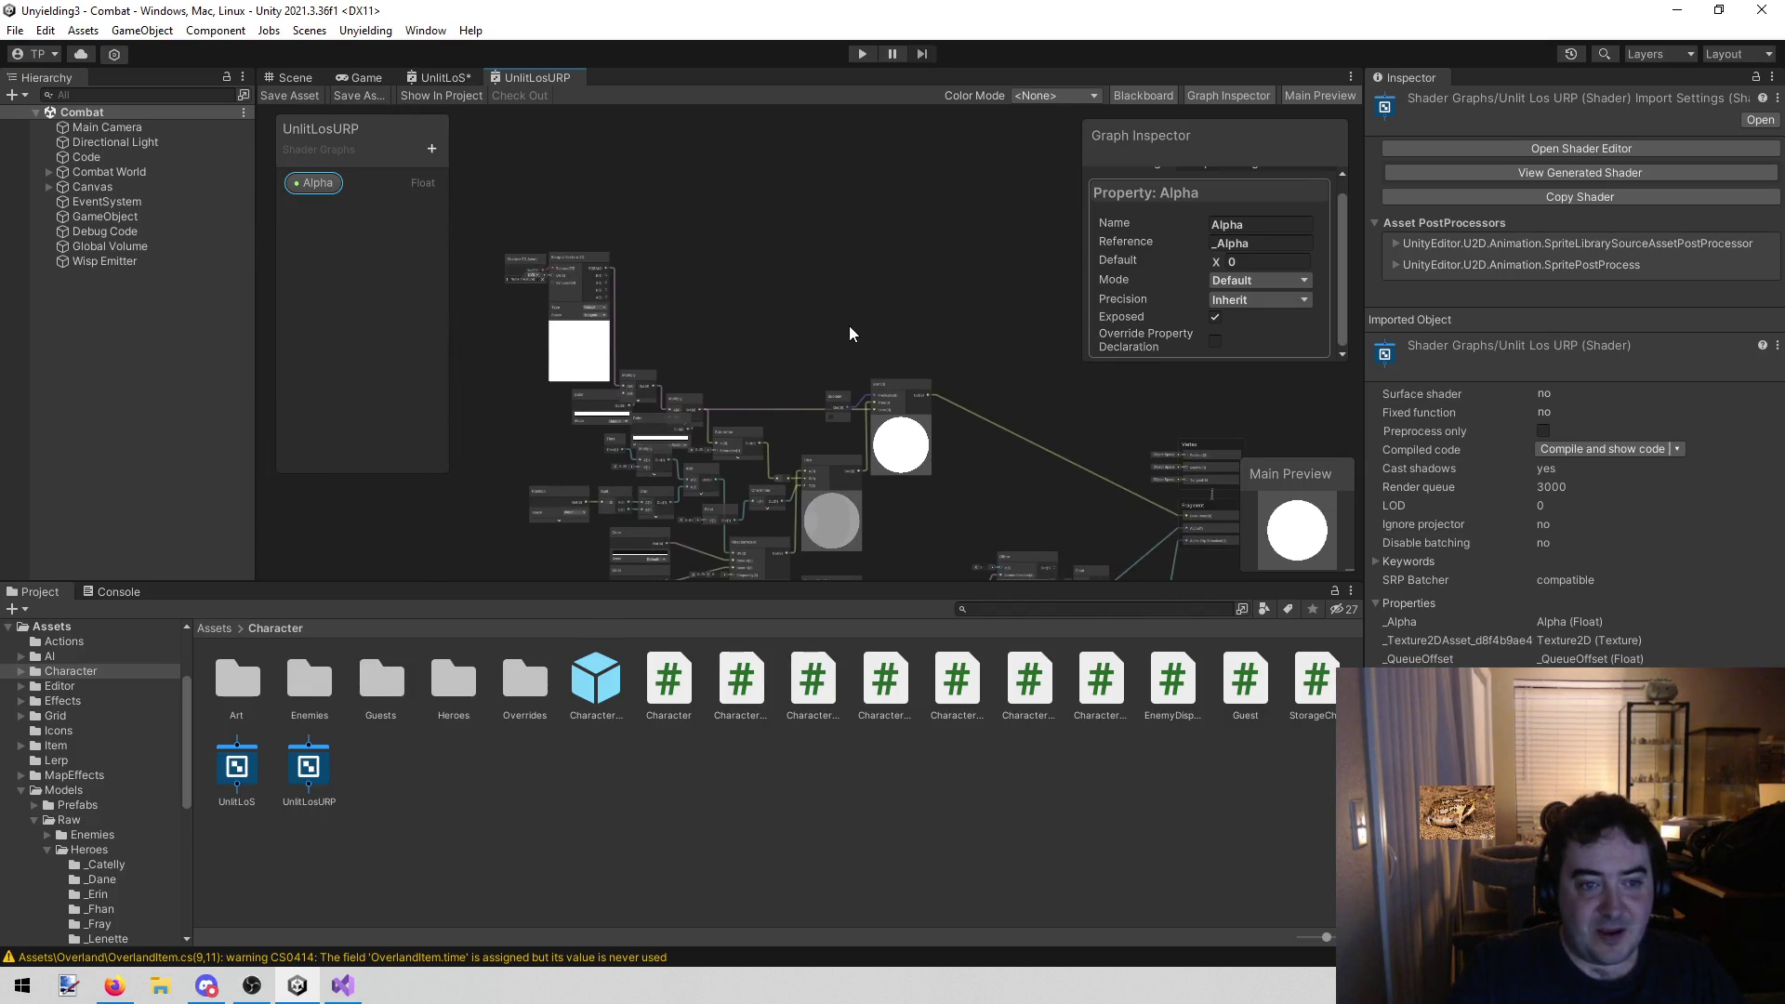
drag(722, 293, 745, 285)
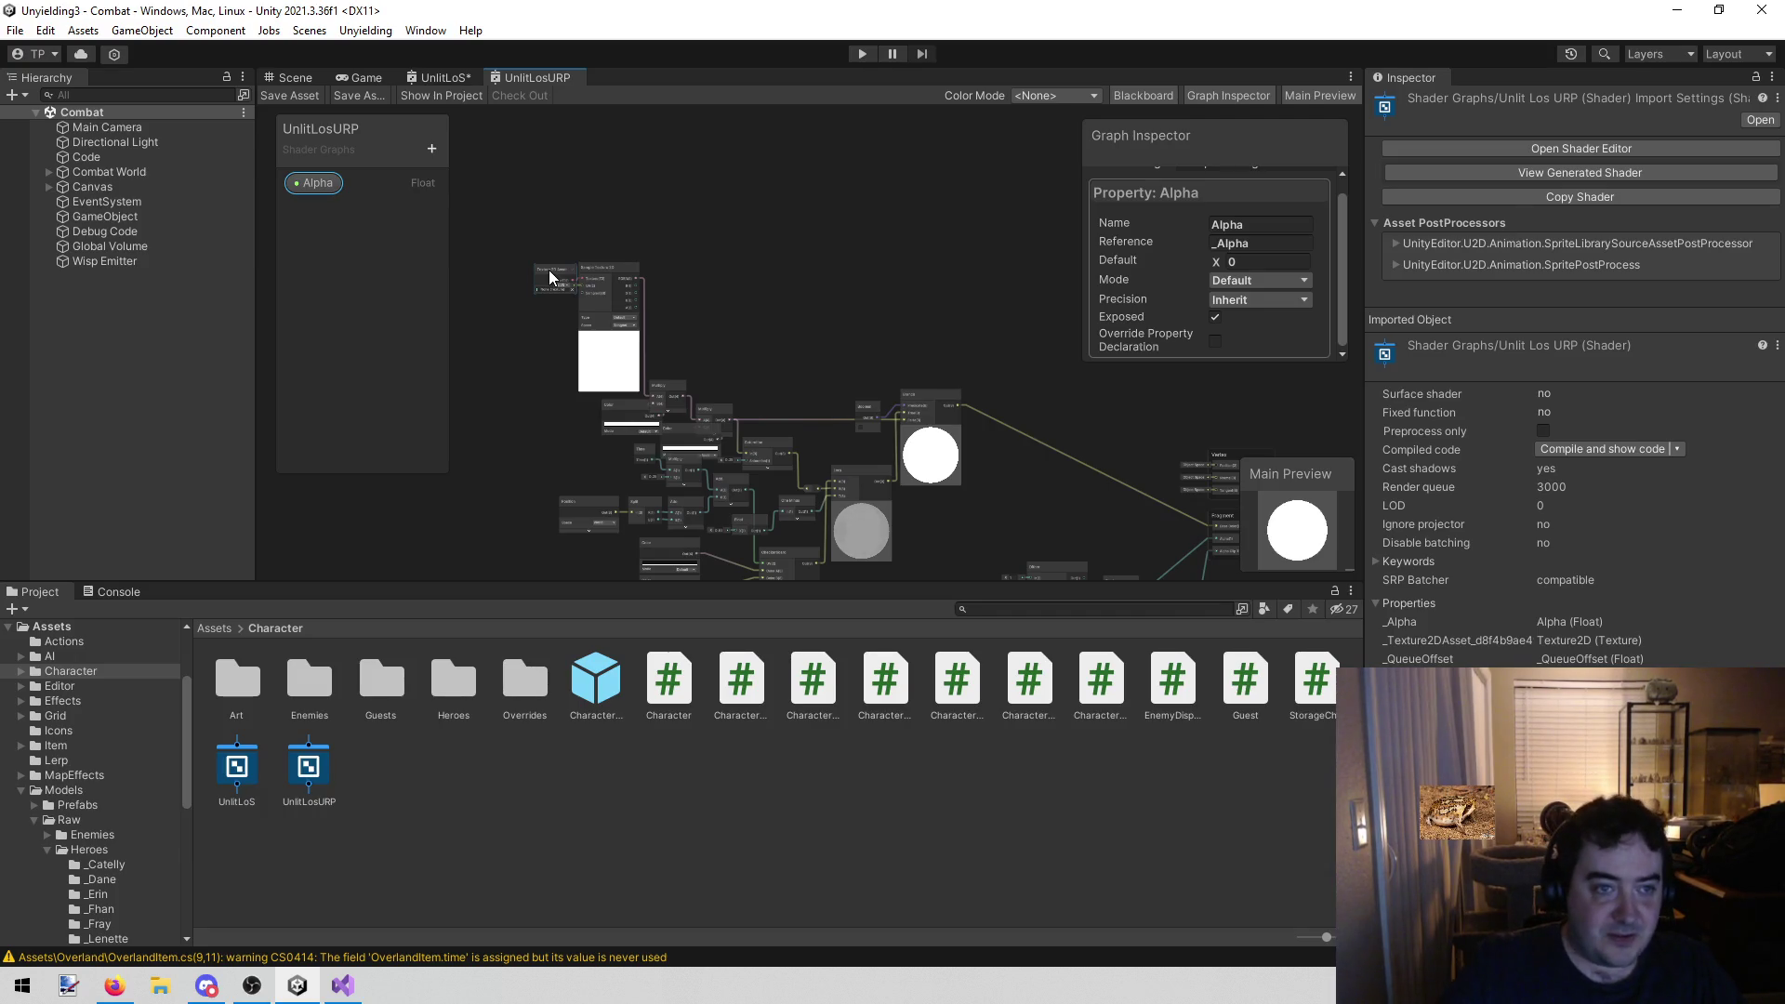
drag(554, 268, 528, 264)
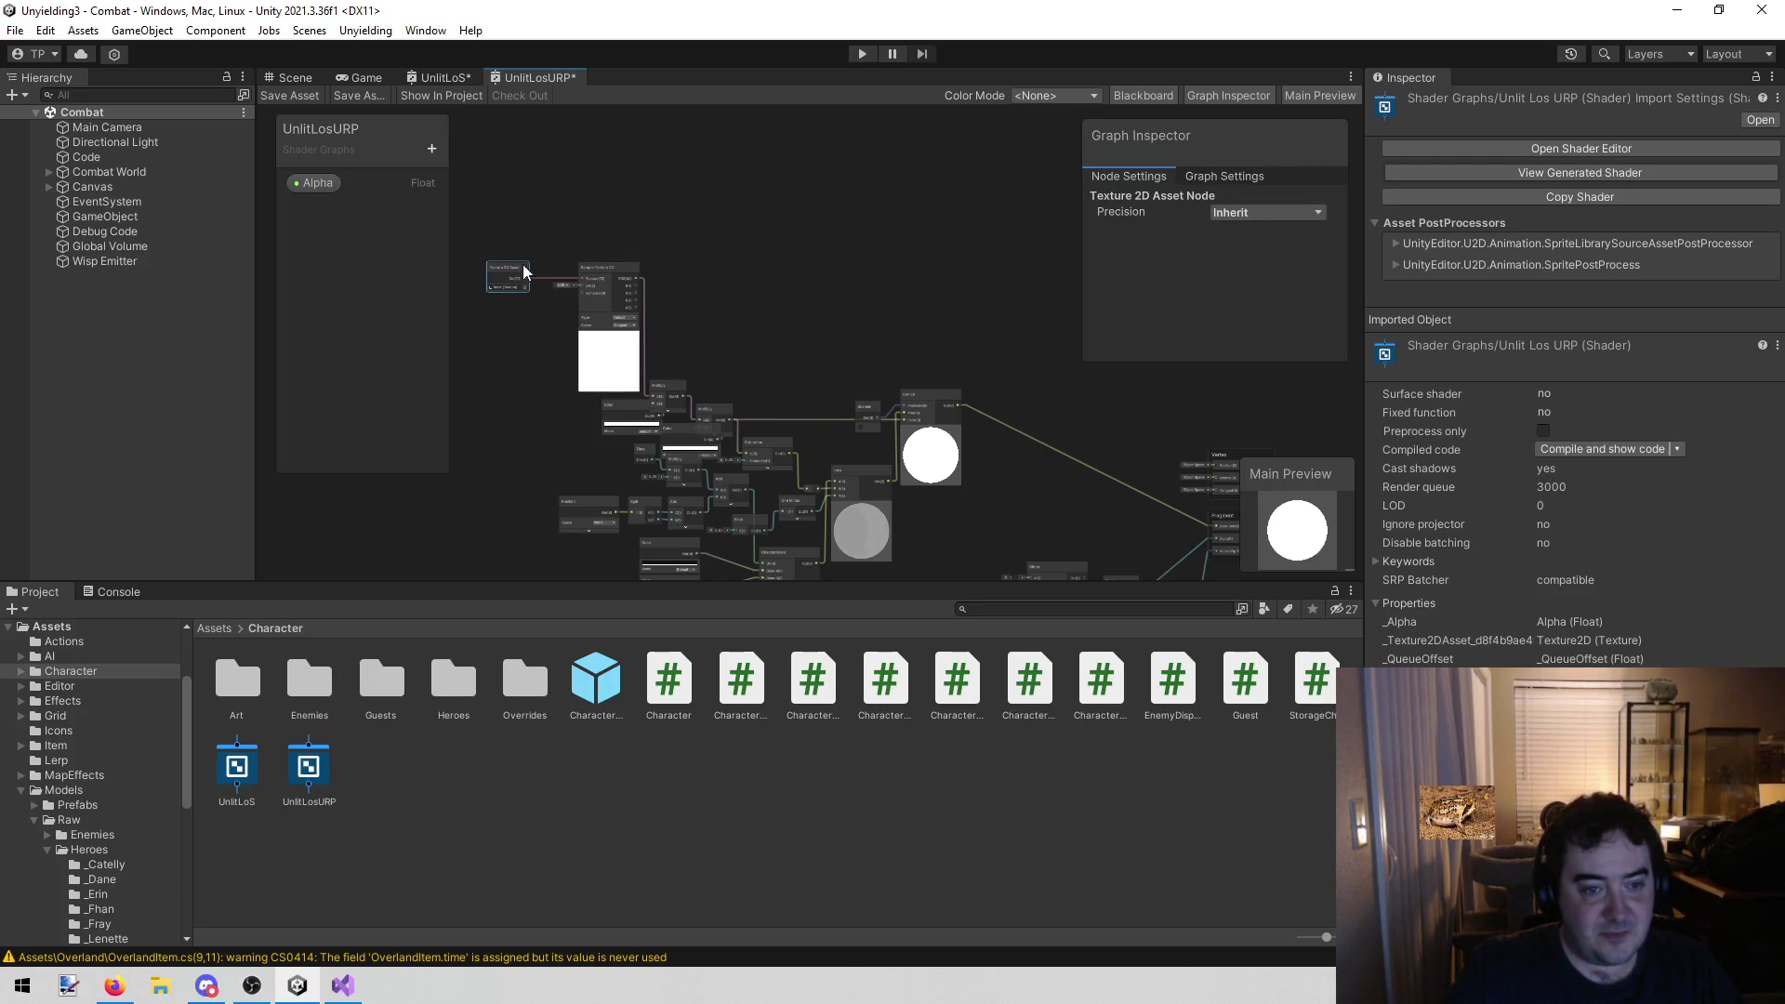
scroll(548, 195, up, 6)
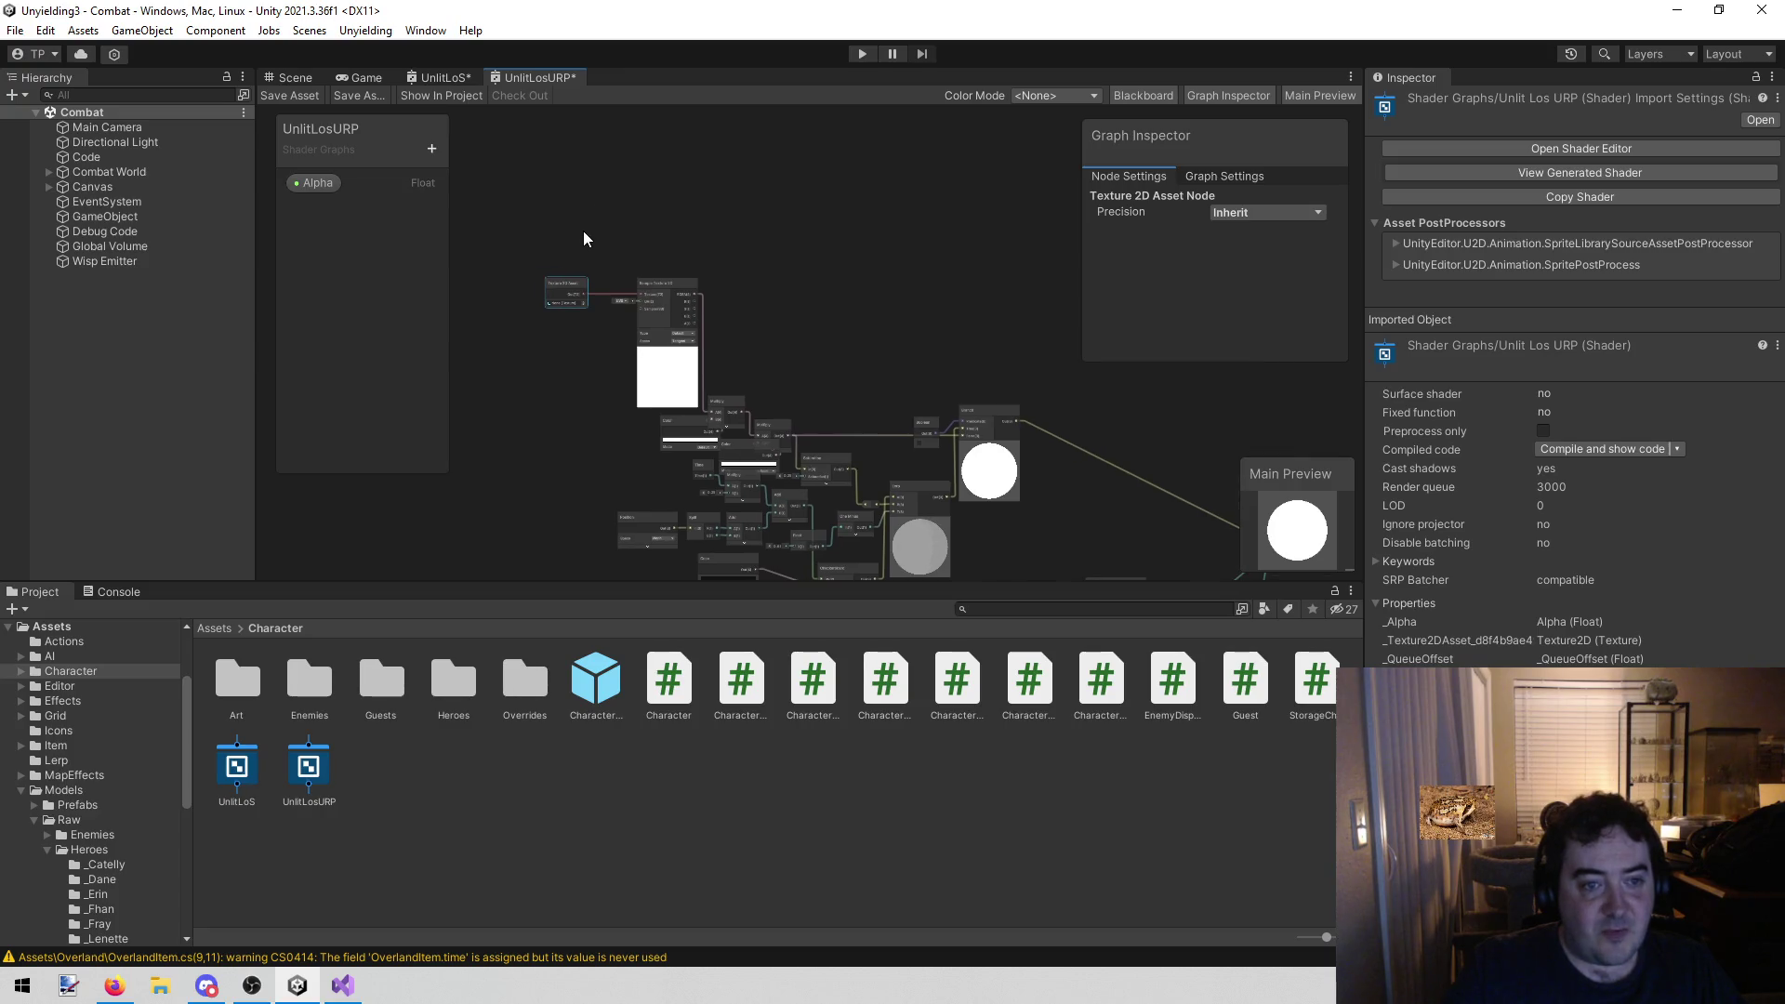
scroll(634, 247, down, 4)
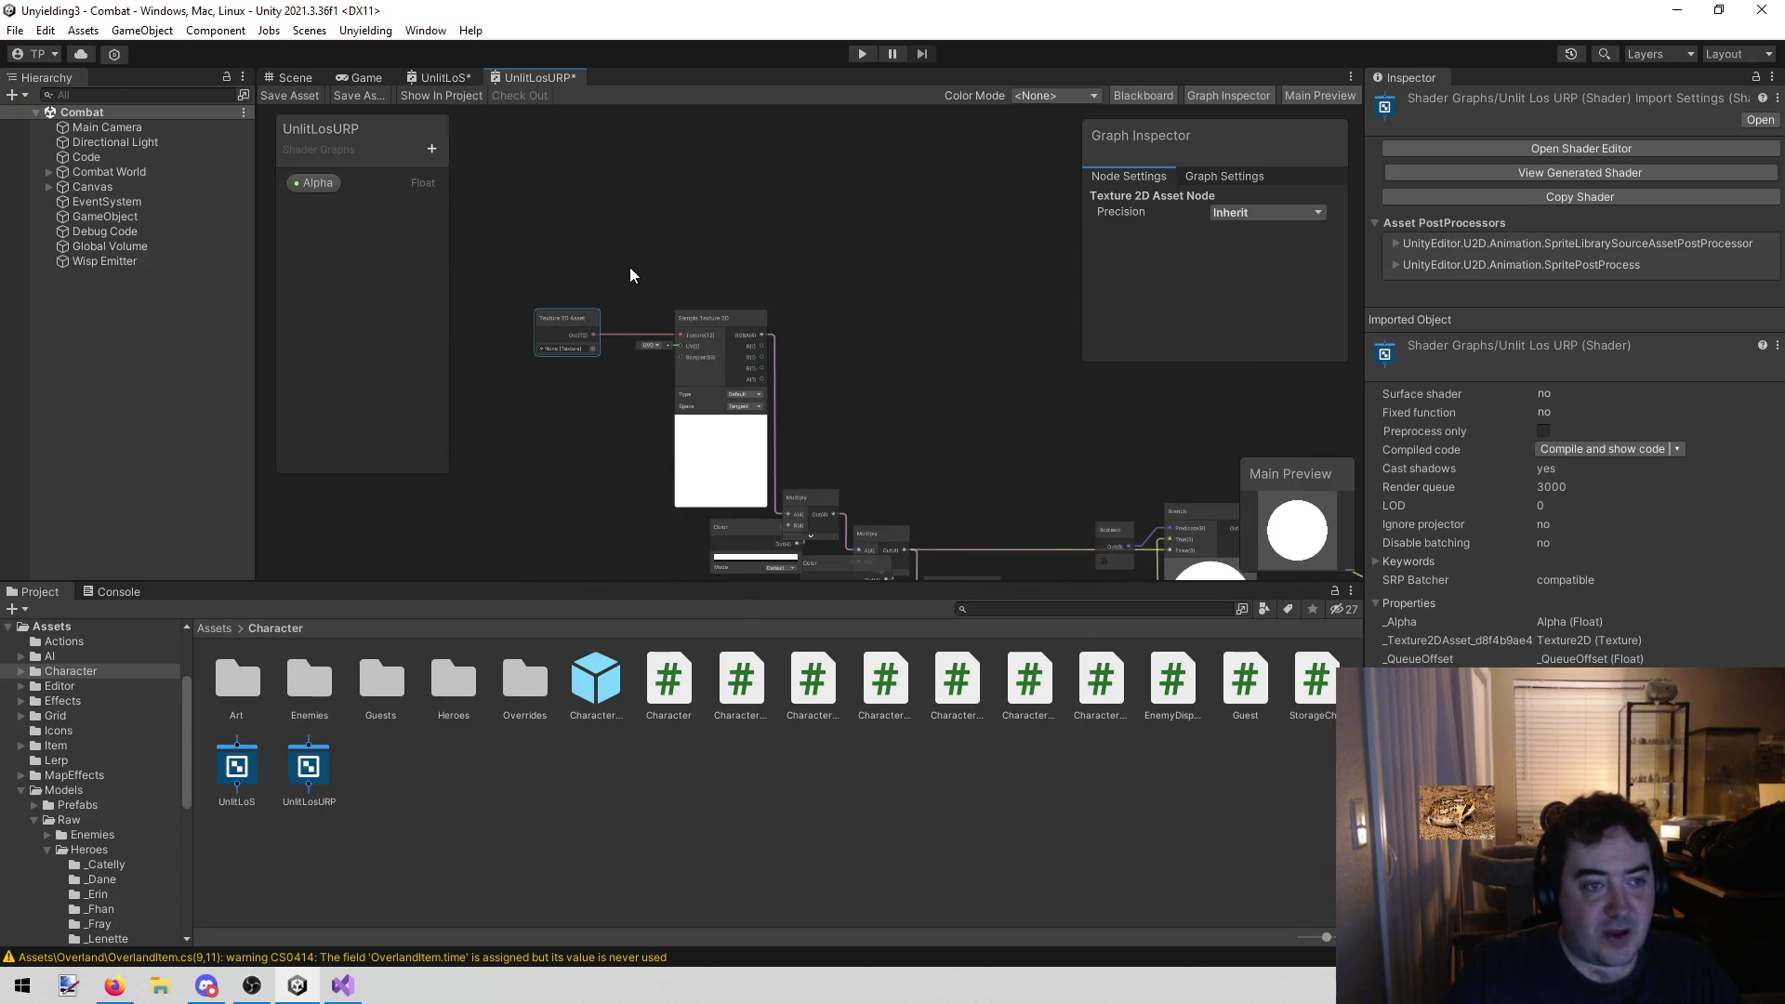
click(436, 74)
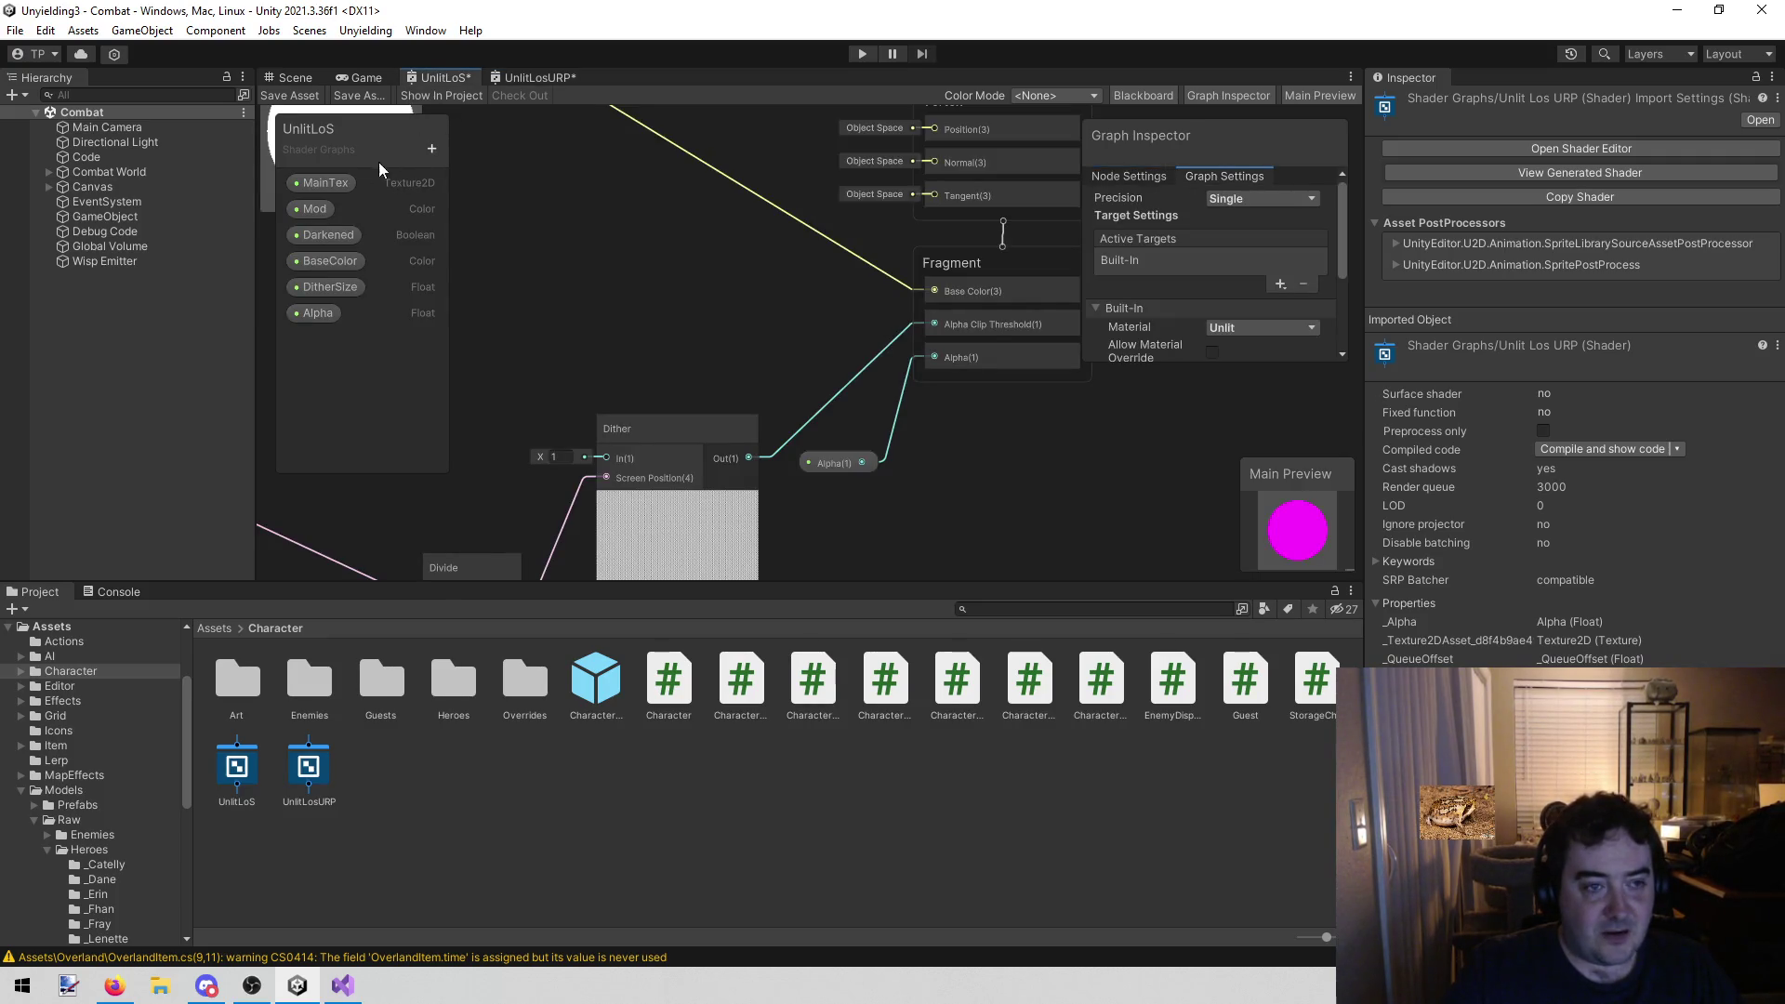
scroll(610, 237, down, 6)
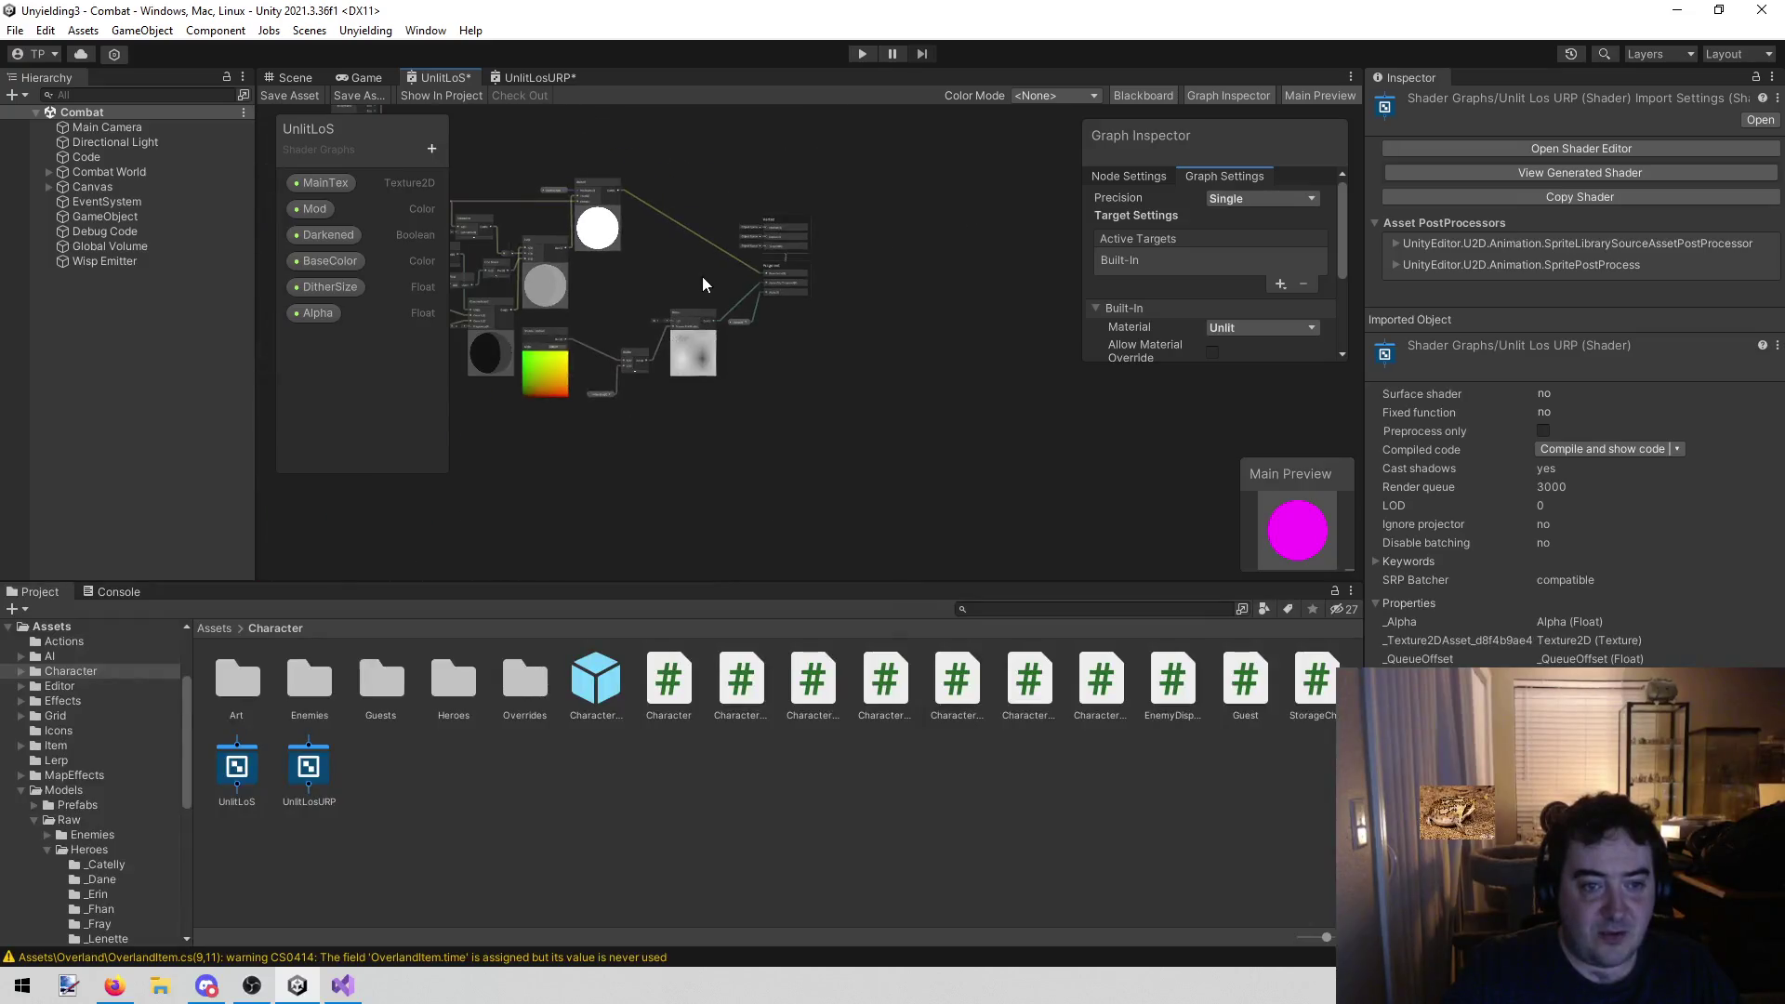
drag(603, 277, 878, 280)
drag(494, 282, 554, 355)
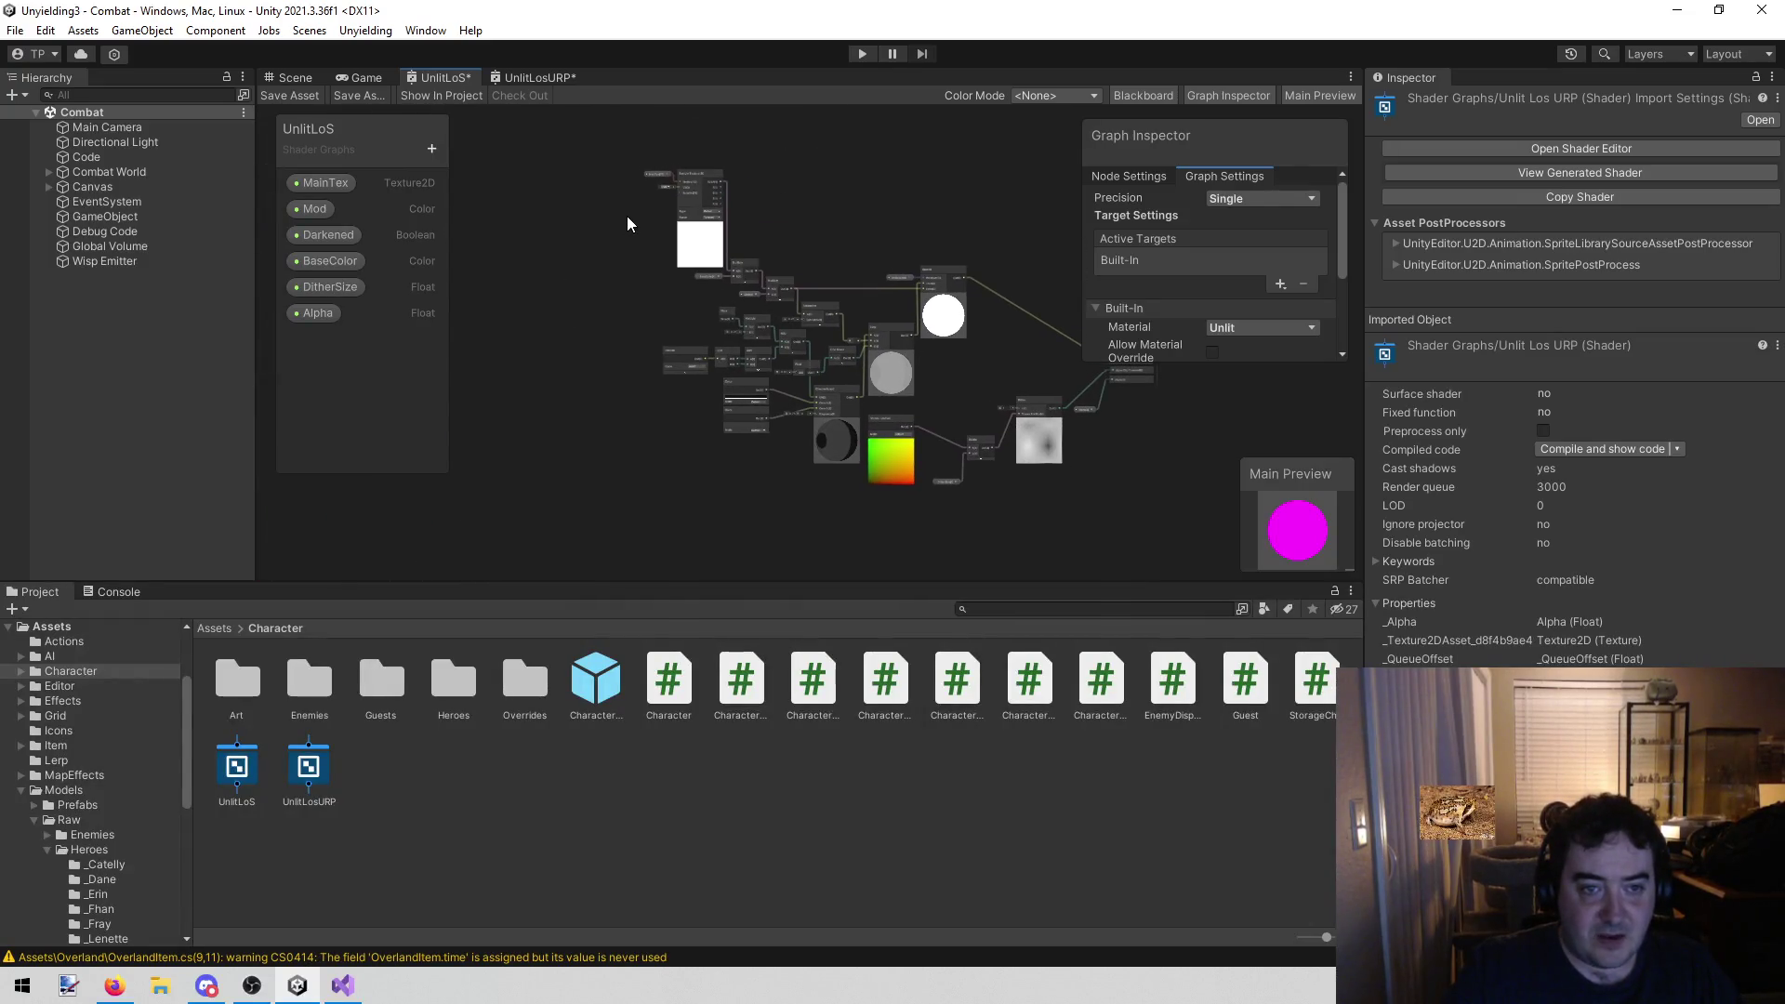
drag(627, 216, 667, 290)
scroll(662, 275, up, 5)
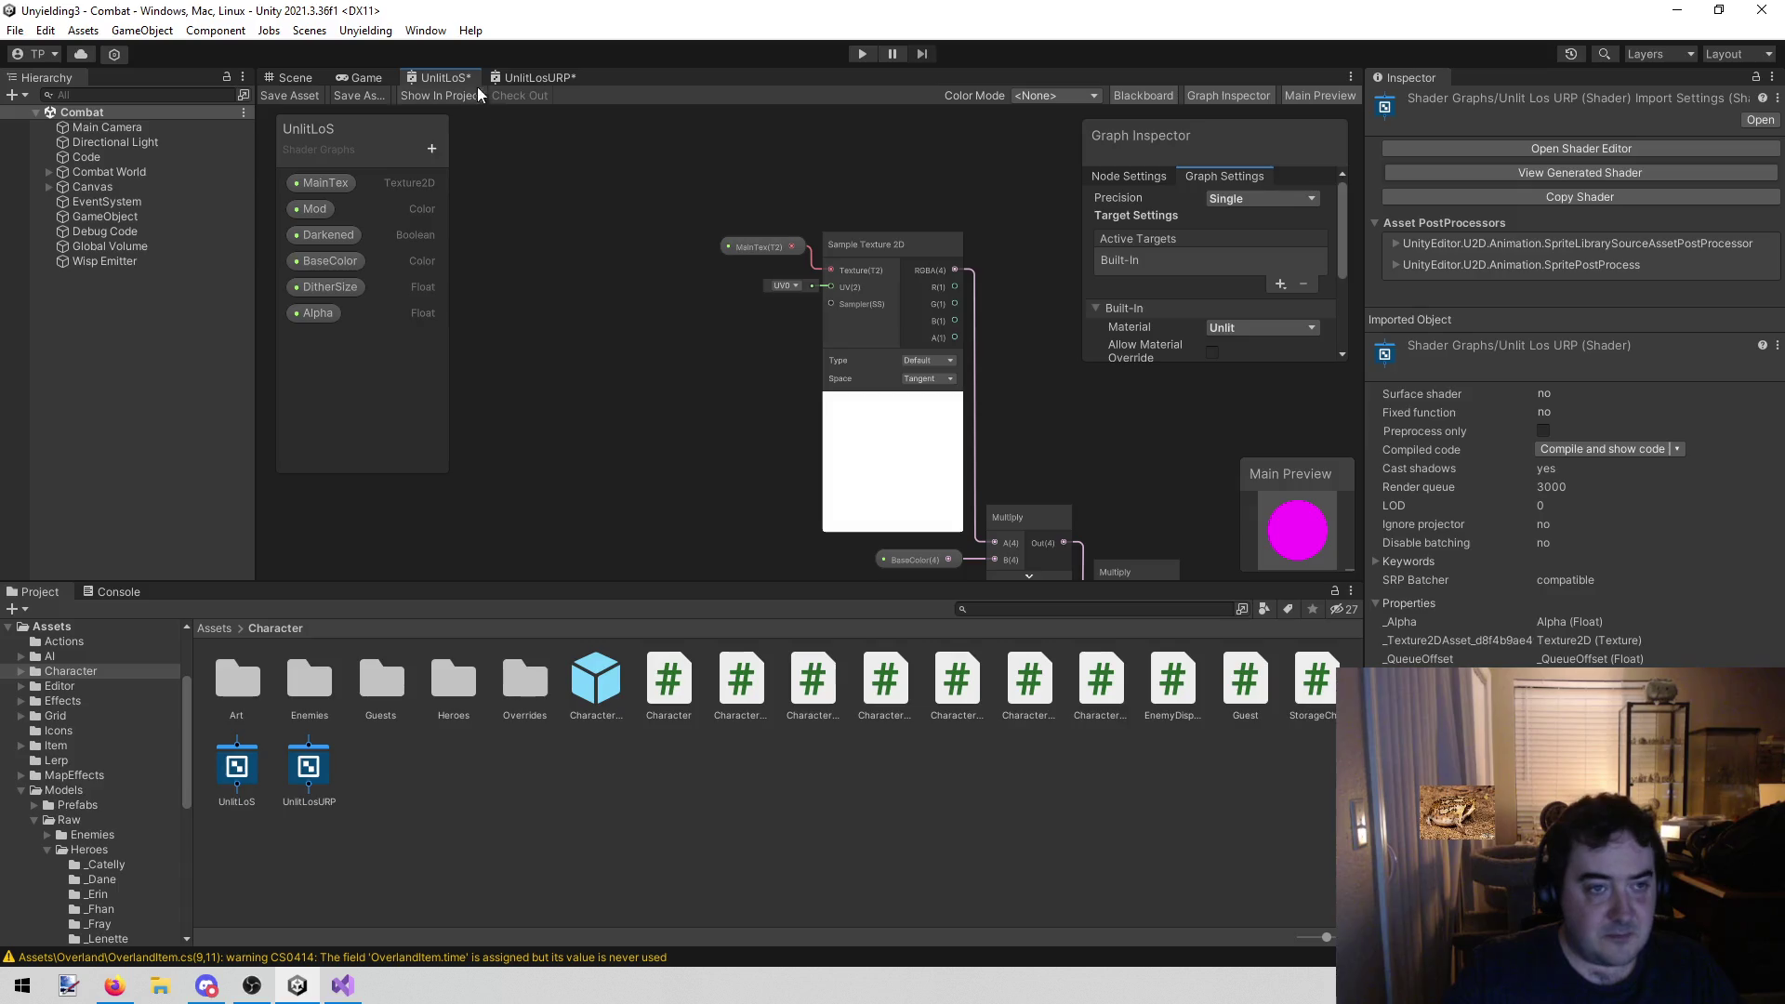
click(532, 82)
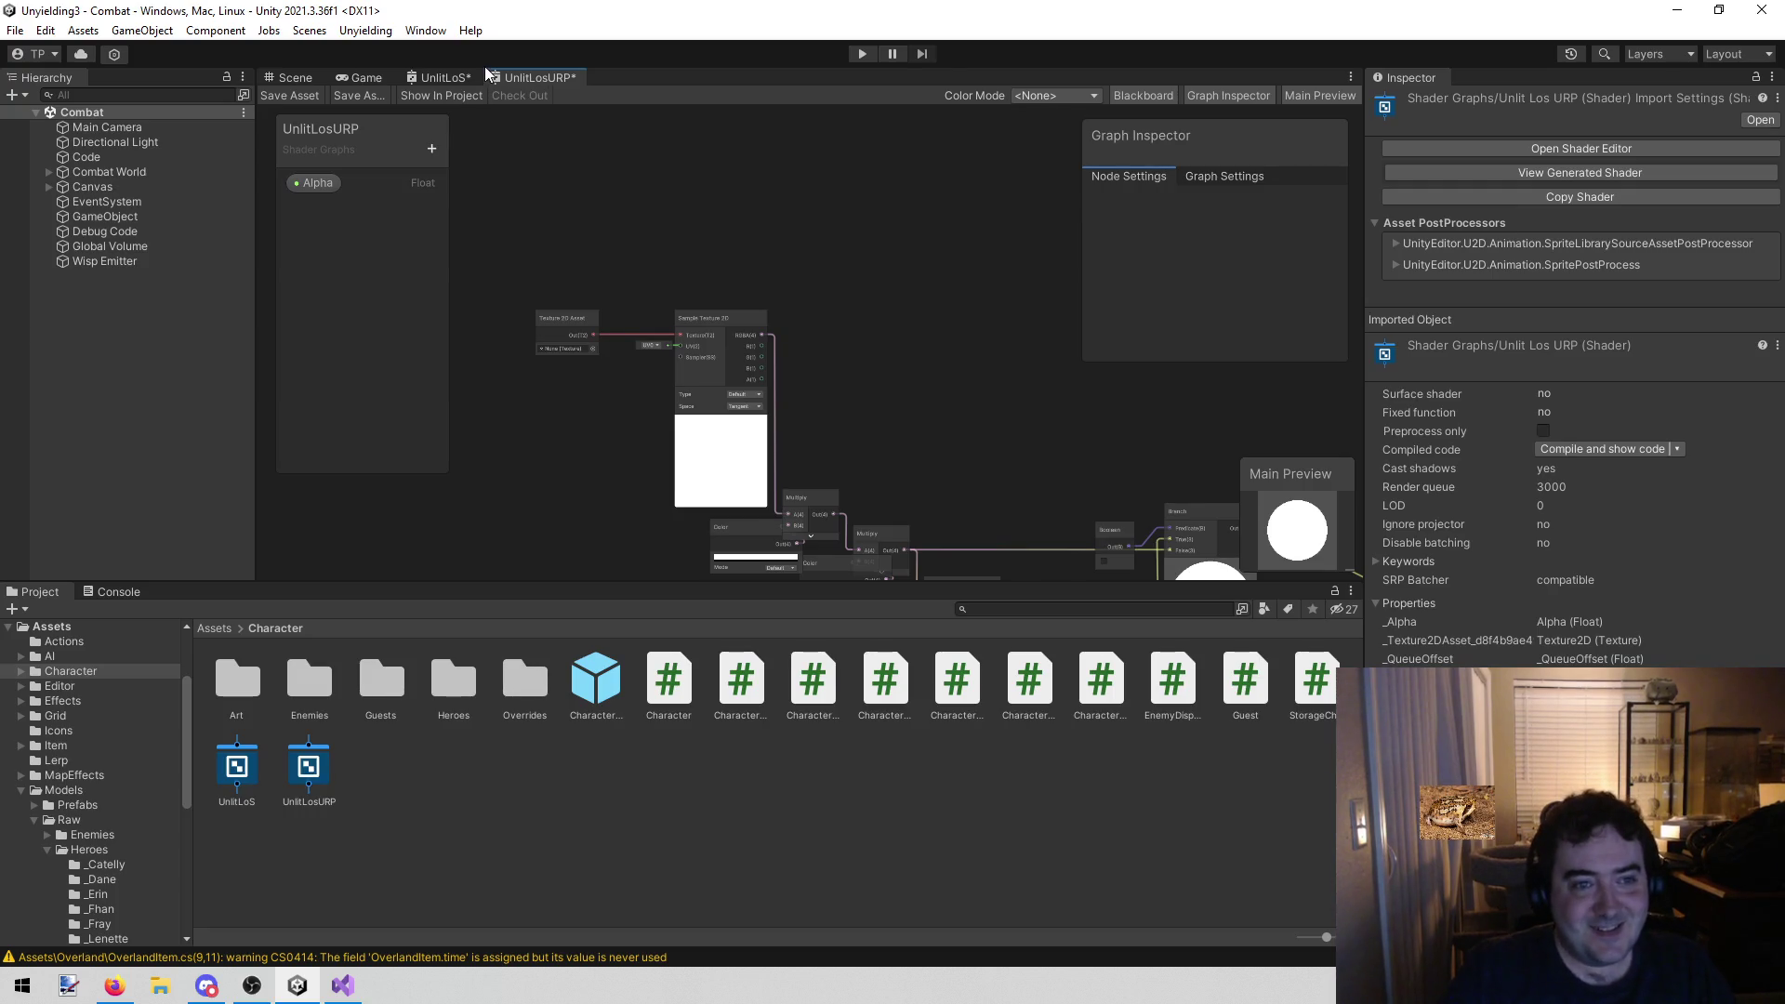
Add a Texture 2D blackboard property and rename it MainTex
click(439, 78)
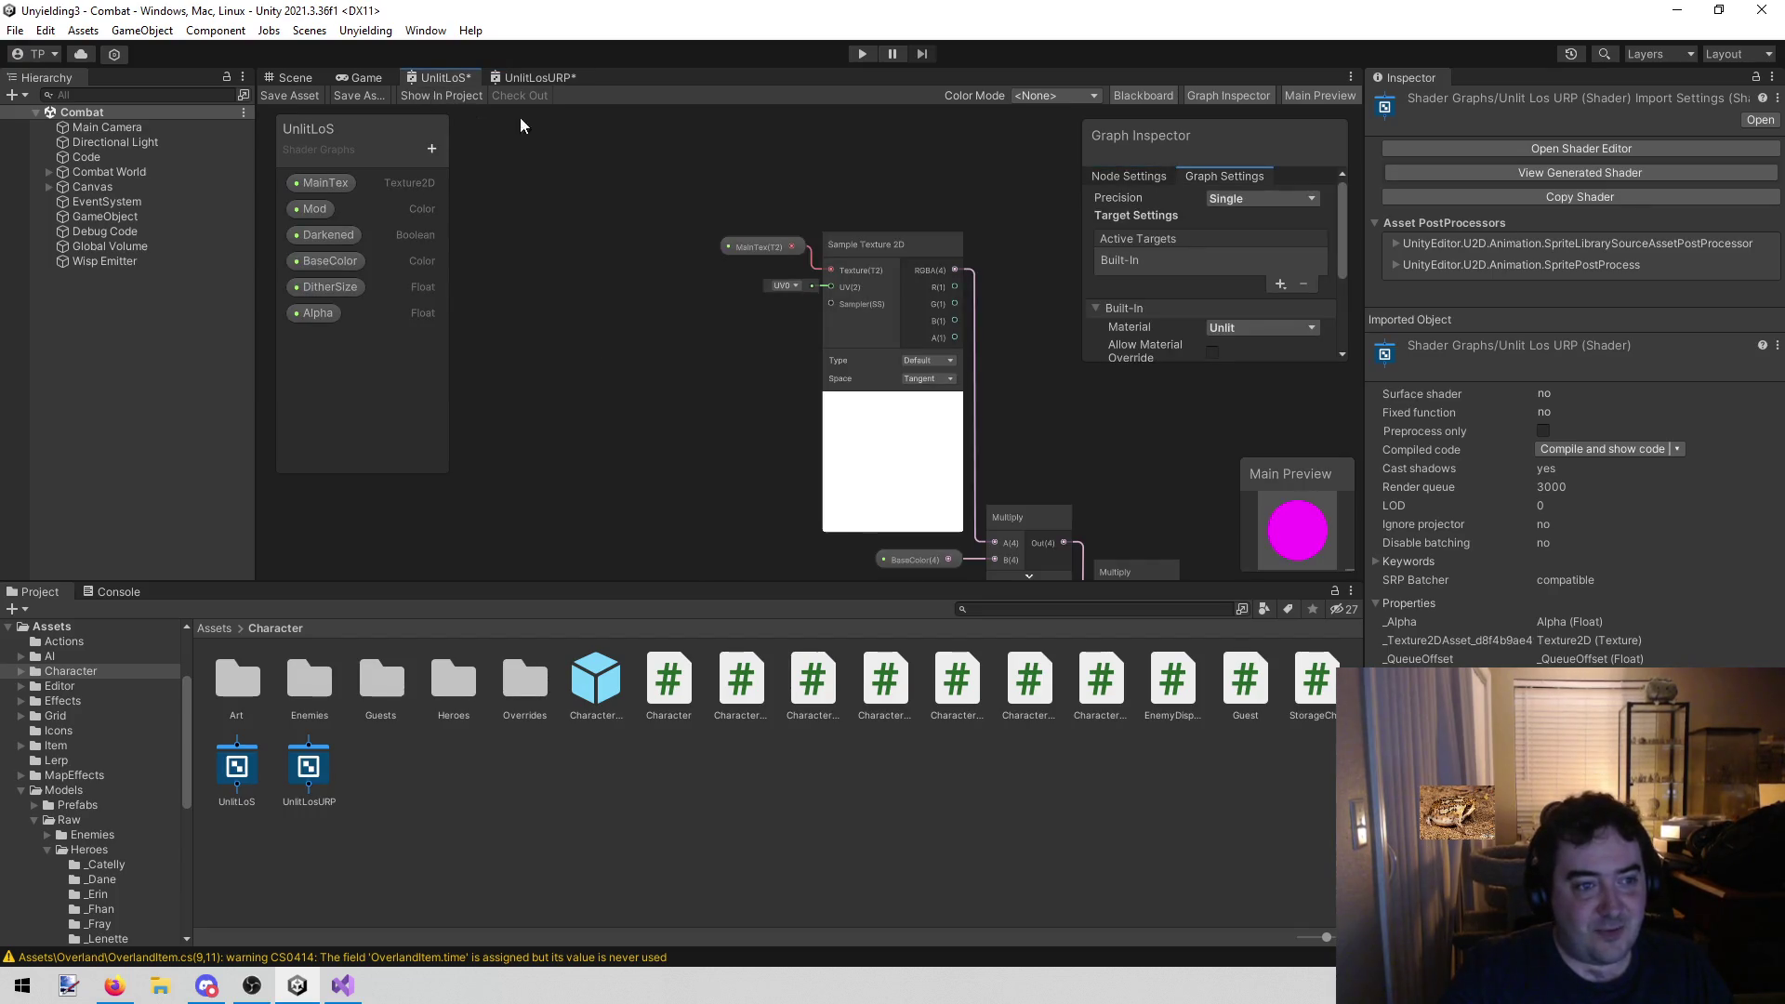
click(534, 79)
click(430, 151)
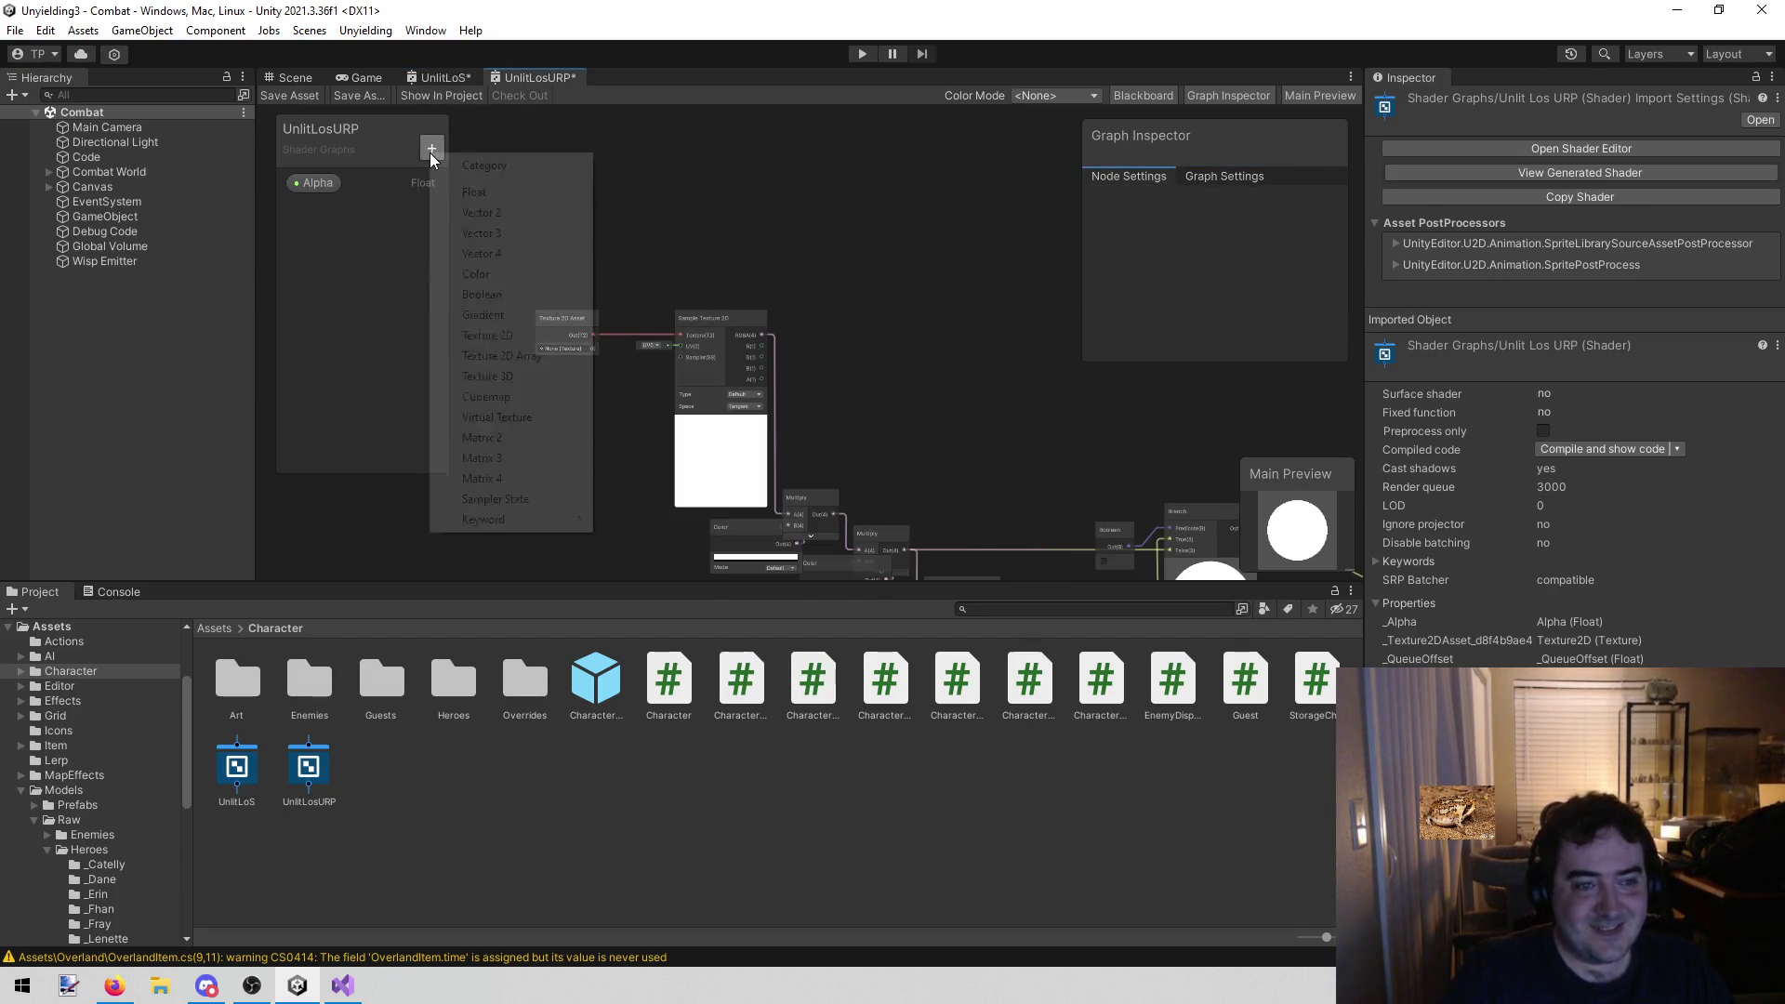
click(517, 339)
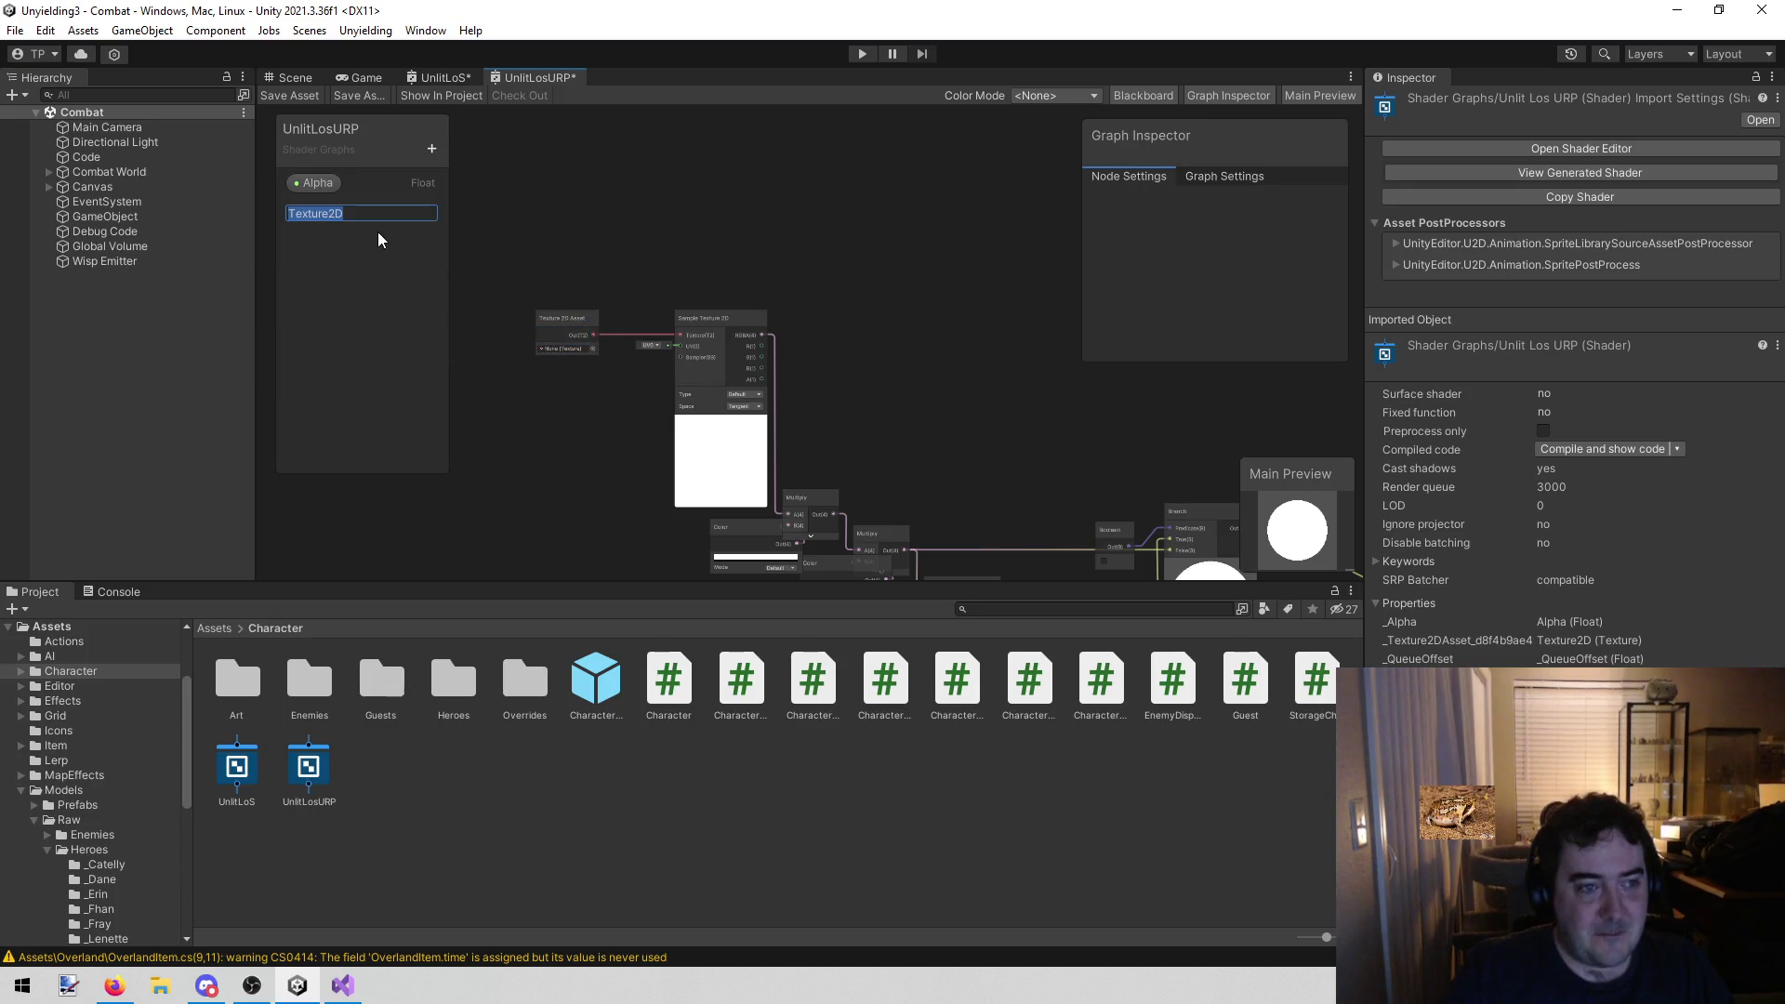
click(434, 77)
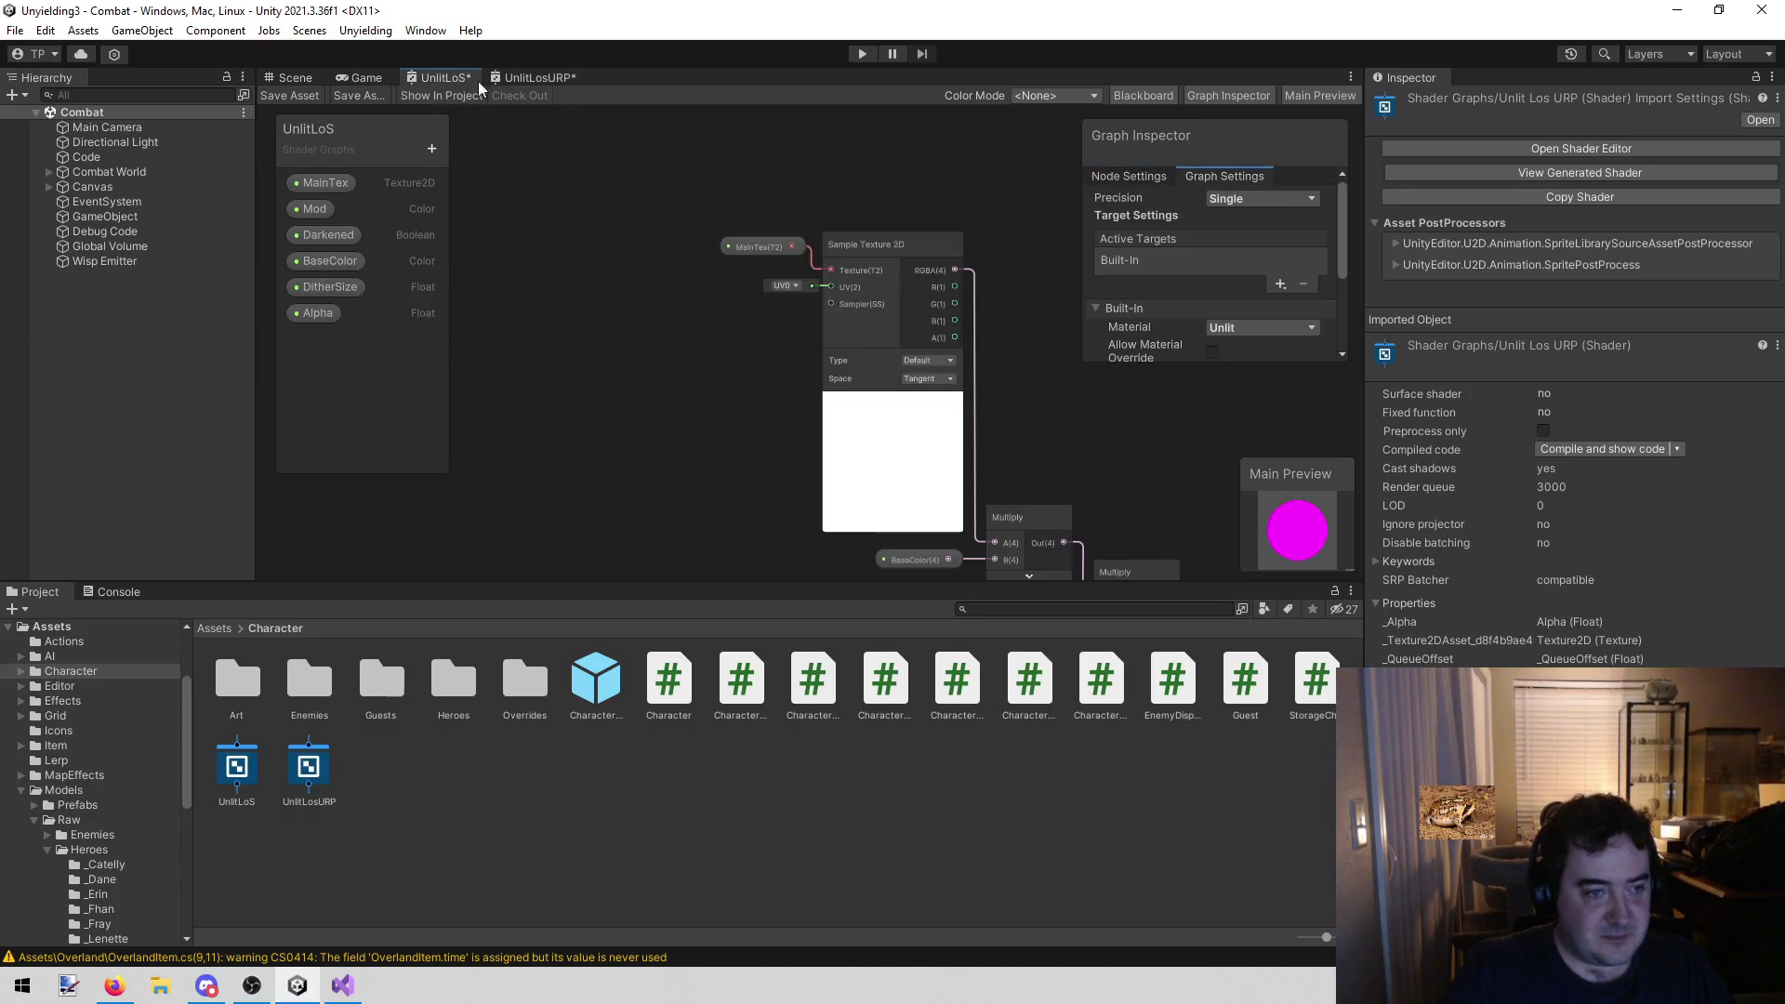
click(527, 79)
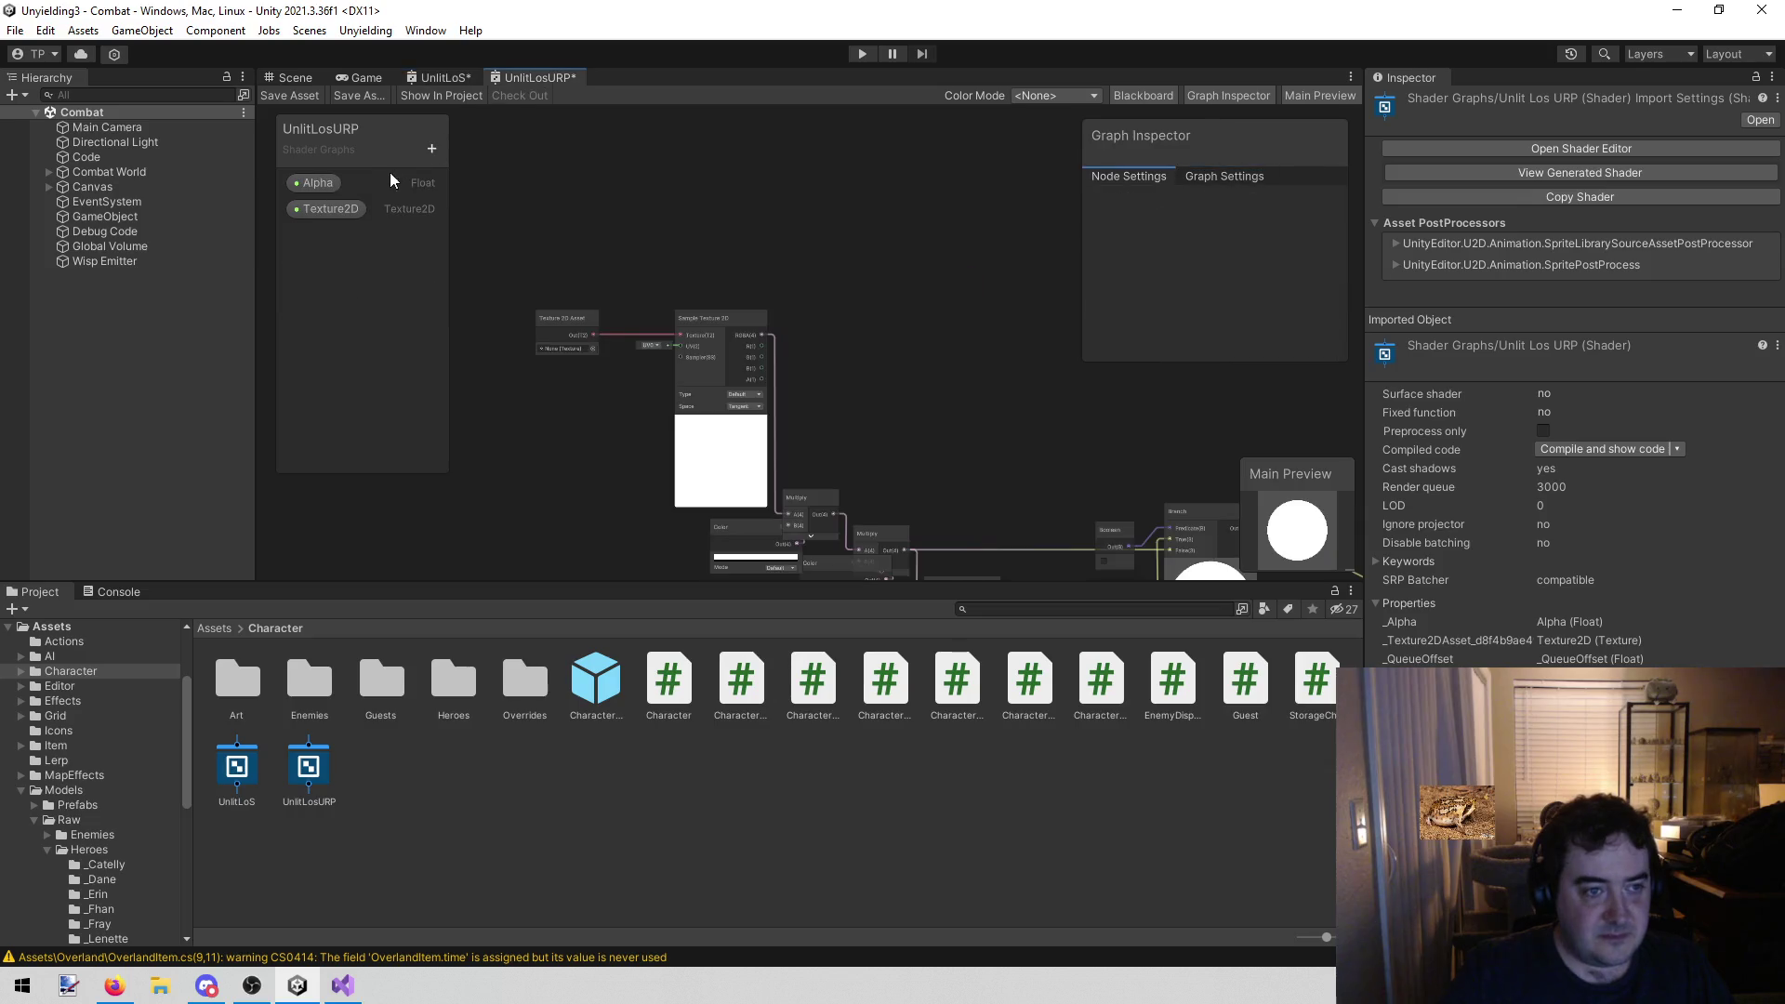
click(351, 211)
click(1292, 236)
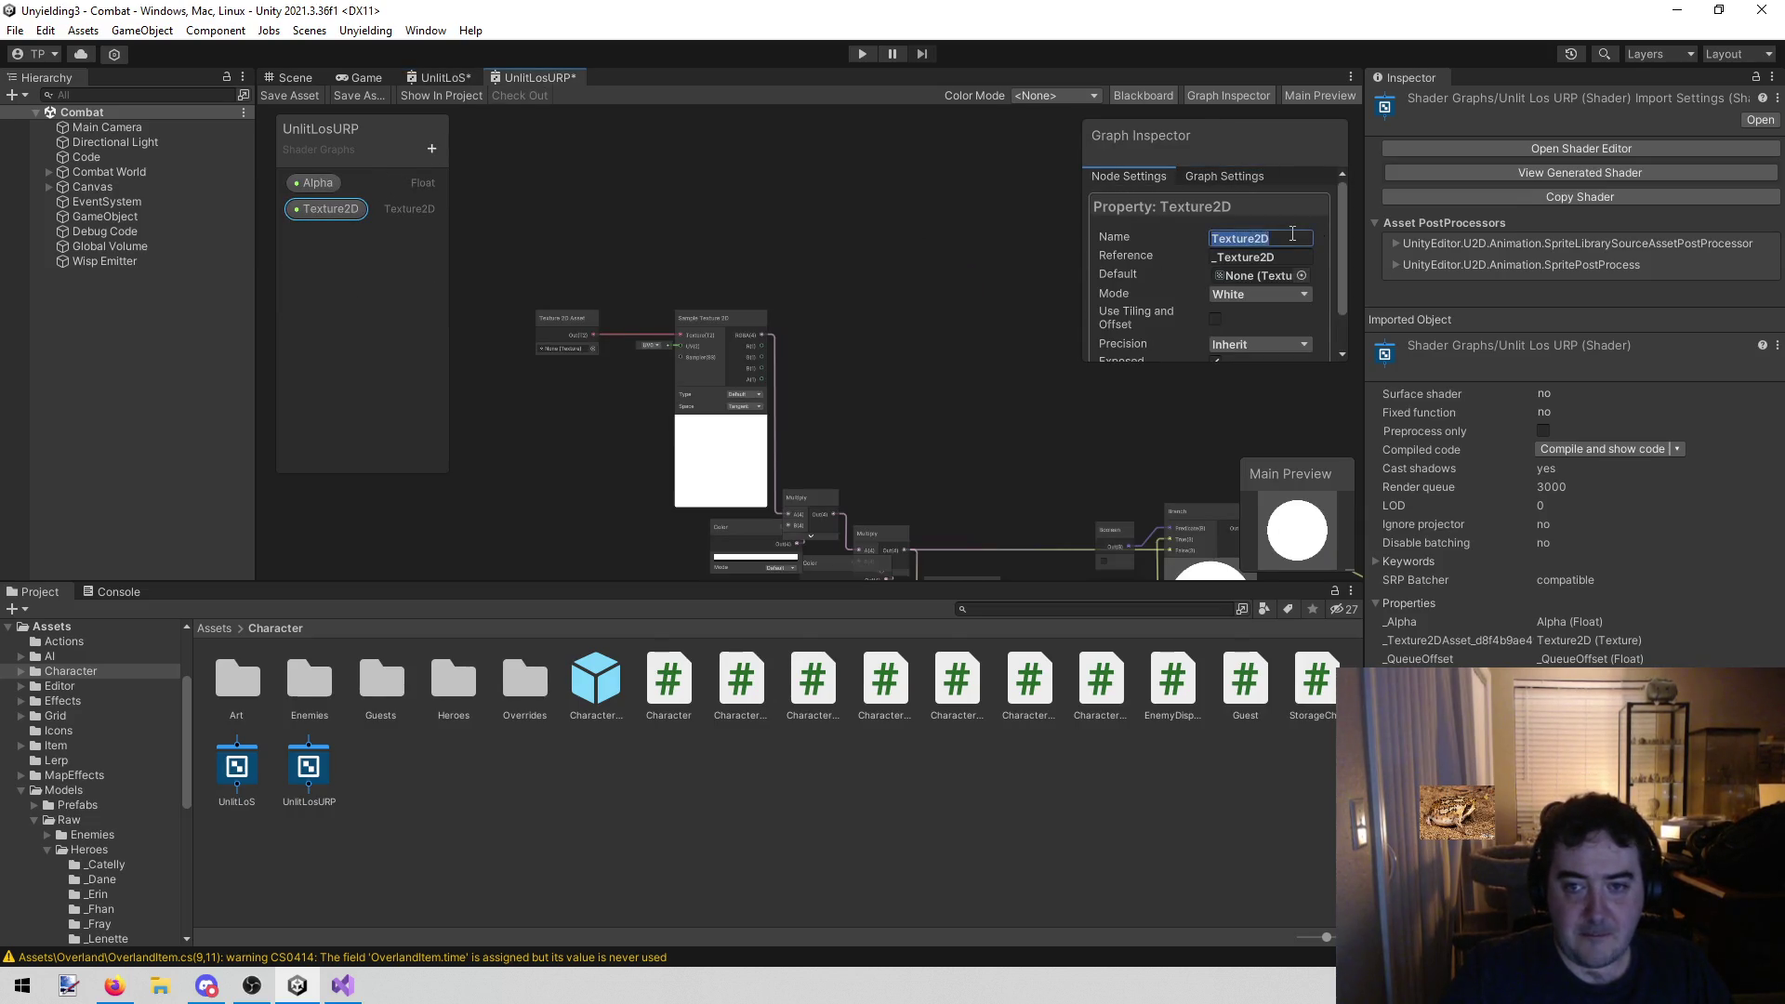
text(Main)
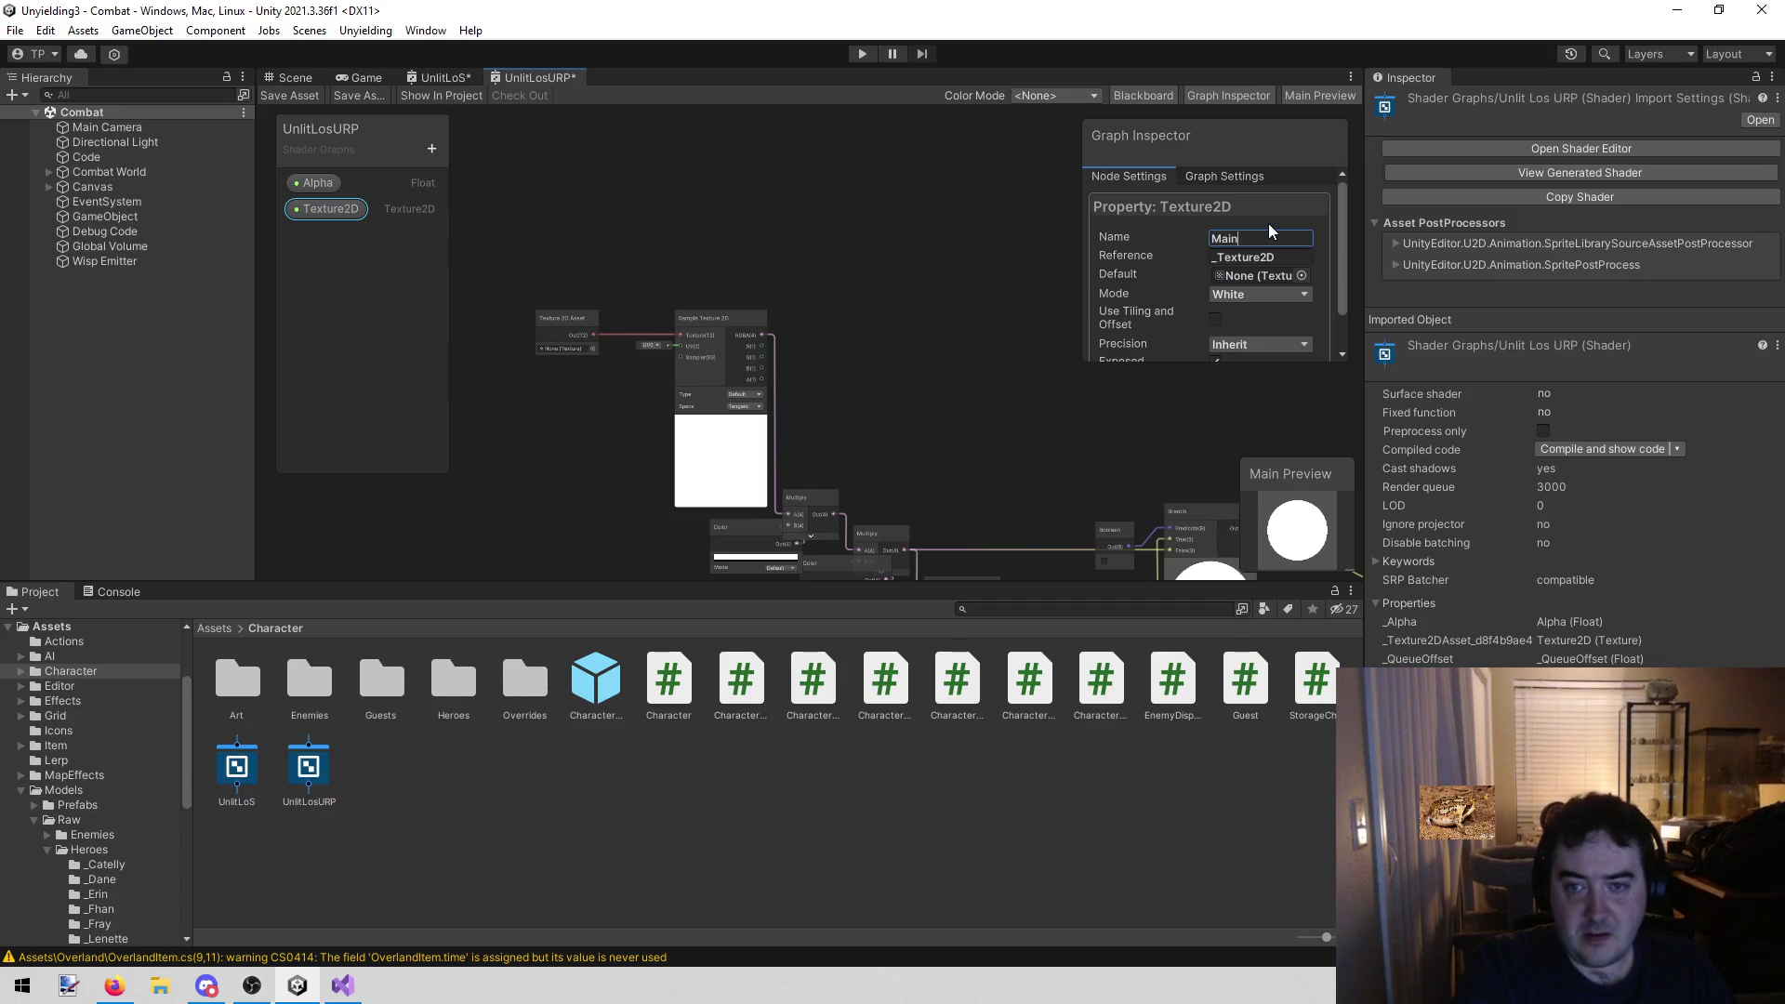
text(Tex)
key(Return)
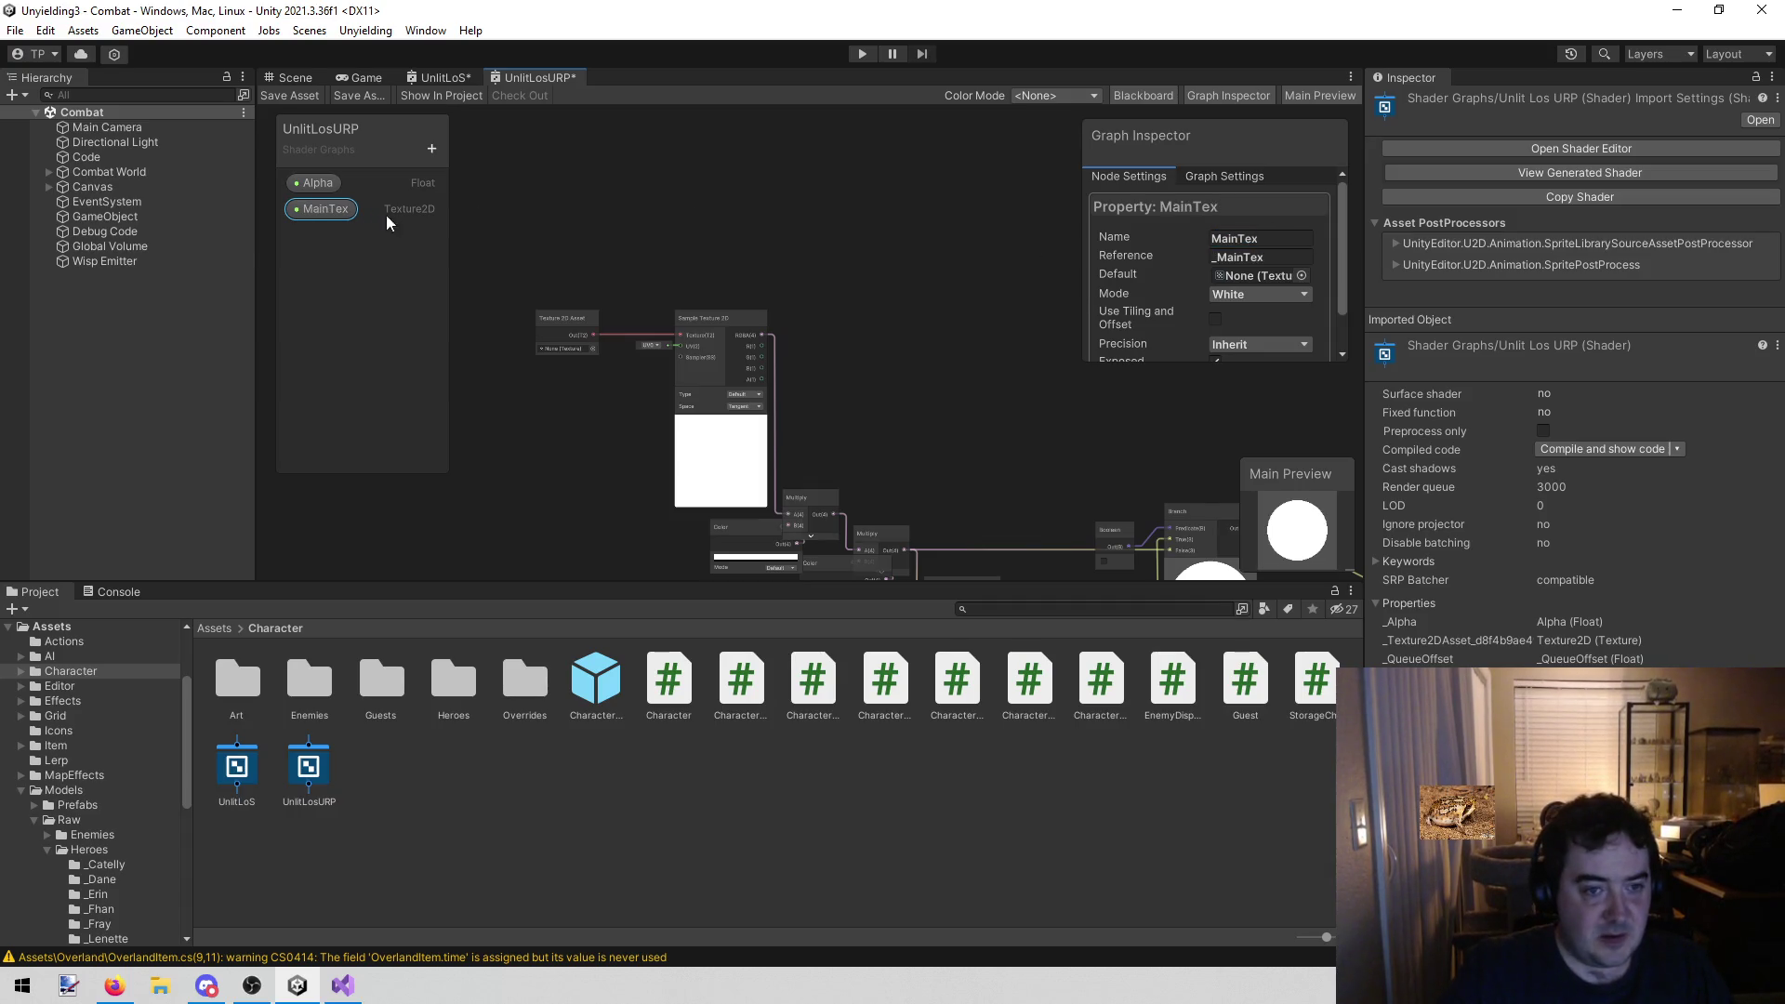
Replace the Texture 2D Asset node with a MainTex node wired into Sample Texture 2D's Texture
click(559, 325)
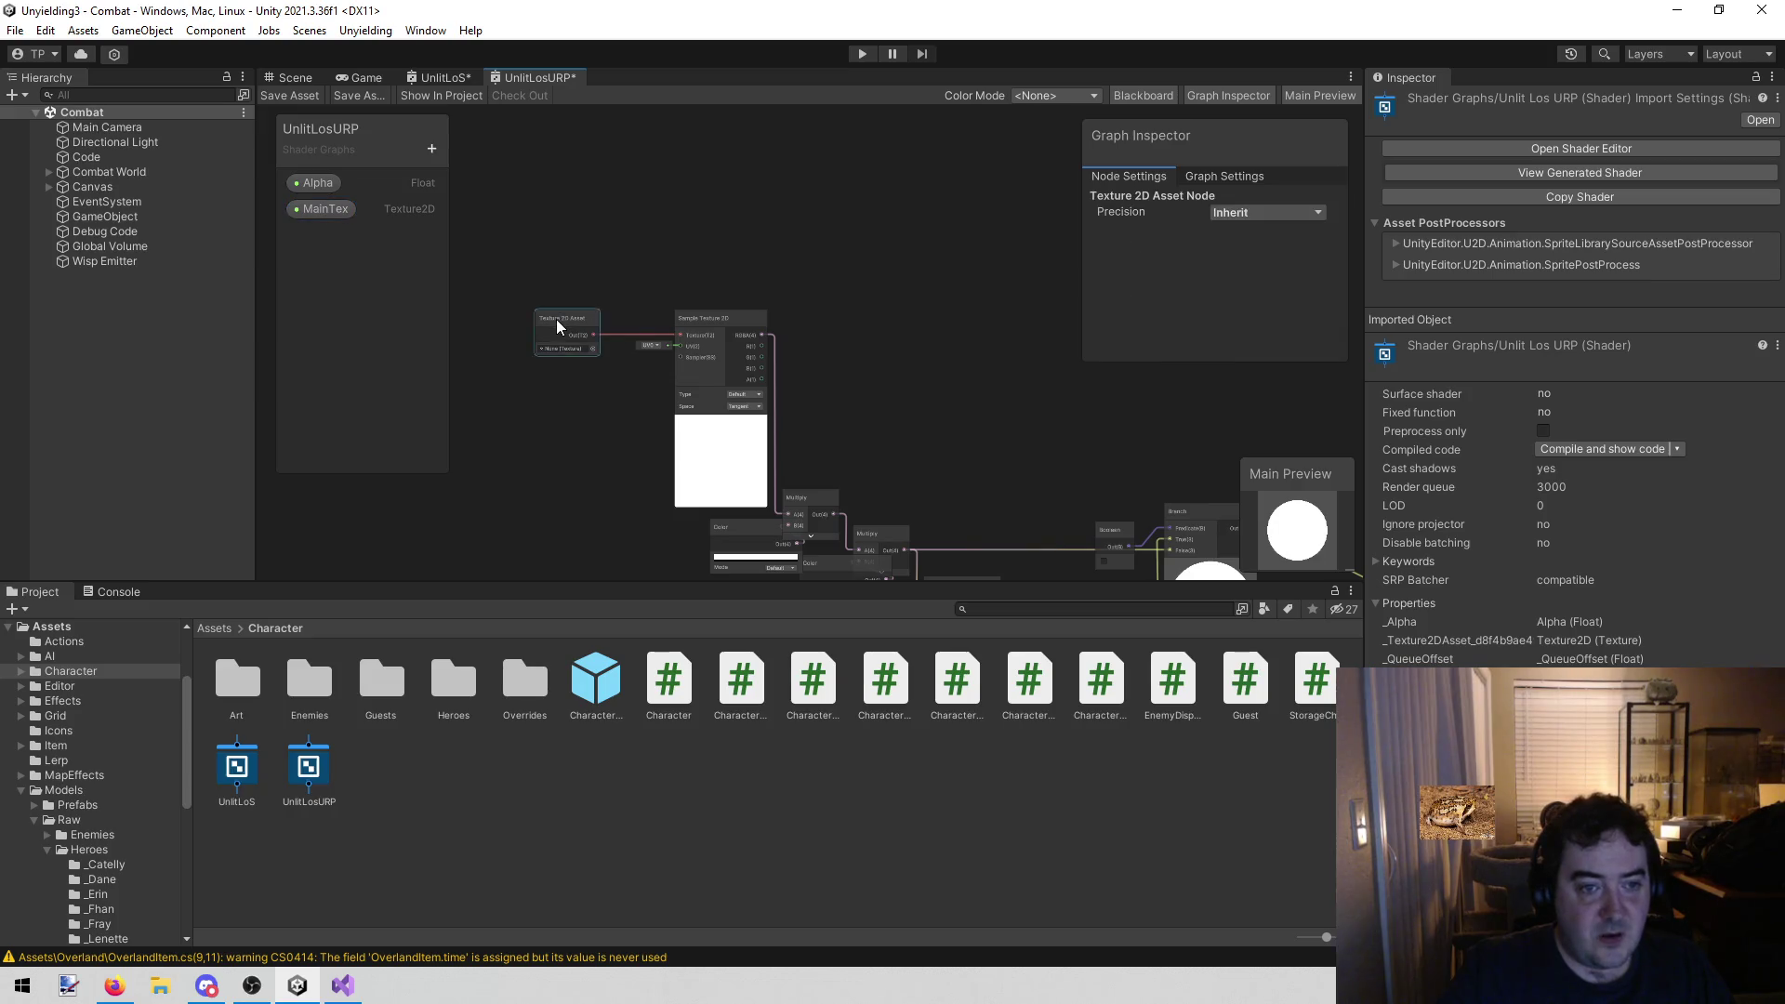
key(Delete)
drag(321, 208, 560, 337)
scroll(560, 346, up, 5)
drag(682, 247, 1027, 266)
scroll(797, 392, down, 2)
scroll(797, 385, down, 1)
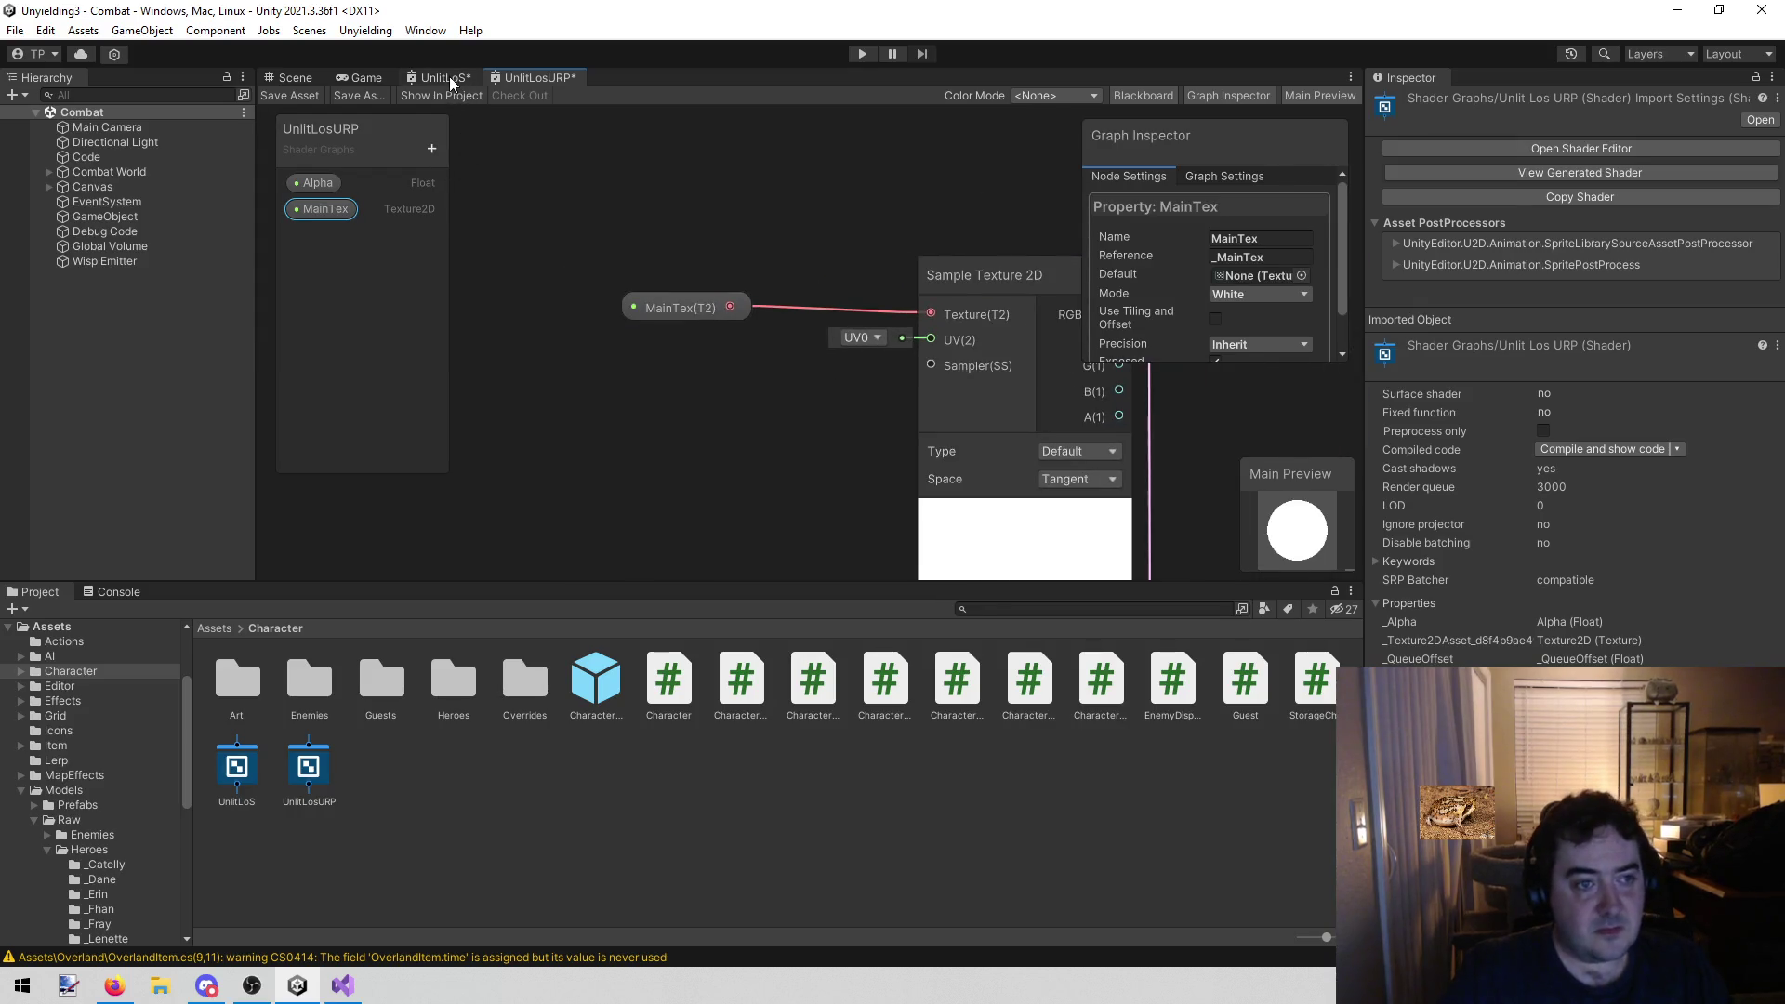
Add a Color property named Mod and a Boolean property named Darkened
click(449, 76)
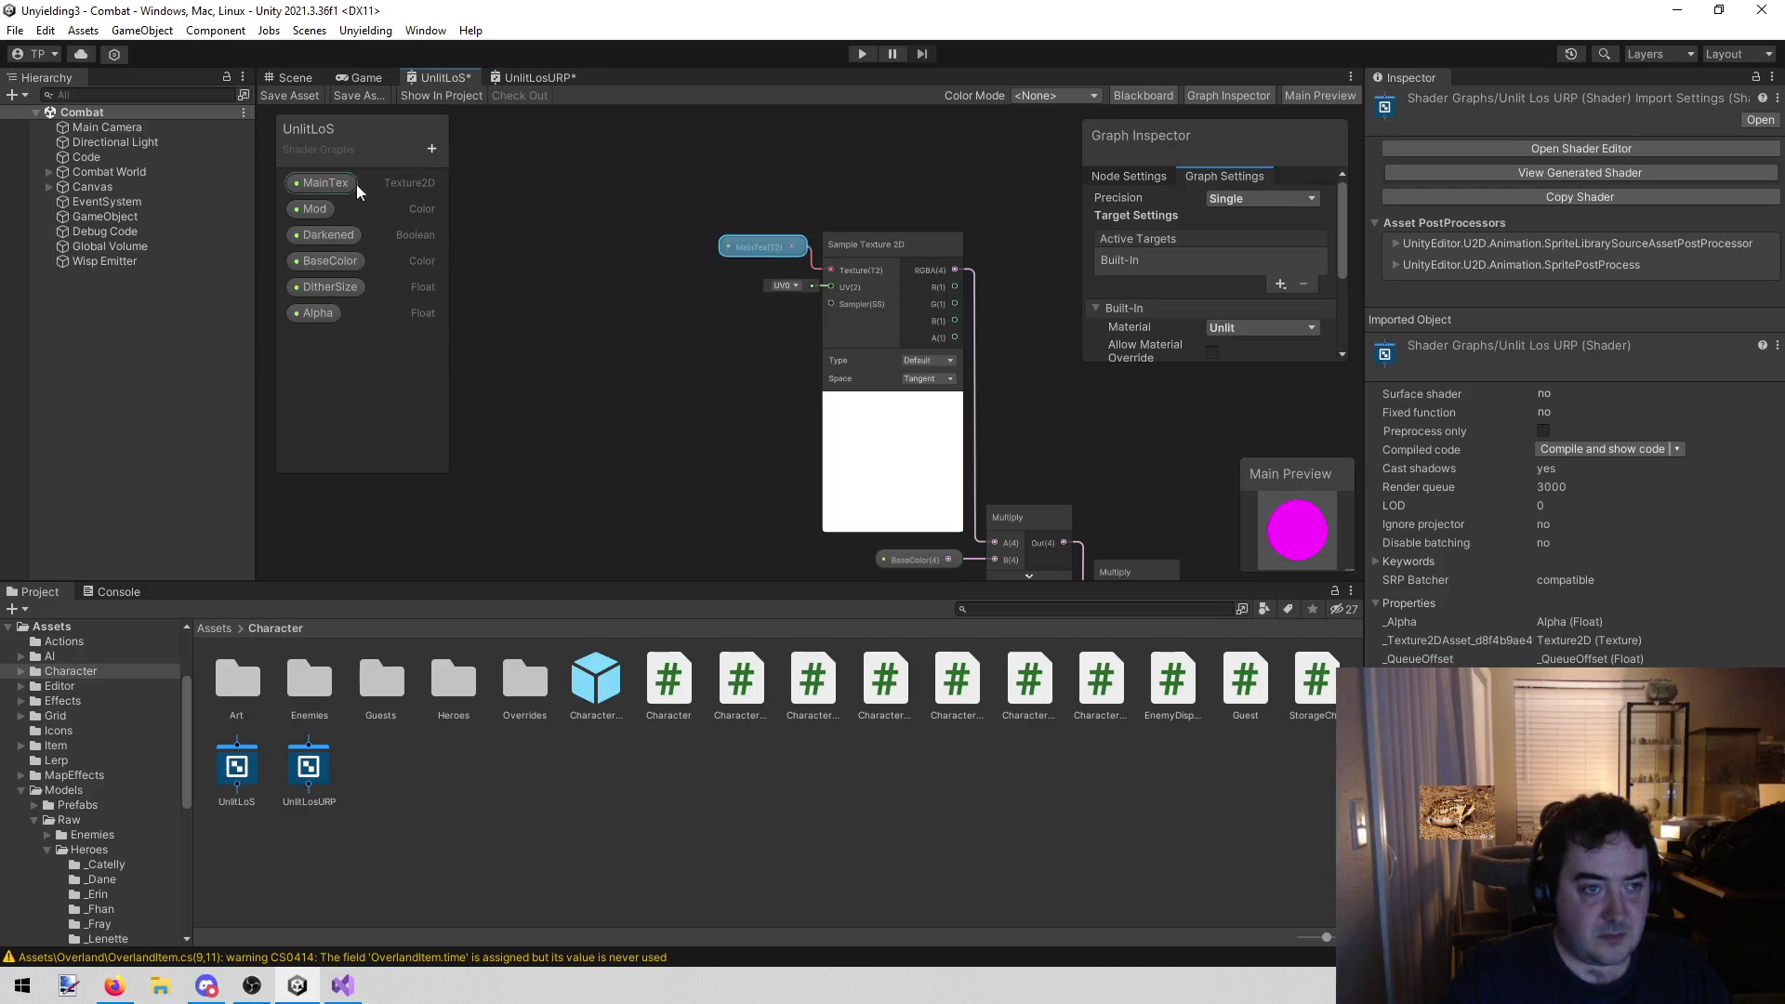
click(544, 77)
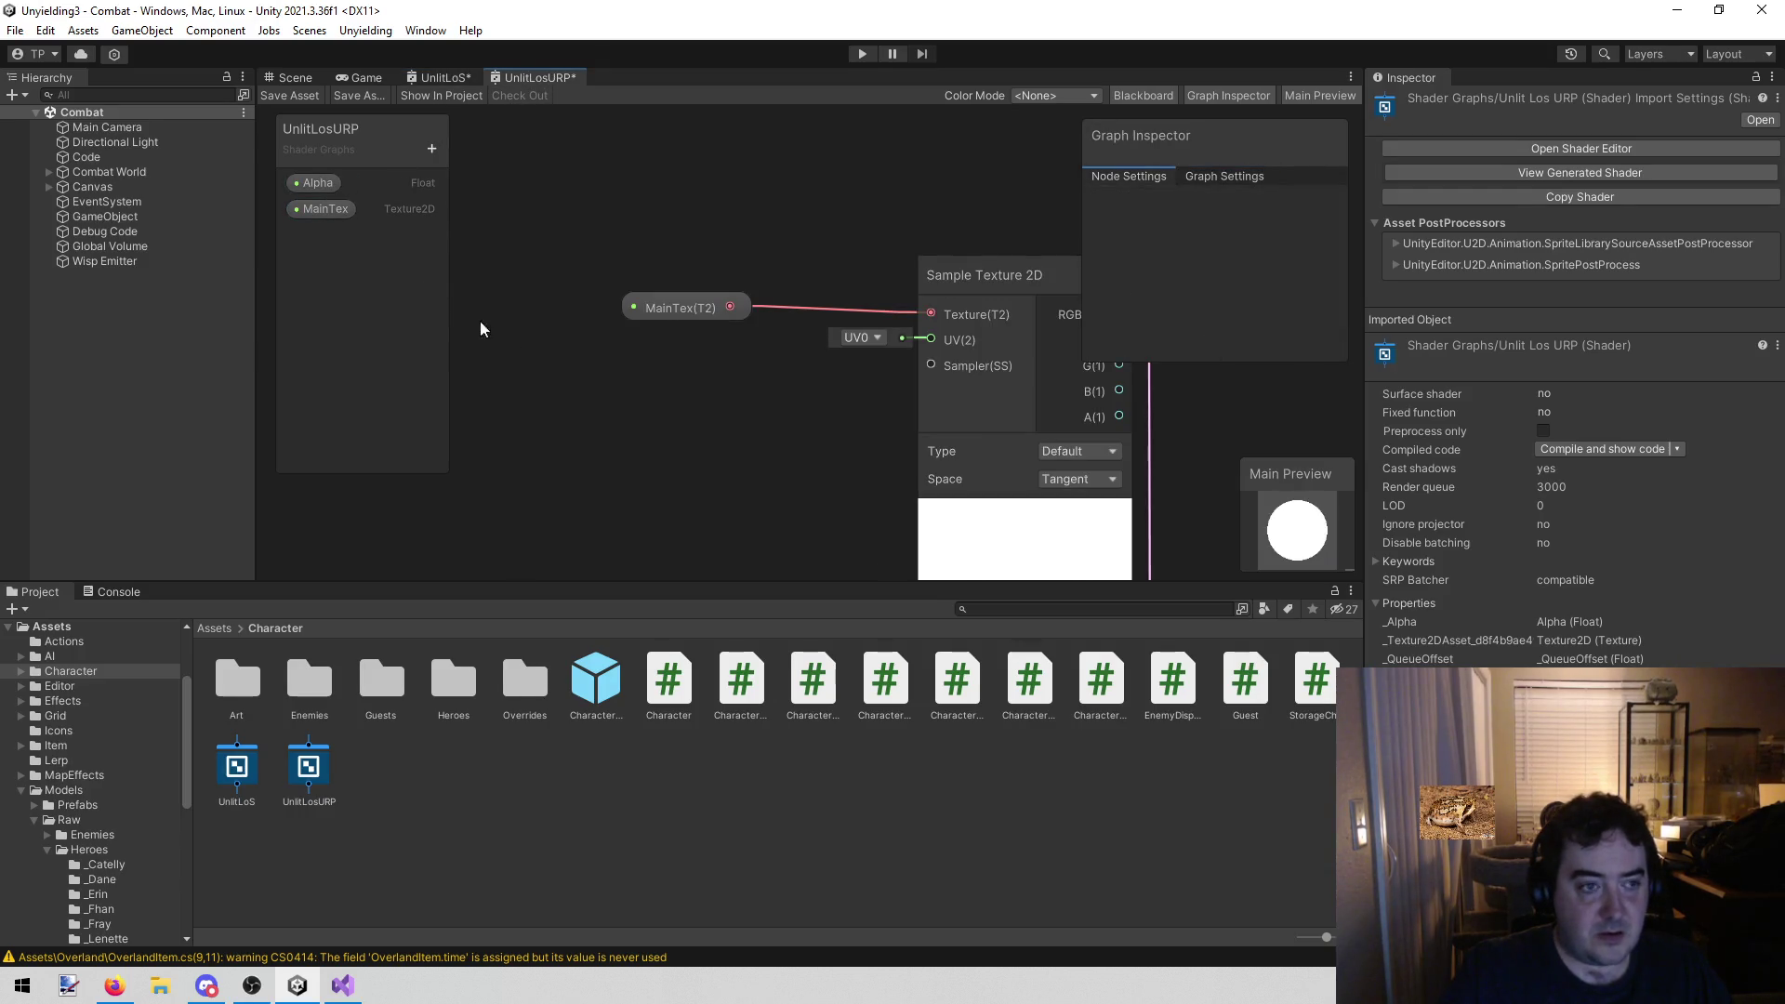
click(431, 148)
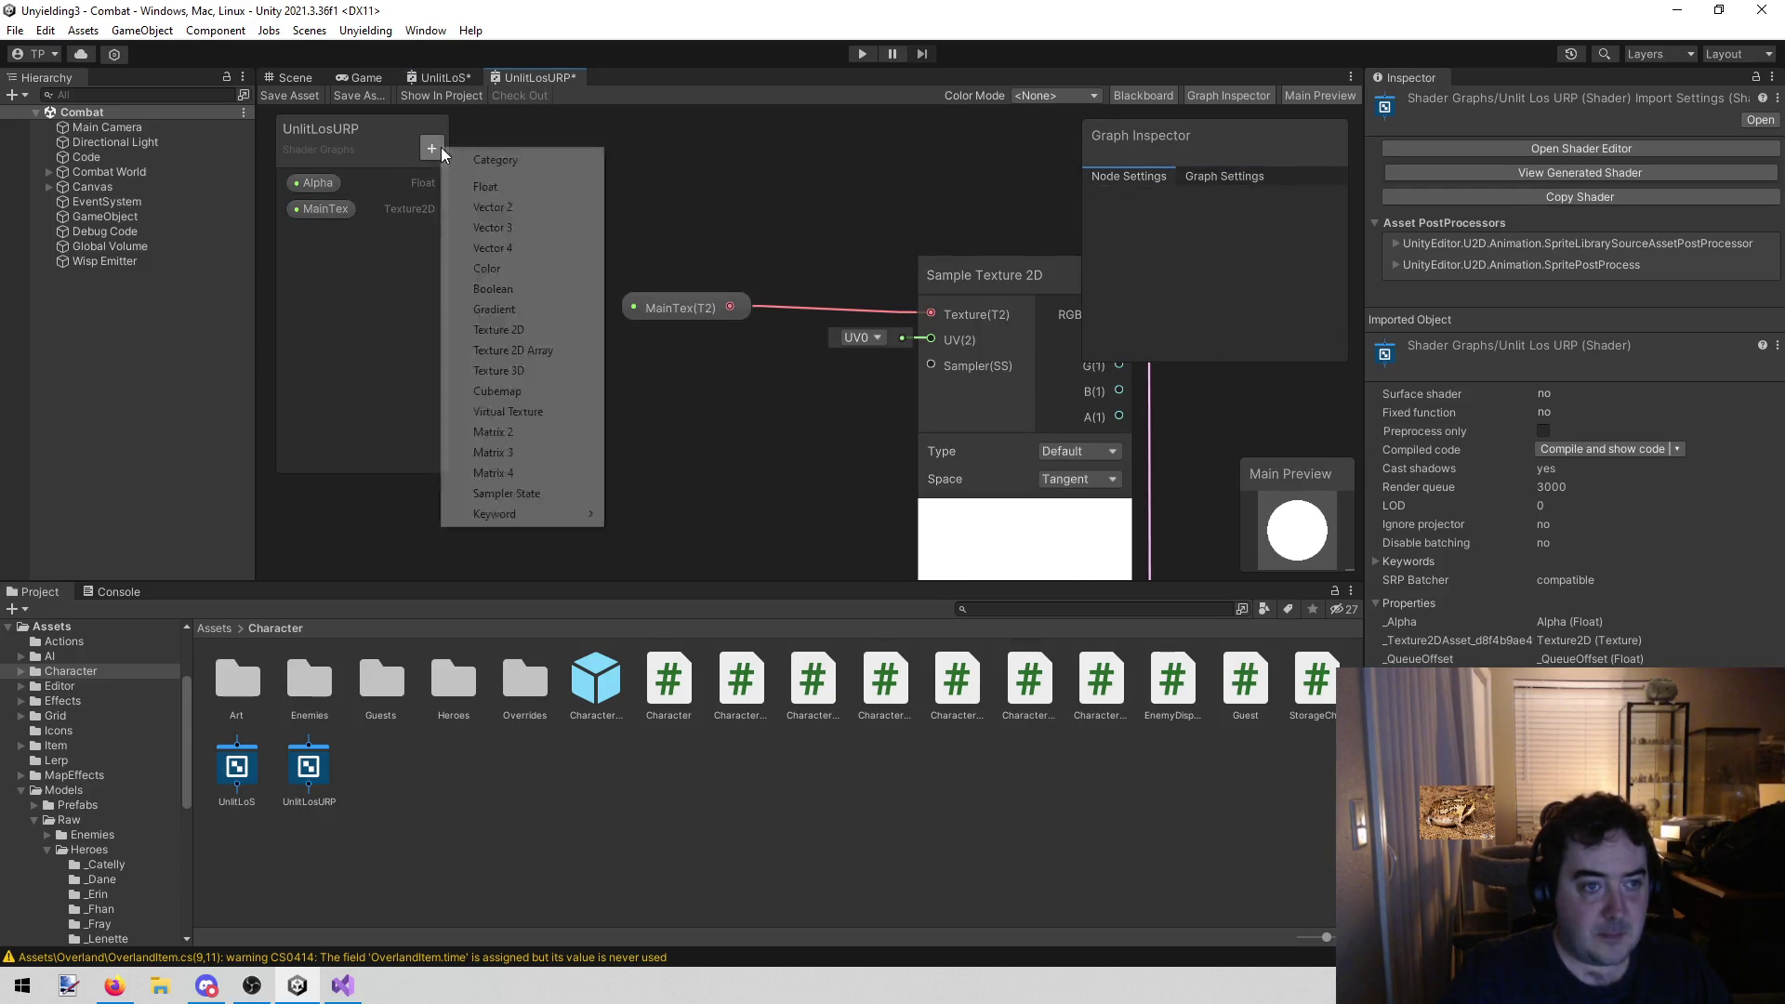
click(526, 269)
text(Mod)
key(Return)
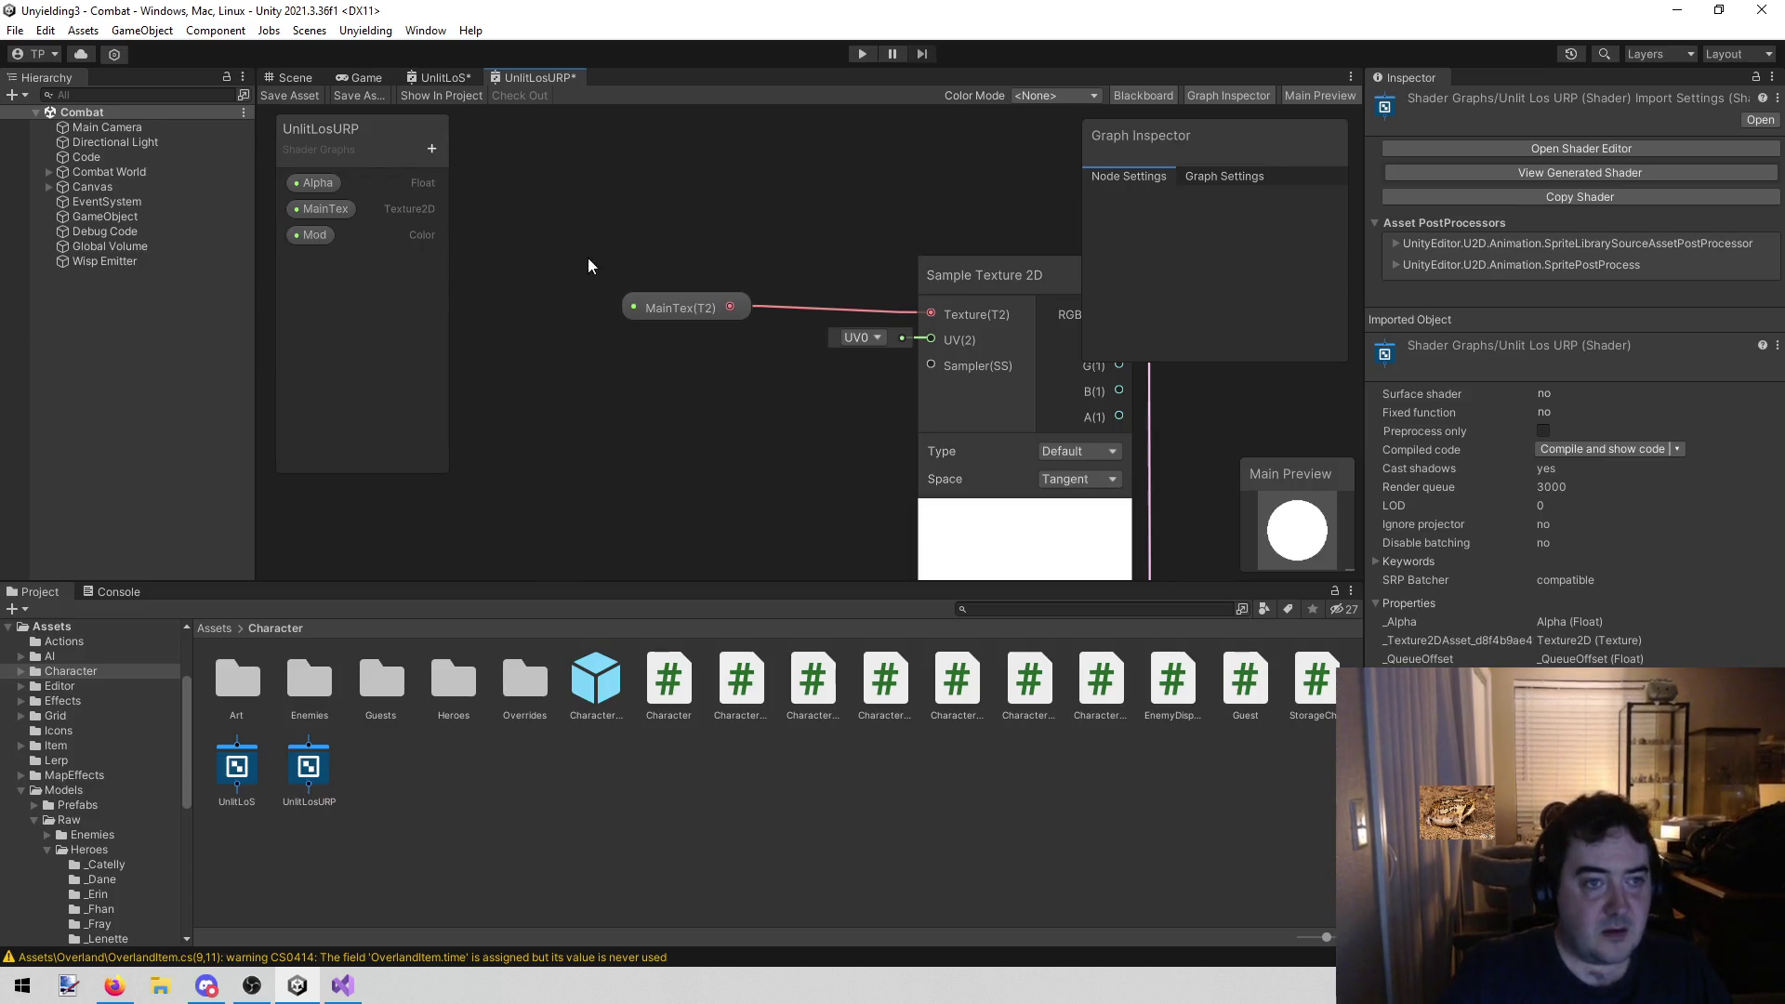
click(444, 77)
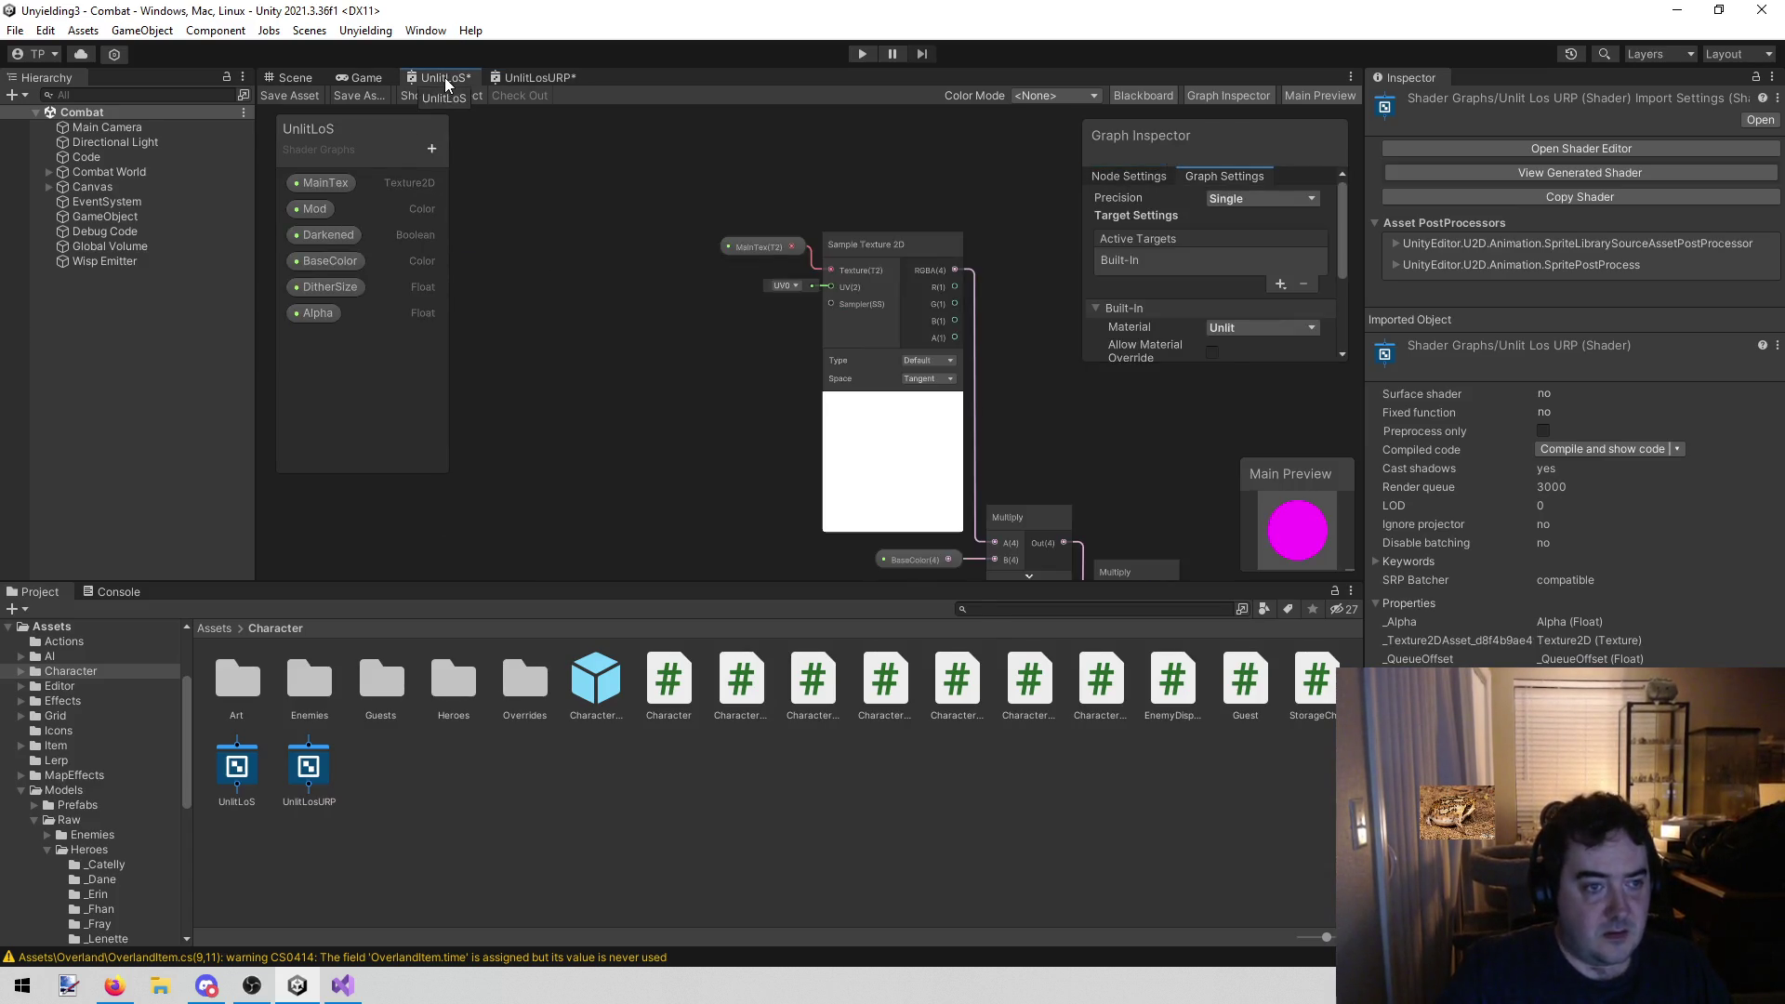
click(527, 78)
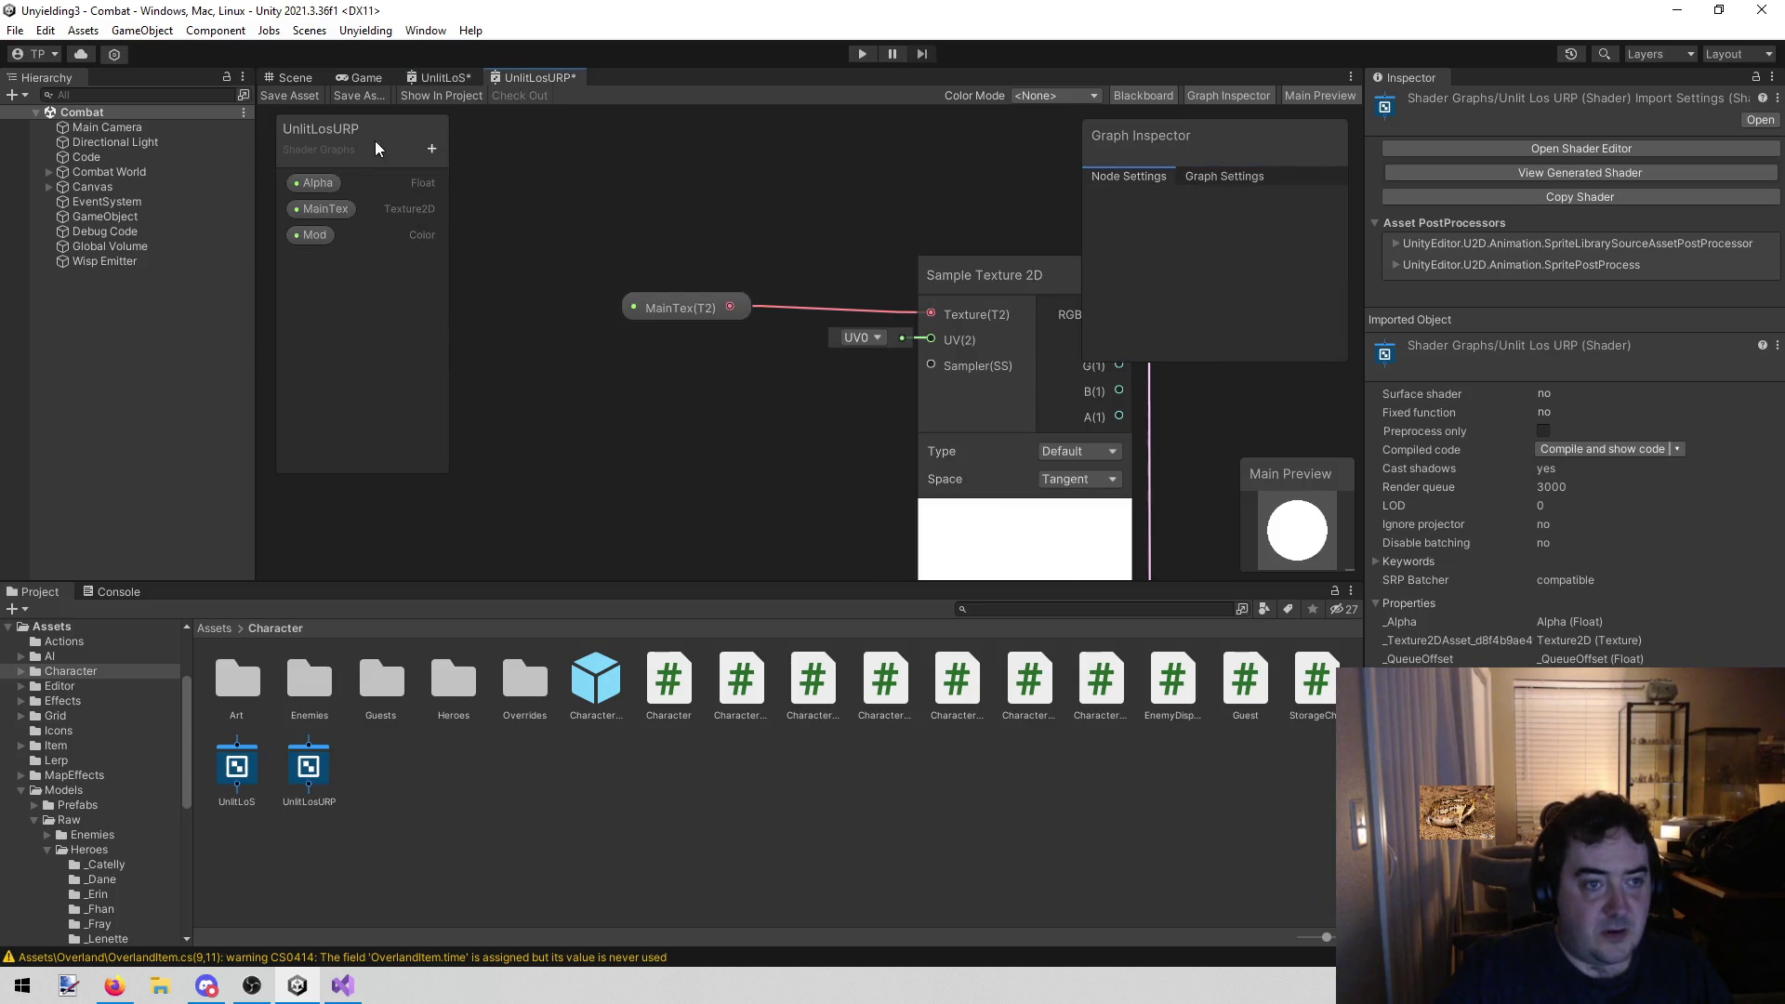
click(427, 154)
click(476, 287)
text(Darkened)
key(Return)
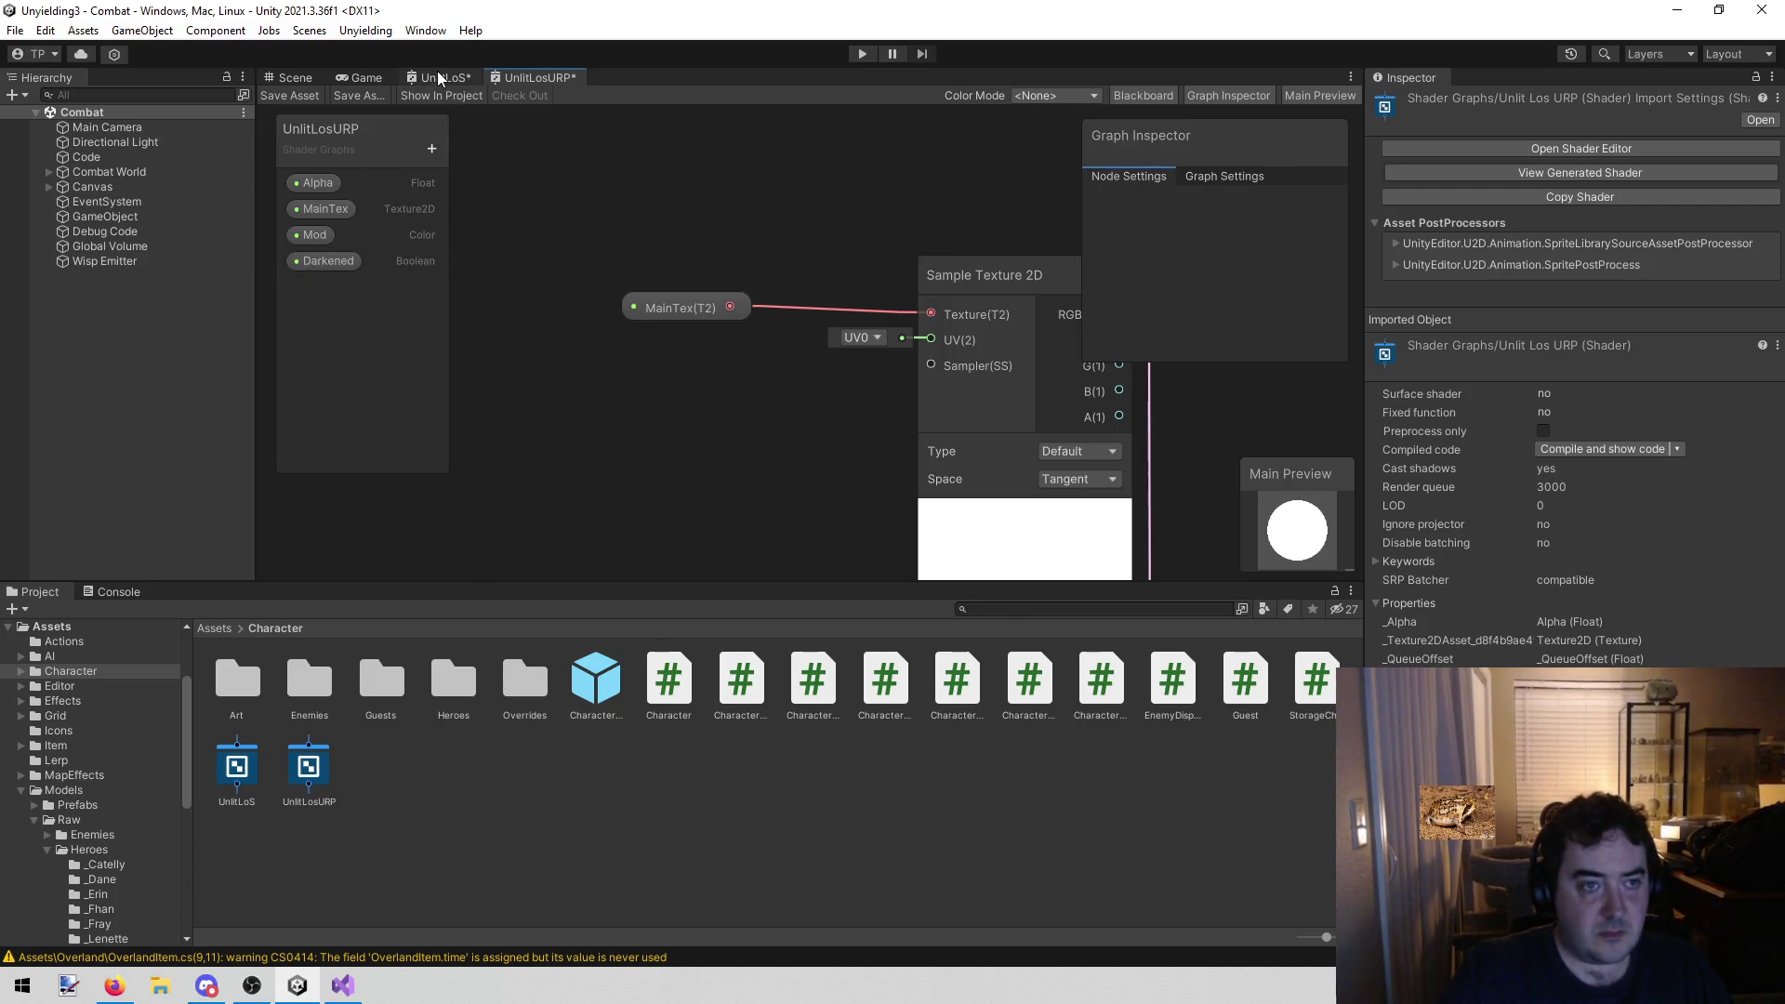
Add a Color property named BaseColor and a Float property named DitherSize
click(438, 73)
click(538, 82)
click(432, 147)
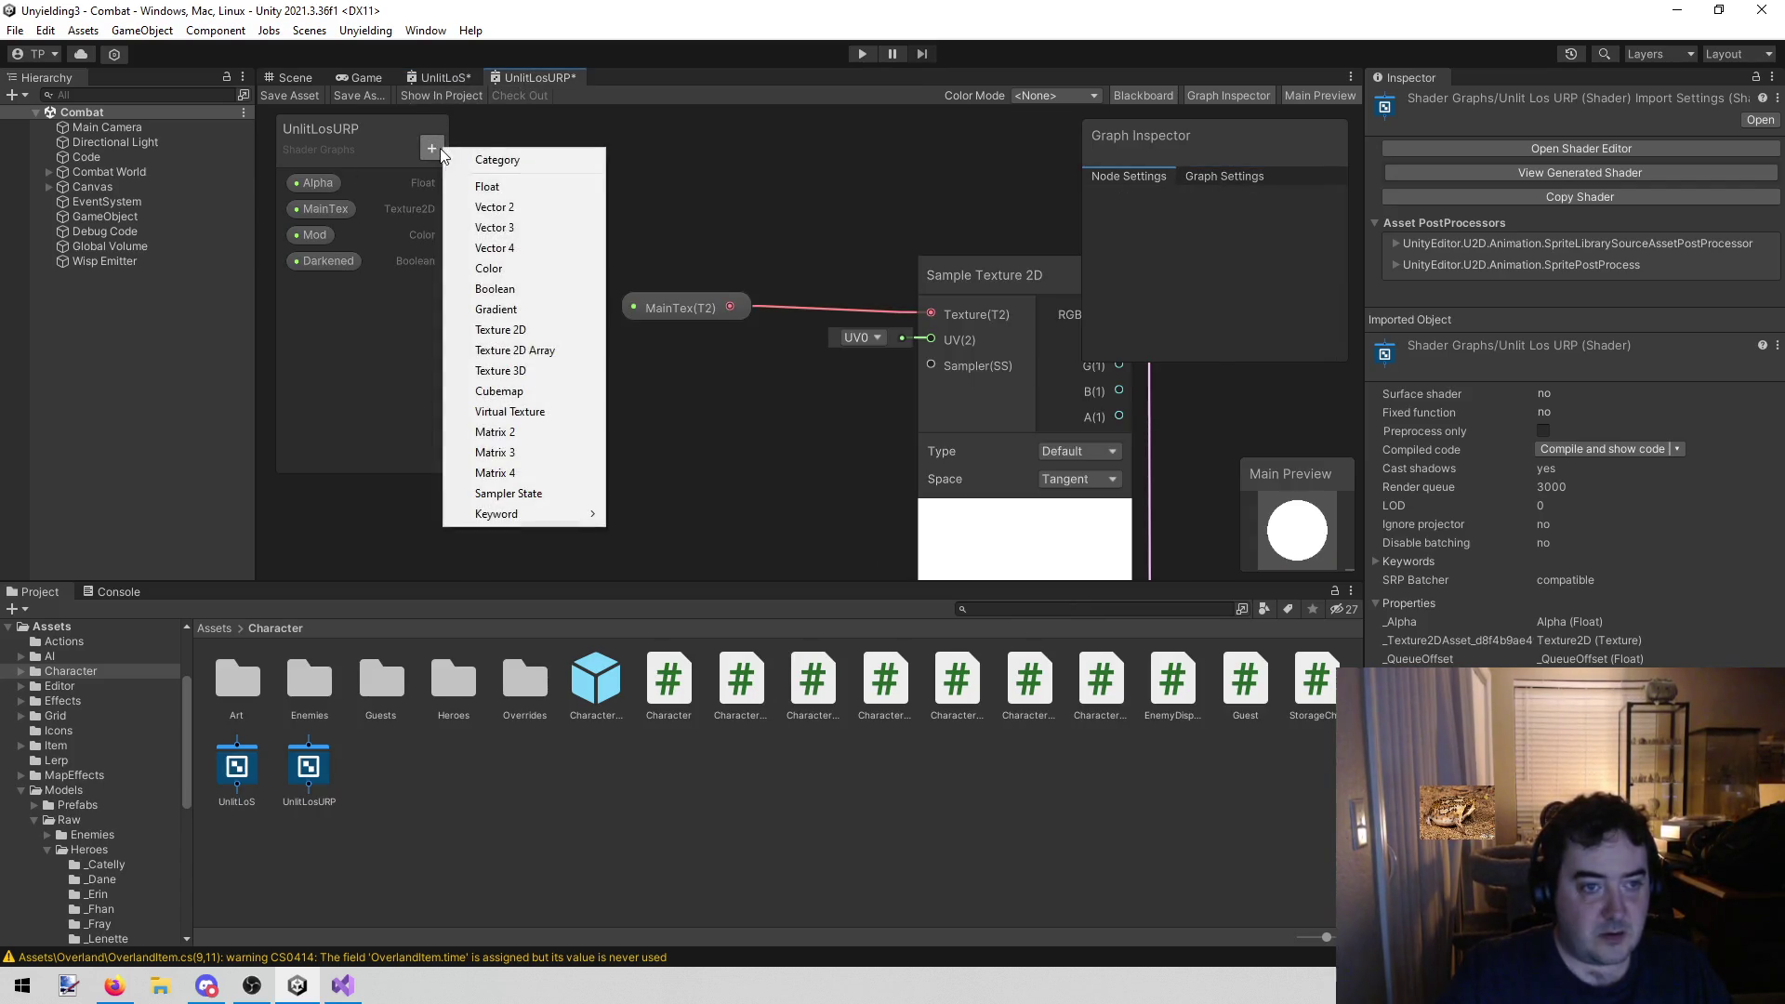
click(523, 268)
text(BaseCol)
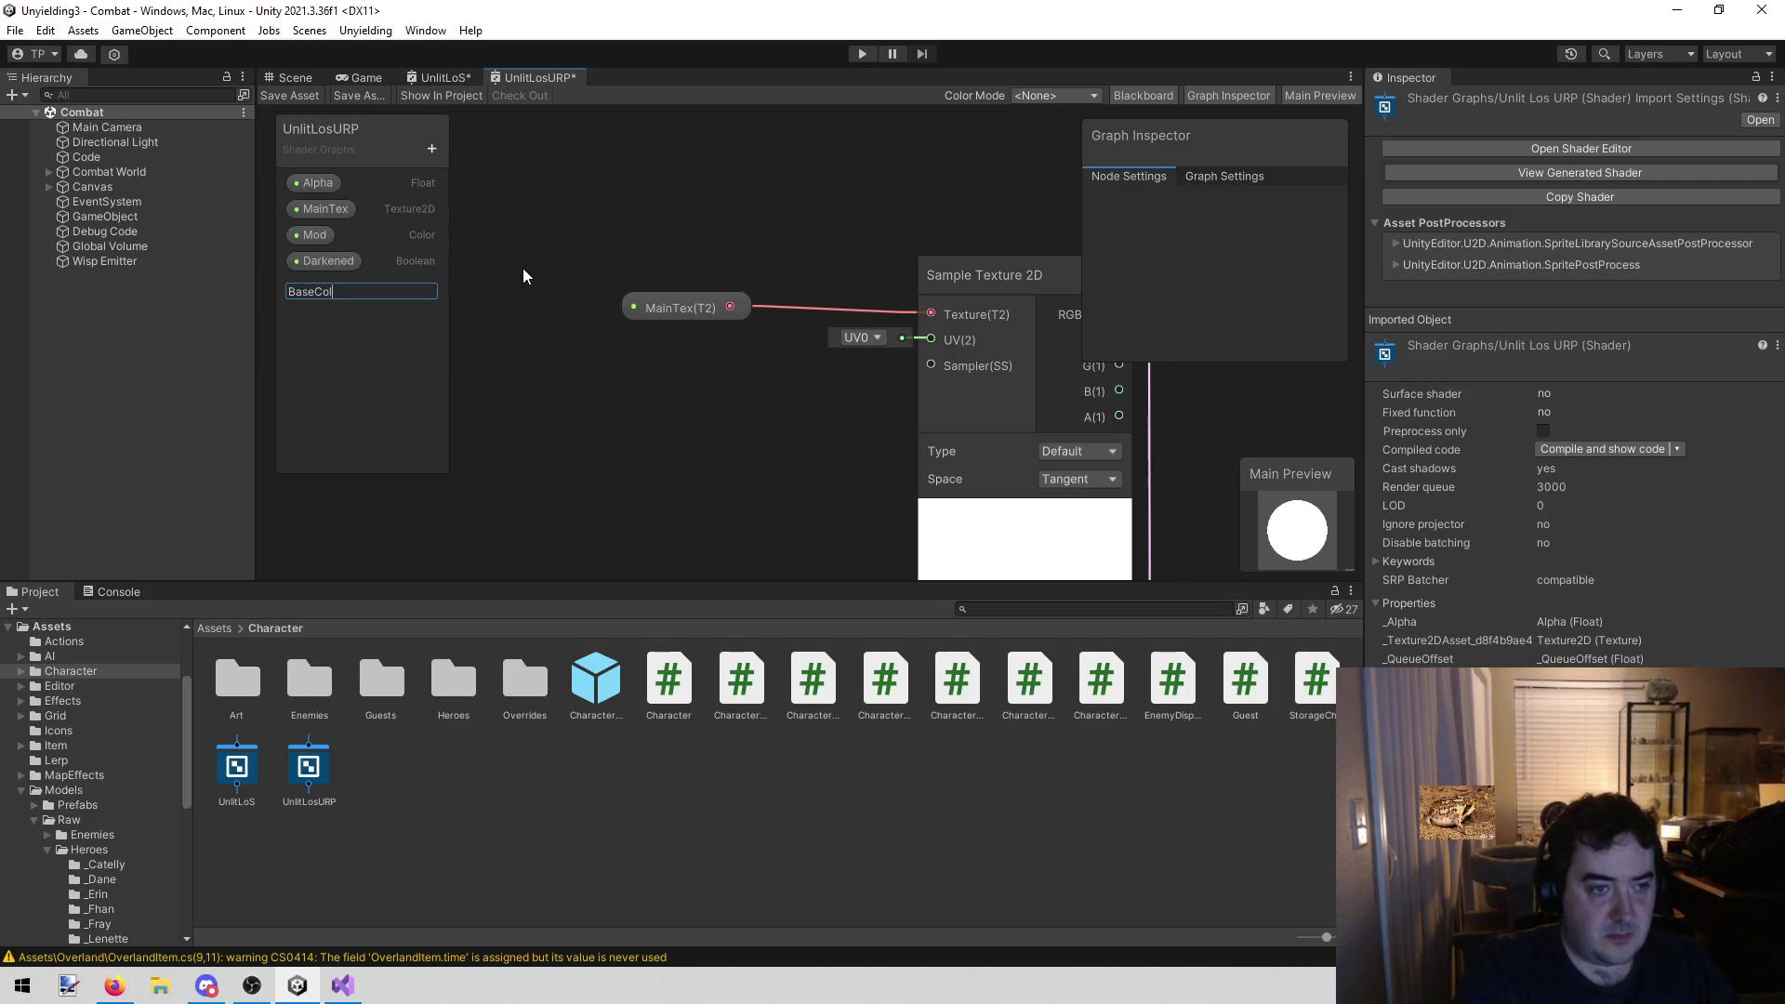
text(or)
key(Return)
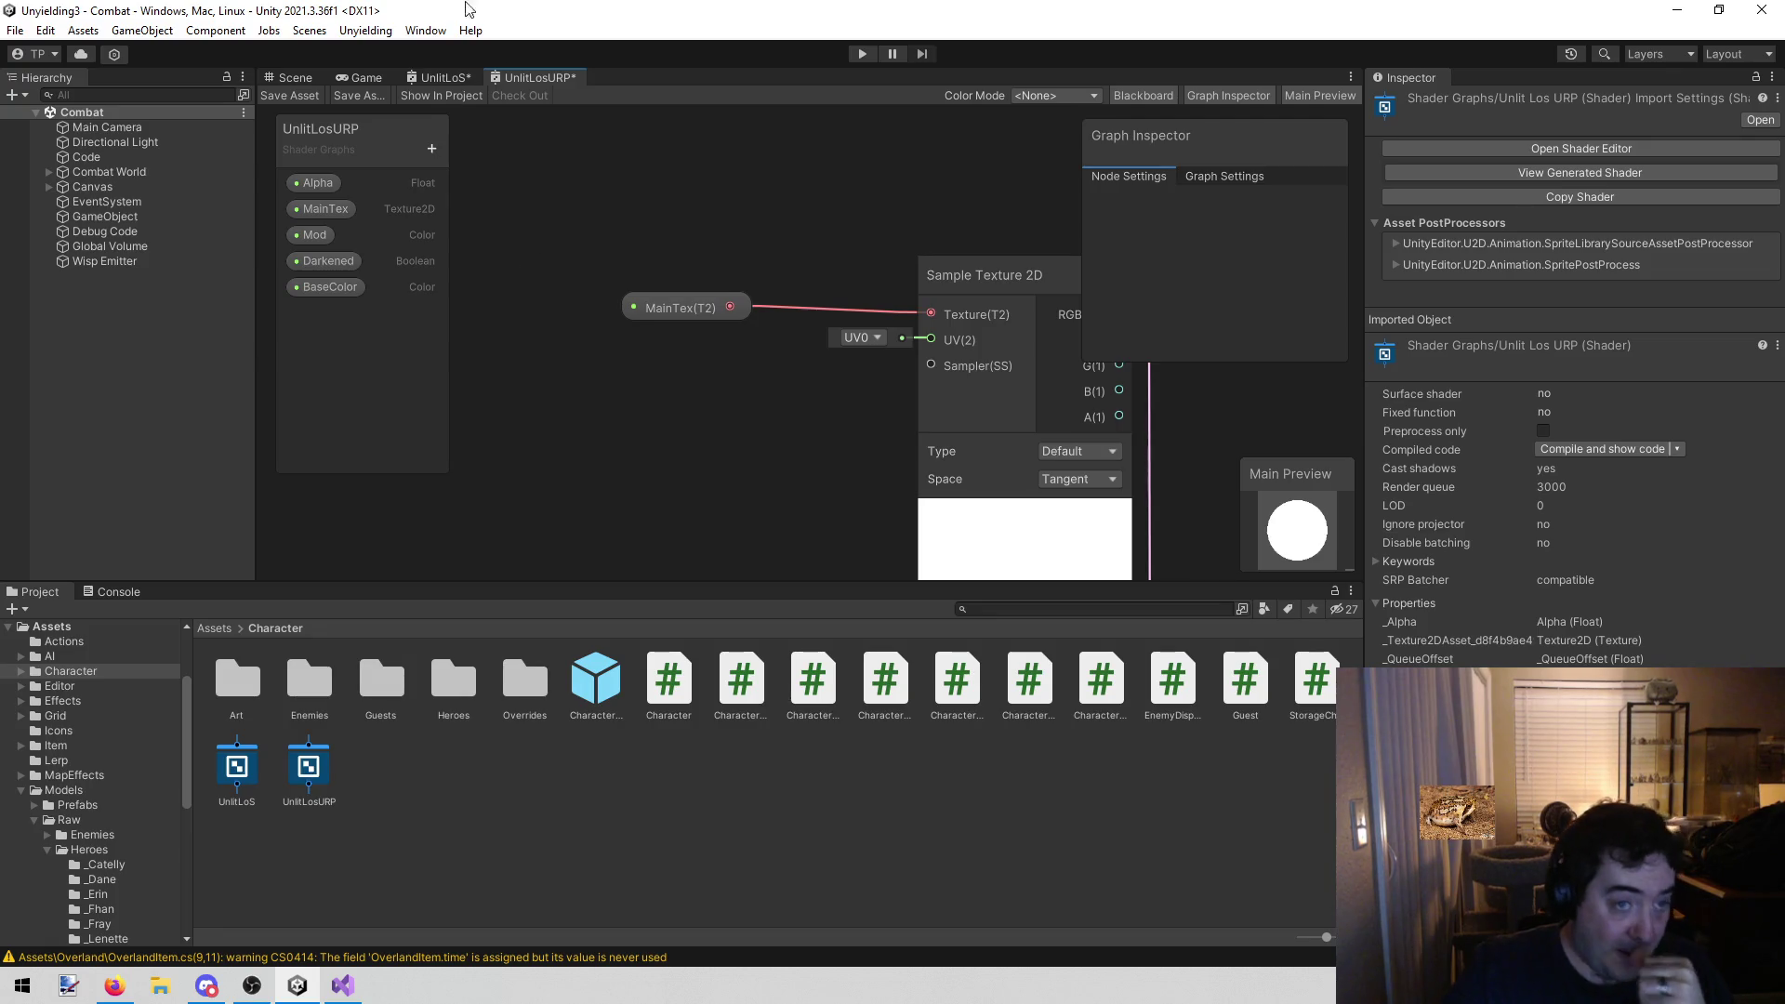
click(444, 78)
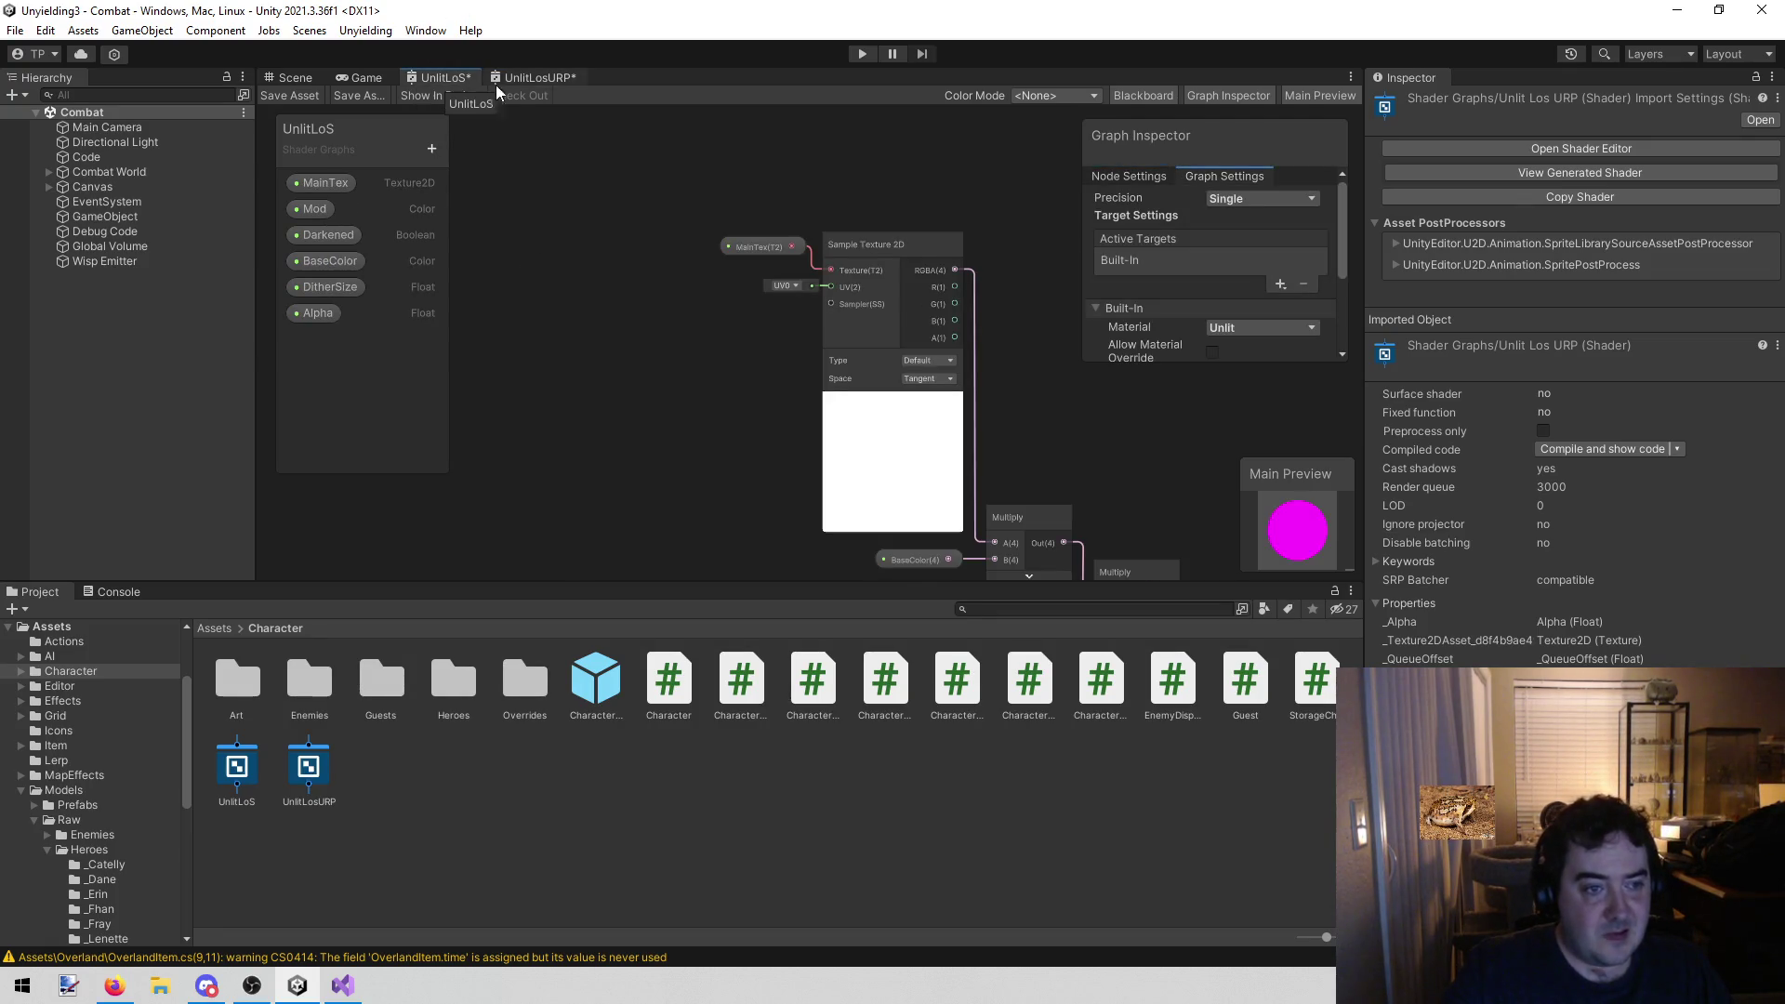
click(521, 78)
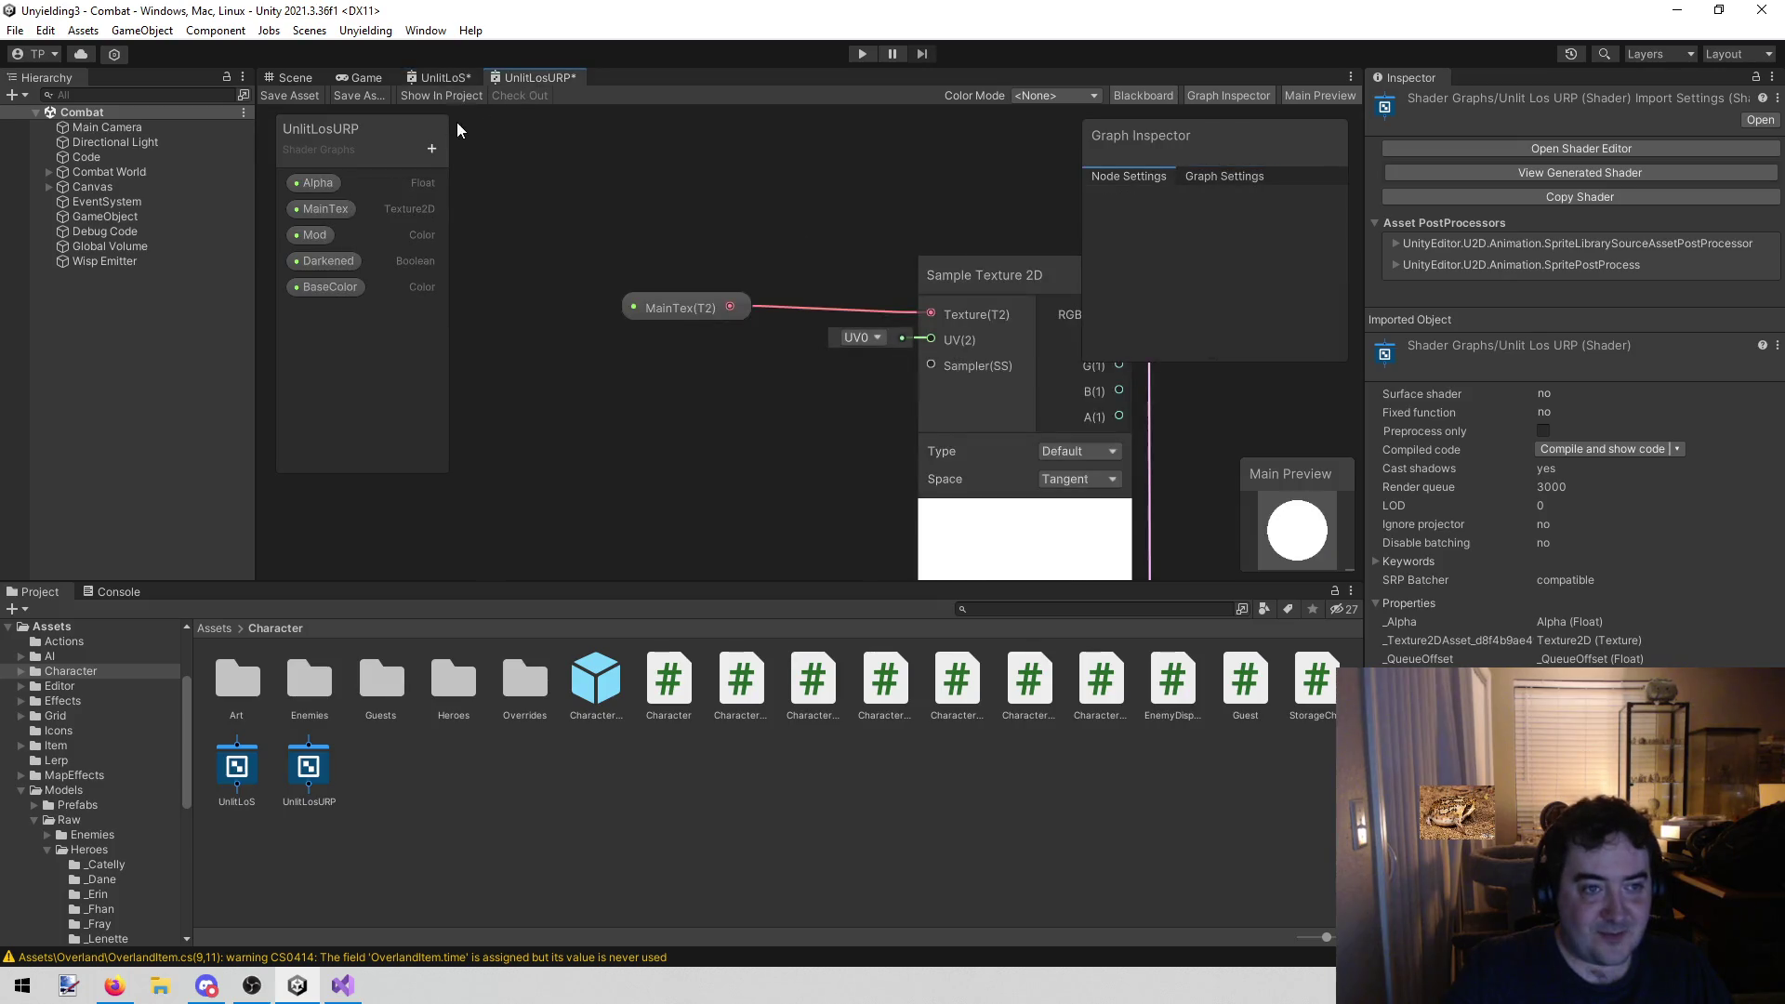
click(432, 148)
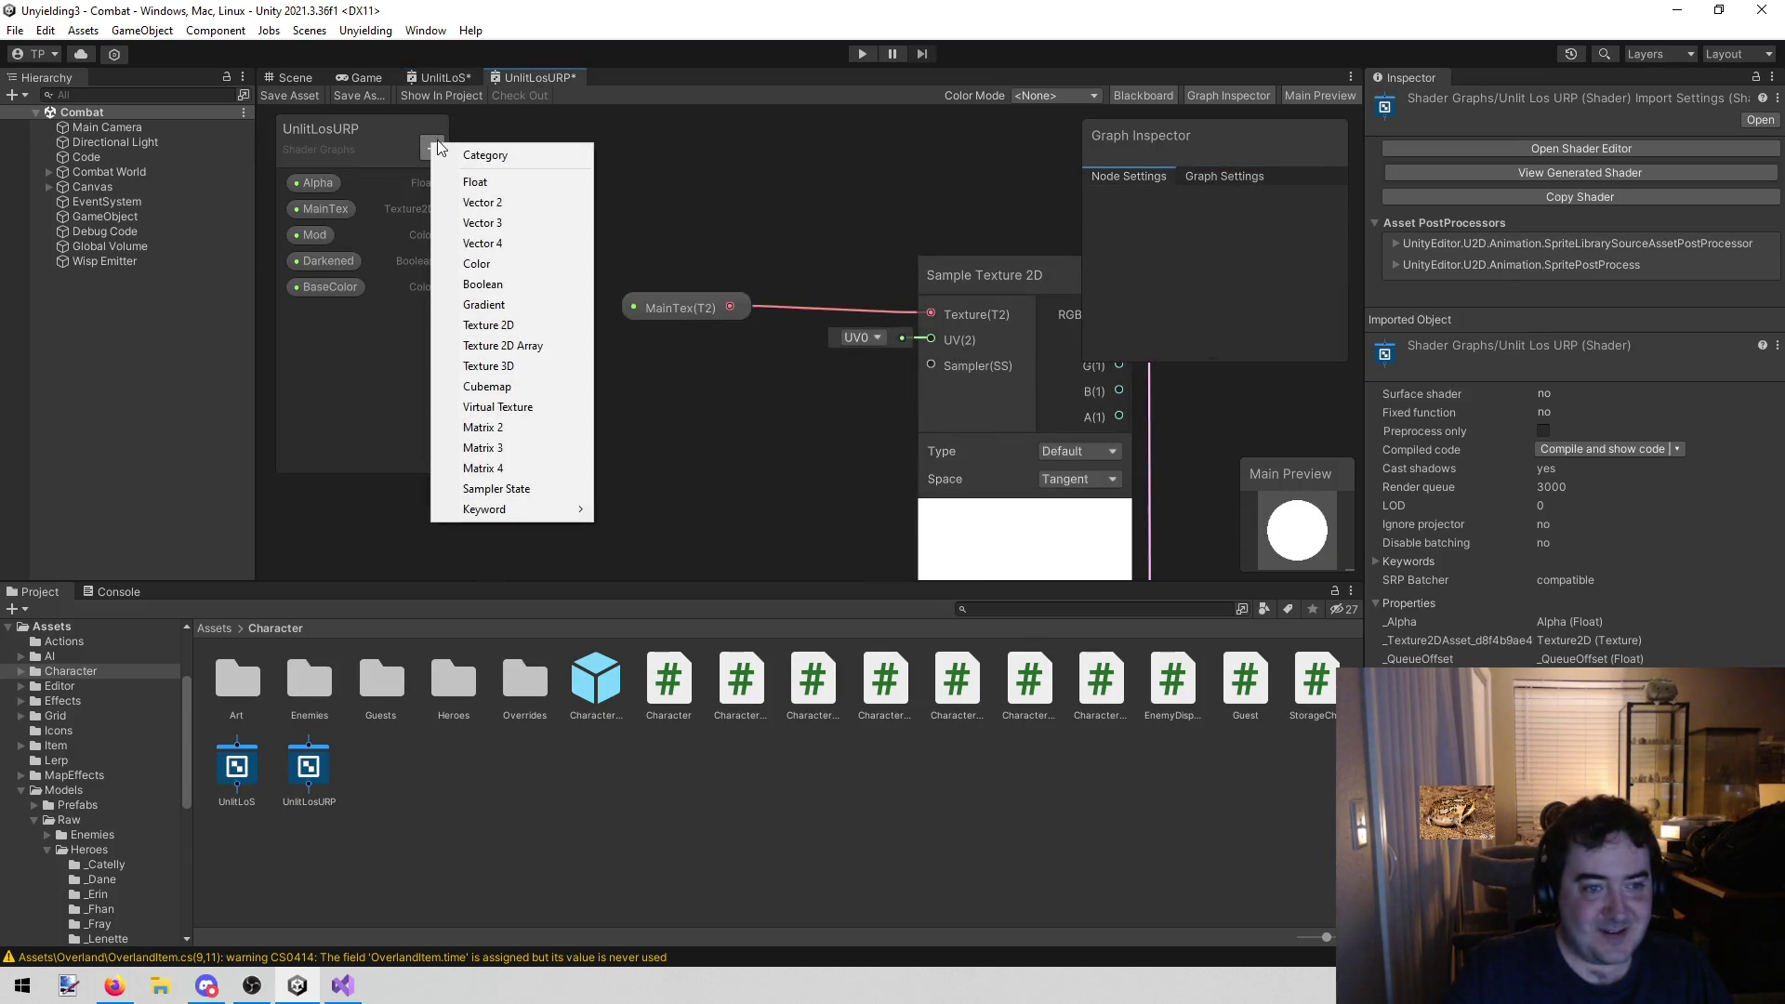
click(537, 182)
text(DitherSize)
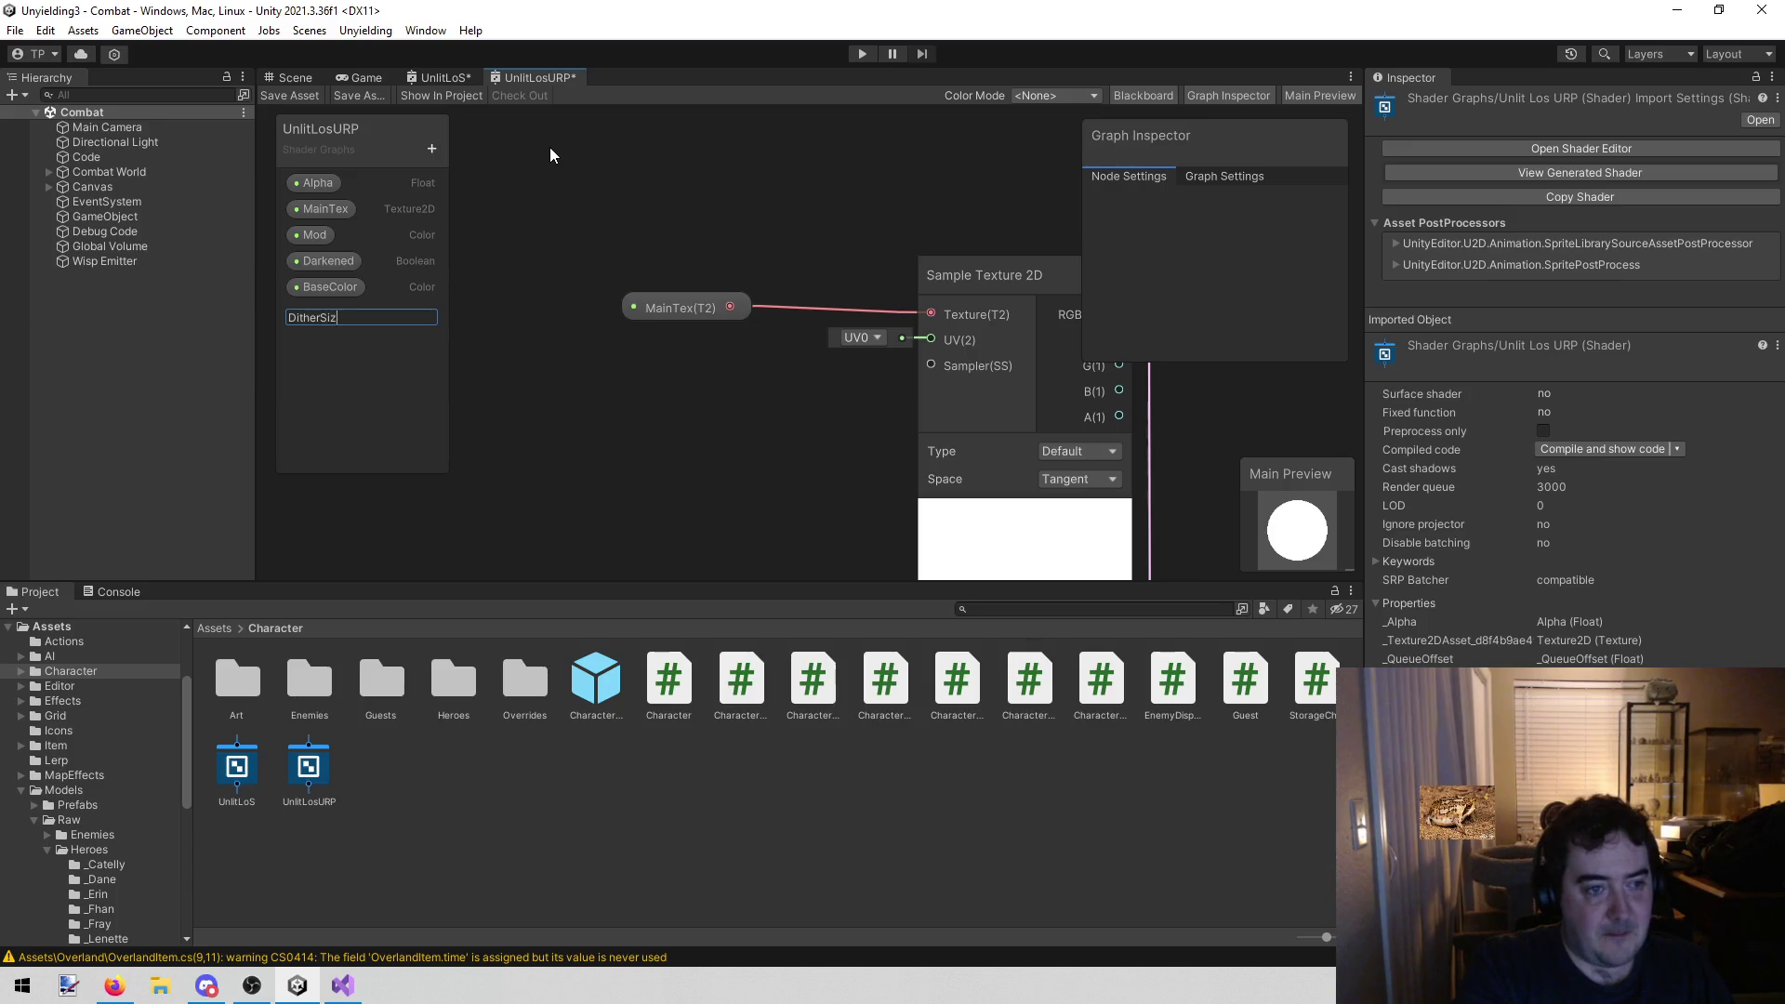
key(Return)
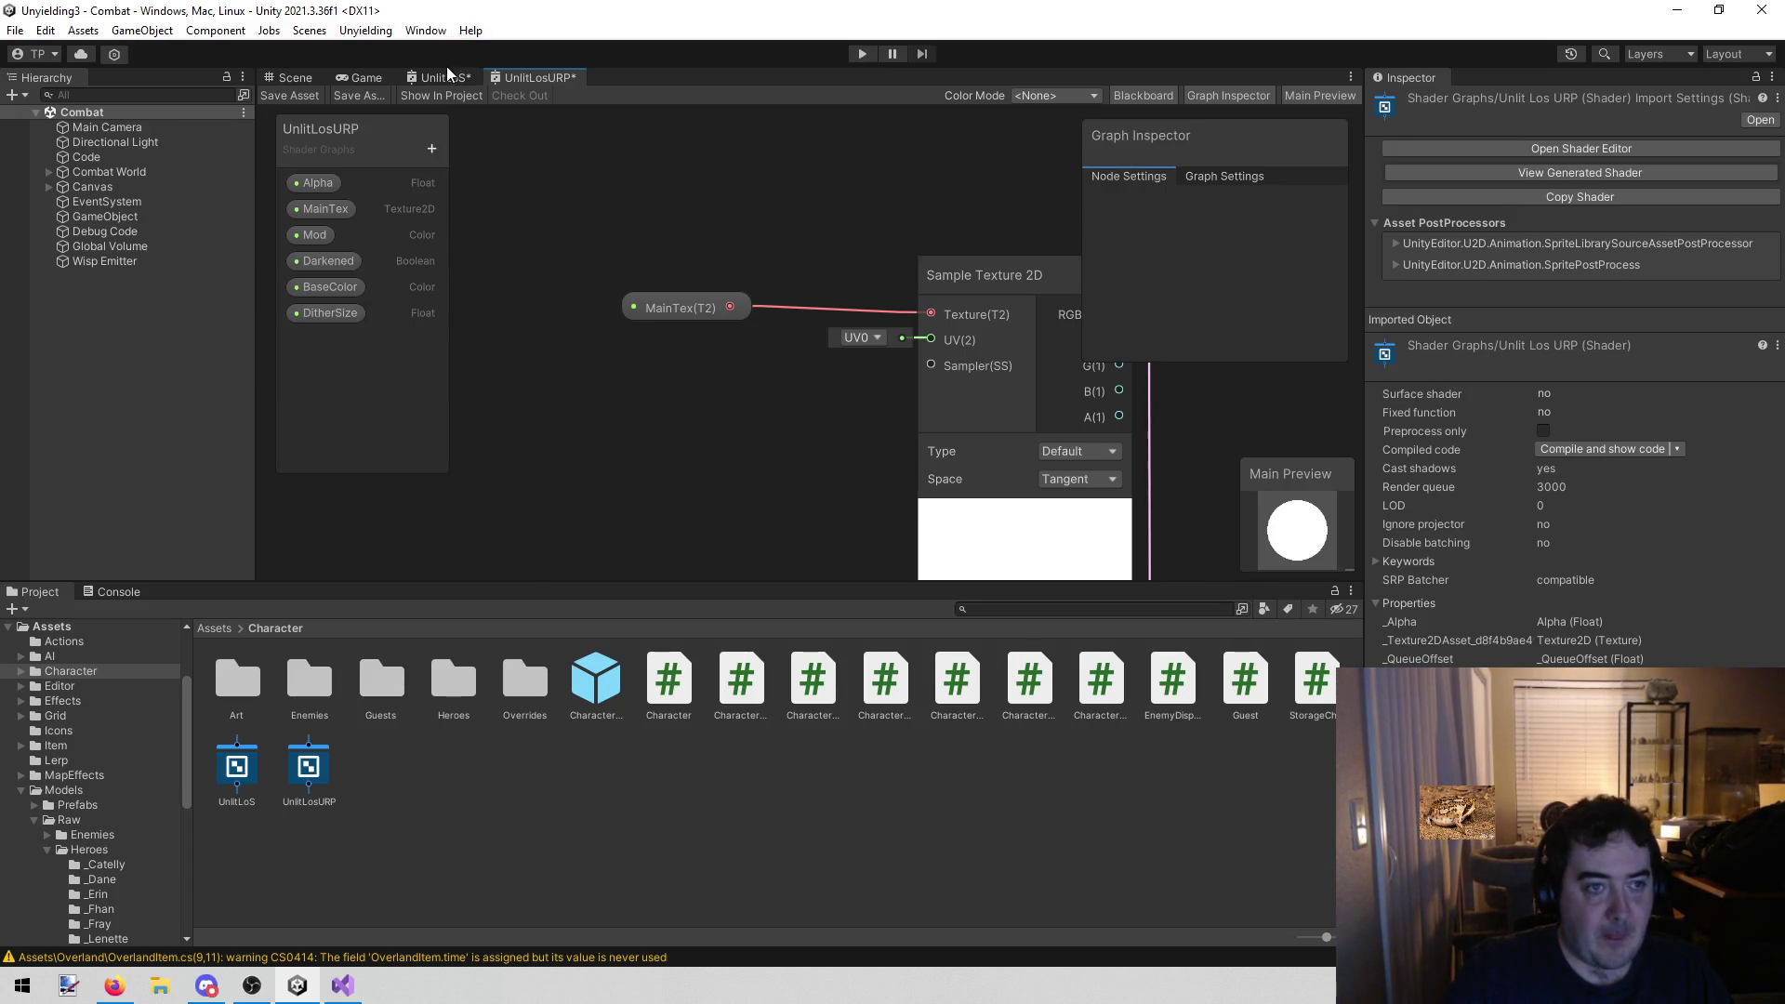
Move the Alpha property to the bottom of the property list
click(440, 77)
click(517, 82)
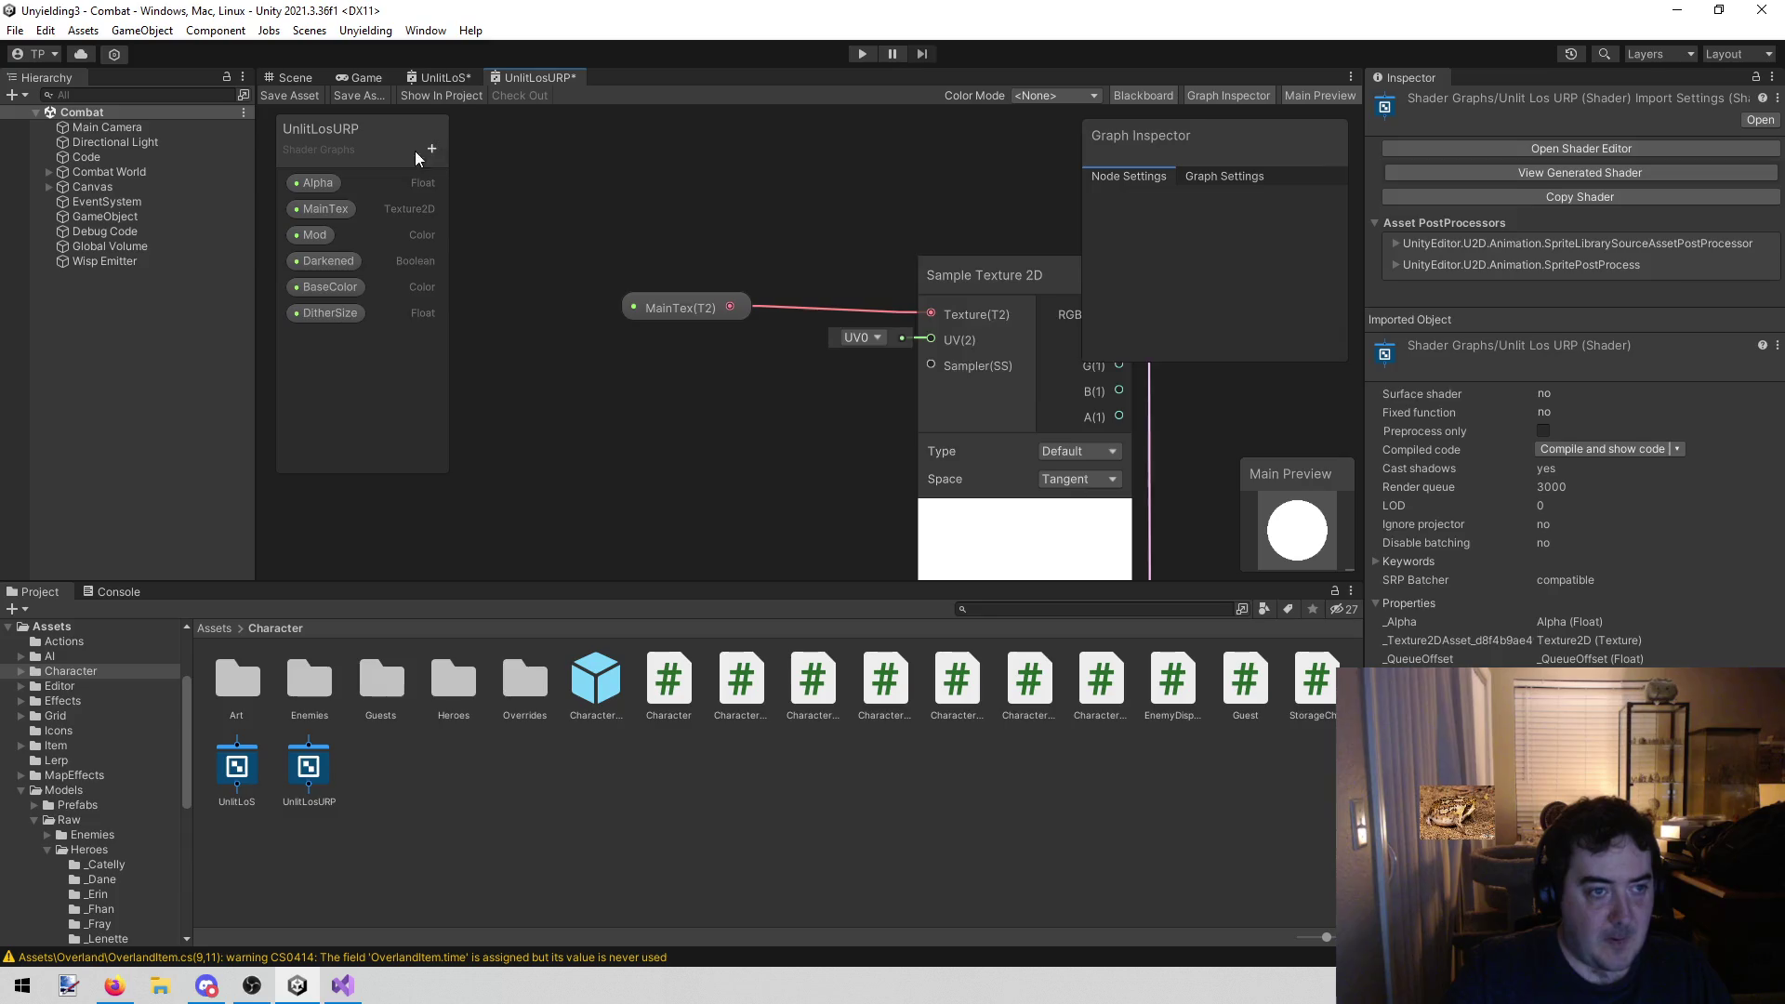
drag(322, 186, 315, 326)
scroll(604, 437, down, 5)
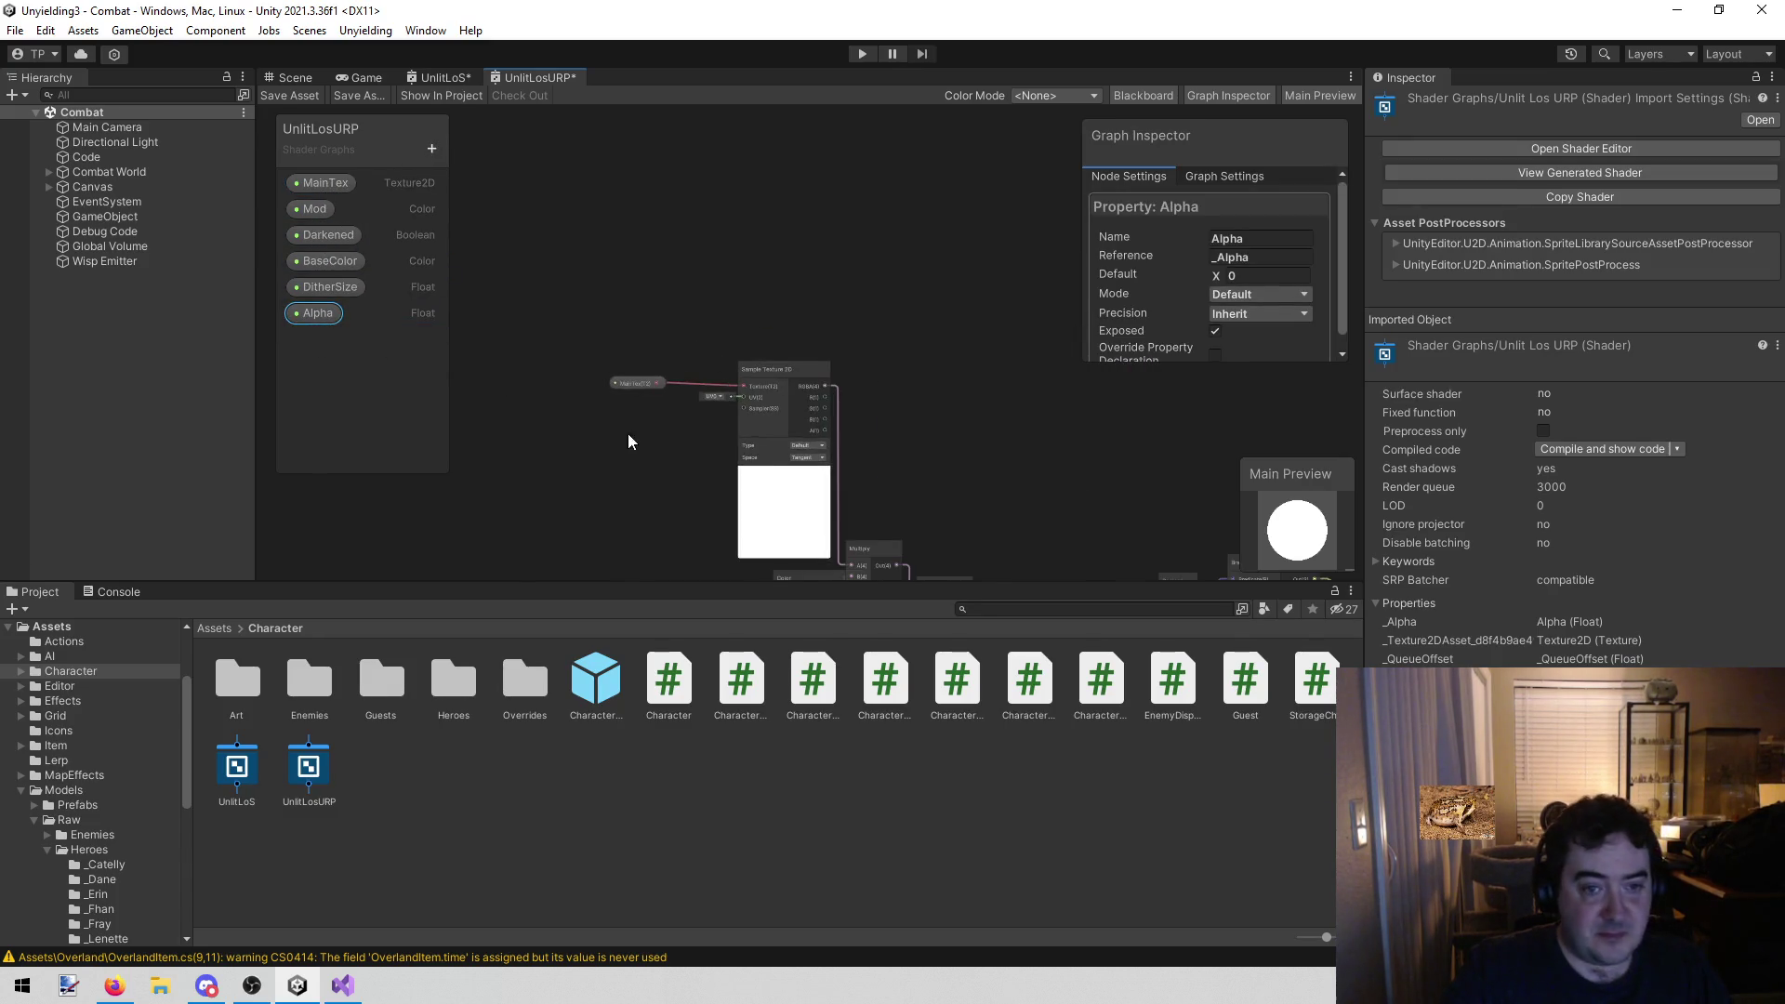
Replace the Color node on the first Multiply's B input with a BaseColor property node
drag(586, 430, 564, 309)
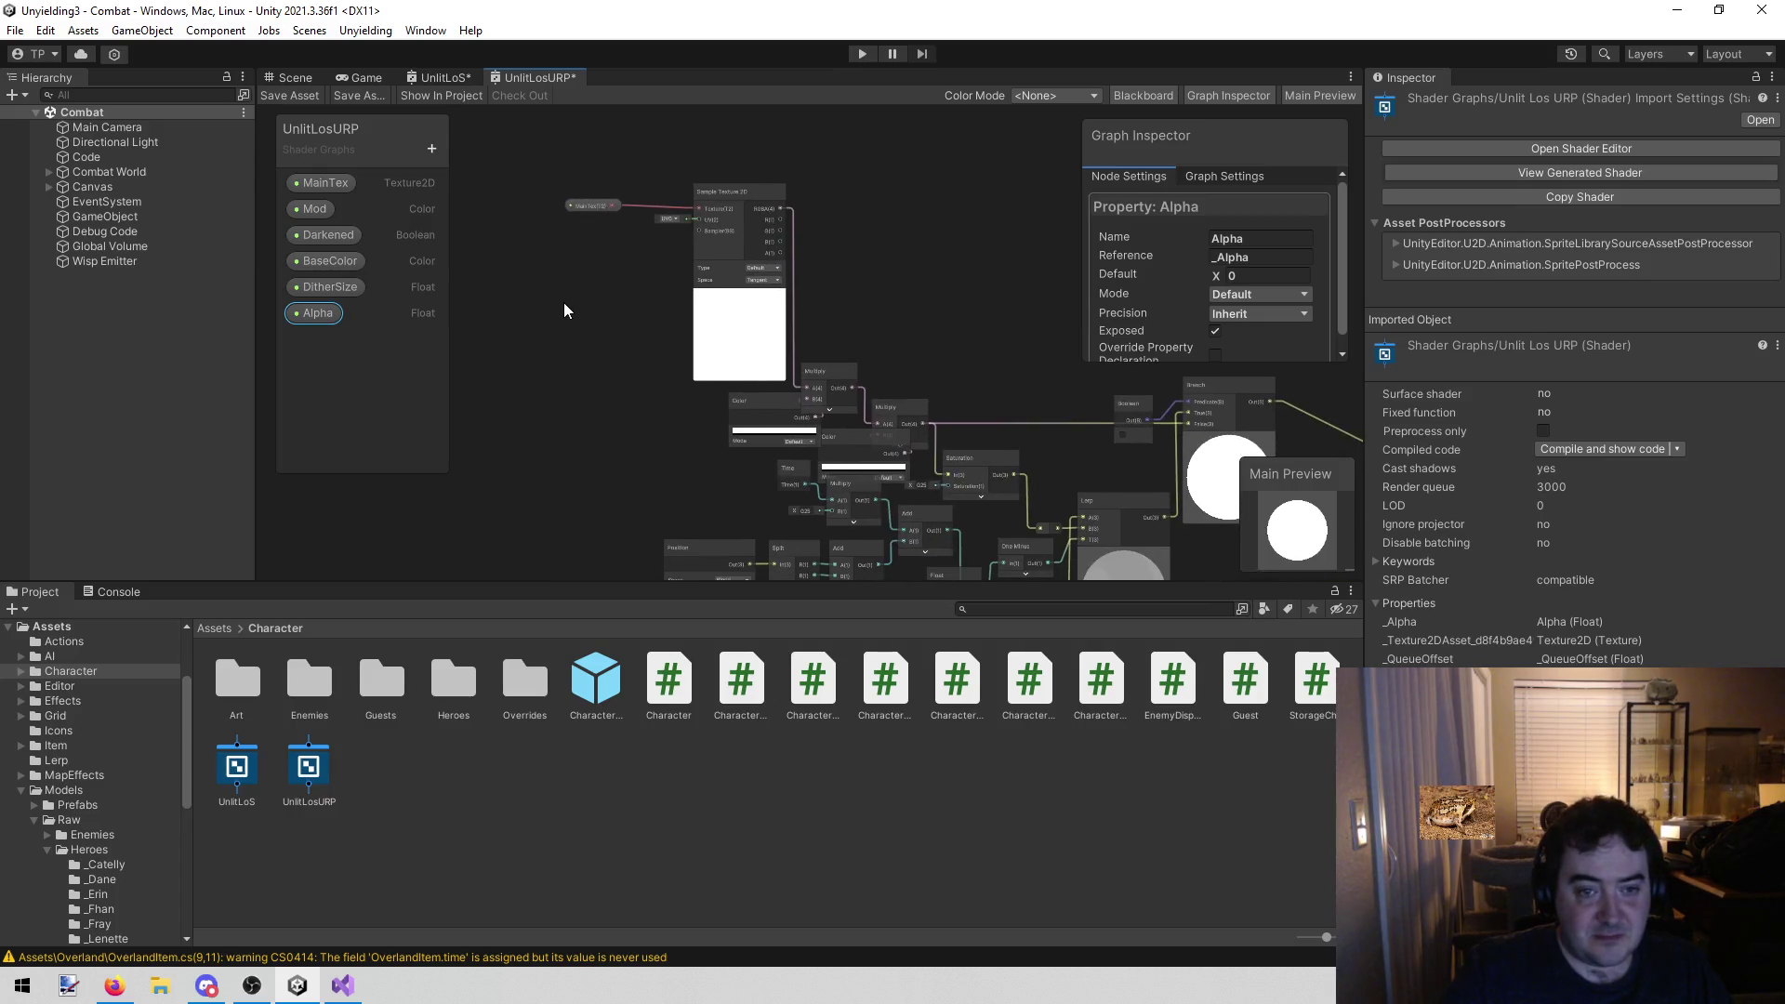
click(444, 80)
drag(725, 410, 625, 242)
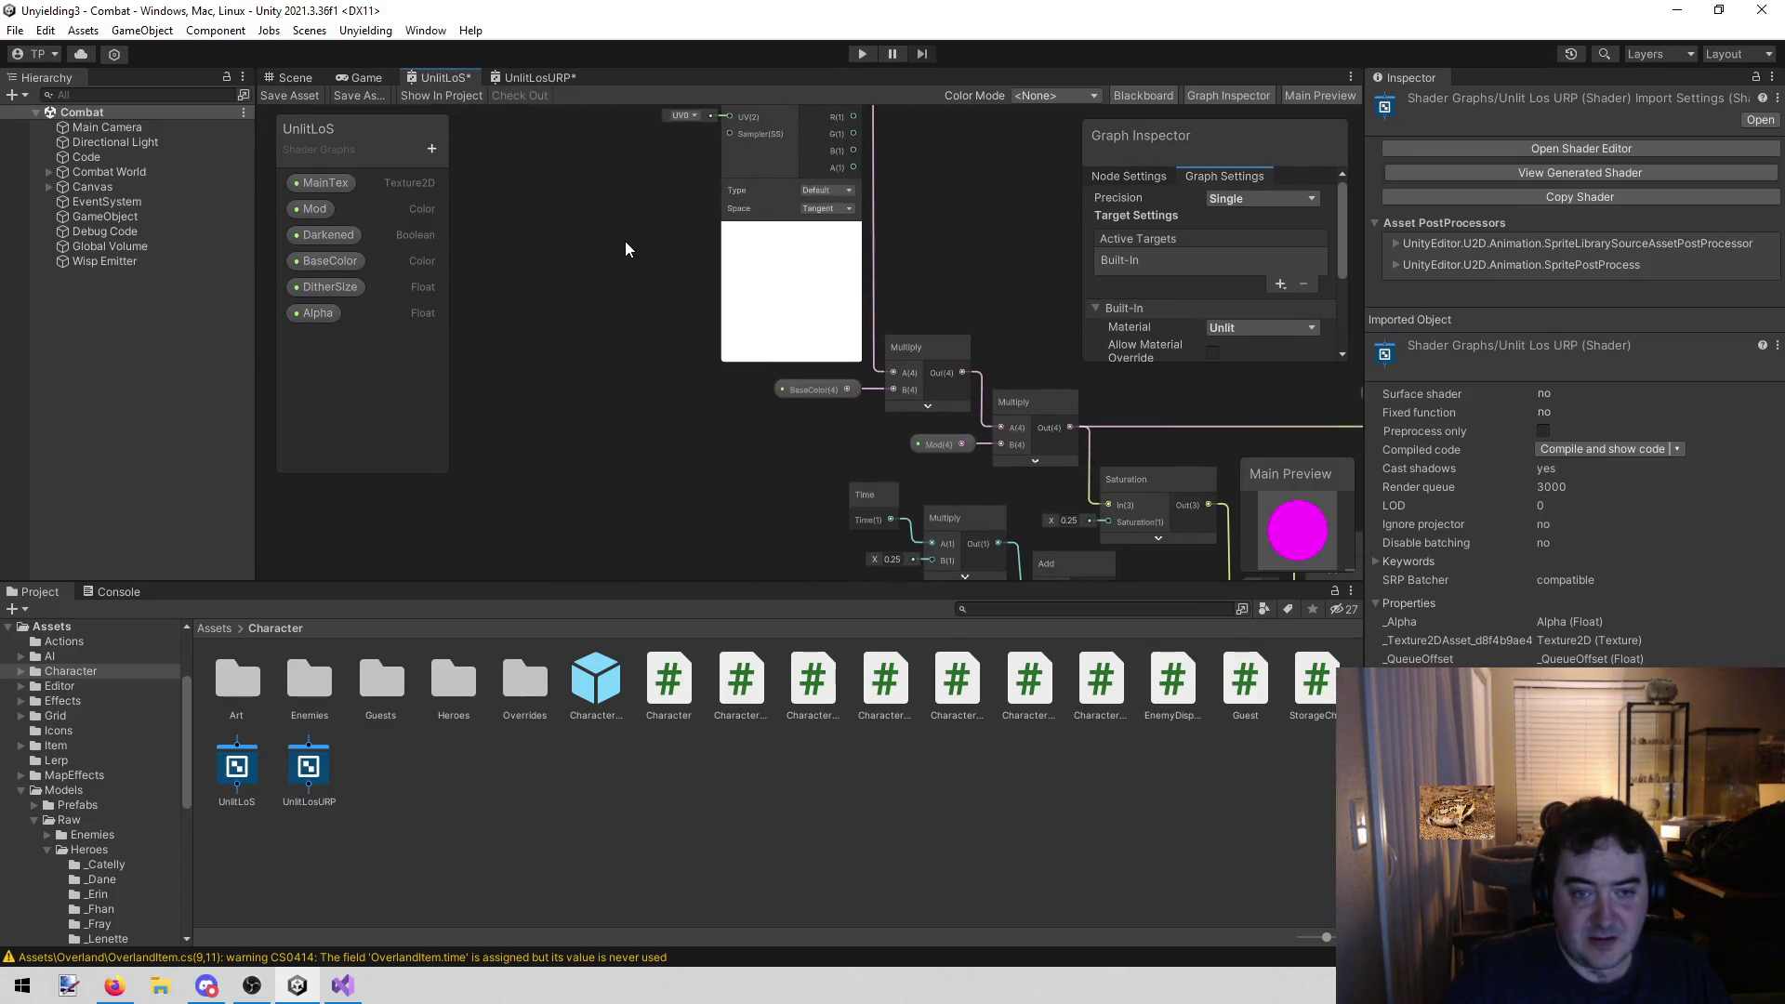
click(539, 80)
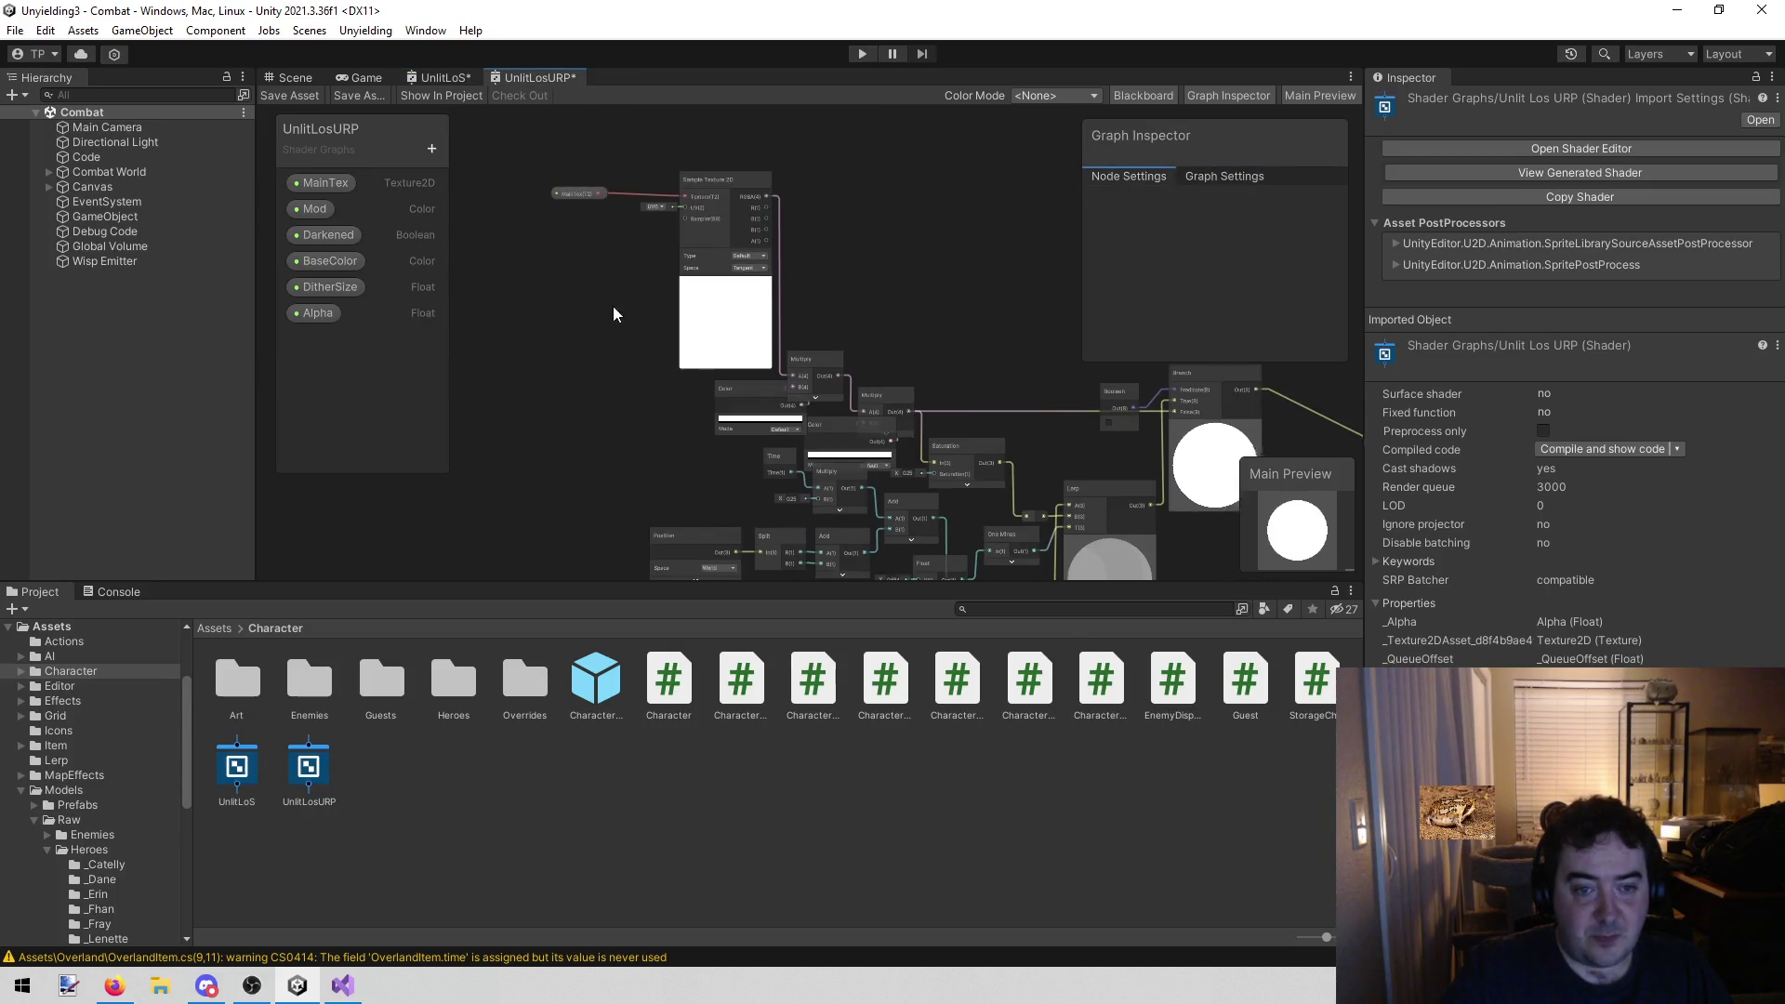
scroll(627, 333, up, 4)
click(807, 354)
drag(818, 353, 666, 356)
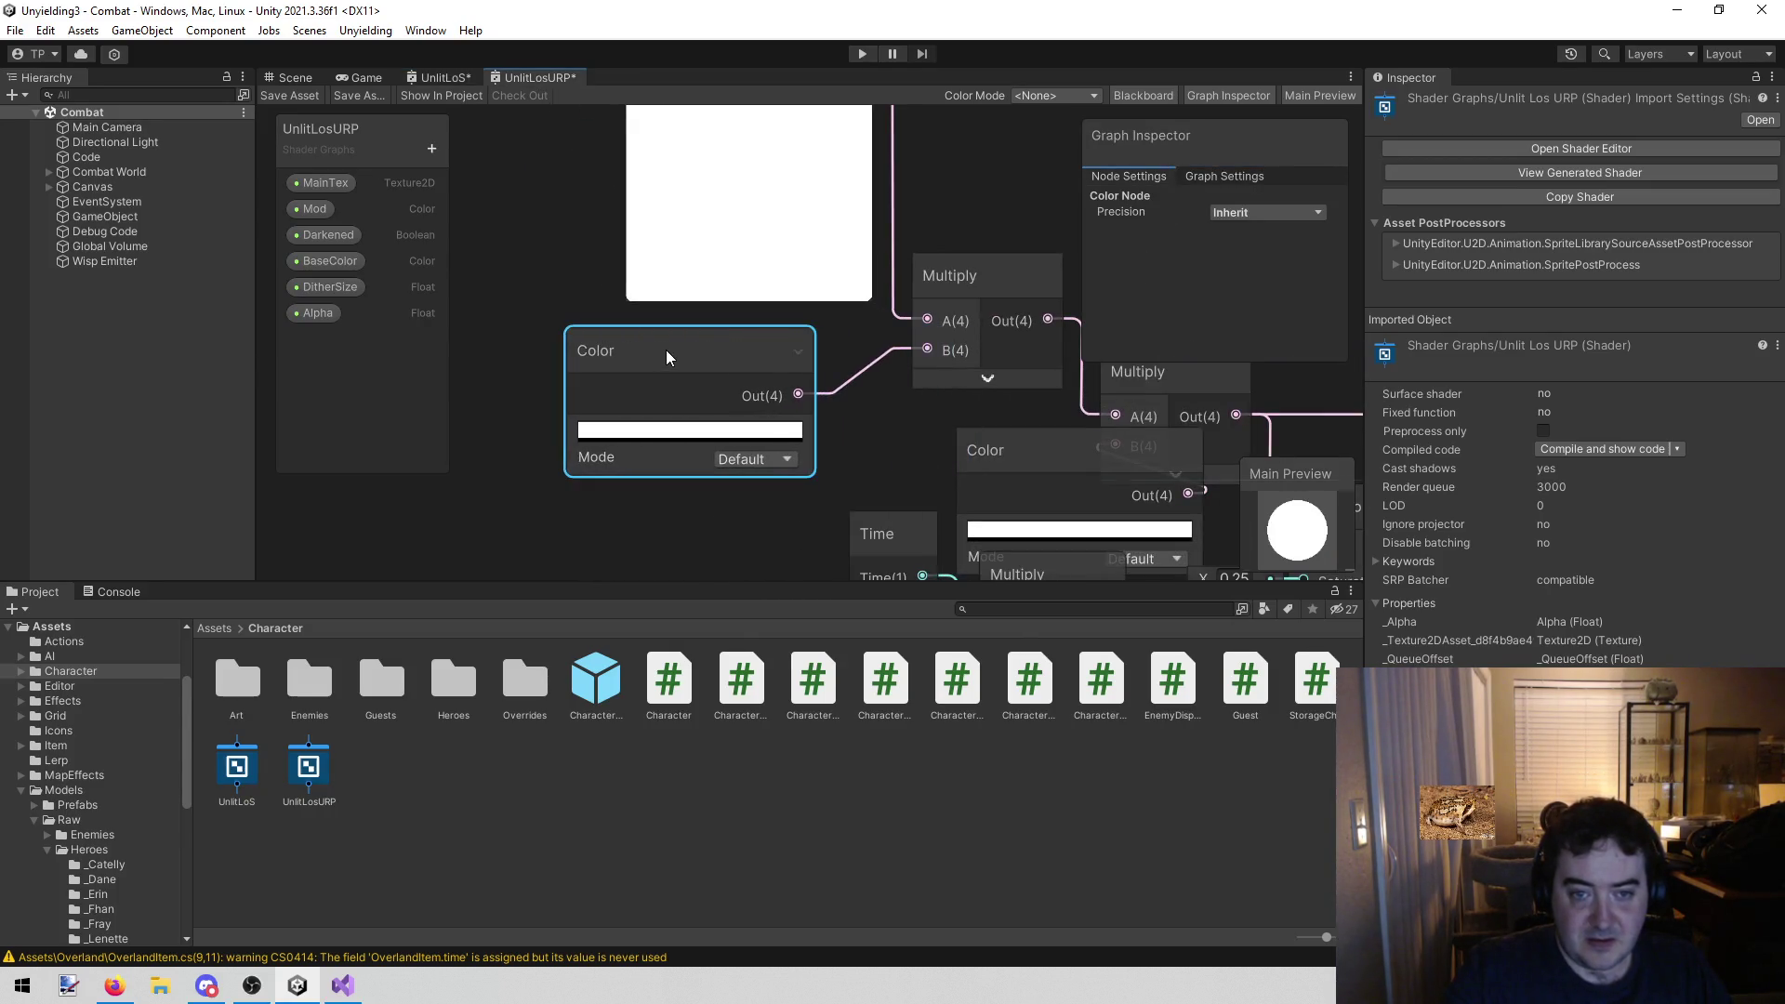
key(Delete)
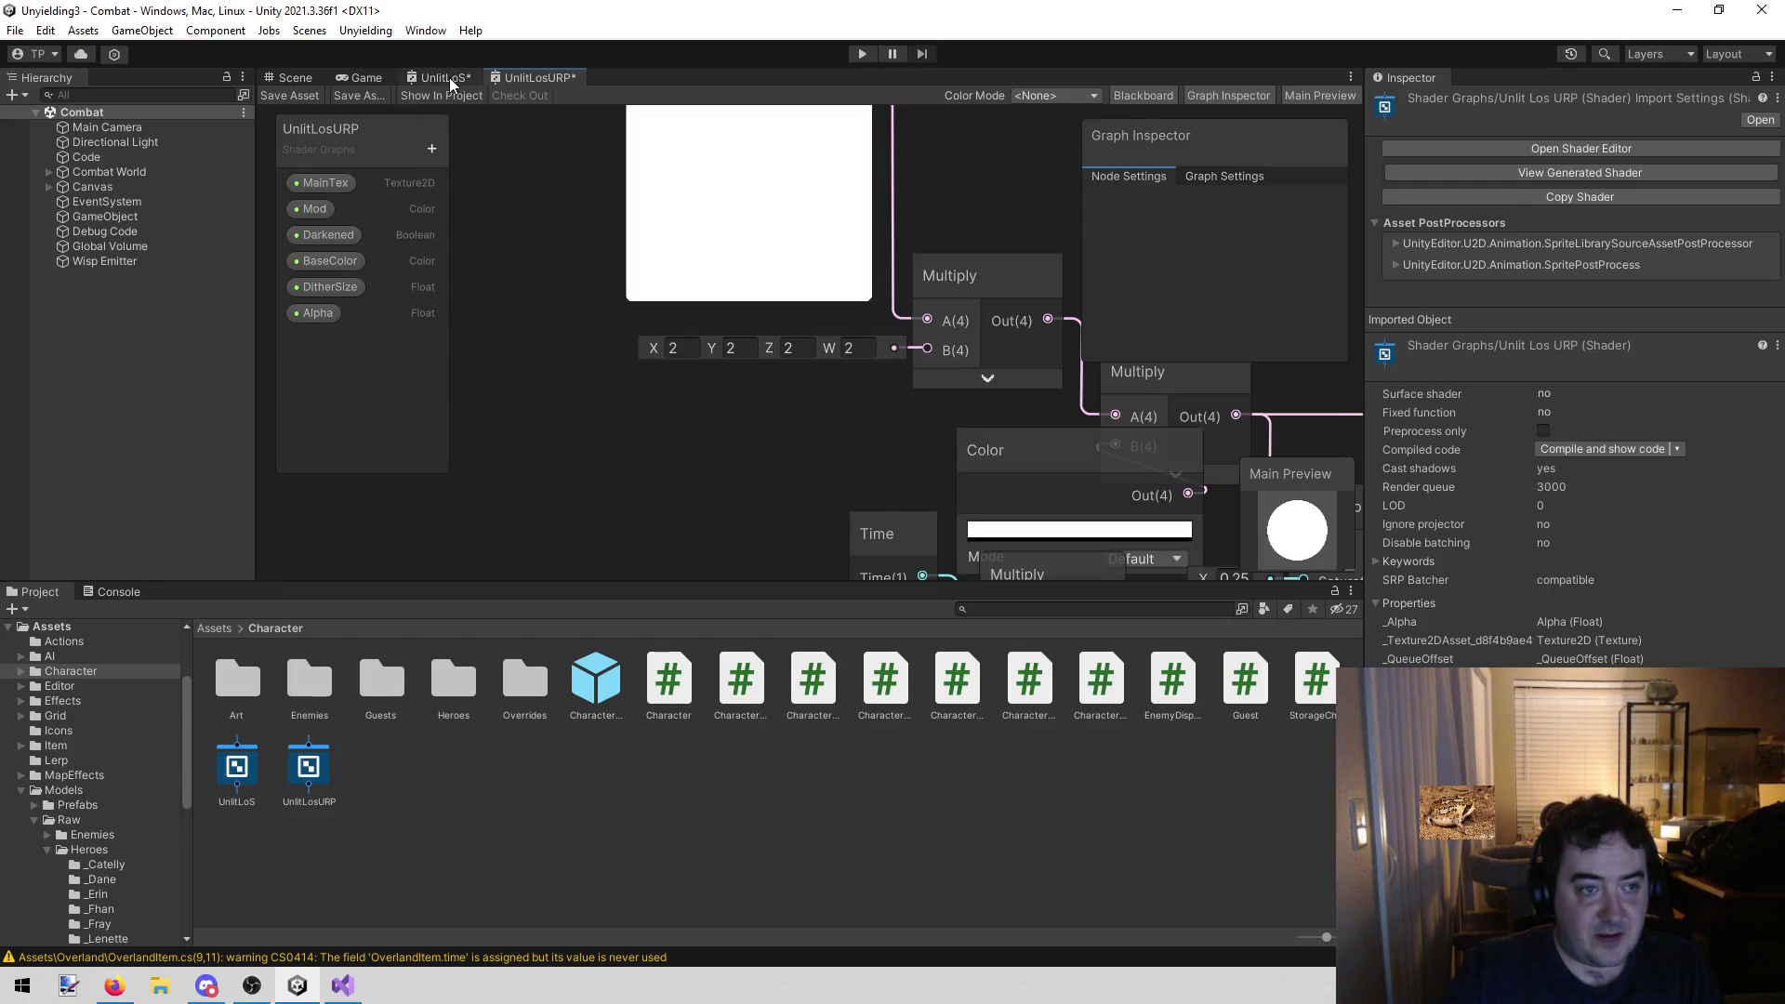
click(449, 76)
click(535, 79)
mouse_move(326, 261)
mouse_down()
mouse_move(718, 403)
mouse_move(927, 349)
mouse_up()
mouse_move(745, 391)
mouse_down()
mouse_move(745, 354)
mouse_move(703, 357)
mouse_move(739, 353)
mouse_up()
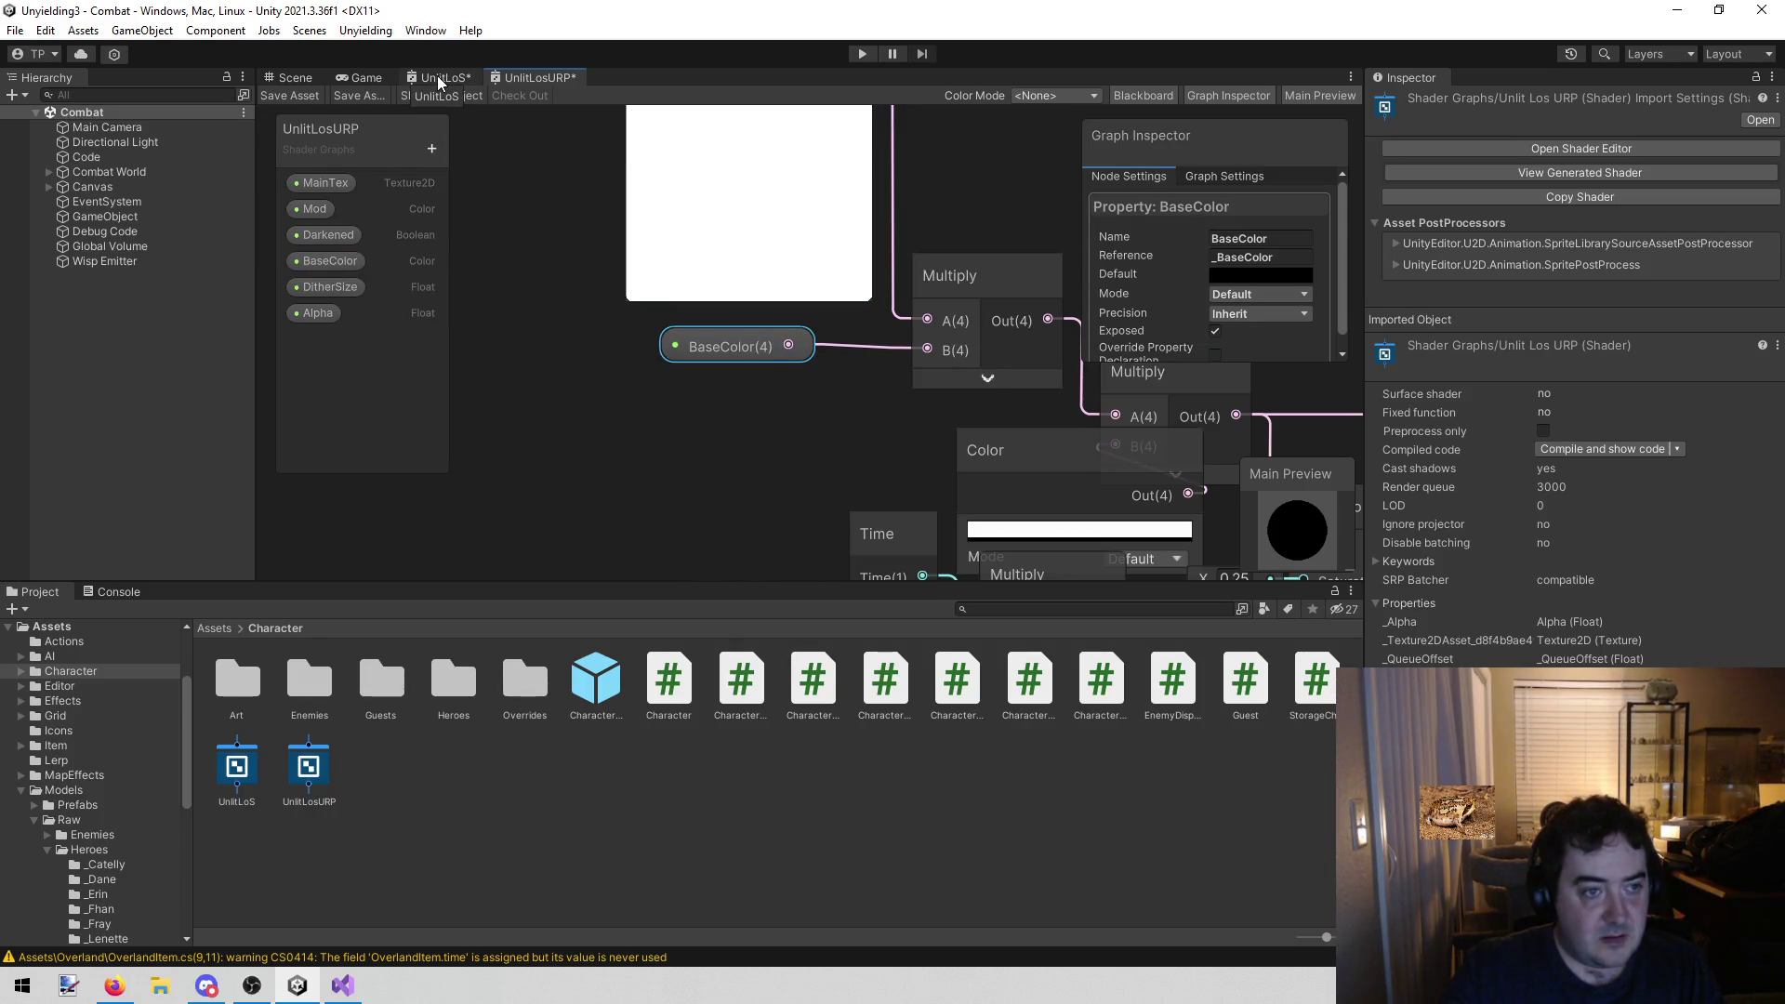
Delete the Color node feeding the second Multiply
click(439, 78)
scroll(835, 454, up, 3)
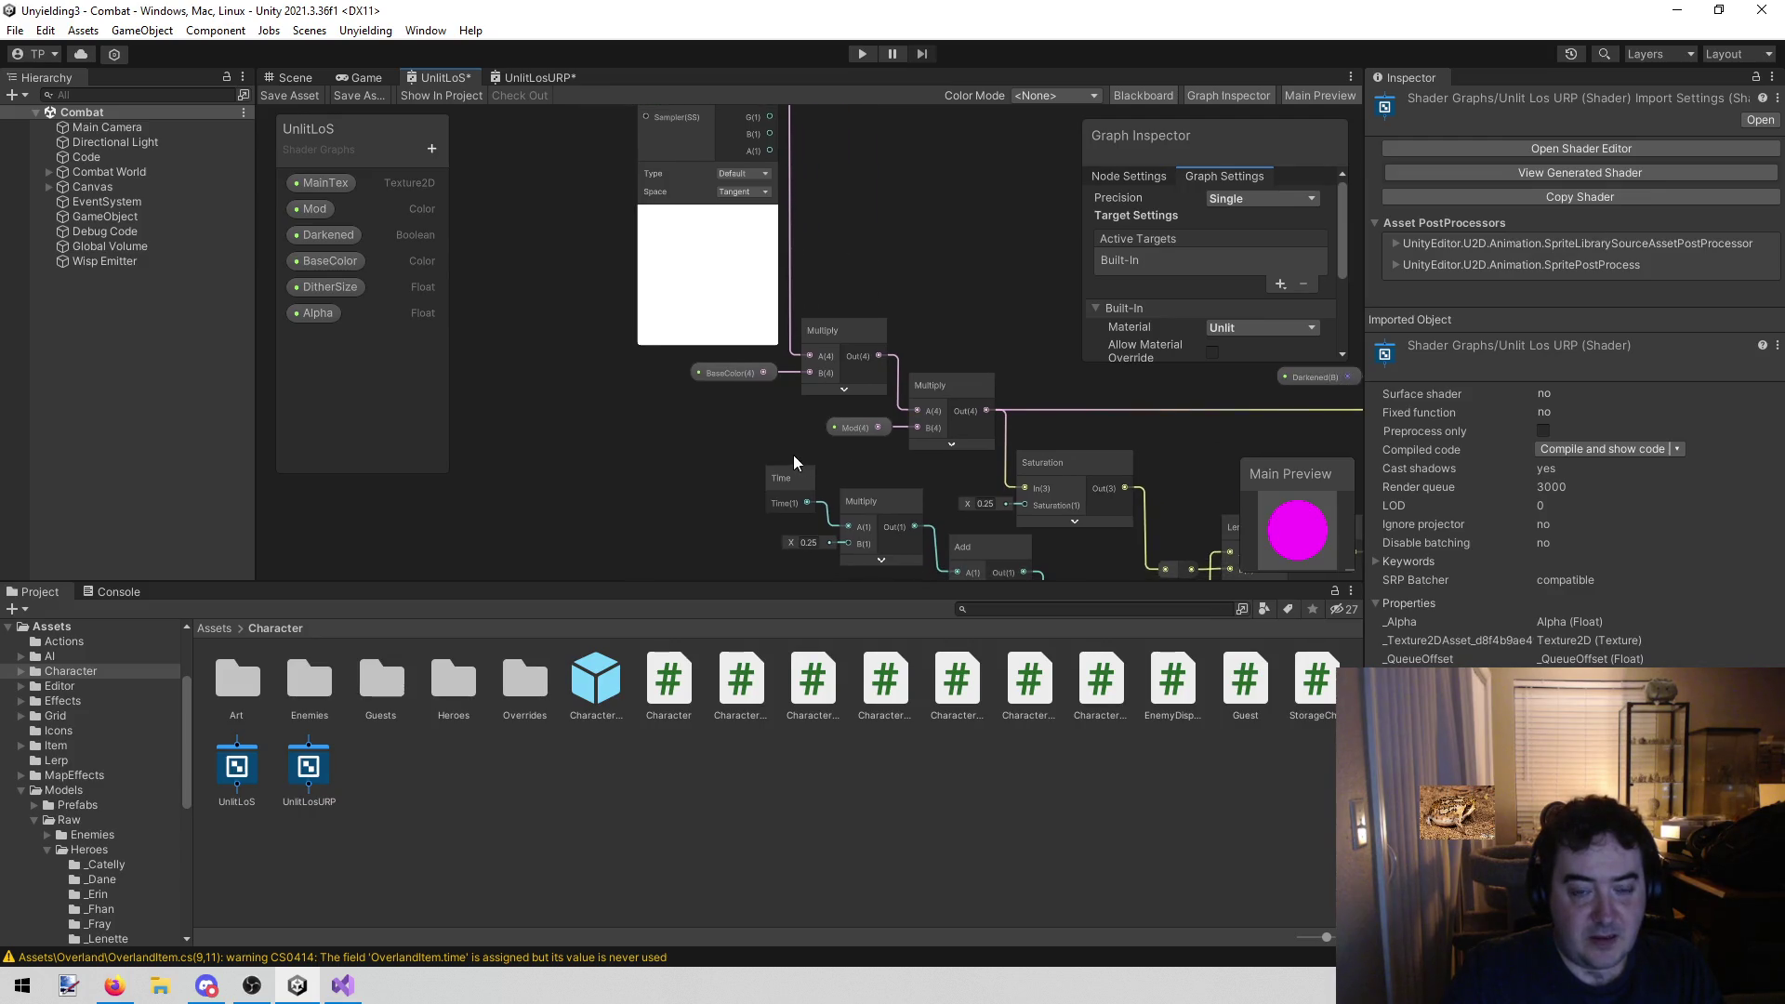
scroll(794, 461, up, 2)
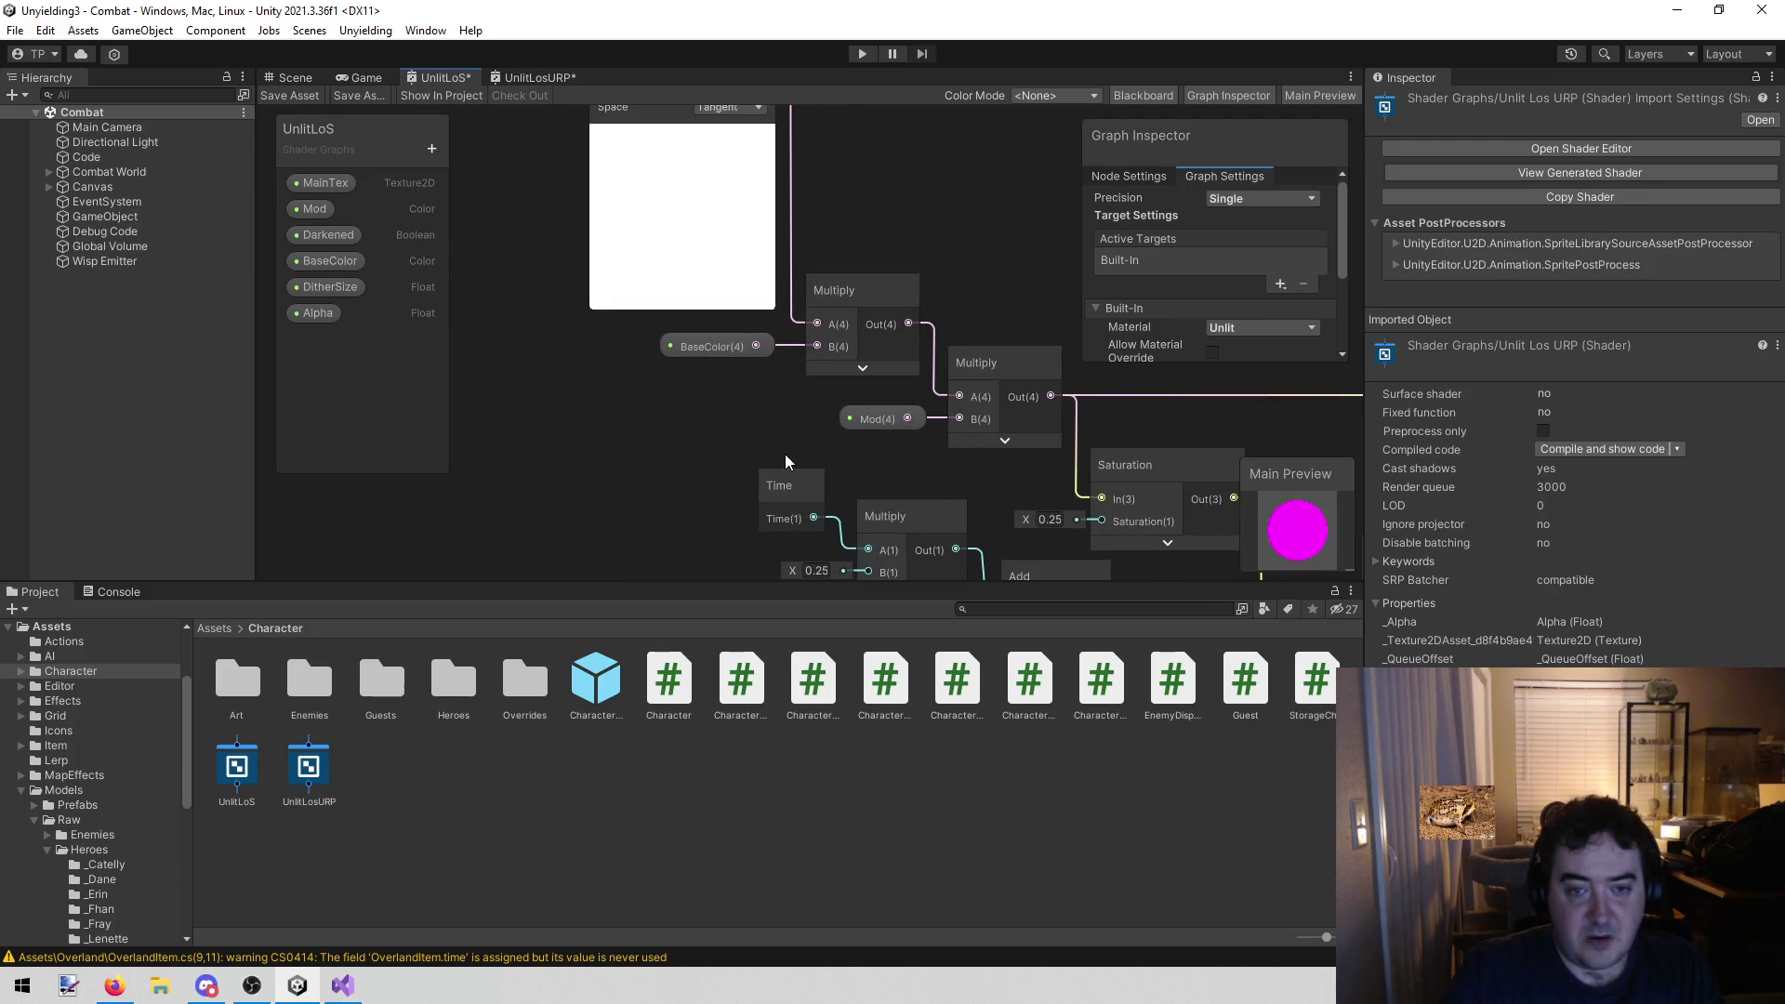
click(544, 77)
scroll(672, 389, up, 2)
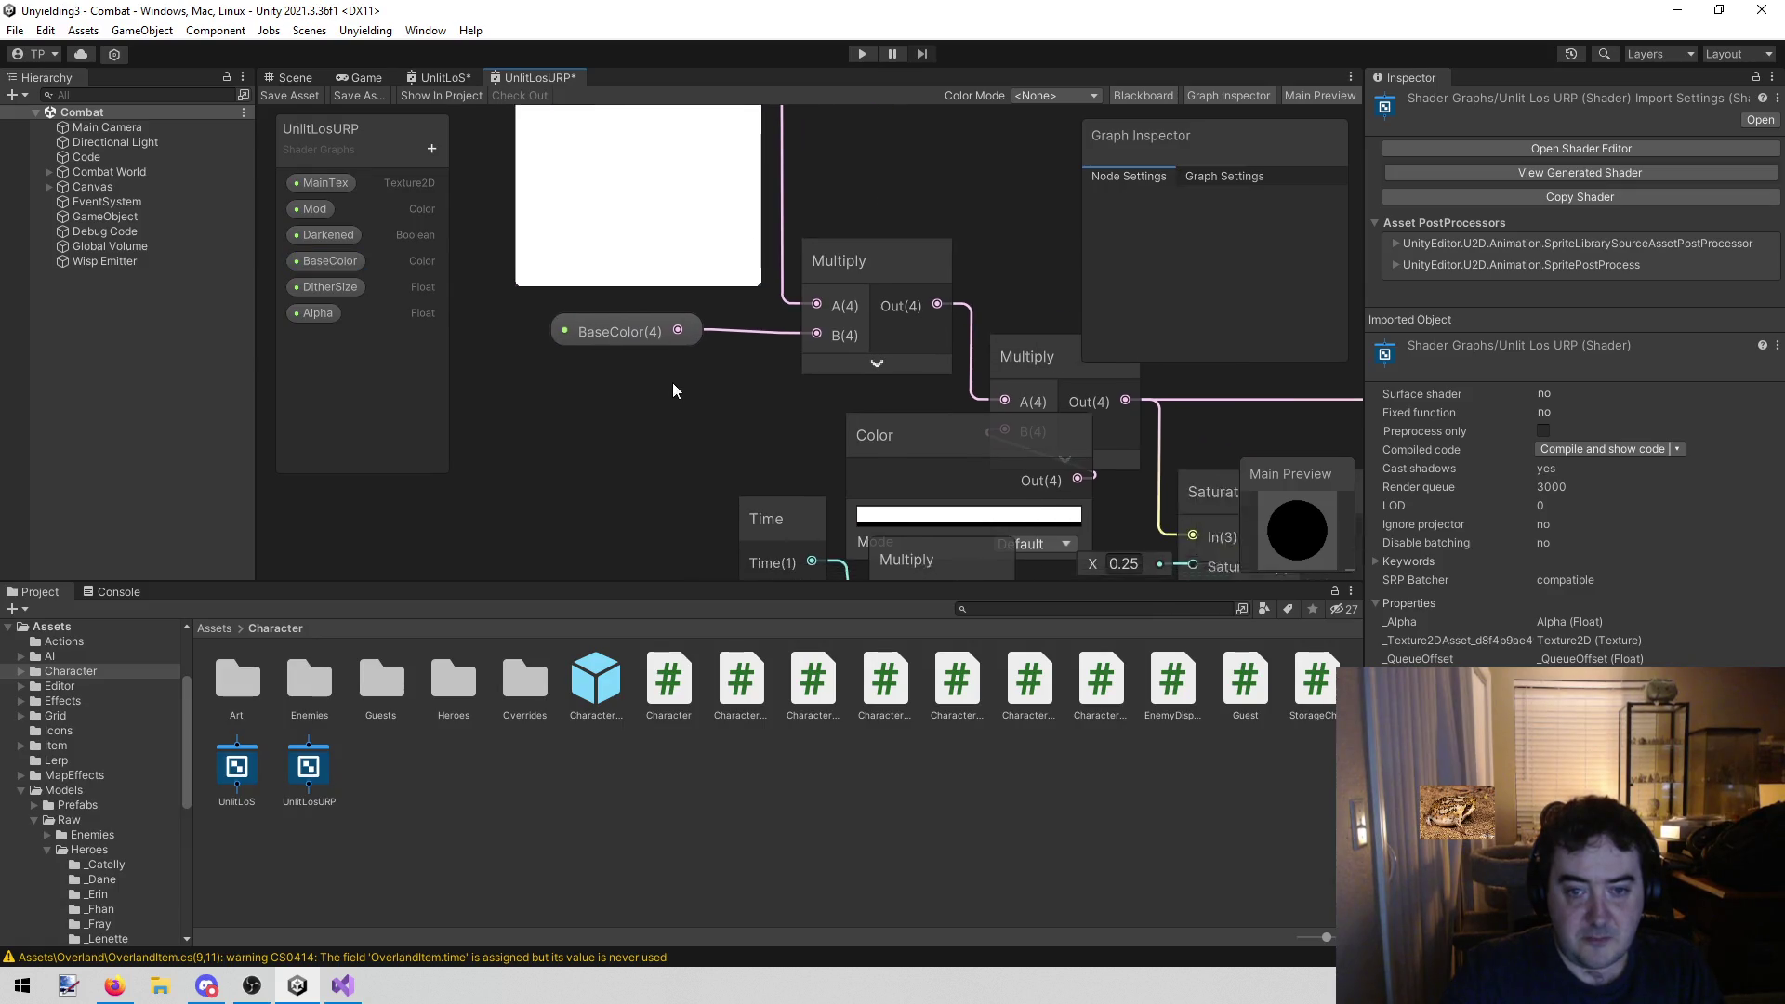
click(908, 421)
key(Delete)
click(520, 202)
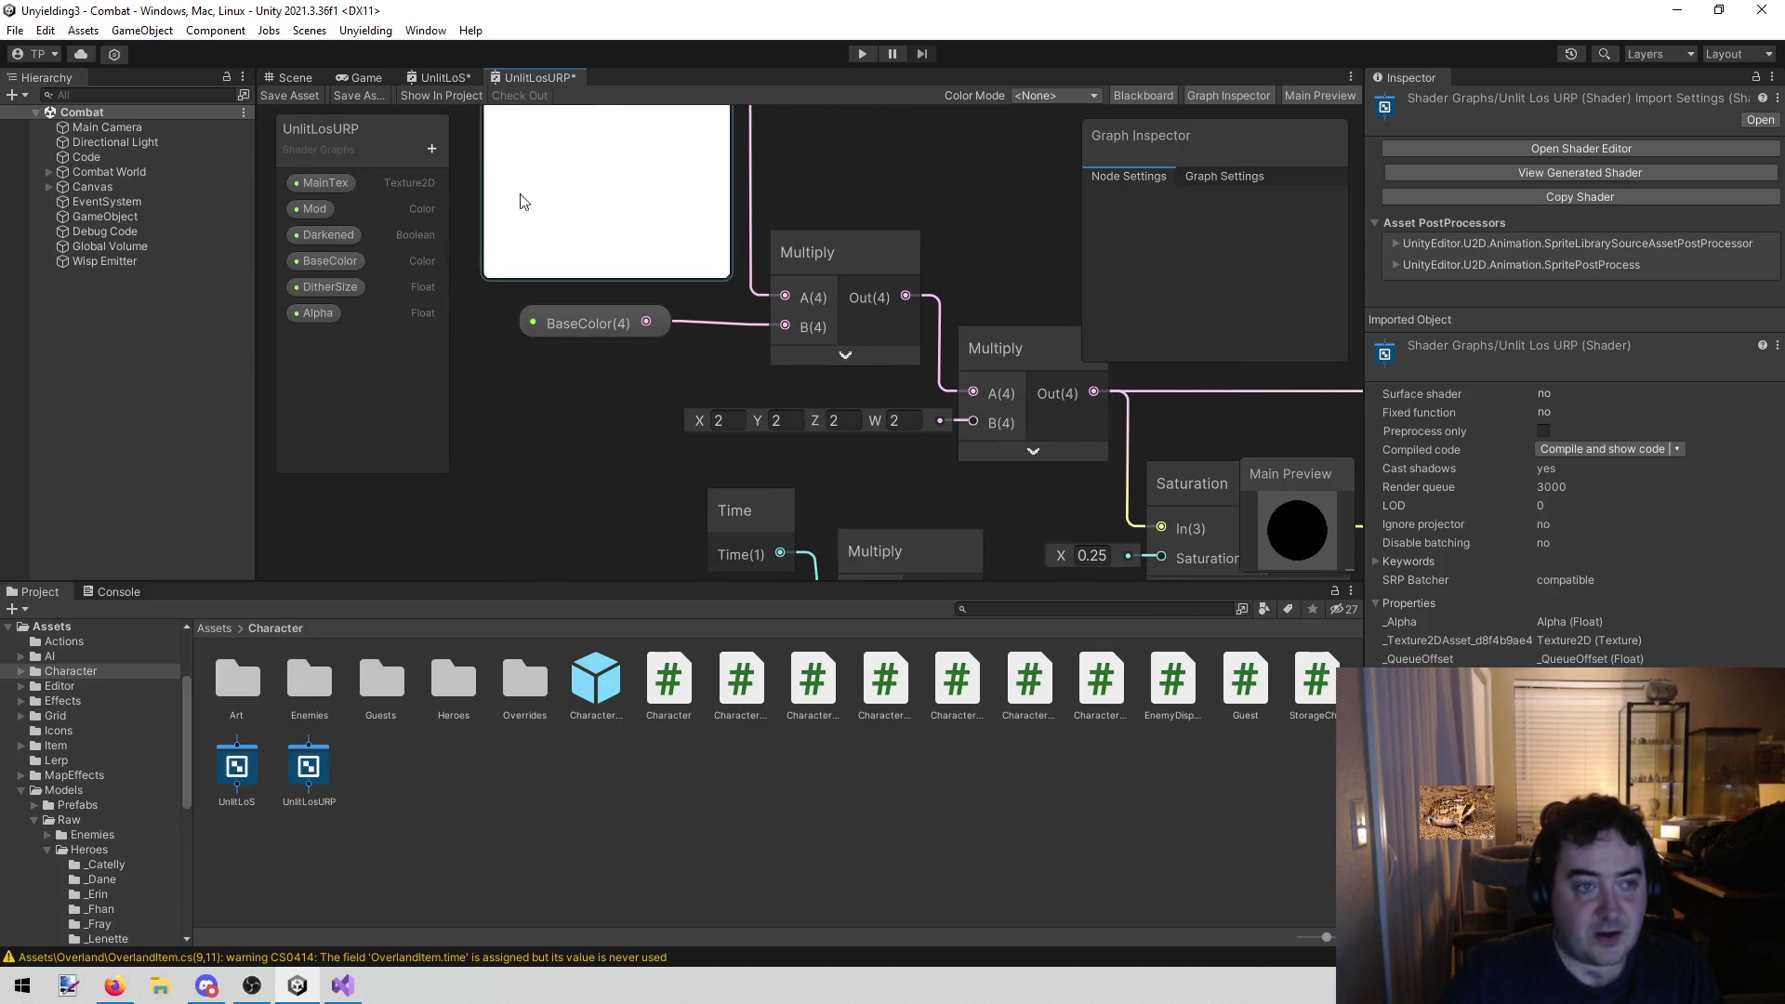
Compare the UnlitLoS graph against the UnlitLosURP graph
click(439, 80)
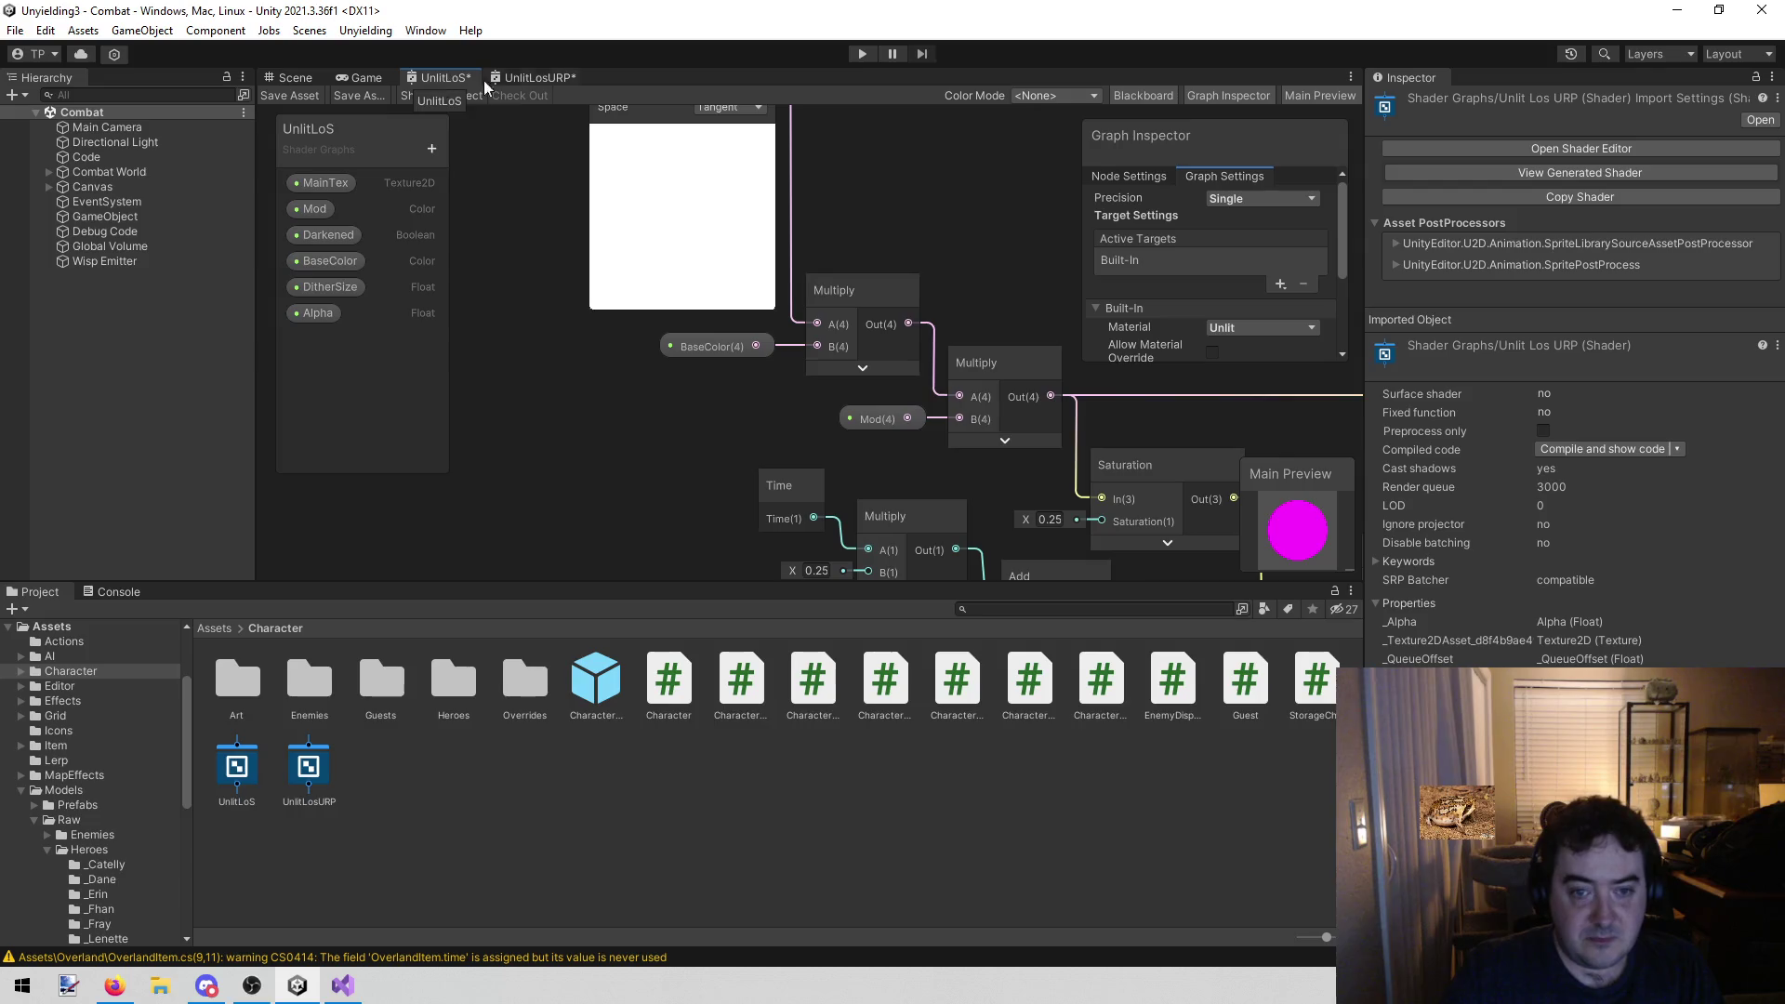
click(561, 76)
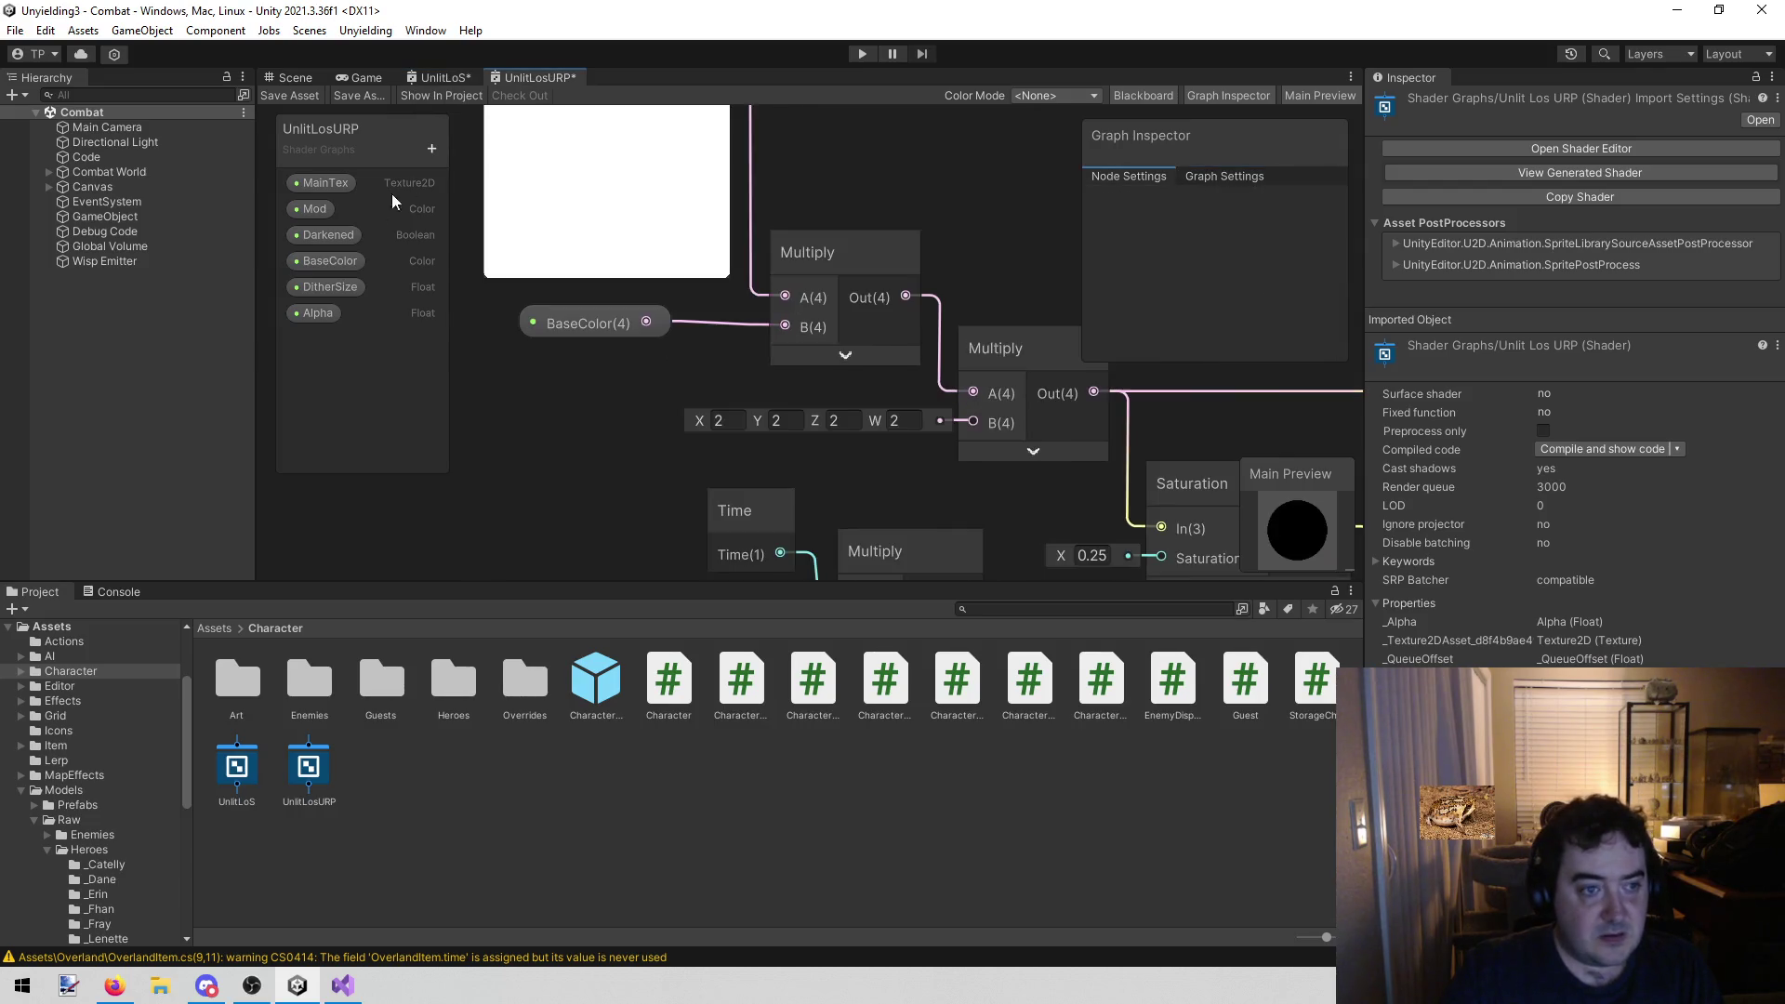
click(449, 78)
click(534, 78)
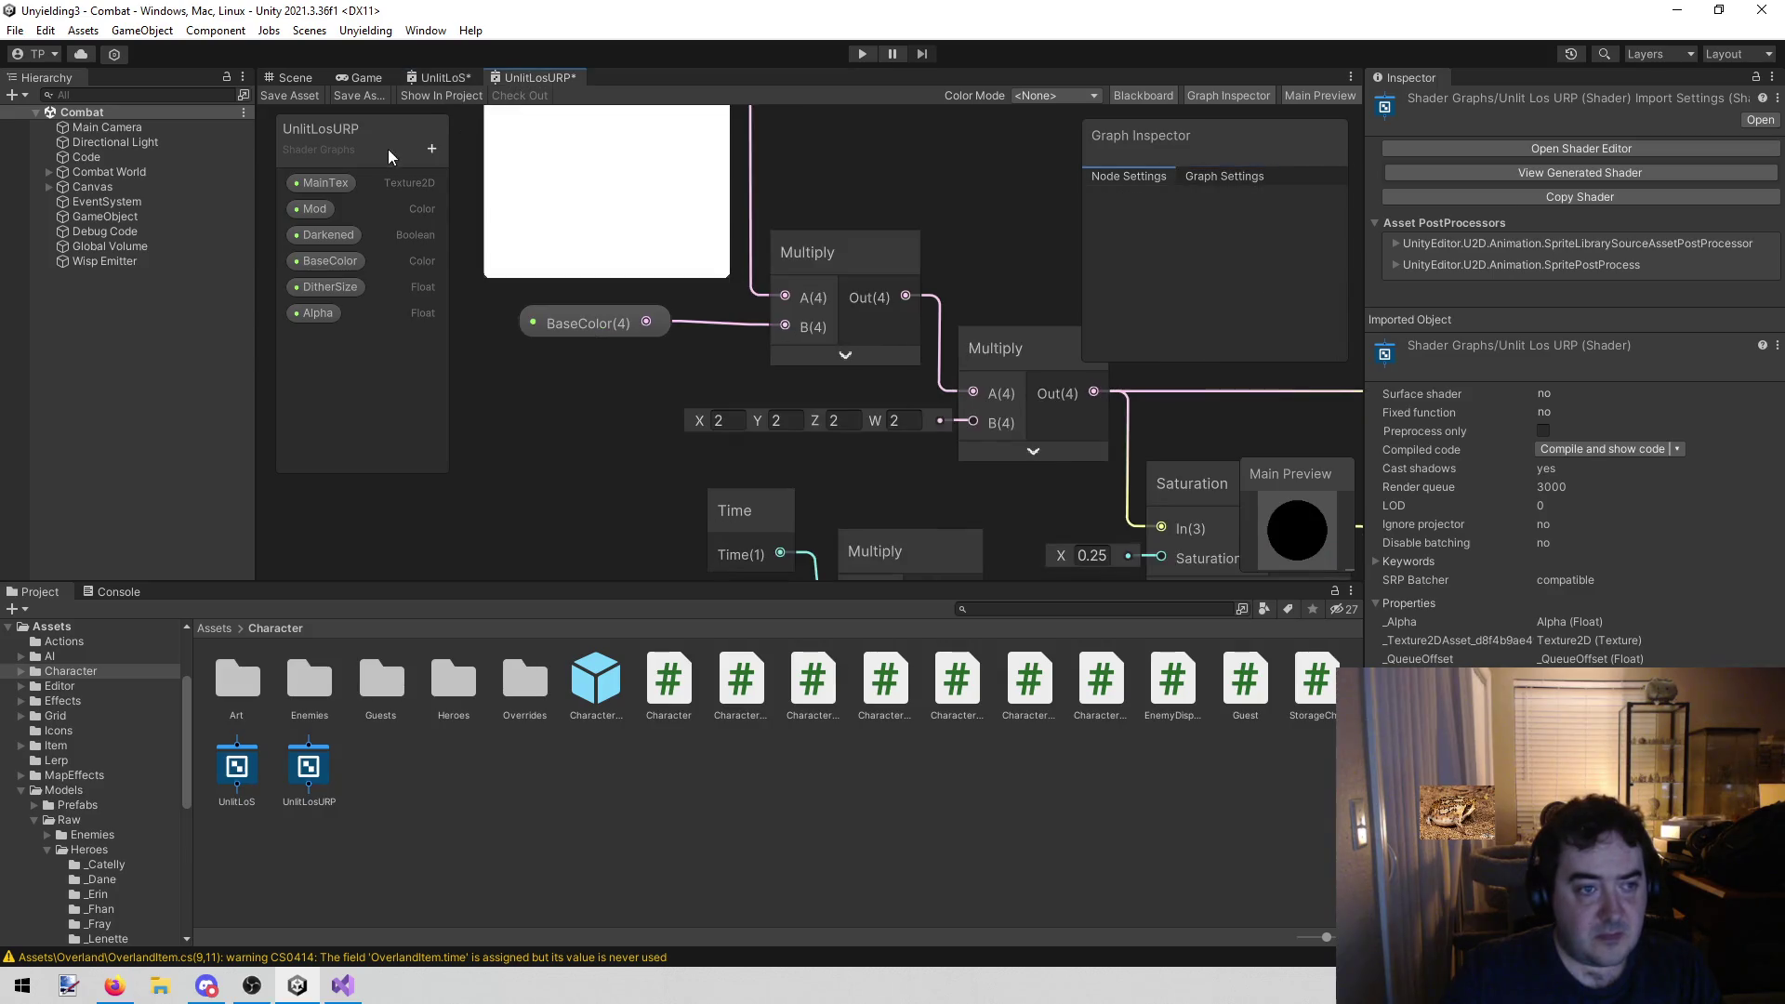
Add a Mod property node and wire it into the second Multiply's B input
click(327, 208)
mouse_move(579, 420)
mouse_down()
mouse_move(1024, 437)
mouse_move(991, 426)
mouse_up()
drag(655, 440, 773, 423)
Review UnlitLoS's Position, Split, Color and Checkerboard nodes for reference
click(449, 76)
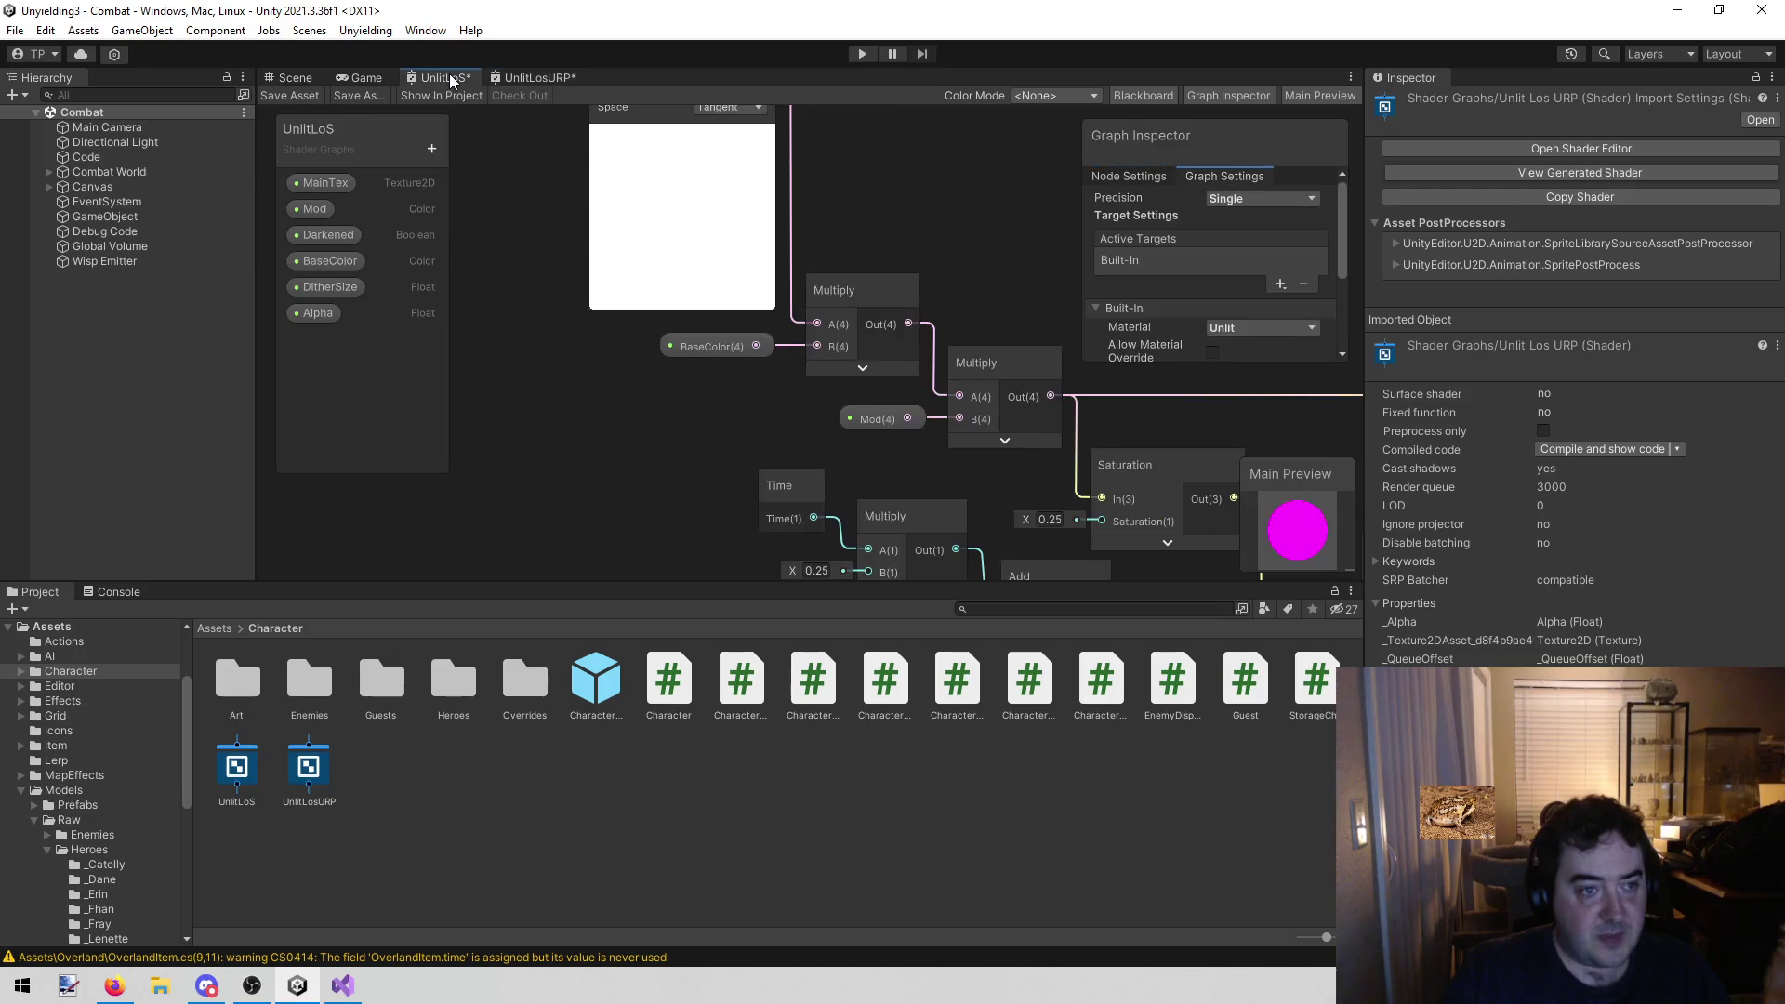
mouse_move(598, 411)
mouse_down()
mouse_move(580, 329)
mouse_move(584, 347)
mouse_move(686, 245)
mouse_move(638, 199)
mouse_up()
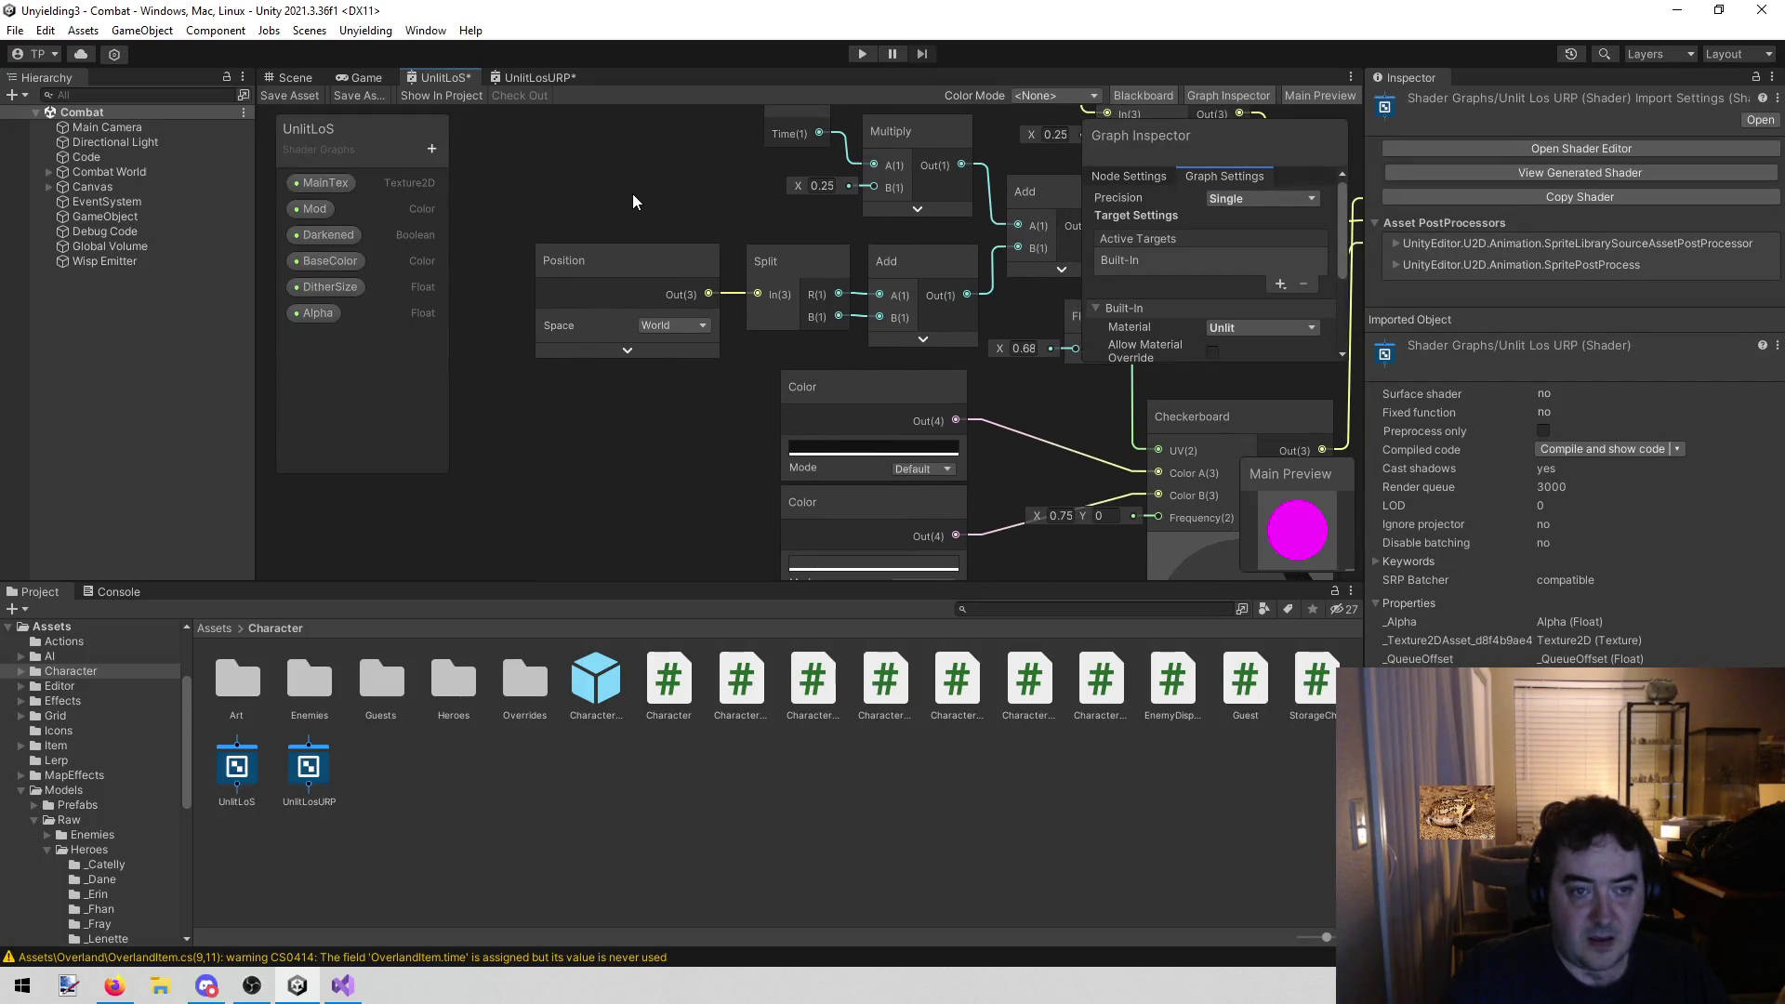
drag(717, 510, 627, 382)
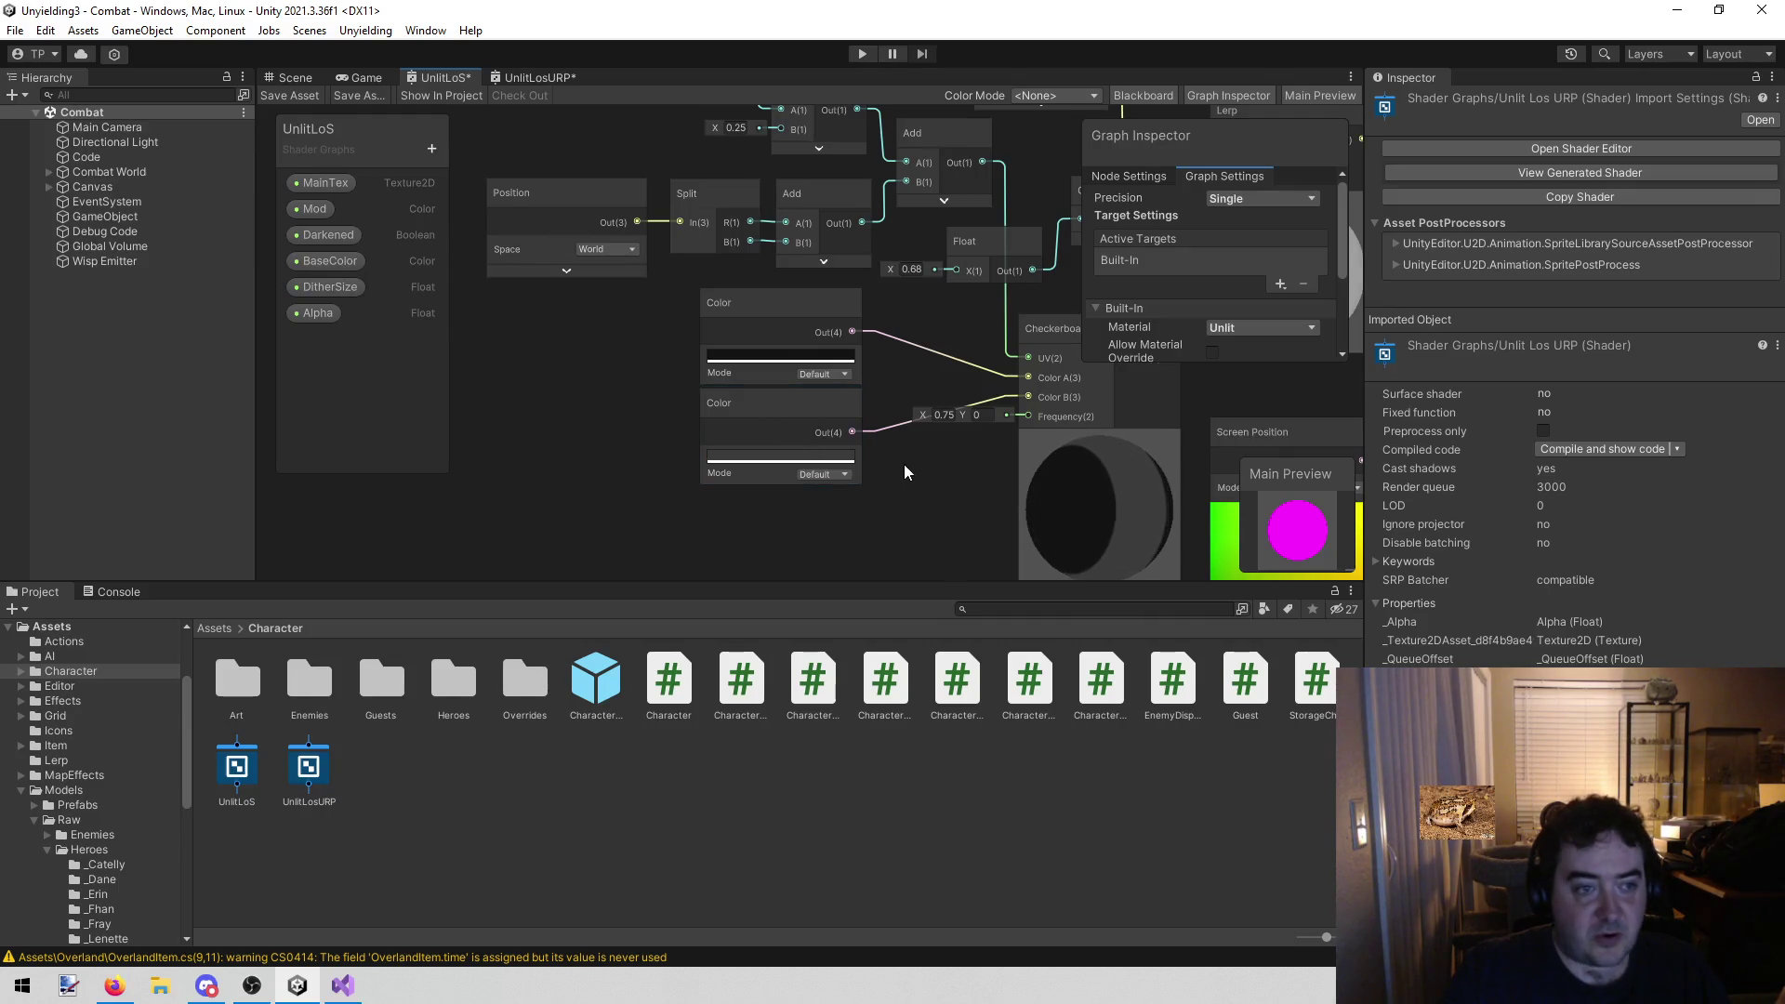
mouse_move(963, 513)
mouse_down()
mouse_move(756, 348)
mouse_move(713, 448)
mouse_move(718, 516)
mouse_move(767, 525)
mouse_up()
scroll(774, 342, down, 2)
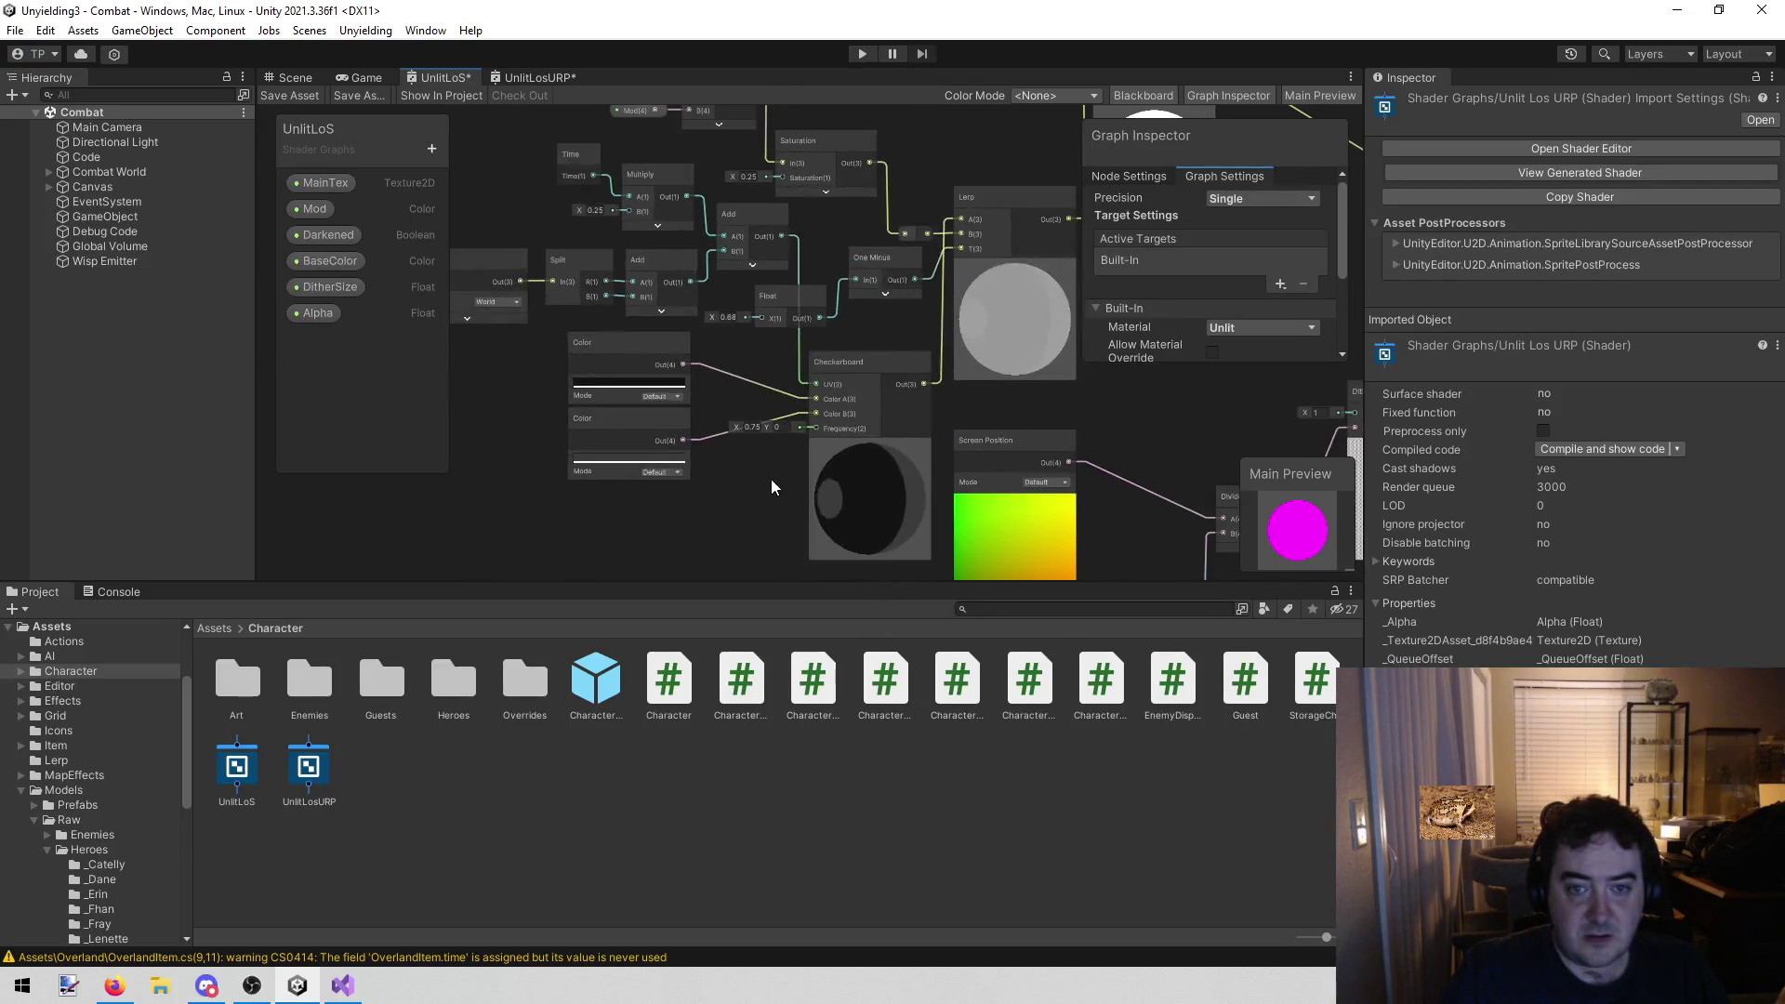
scroll(666, 502, down, 5)
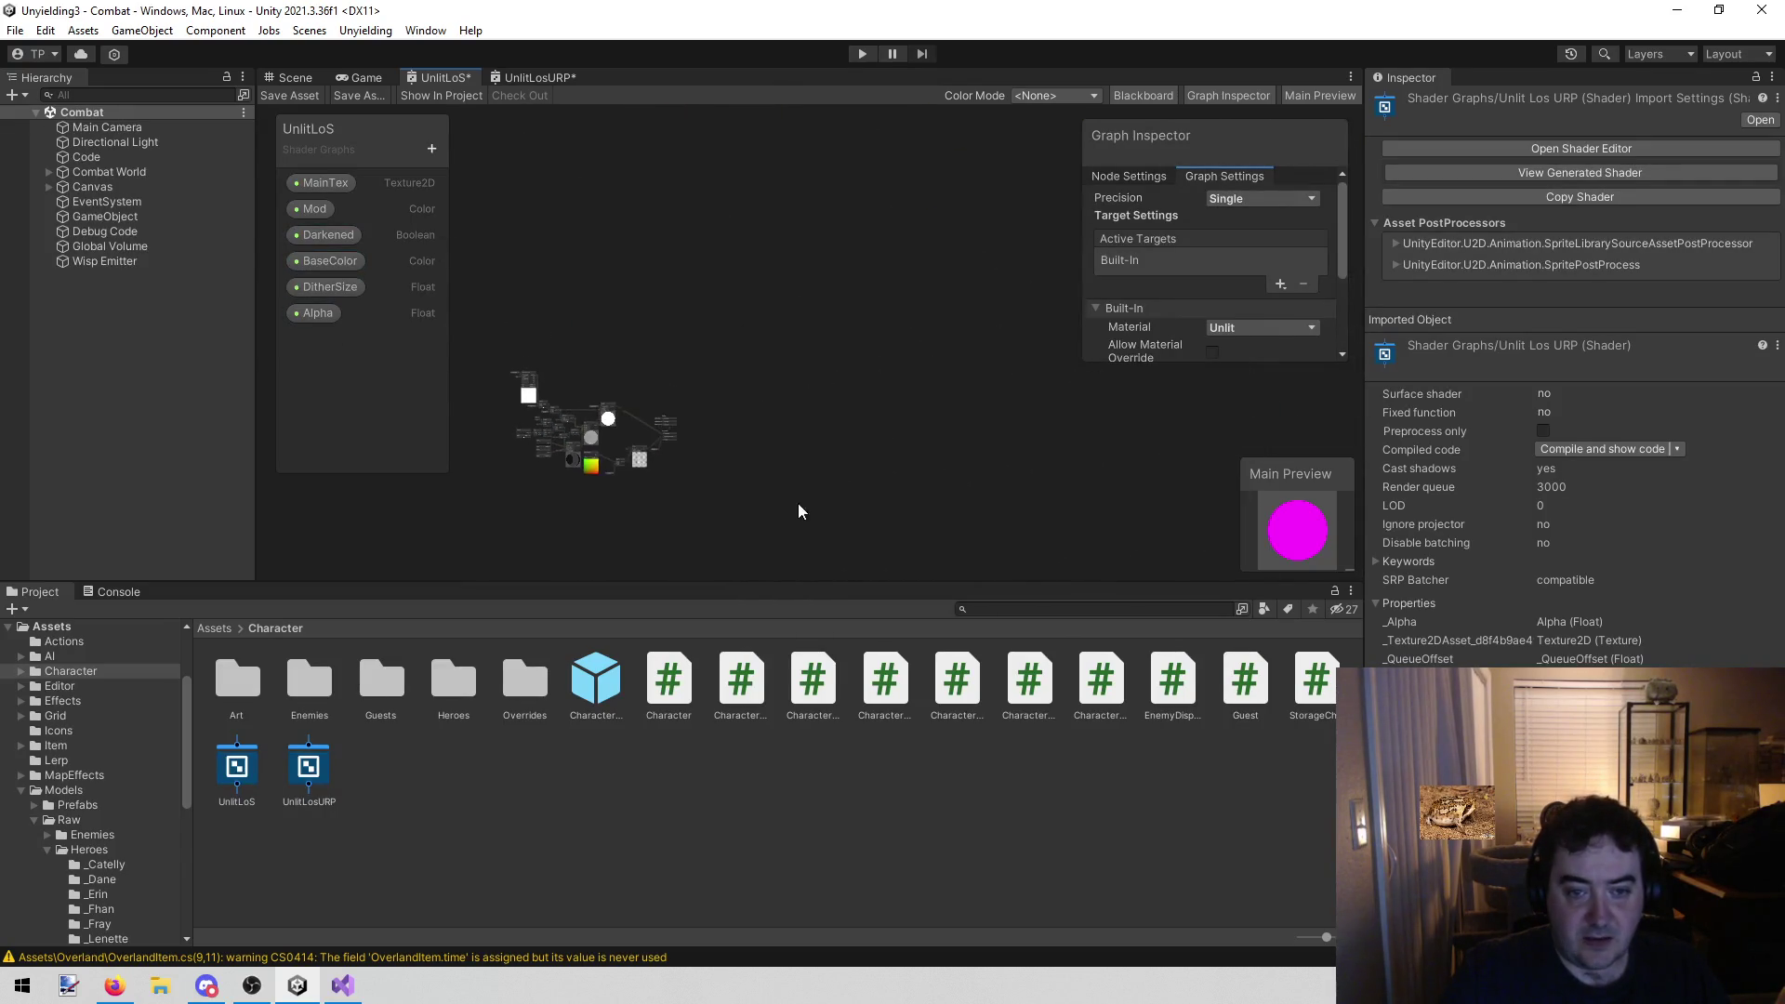
scroll(605, 493, up, 5)
scroll(718, 405, up, 4)
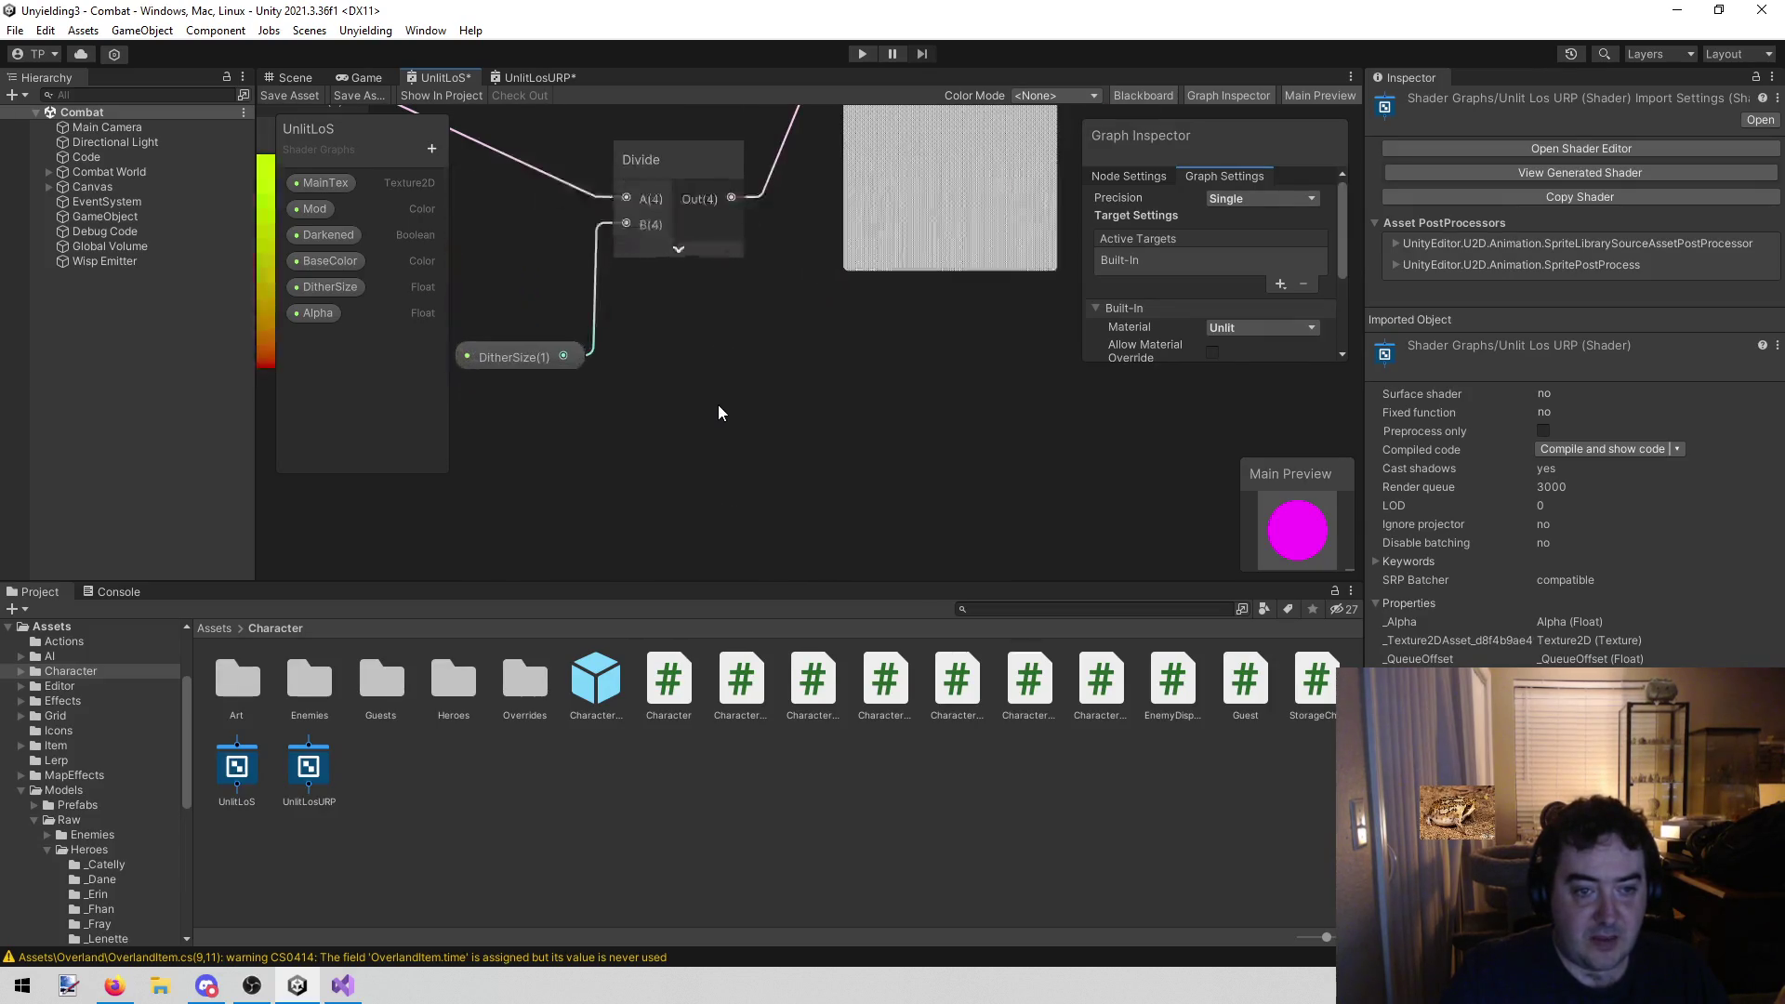
Zoom in on UnlitLosURP's Screen Position, Divide and Float nodes
click(523, 81)
scroll(520, 338, up, 2)
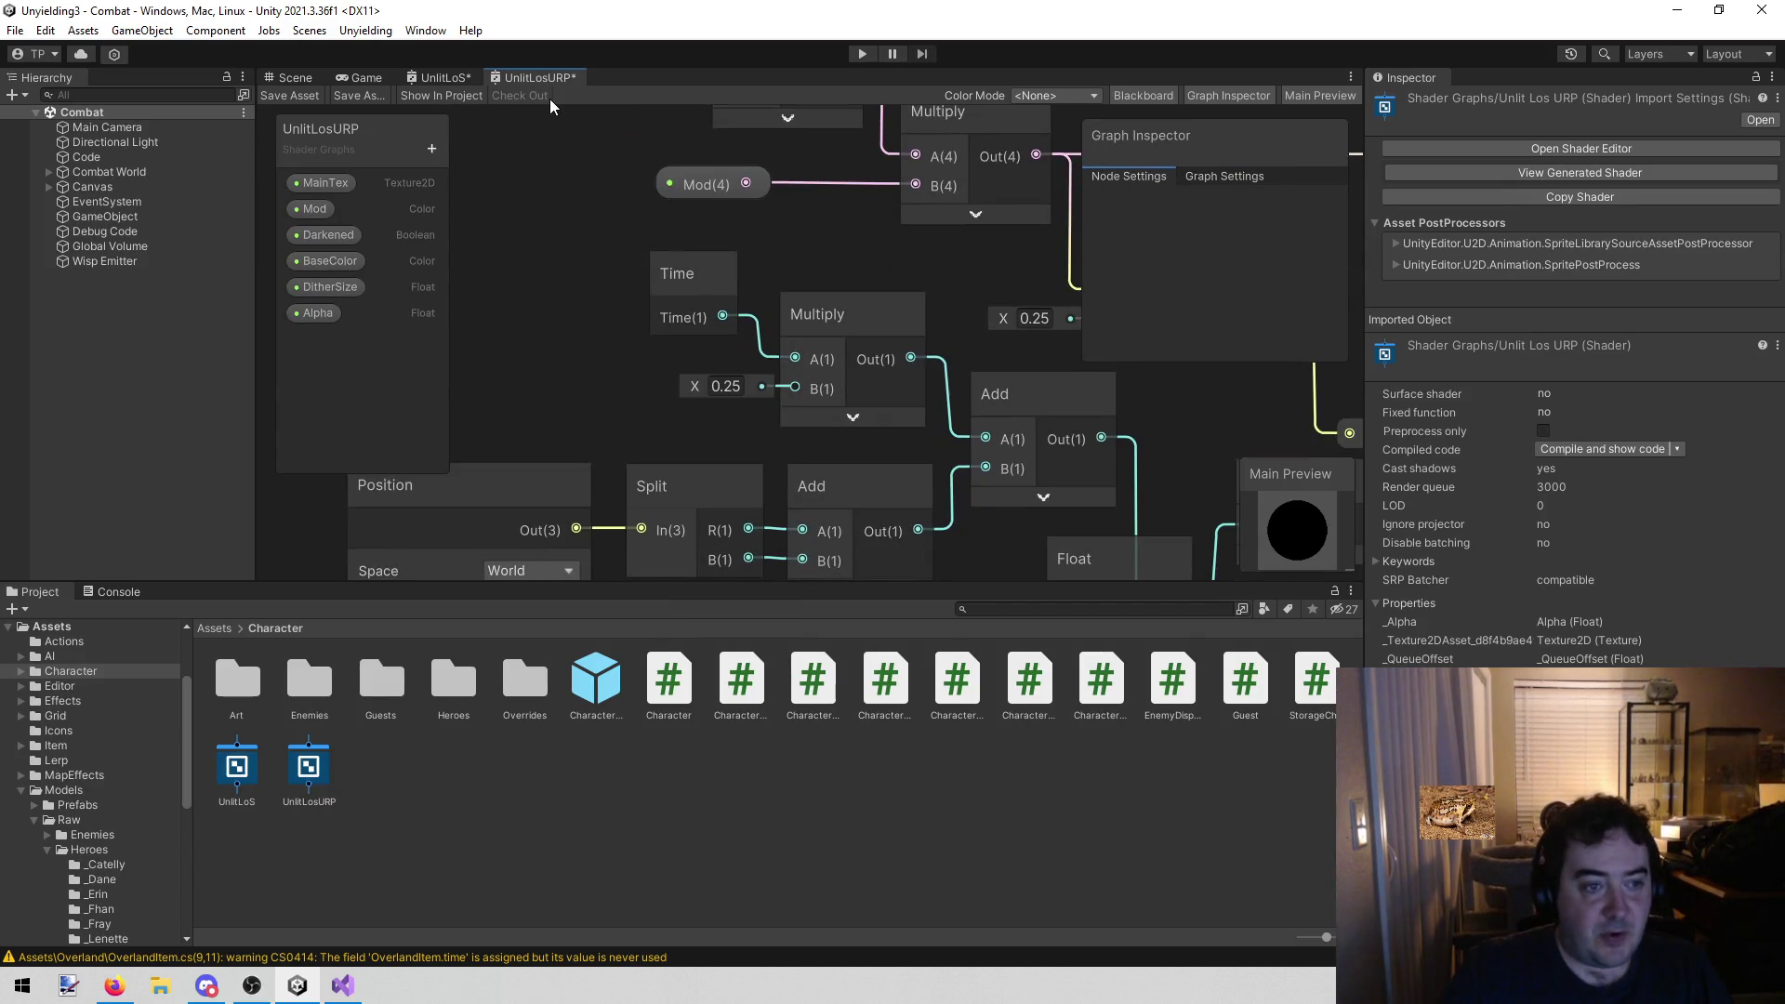
scroll(651, 279, down, 2)
scroll(605, 444, down, 2)
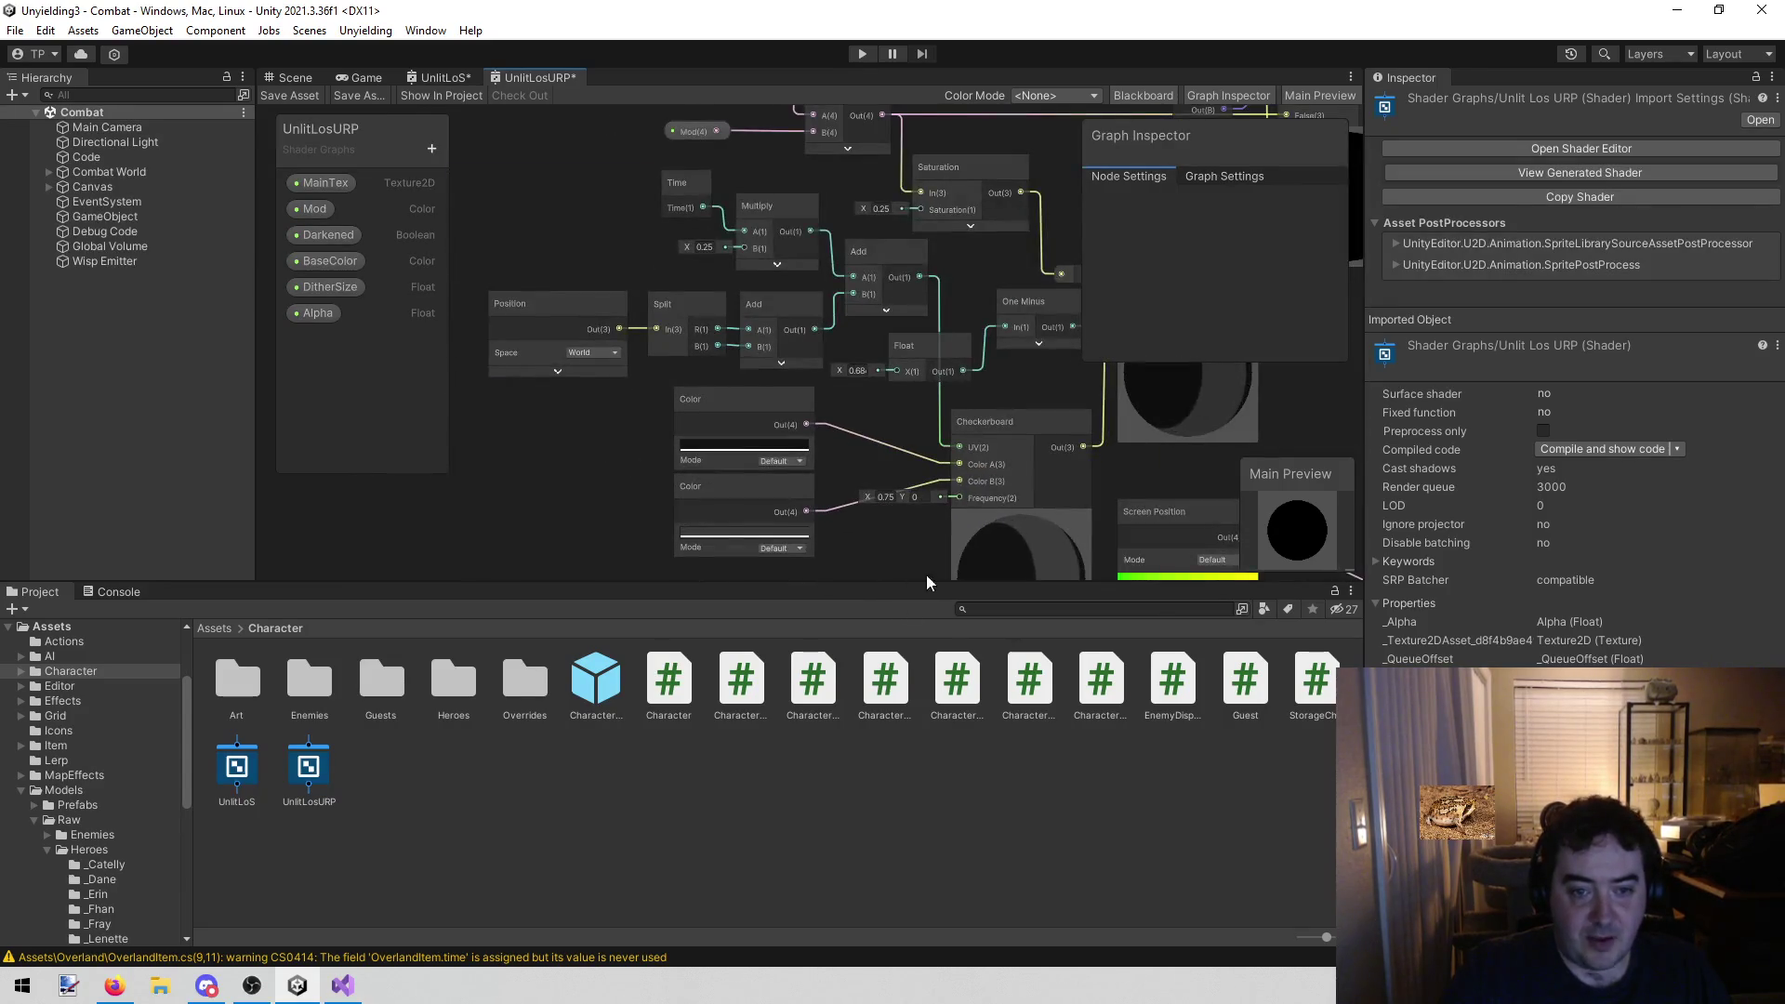
scroll(828, 480, up, 1)
scroll(791, 481, down, 5)
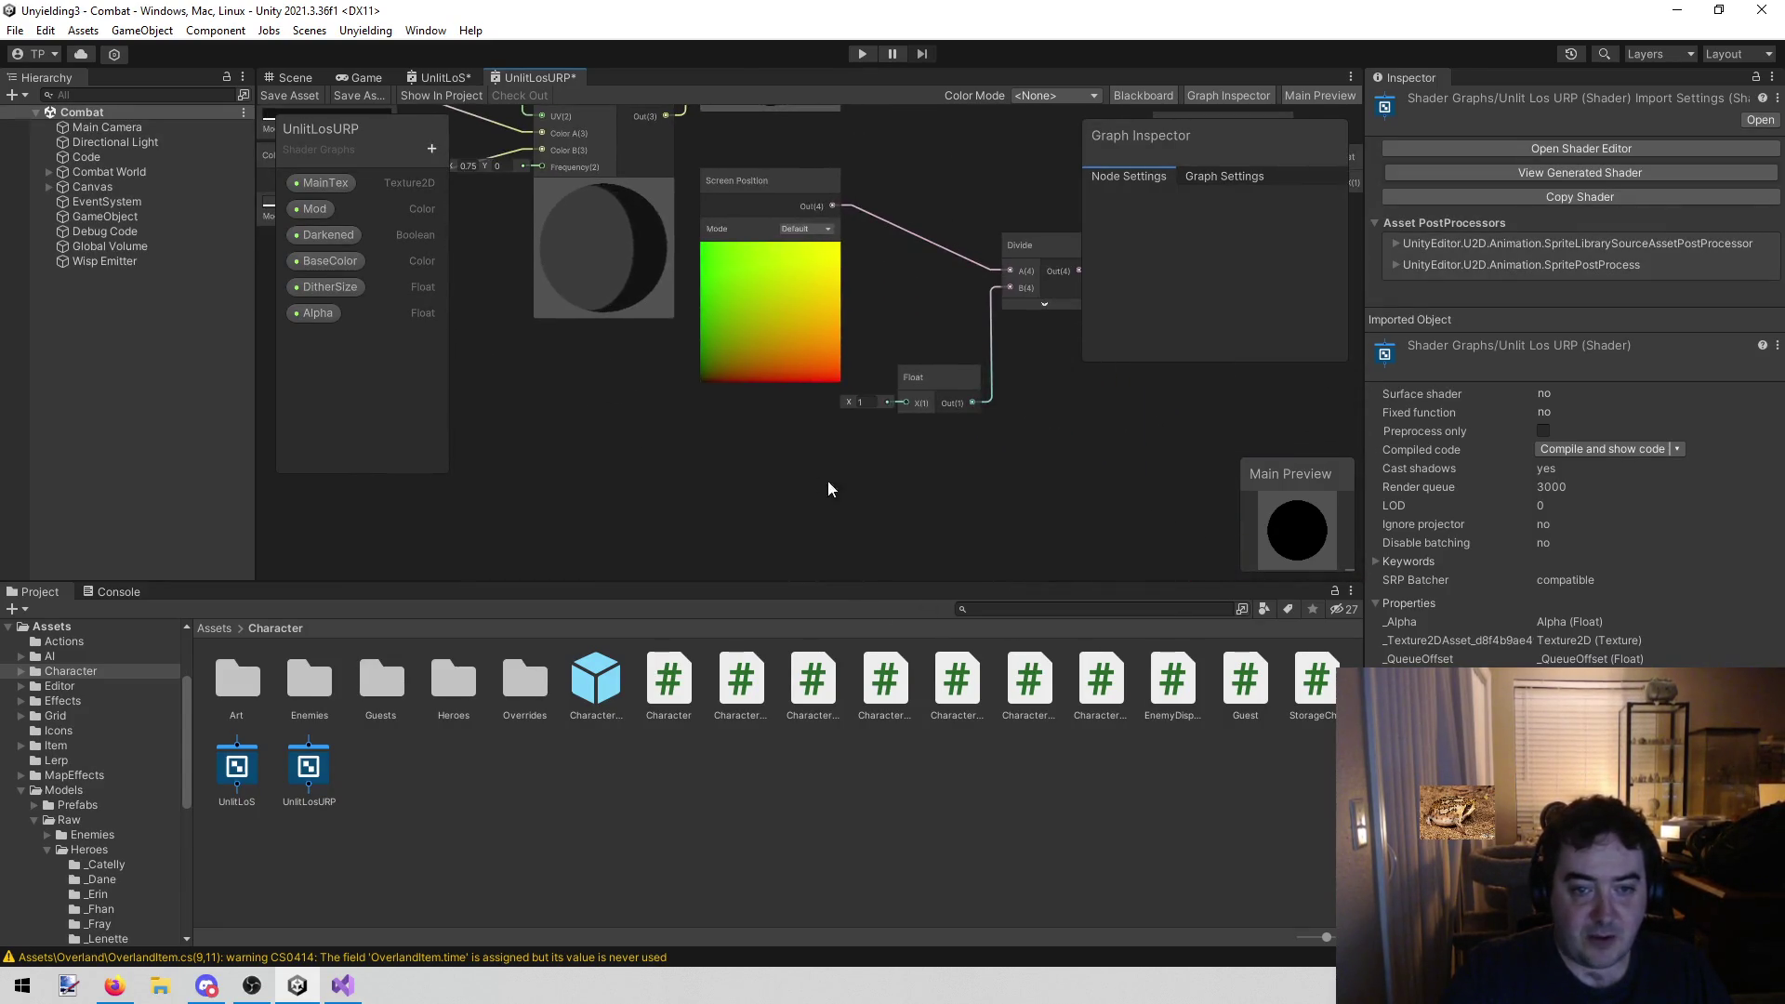
scroll(932, 482, up, 2)
scroll(868, 499, up, 2)
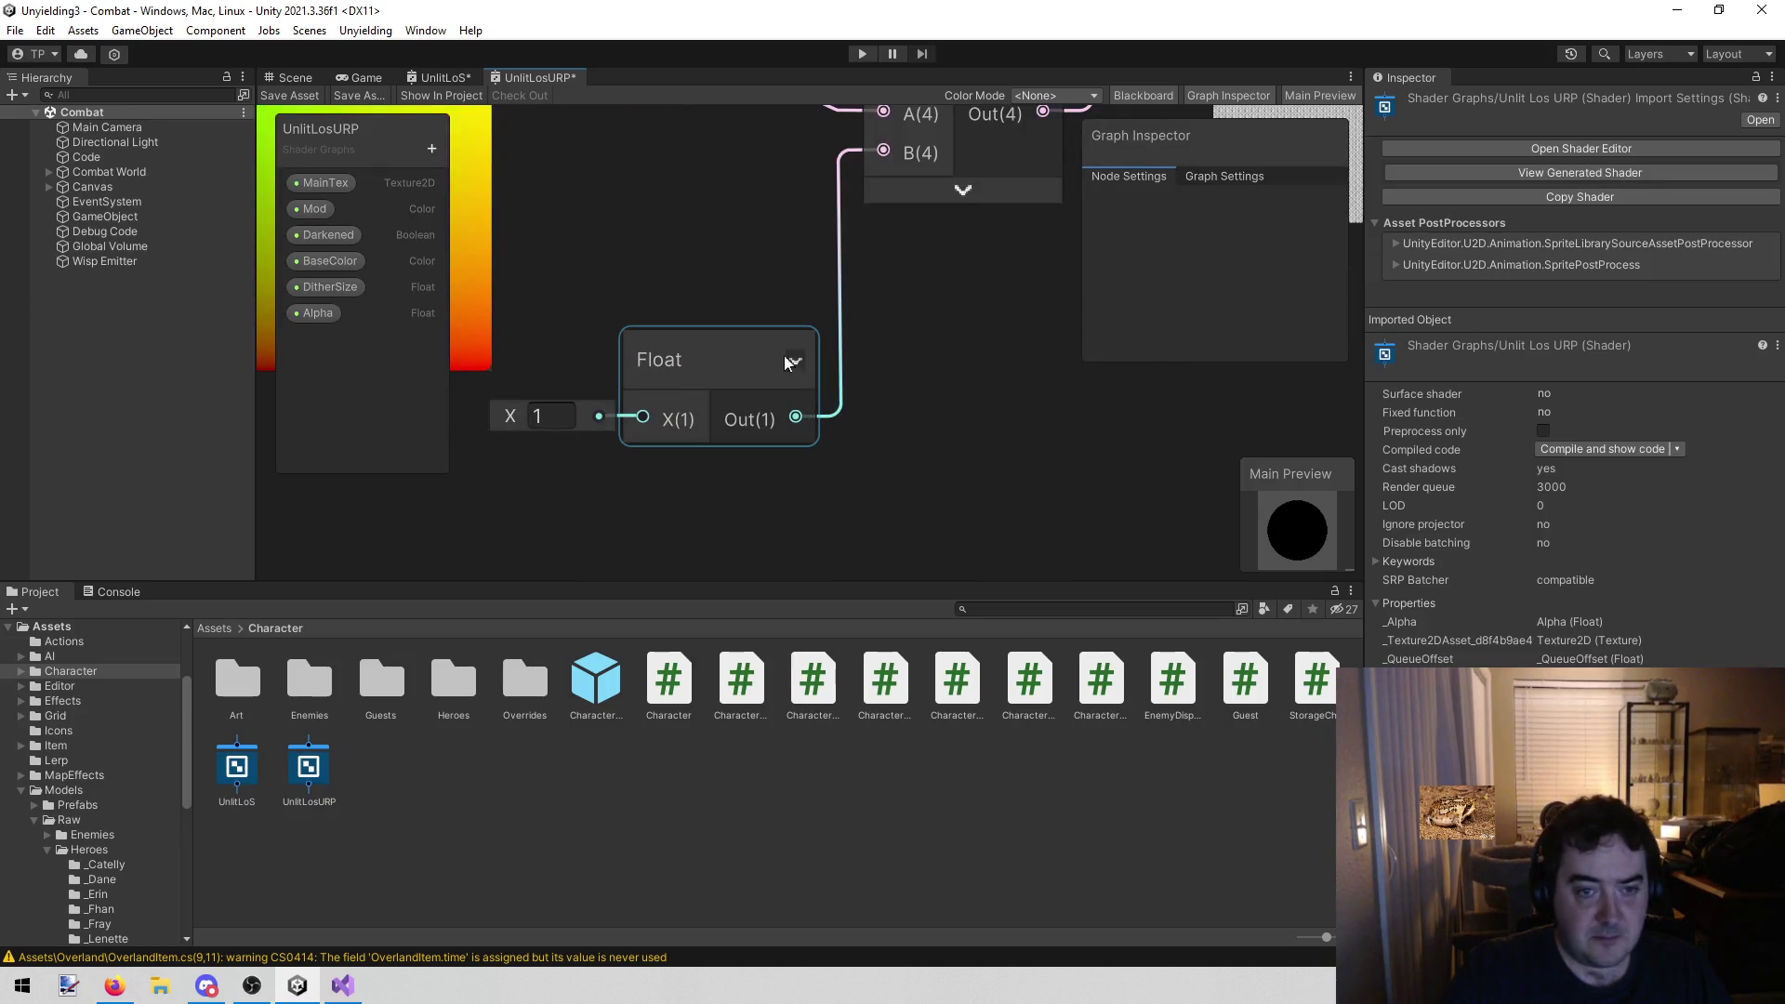
Replace the constant Float feeding Divide's B input with a DitherSize property node
click(744, 358)
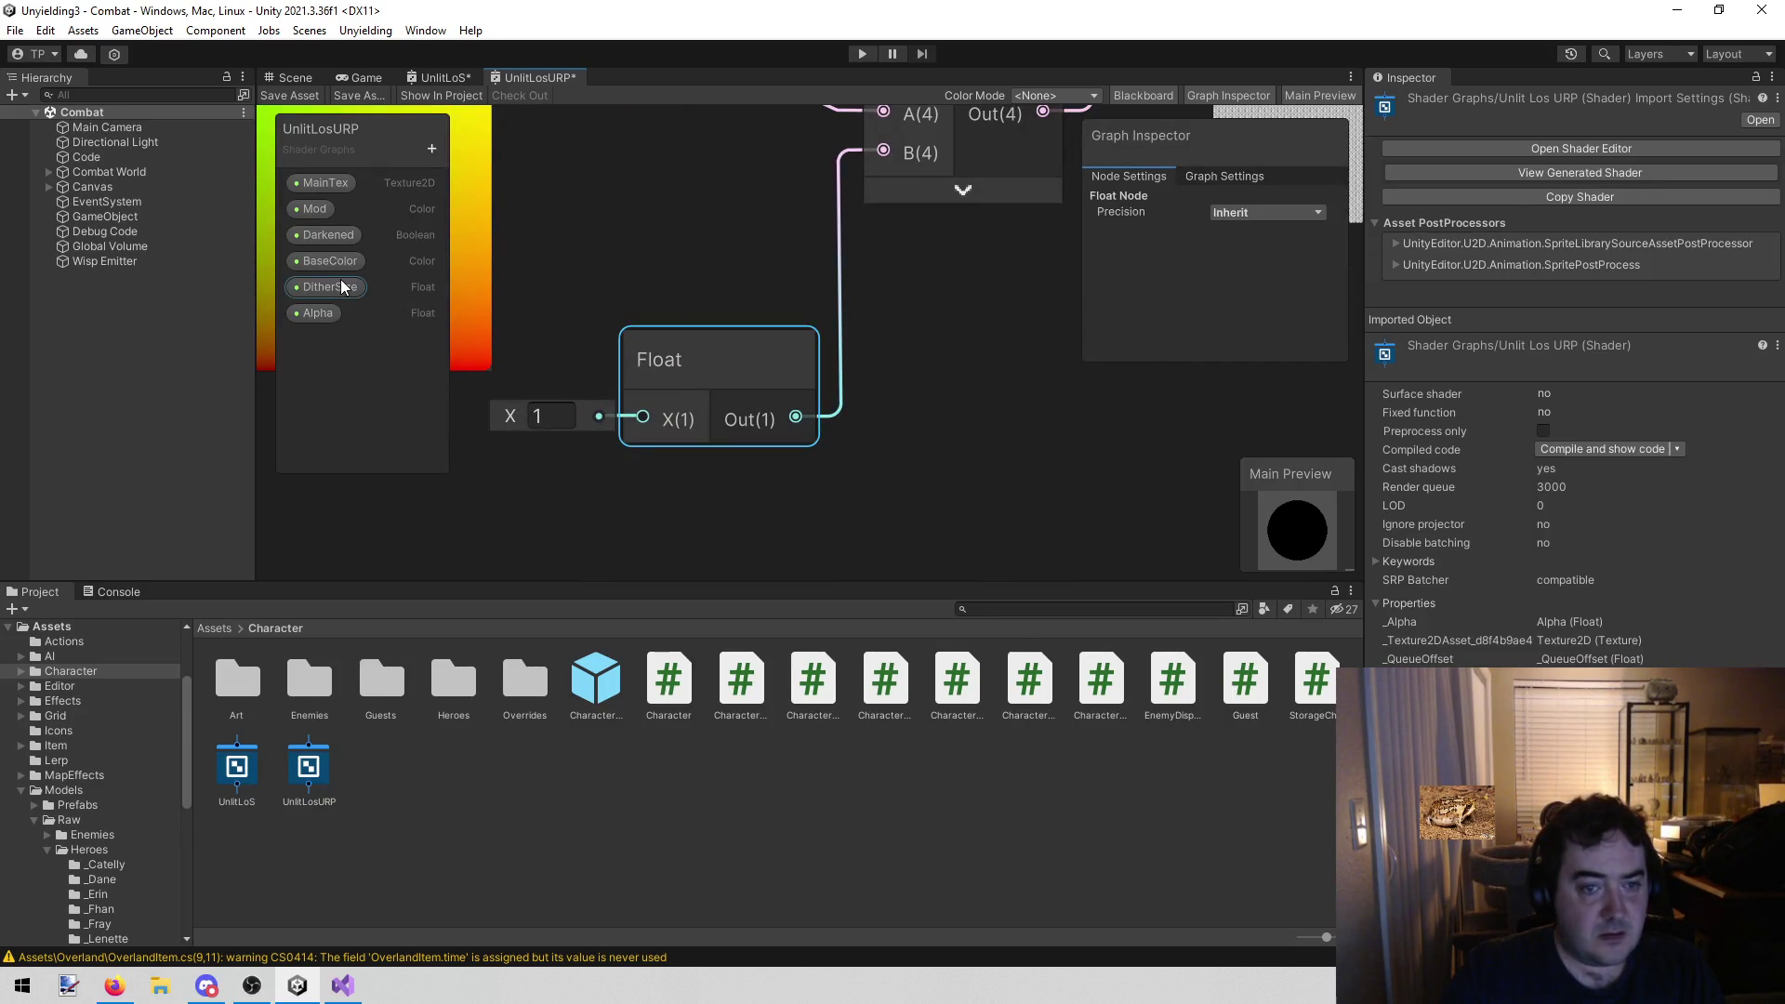
key(Delete)
drag(326, 292, 786, 335)
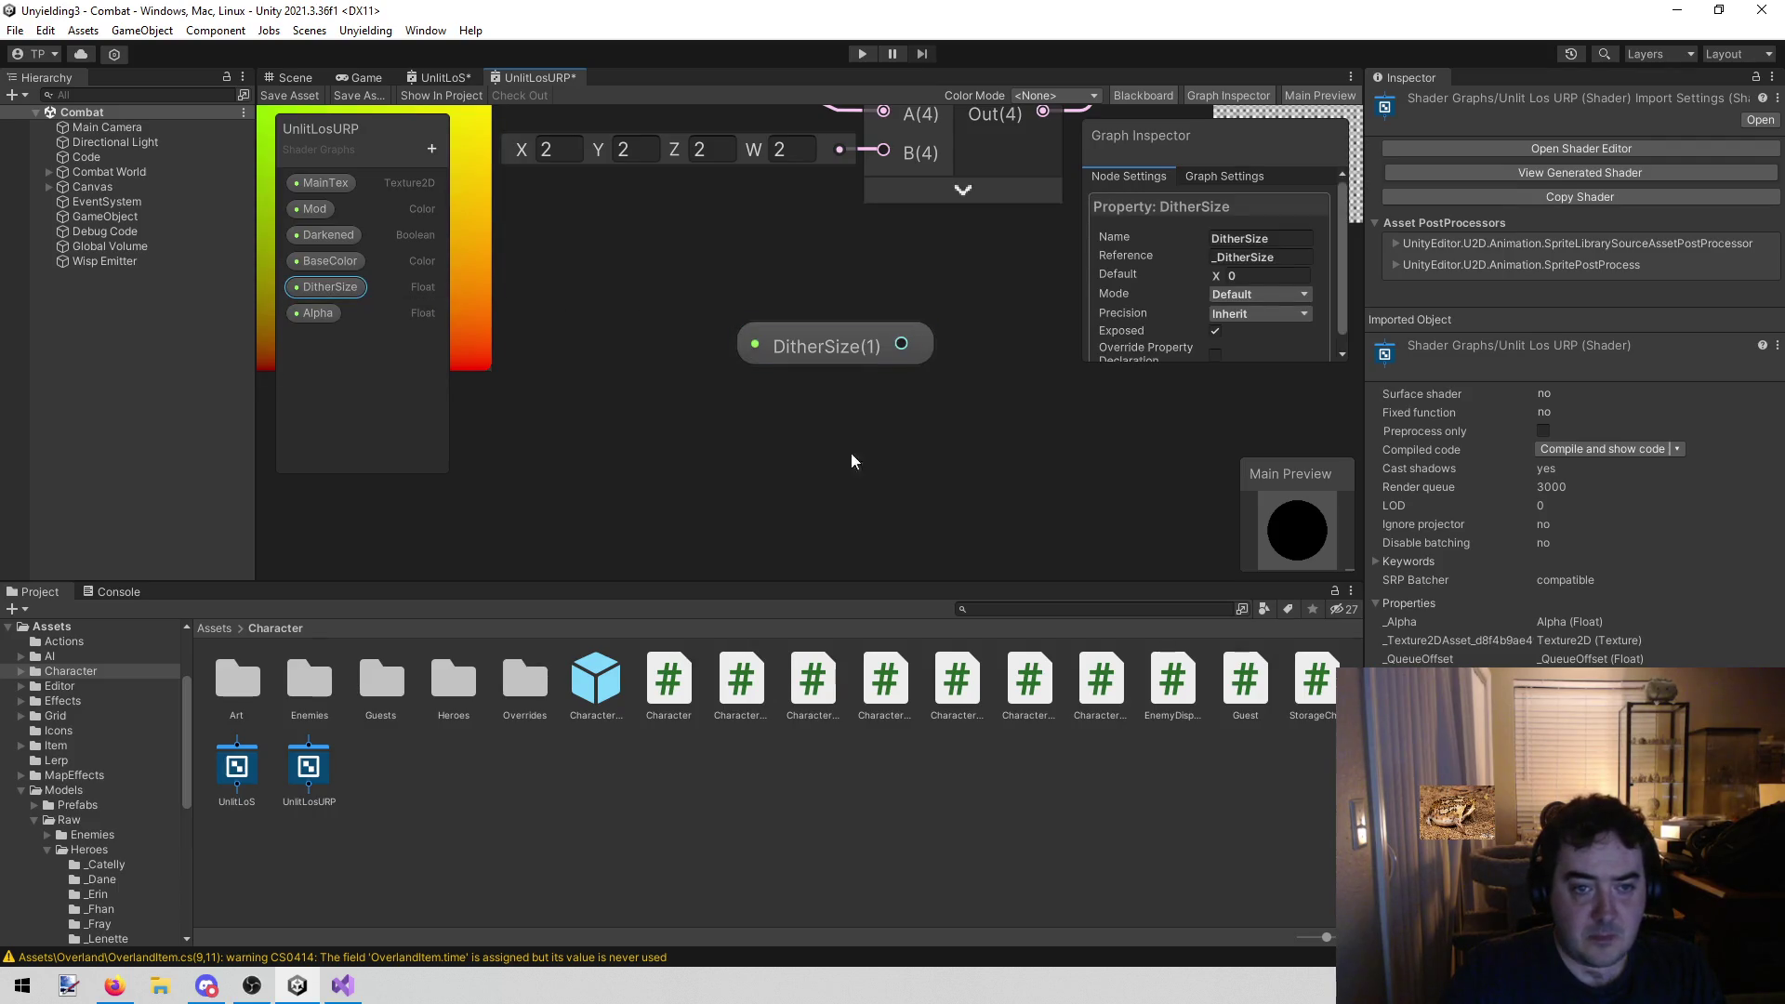
click(812, 409)
drag(671, 423, 858, 222)
Review the Fragment stack, Lerp, Checkerboard and Time nodes, then compare with UnlitLoS
scroll(862, 387, down, 3)
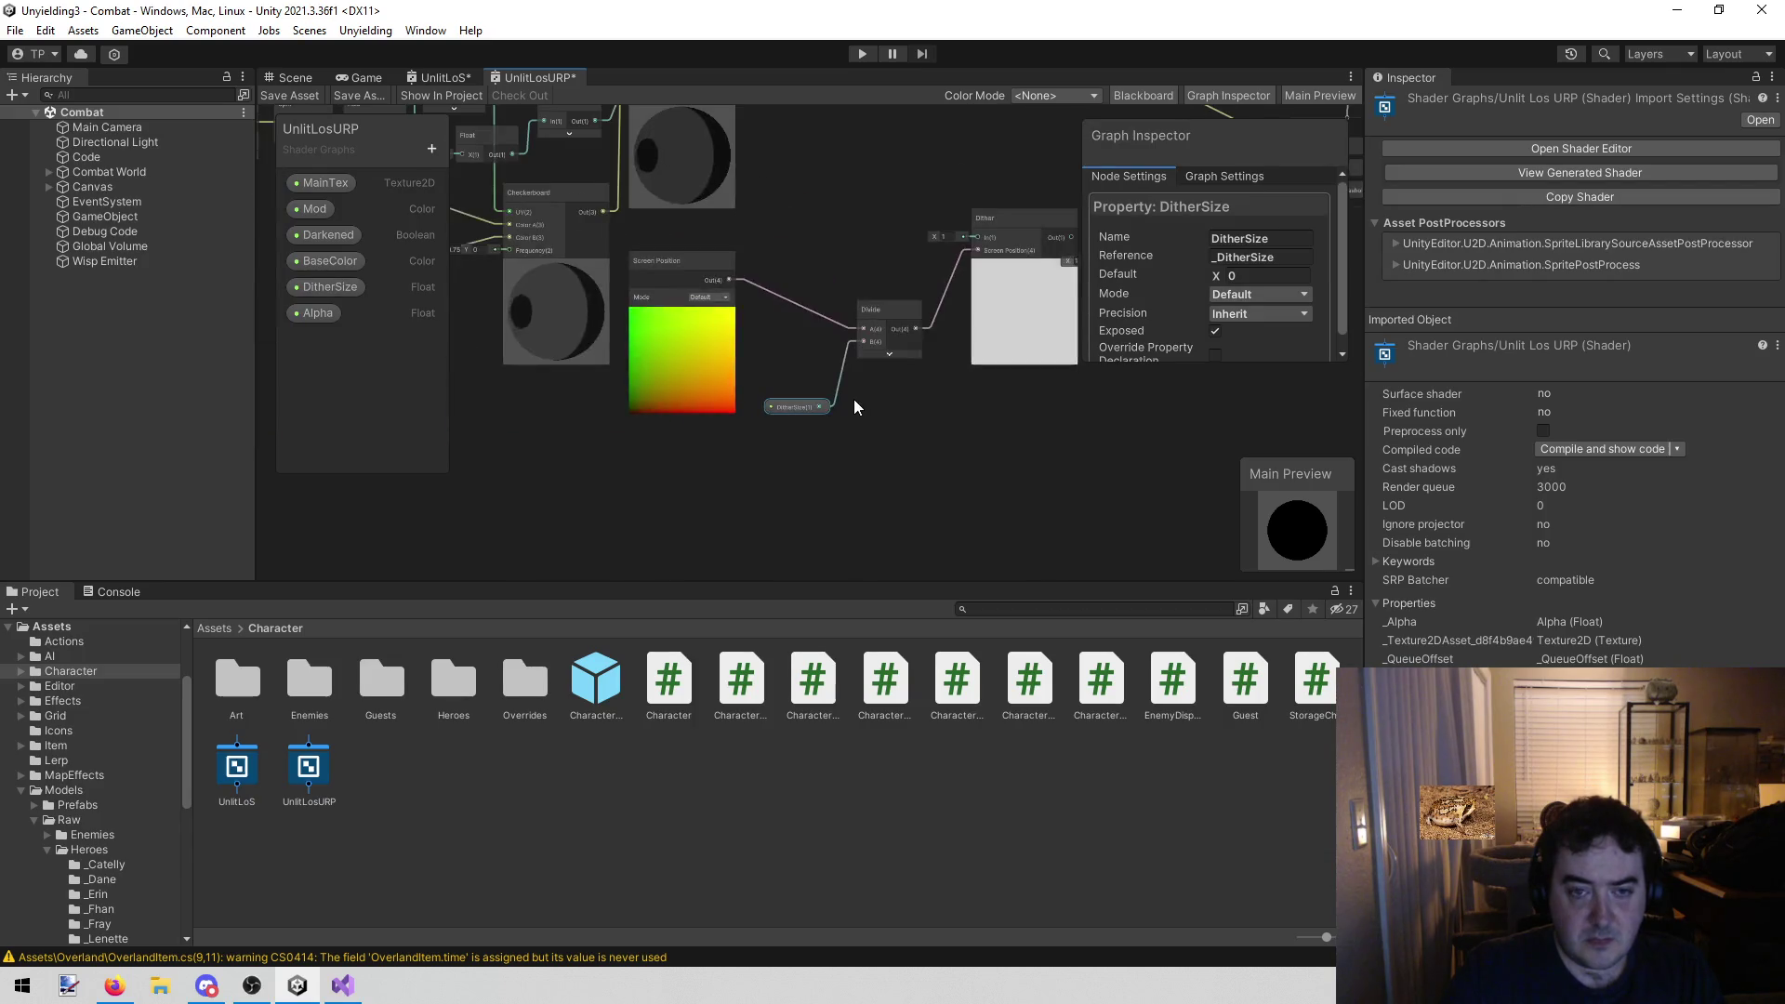
scroll(762, 350, down, 3)
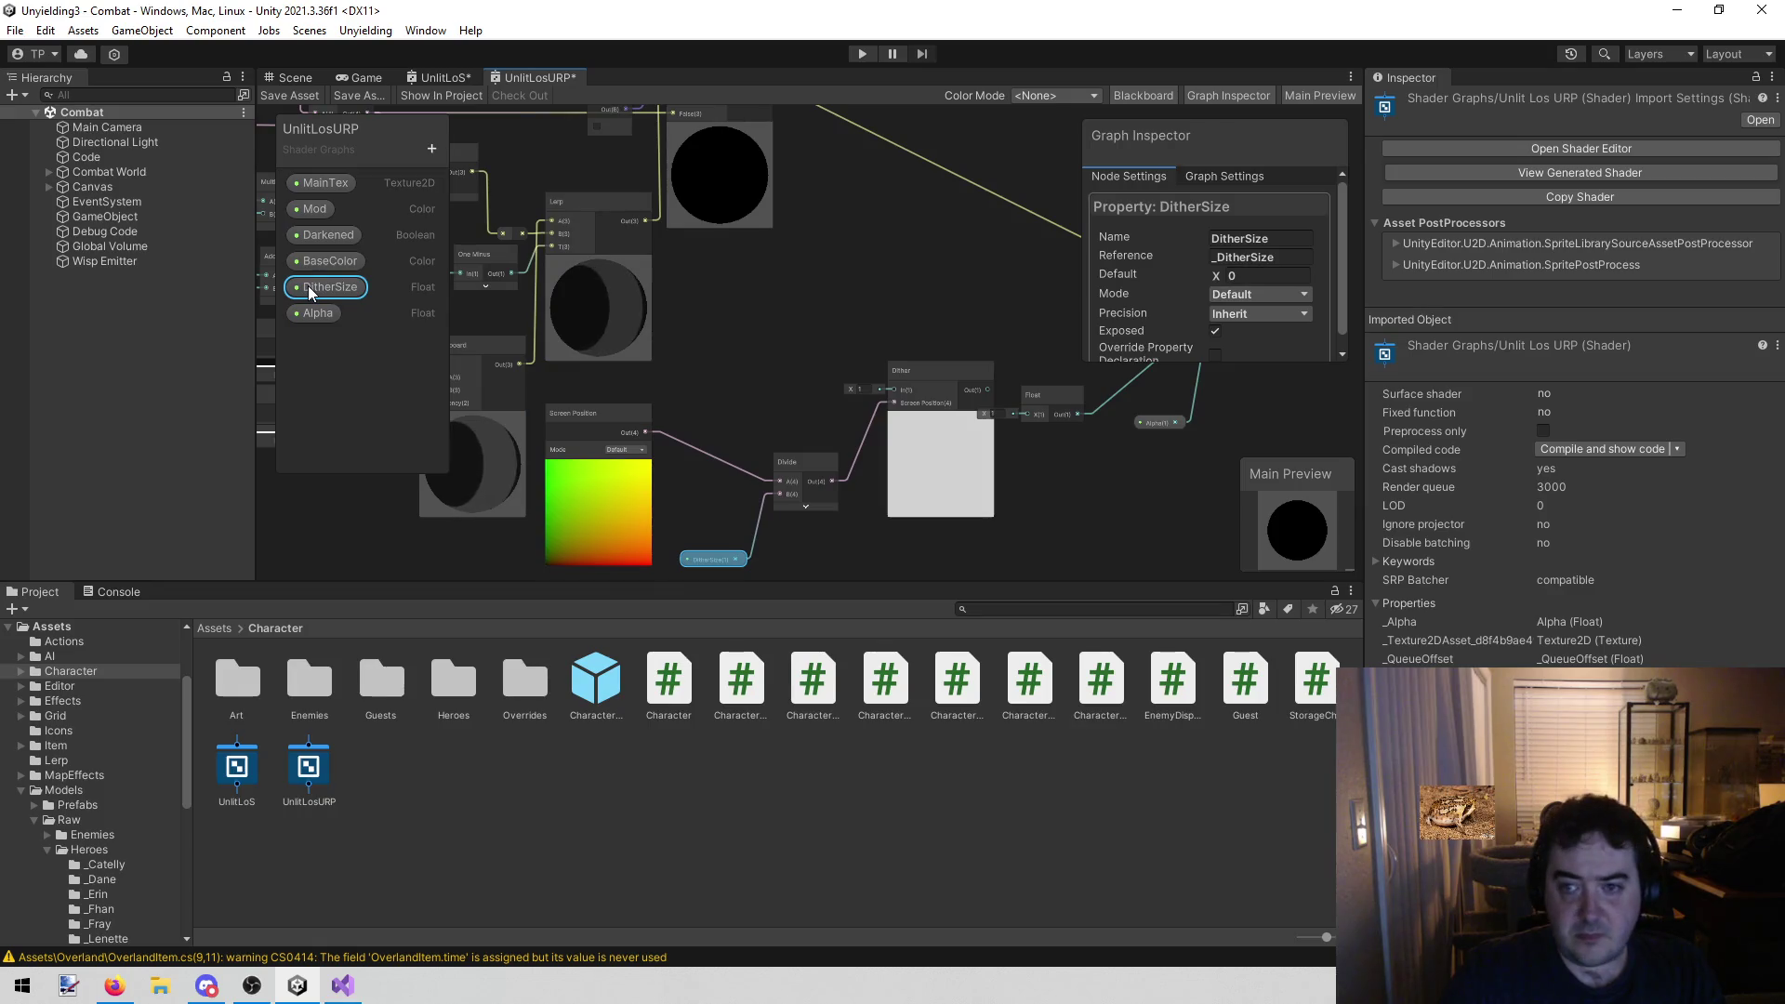
mouse_move(990, 298)
mouse_down()
mouse_move(865, 371)
mouse_move(714, 517)
mouse_move(782, 332)
mouse_move(742, 295)
mouse_up()
mouse_move(611, 295)
mouse_down()
mouse_move(809, 283)
mouse_move(759, 327)
mouse_move(883, 255)
mouse_up()
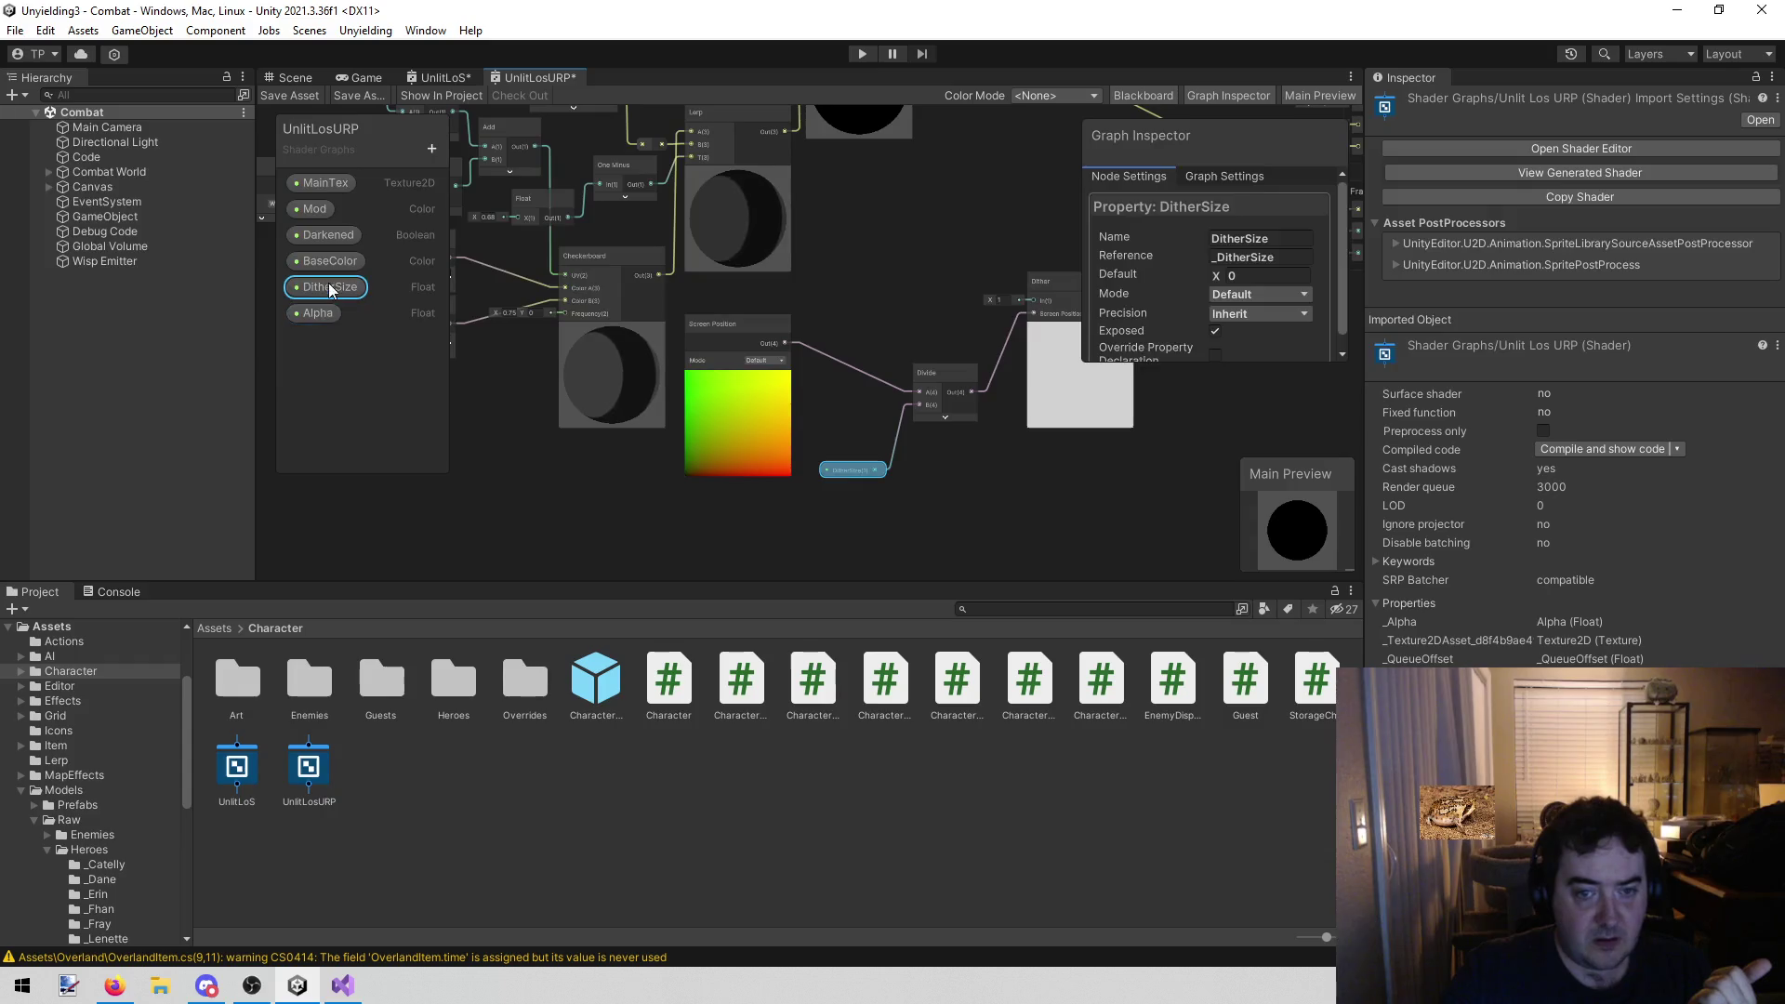
mouse_move(535, 474)
mouse_down()
mouse_move(705, 557)
mouse_move(842, 576)
mouse_up()
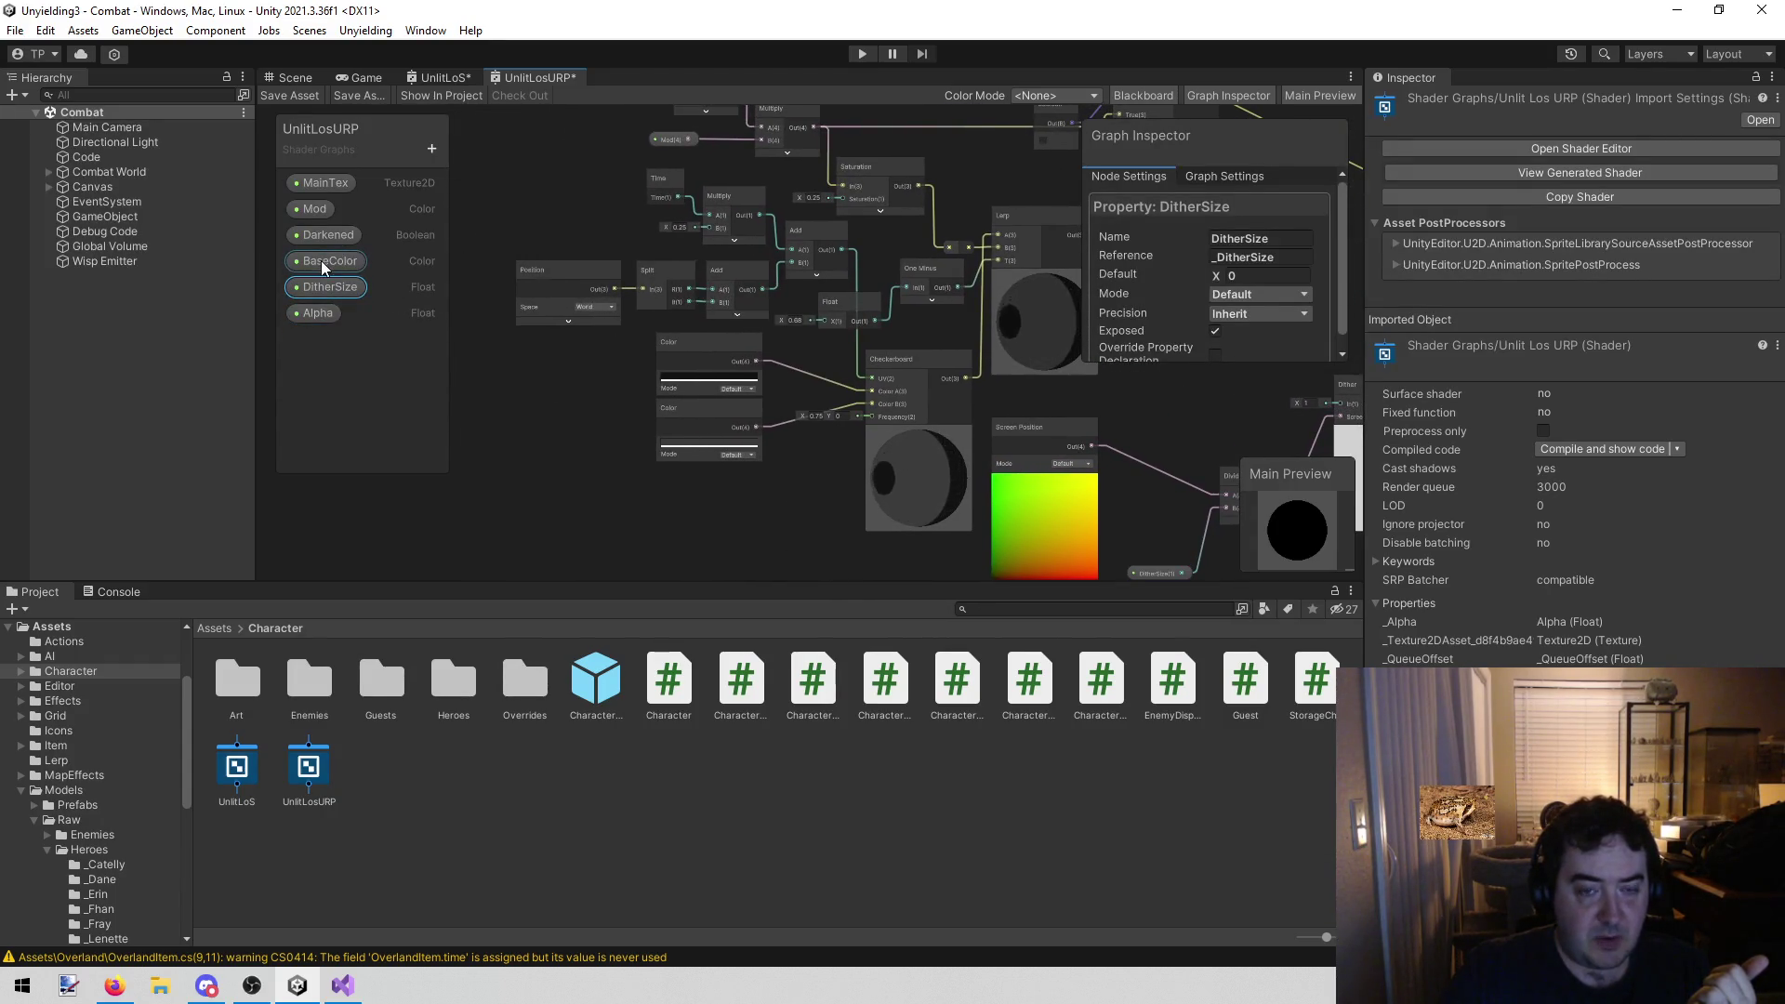
drag(577, 421, 583, 506)
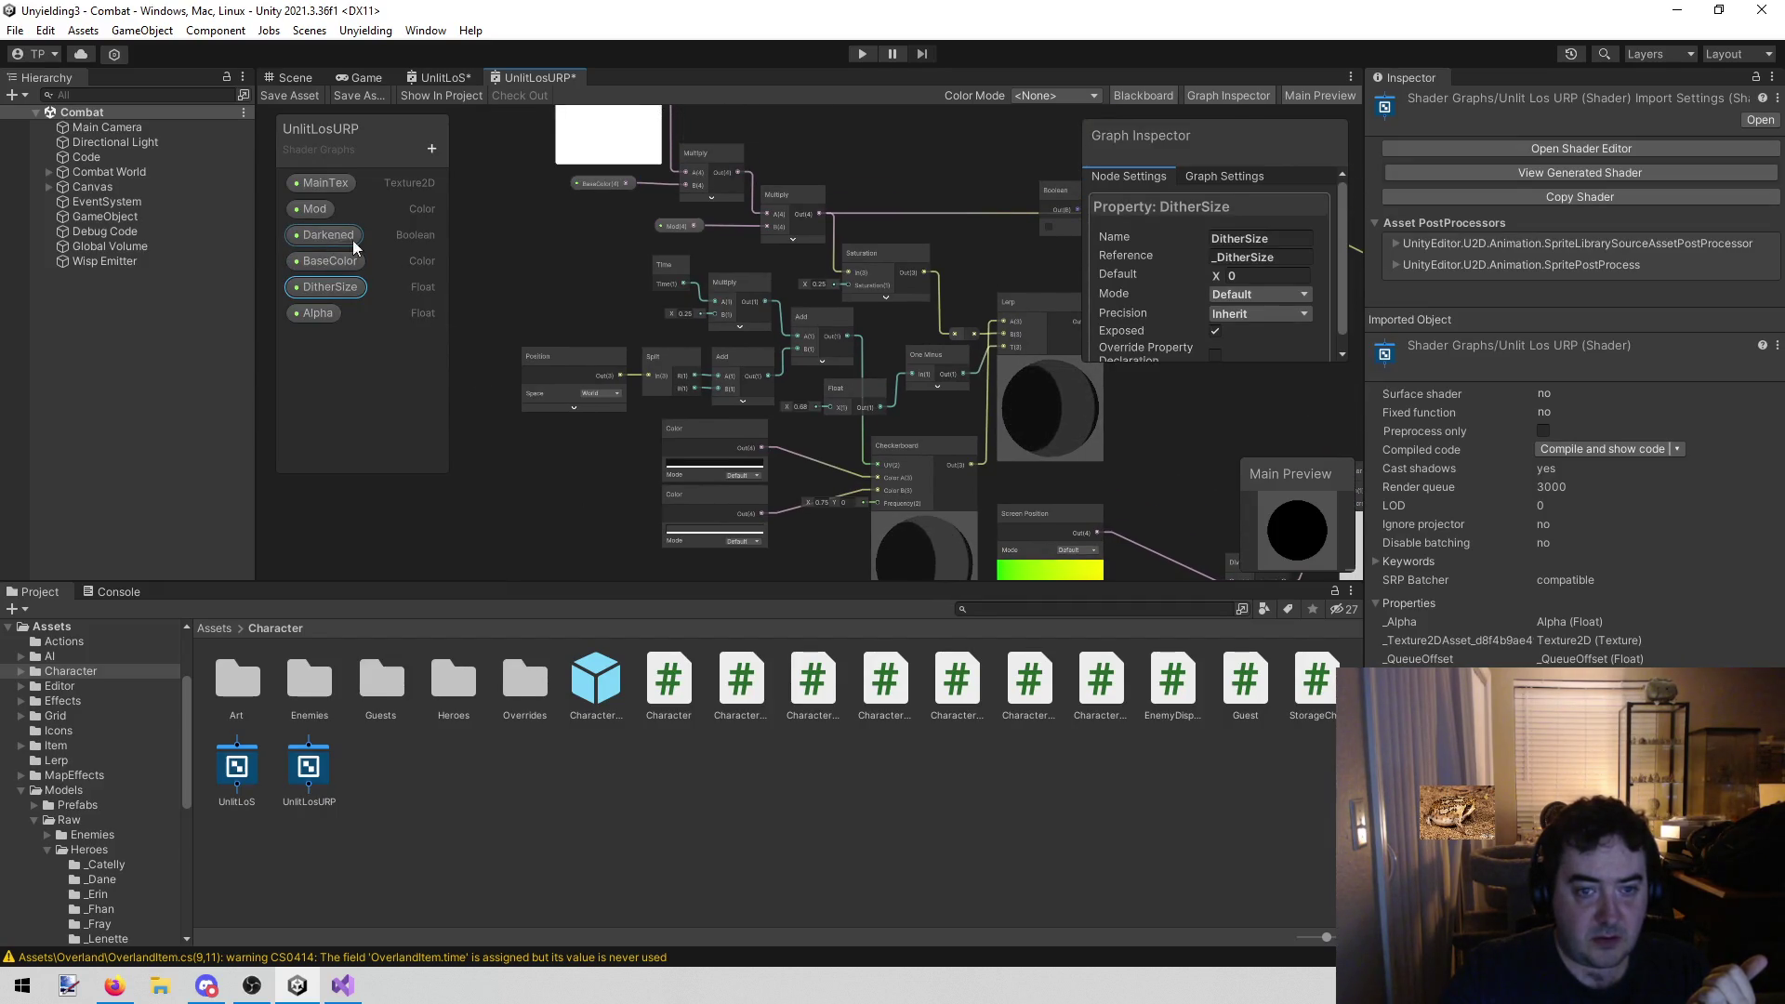
click(436, 75)
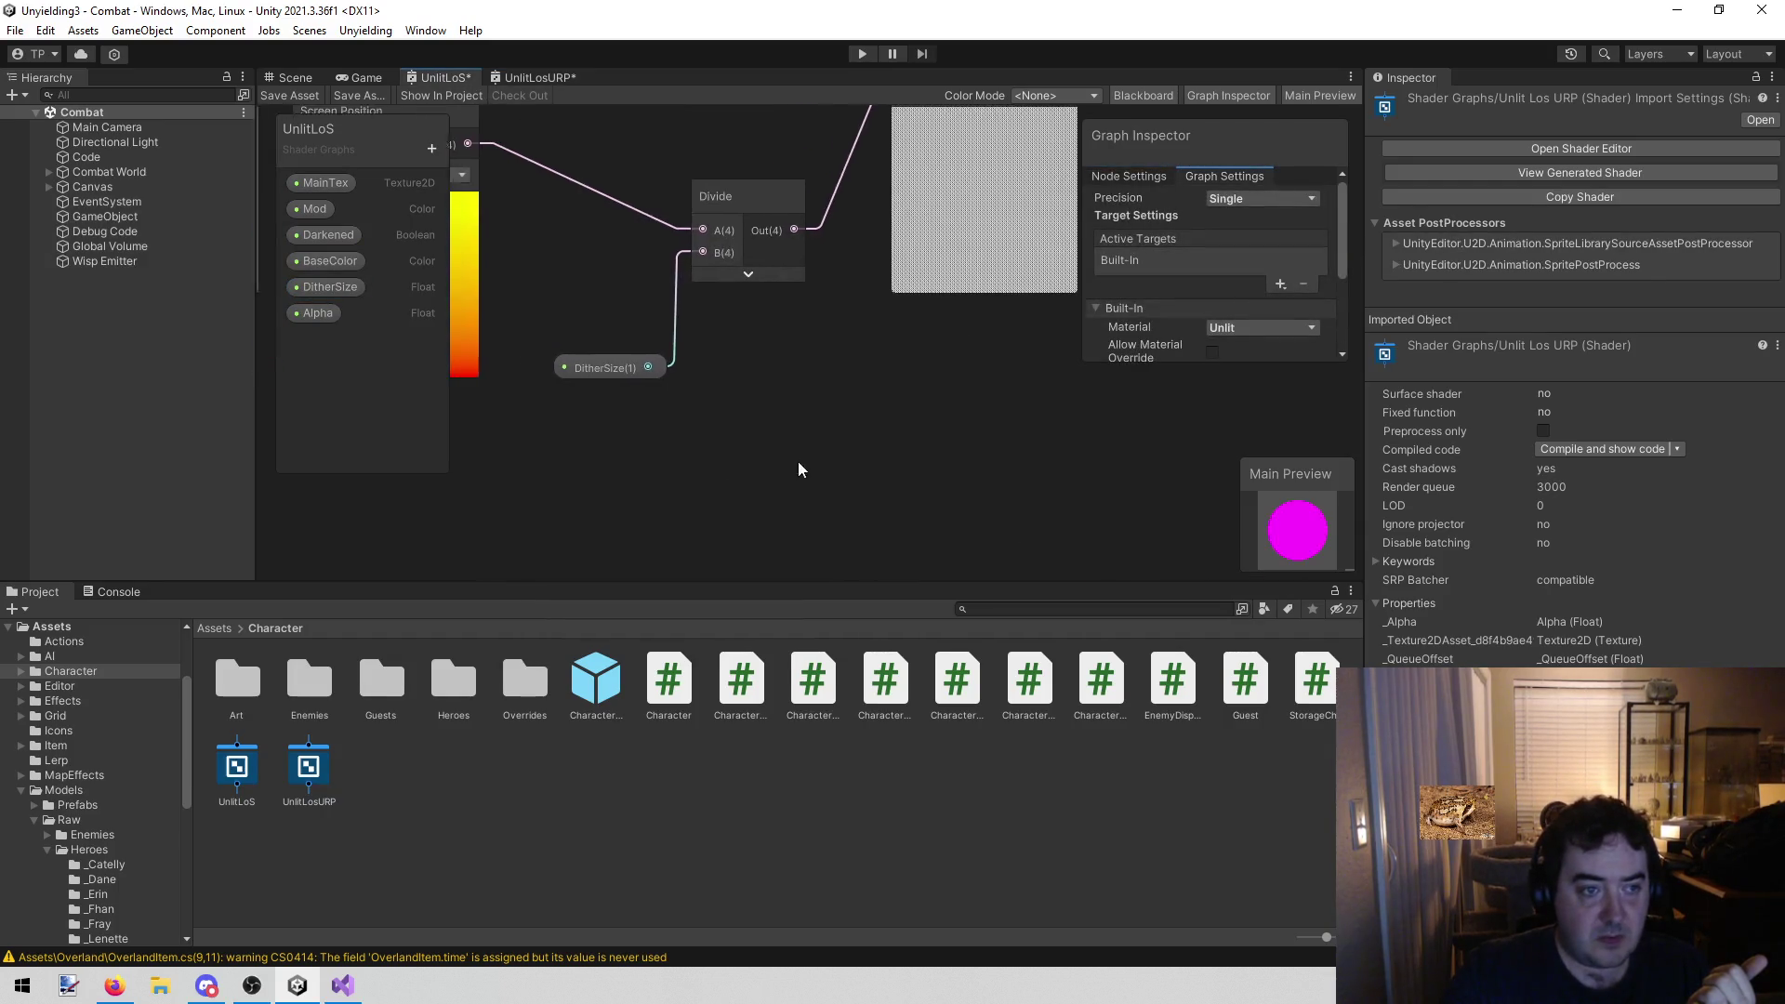
Replace the constant Boolean feeding Branch's Predicate with the Darkened property
scroll(798, 461, down, 8)
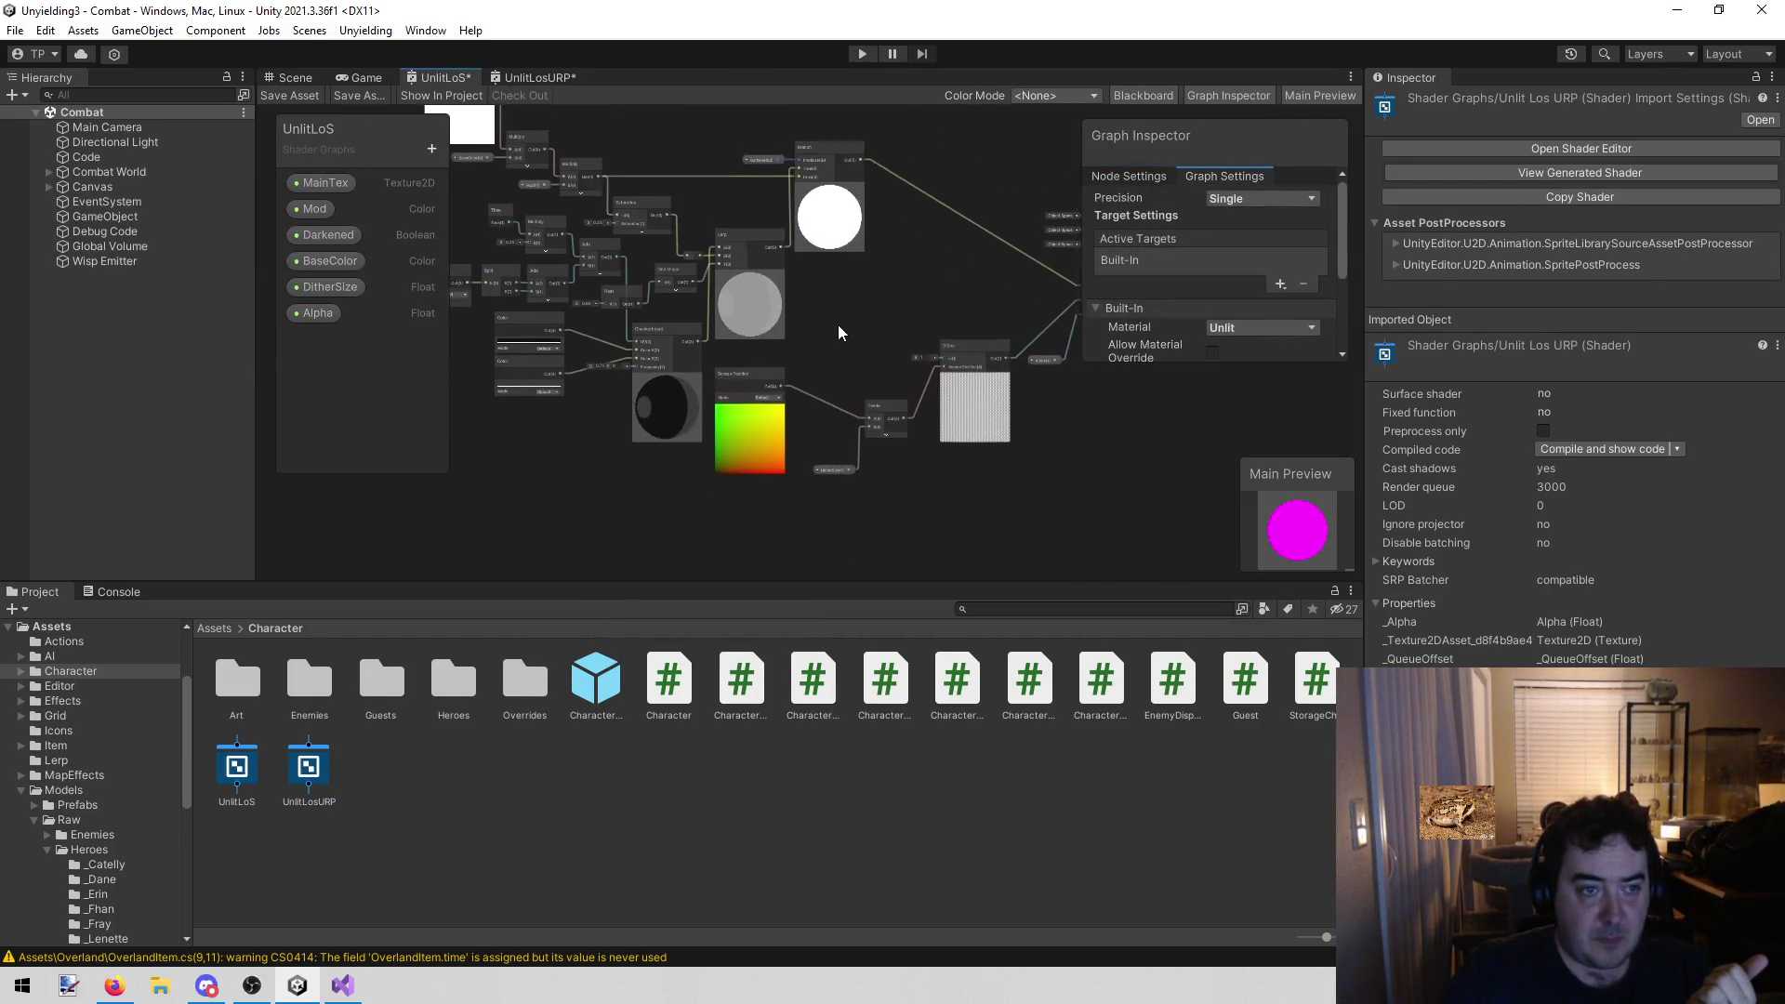
drag(838, 332, 864, 348)
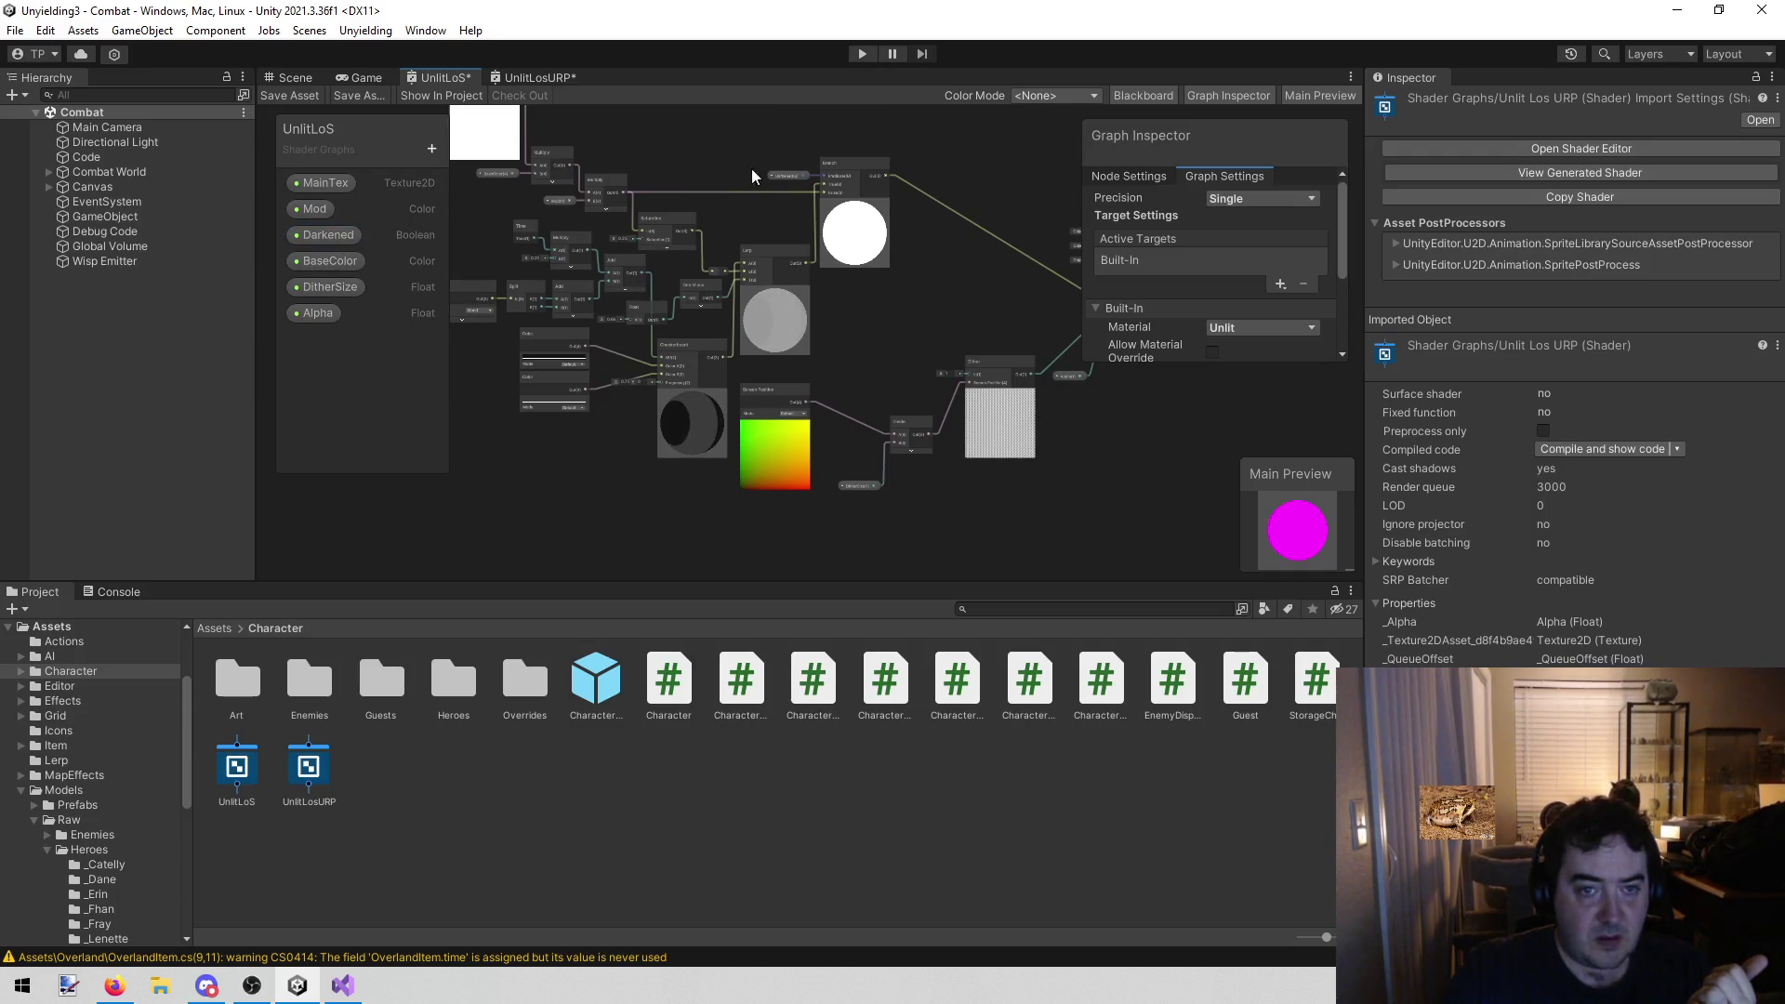
scroll(744, 179, up, 5)
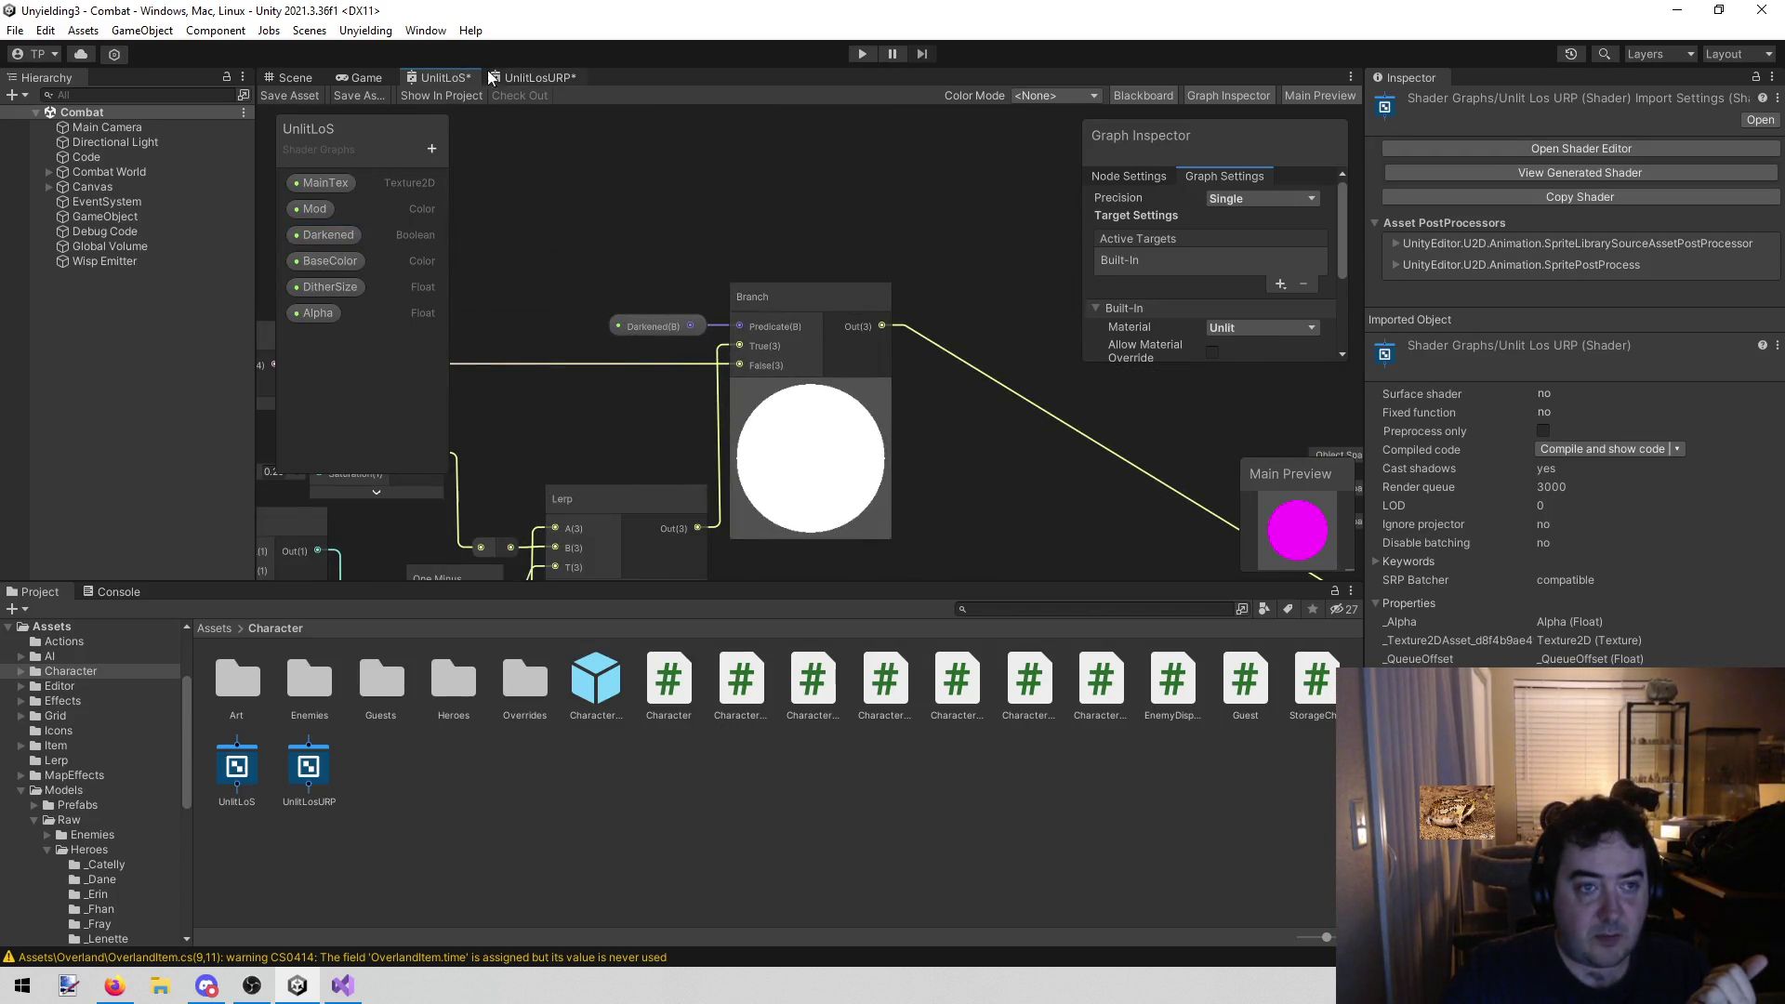
click(507, 78)
scroll(780, 263, up, 4)
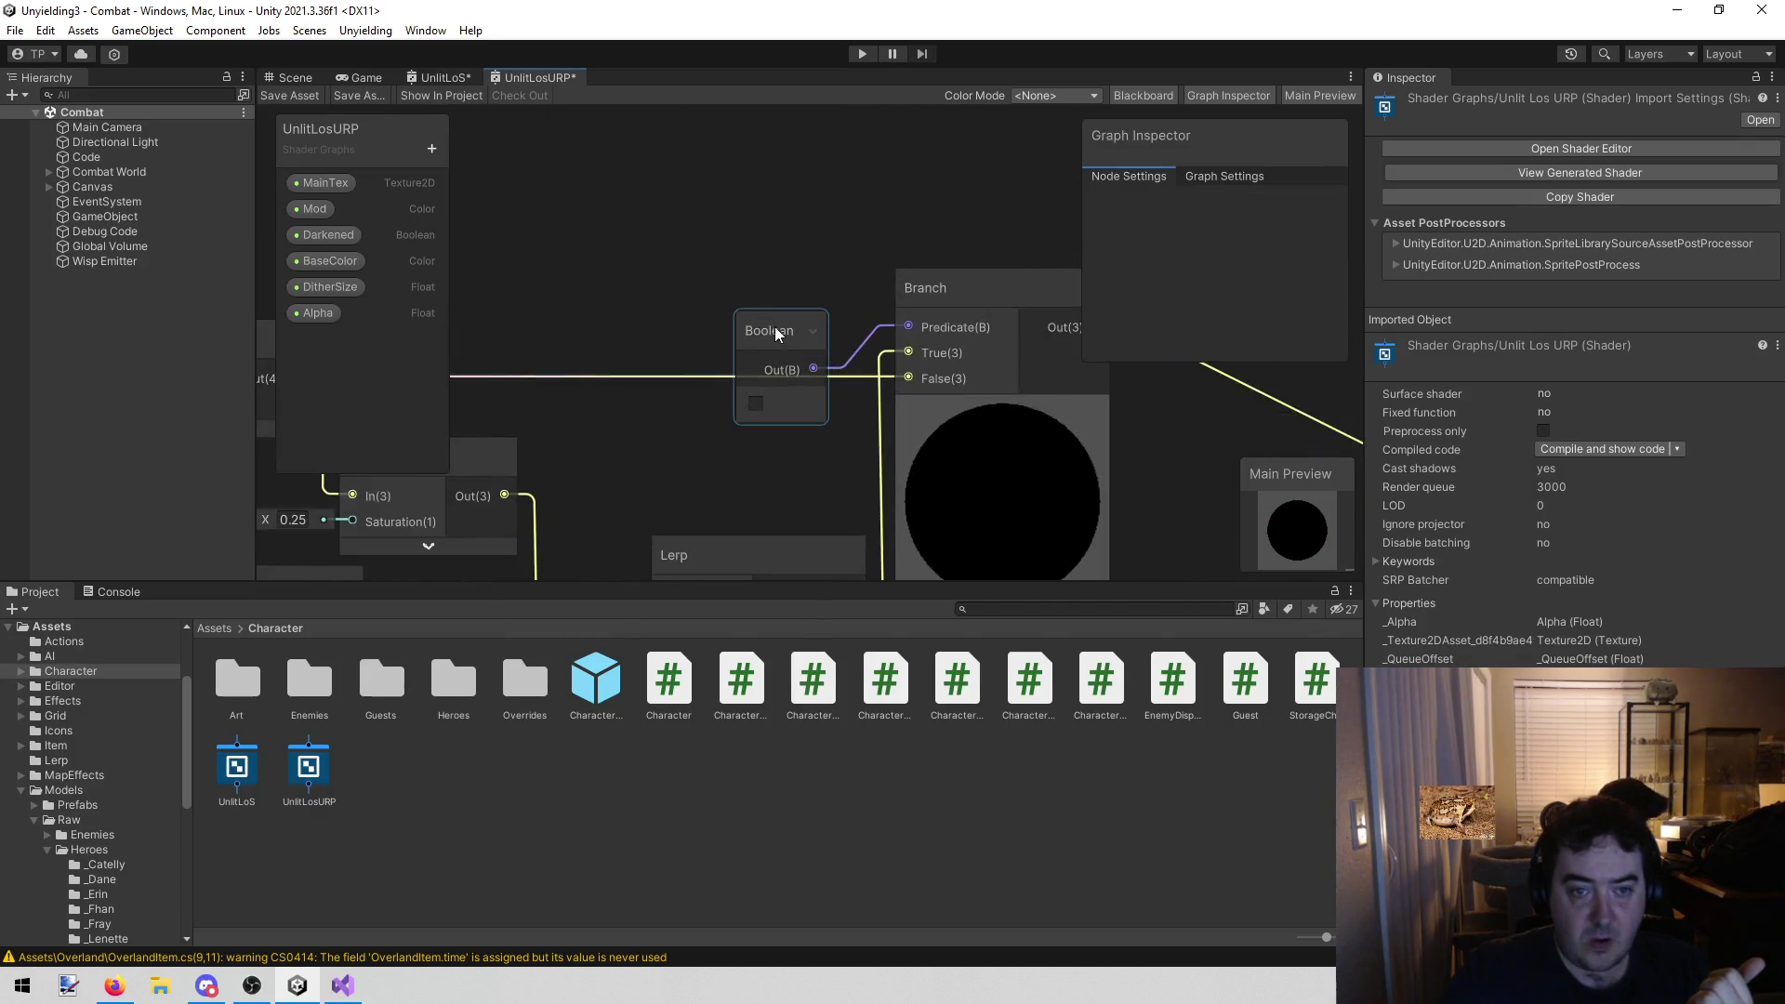
click(778, 337)
key(Delete)
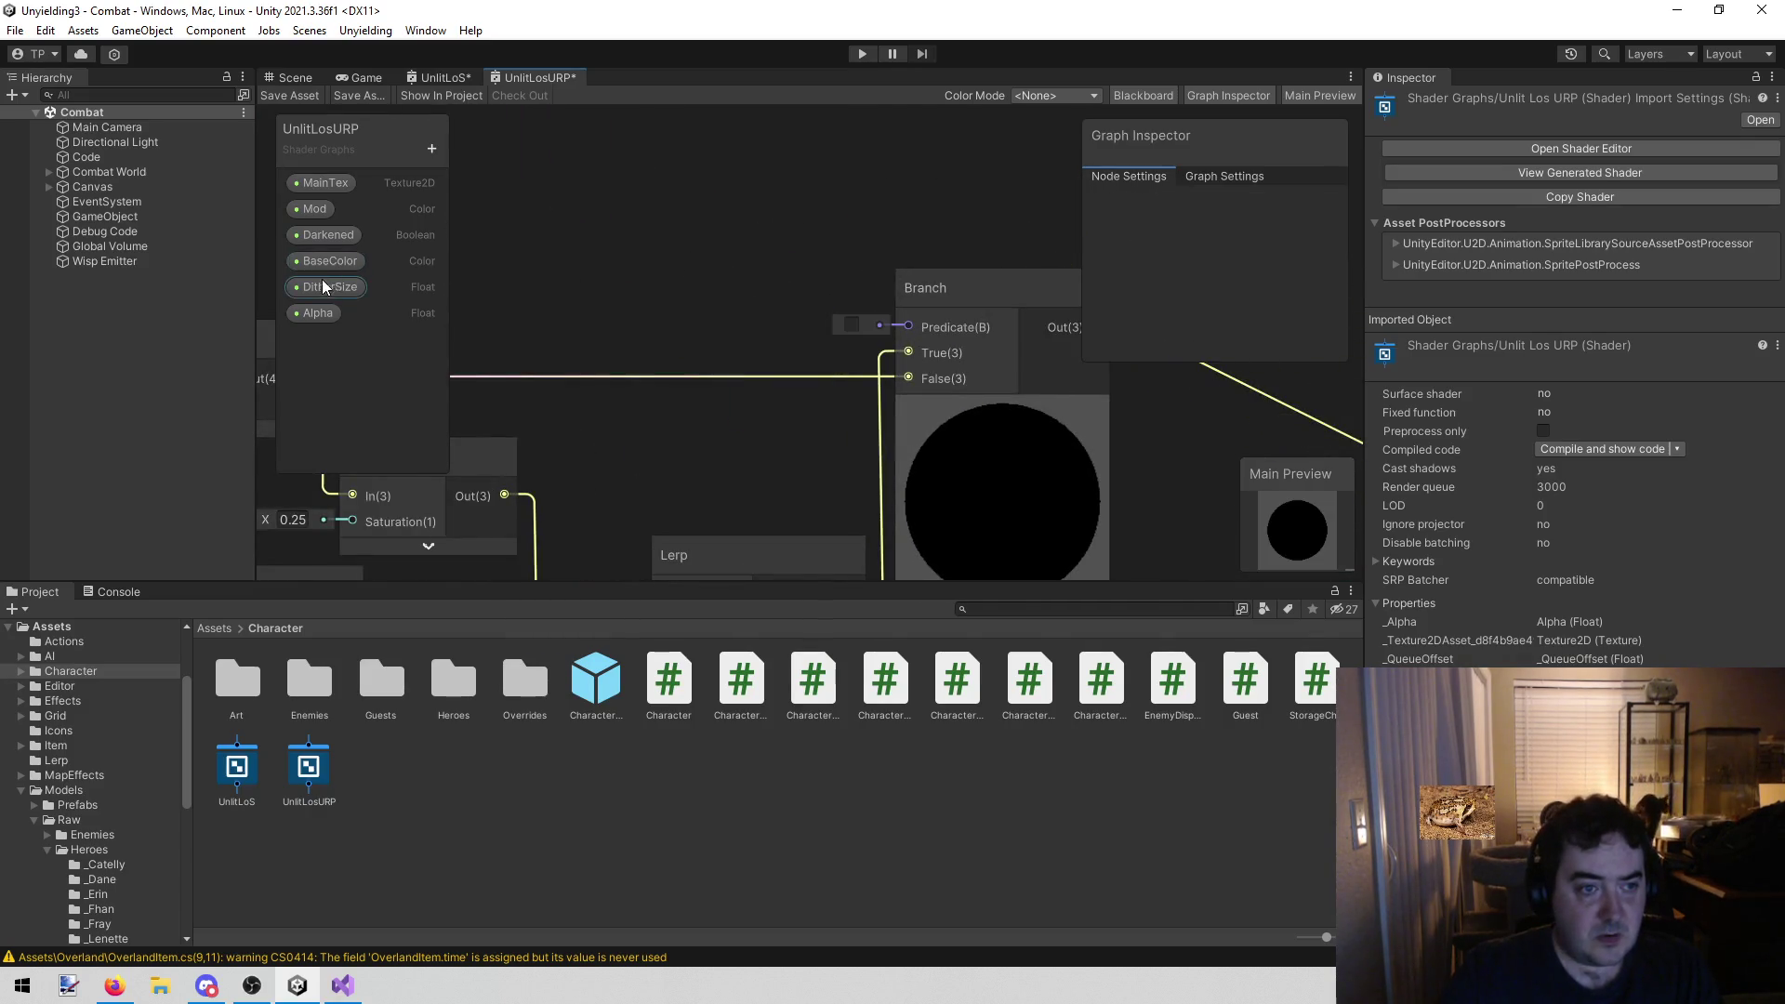
drag(328, 234, 911, 325)
Save the UnlitLosURP shader graph
scroll(833, 229, down, 6)
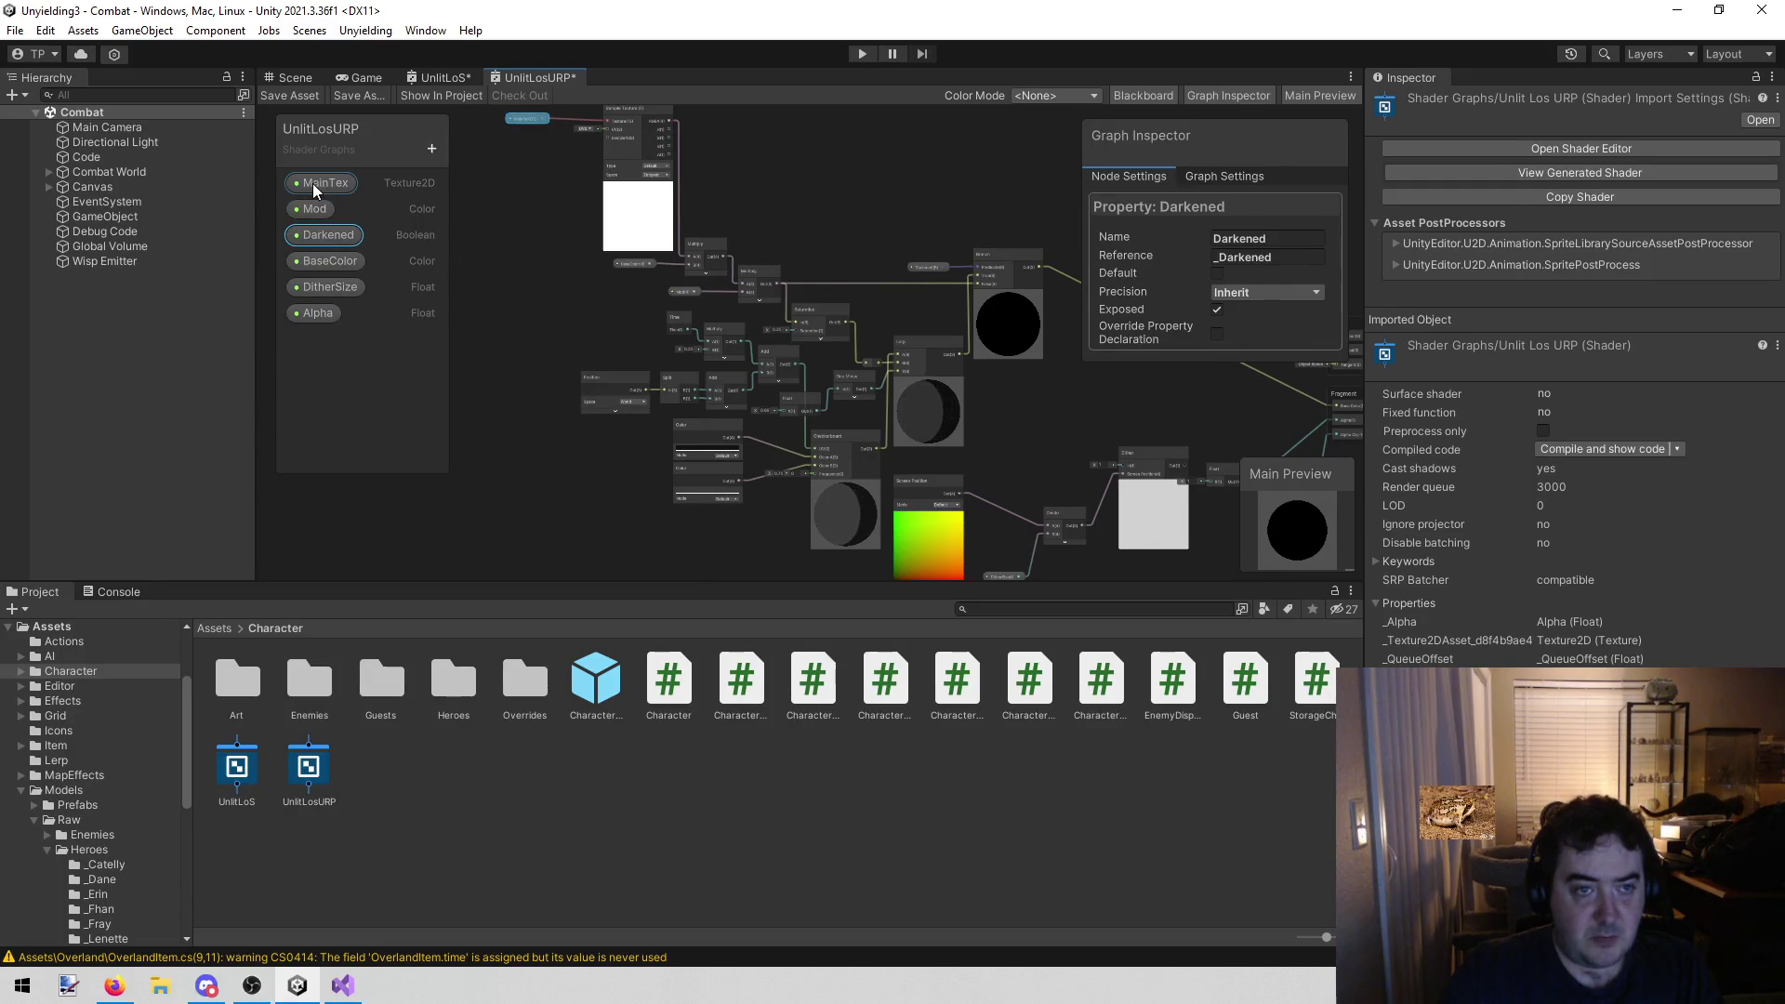
mouse_move(1055, 423)
mouse_down()
mouse_move(929, 343)
mouse_move(660, 438)
mouse_up()
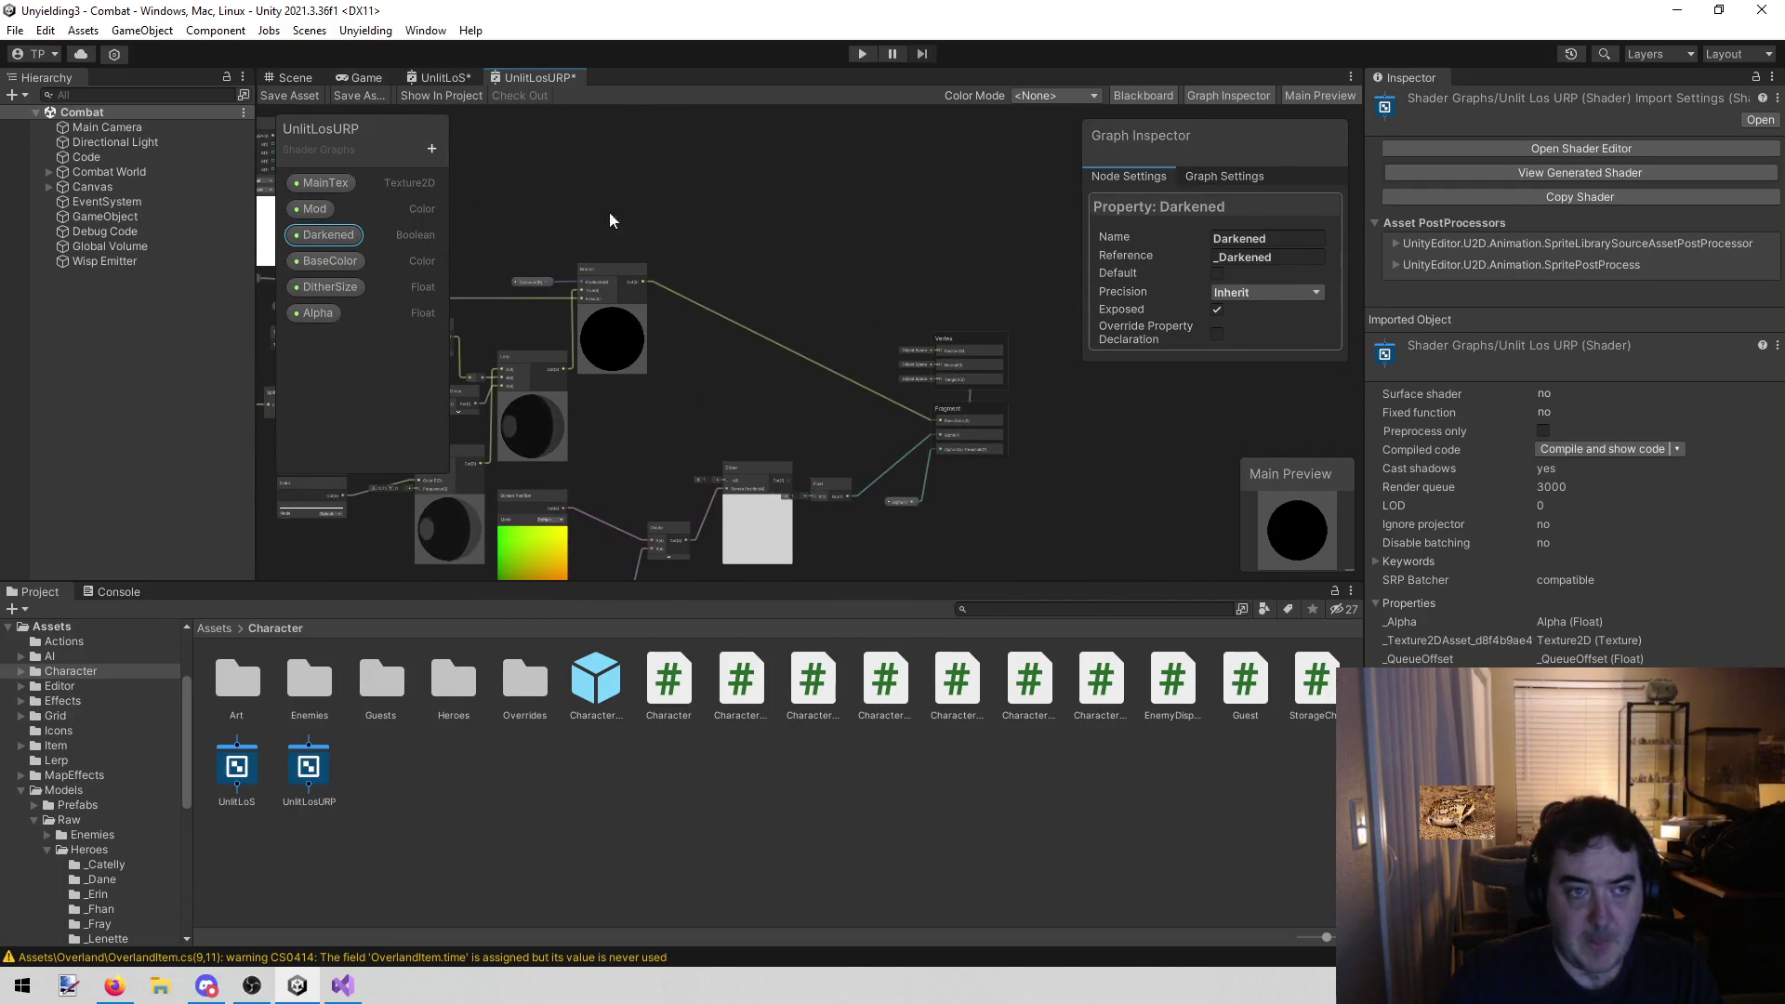
click(304, 93)
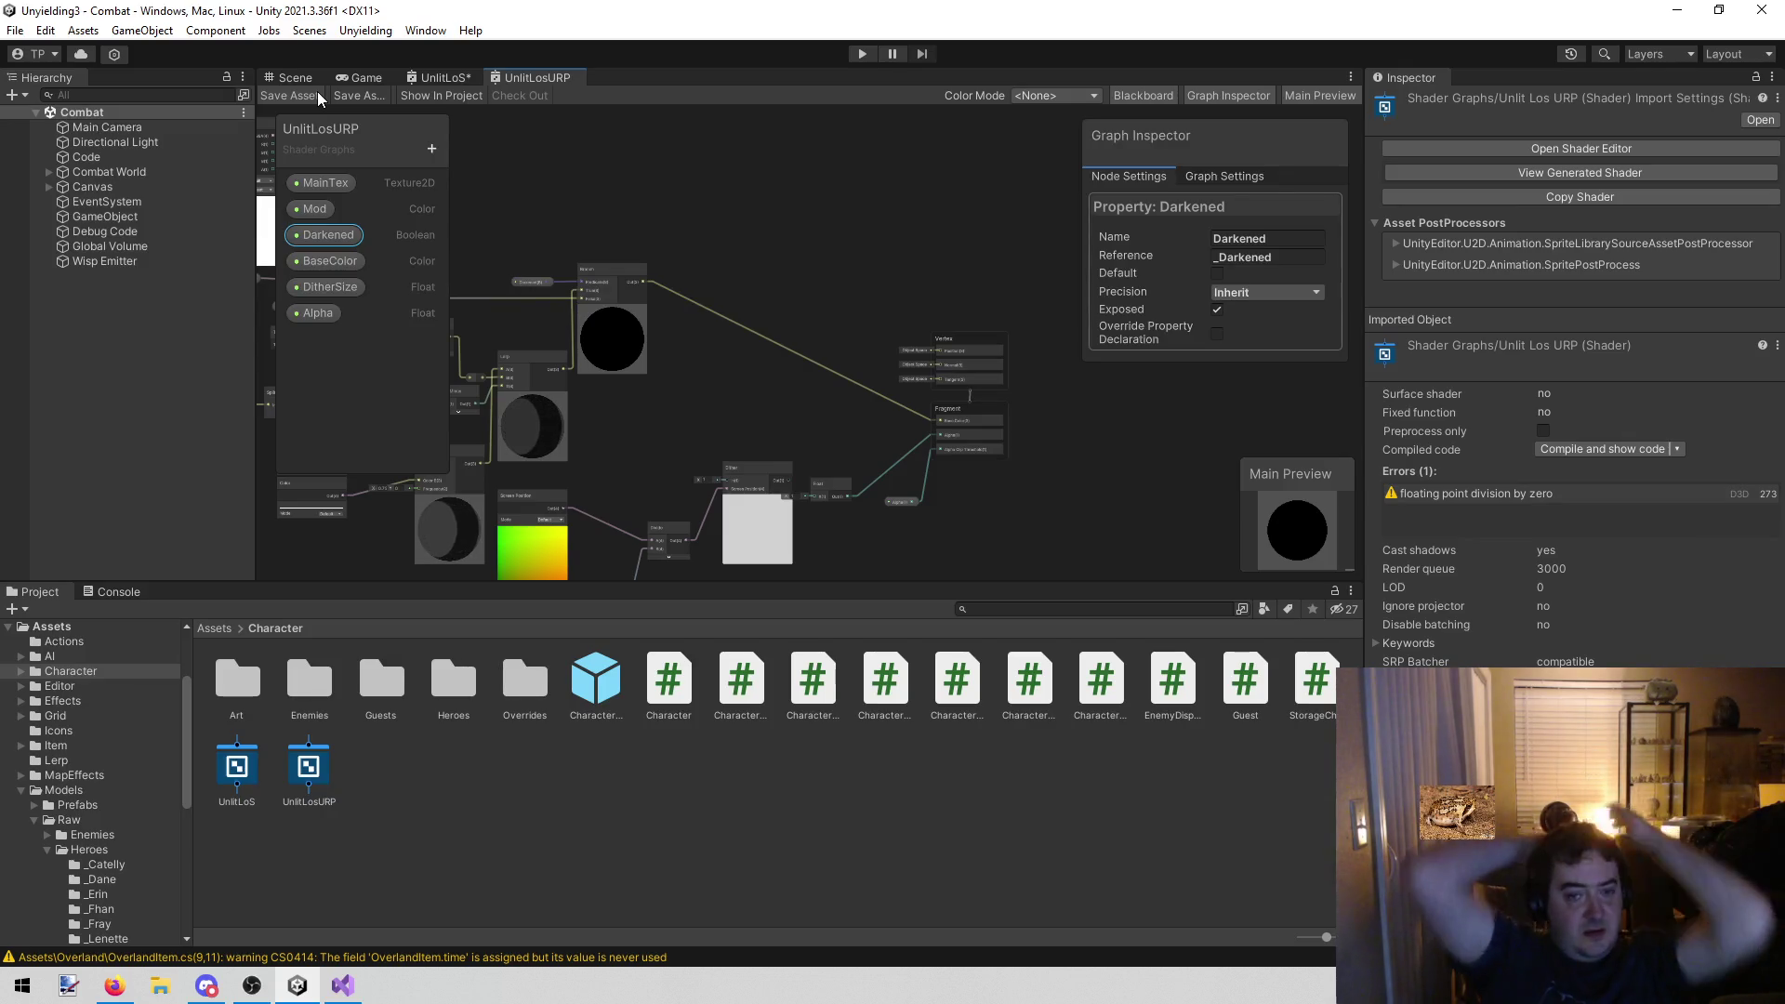
Look over the Branch and Saturation nodes while checking the division-by-zero error
mouse_move(660, 254)
mouse_down()
mouse_move(828, 245)
mouse_move(954, 265)
mouse_up()
scroll(782, 311, up, 3)
scroll(782, 311, down, 5)
scroll(891, 304, up, 2)
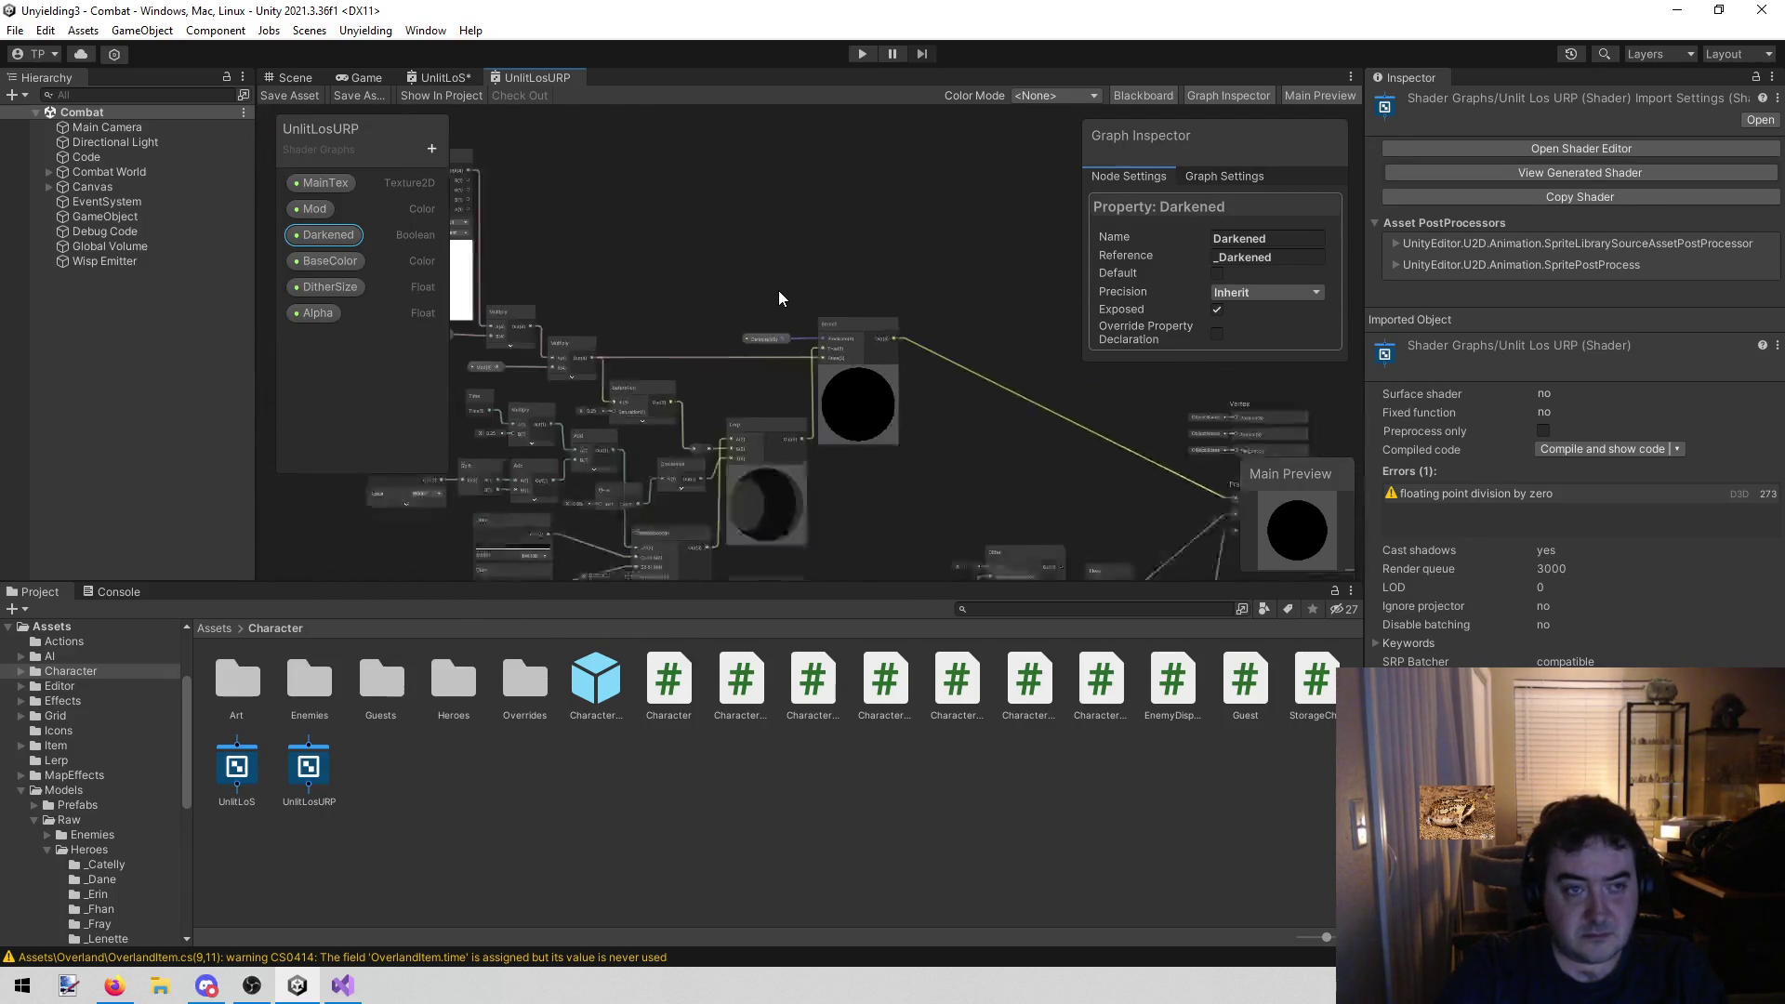
scroll(779, 292, down, 1)
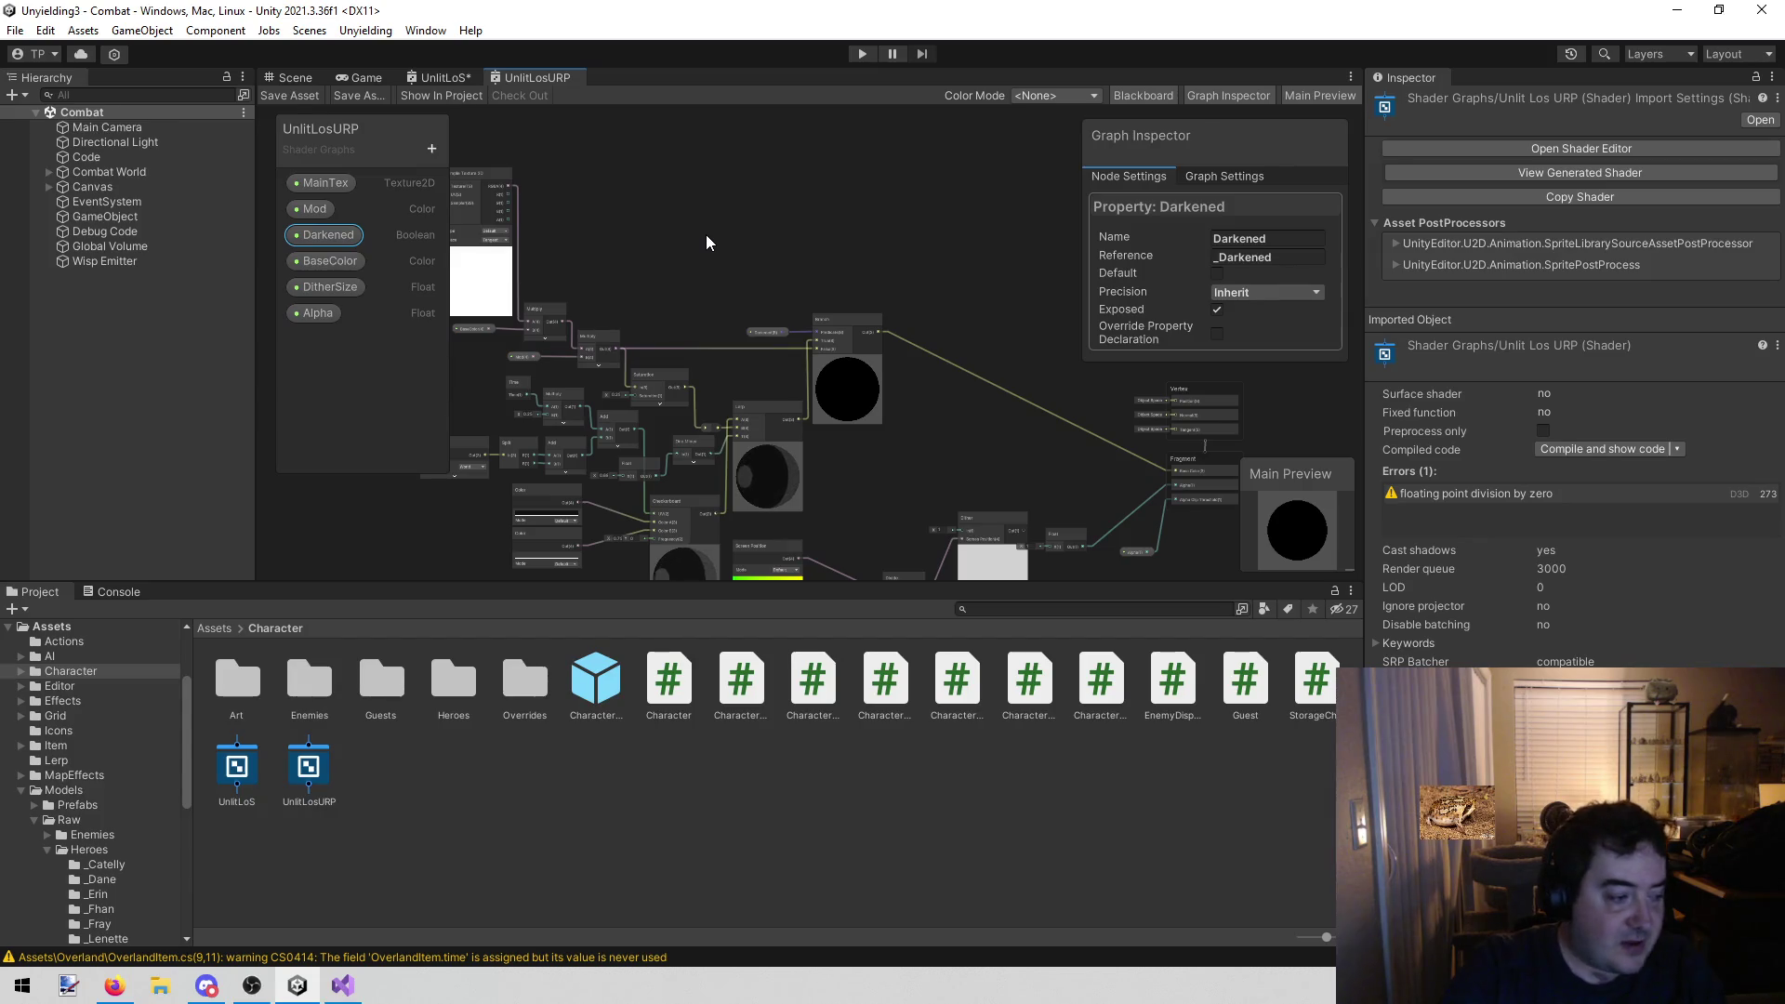
scroll(713, 258, up, 5)
scroll(745, 260, down, 4)
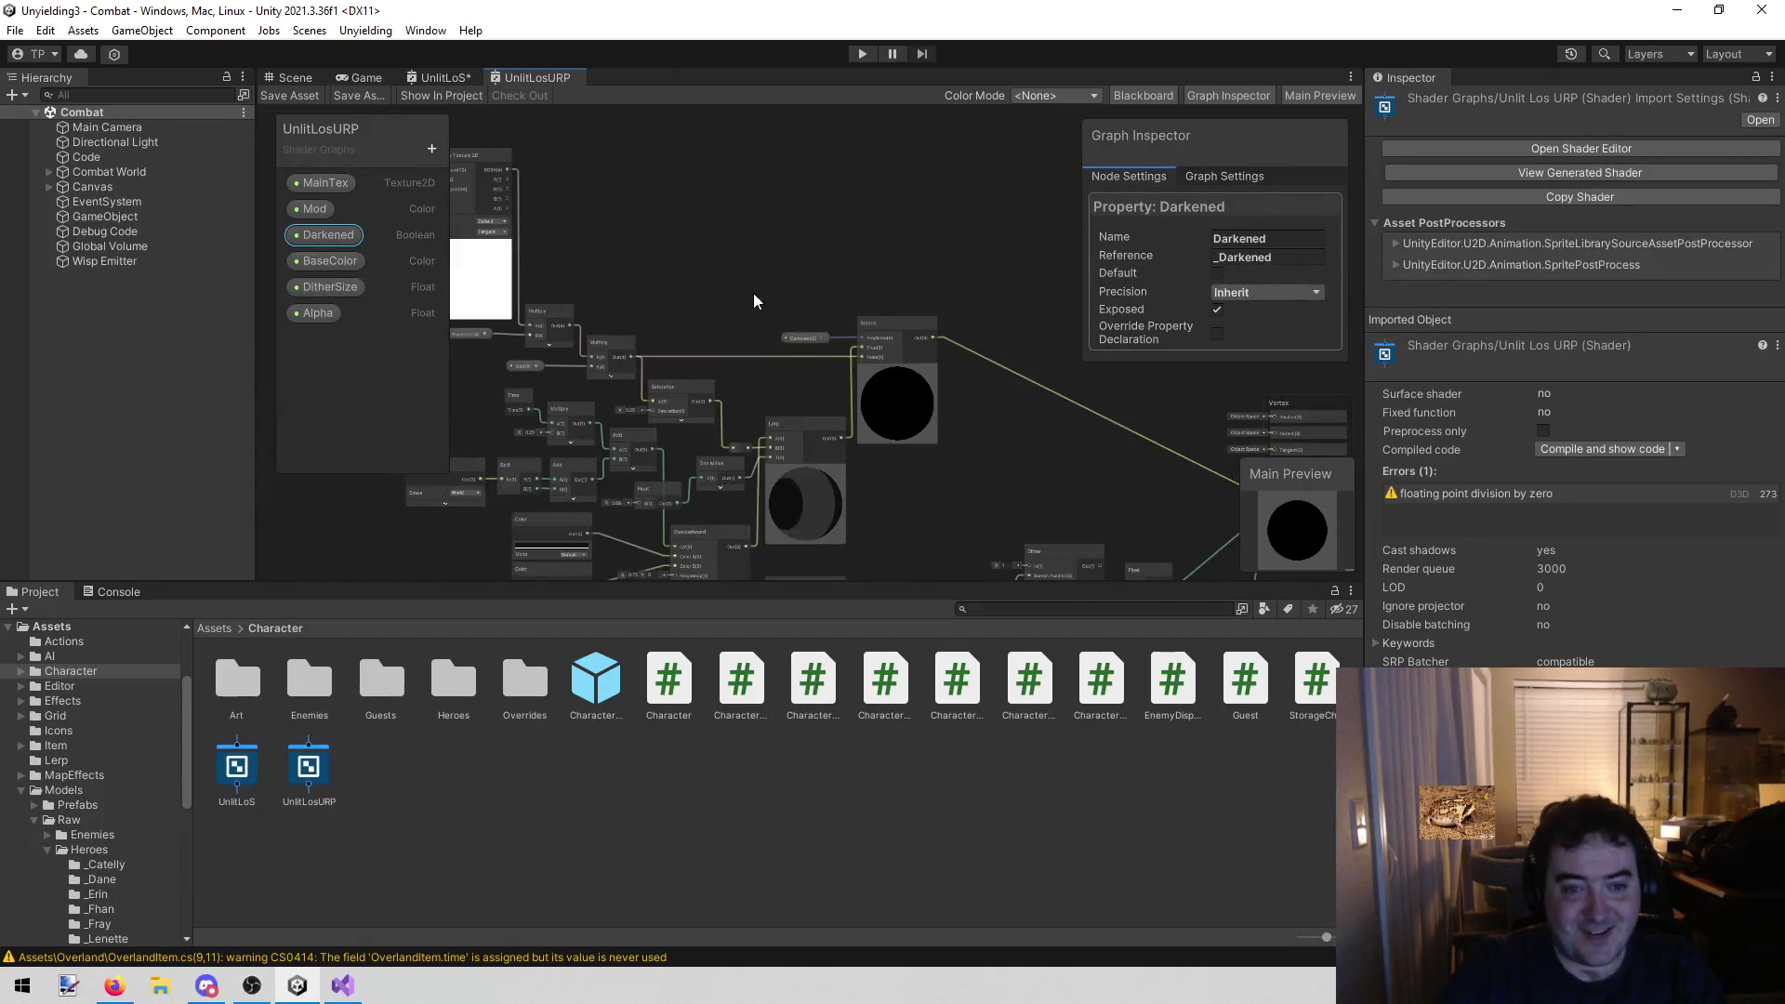
scroll(828, 297, up, 1)
scroll(830, 294, down, 3)
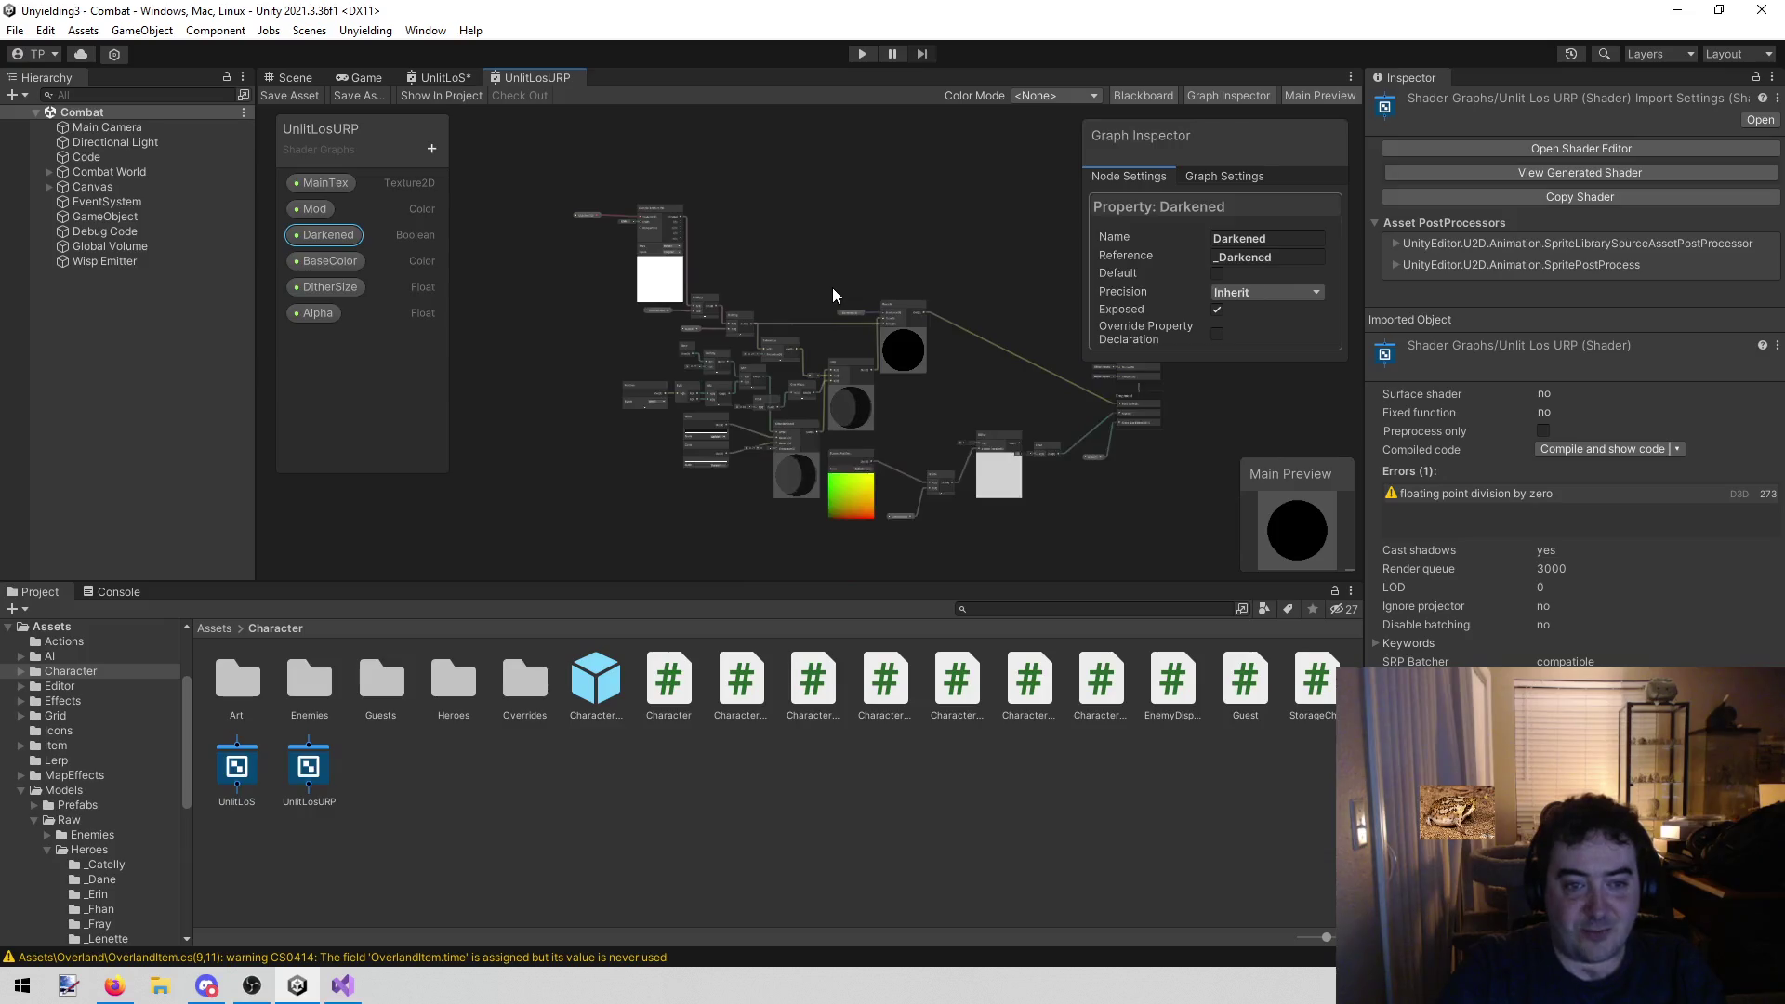
scroll(840, 279, up, 3)
drag(841, 277, 825, 325)
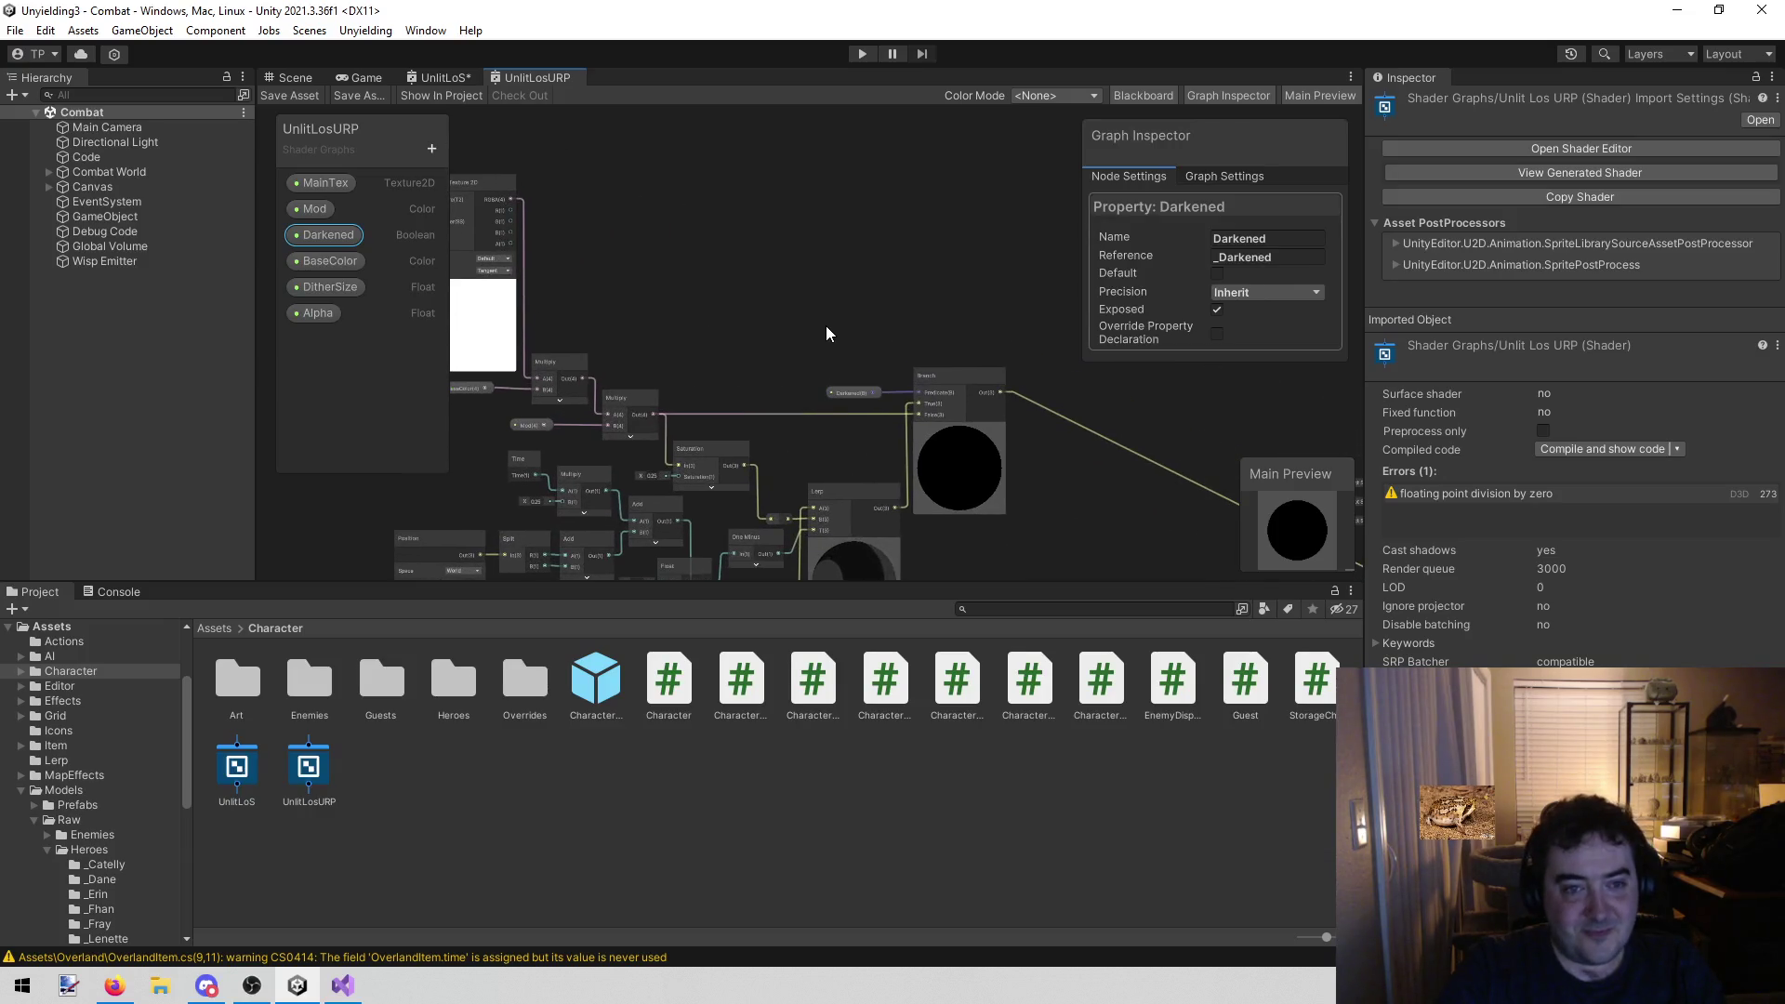
Select the Lenette mat material in the _Lenette hero folder
click(456, 81)
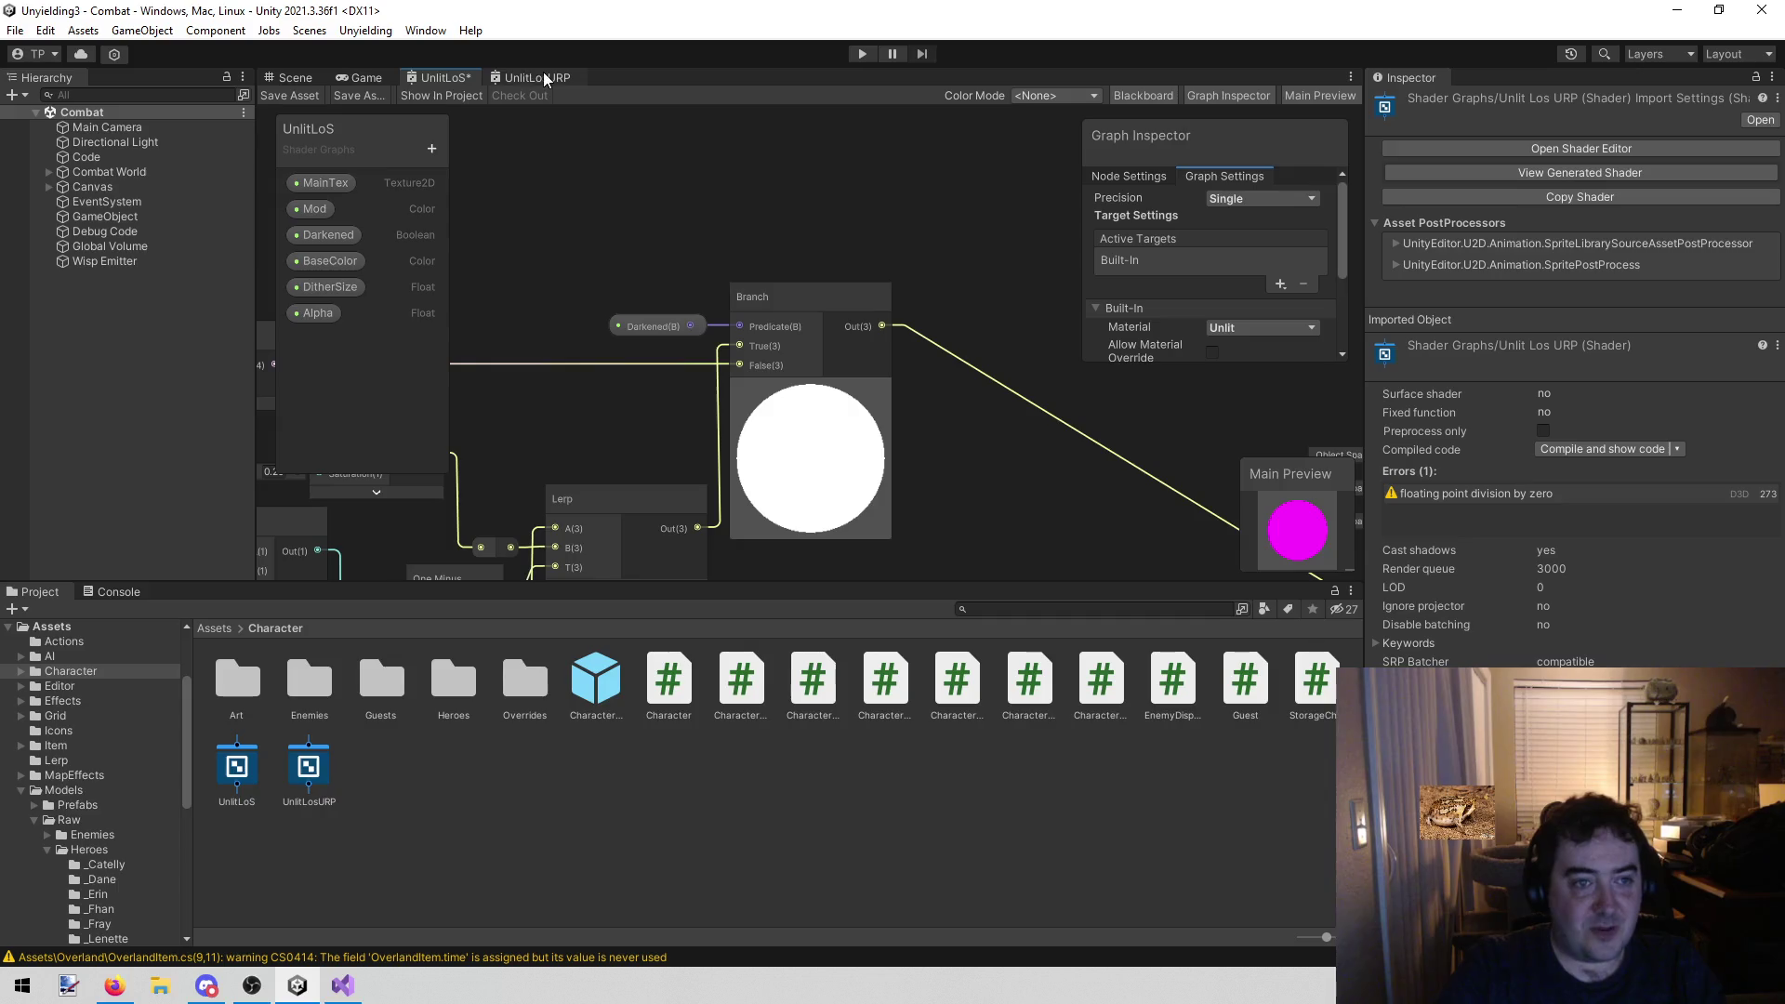
click(366, 78)
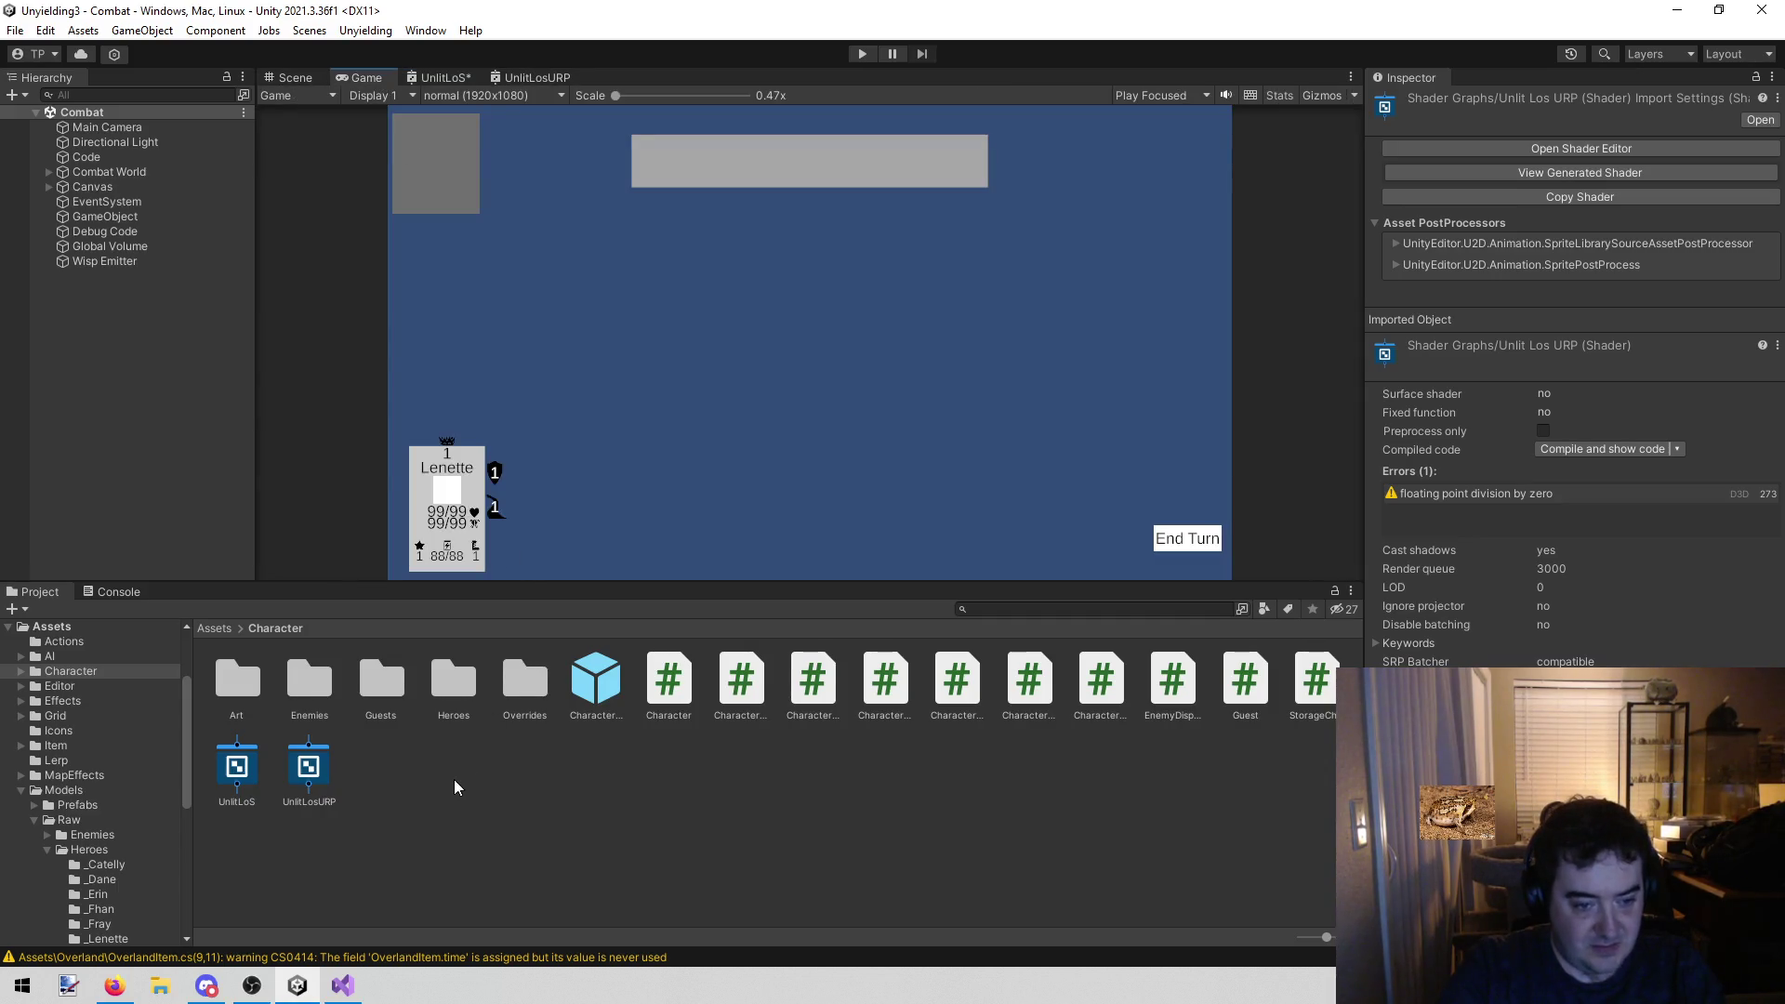
click(237, 767)
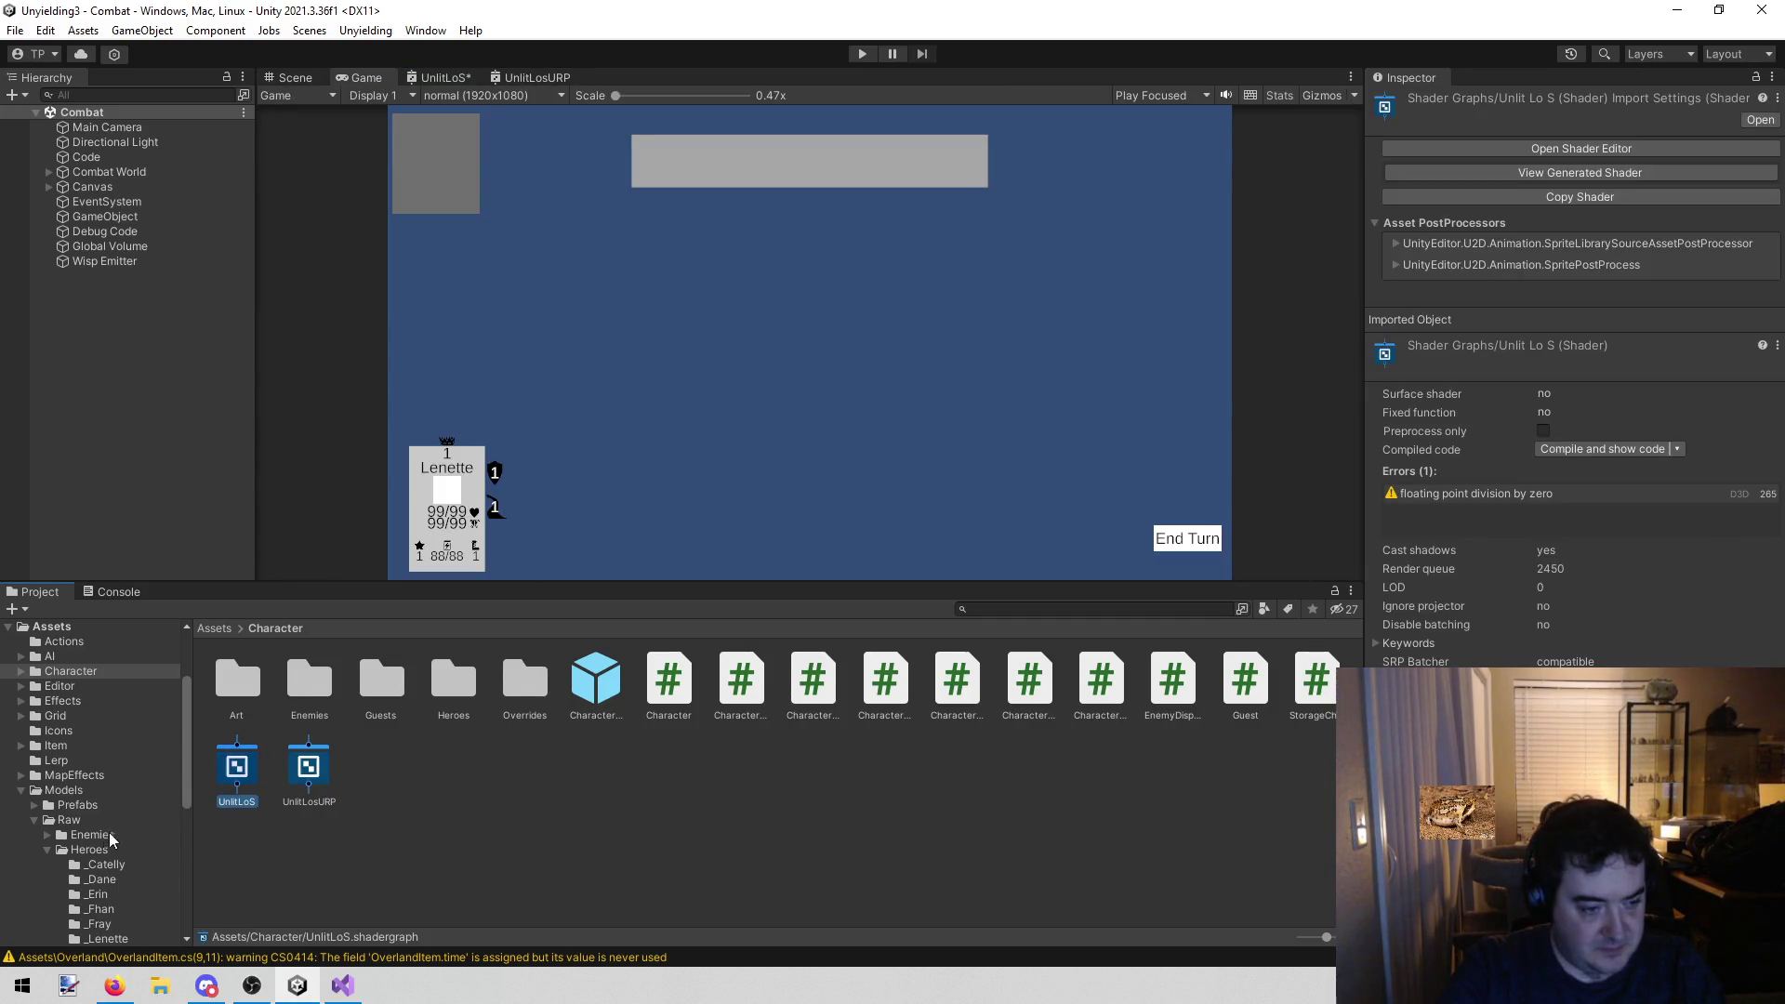
scroll(107, 851, down, 2)
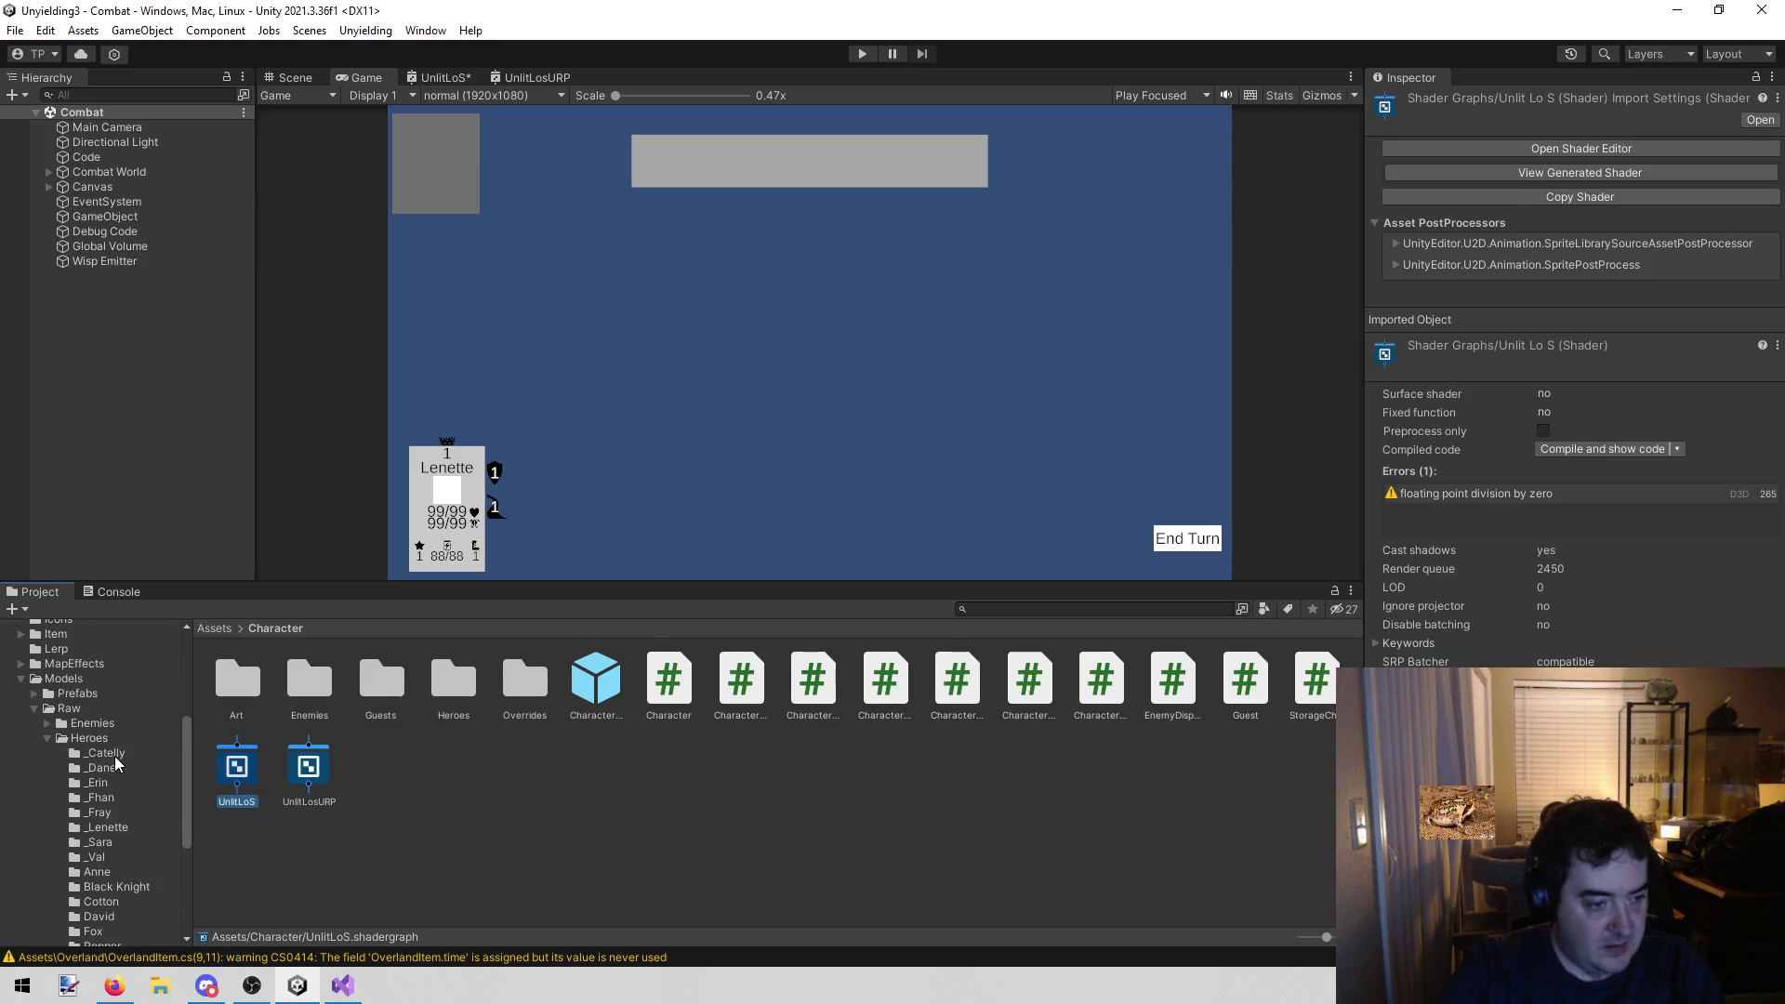
click(102, 828)
click(229, 674)
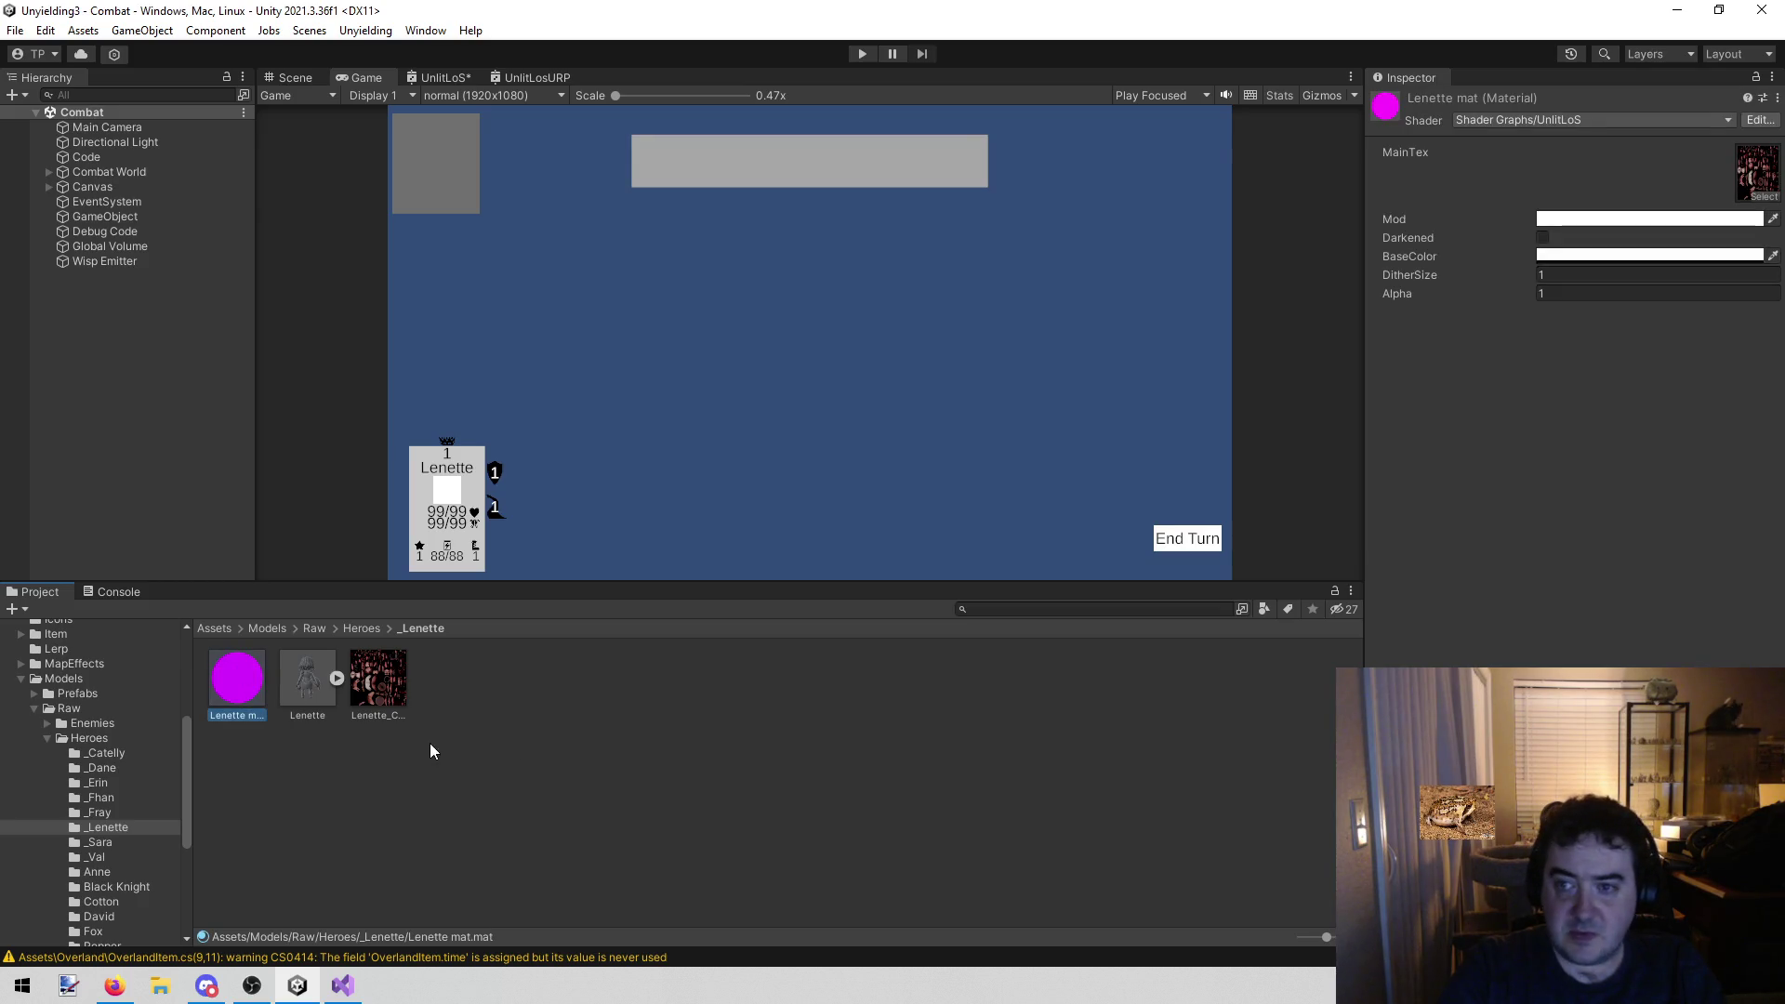
Switch Lenette mat's shader to Shader Graphs/UnlitLosURP by searching 'unli'
click(1585, 120)
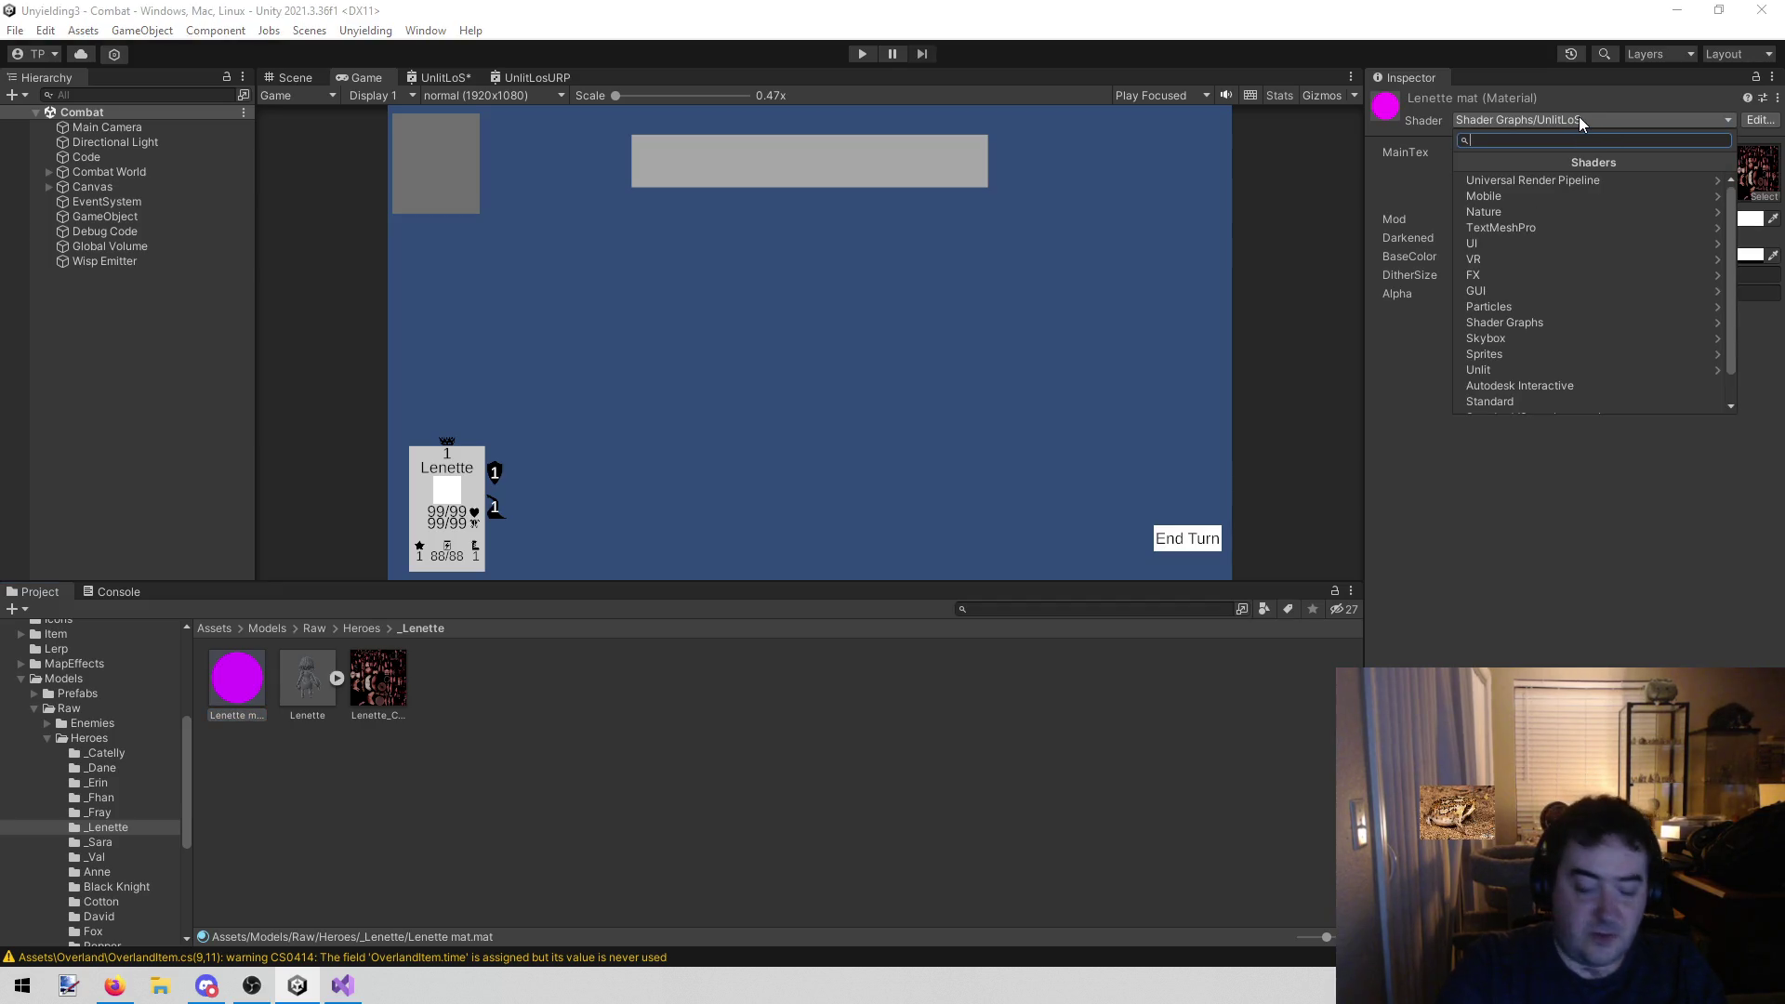
text(unli)
key(Down)
key(Down)
key(Down)
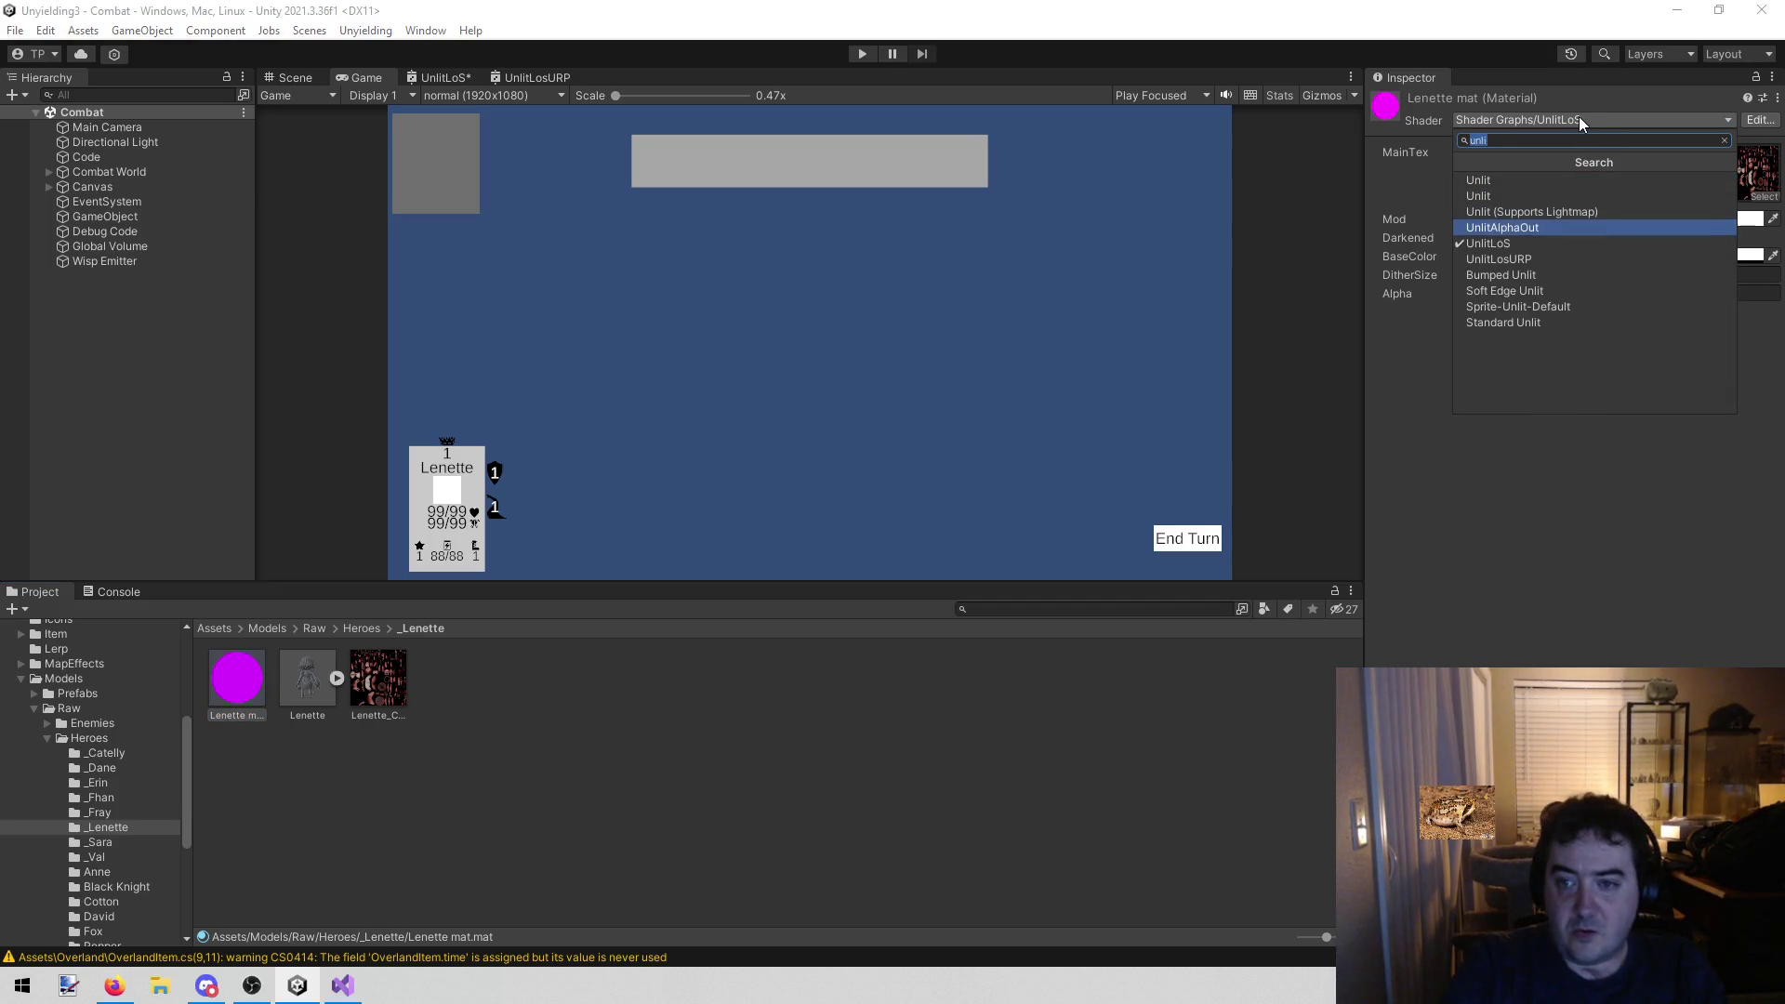
key(Down)
key(Down)
key(Return)
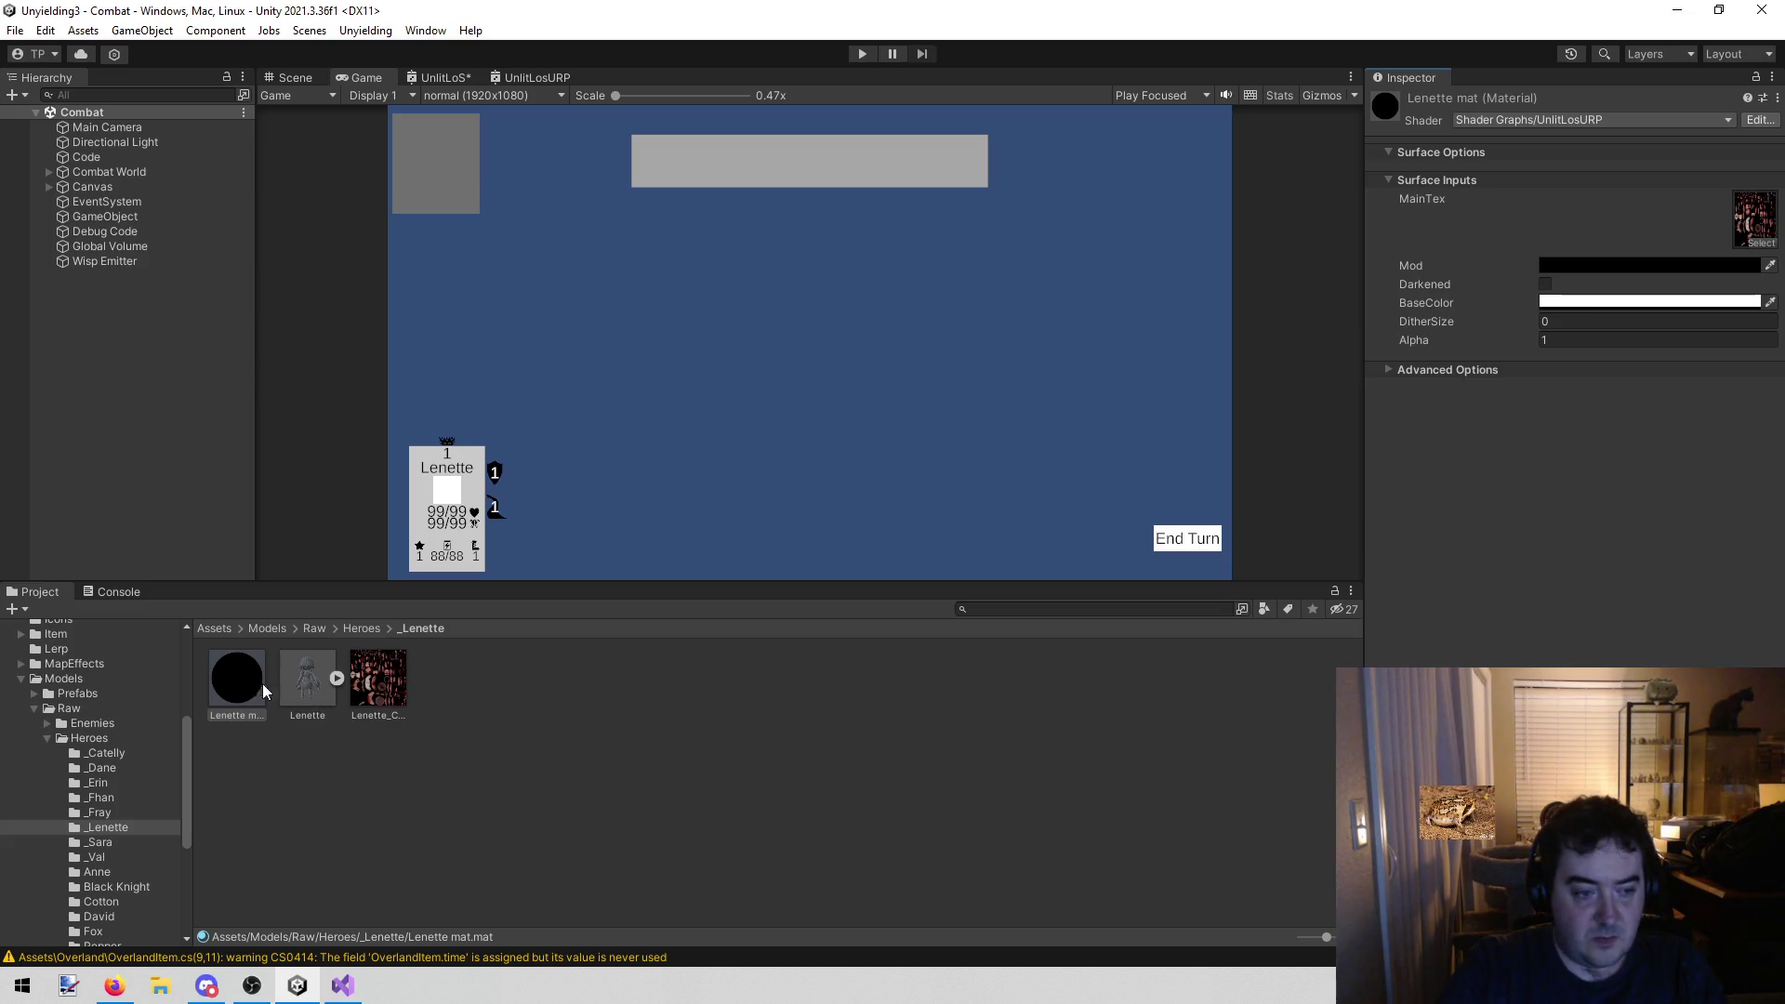
click(127, 810)
Check David Mat's settings in the David hero folder for comparison
click(128, 843)
scroll(123, 849, down, 3)
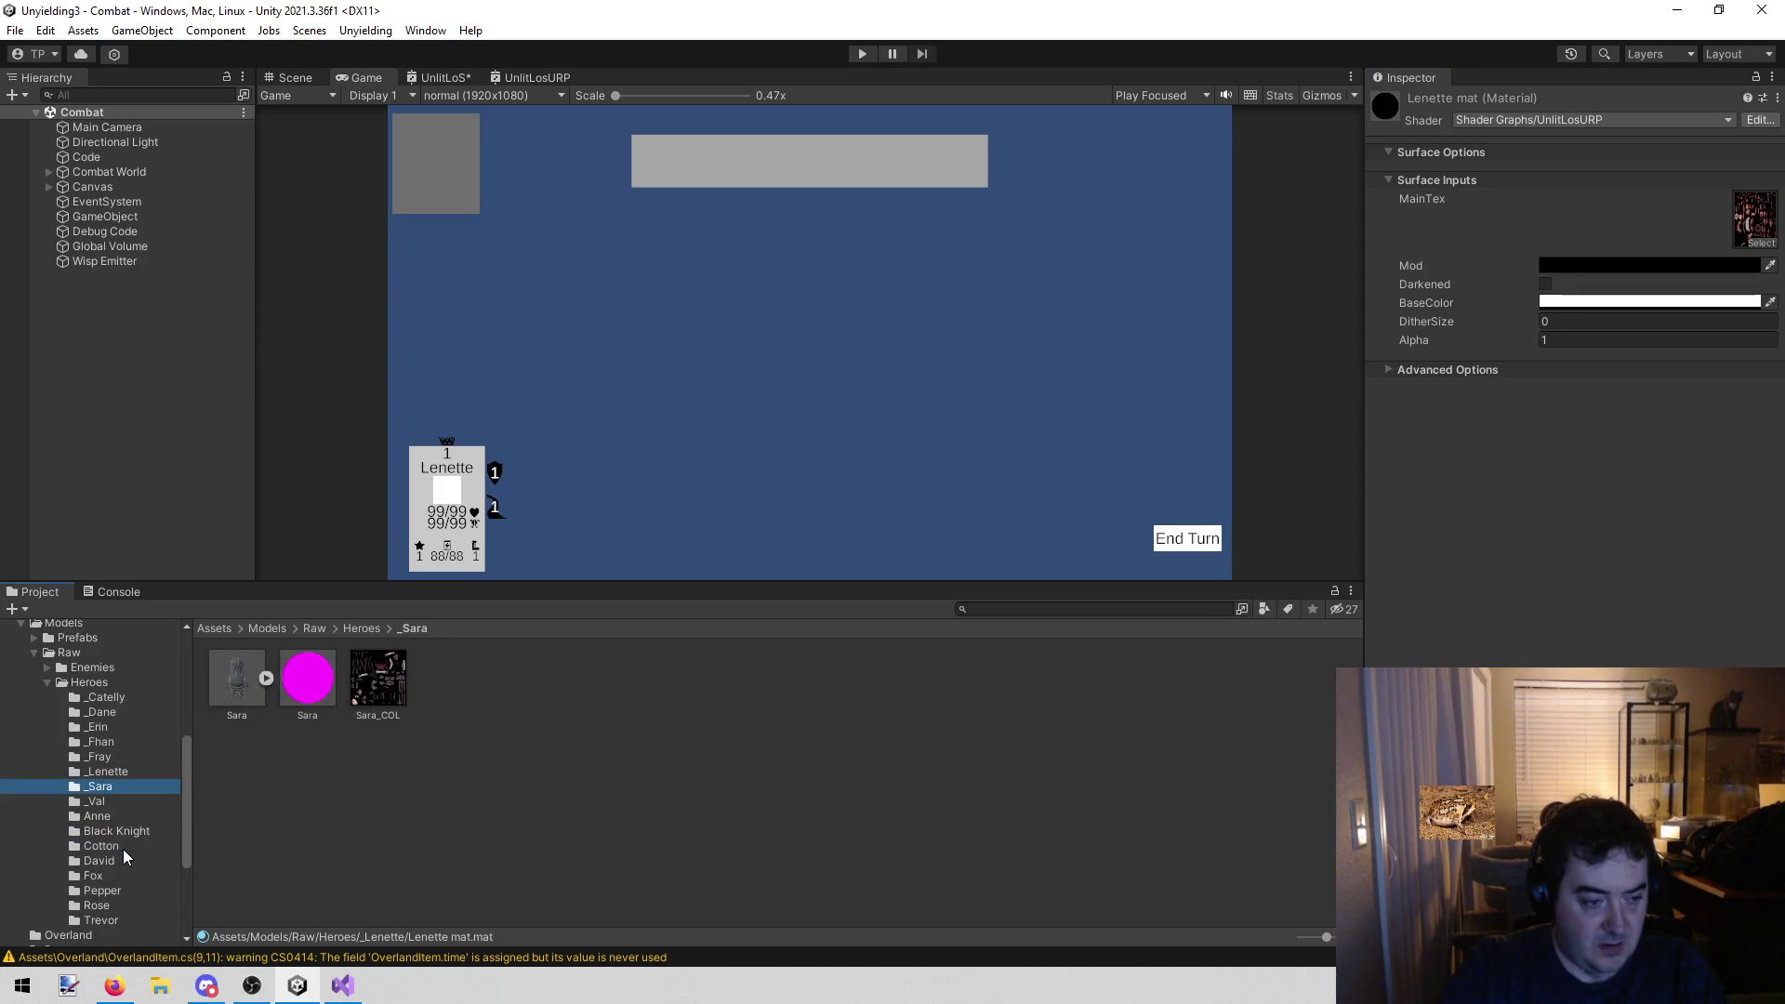
click(112, 858)
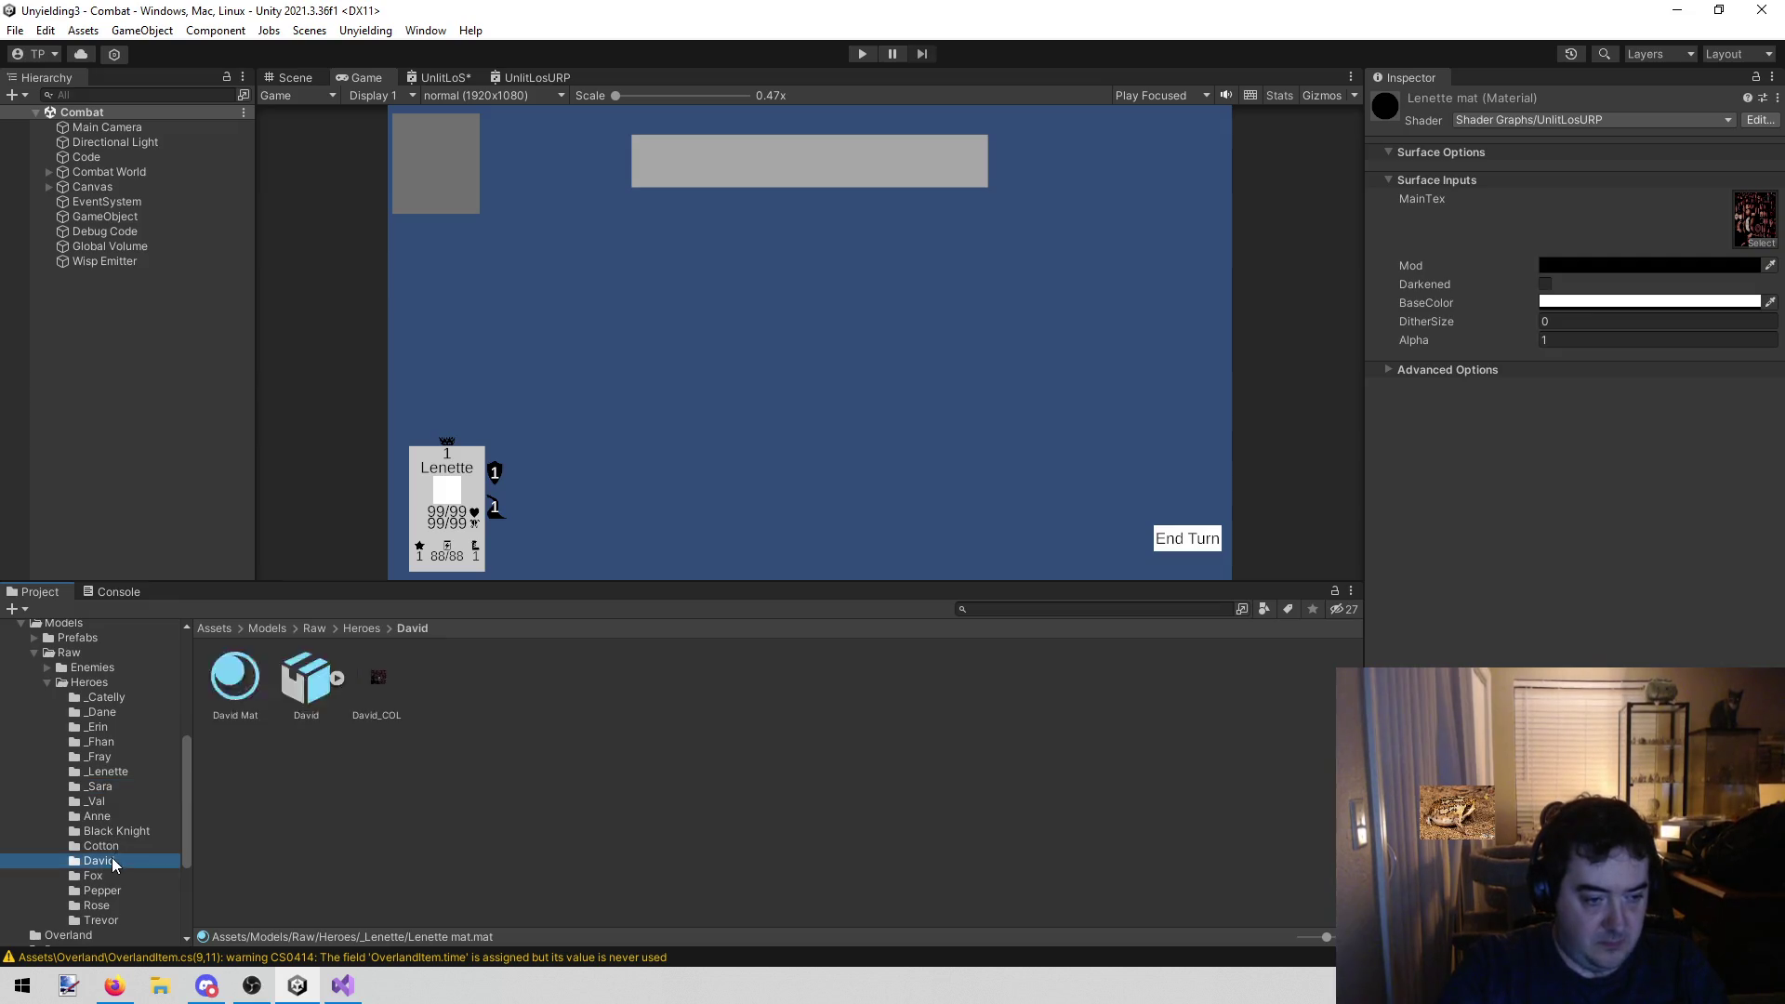
click(238, 679)
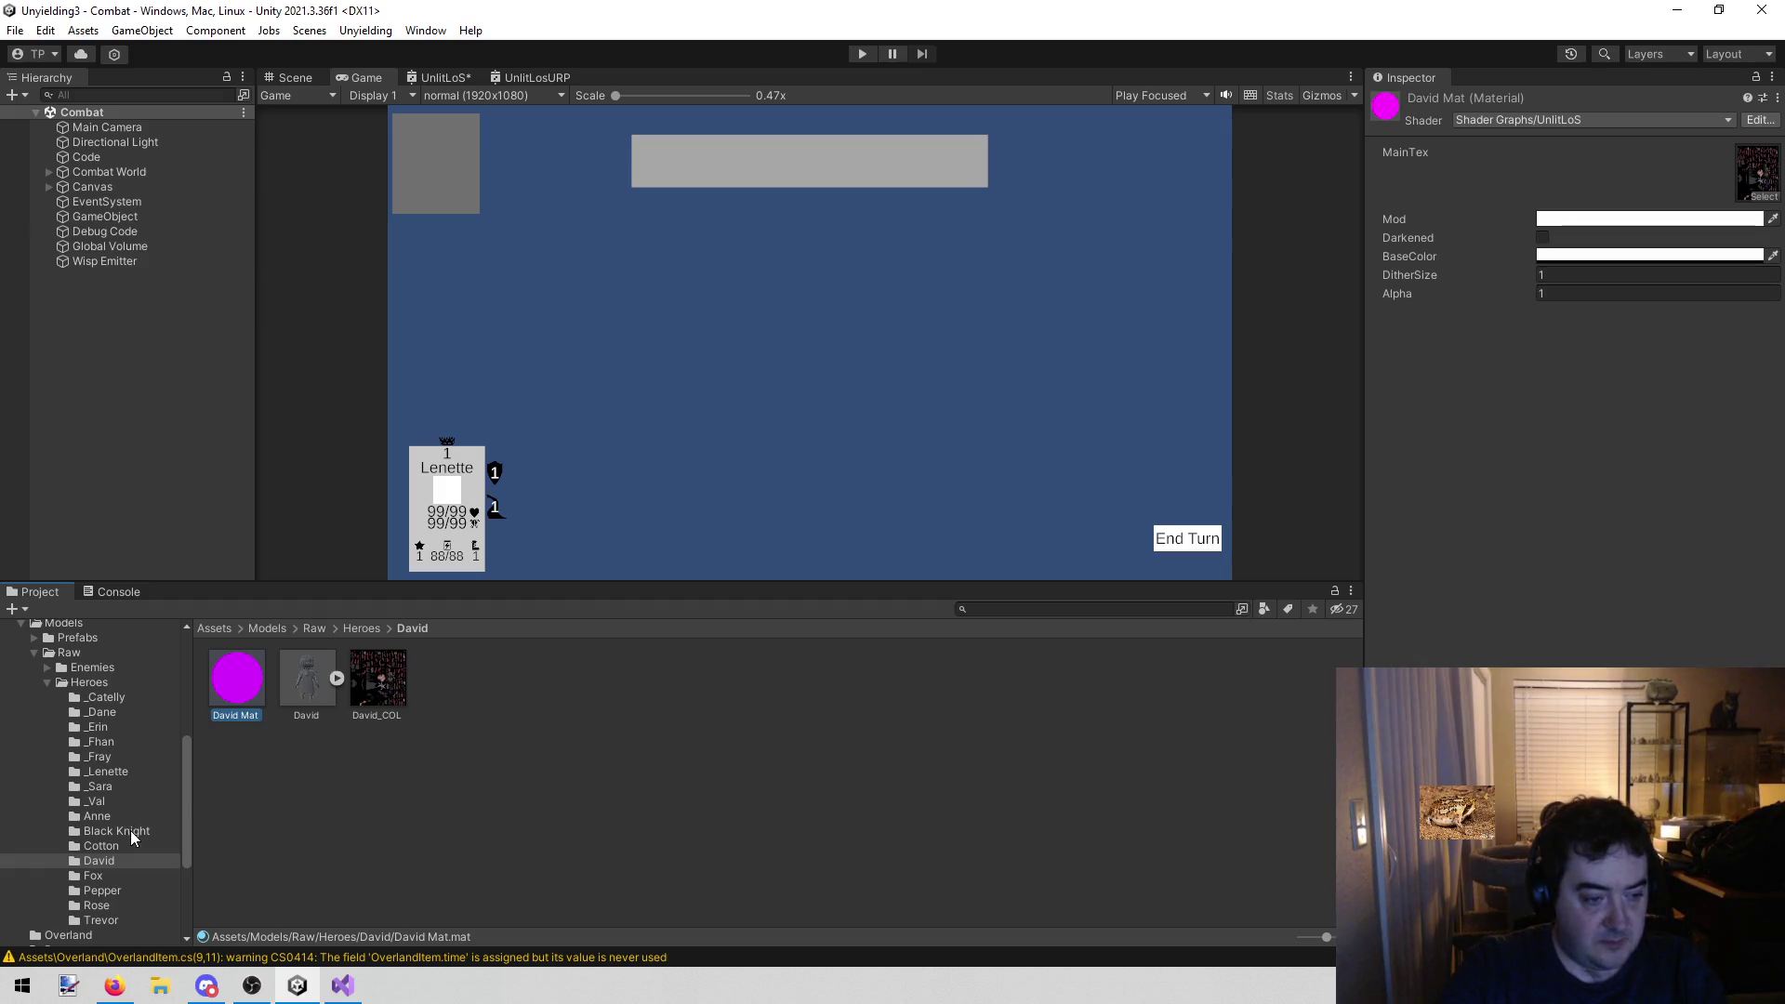
Set Lenette mat's DitherSize to 1
click(136, 768)
click(237, 678)
click(1599, 323)
text(1)
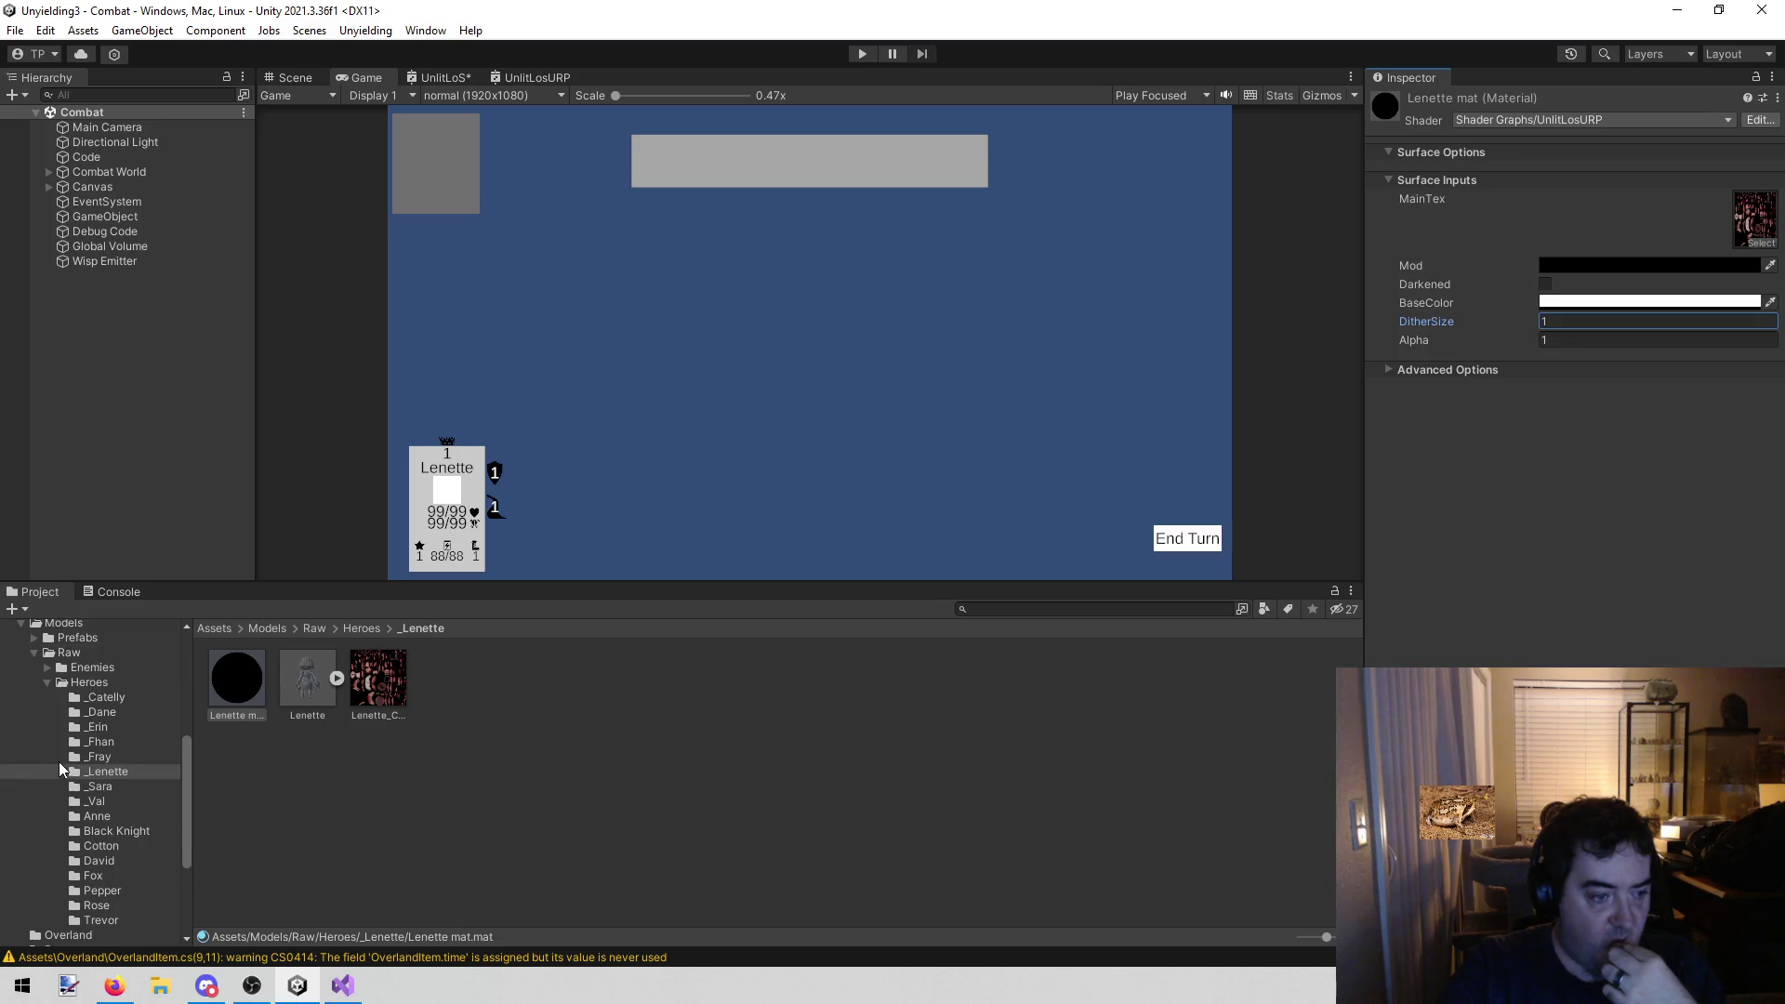
scroll(89, 770, up, 3)
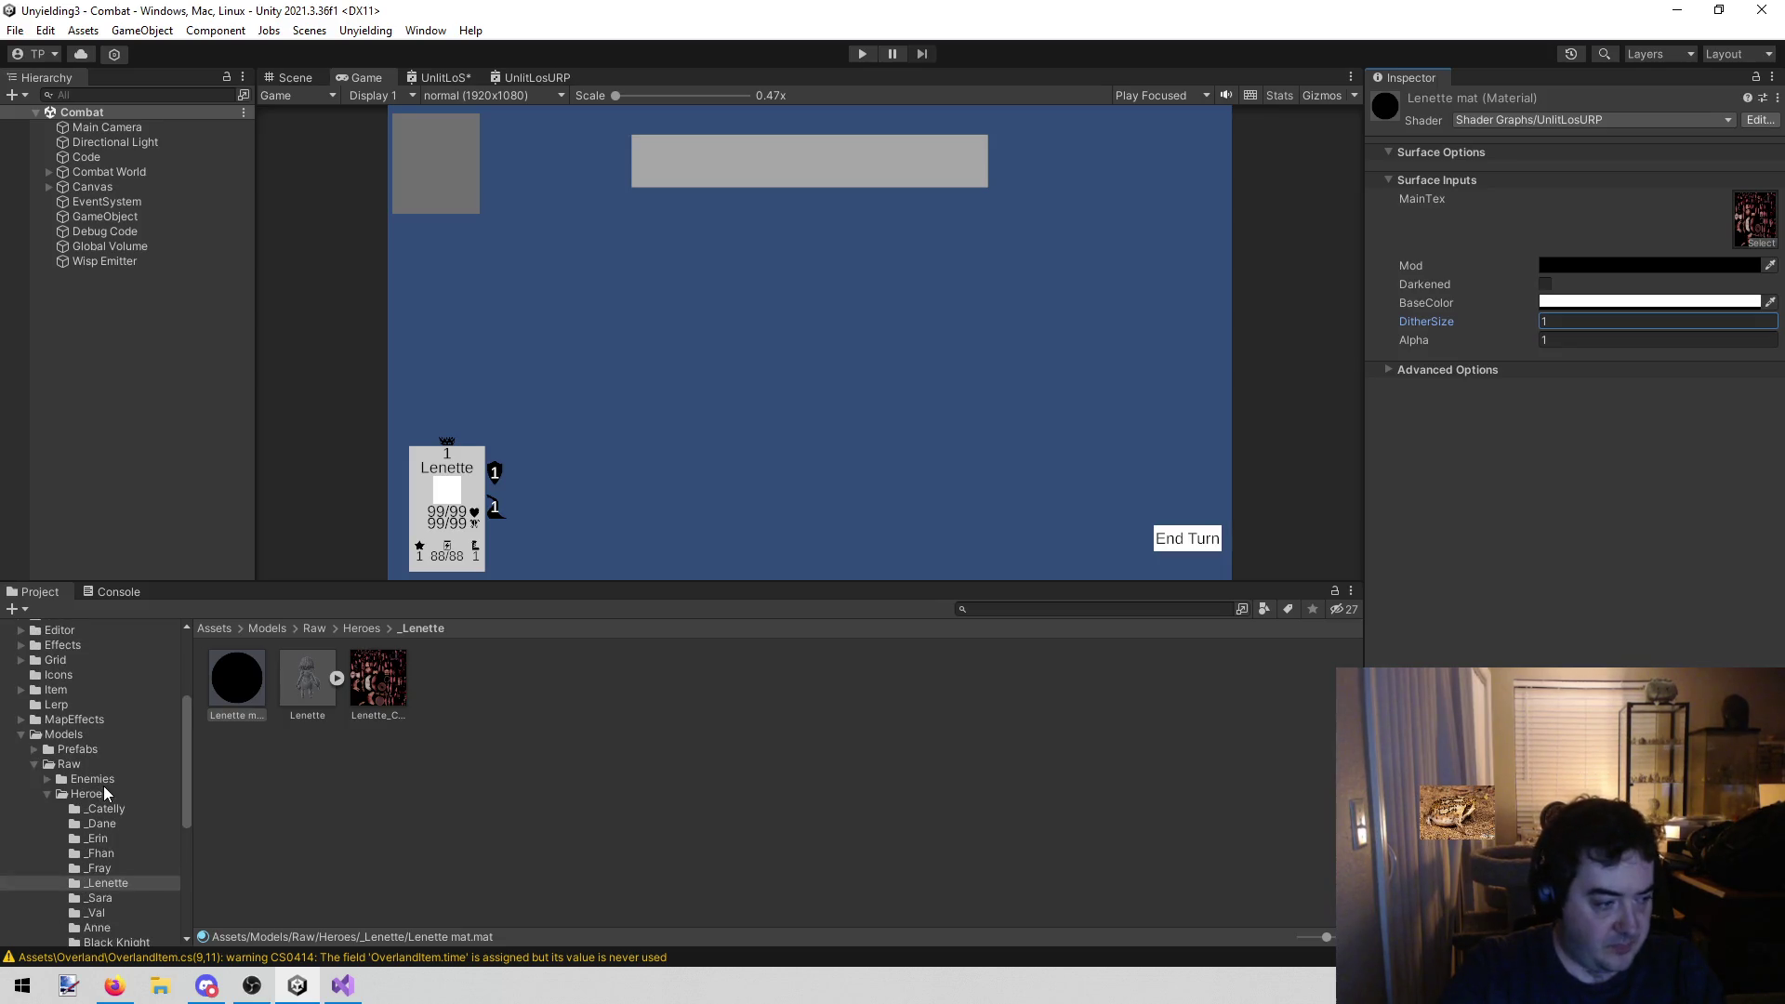
click(287, 790)
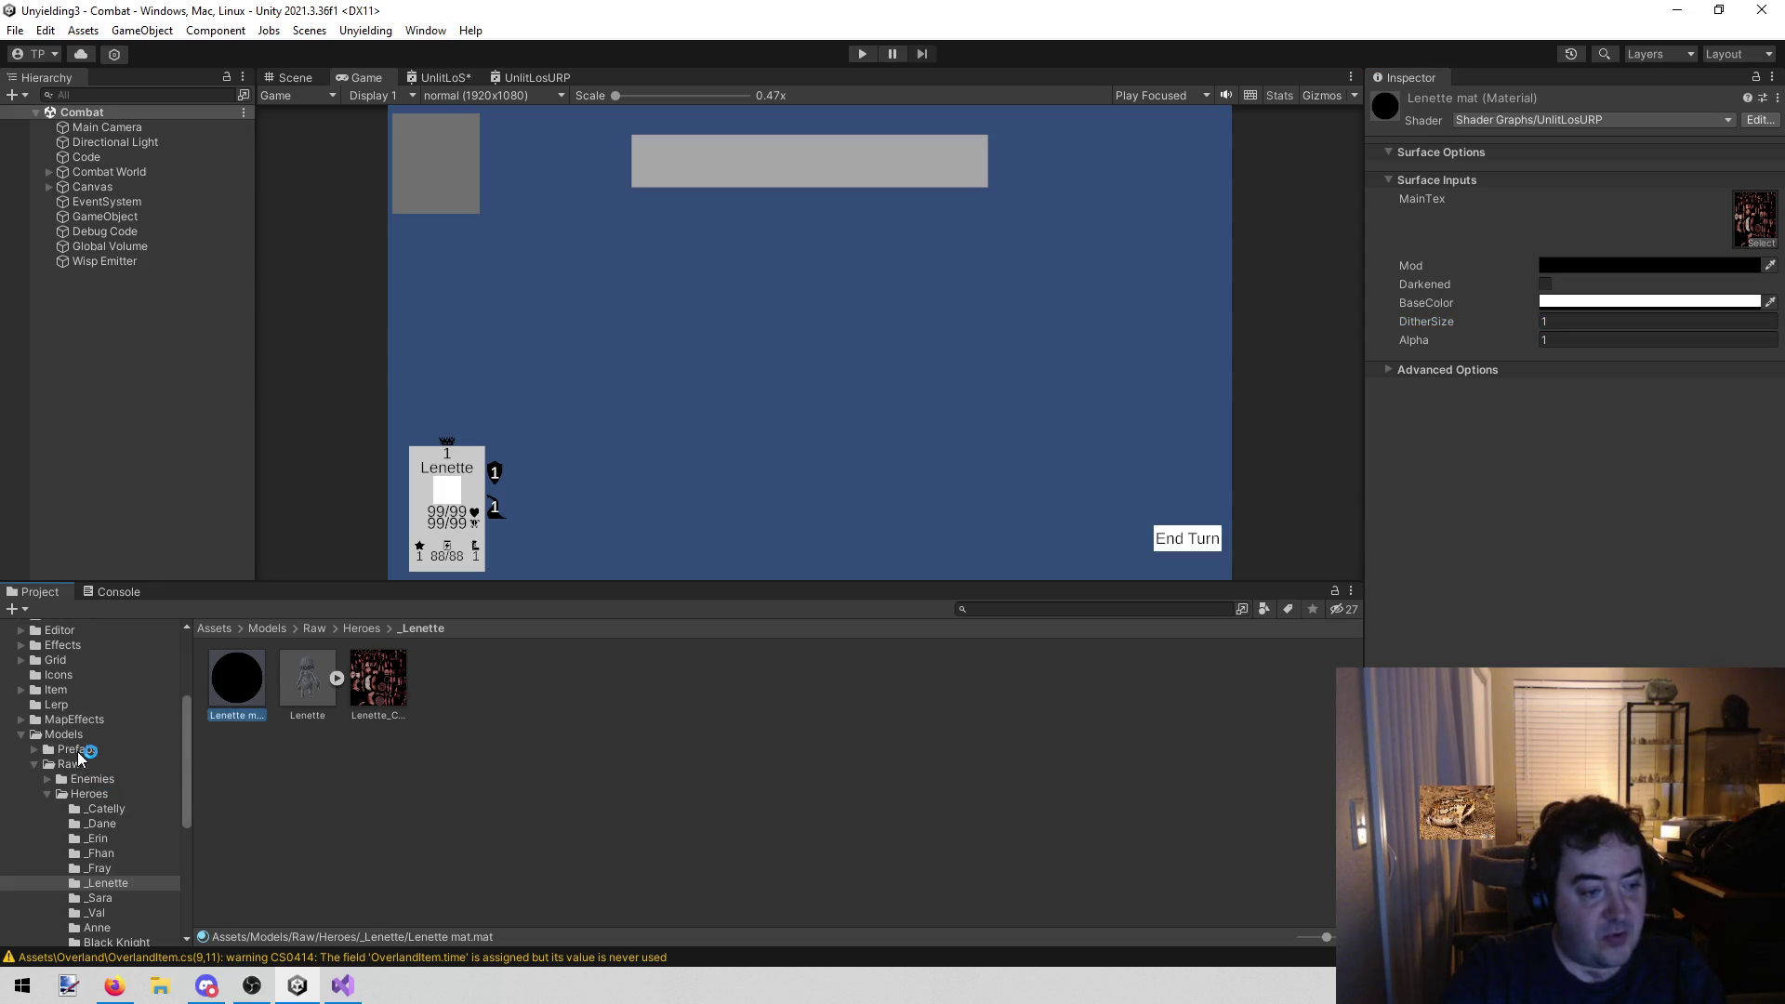
Select the Lenette prefab in Models/Prefabs/Heroes to check its material
click(74, 749)
double_click(299, 677)
click(473, 684)
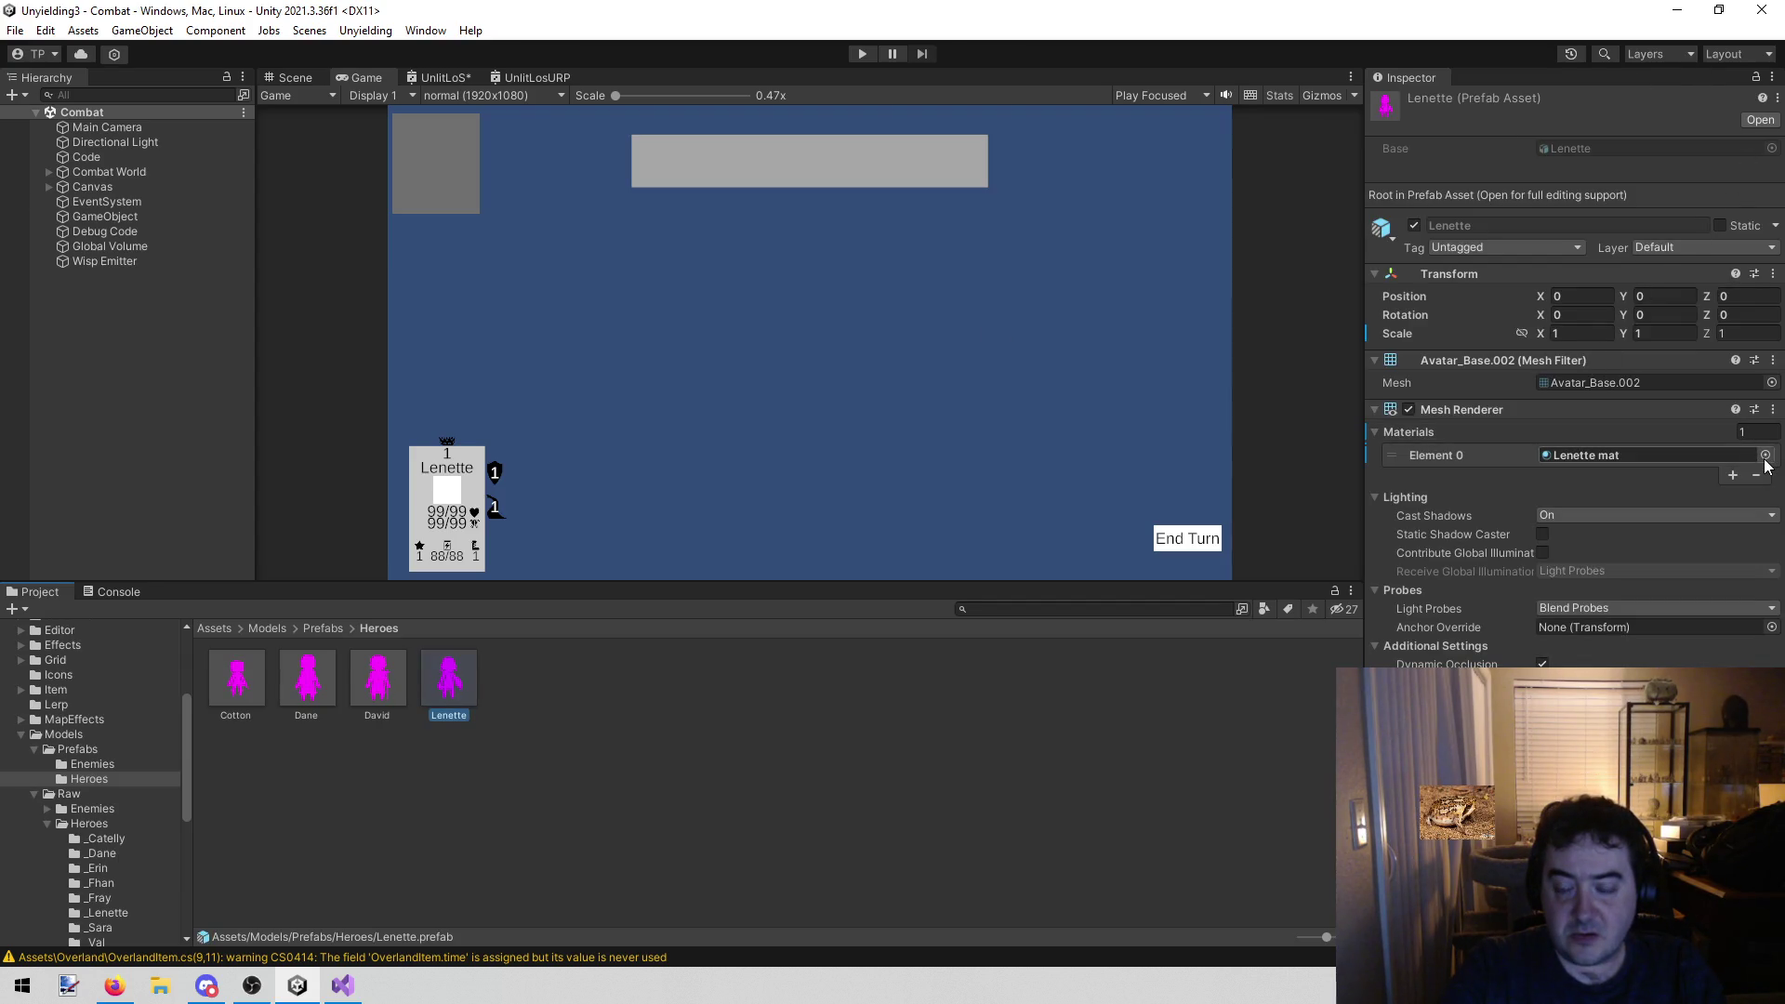
click(862, 53)
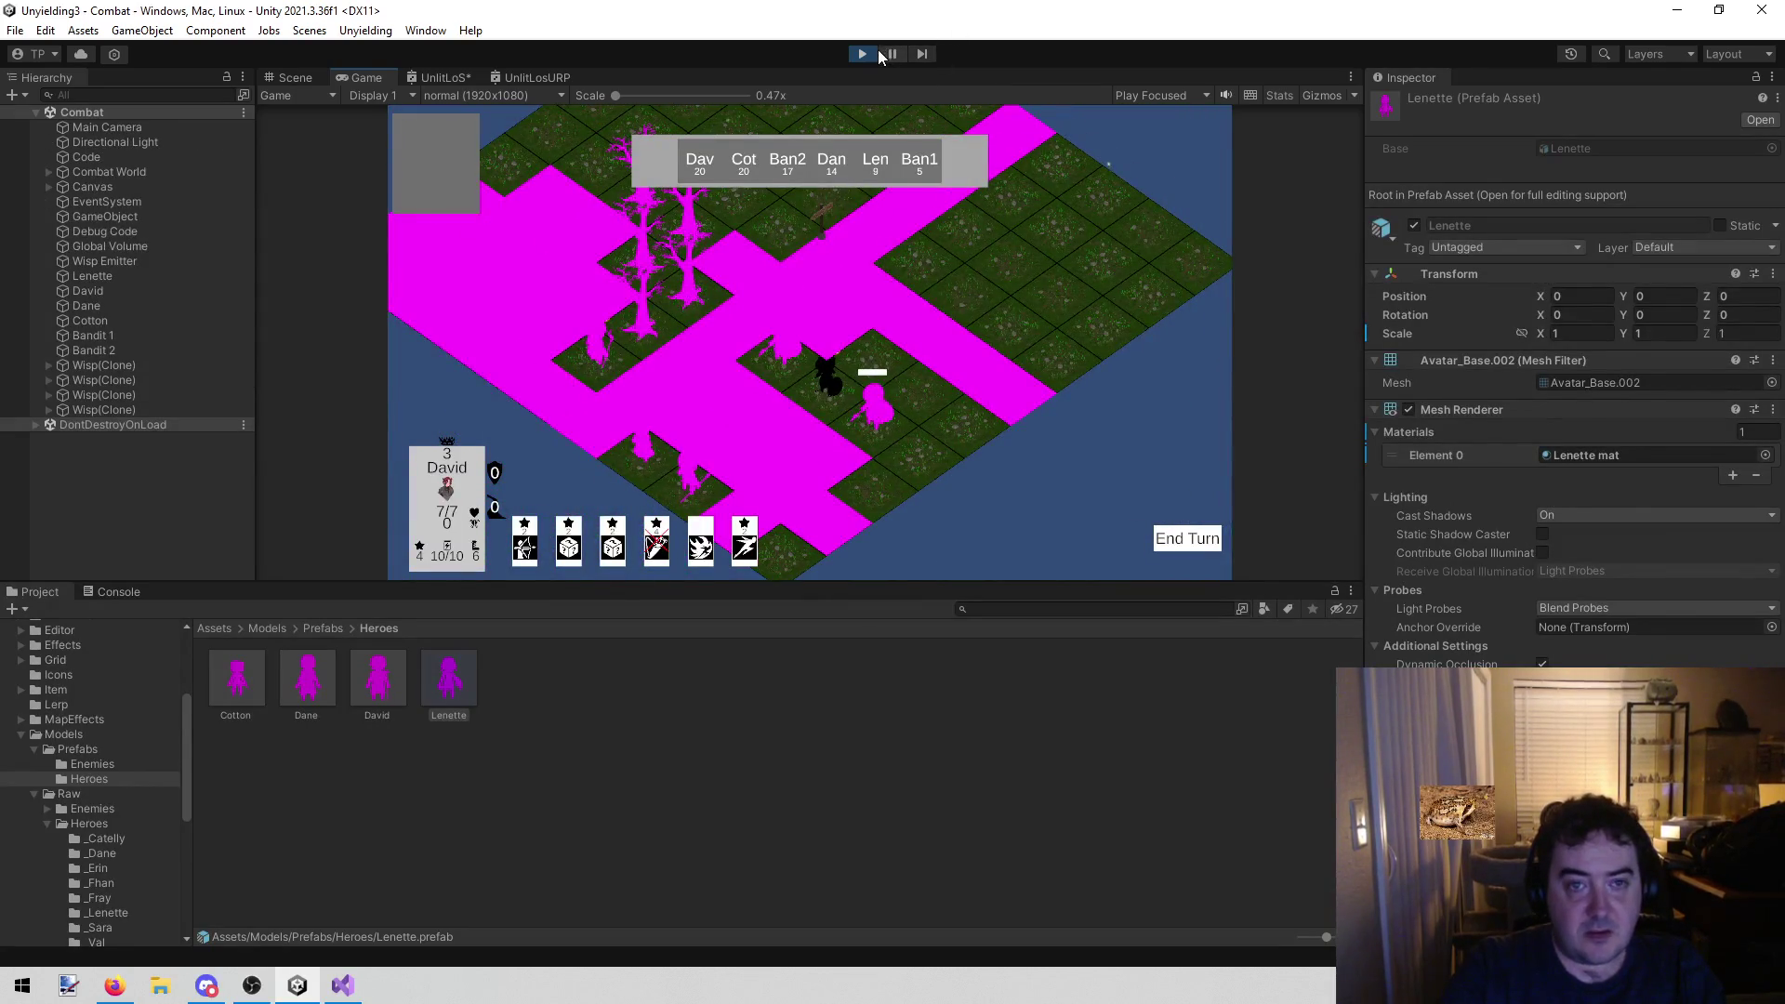
click(865, 56)
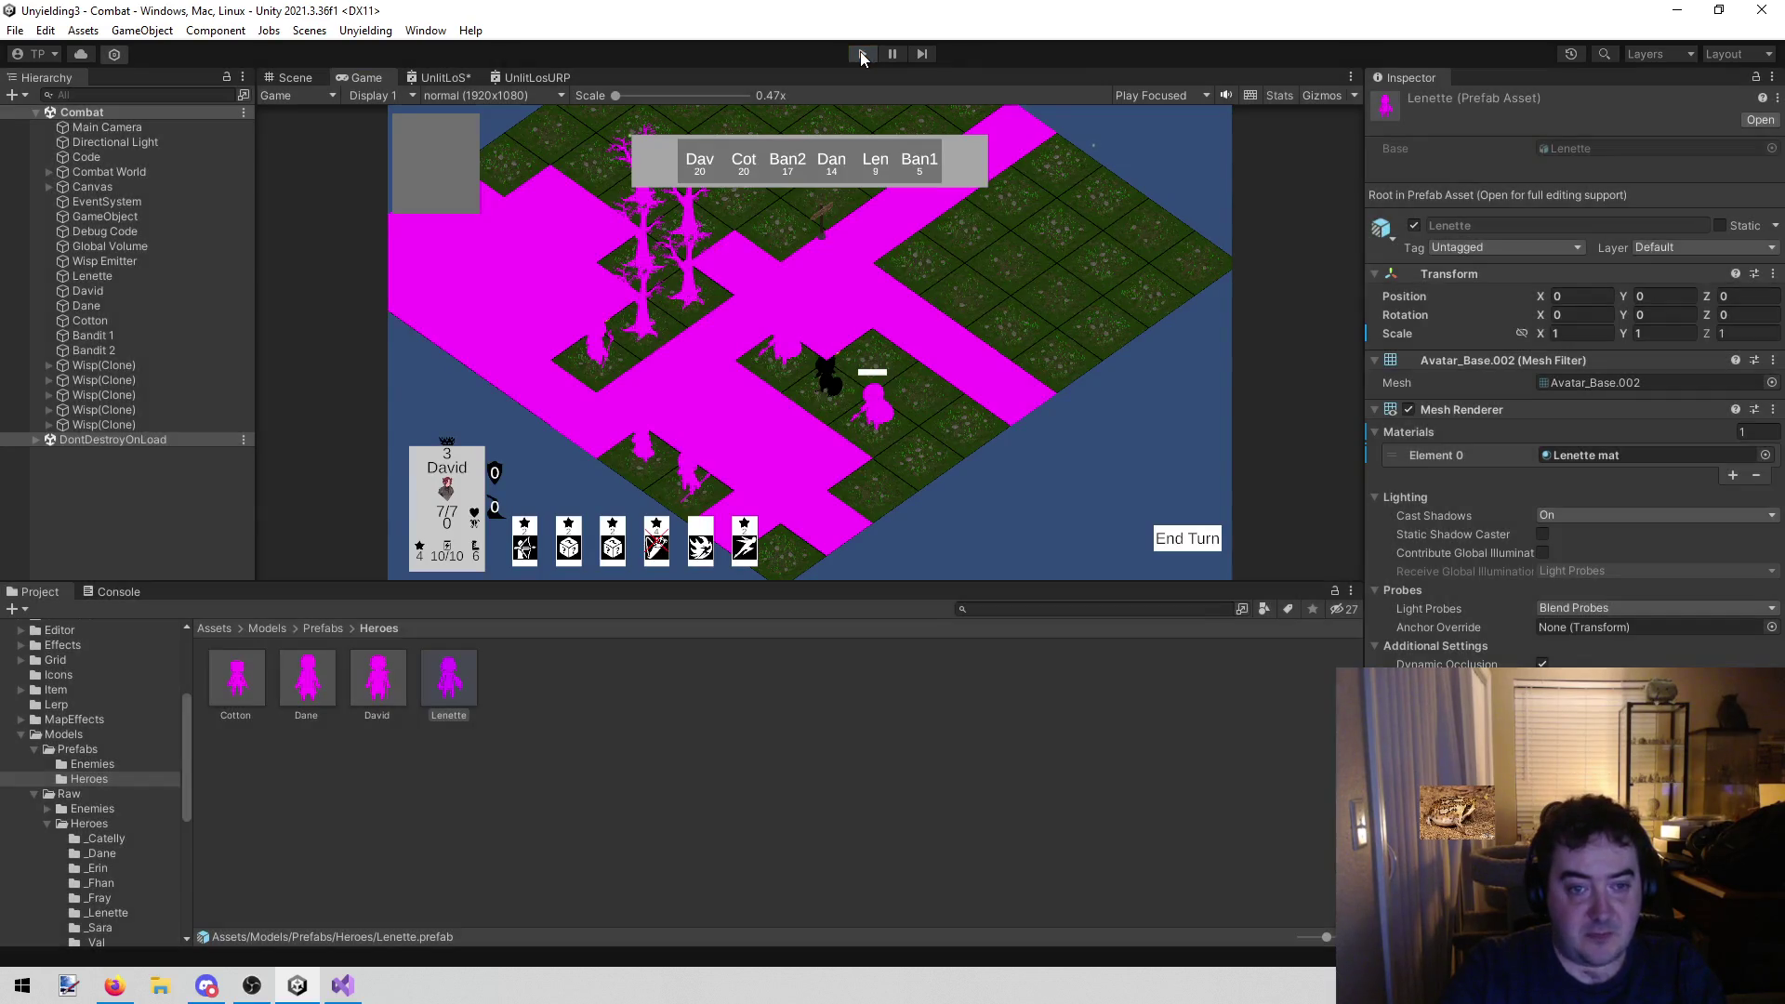
scroll(59, 800, down, 5)
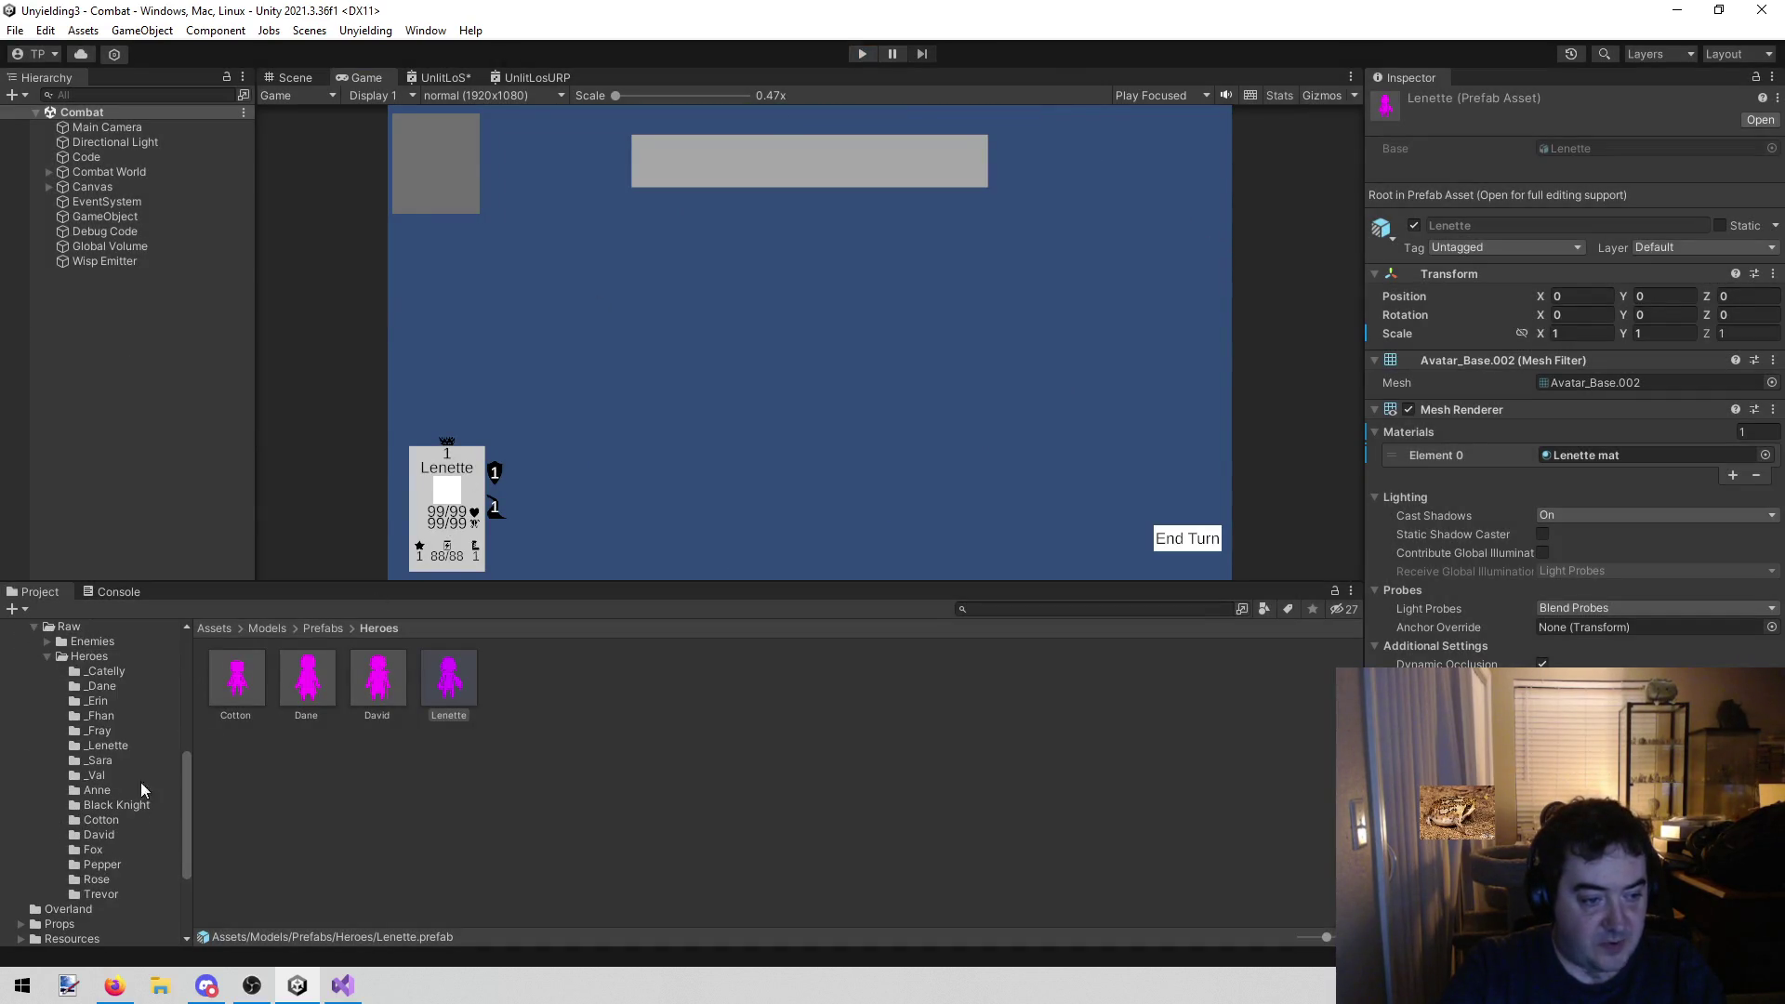
click(137, 749)
click(251, 666)
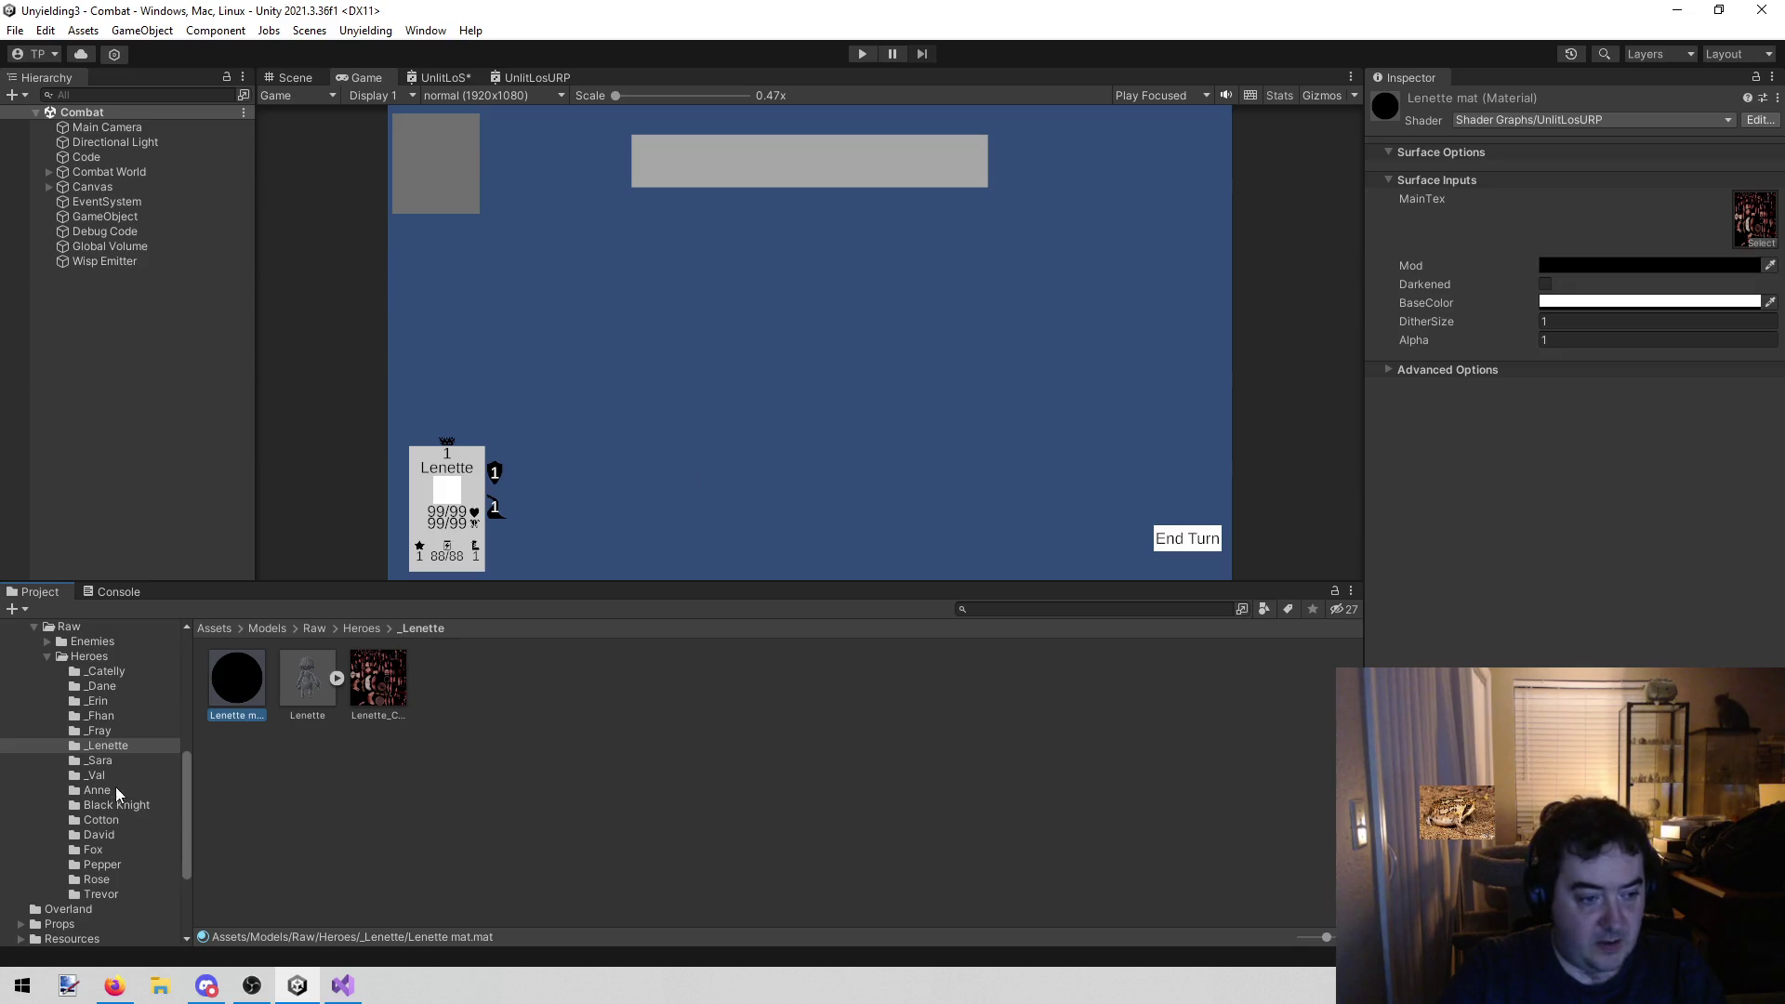
Compare David Mat's settings, then reselect Lenette mat
click(99, 834)
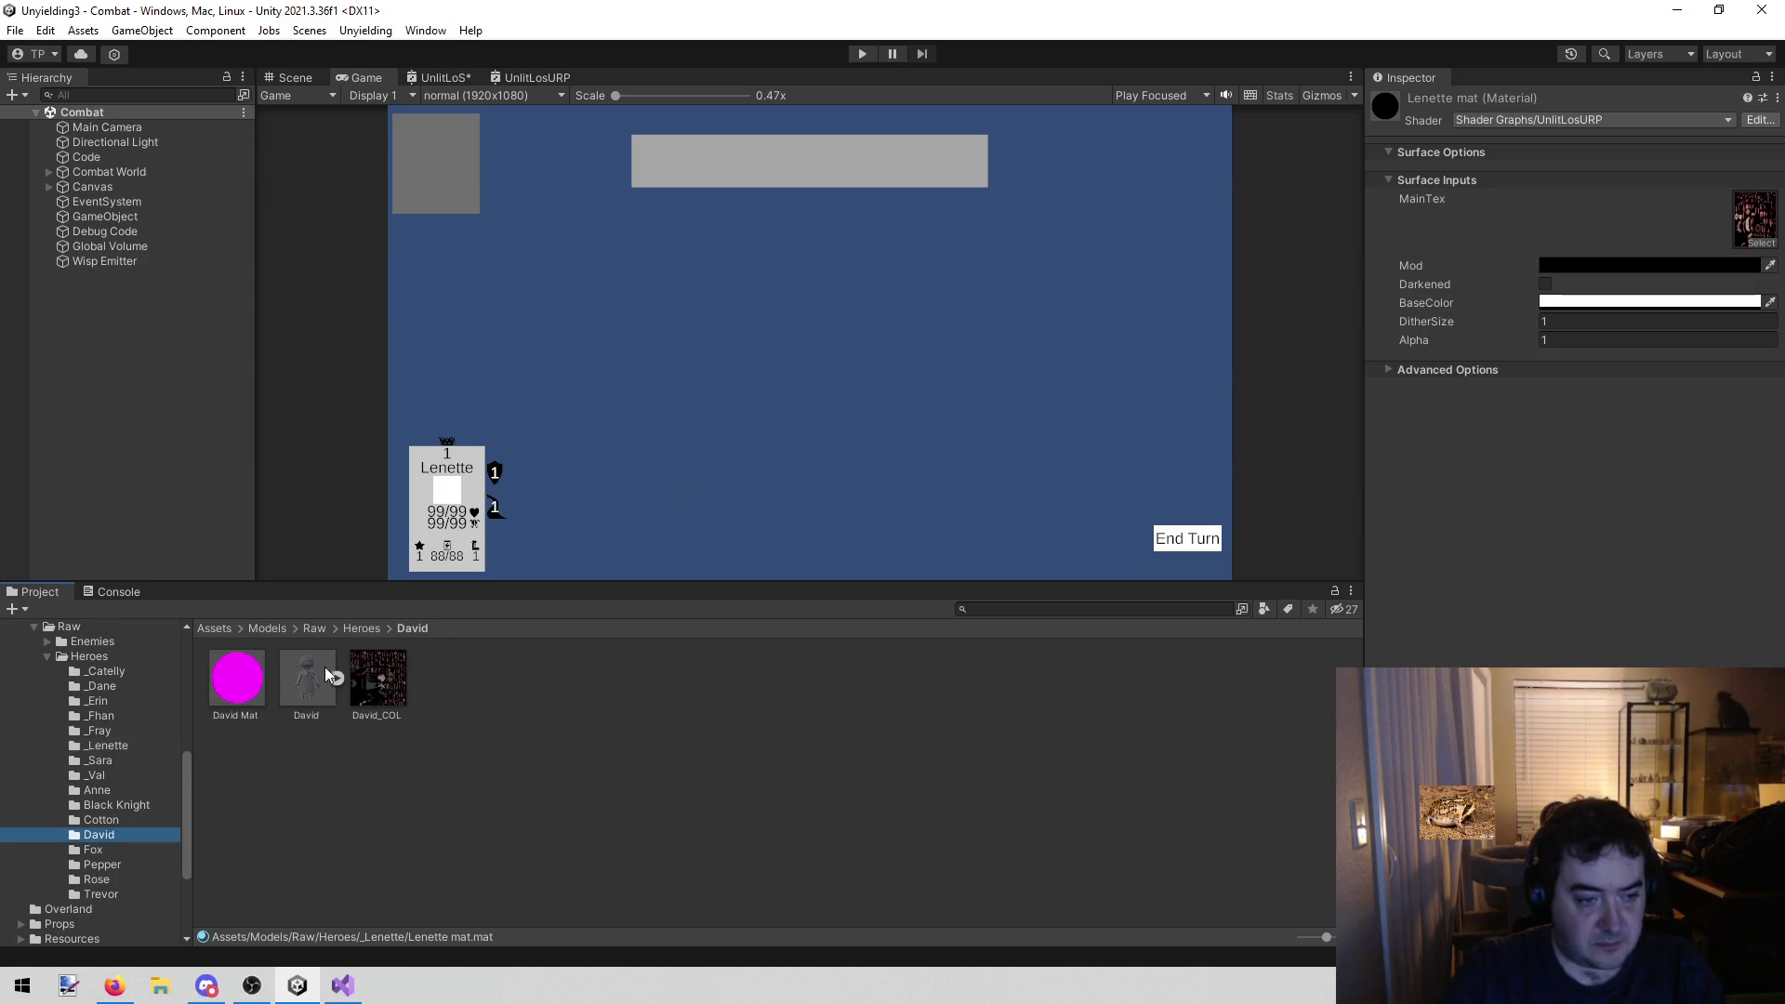
click(258, 679)
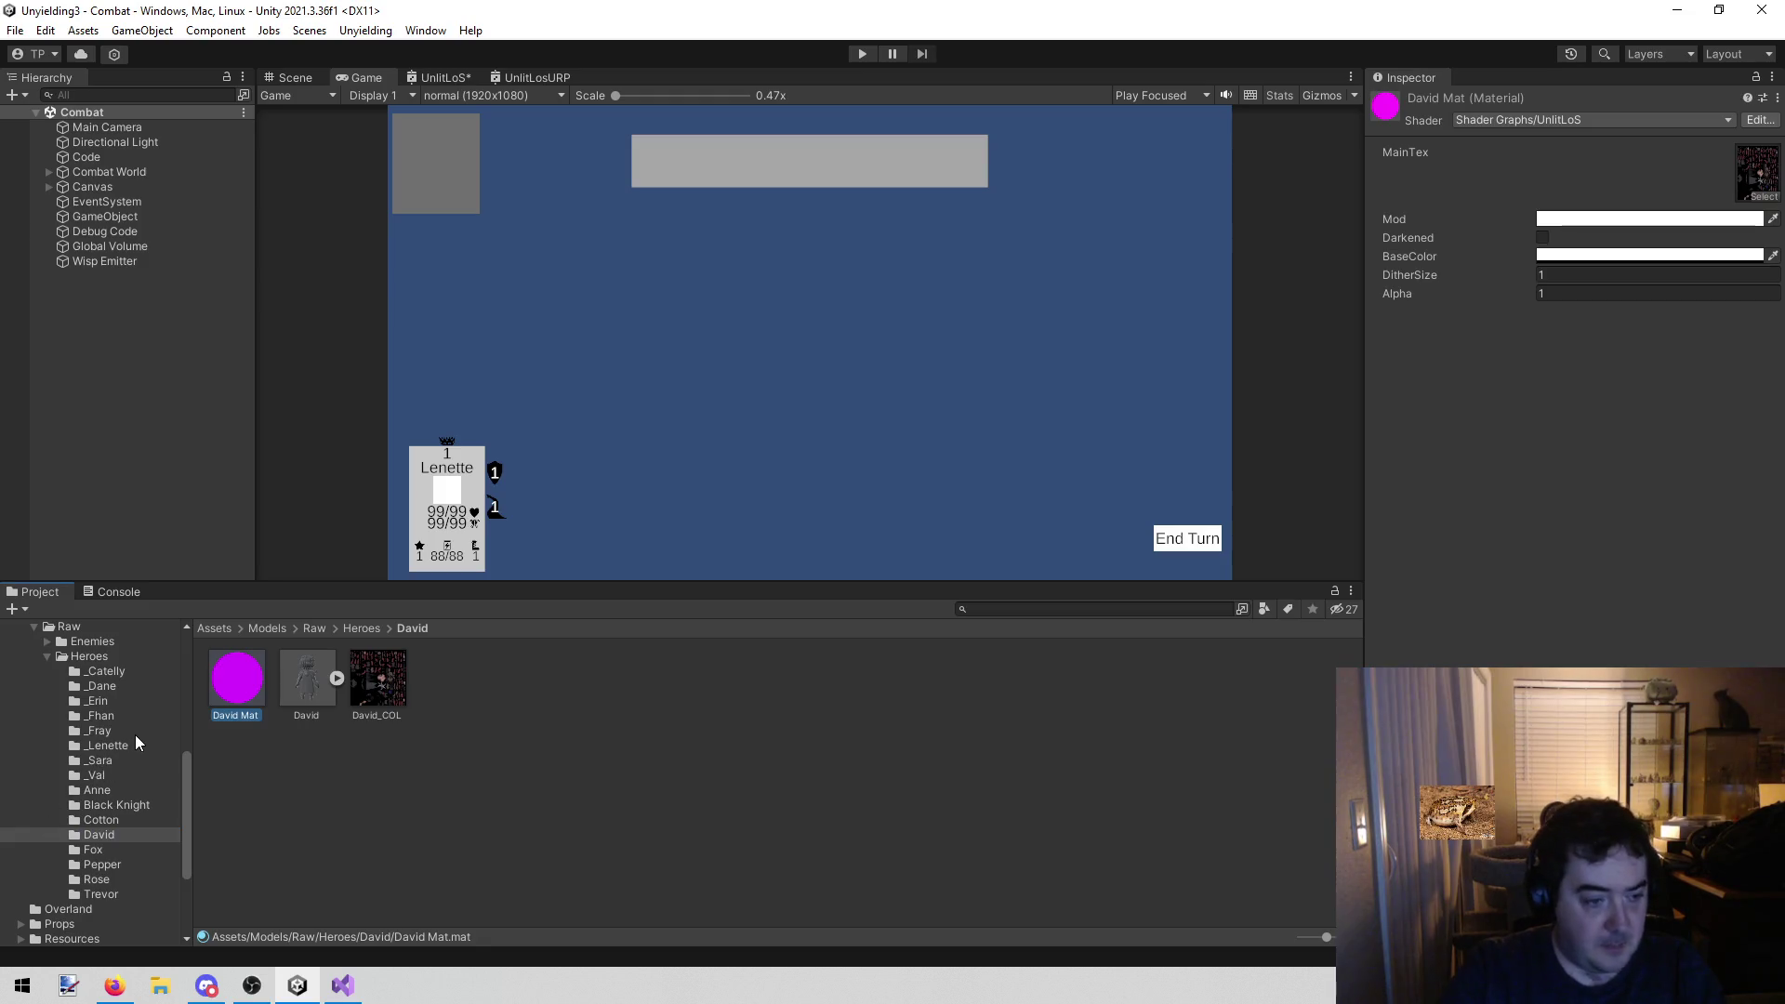
click(108, 745)
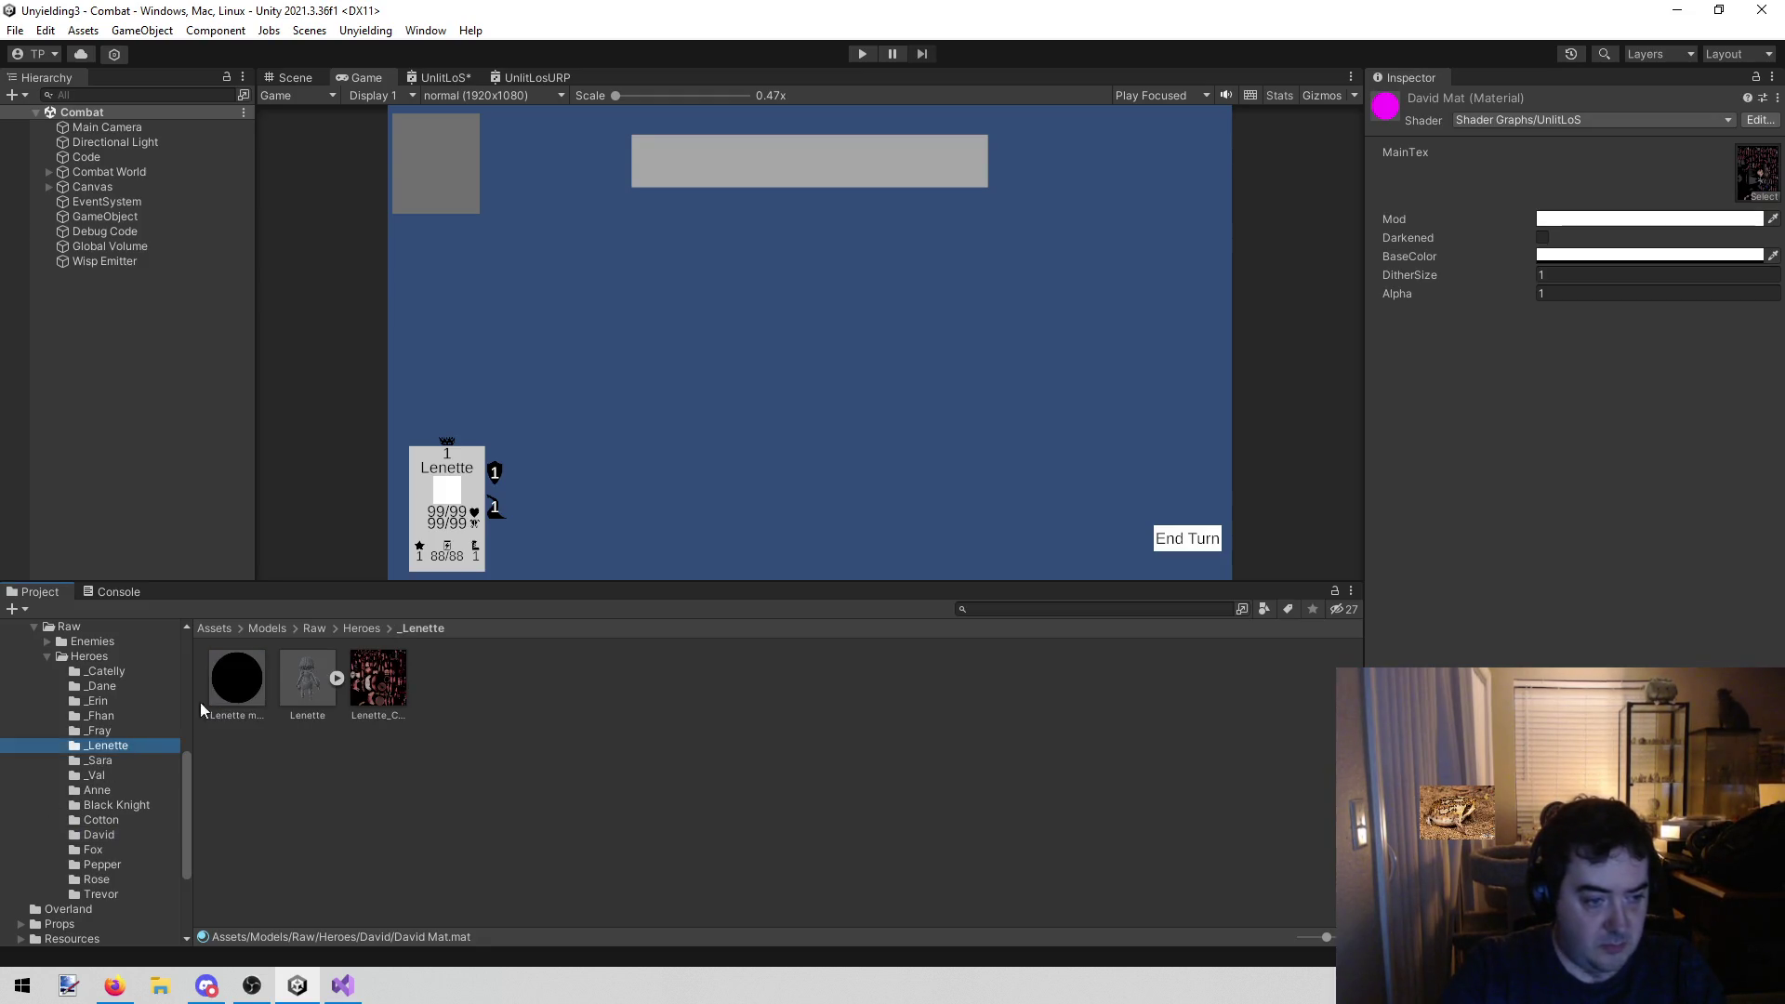
click(238, 679)
Set Lenette mat's Mod colour to white (FFFFFF) and start Play mode
click(1616, 266)
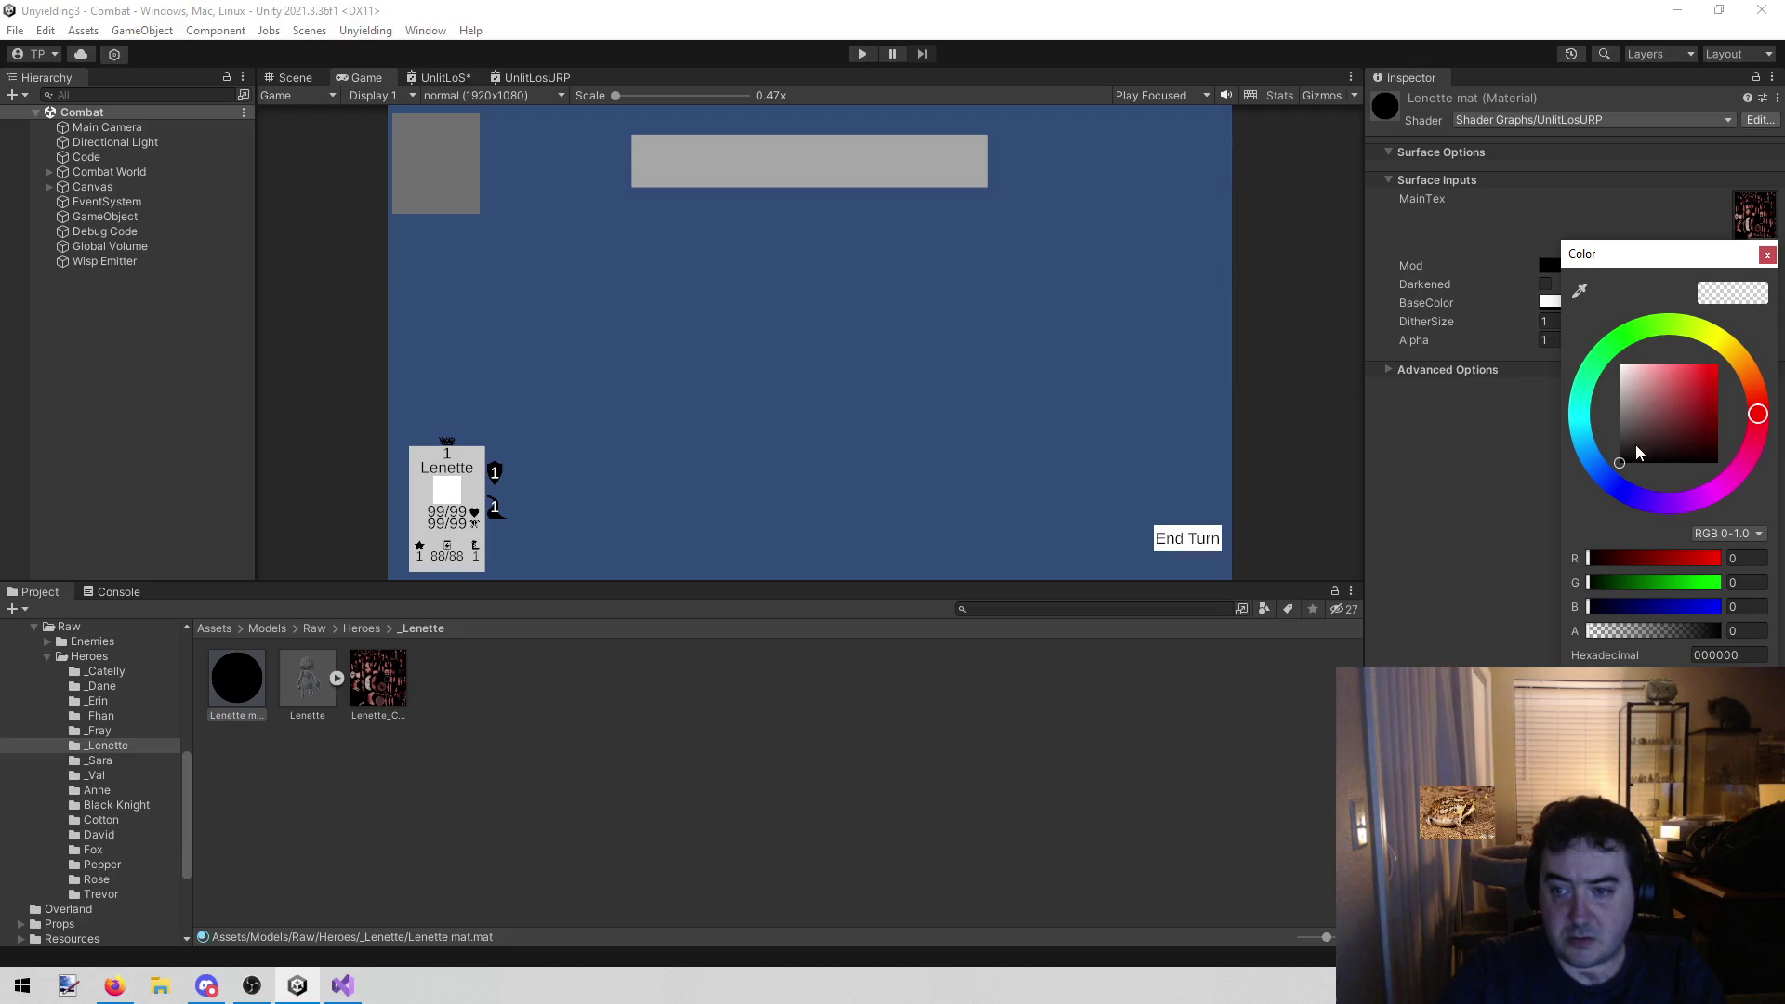
drag(1637, 444, 1616, 361)
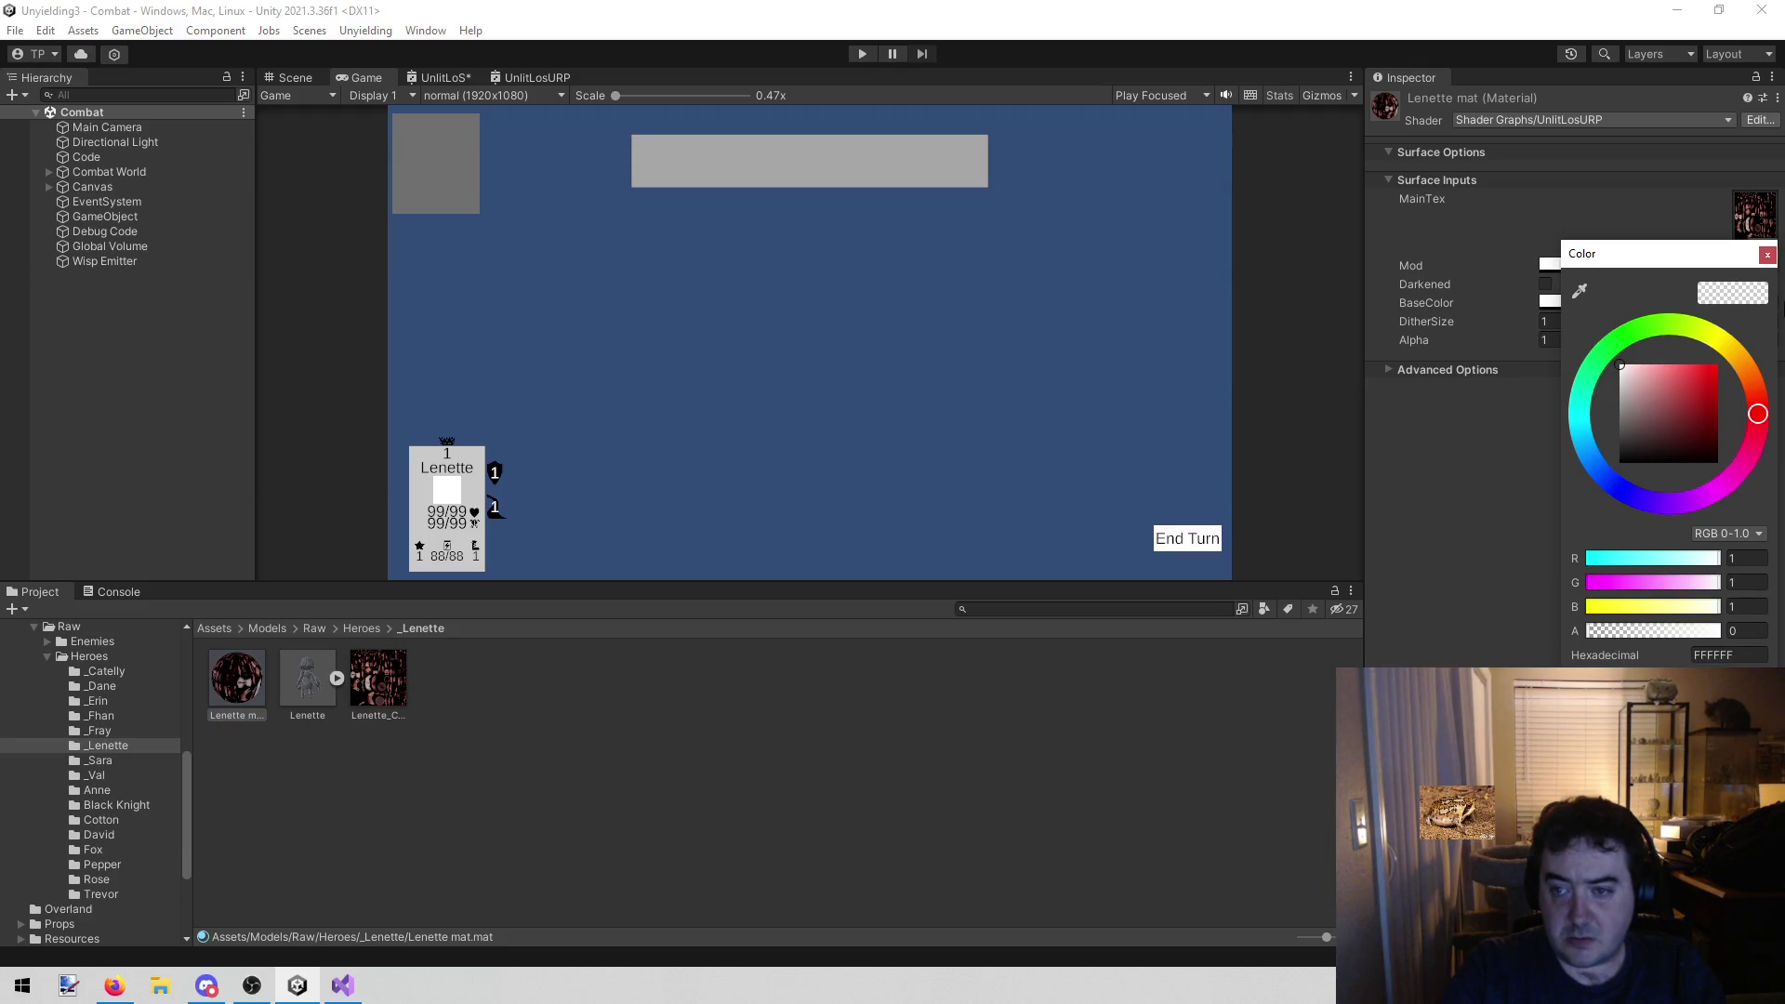
click(1767, 256)
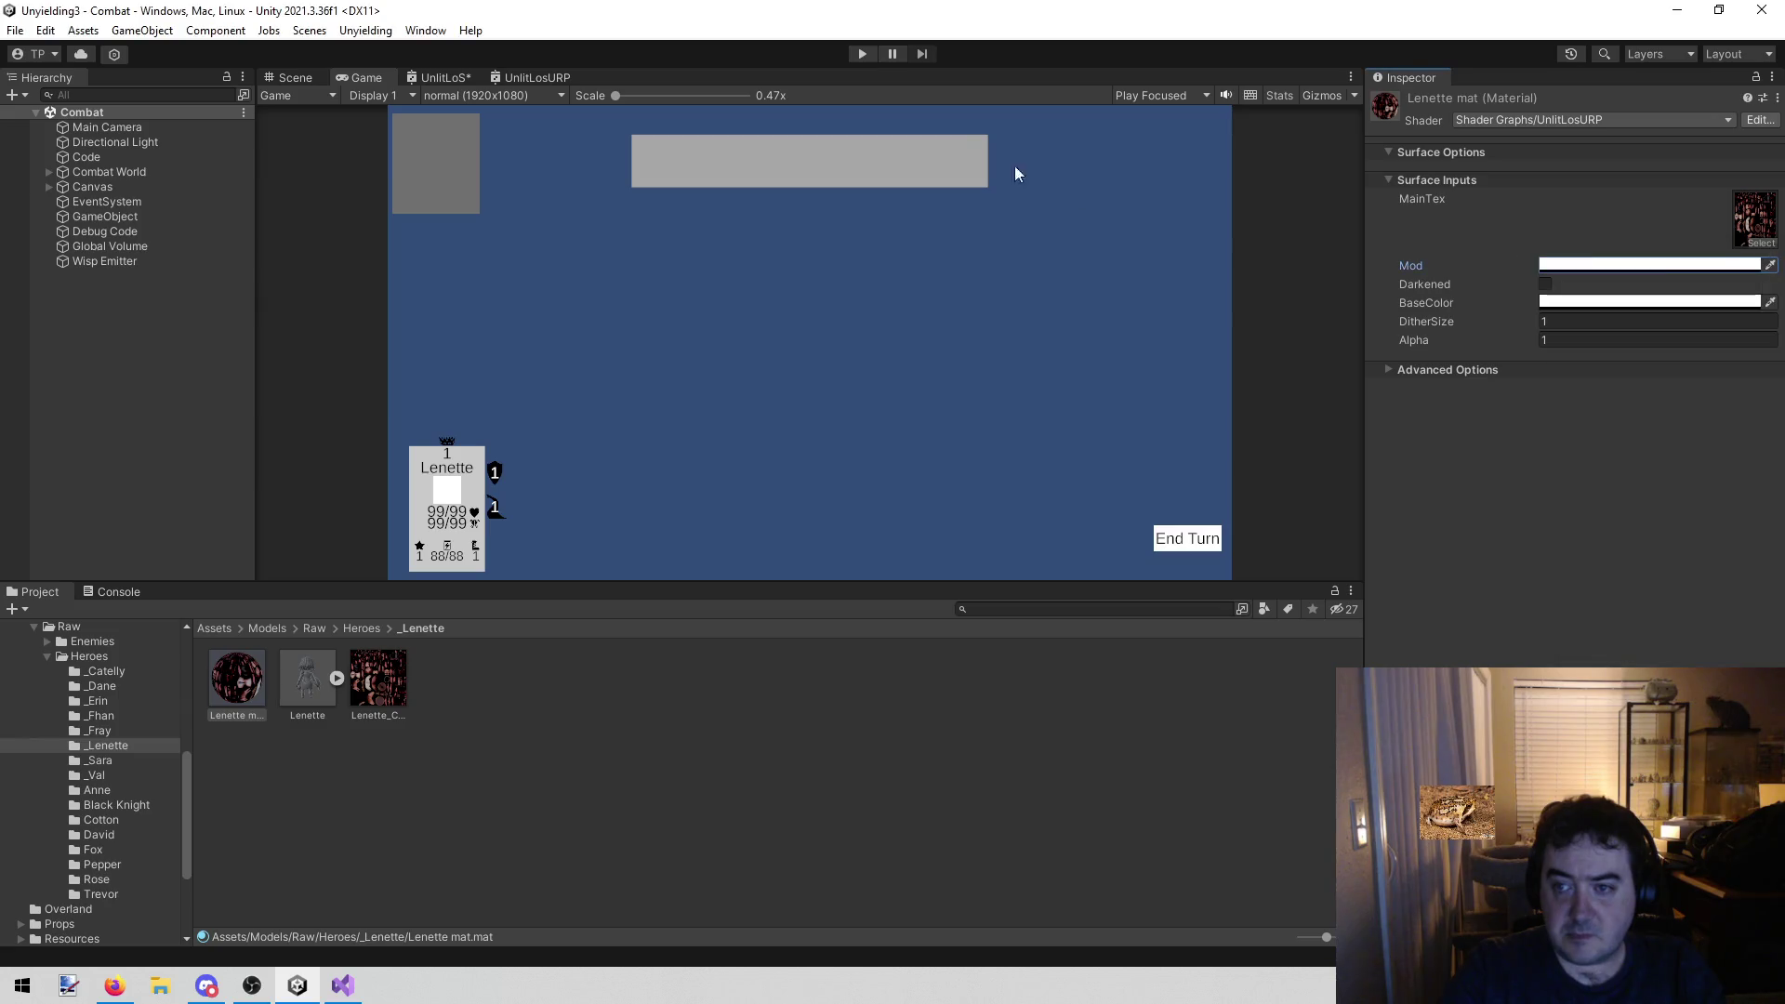
click(860, 52)
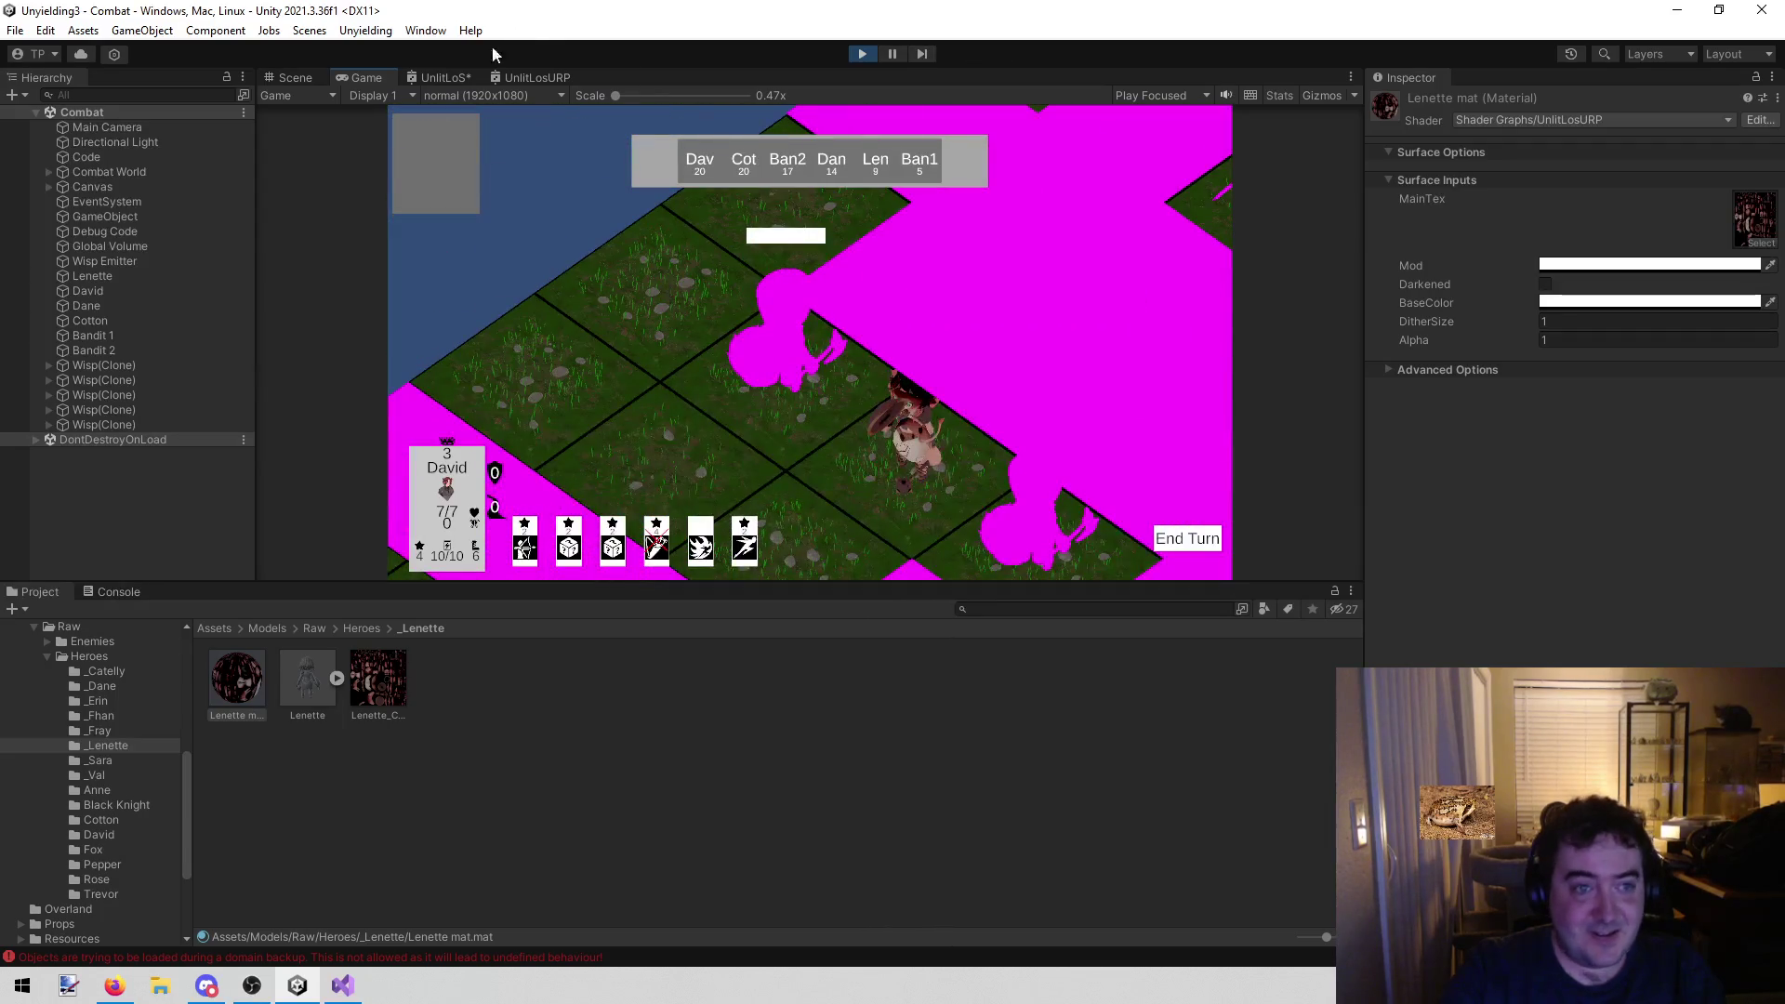
click(292, 74)
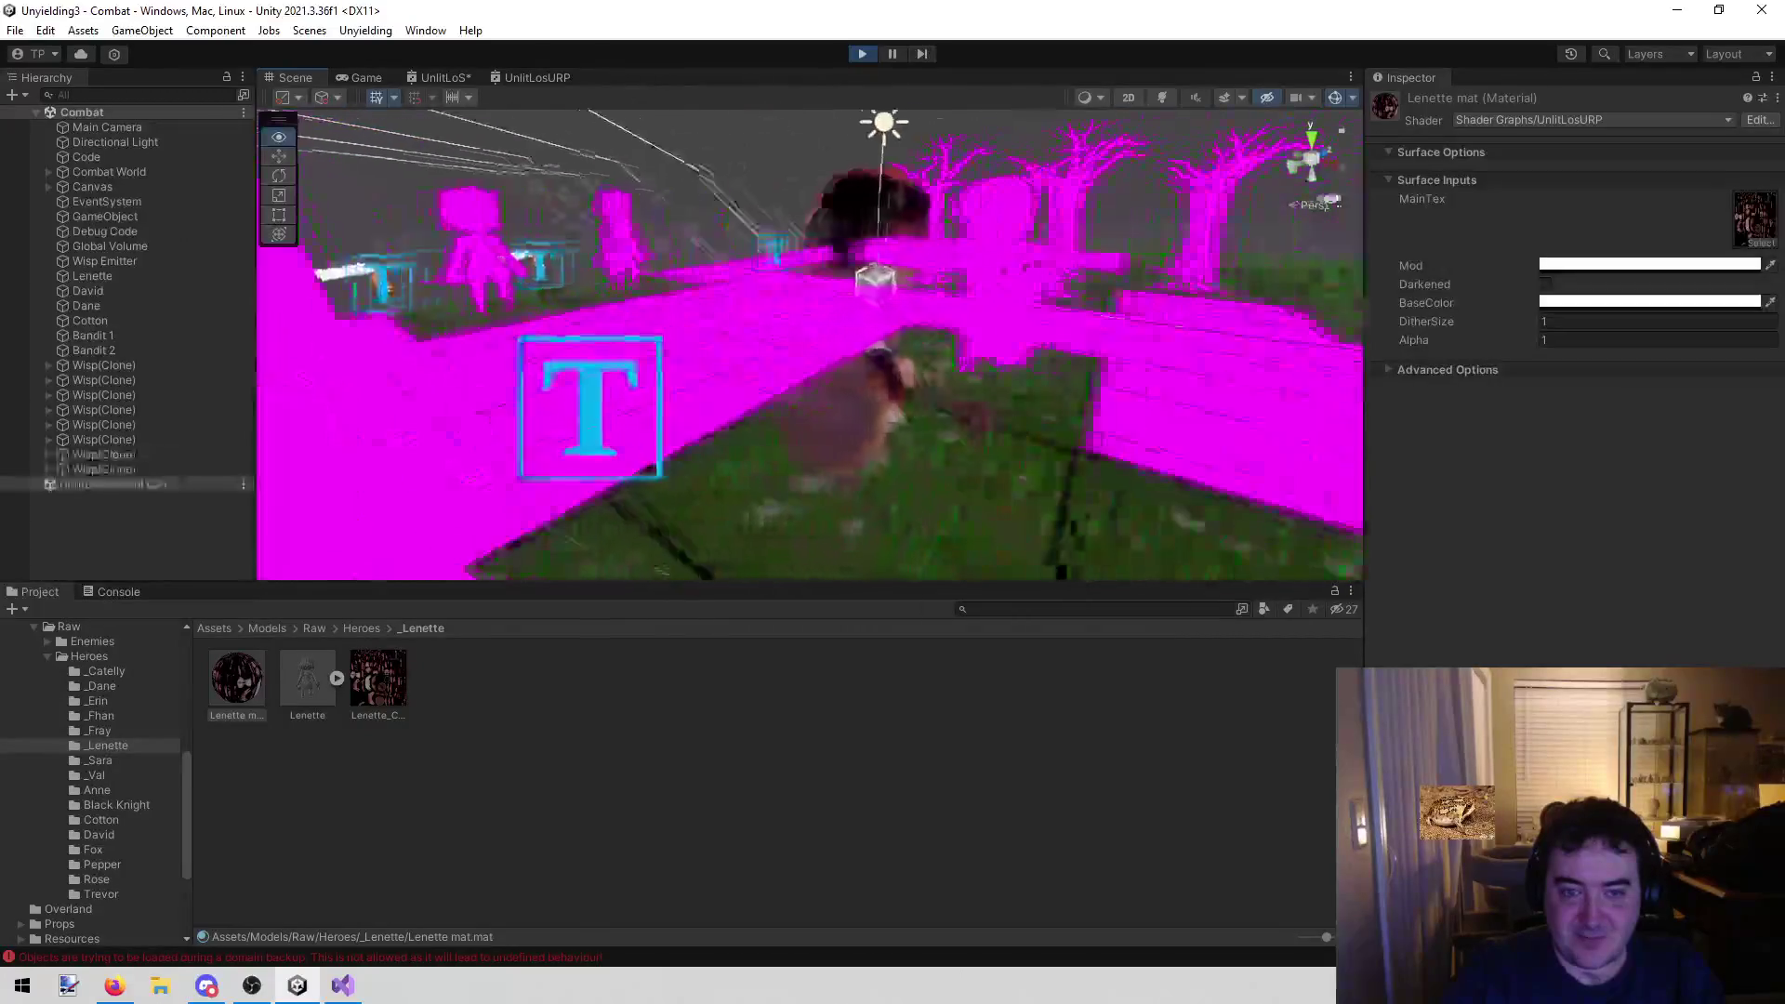
mouse_move(986, 190)
mouse_down()
mouse_move(985, 91)
mouse_move(1027, 19)
mouse_move(918, 113)
mouse_move(1141, 78)
mouse_move(599, 109)
mouse_move(664, 110)
mouse_up()
click(862, 53)
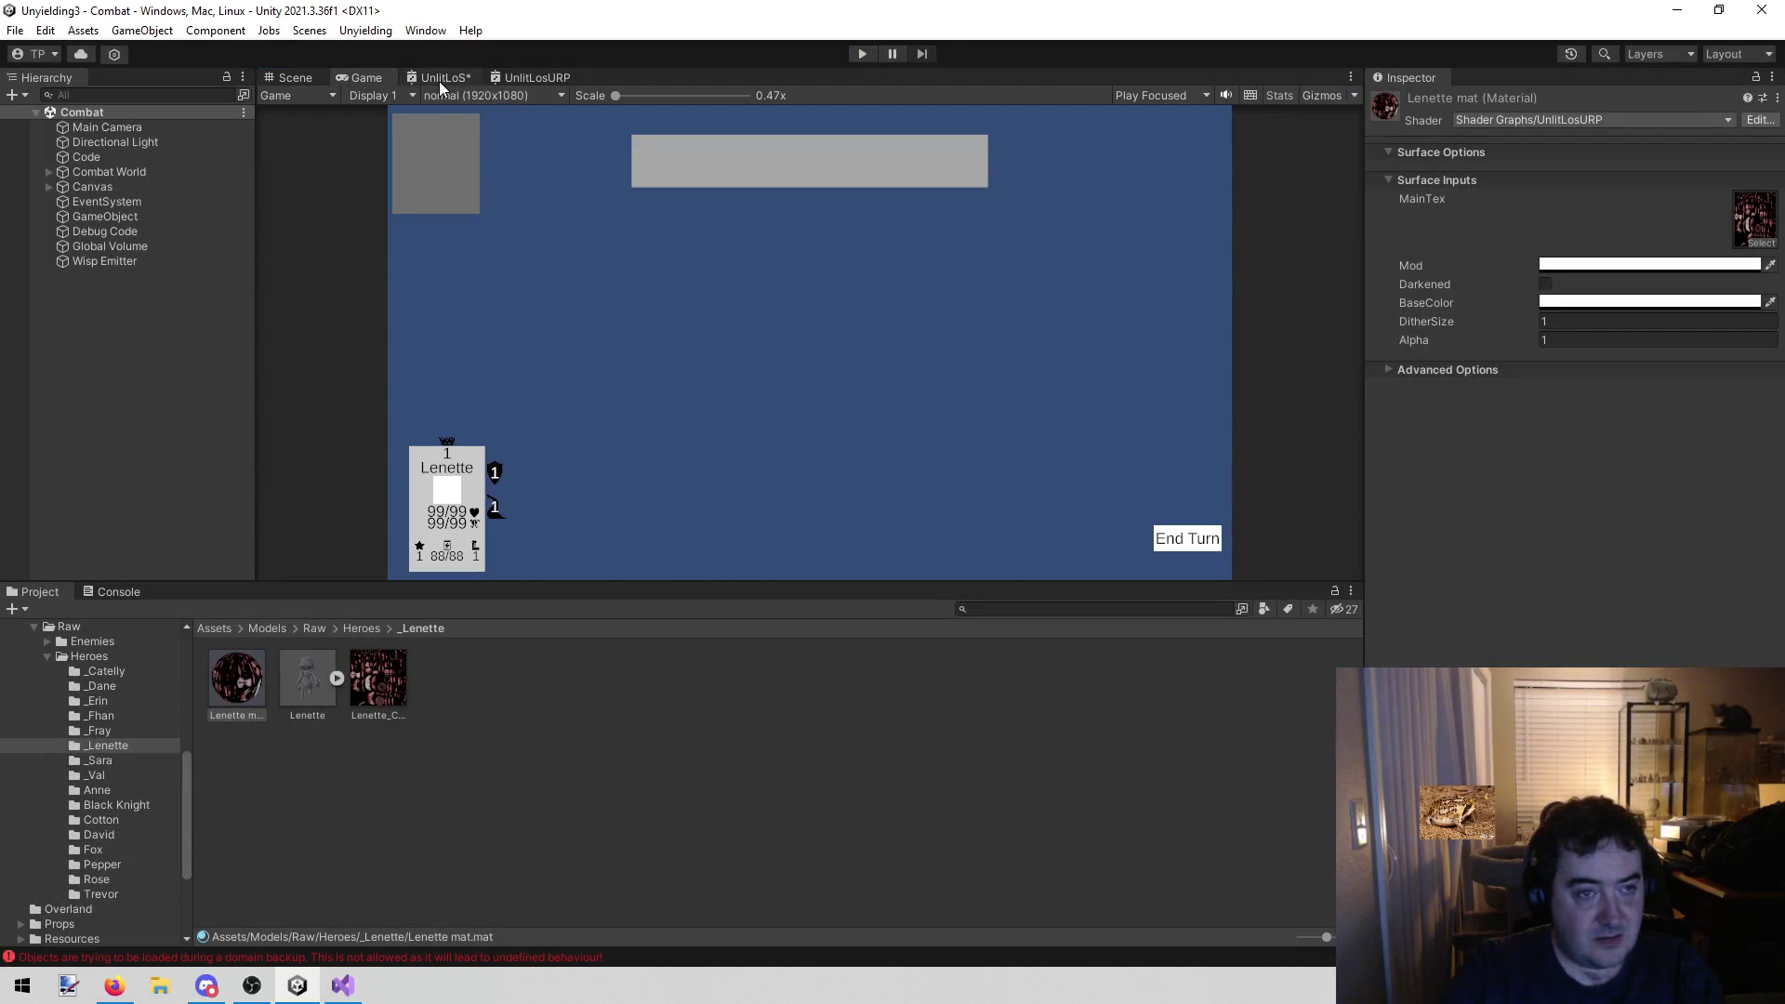
click(520, 79)
scroll(1250, 351, down, 2)
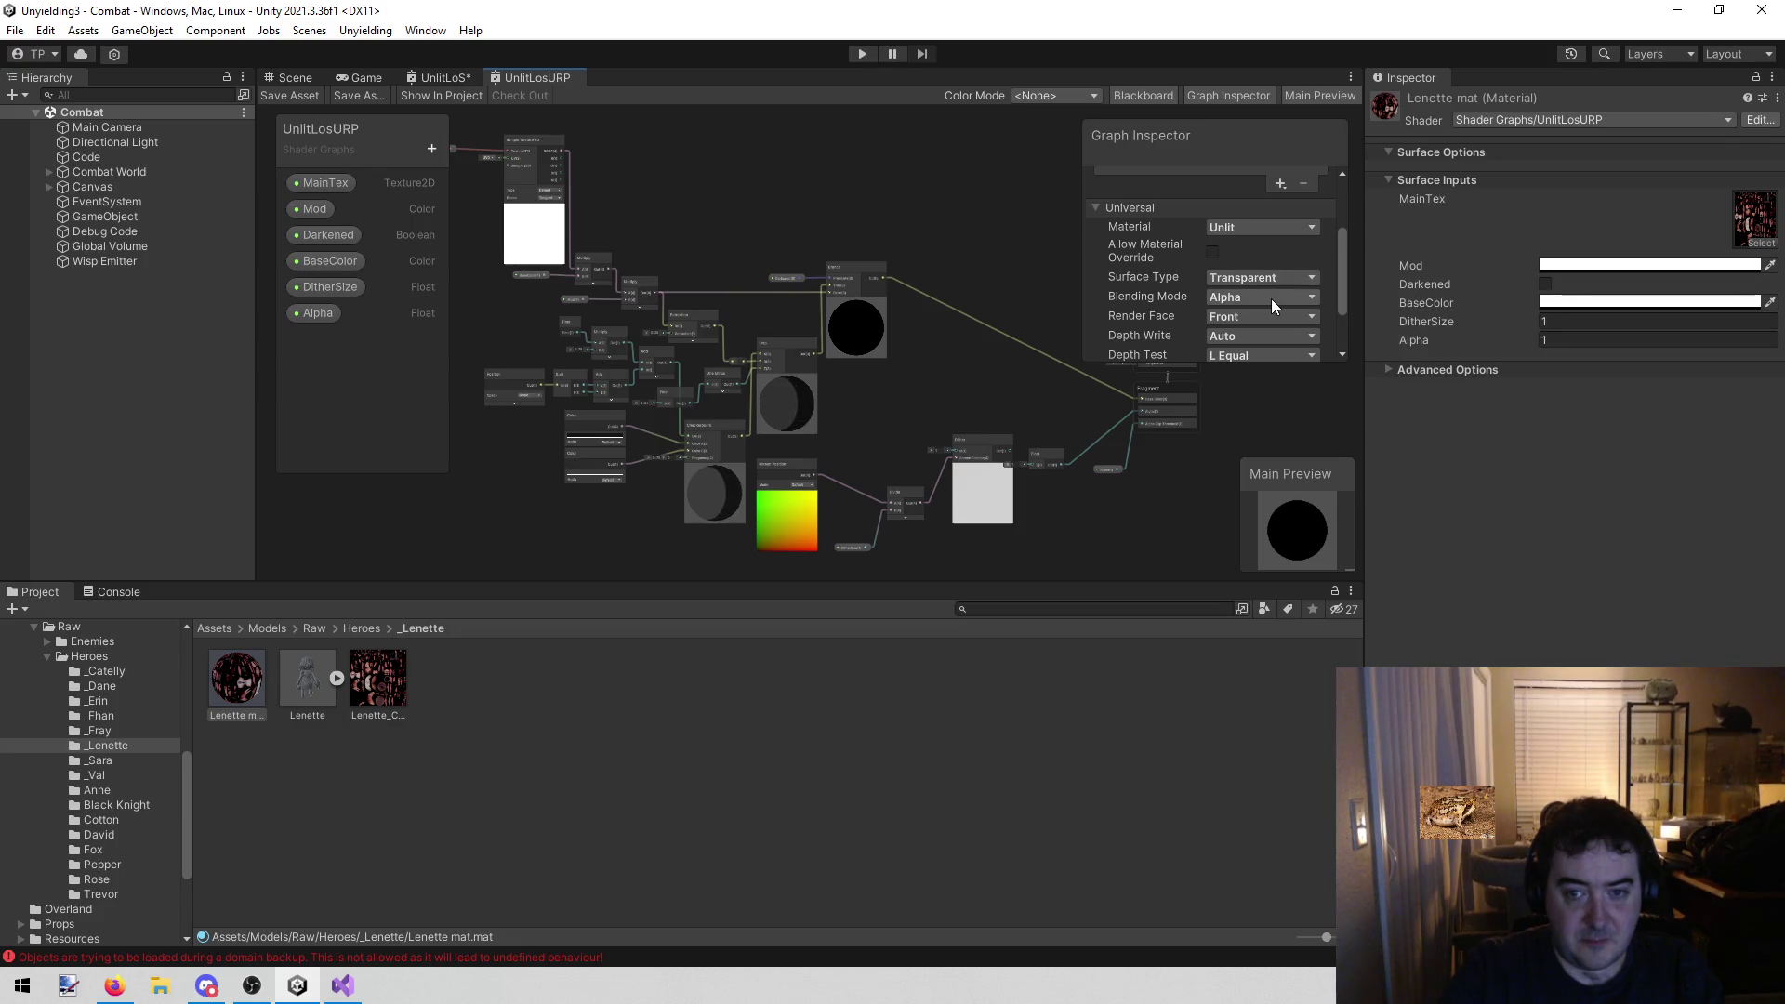
click(434, 78)
scroll(1148, 226, down, 3)
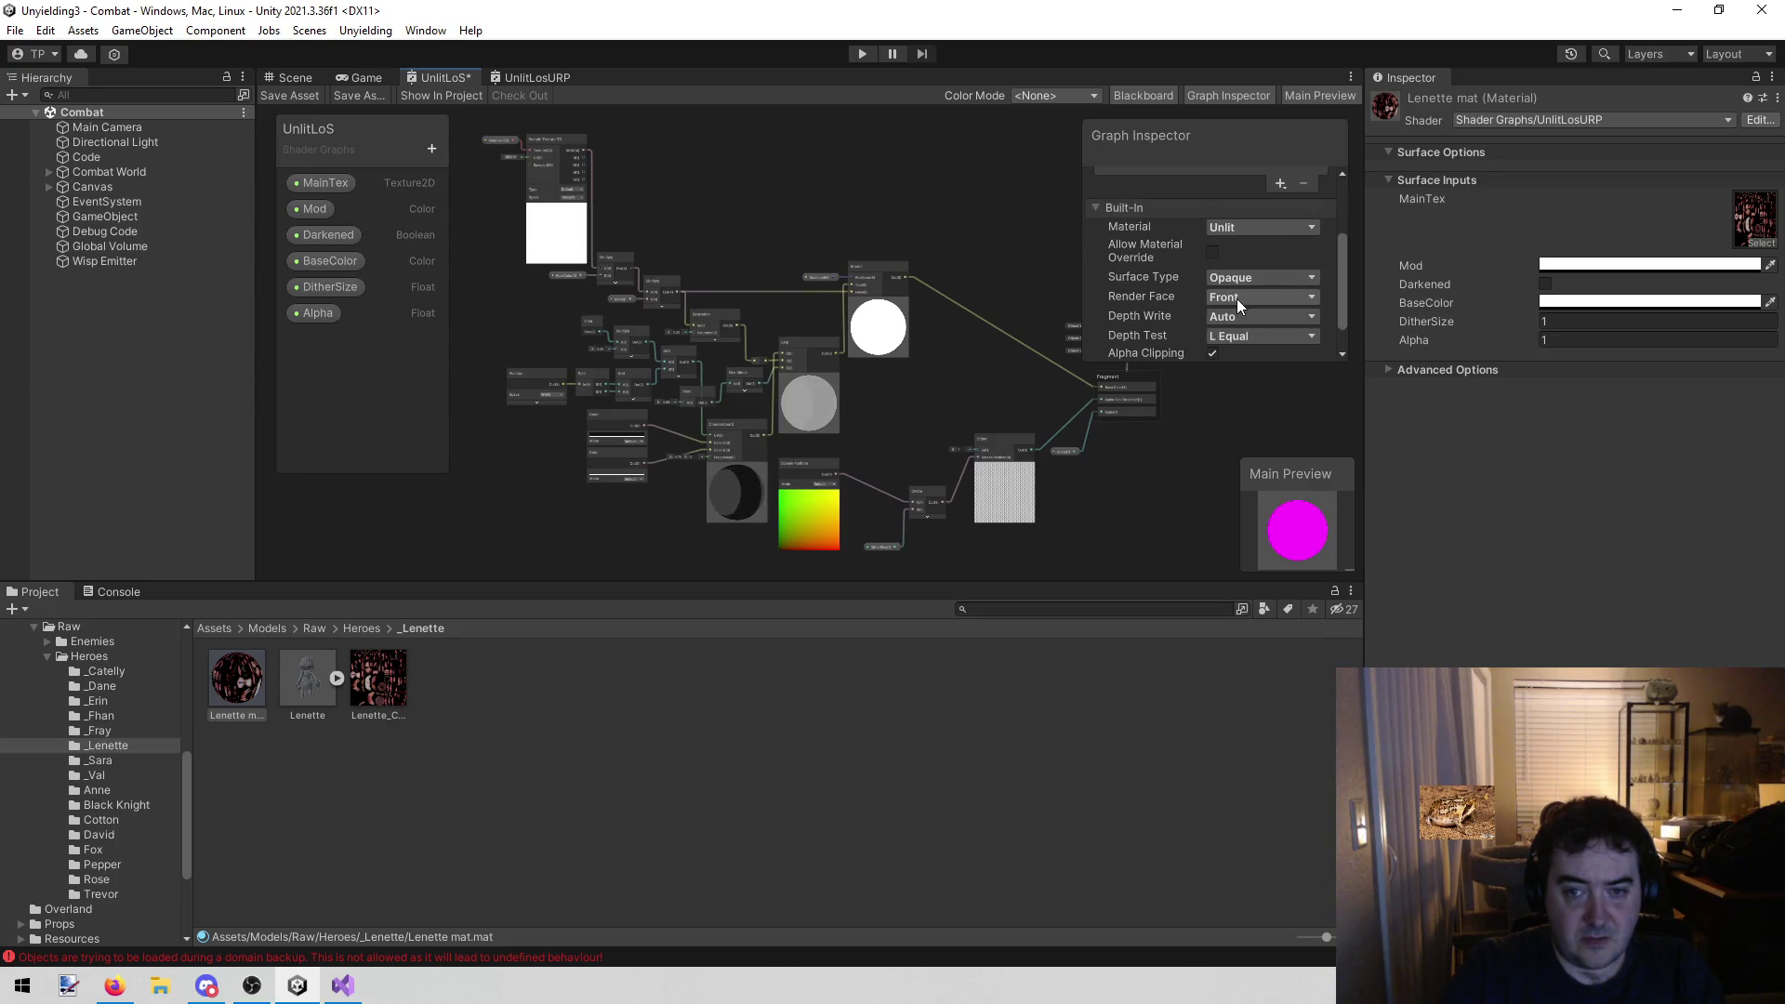
scroll(1236, 298, down, 1)
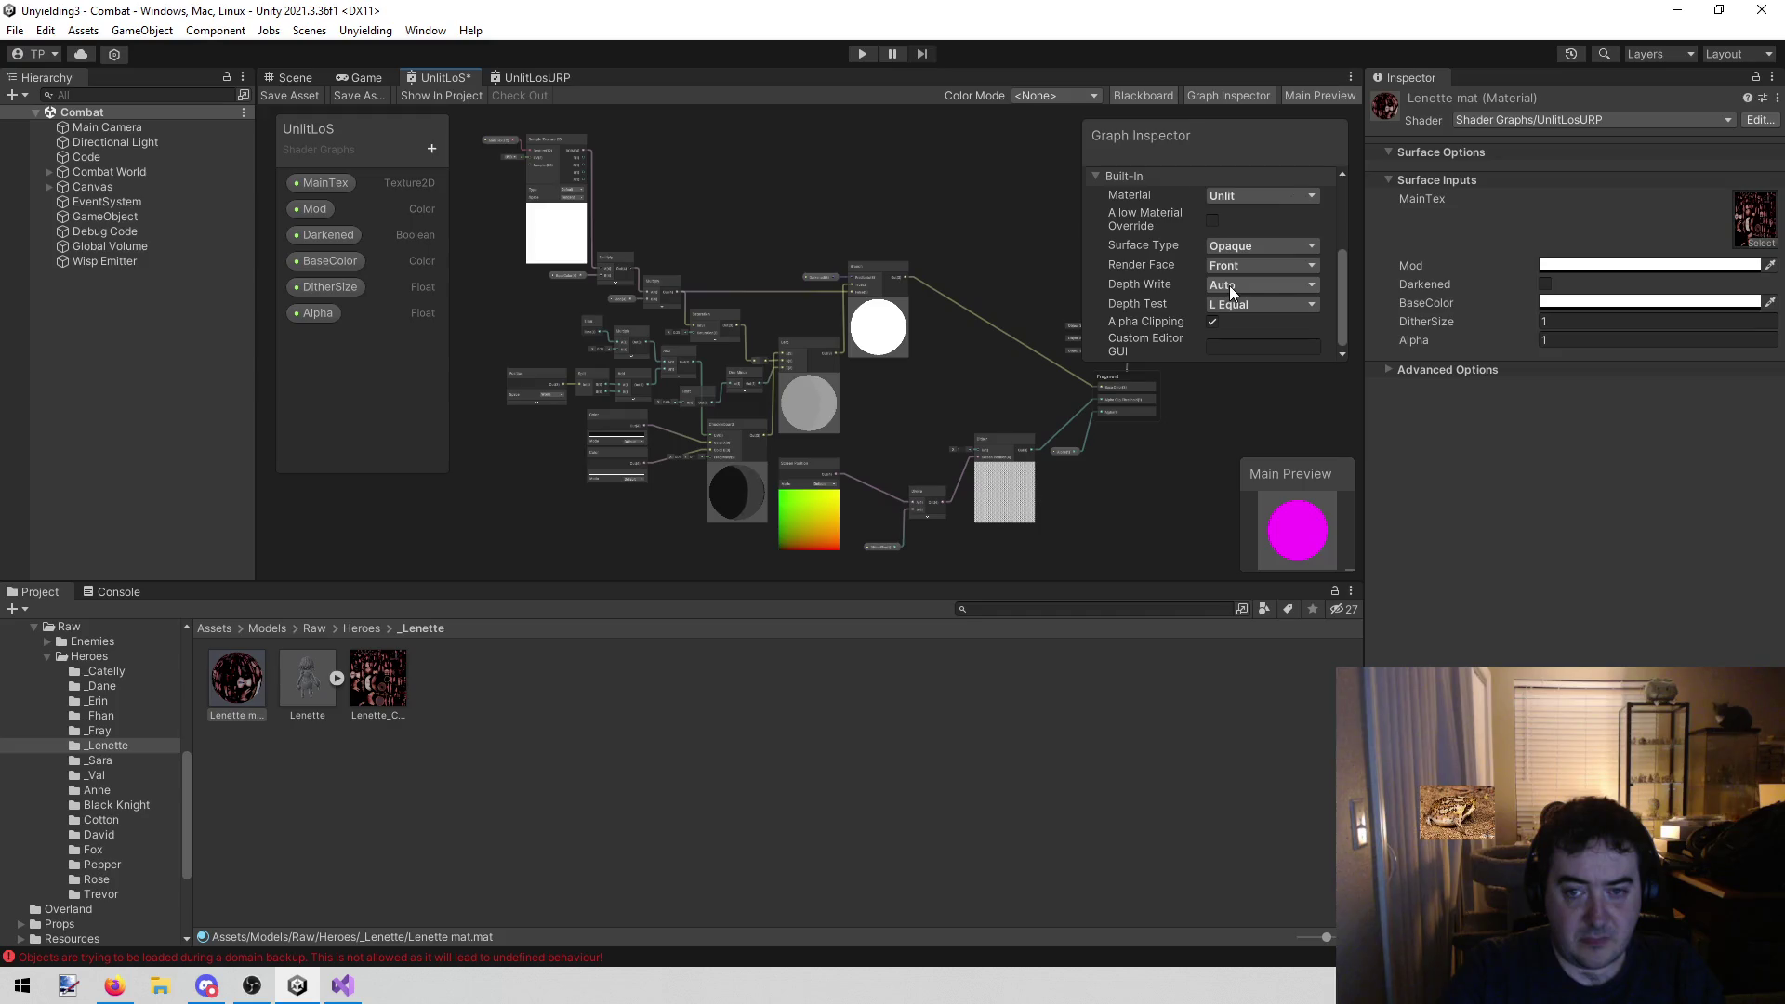
click(530, 80)
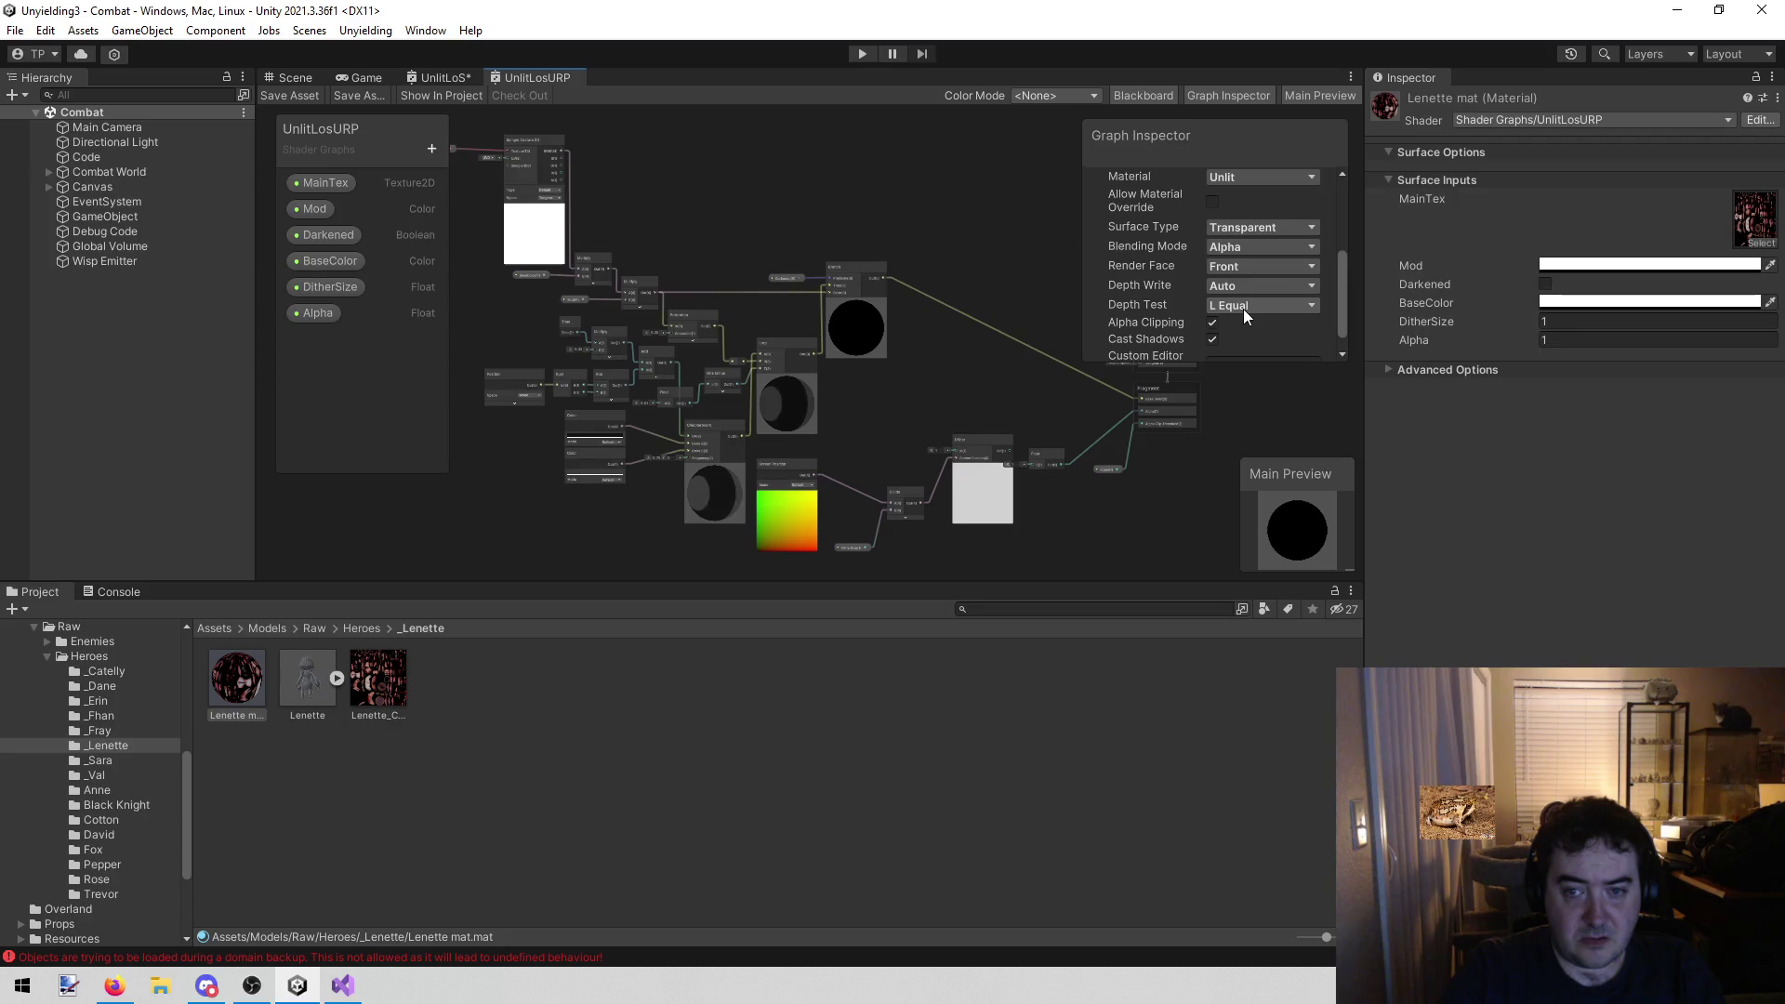
click(453, 78)
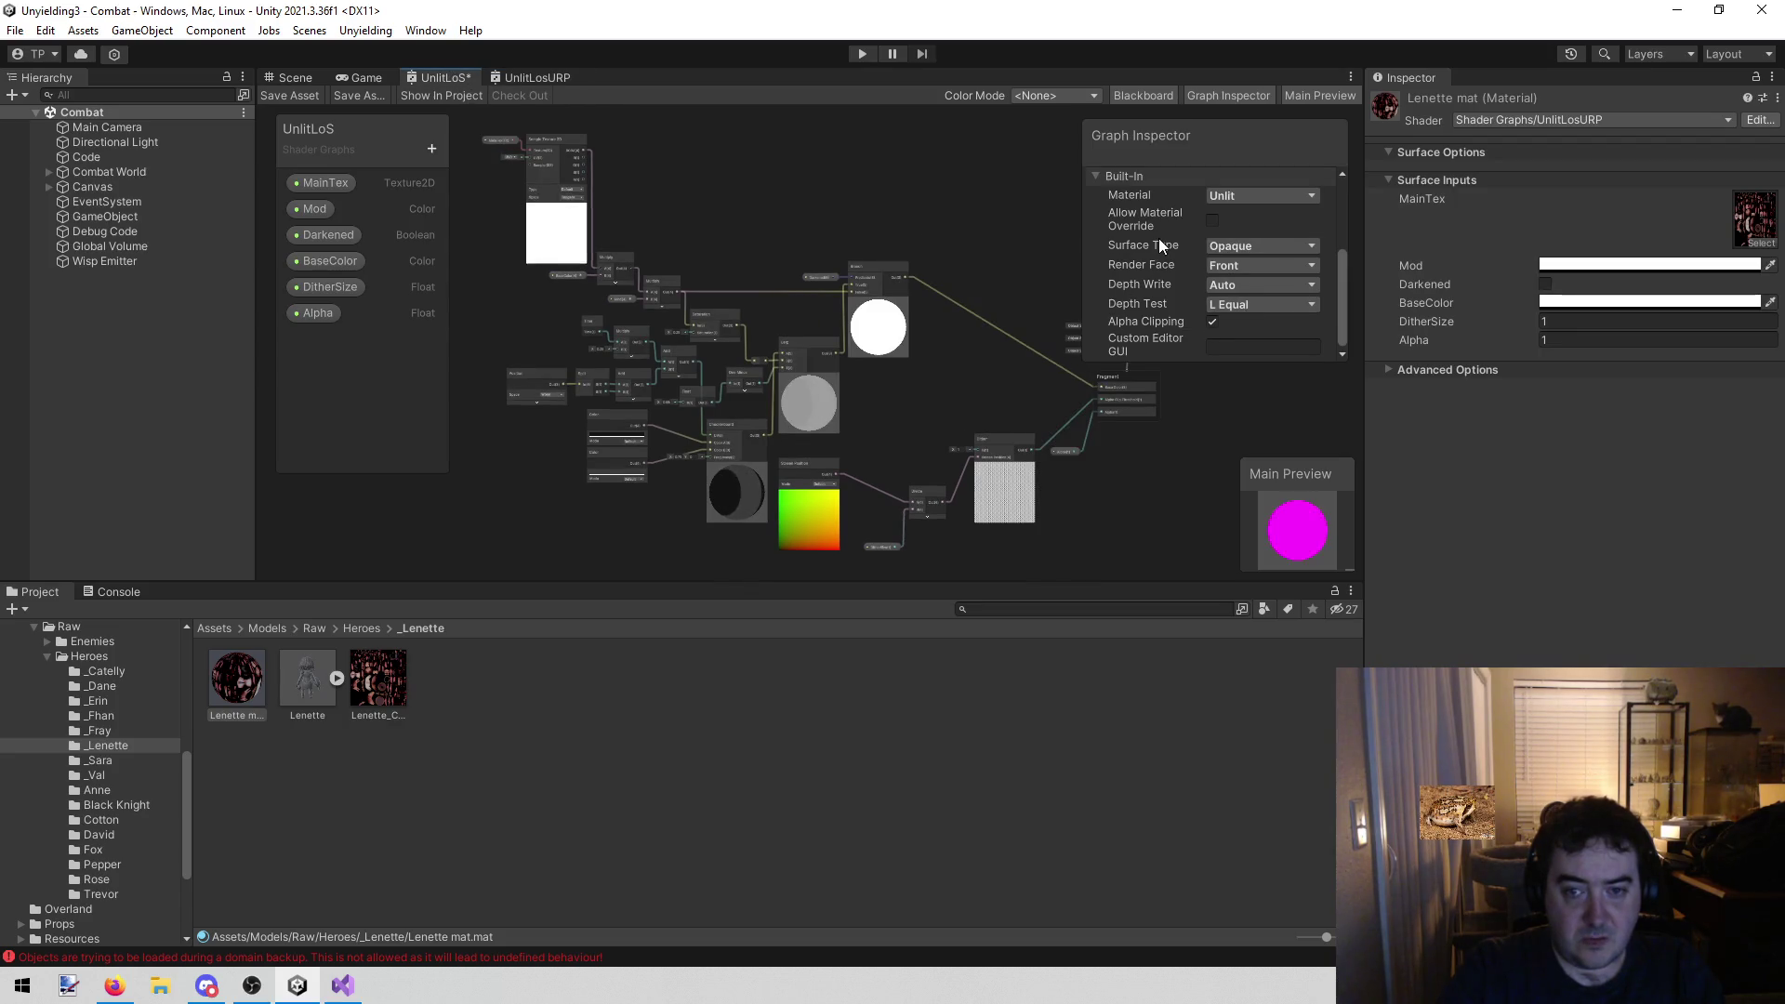
click(537, 73)
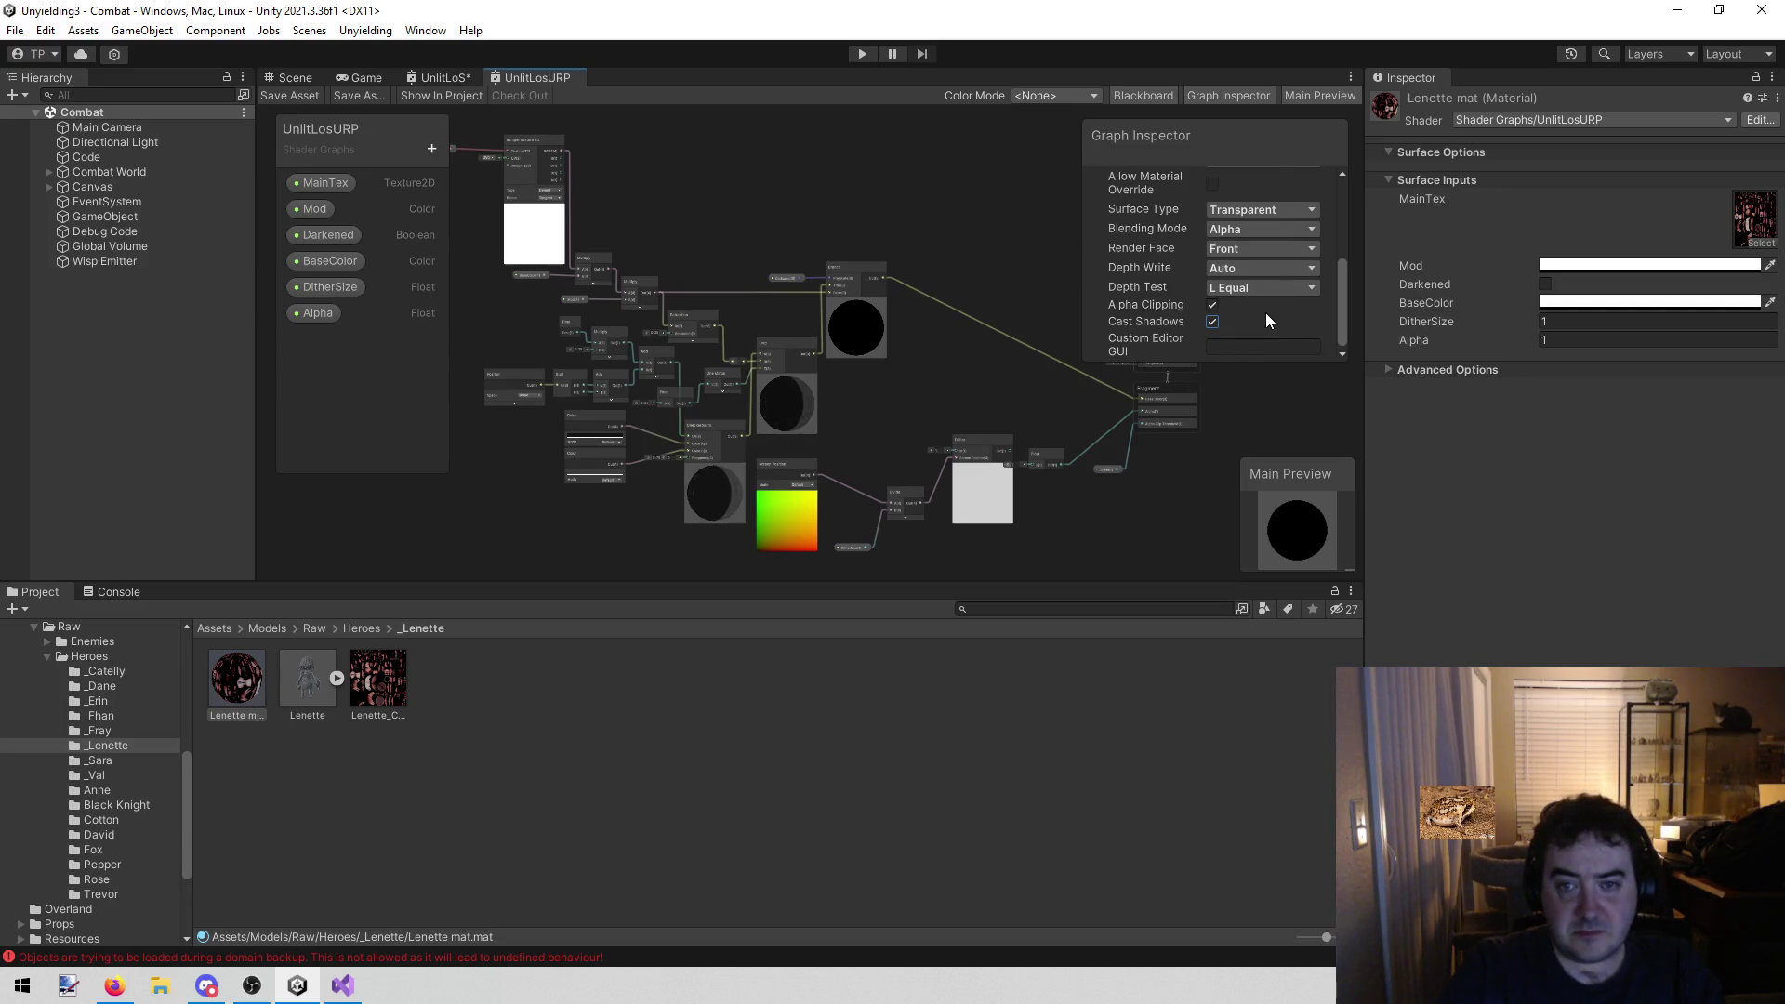
scroll(1265, 313, up, 1)
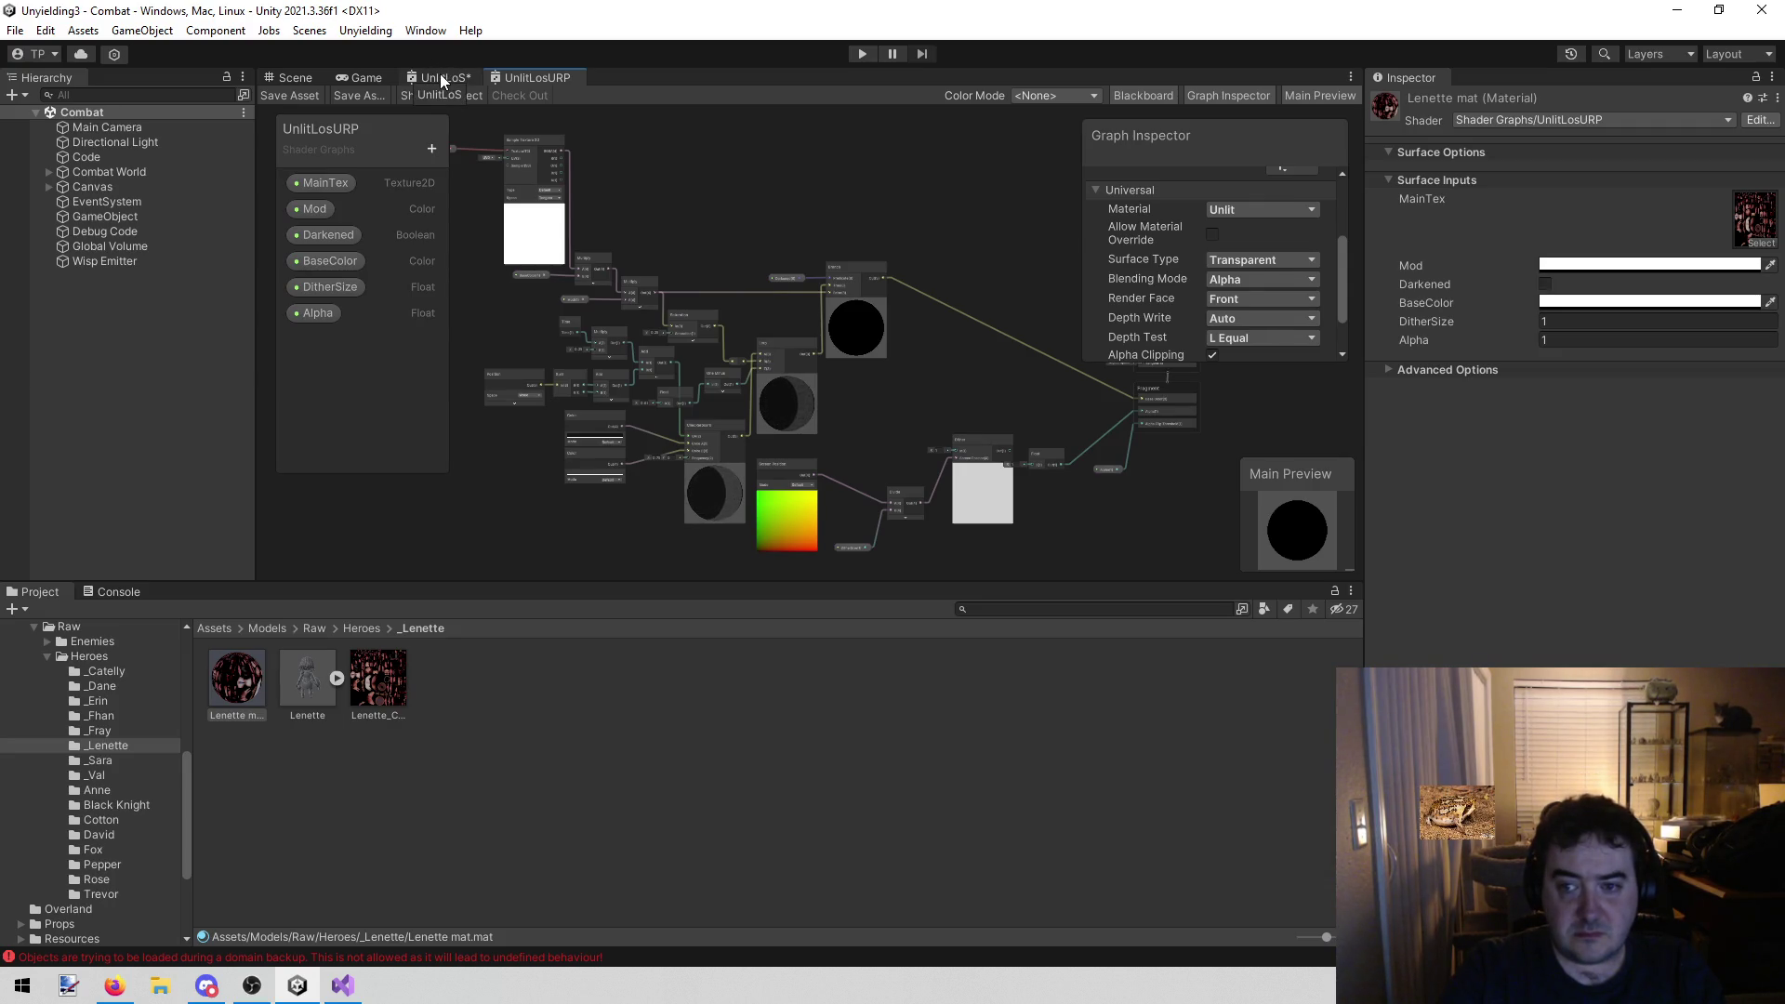
click(1388, 370)
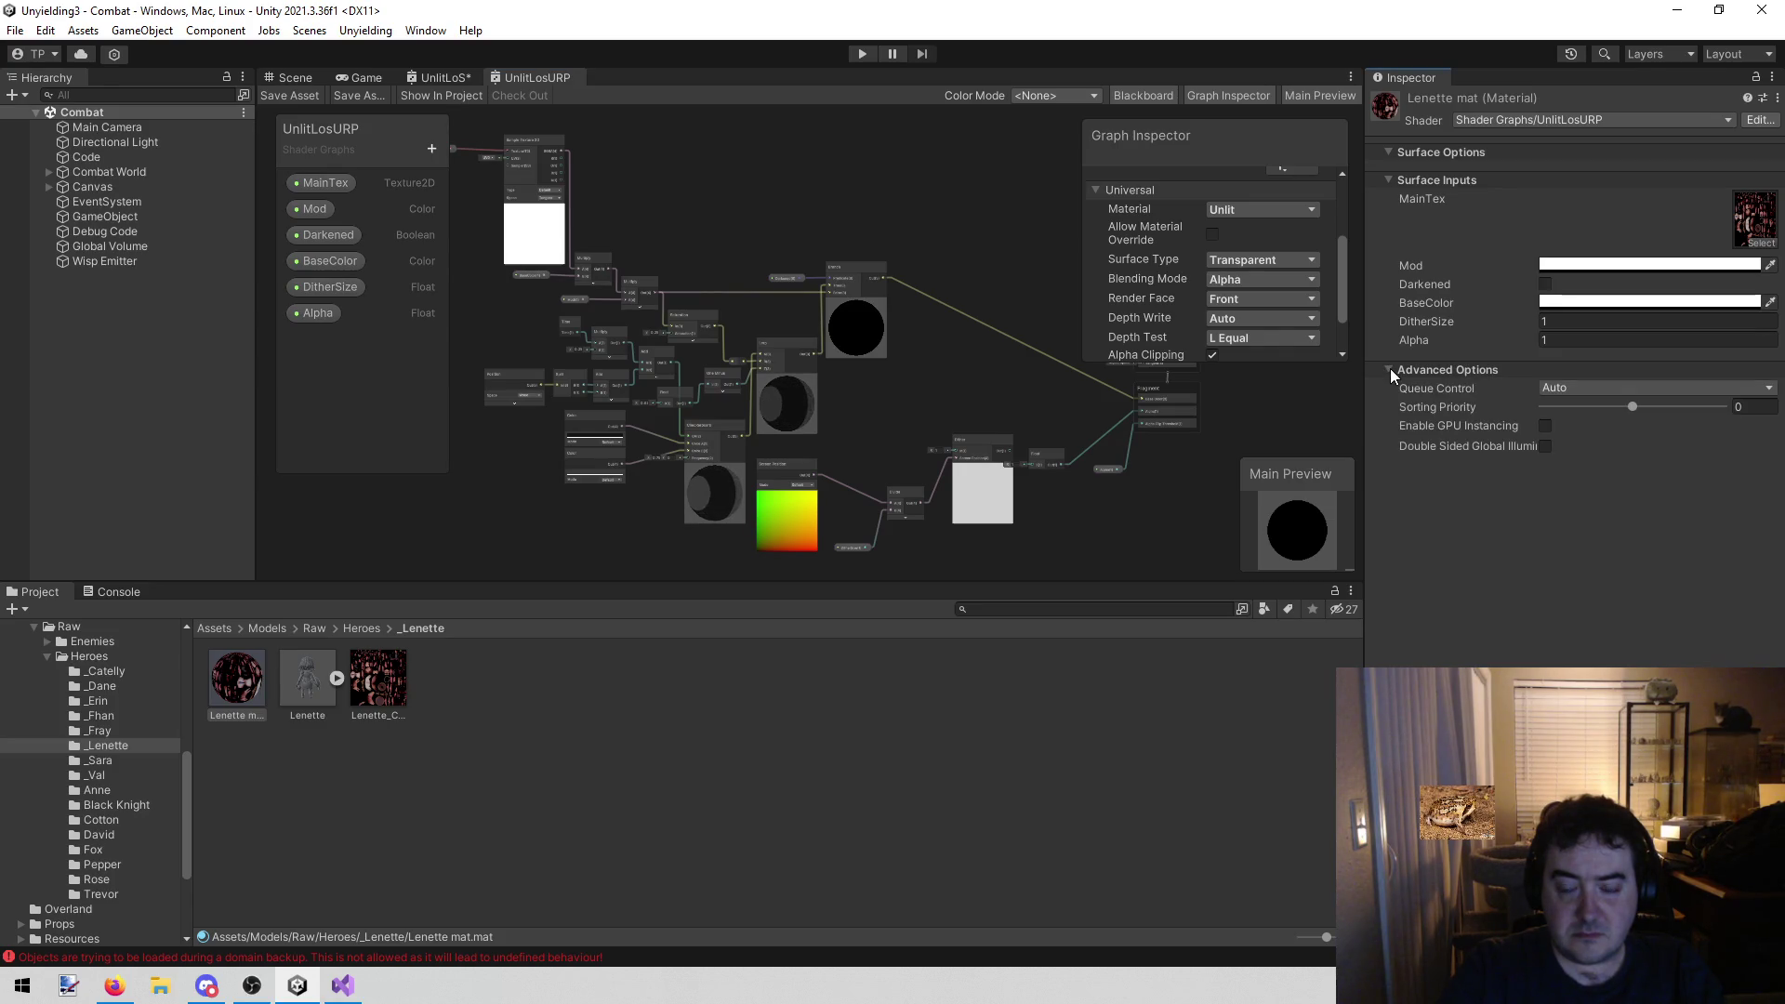
click(1388, 370)
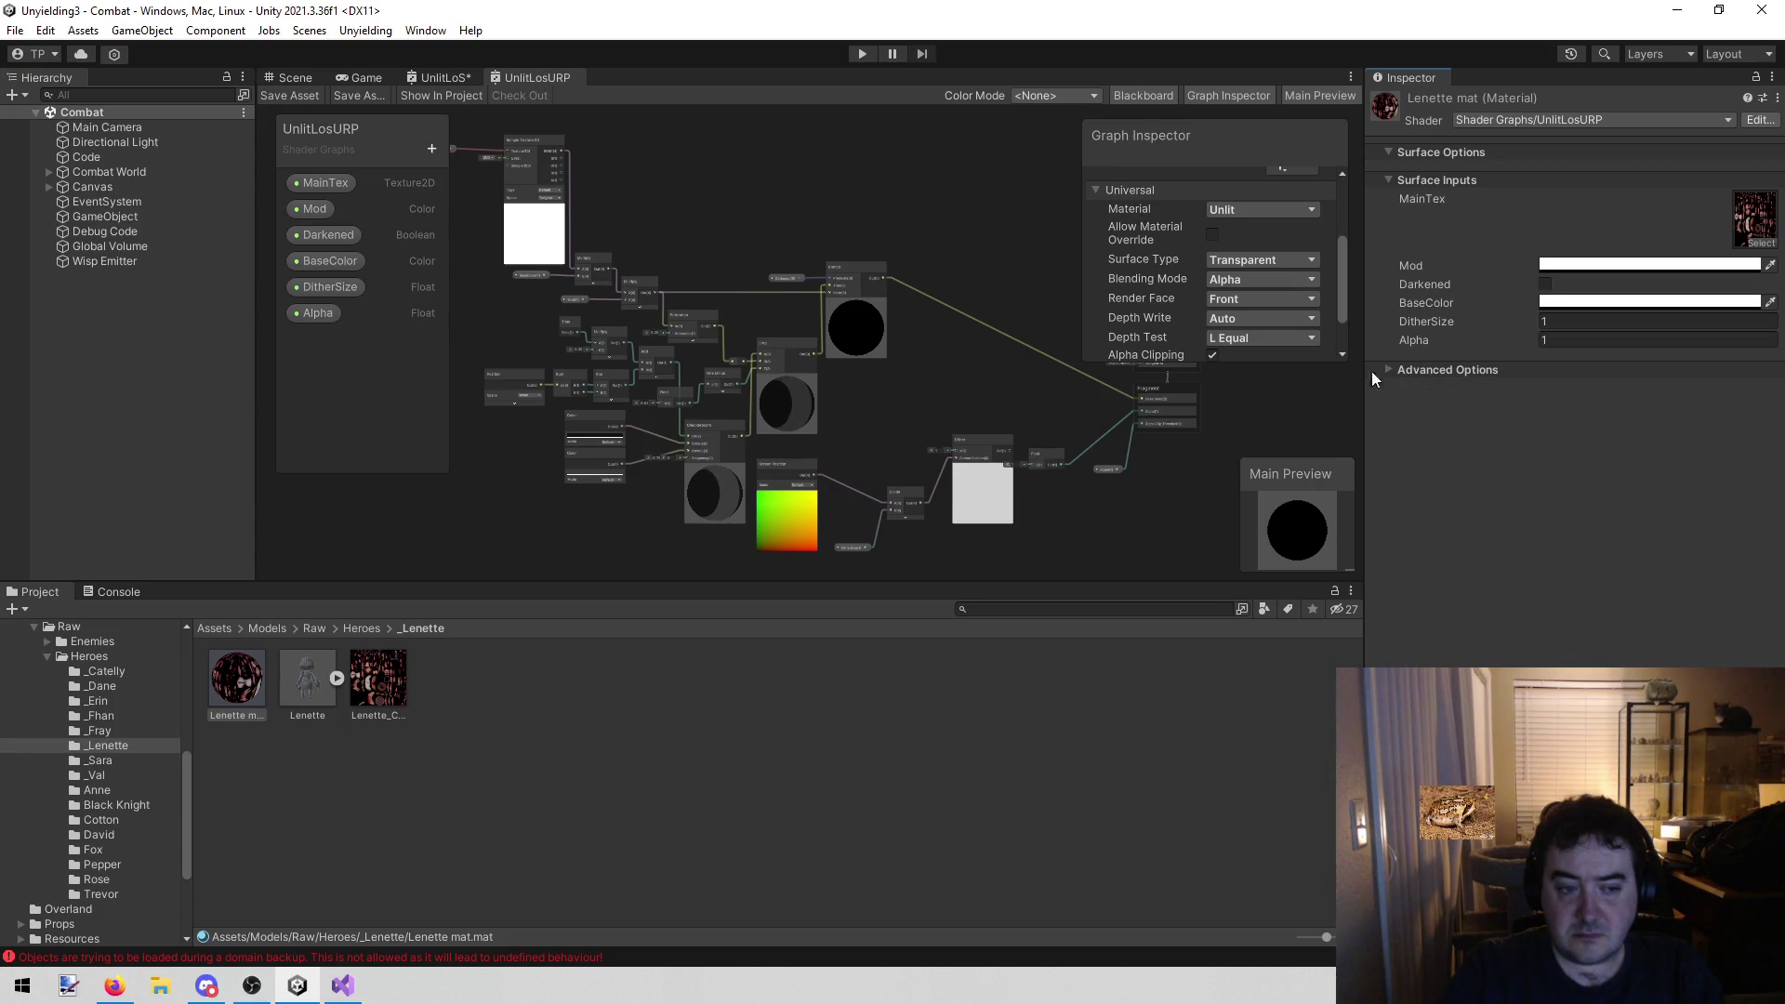
click(371, 694)
click(243, 694)
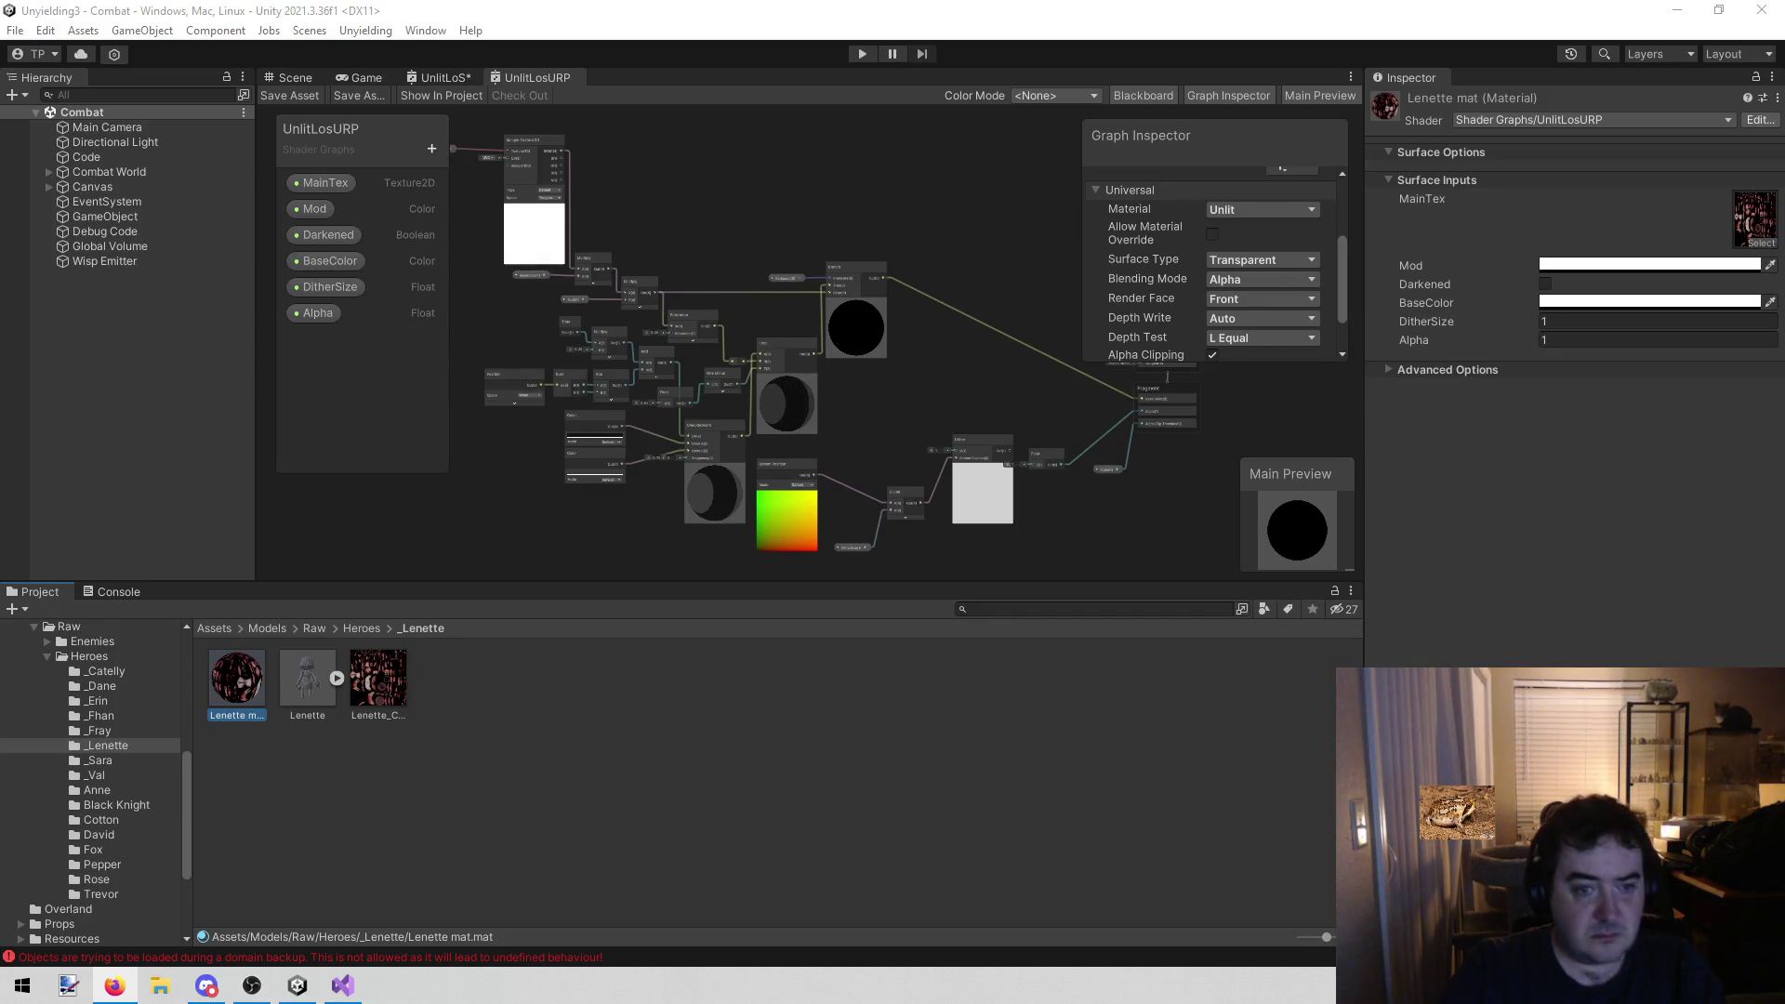
Compare the Fragment and Dither wiring in UnlitLoS with UnlitLosURP
scroll(956, 359, up, 5)
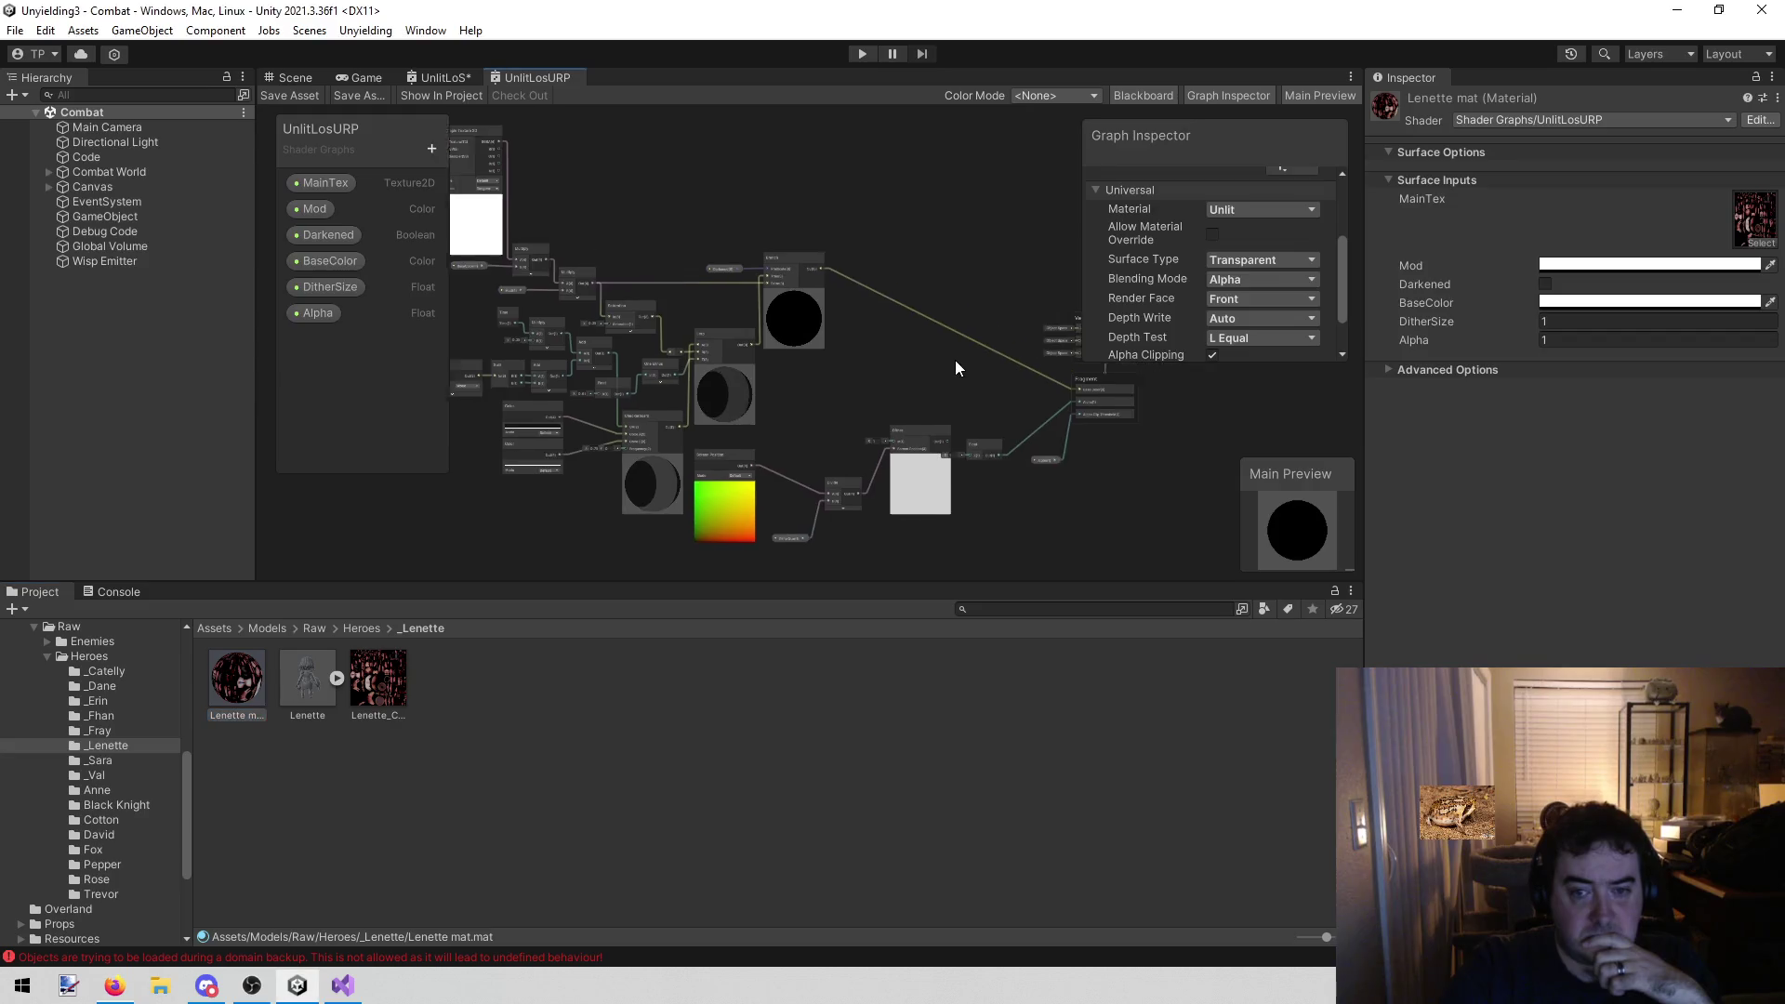
scroll(916, 448, up, 4)
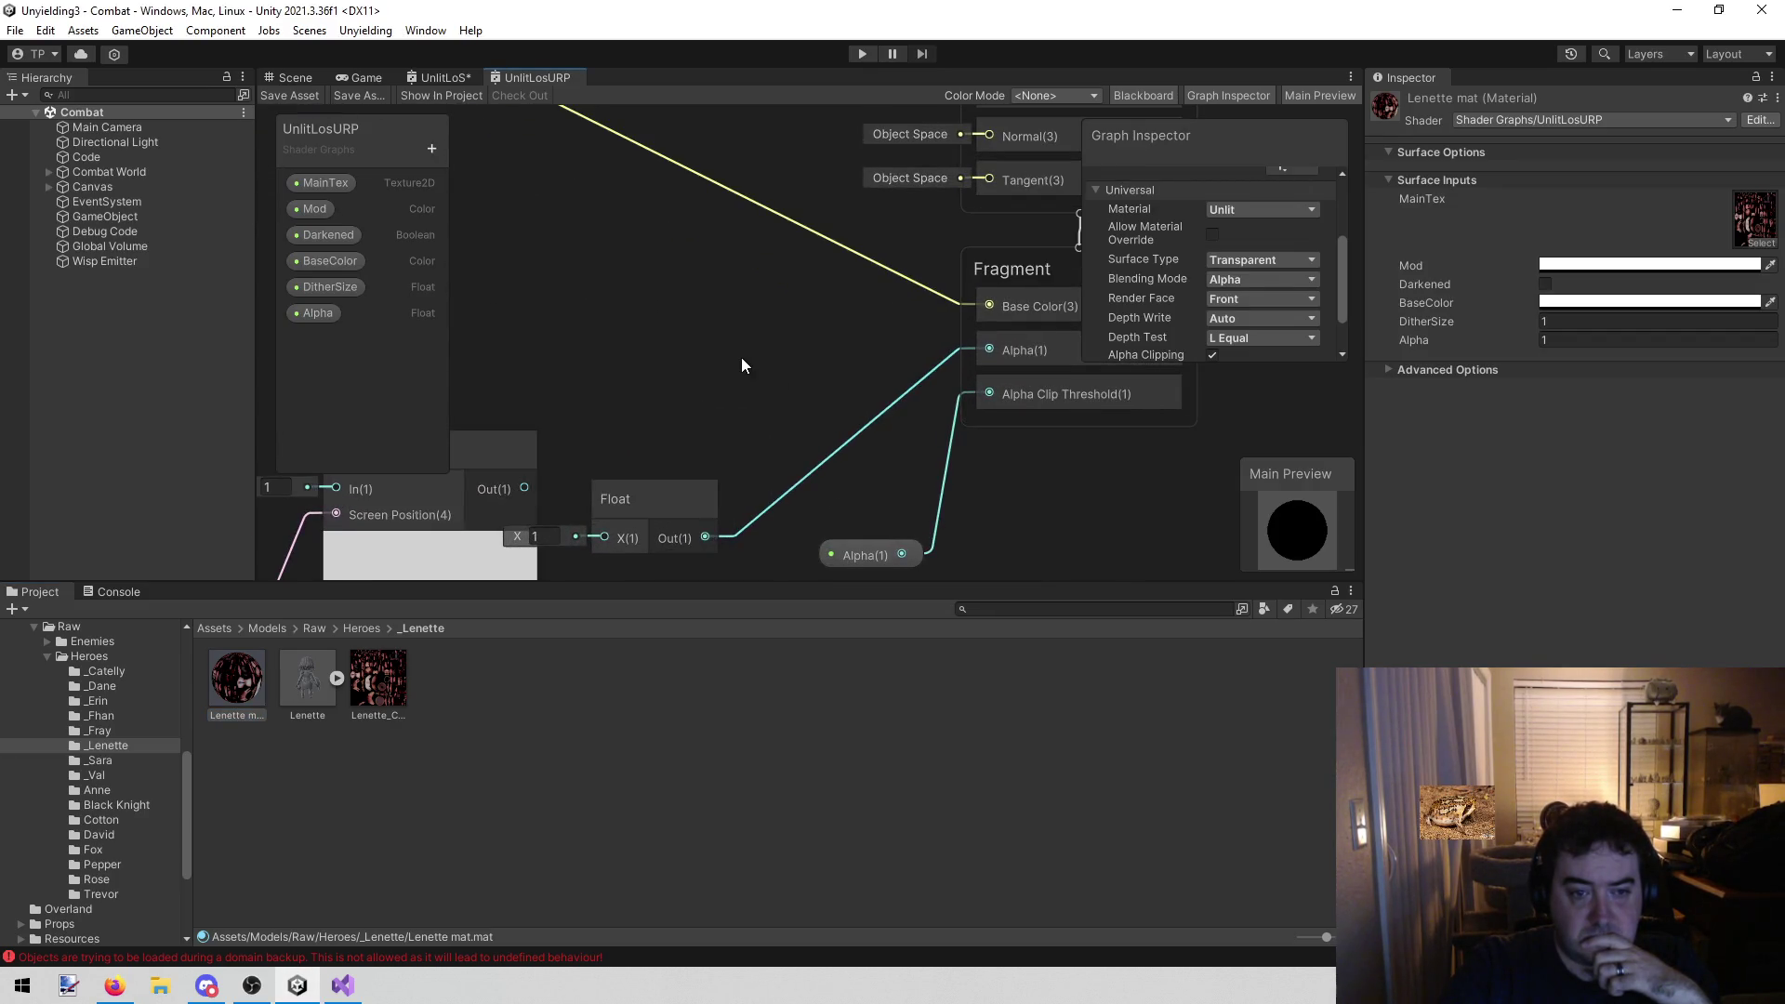
drag(742, 361, 818, 297)
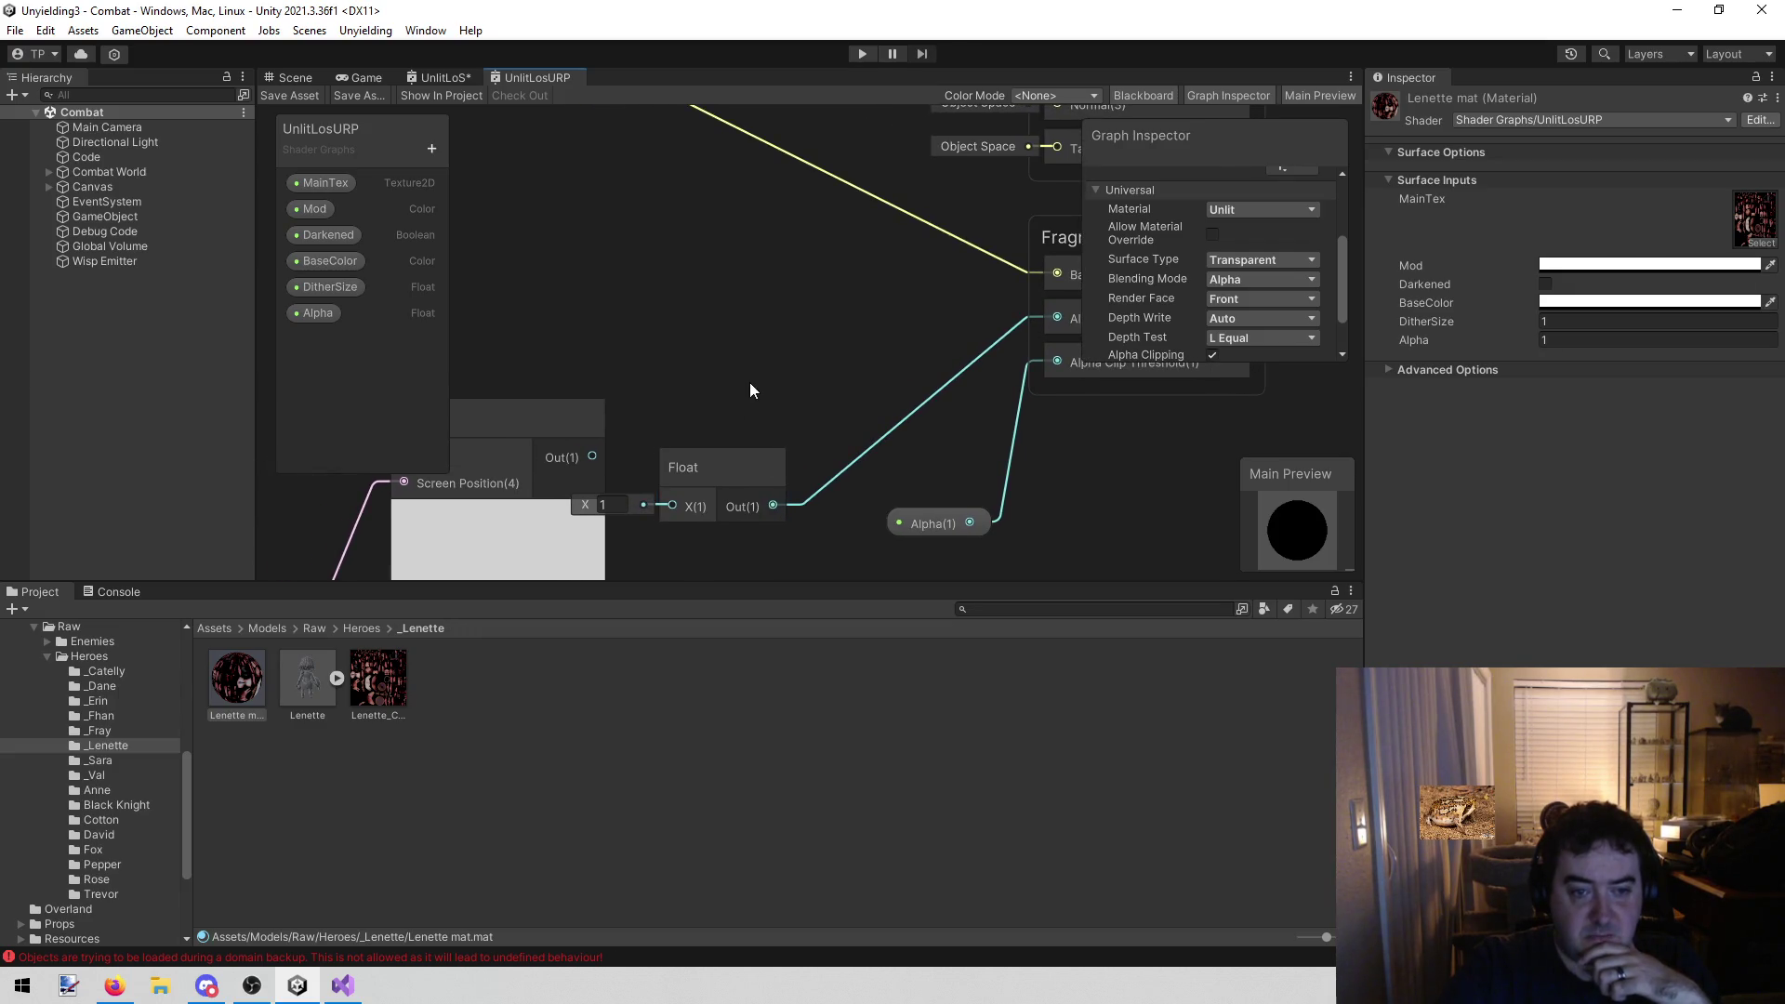
drag(750, 383, 734, 337)
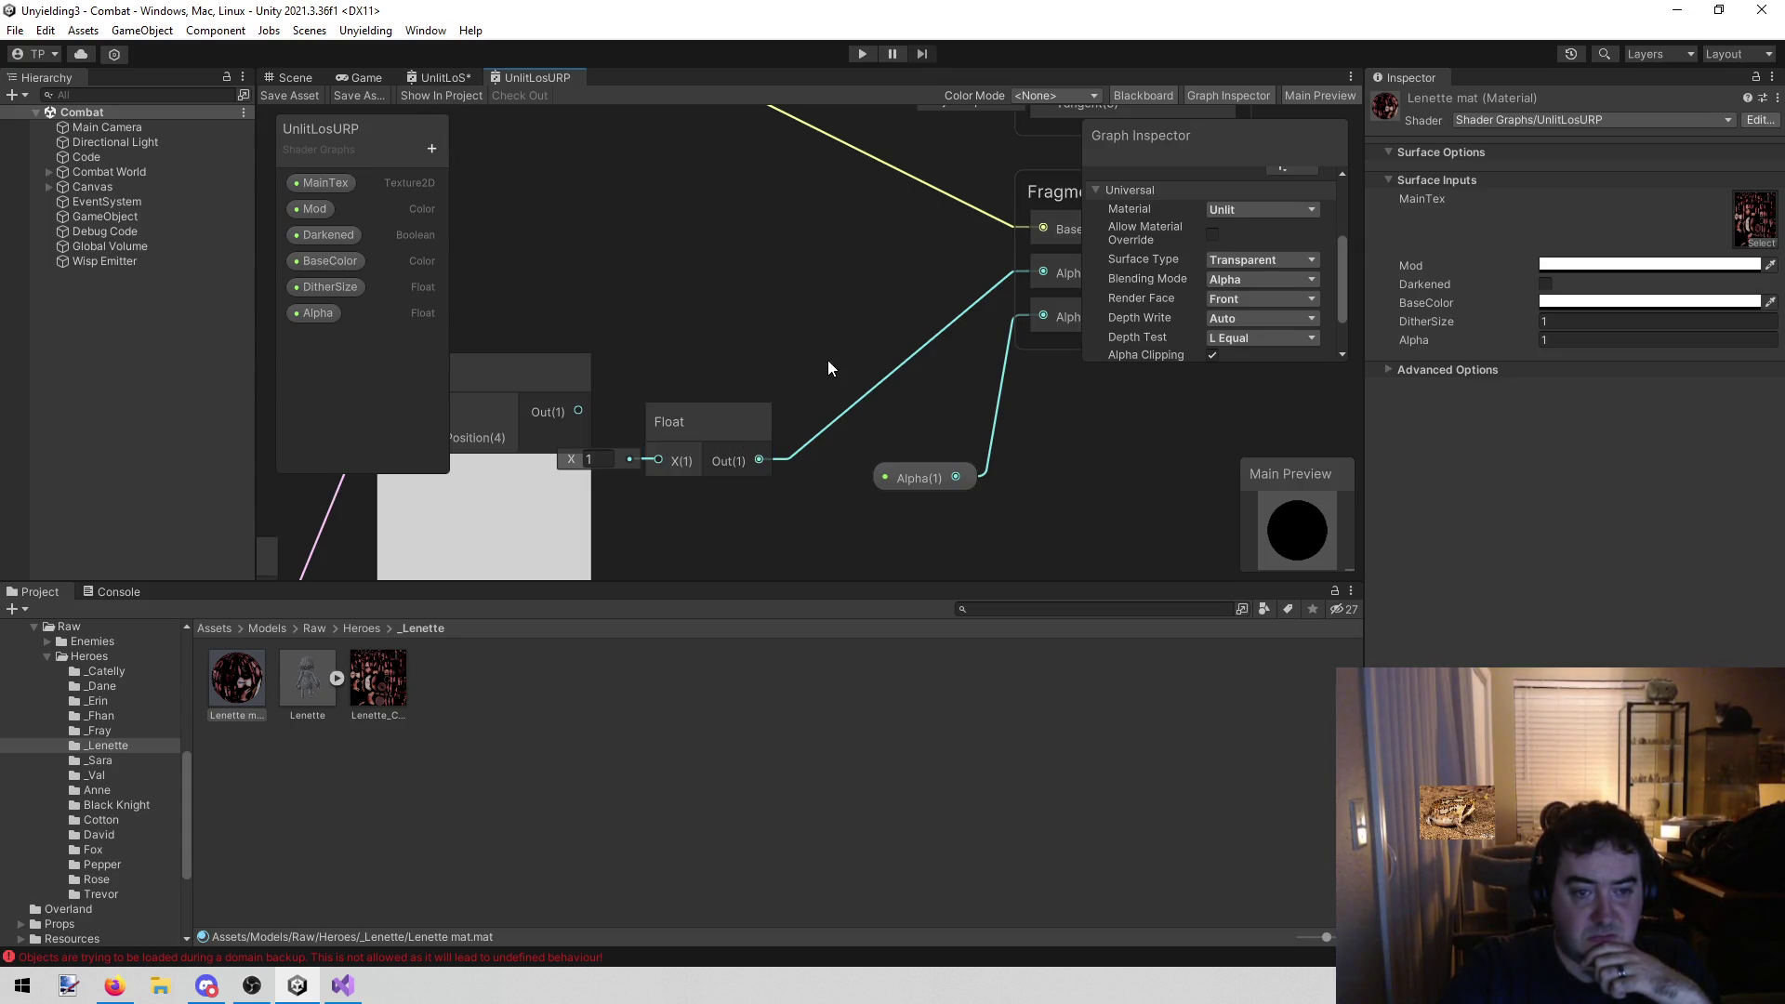
mouse_move(781, 328)
mouse_down()
mouse_move(951, 264)
mouse_move(811, 135)
mouse_move(636, 399)
mouse_move(787, 338)
mouse_up()
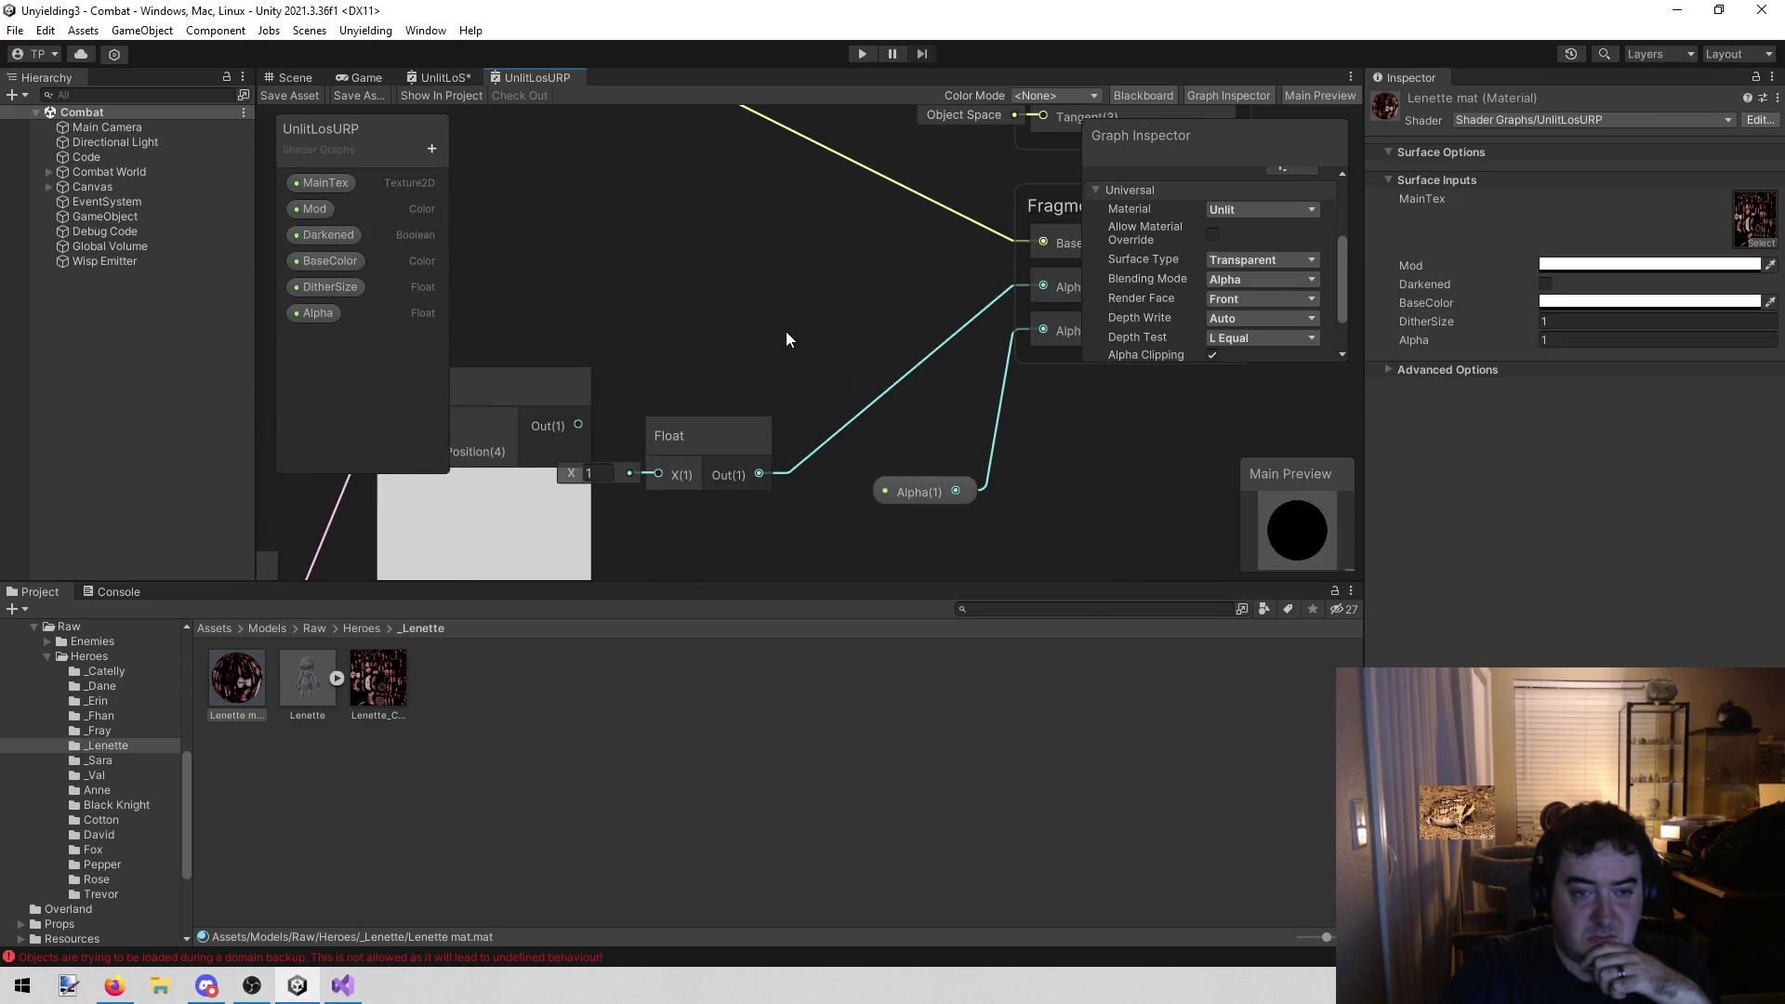
click(446, 76)
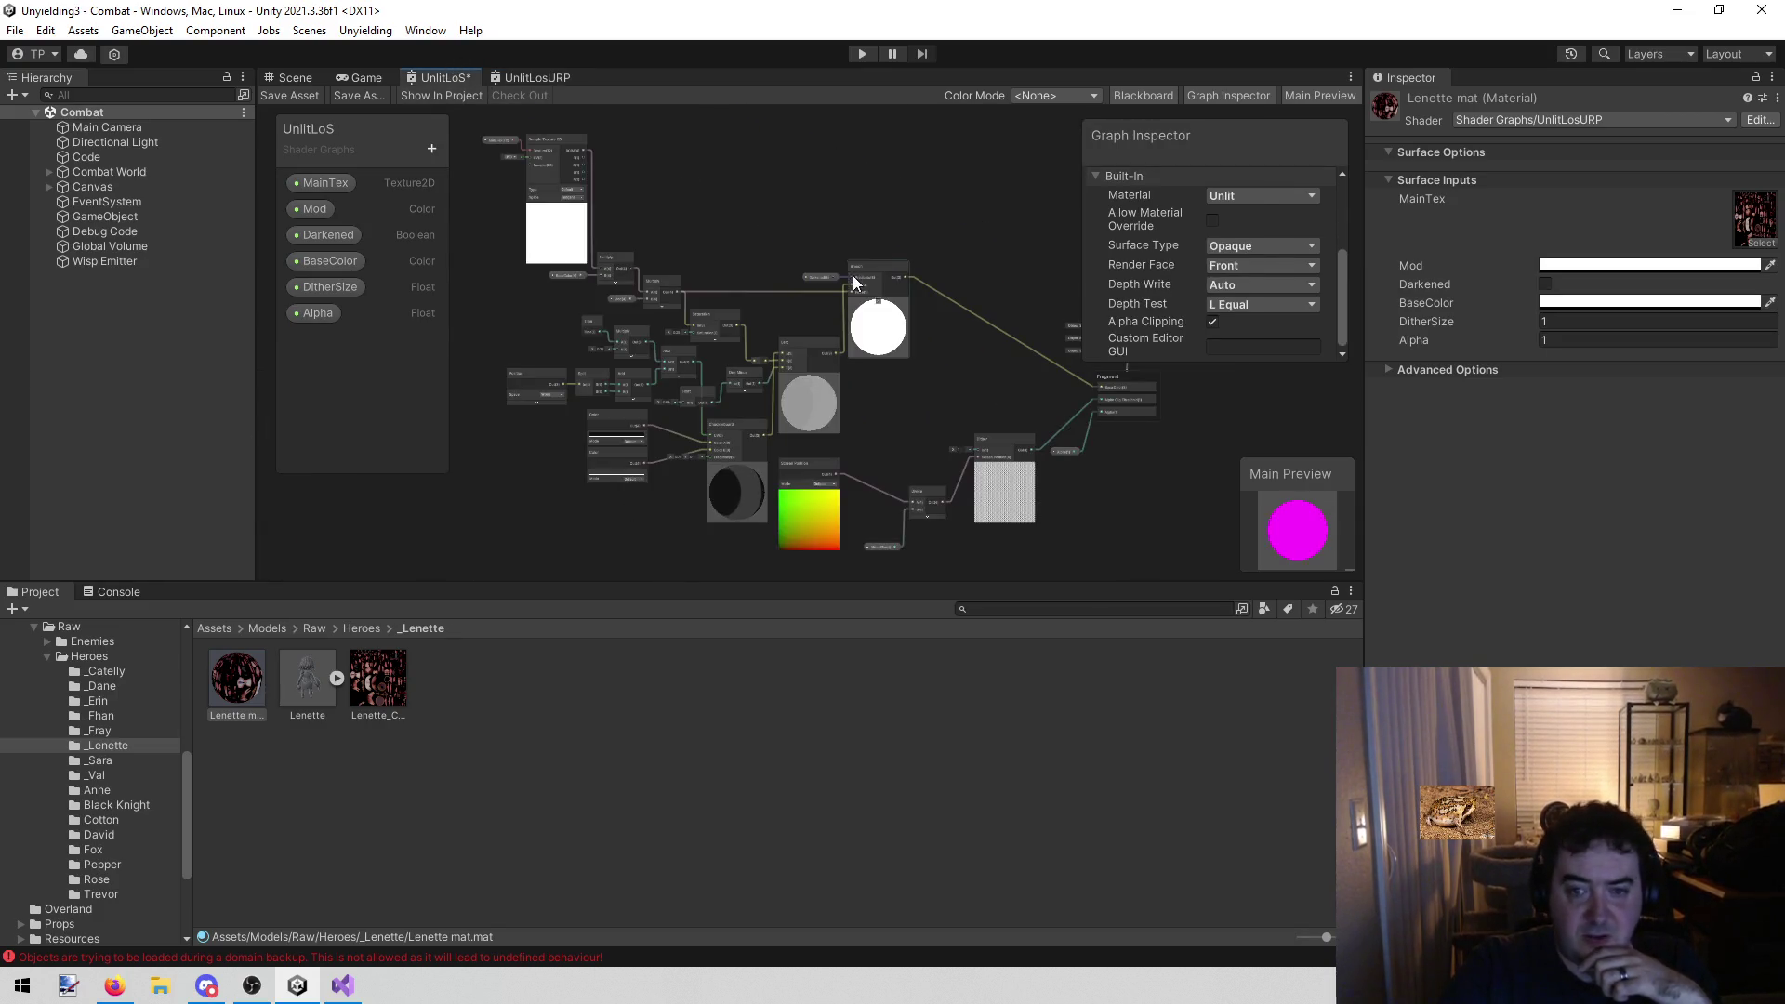
scroll(706, 279, down, 3)
scroll(614, 299, up, 8)
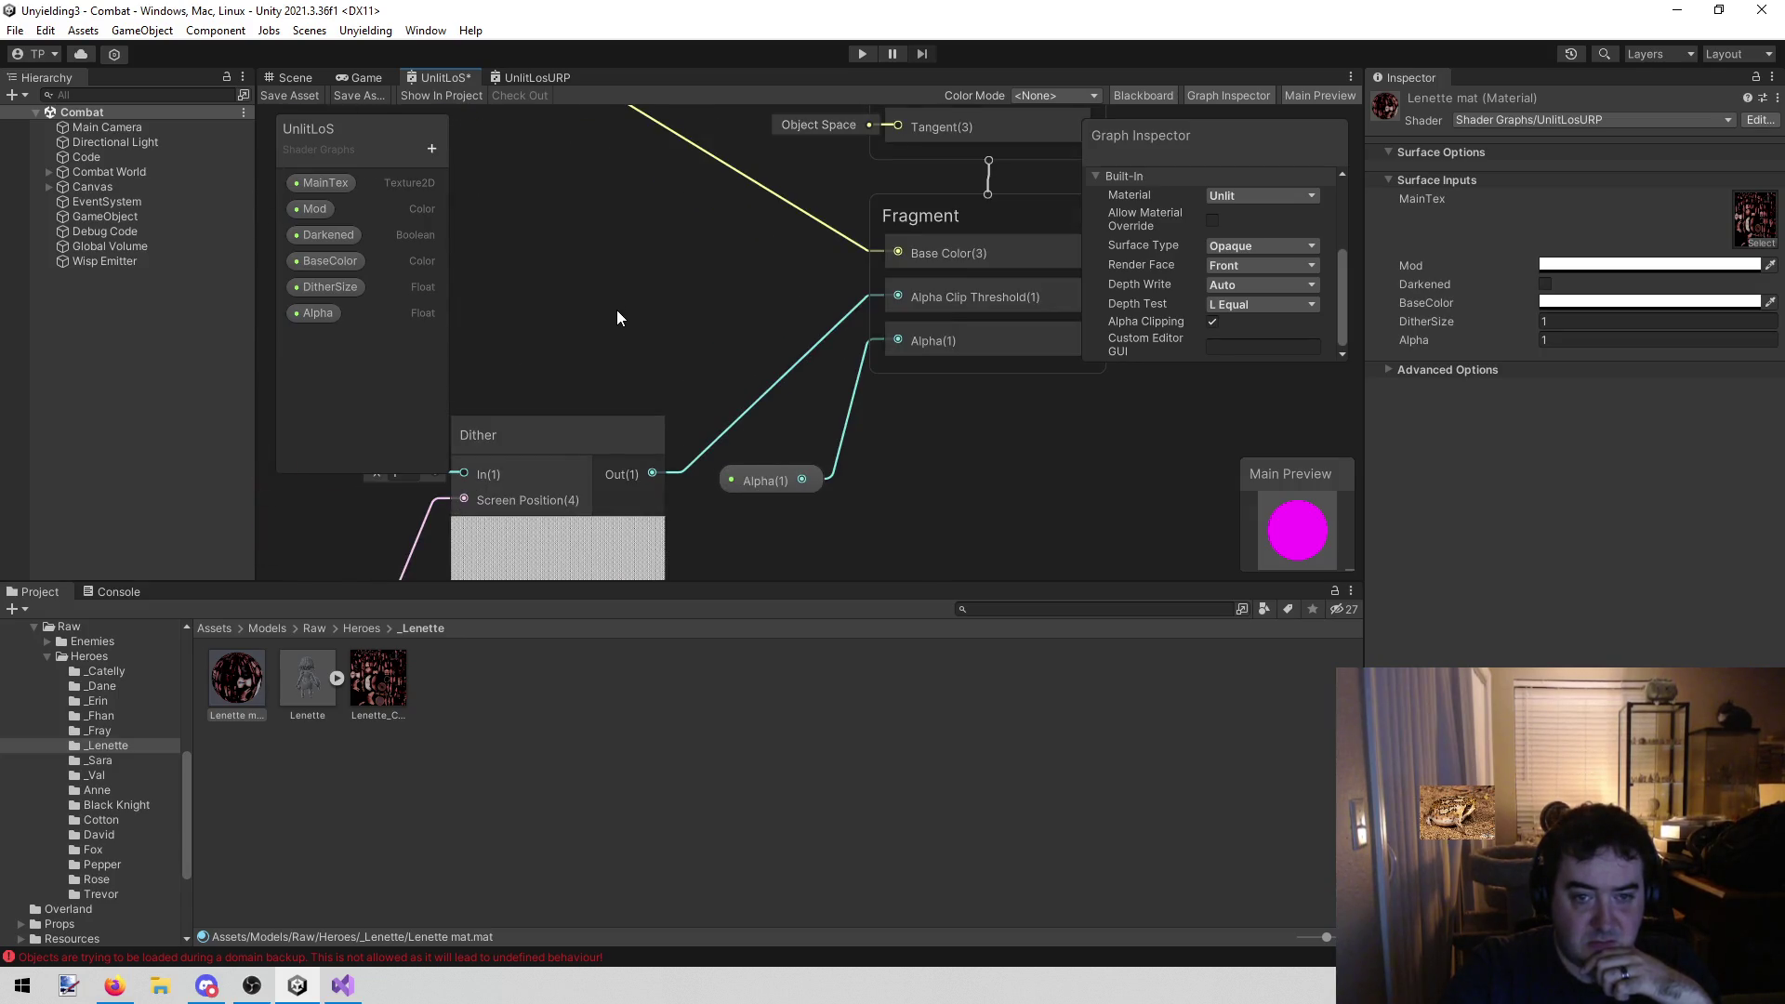
mouse_move(621, 316)
mouse_down()
mouse_move(610, 391)
mouse_move(635, 313)
mouse_up()
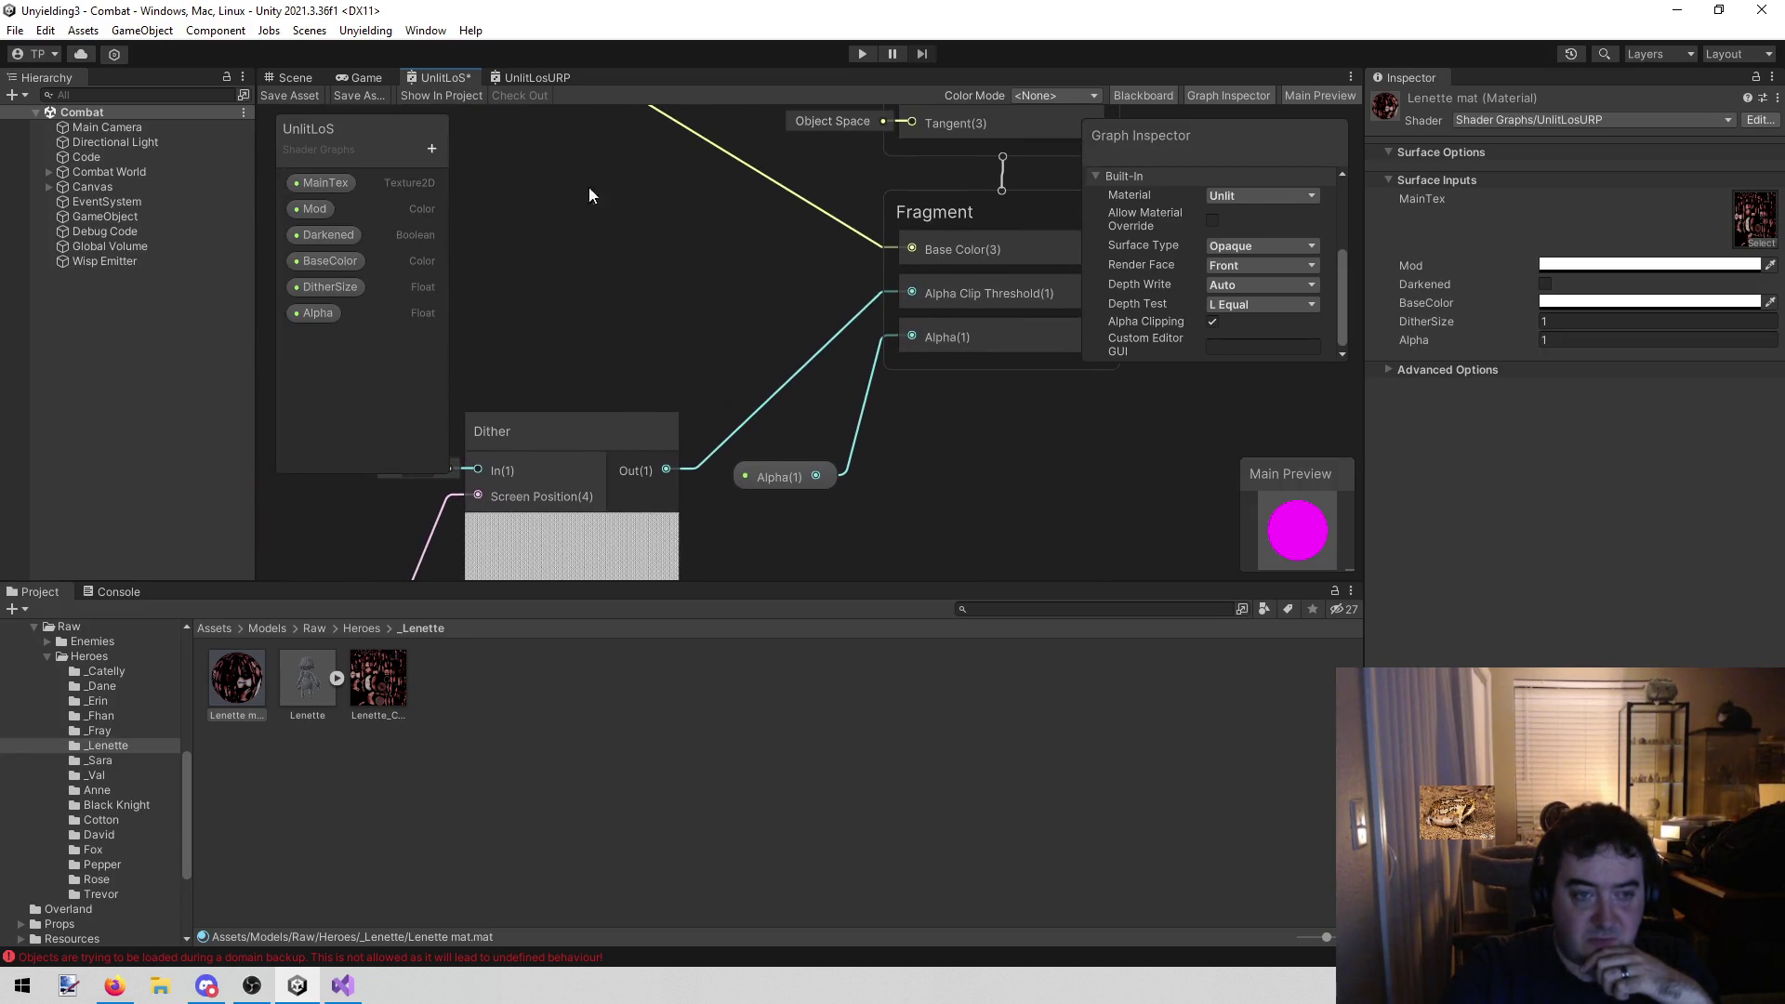
click(516, 73)
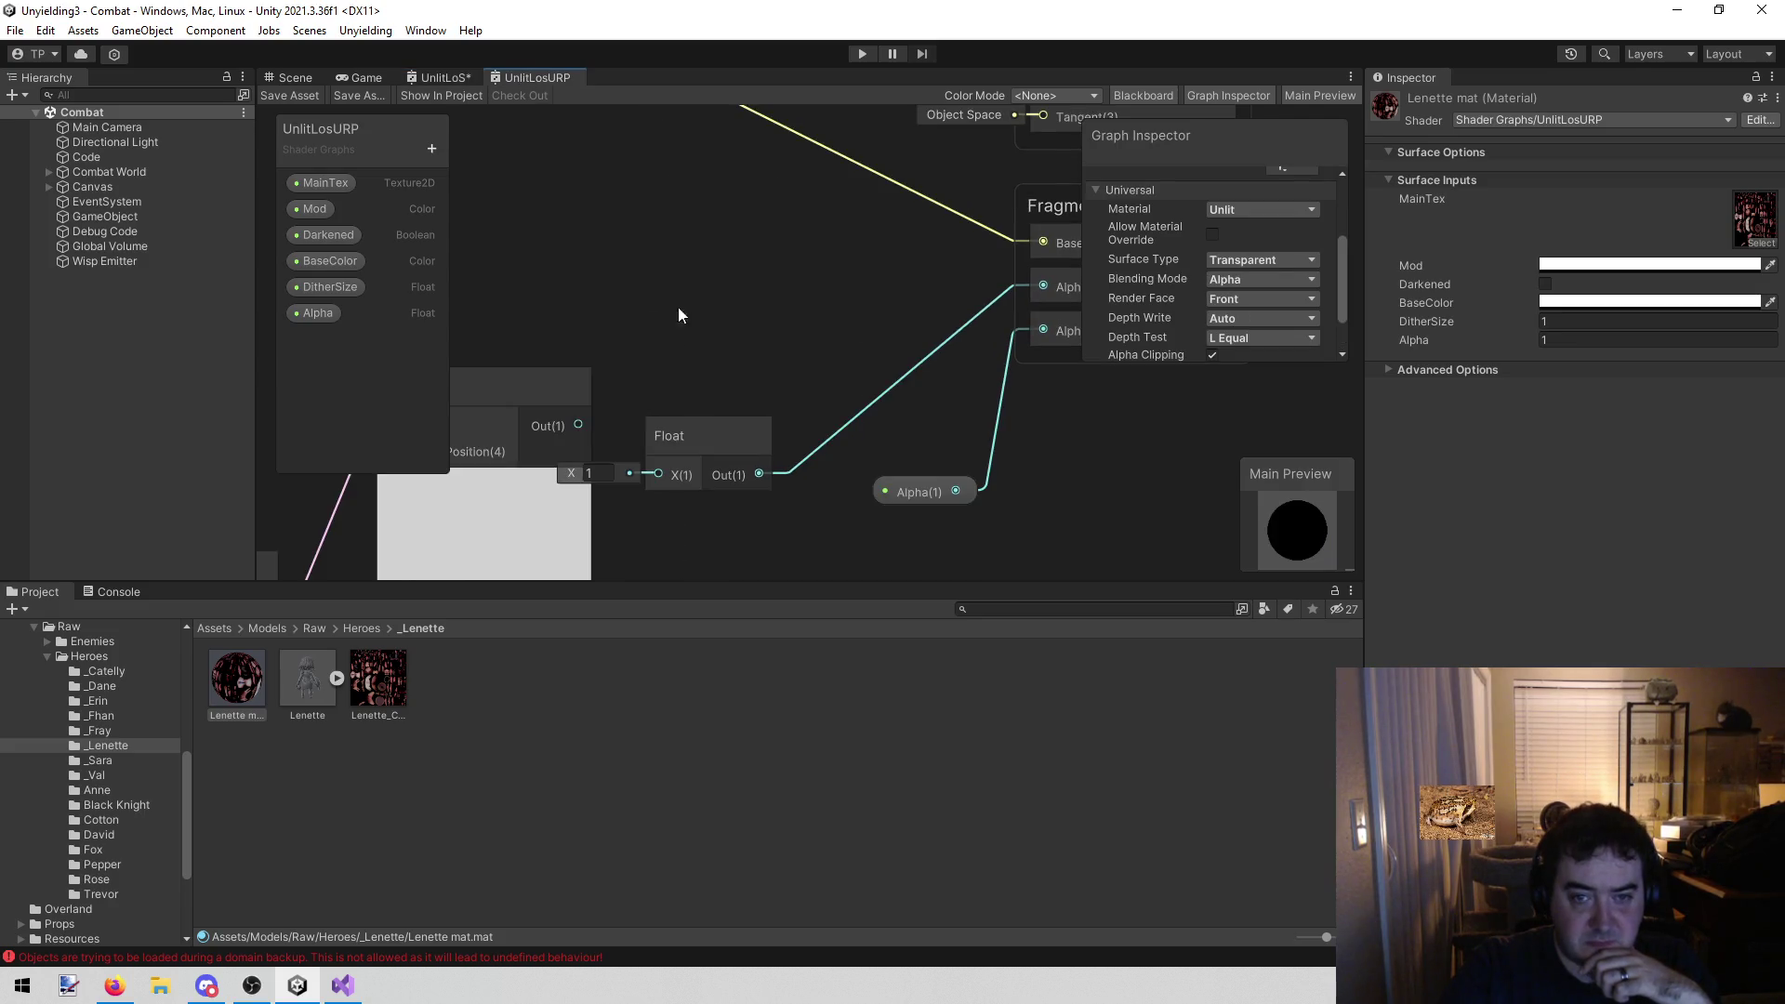
scroll(562, 354, down, 3)
scroll(566, 354, up, 3)
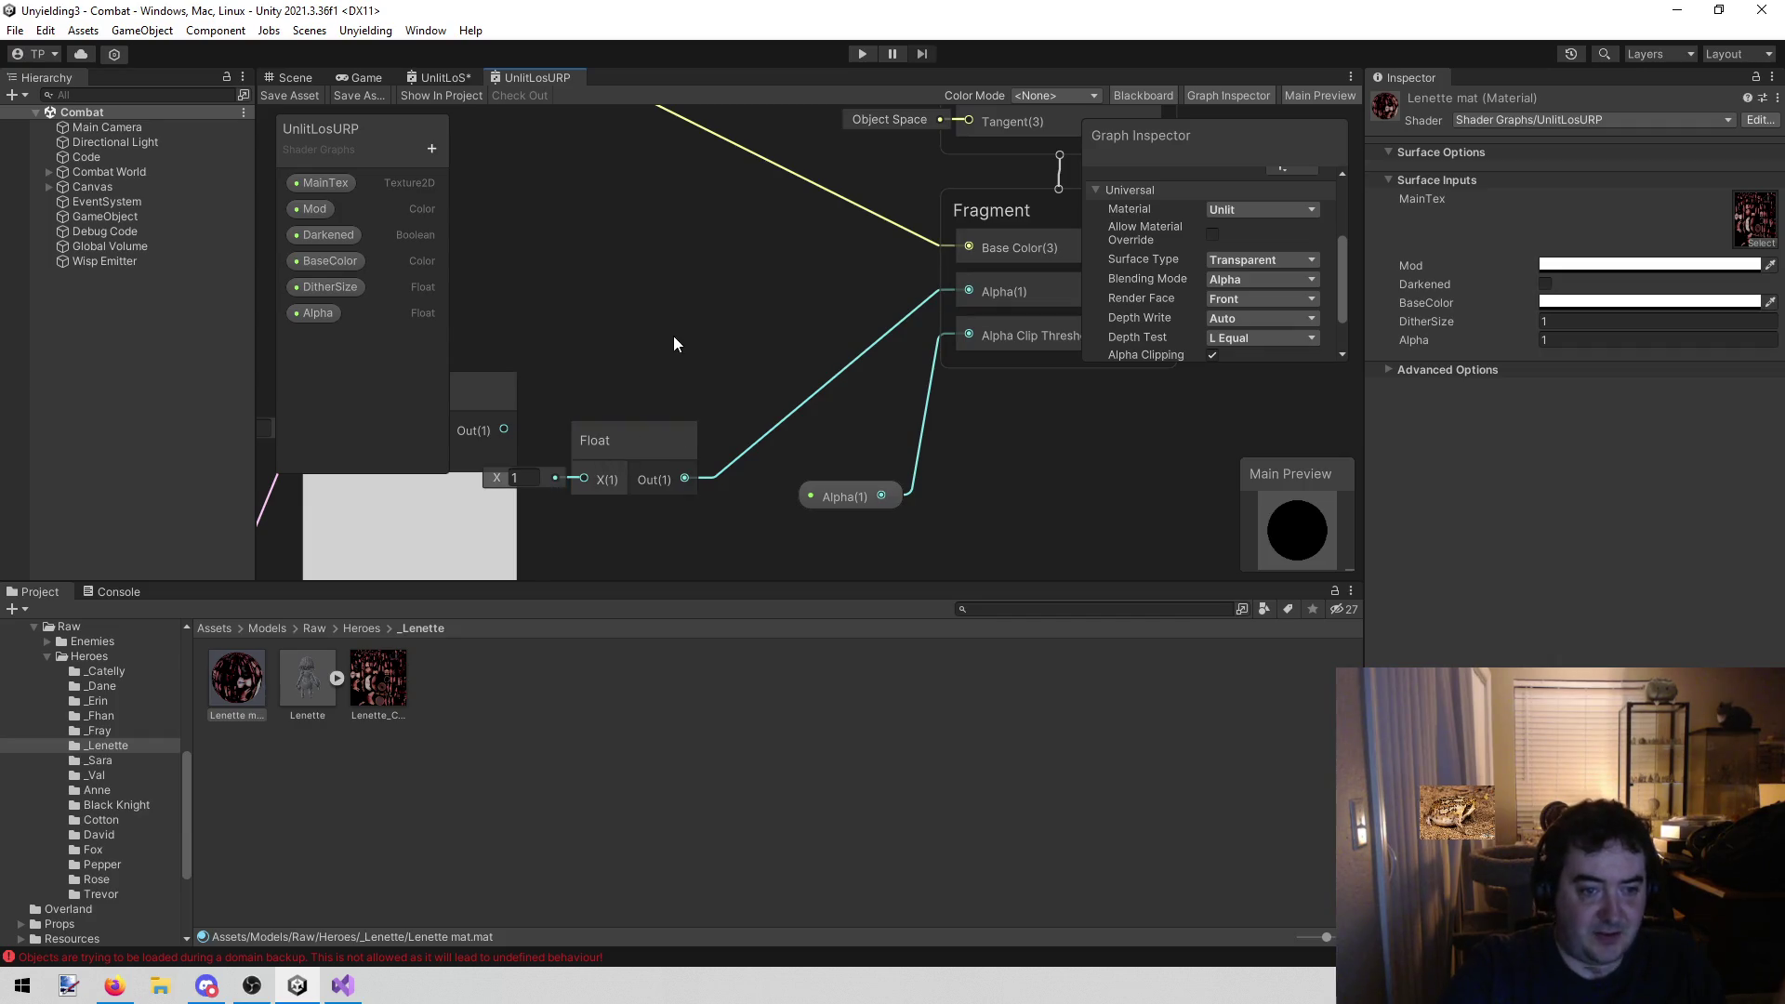
Connect Dither output to Fragment Alpha, delete the unused Float, save and play
drag(673, 337, 818, 335)
mouse_move(593, 437)
mouse_down()
mouse_move(1045, 331)
mouse_move(1052, 300)
mouse_up()
click(739, 448)
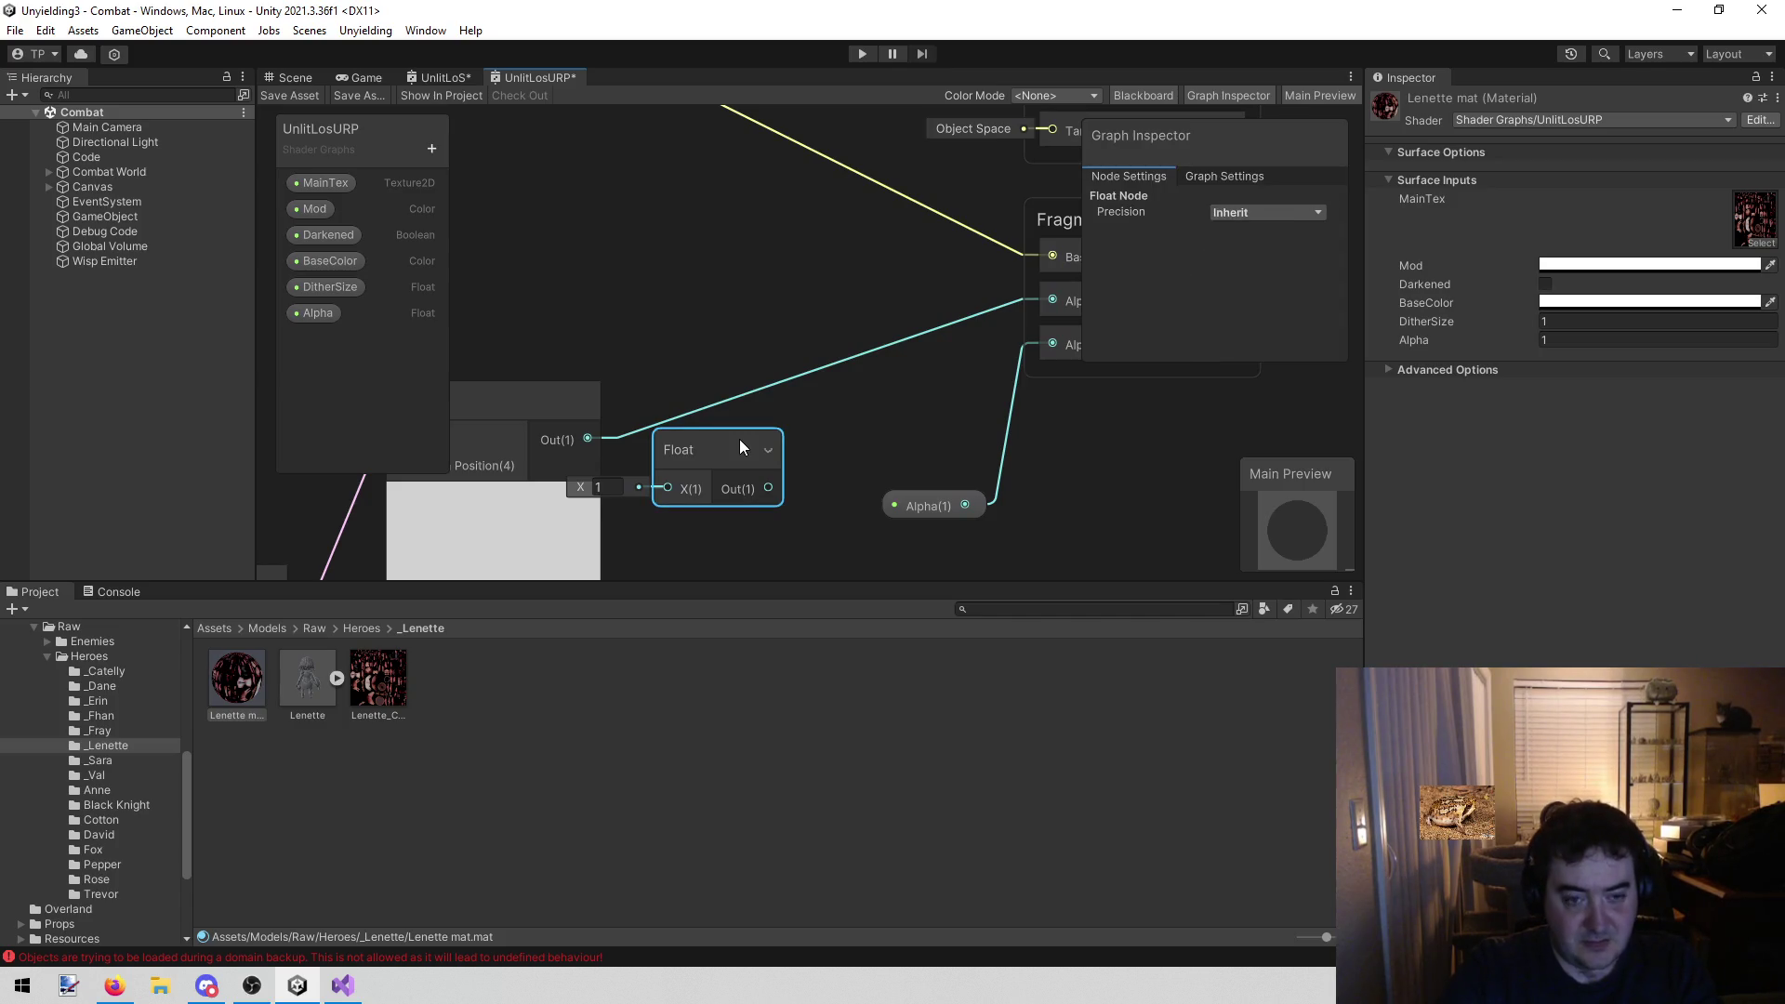
key(Delete)
click(293, 97)
click(859, 52)
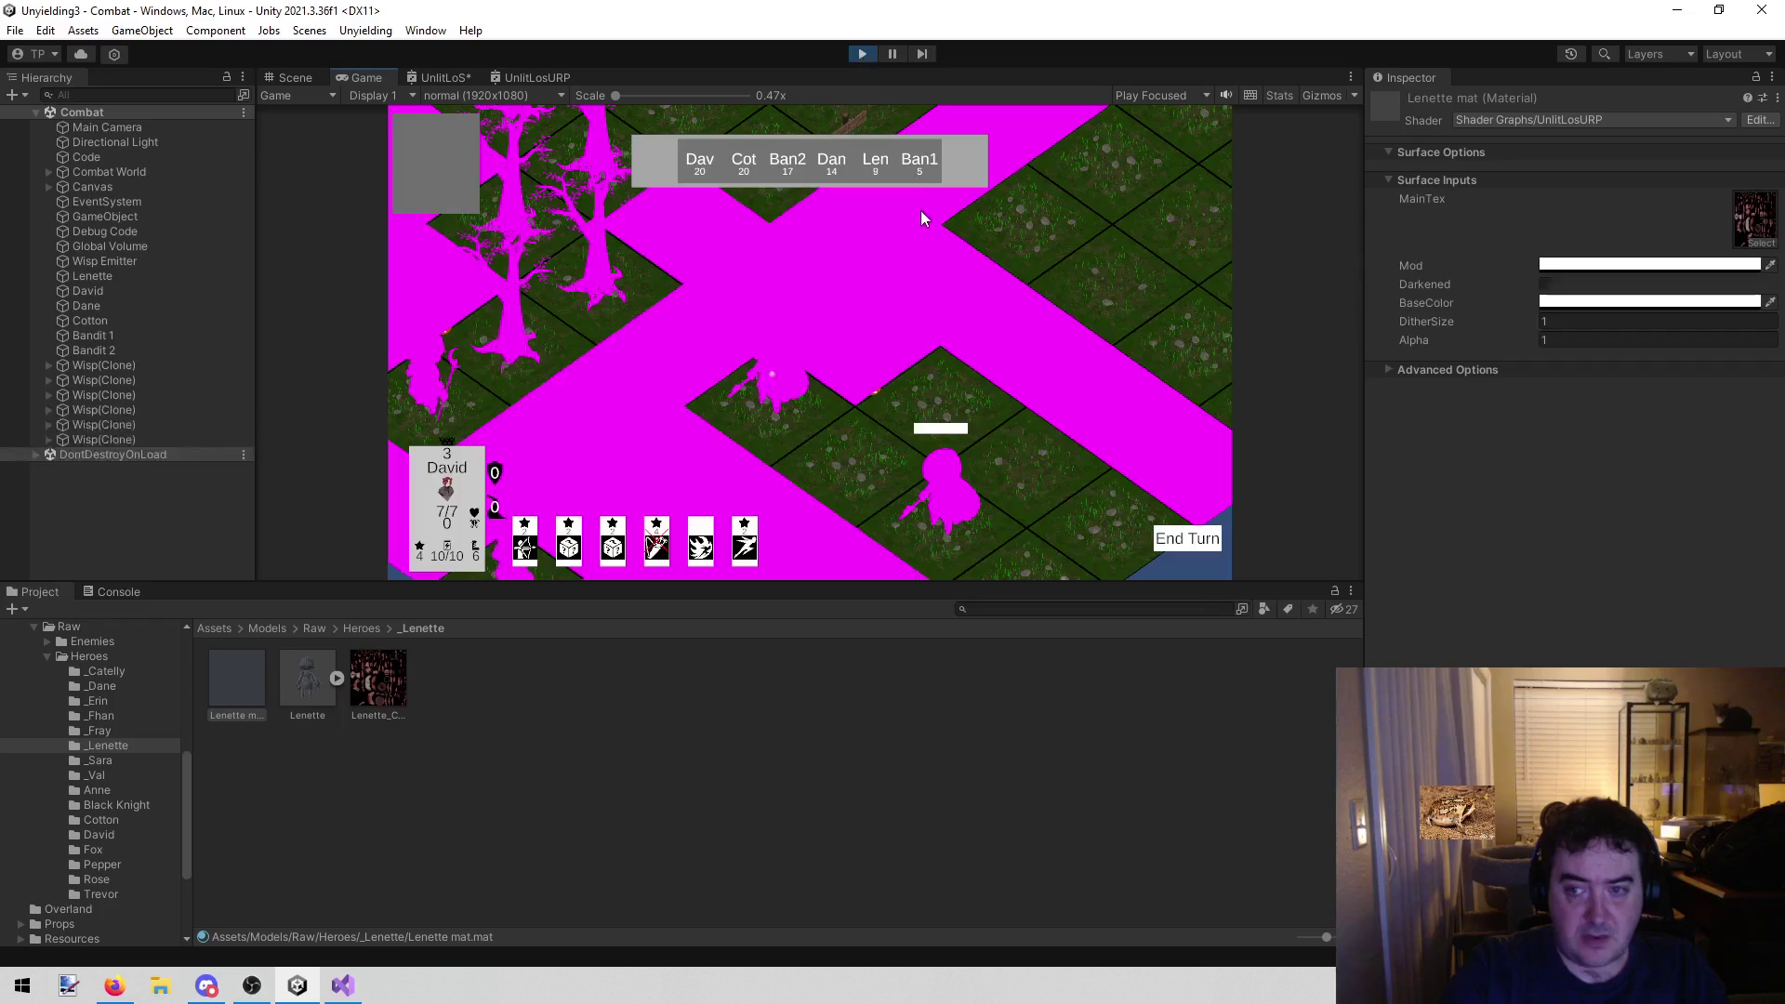
Stop Play mode and return to the UnlitLoS shader graph
click(857, 56)
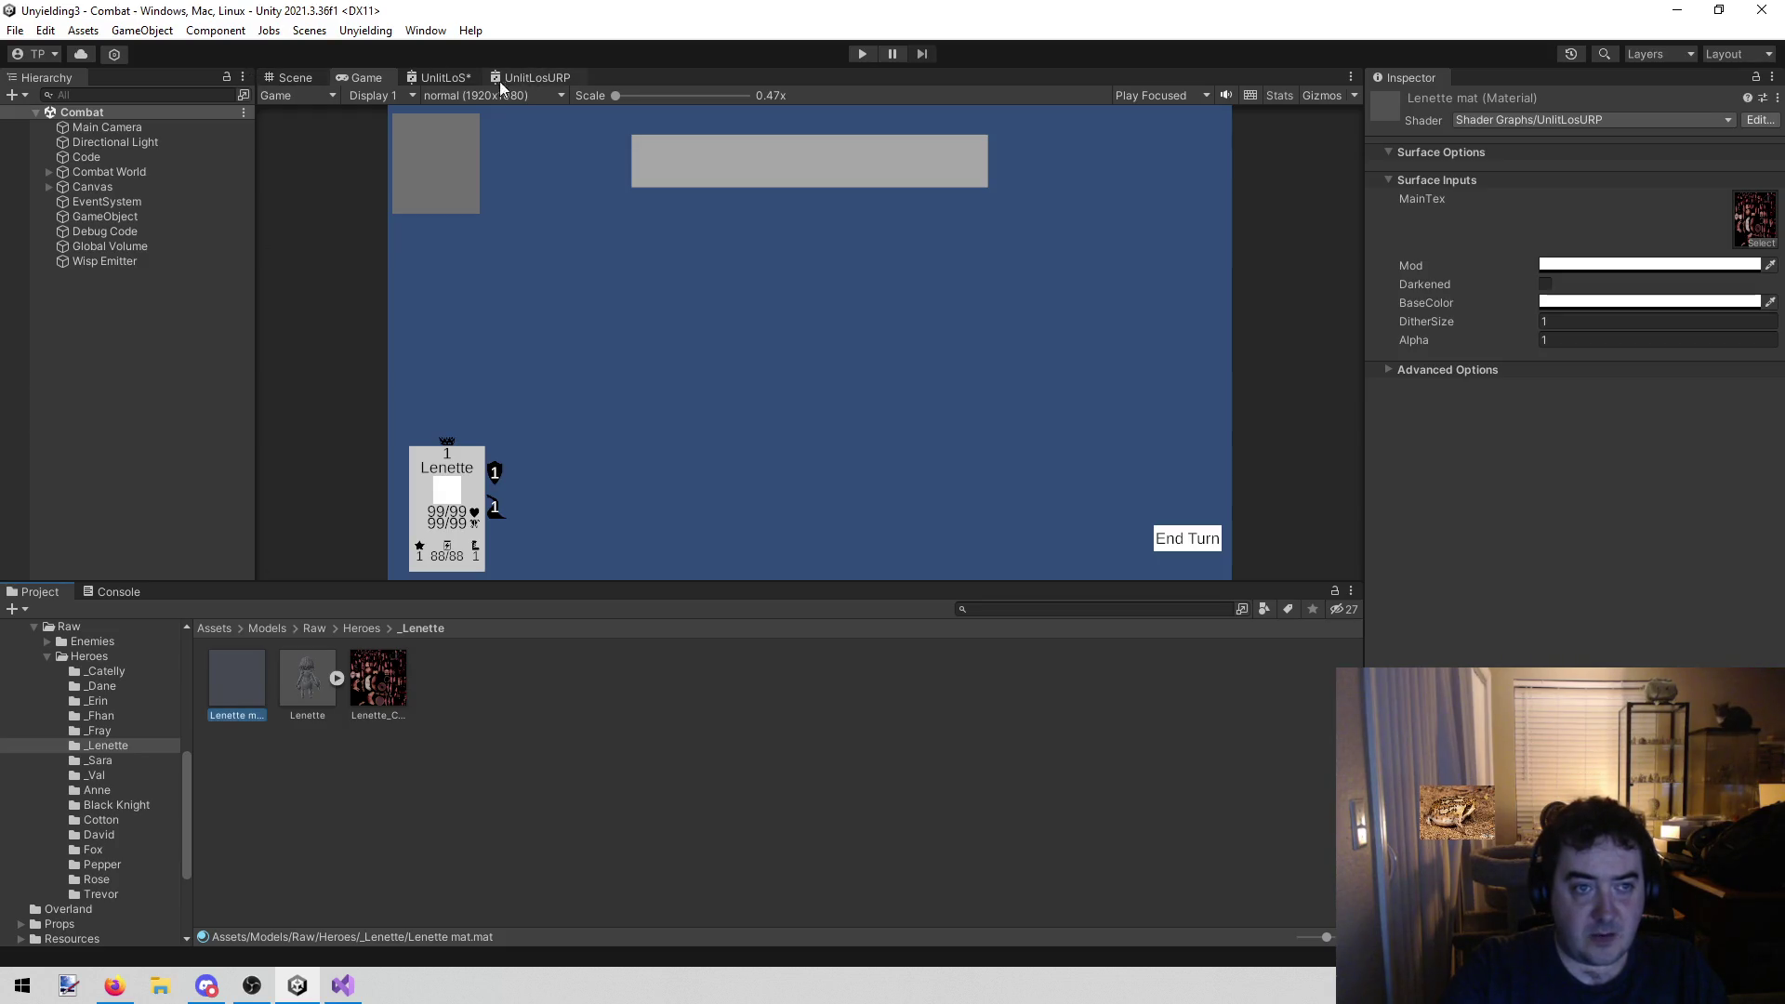
click(450, 80)
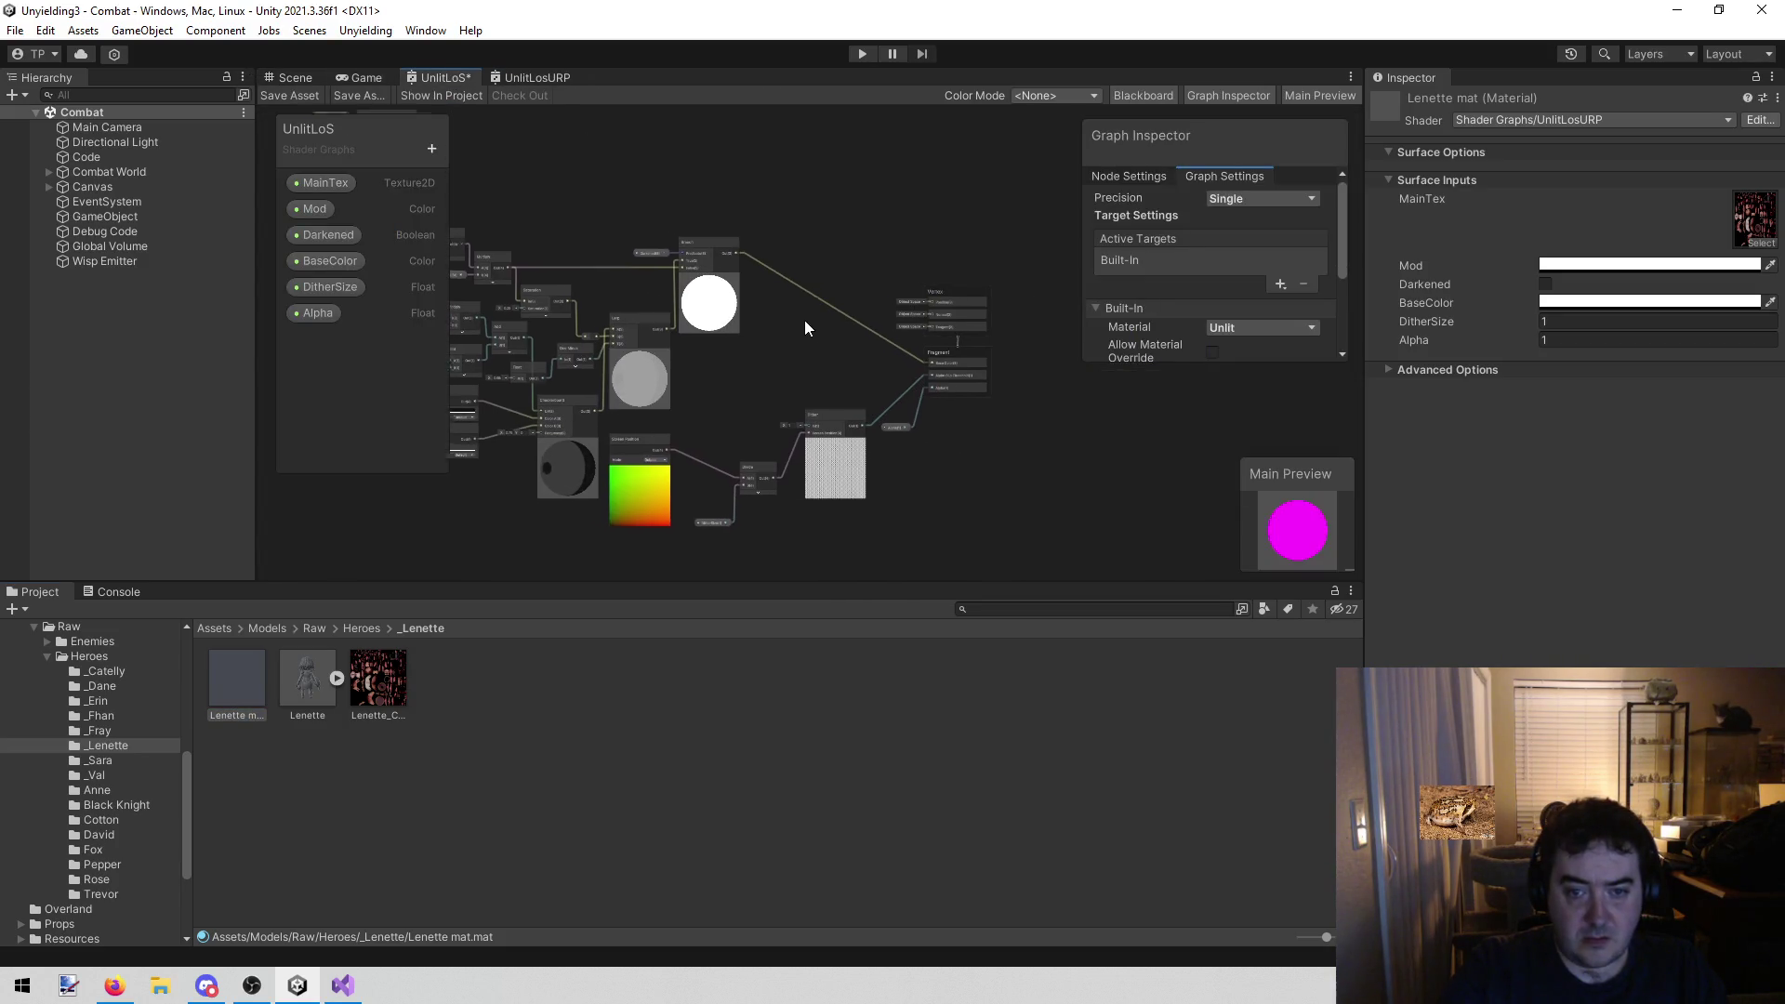
scroll(835, 347, up, 5)
mouse_move(816, 347)
mouse_down()
mouse_move(706, 258)
mouse_move(694, 185)
mouse_up()
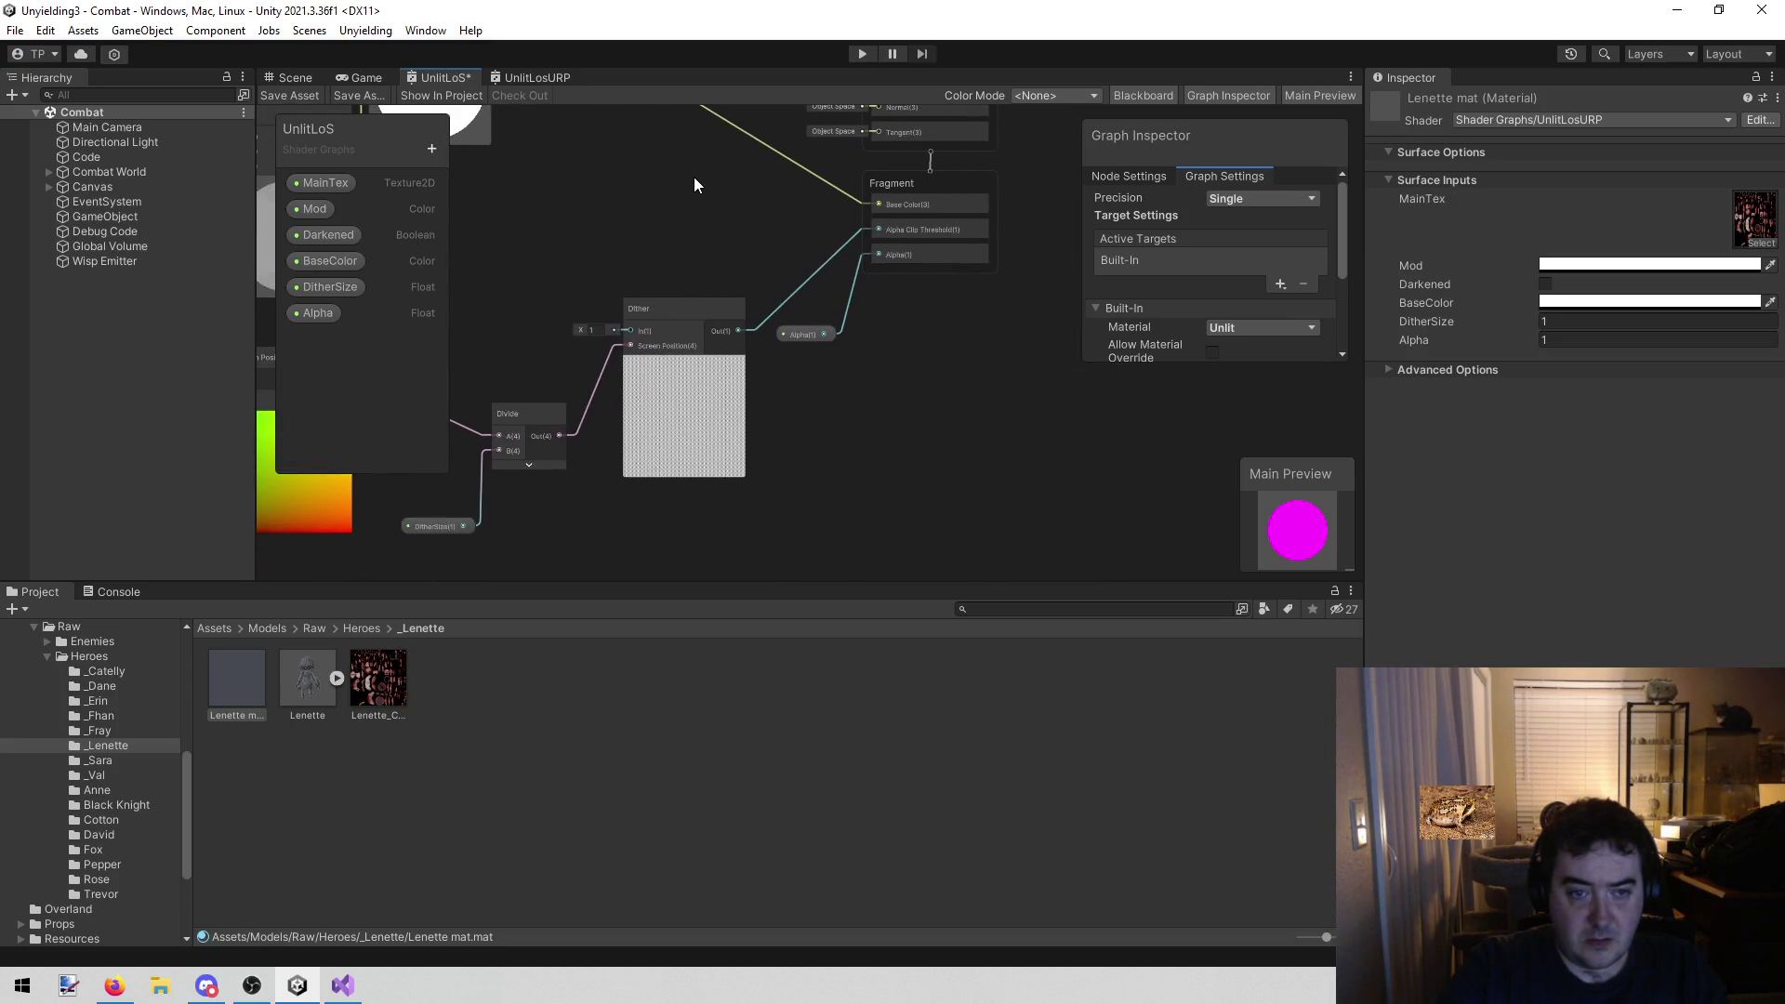
scroll(695, 433, up, 5)
scroll(819, 376, down, 2)
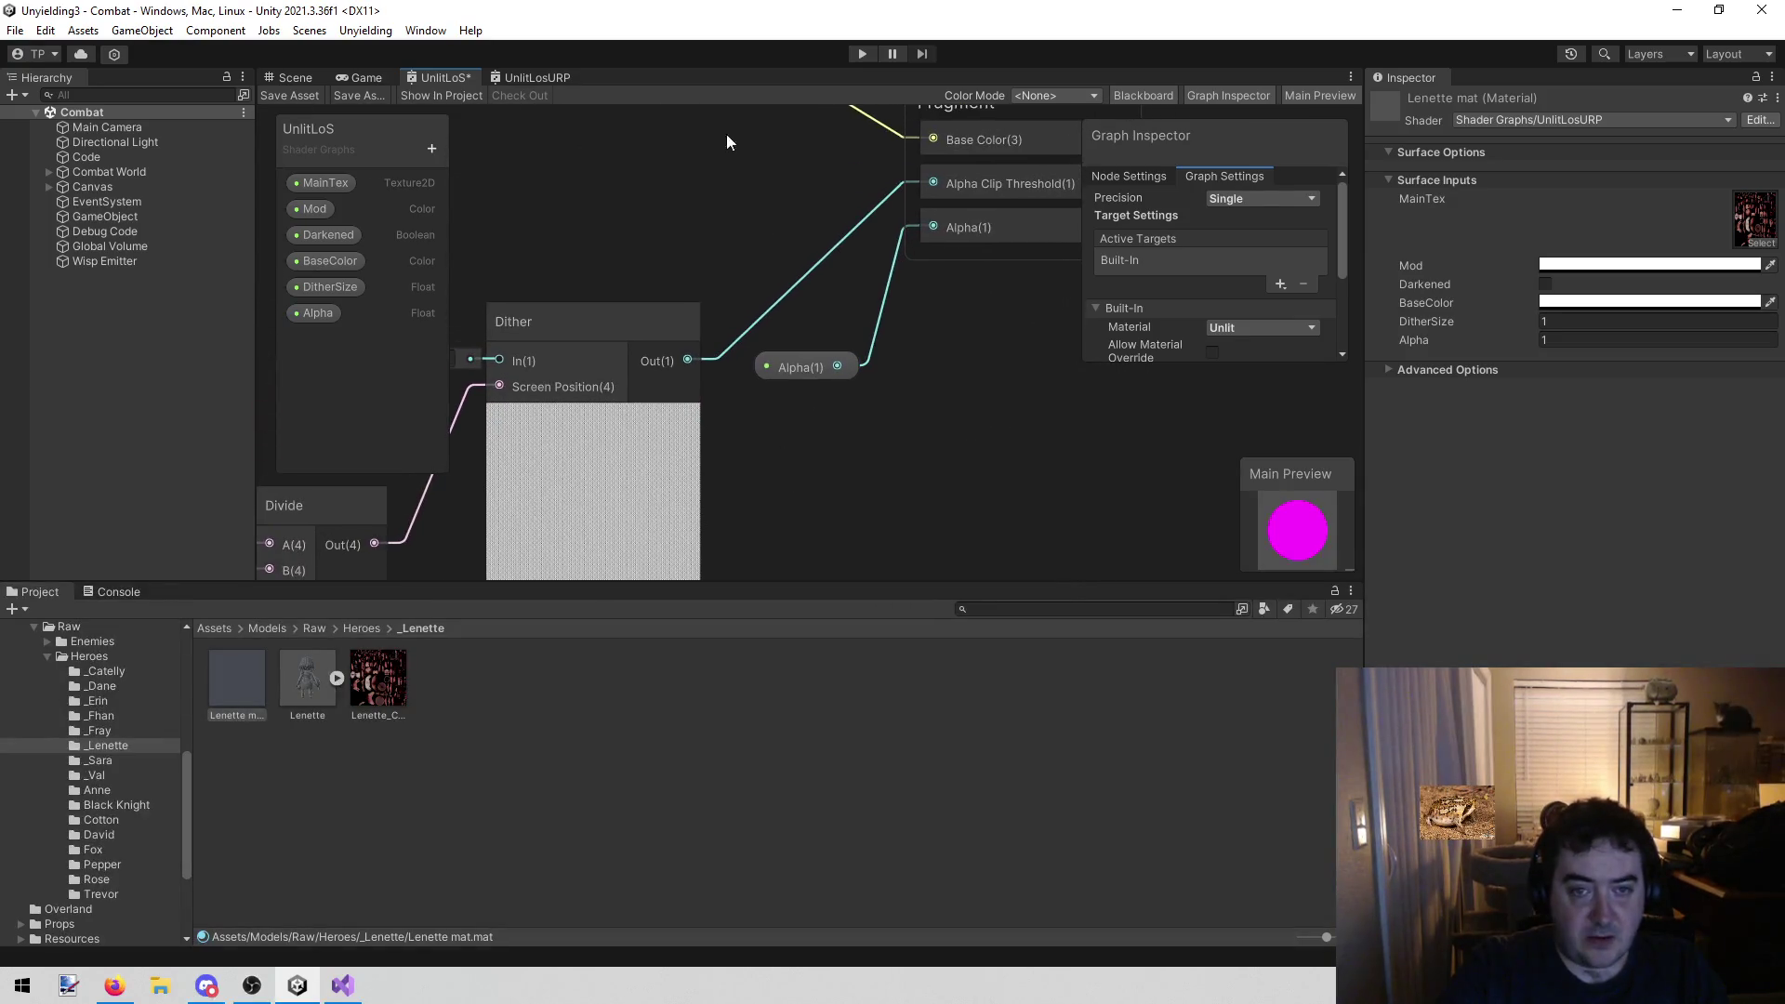
click(526, 77)
scroll(845, 323, up, 5)
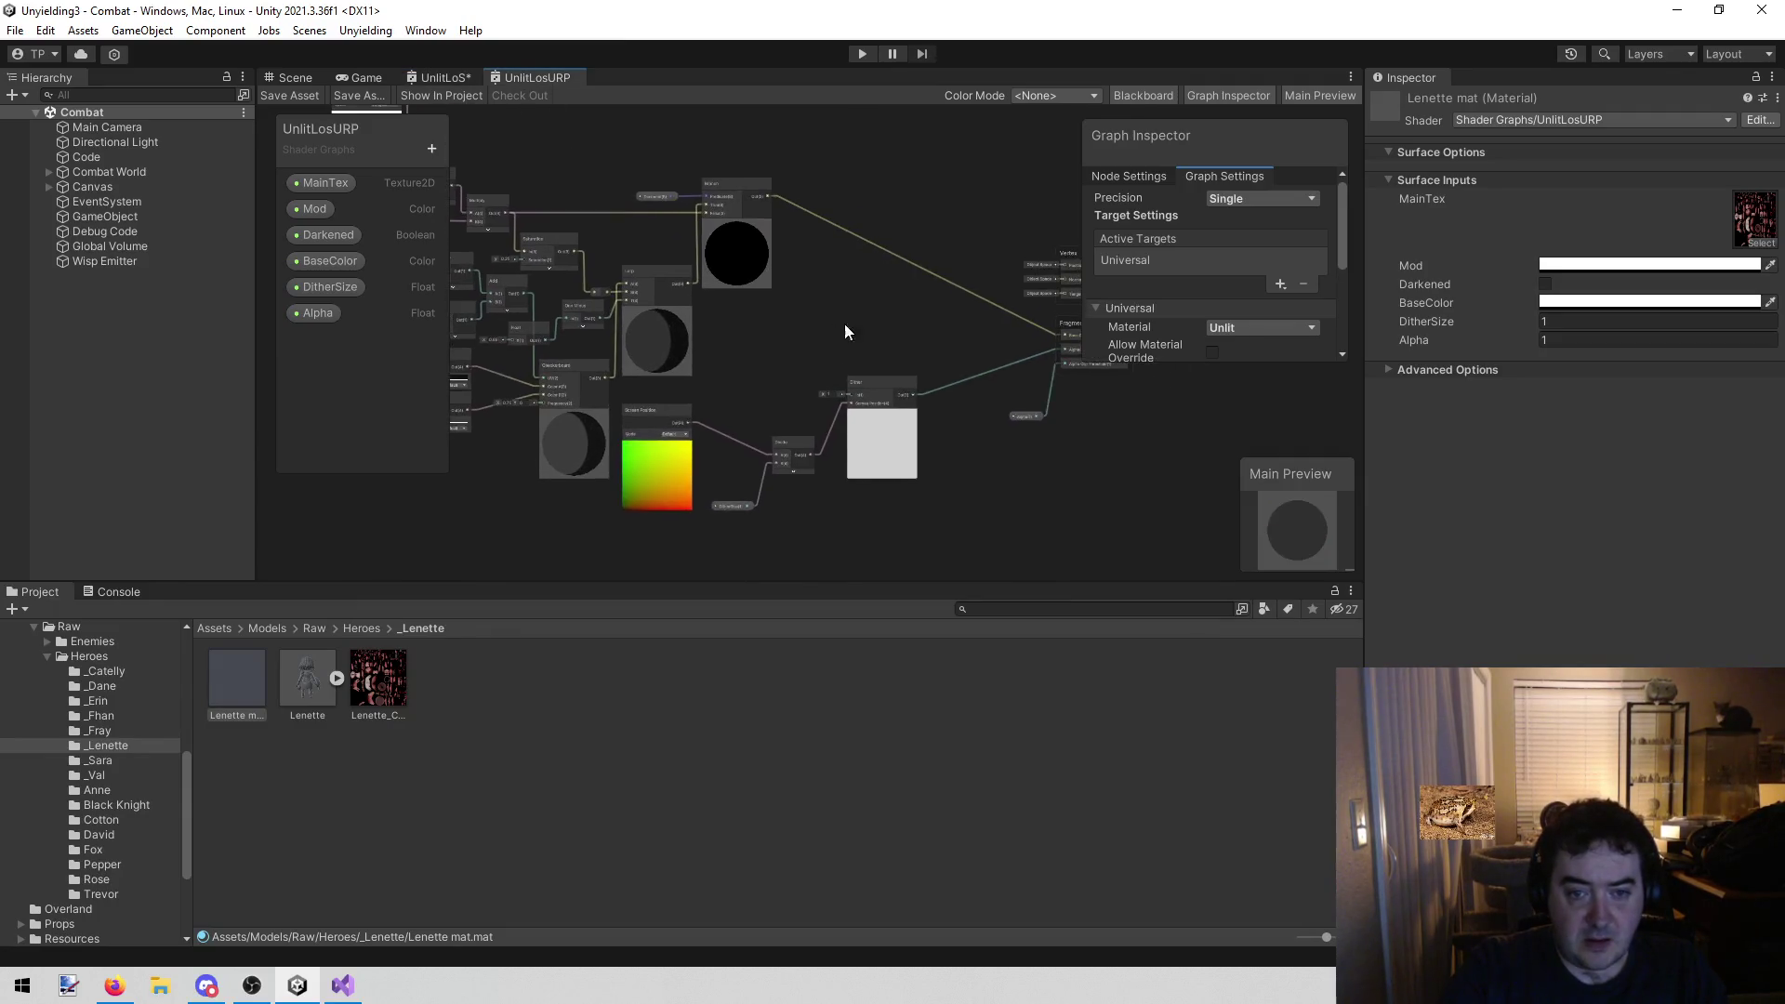
scroll(659, 303, down, 3)
drag(658, 303, 806, 265)
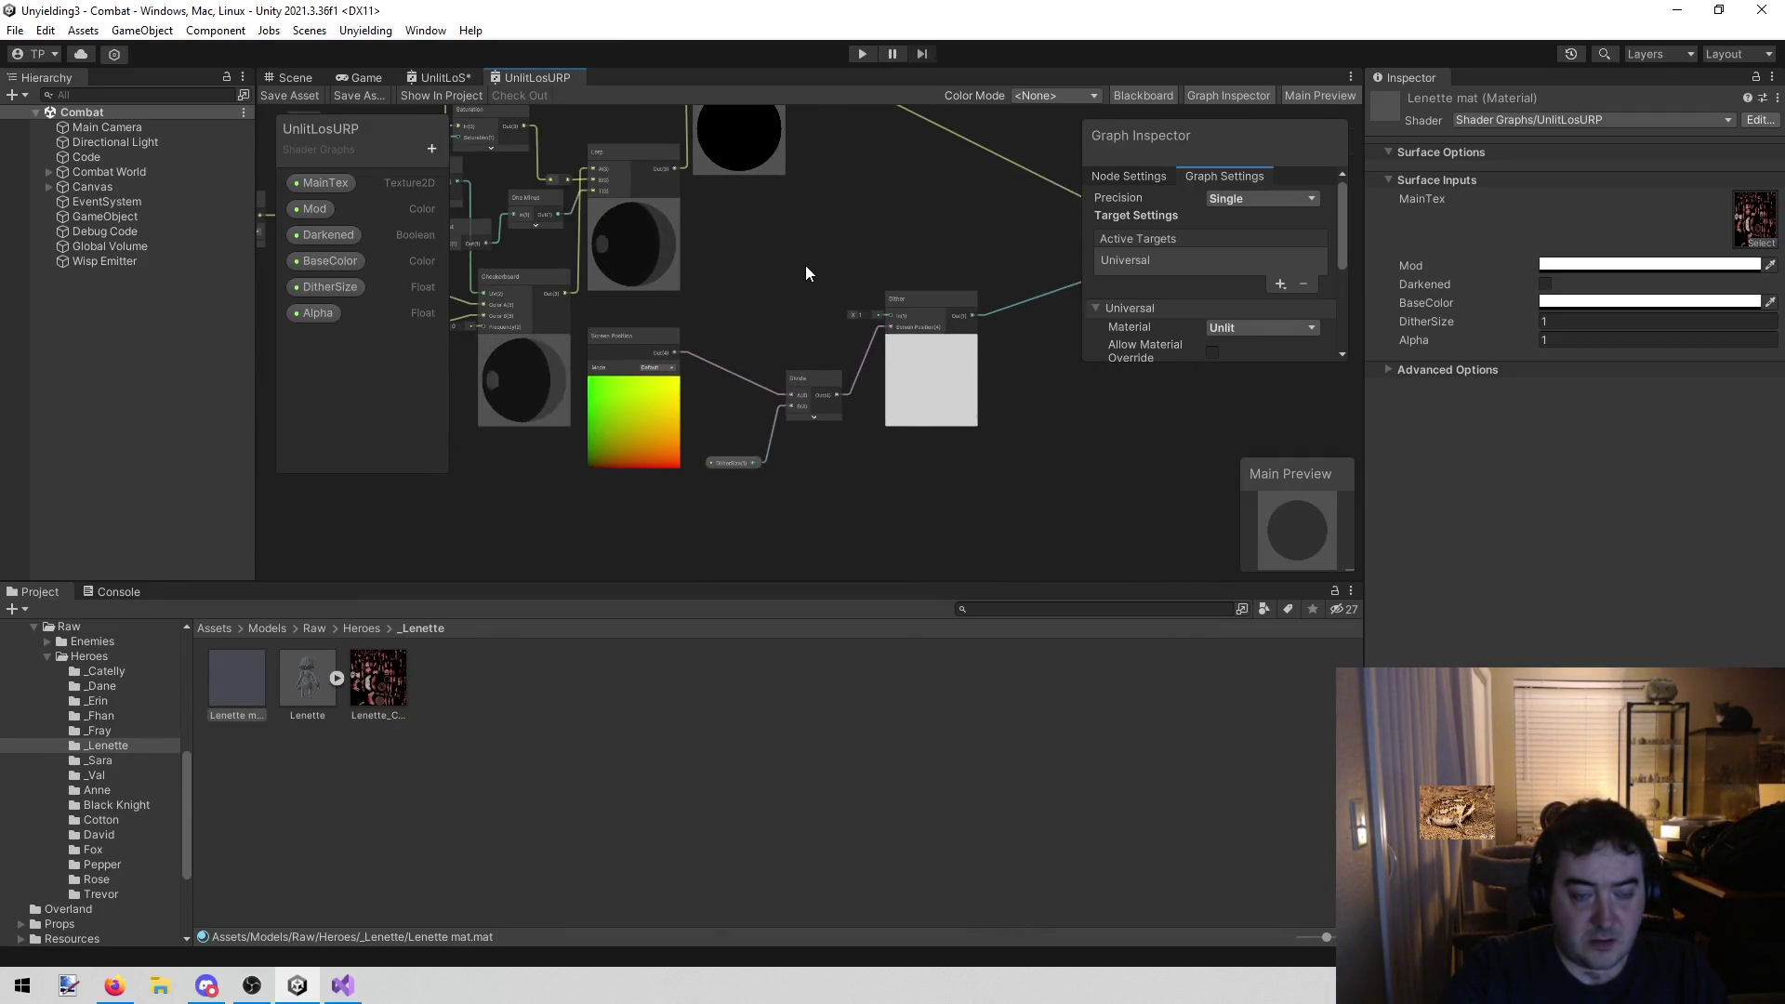
scroll(733, 415, up, 3)
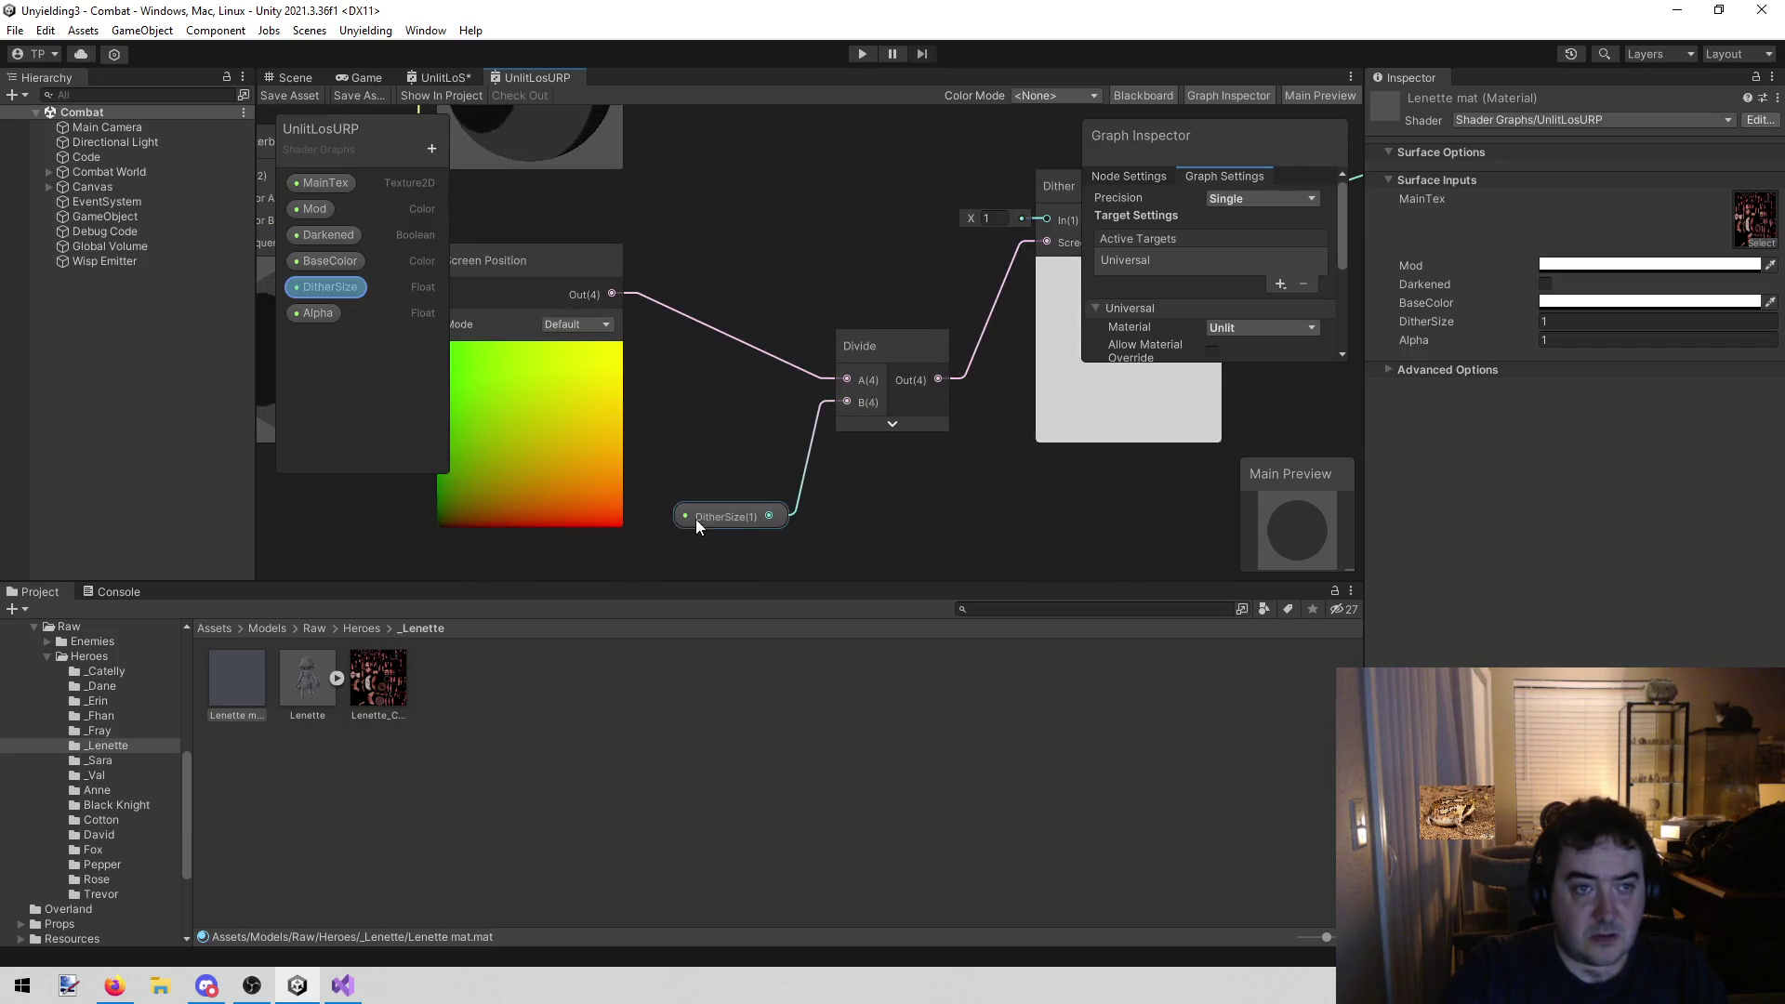
click(434, 75)
drag(794, 415, 968, 320)
scroll(650, 219, up, 3)
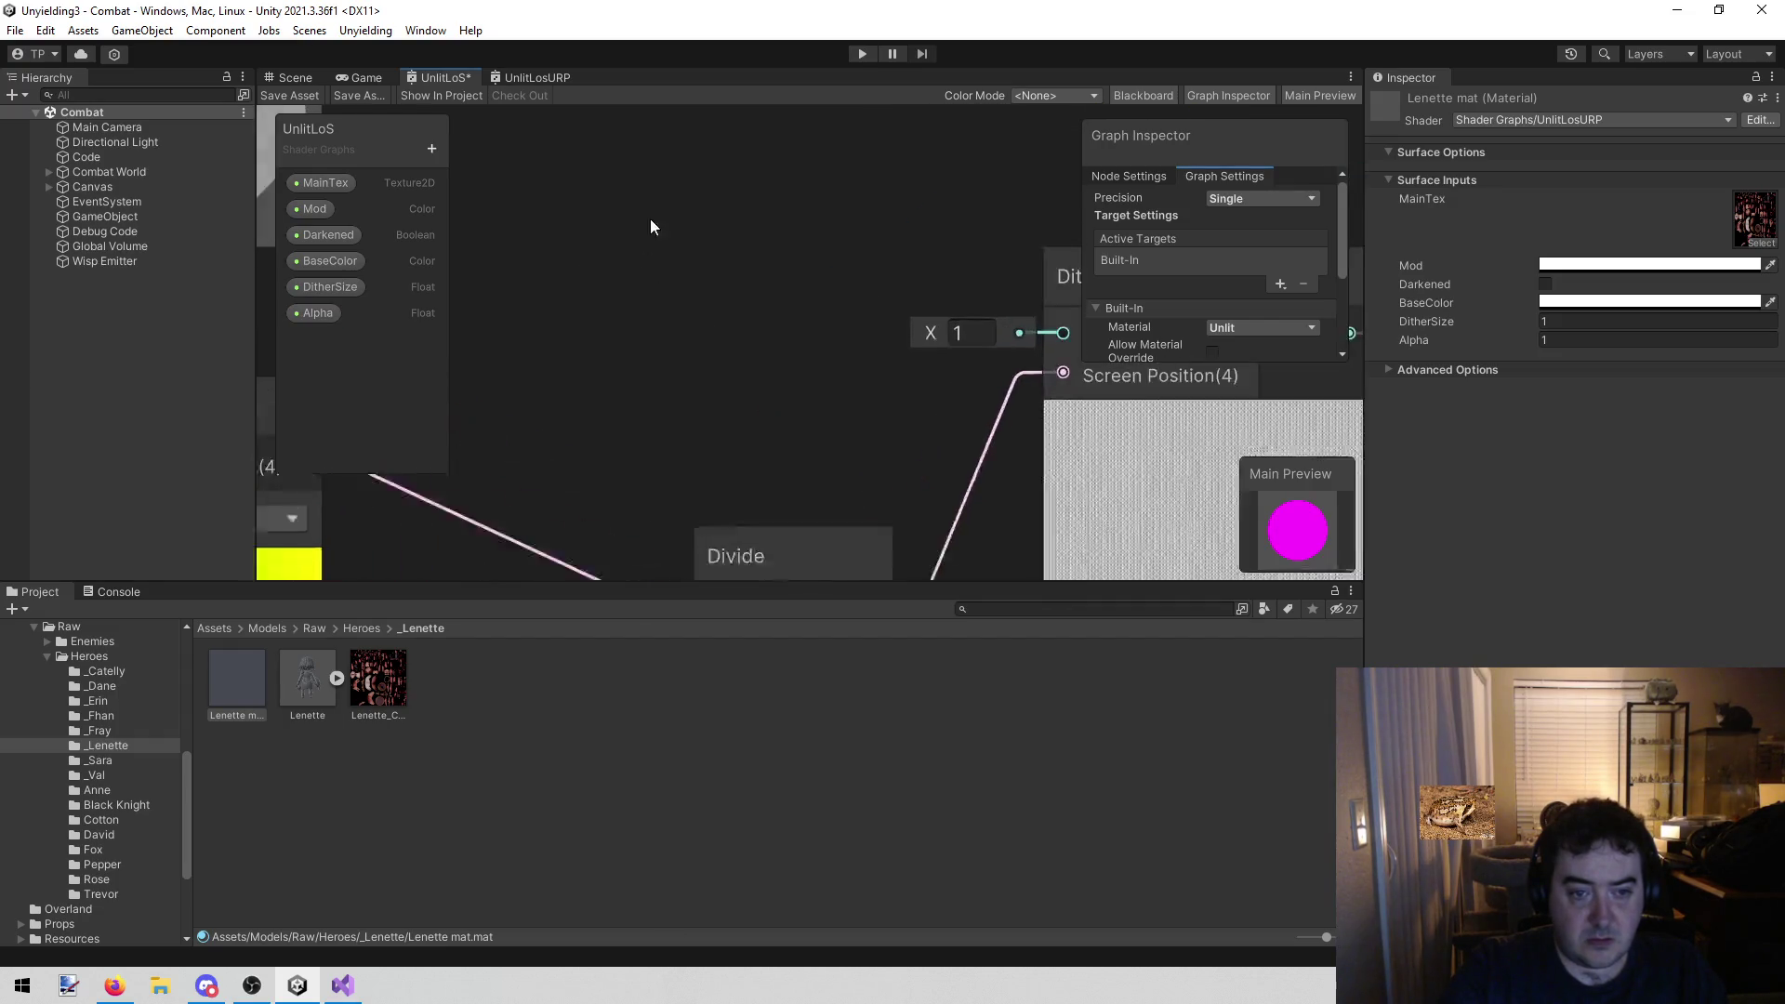
scroll(616, 350, down, 3)
drag(616, 349, 678, 135)
scroll(678, 135, up, 3)
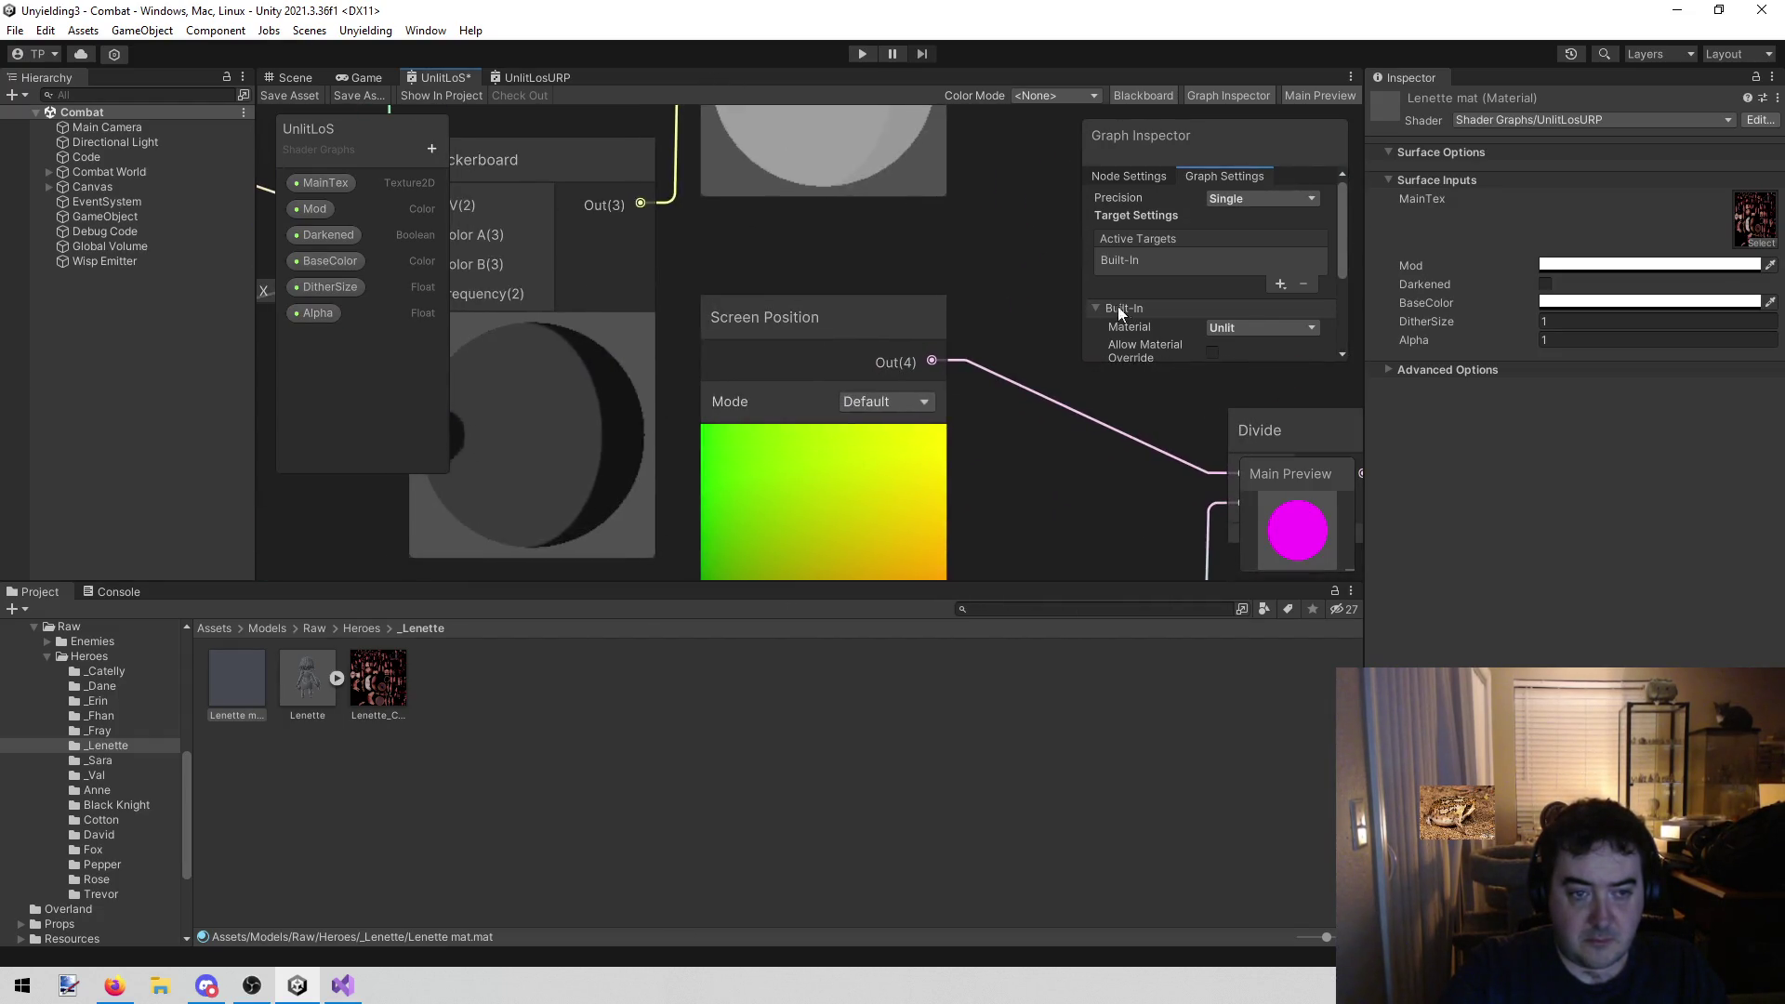
mouse_move(915, 249)
mouse_down()
mouse_move(651, 202)
mouse_move(771, 126)
mouse_up()
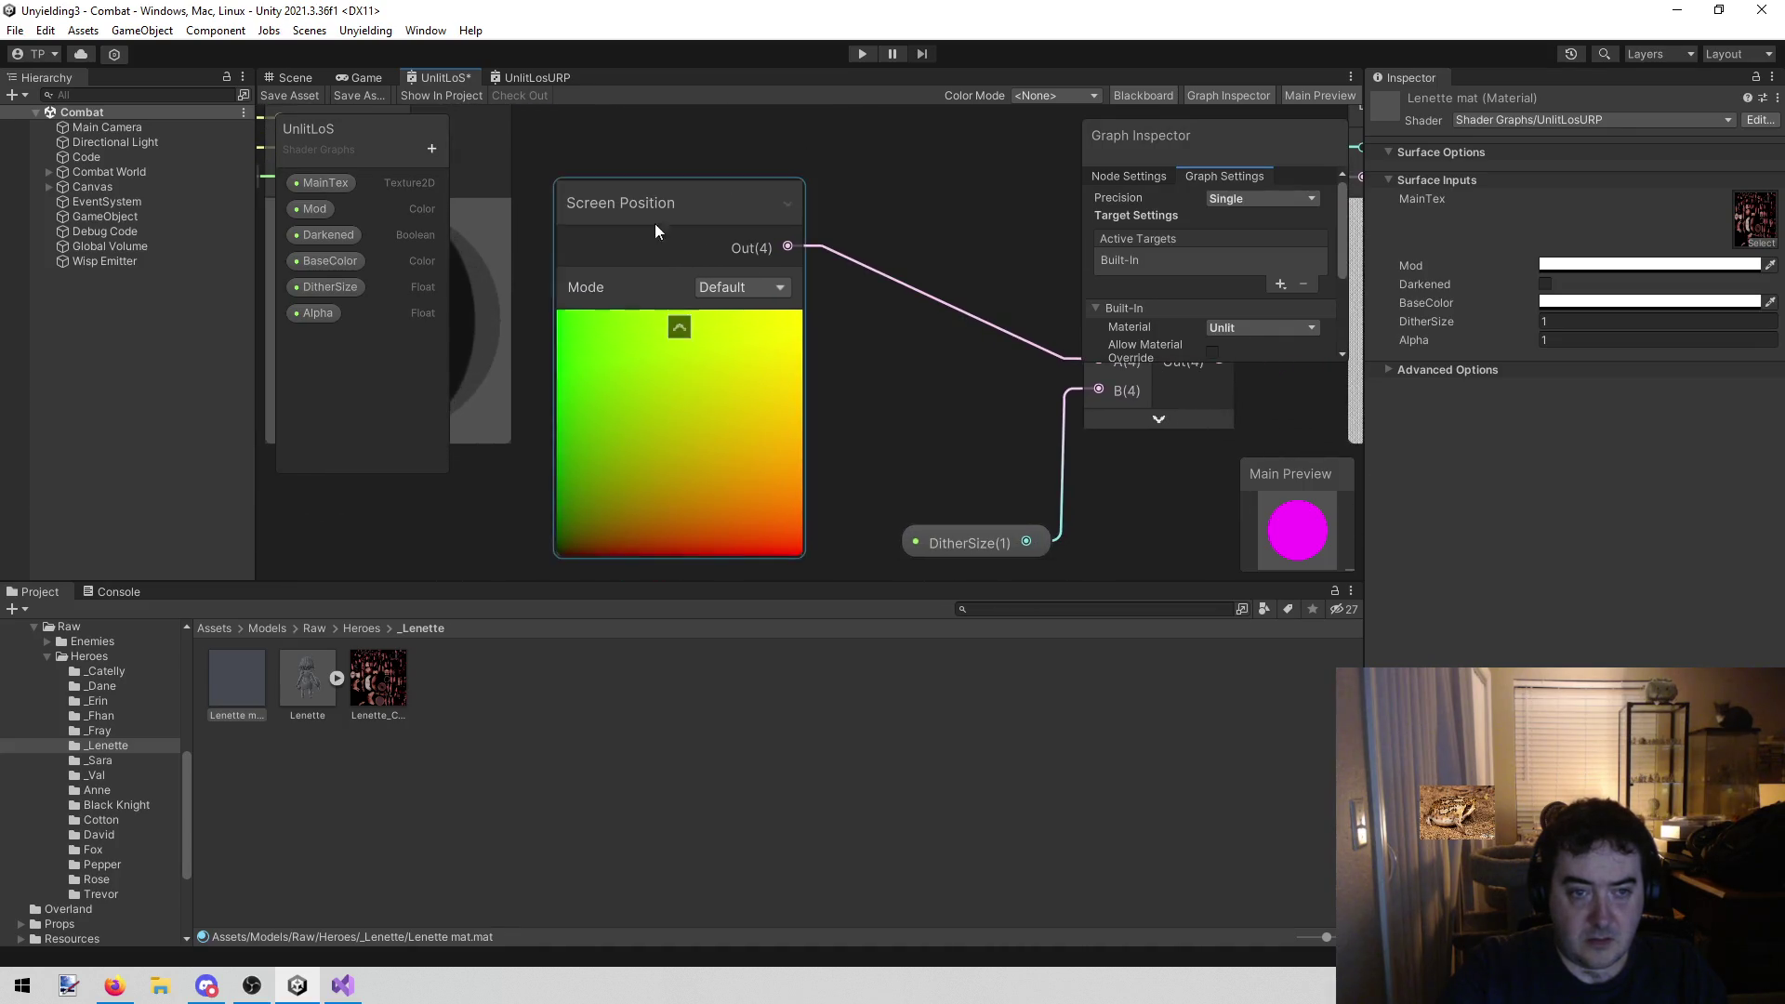
click(525, 76)
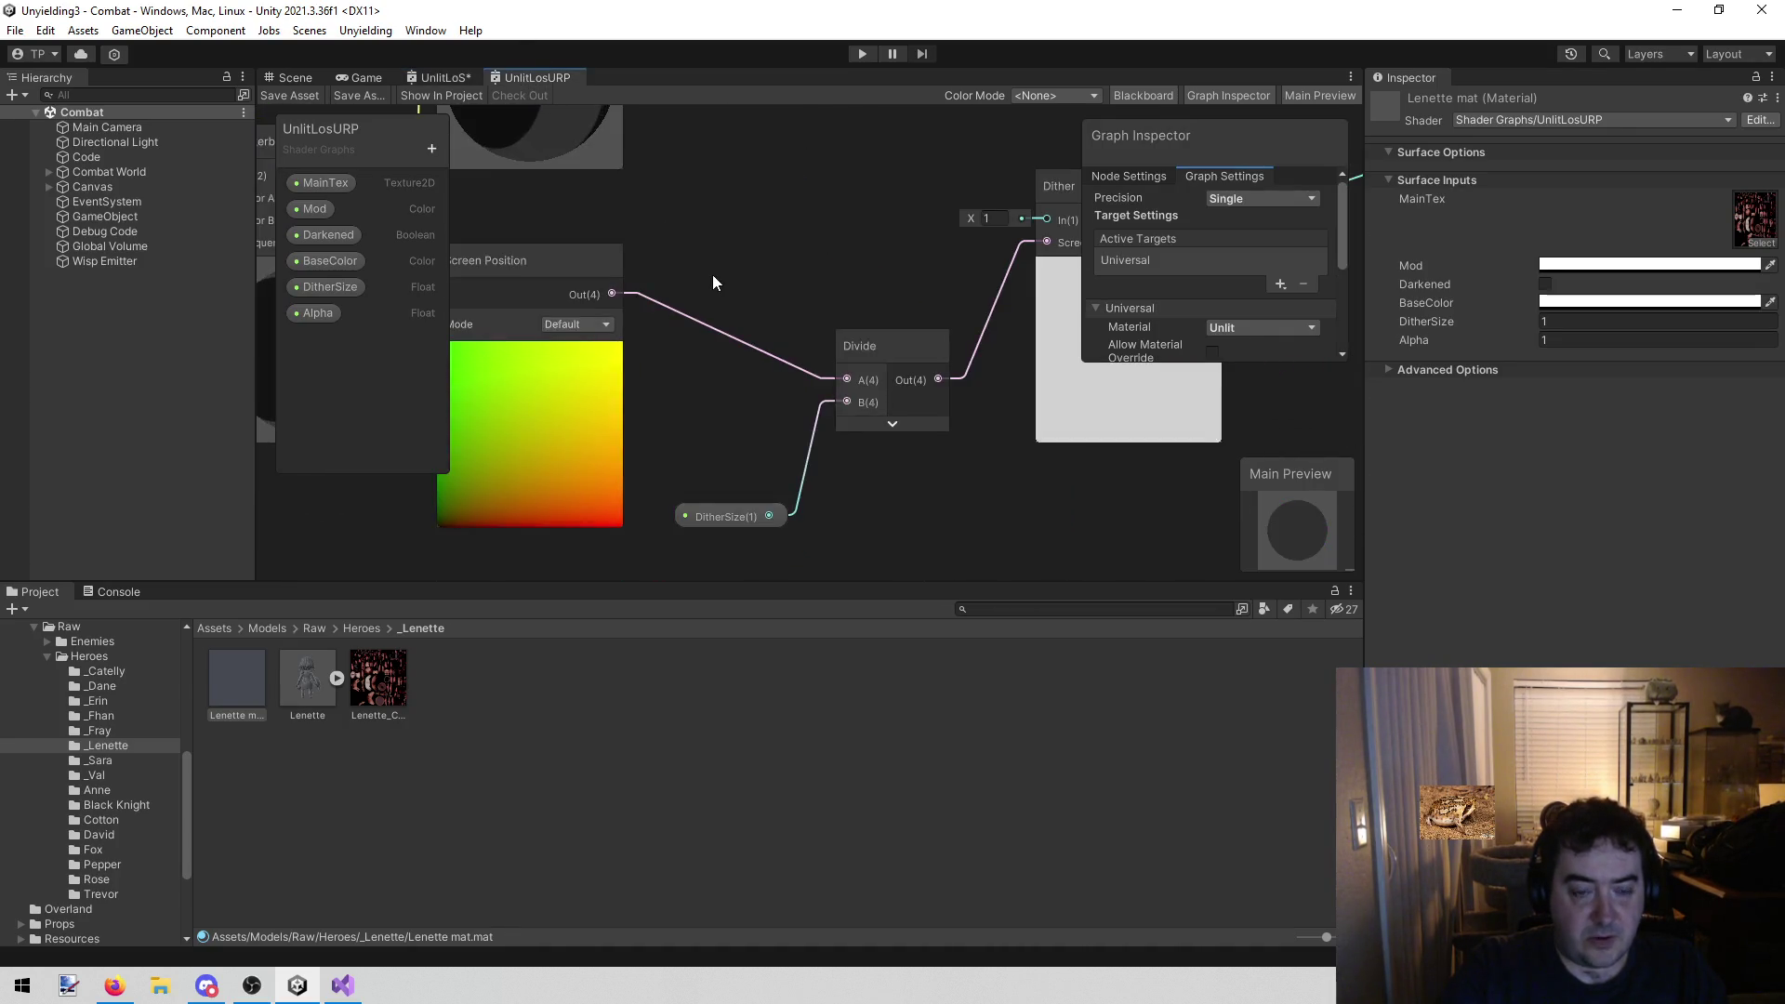
mouse_move(732, 250)
mouse_down()
mouse_move(778, 231)
mouse_move(654, 239)
mouse_move(592, 287)
mouse_up()
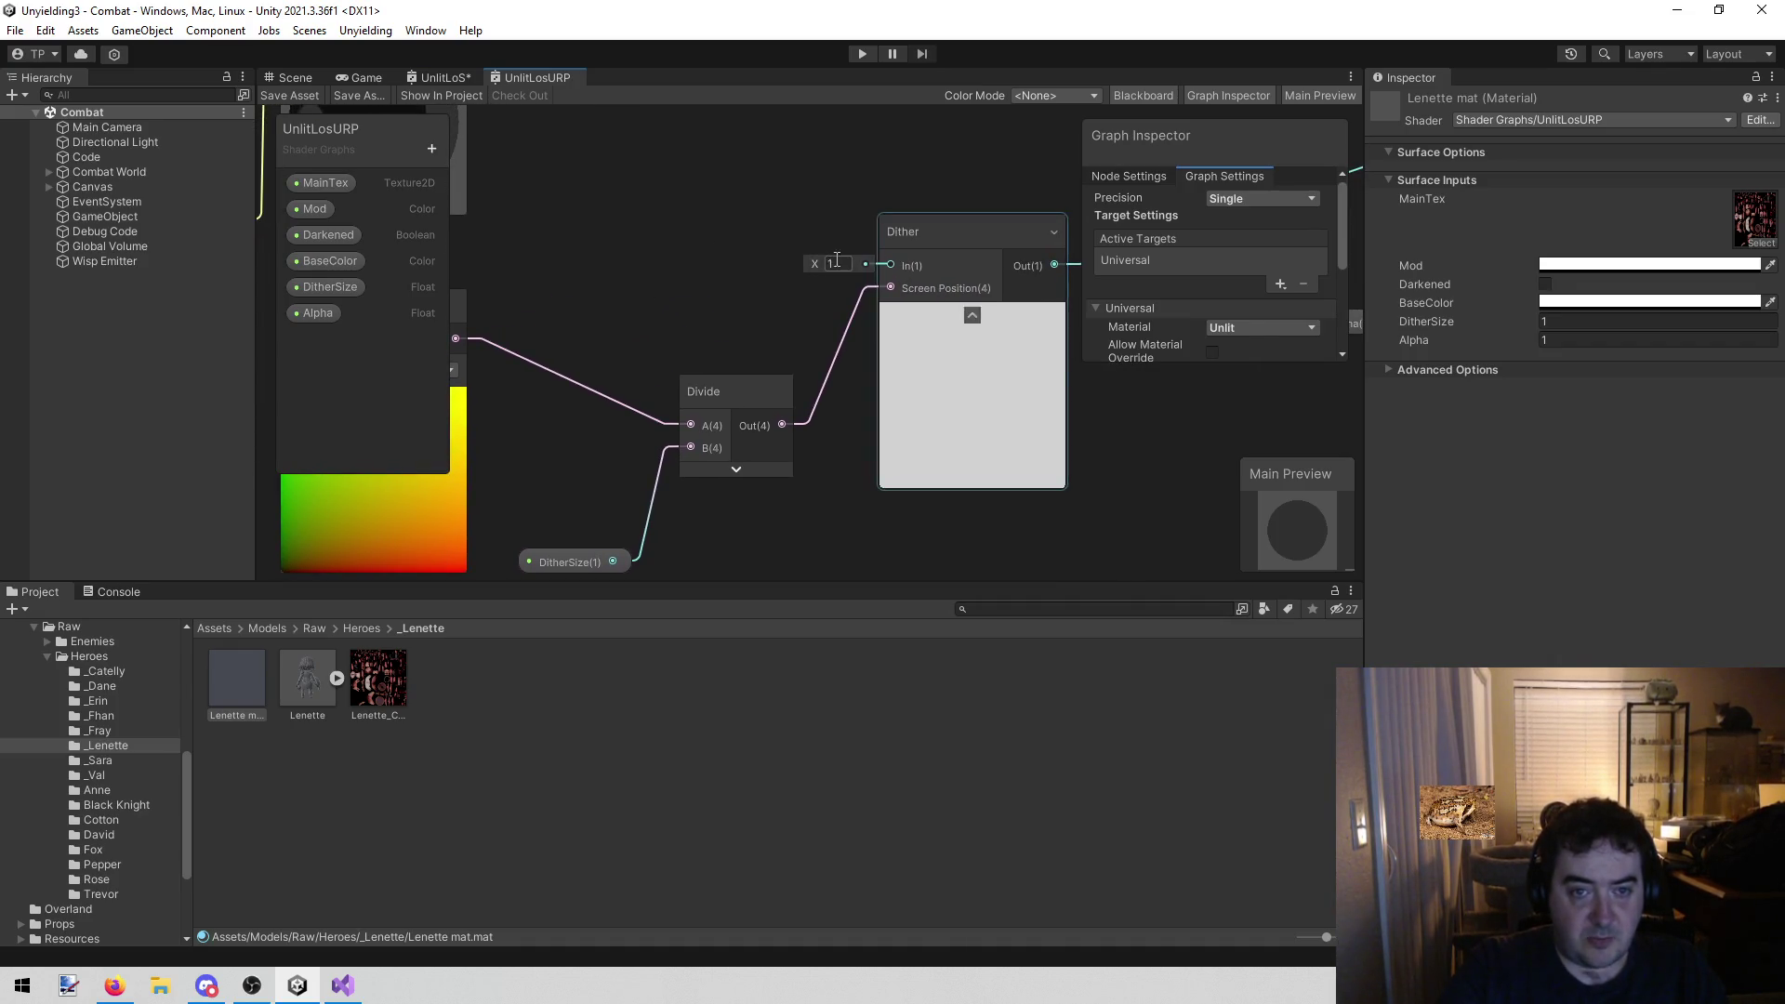
click(441, 82)
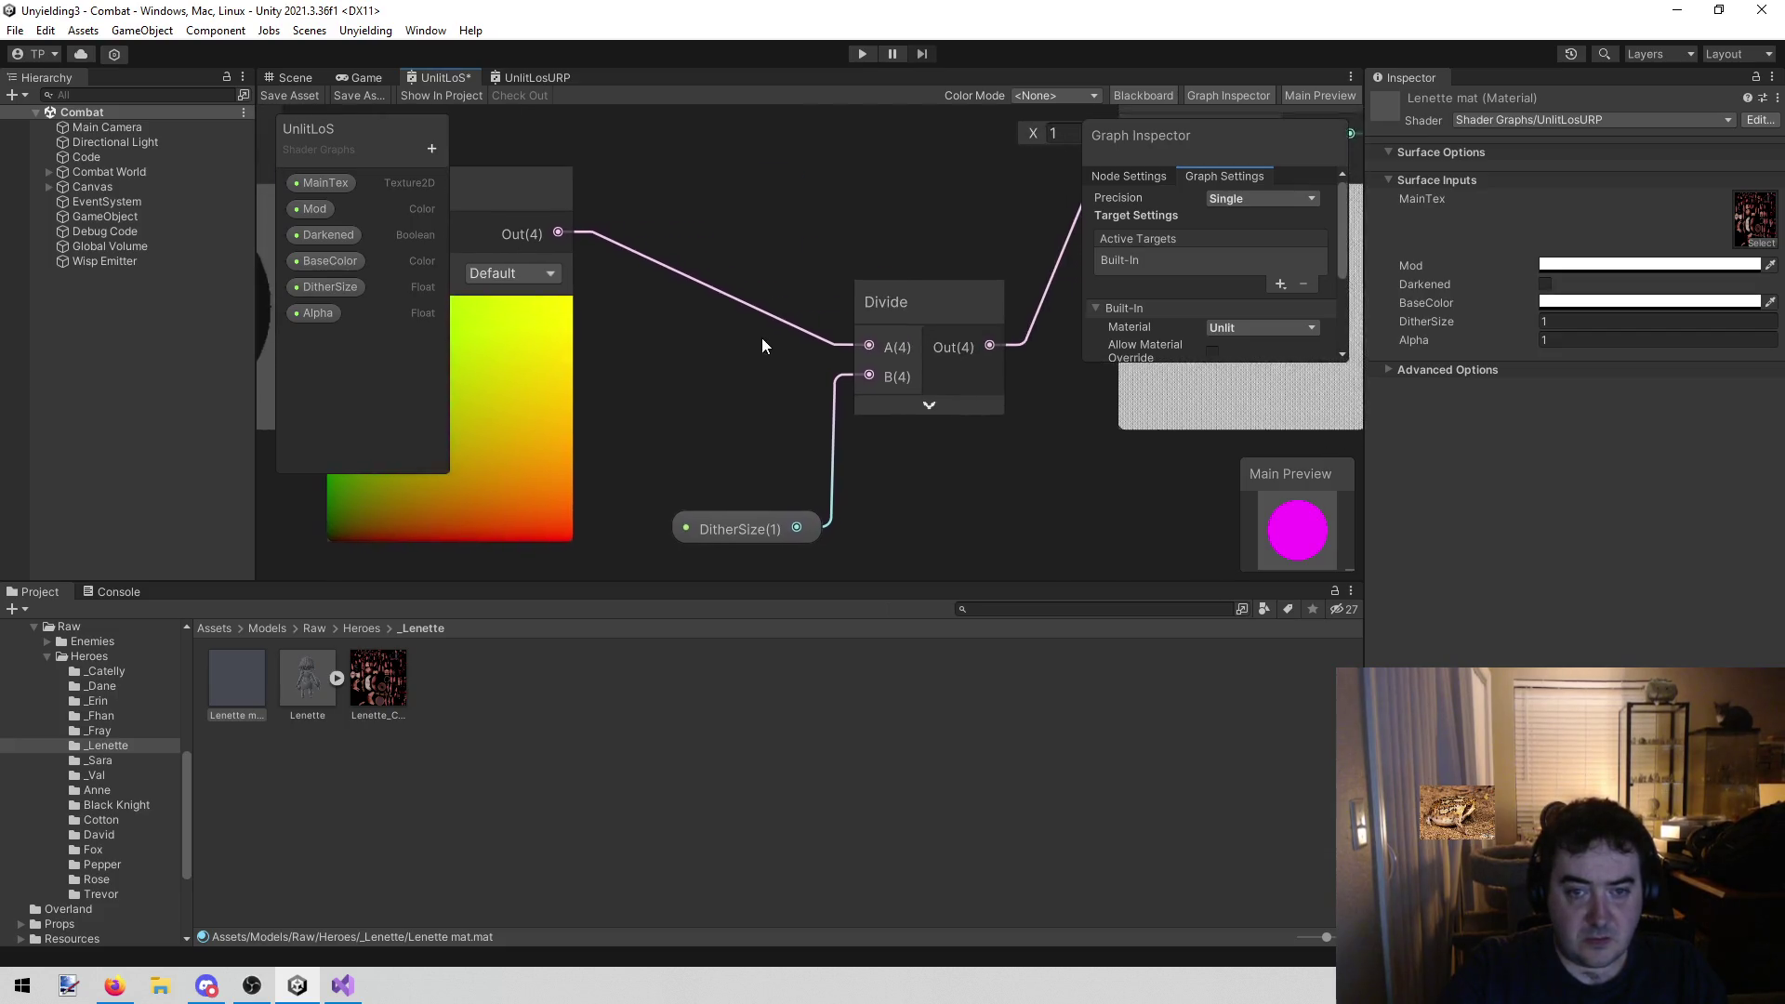
drag(761, 337, 594, 501)
scroll(880, 393, up, 2)
drag(580, 437, 462, 489)
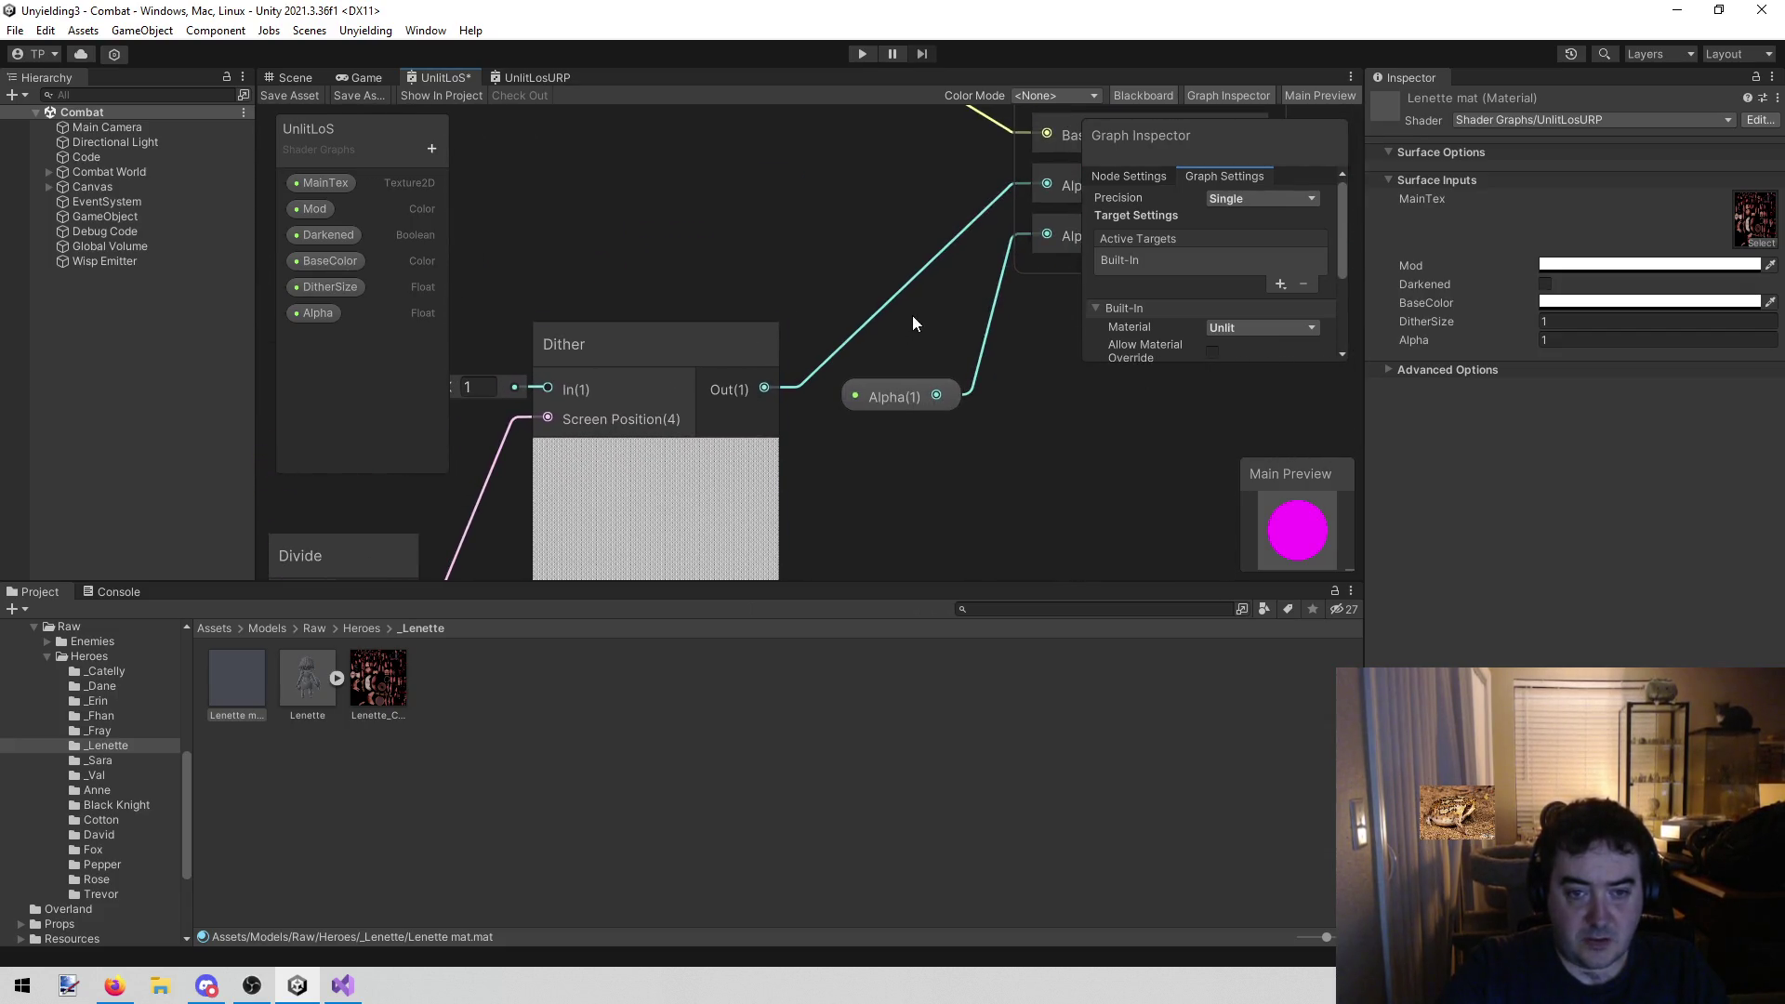
mouse_move(807, 286)
mouse_down()
mouse_move(818, 221)
mouse_move(645, 353)
mouse_move(612, 404)
mouse_move(644, 404)
mouse_move(677, 337)
mouse_move(776, 340)
mouse_move(748, 337)
mouse_up()
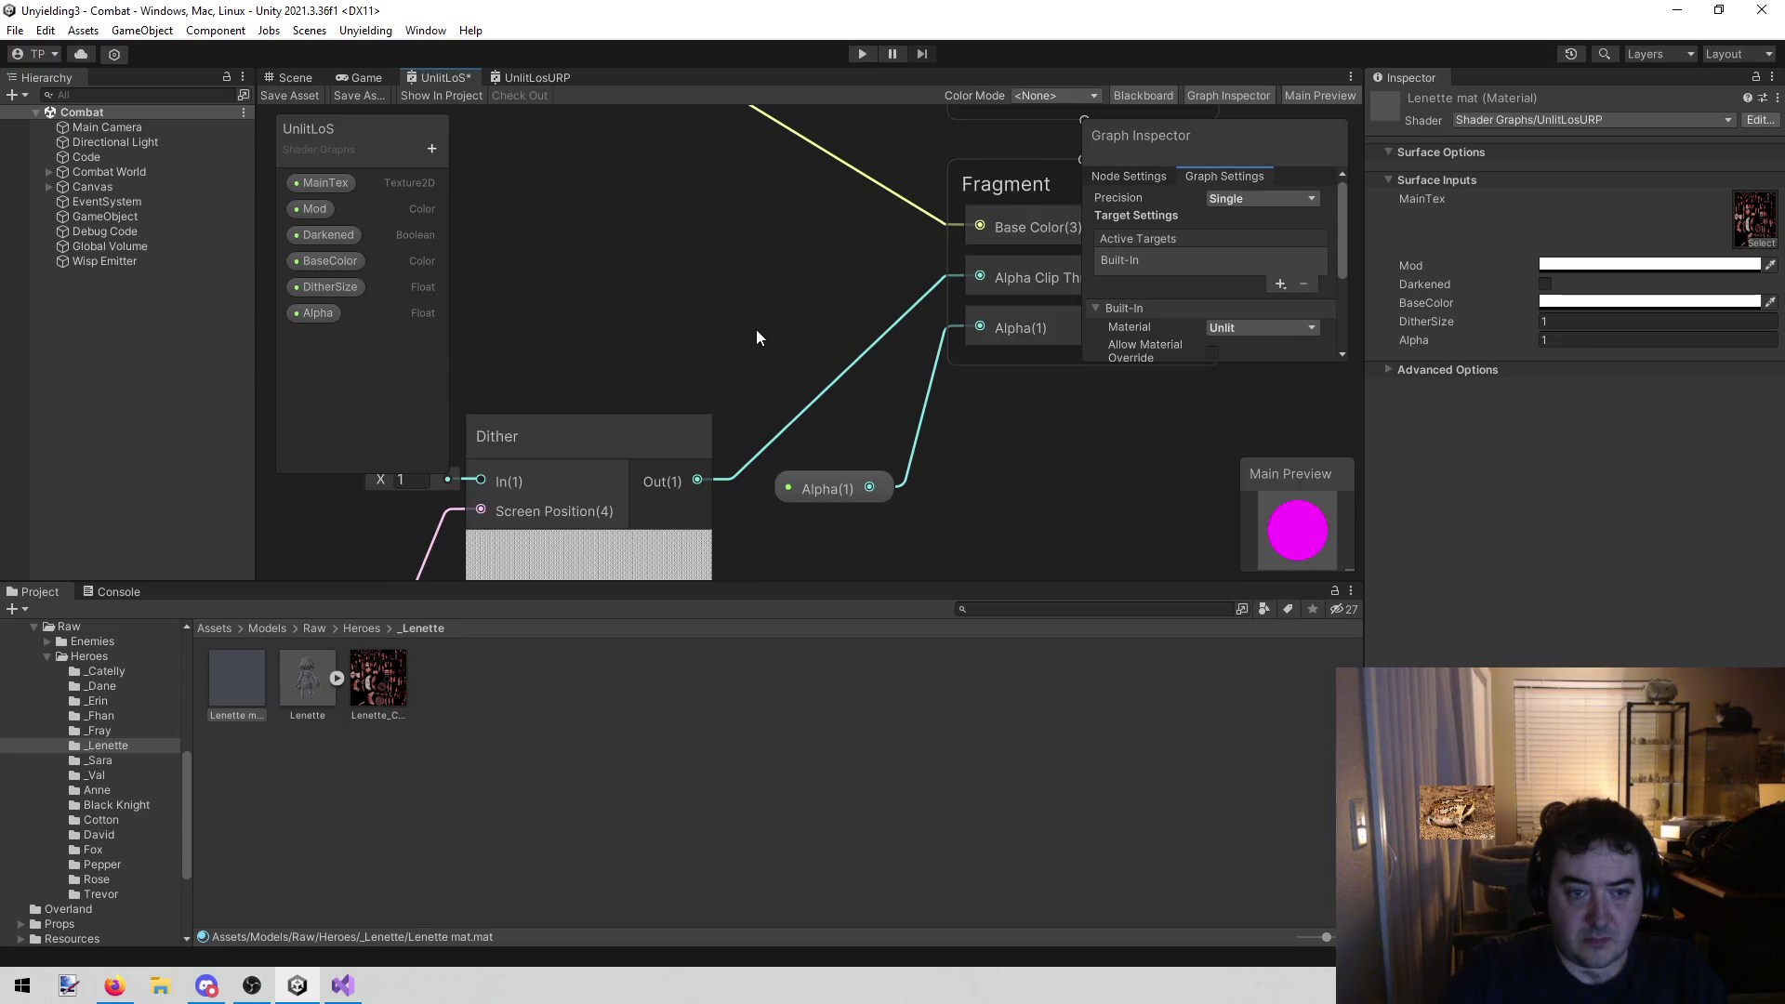
scroll(716, 324, down, 3)
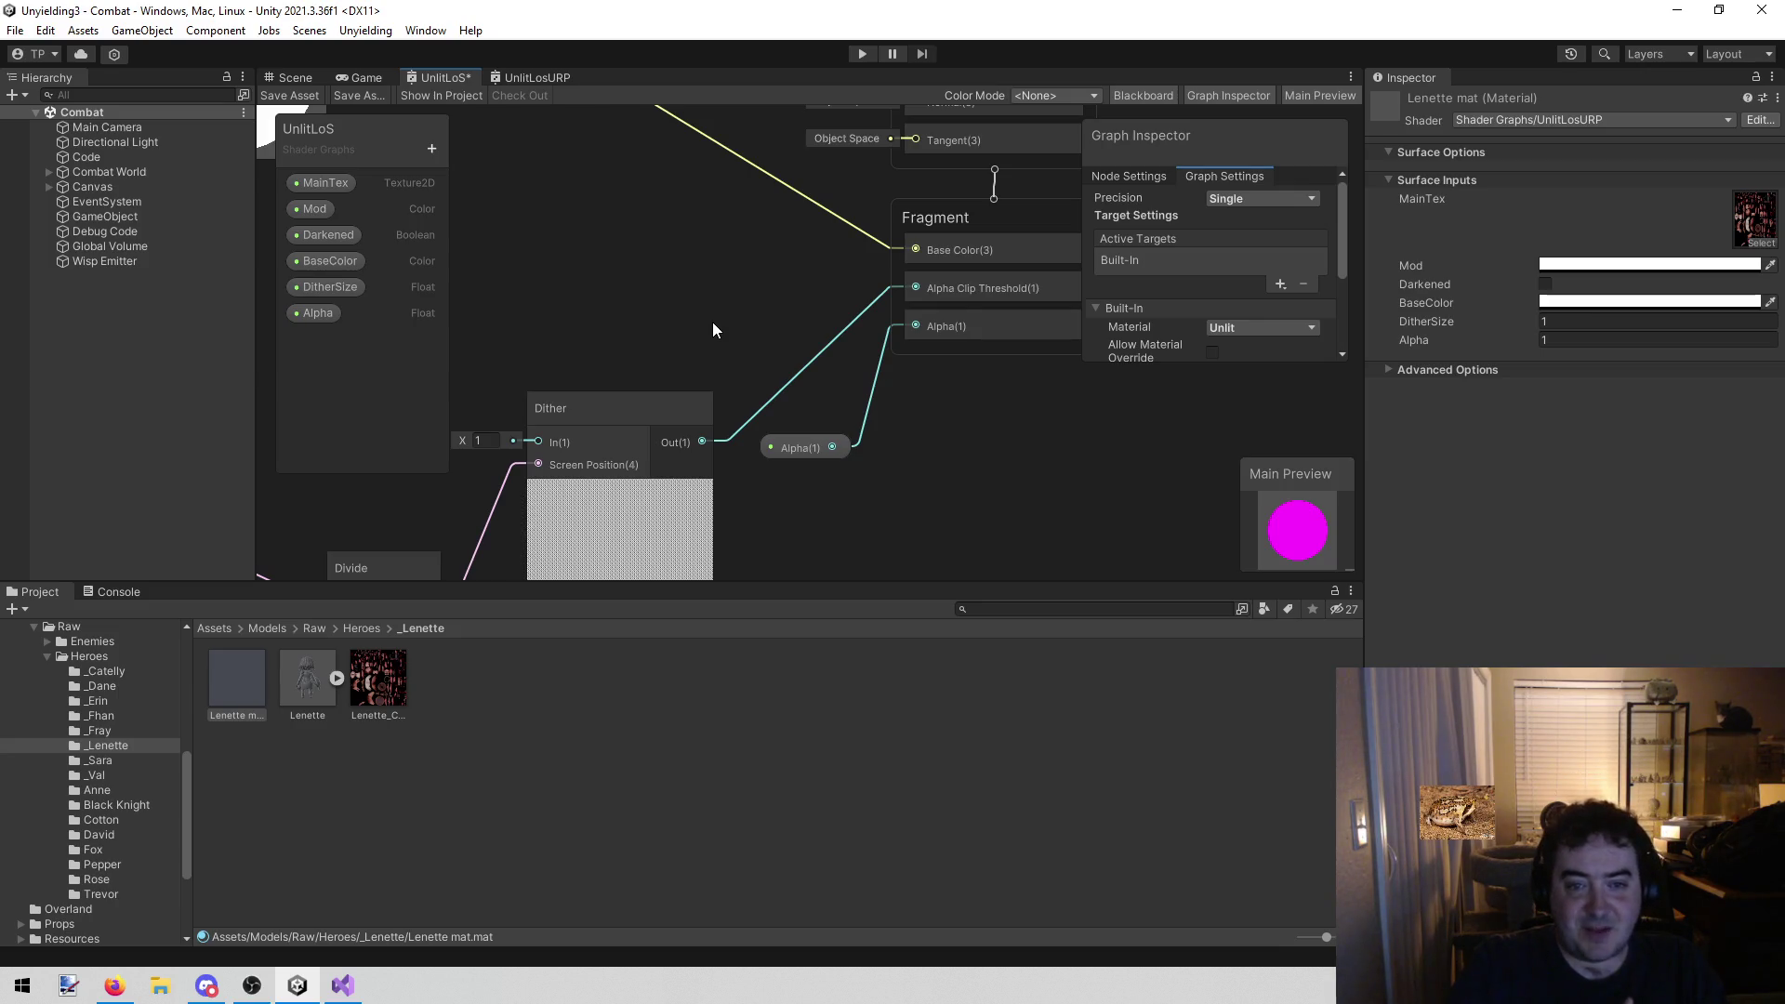
drag(604, 319, 889, 158)
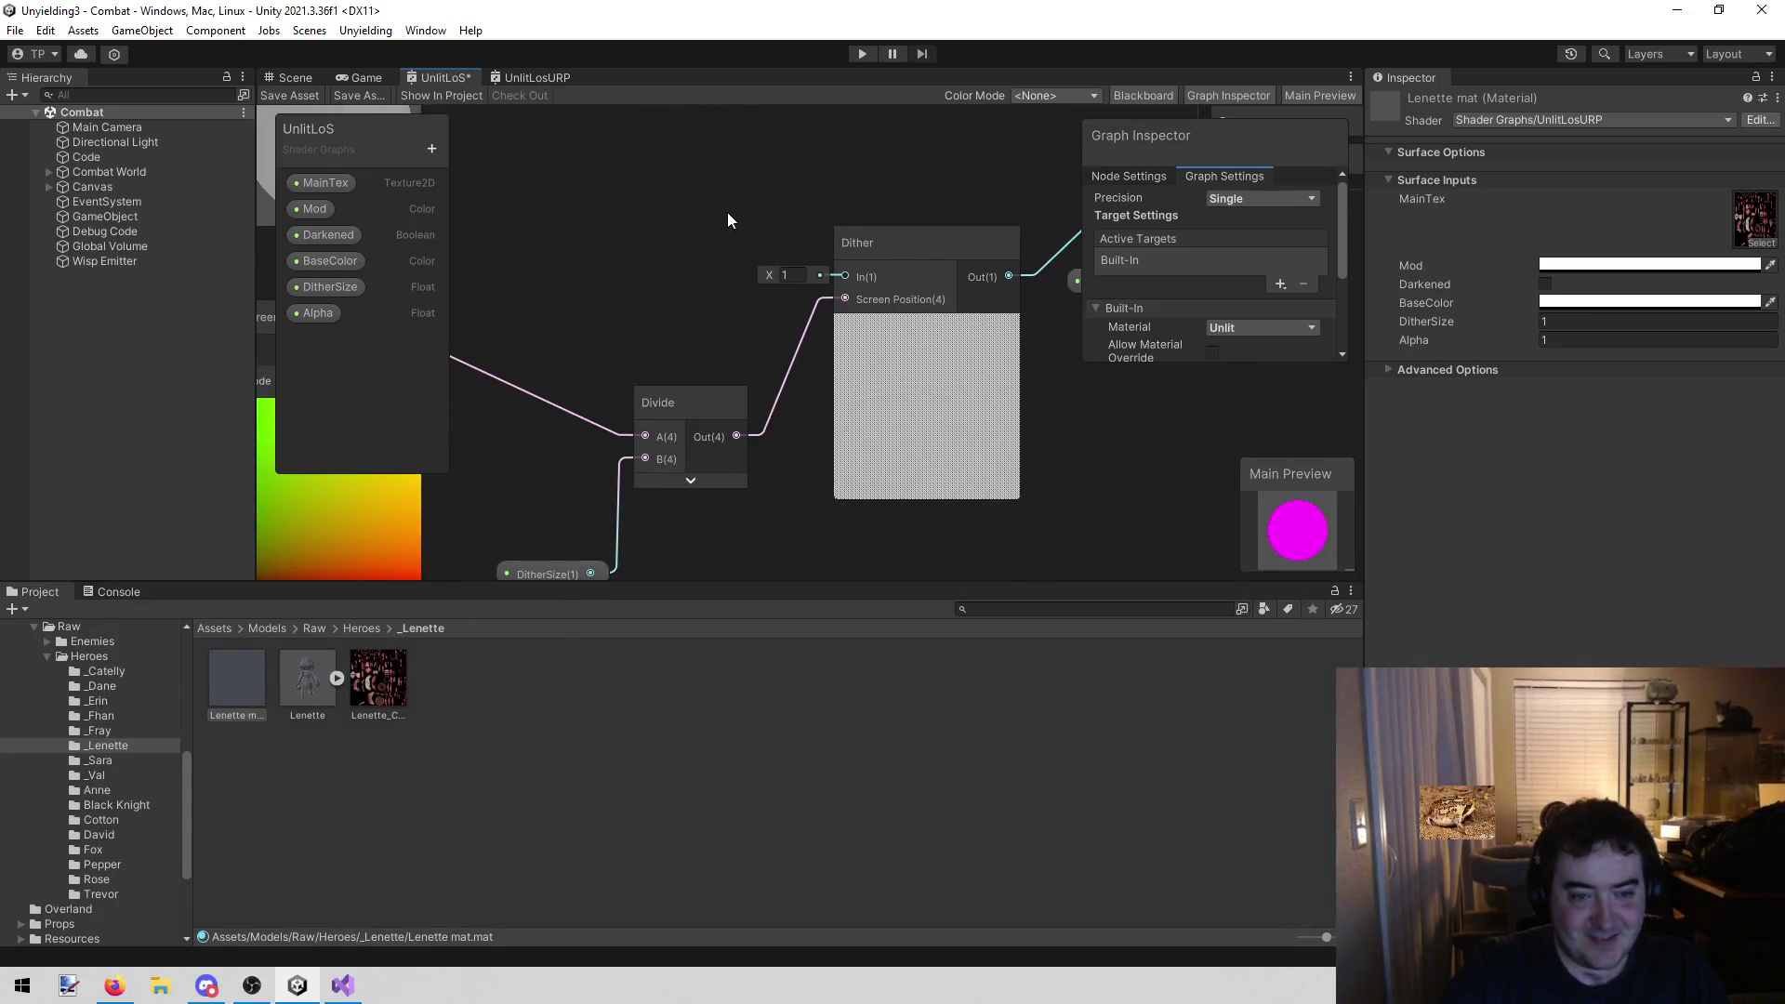
drag(728, 221, 738, 192)
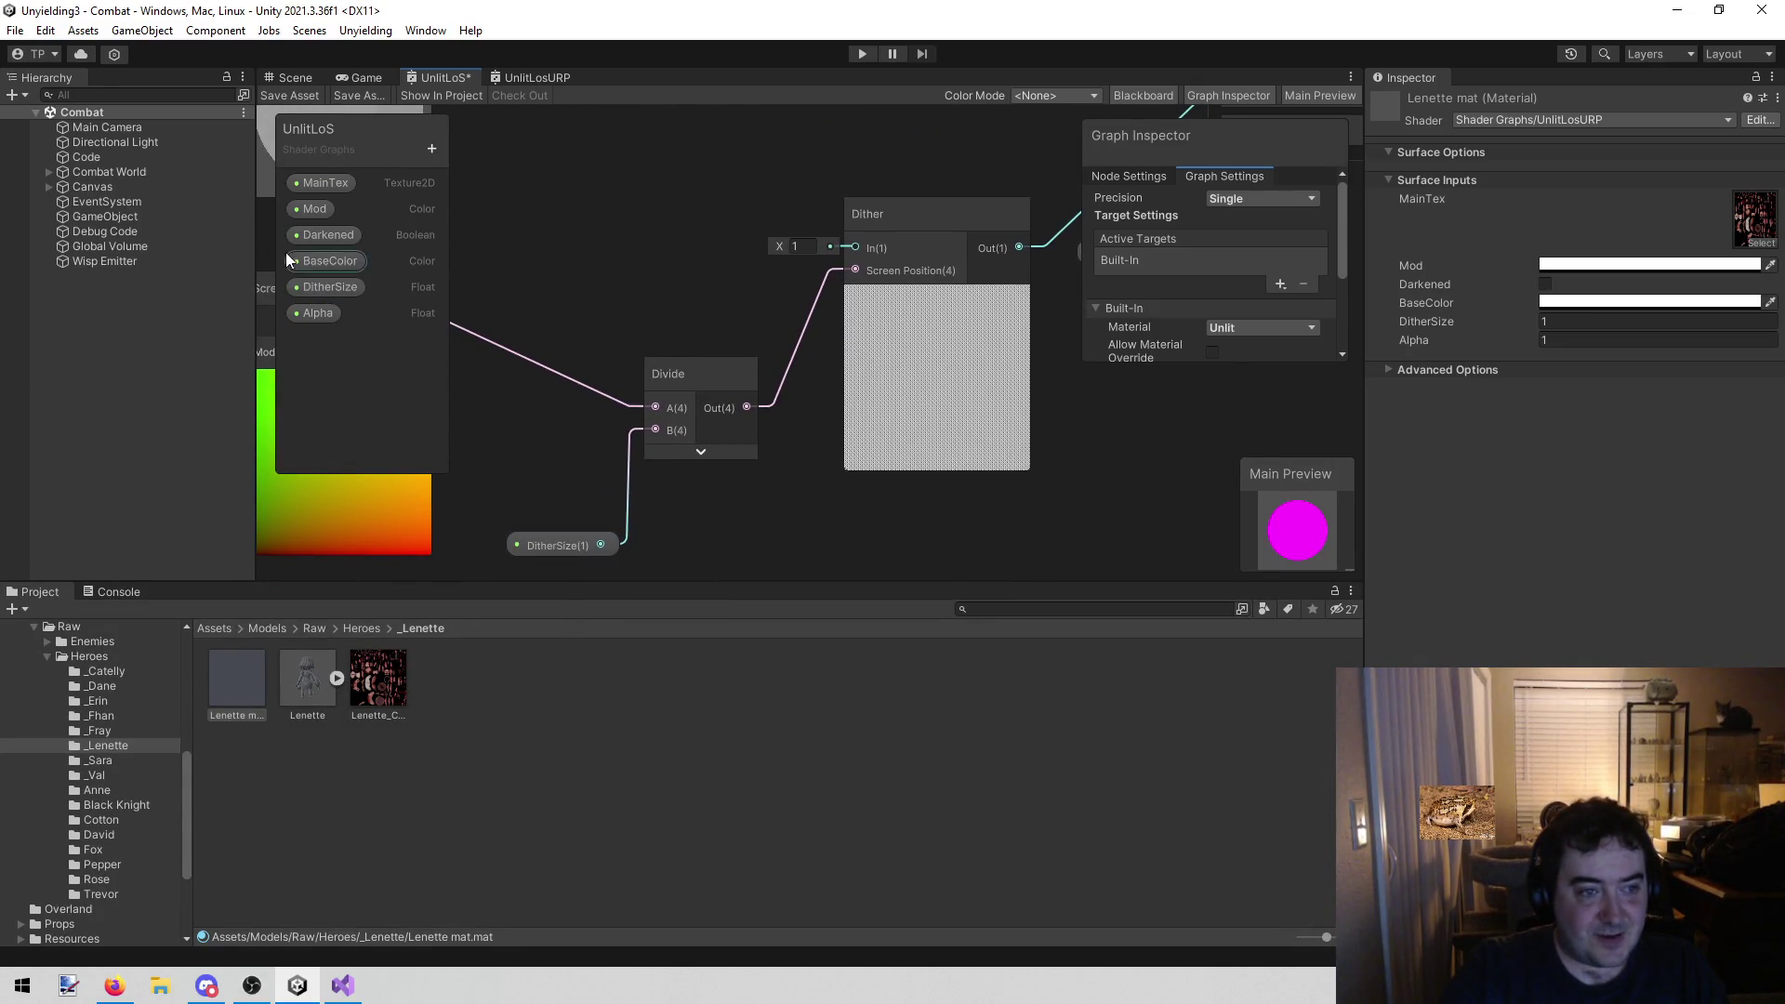
Set UnlitLosURP's DitherSize default to 1, matching UnlitLoS
click(324, 320)
click(310, 292)
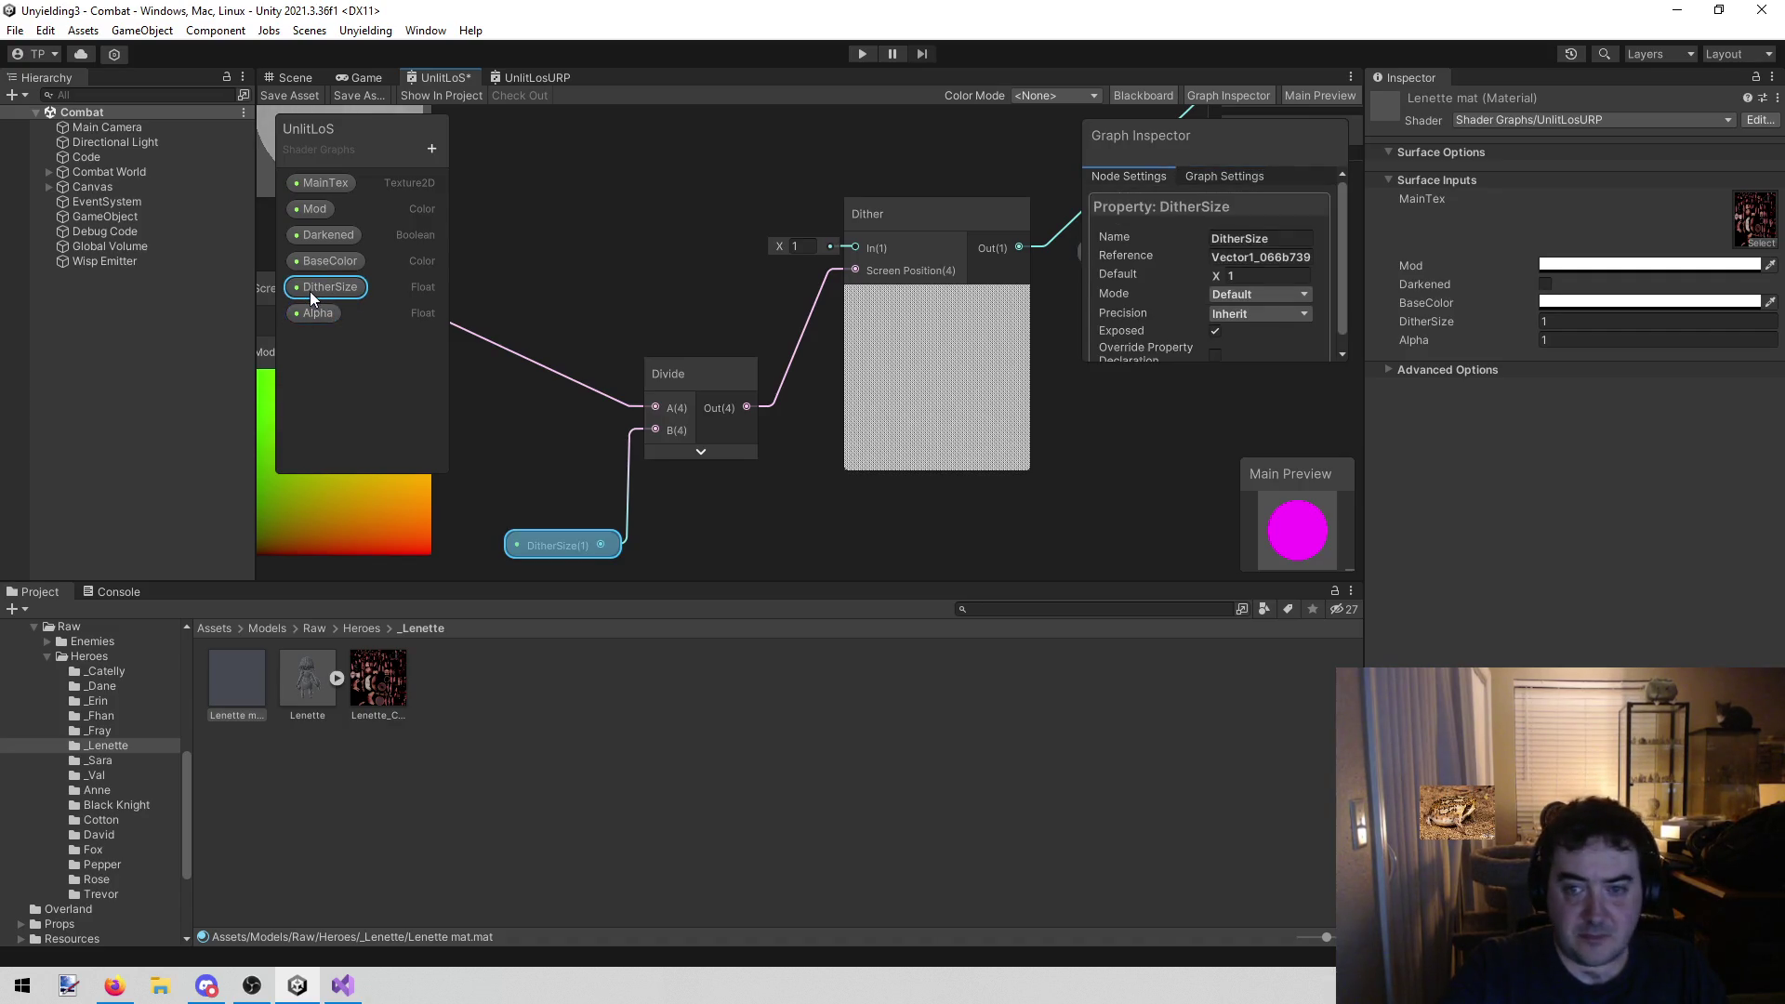
click(529, 78)
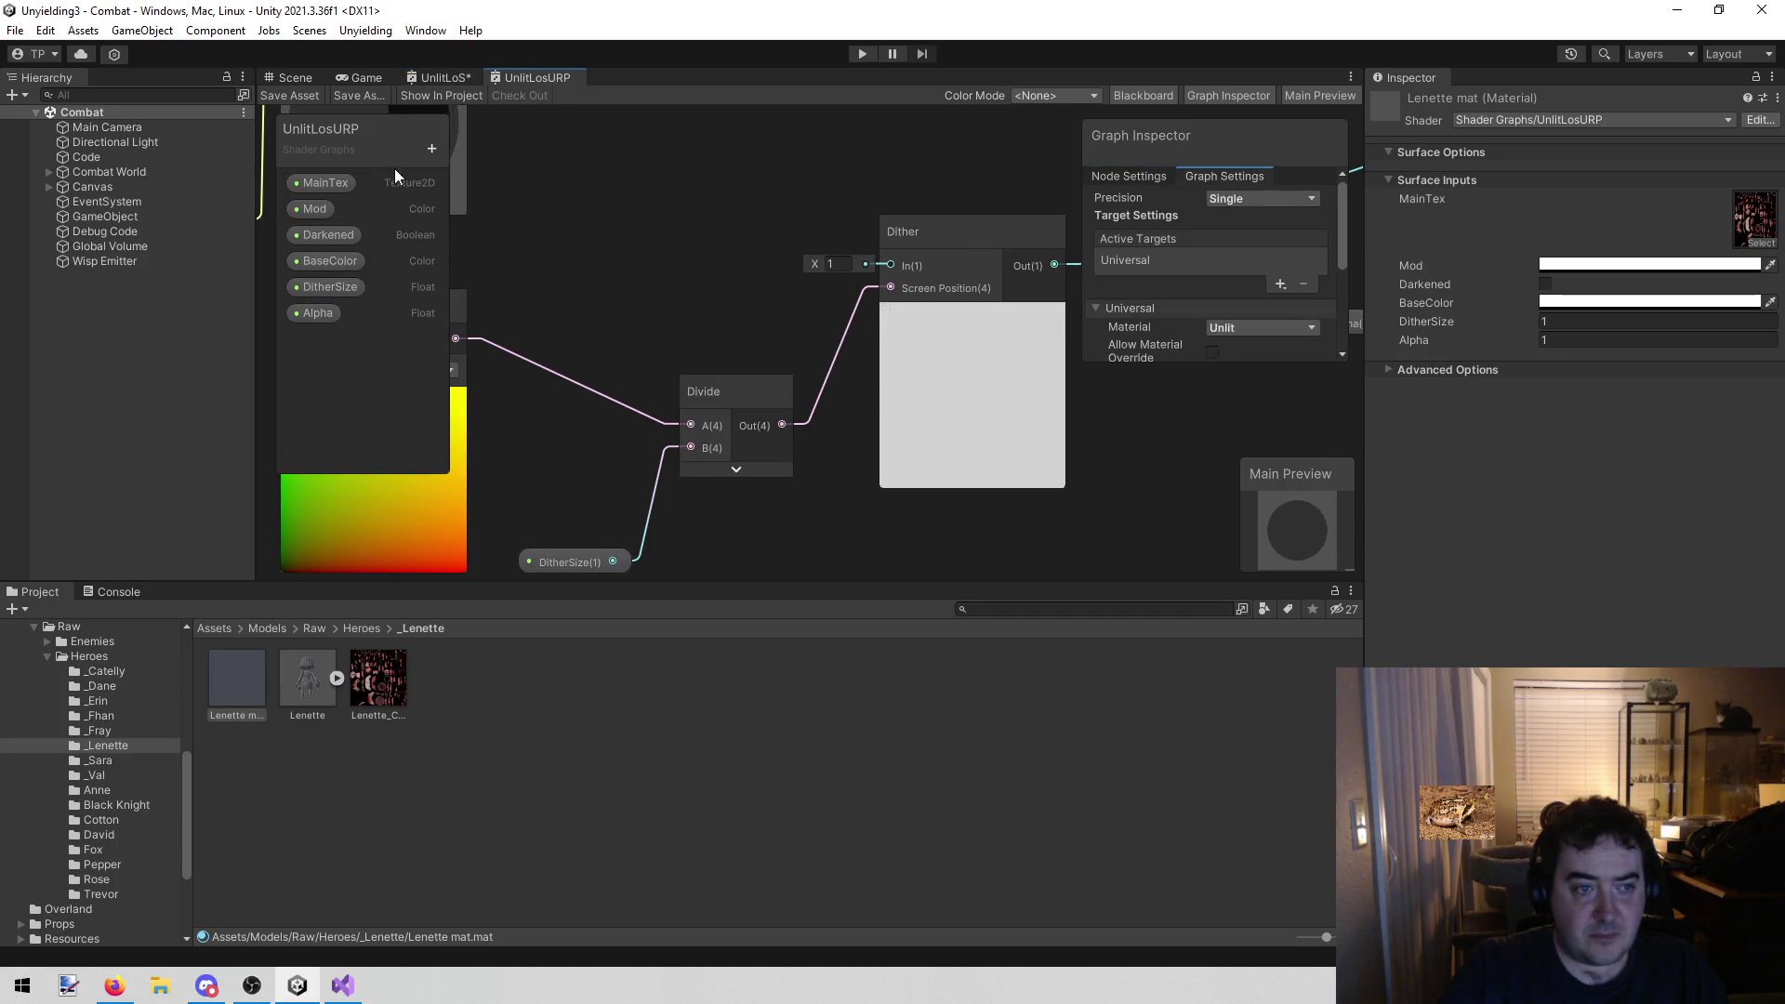
click(316, 291)
click(1270, 277)
text(1)
Set the Alpha property's default value to 1
mouse_move(861, 182)
mouse_down()
mouse_move(552, 326)
mouse_move(602, 348)
mouse_move(661, 314)
mouse_move(623, 335)
mouse_up()
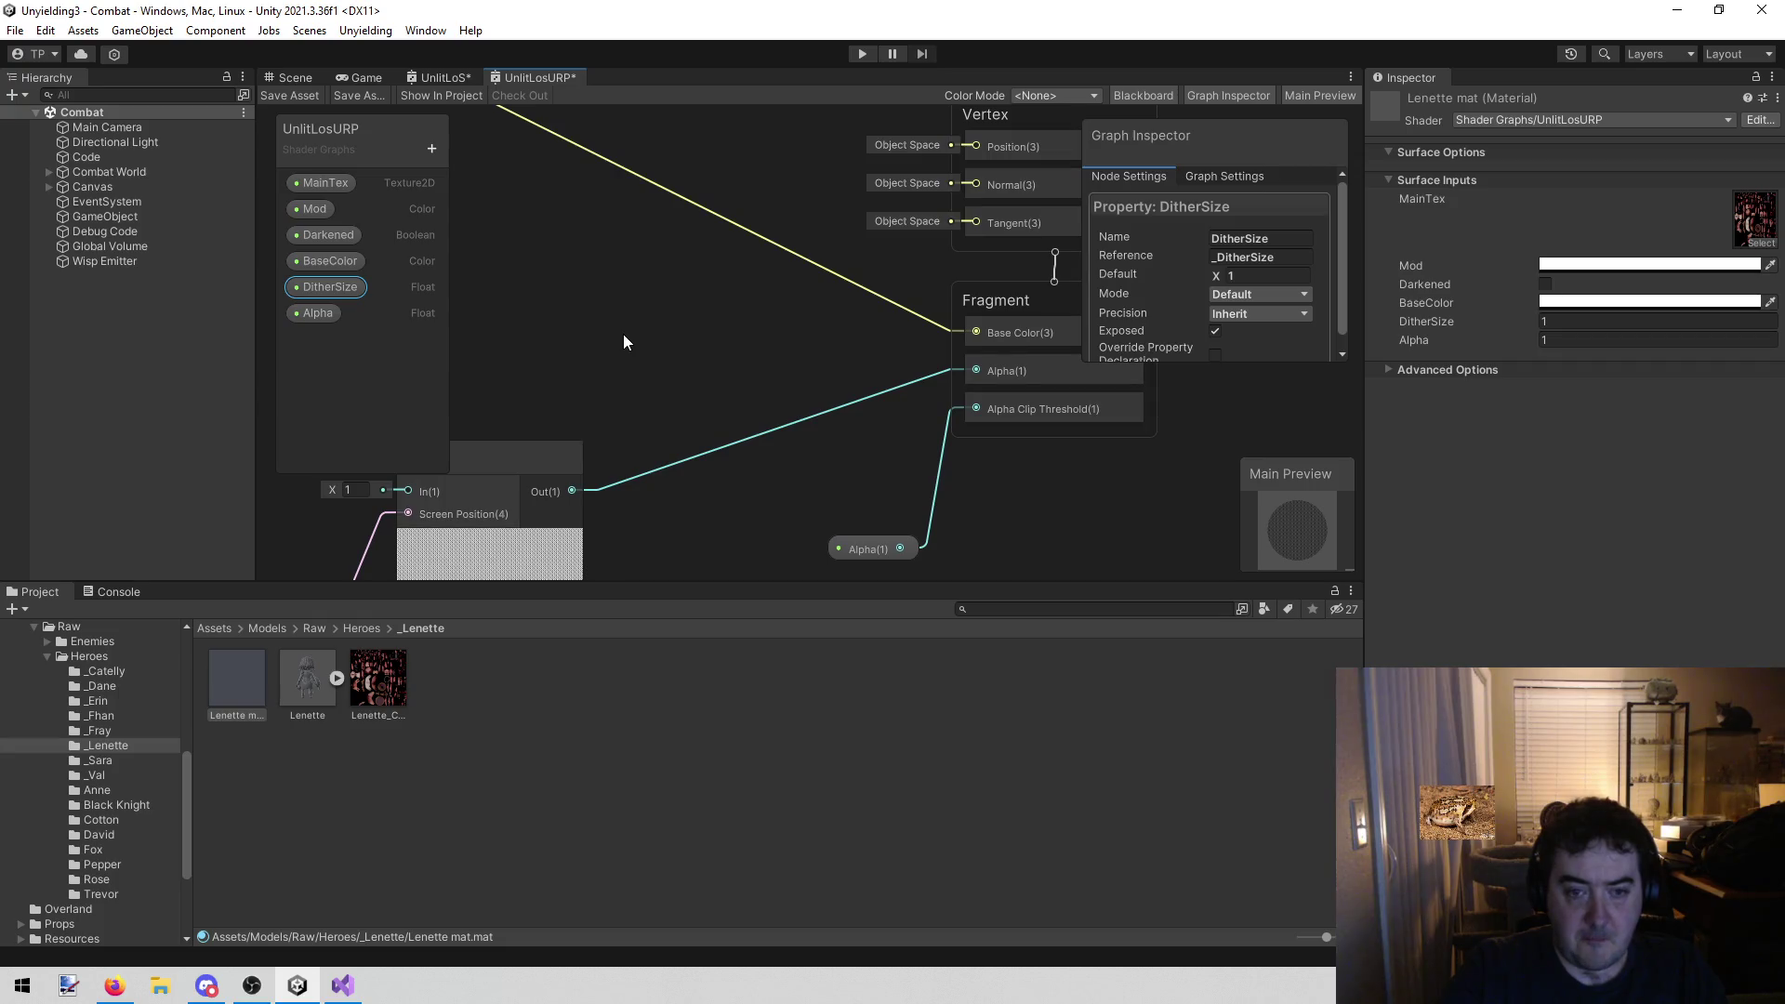
drag(821, 418, 721, 379)
click(333, 313)
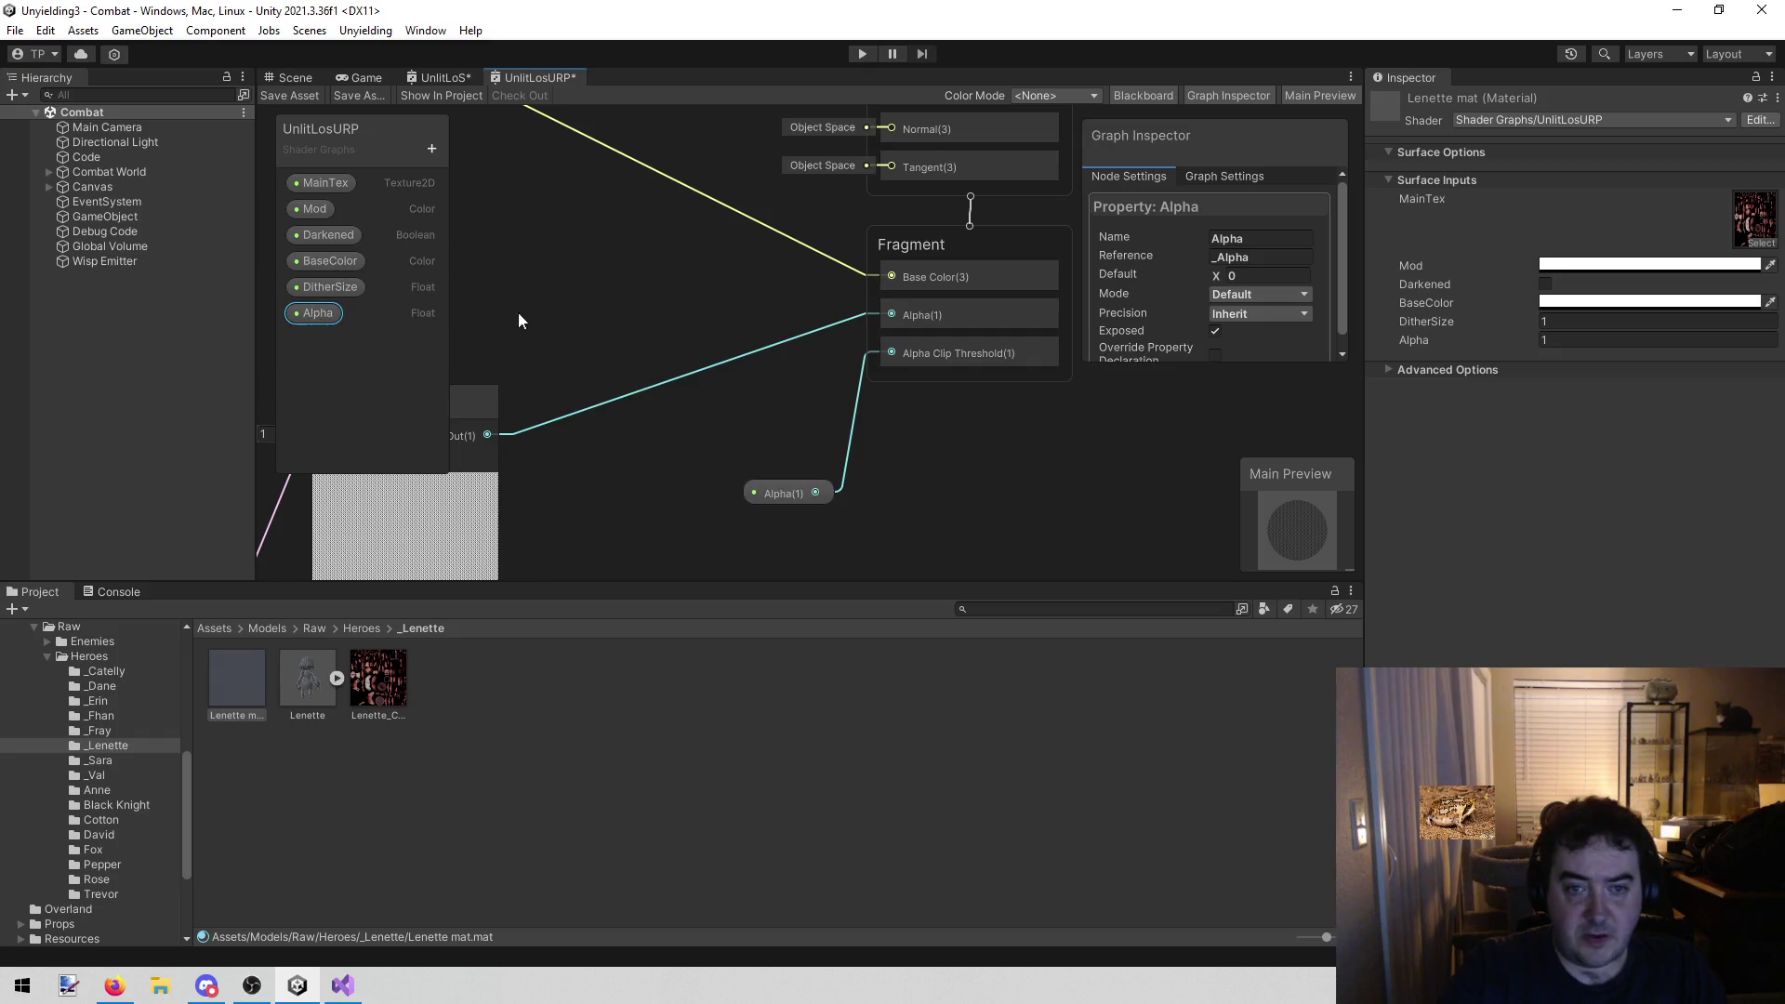
text(1)
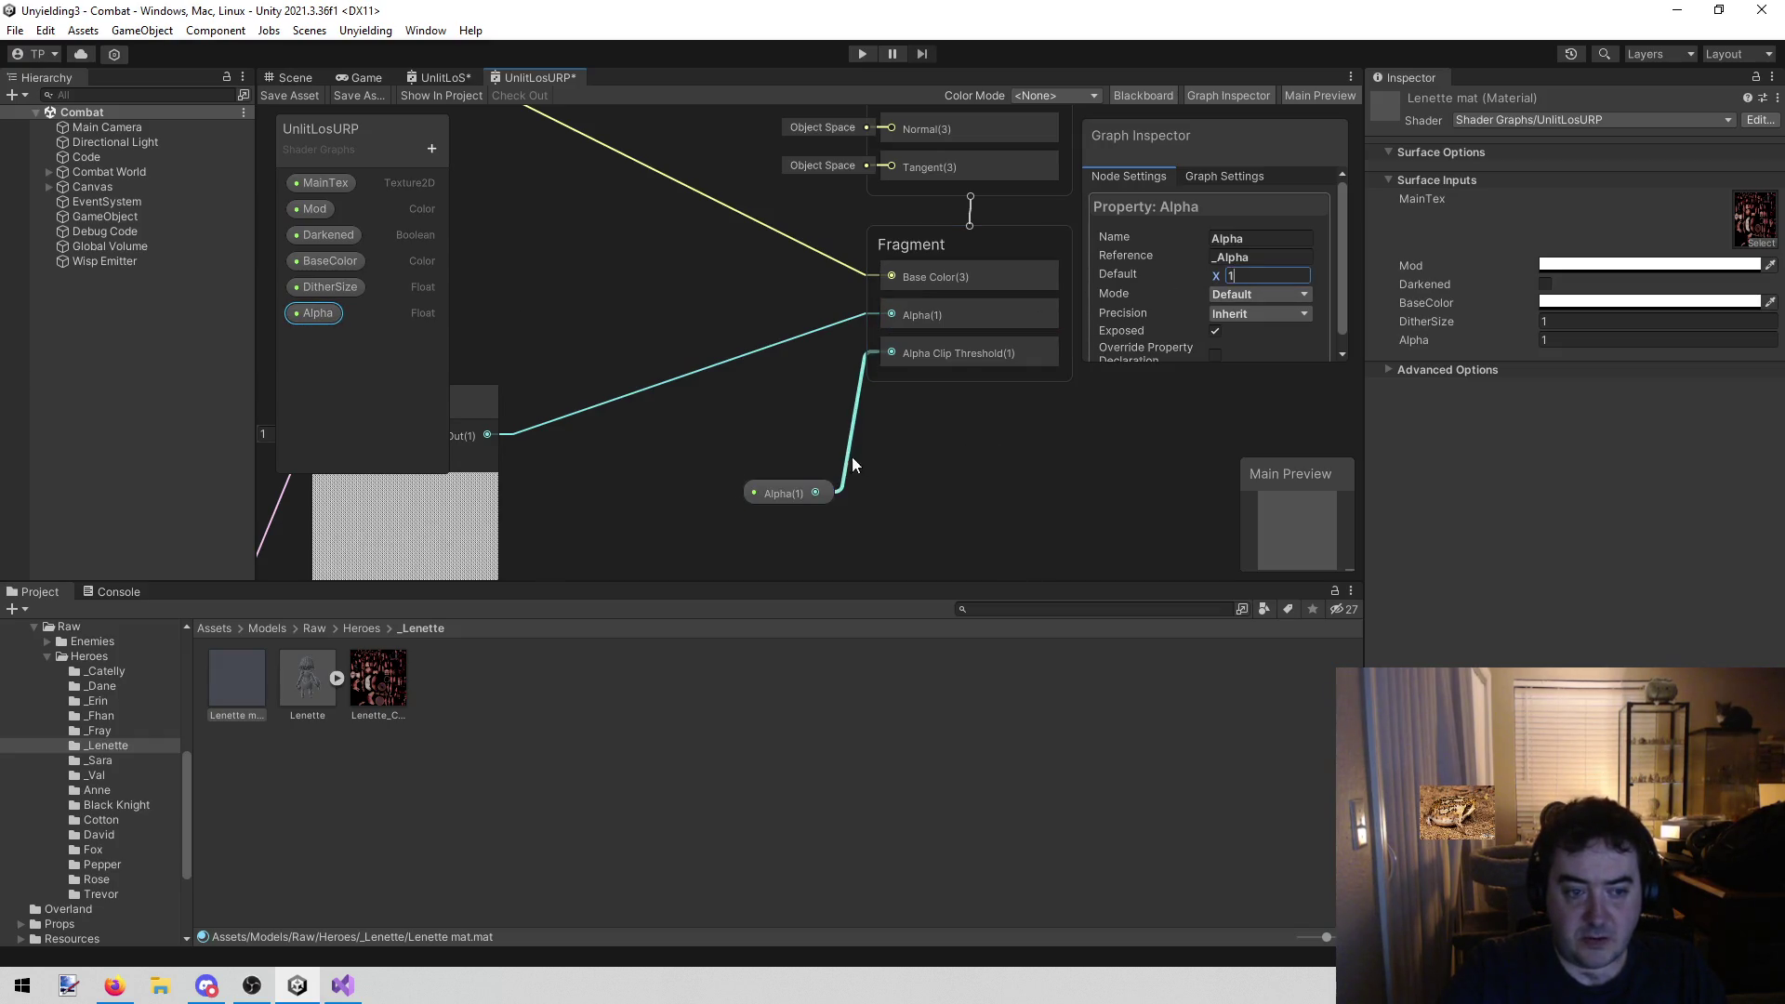
mouse_move(1001, 511)
mouse_down()
mouse_move(917, 450)
mouse_move(911, 490)
mouse_up()
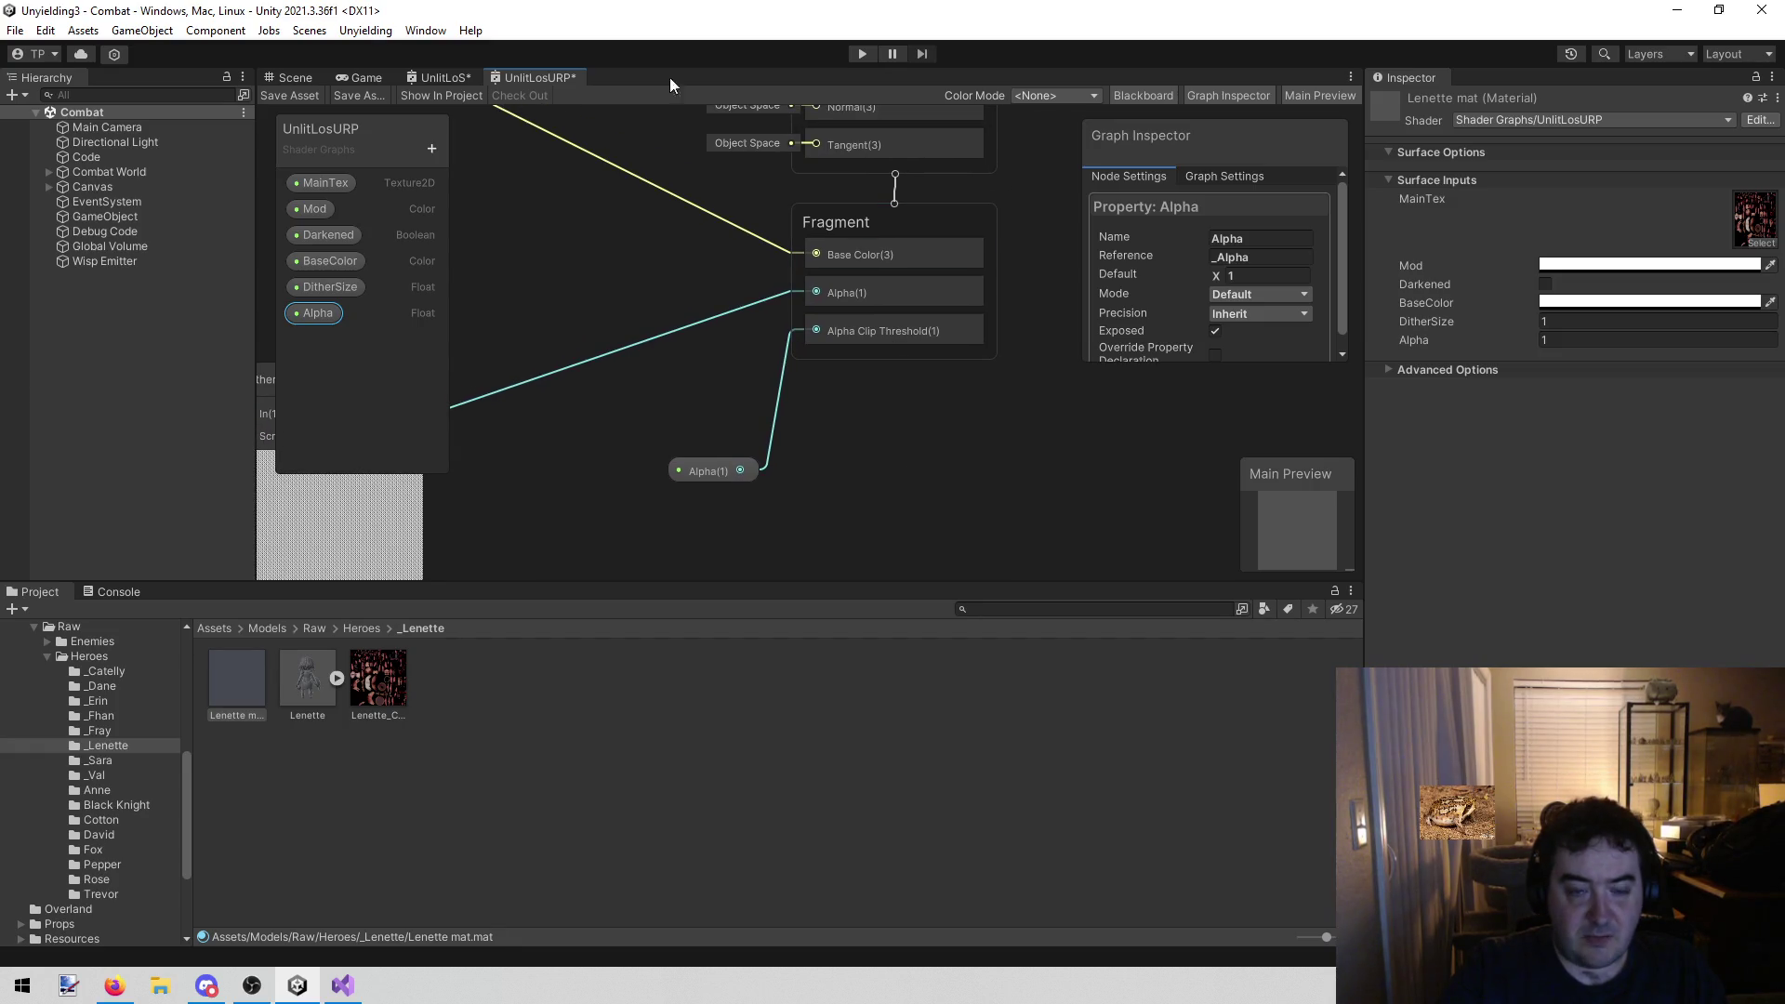
Wire Dither output to Alpha Clip Threshold and the Alpha property to Fragment Alpha
click(443, 78)
mouse_move(1108, 427)
mouse_down()
mouse_move(883, 516)
mouse_move(775, 526)
mouse_up()
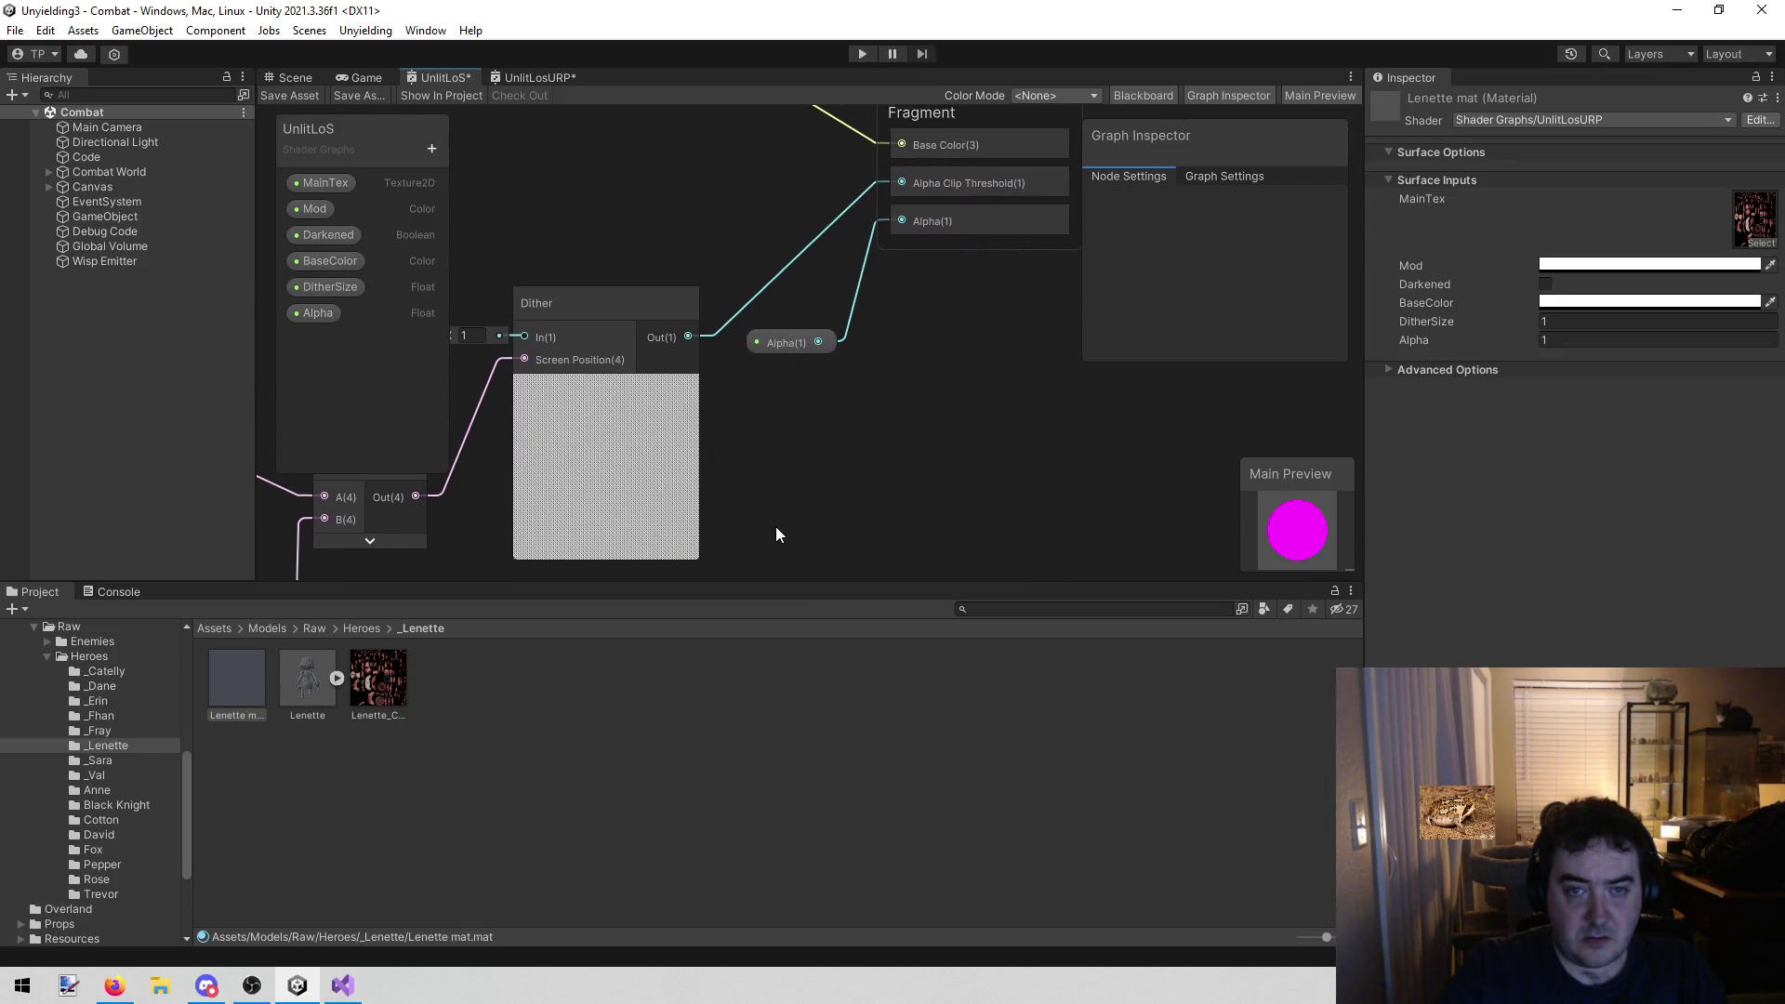
click(538, 74)
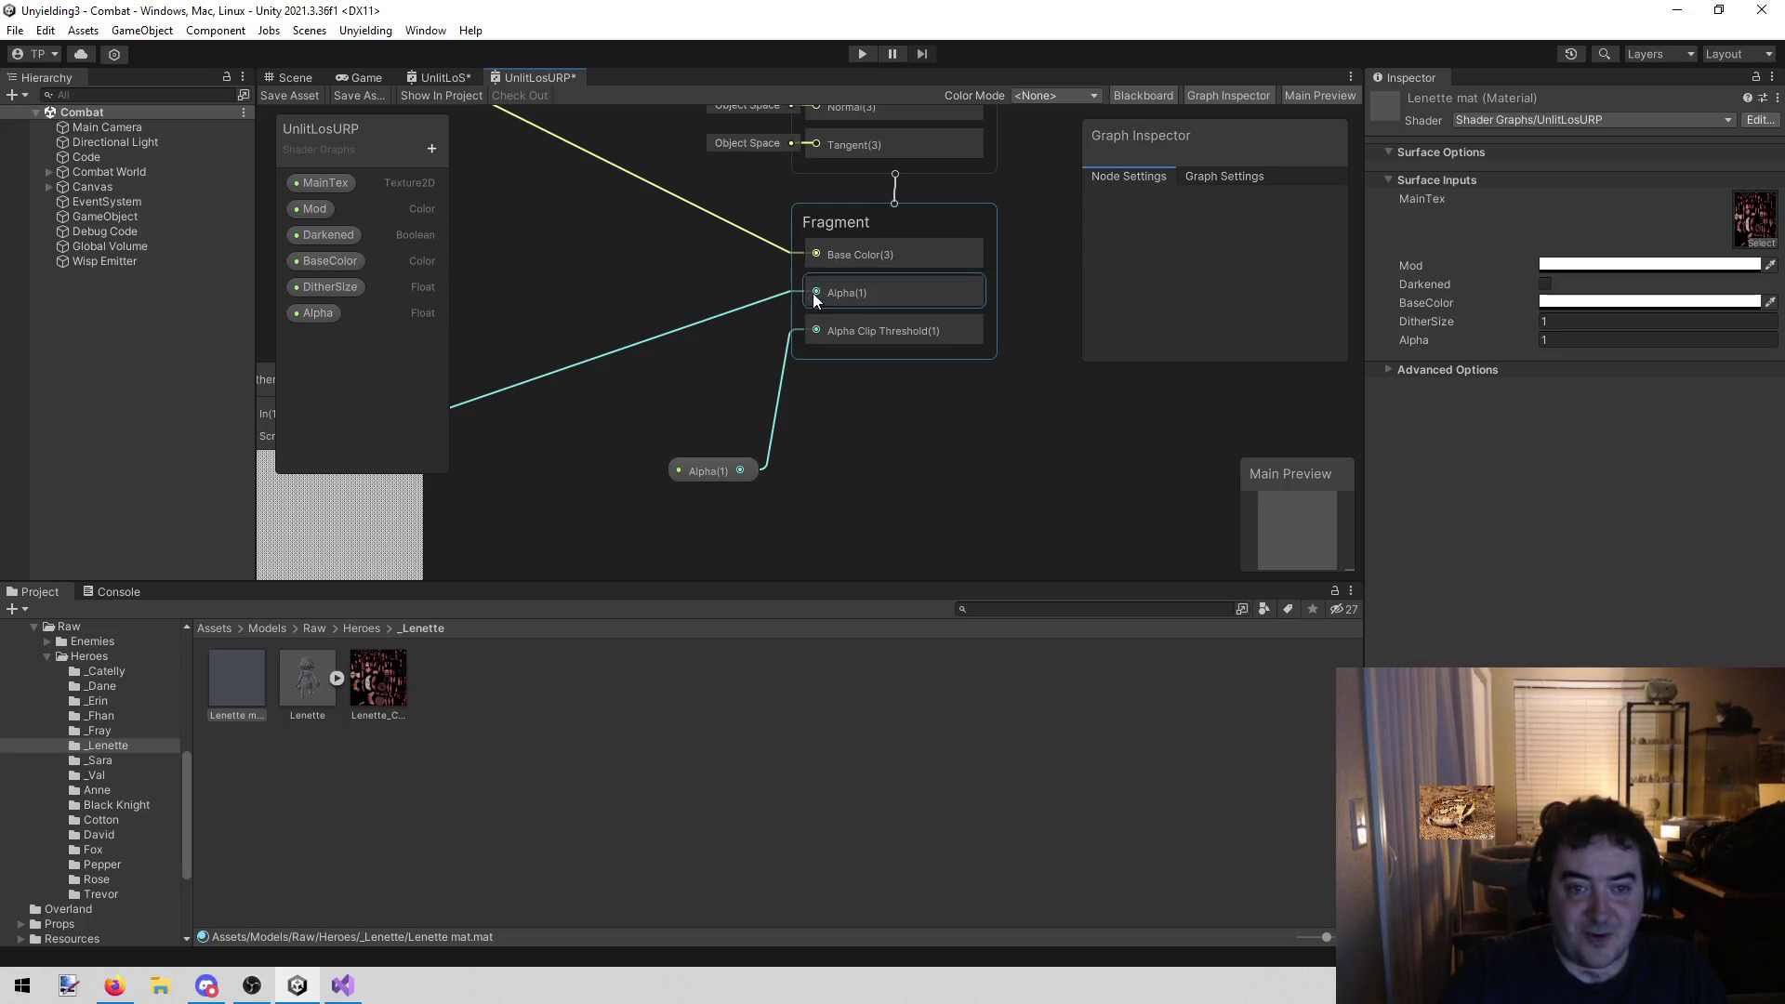
drag(504, 414, 896, 329)
mouse_move(822, 462)
mouse_down()
mouse_move(765, 431)
mouse_move(671, 279)
mouse_up()
drag(815, 373, 895, 288)
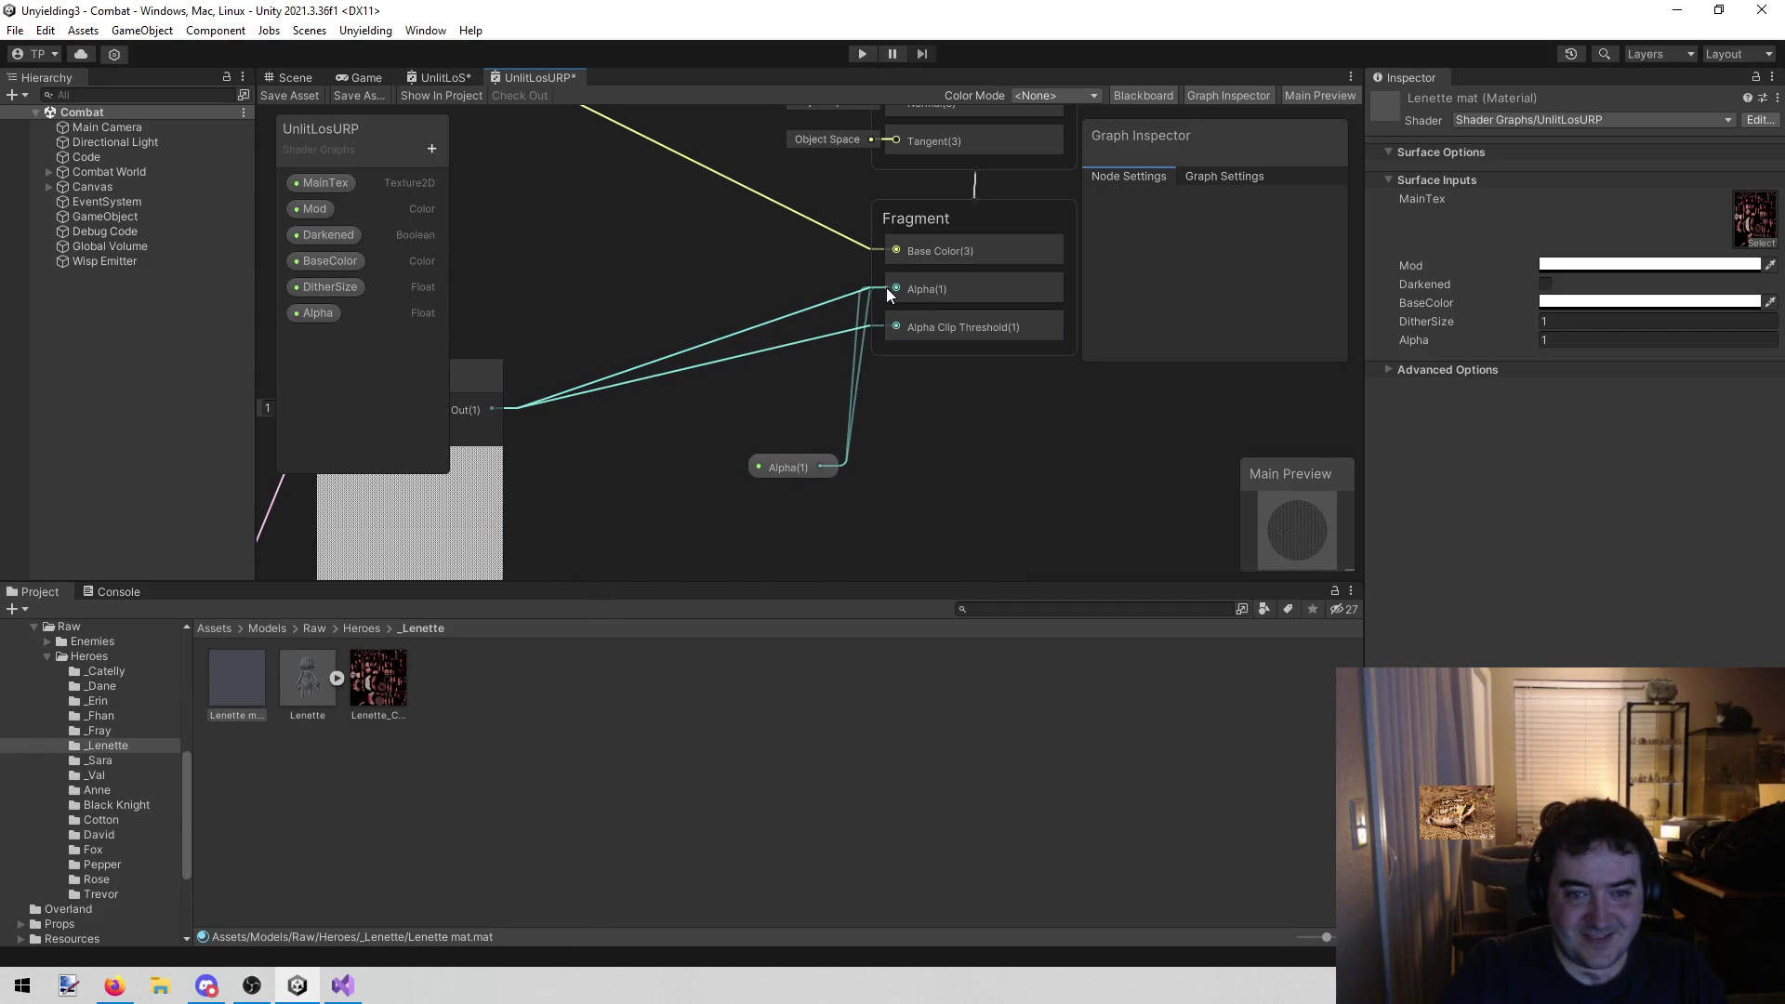
drag(795, 471, 754, 295)
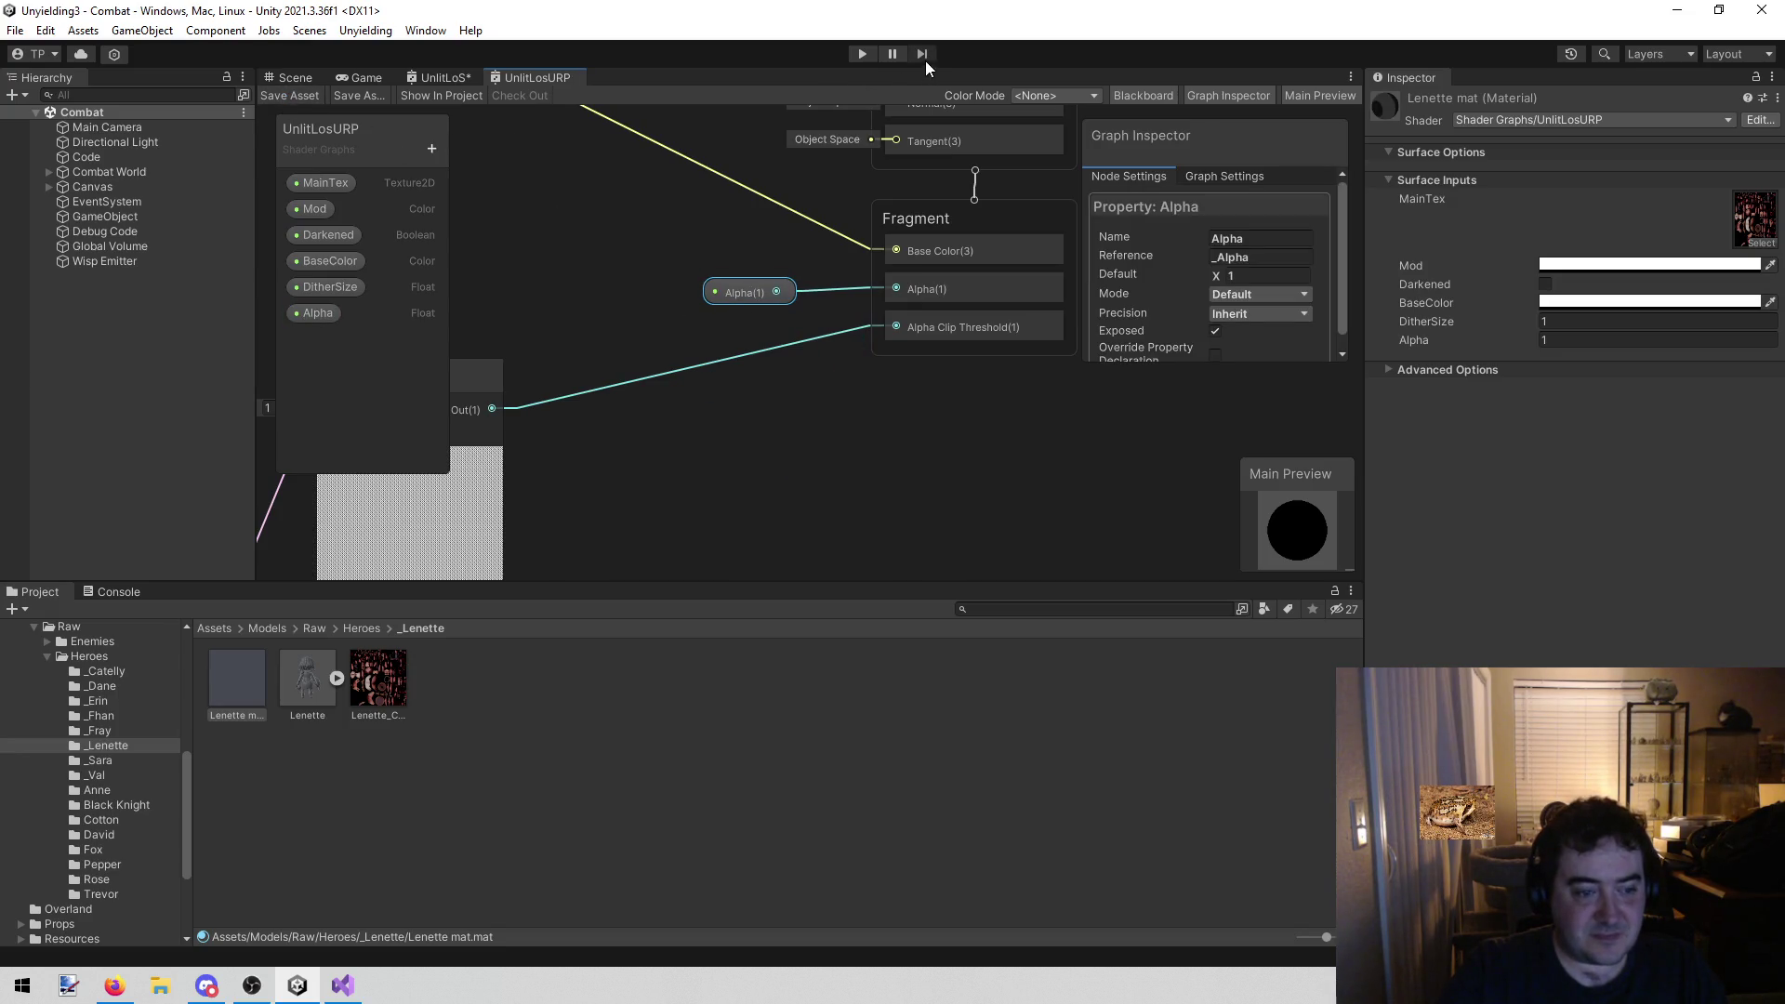
Run a brief Play-mode test to confirm the Lenette material now renders textured, then return to the UnlitLosURP shader graph
click(853, 56)
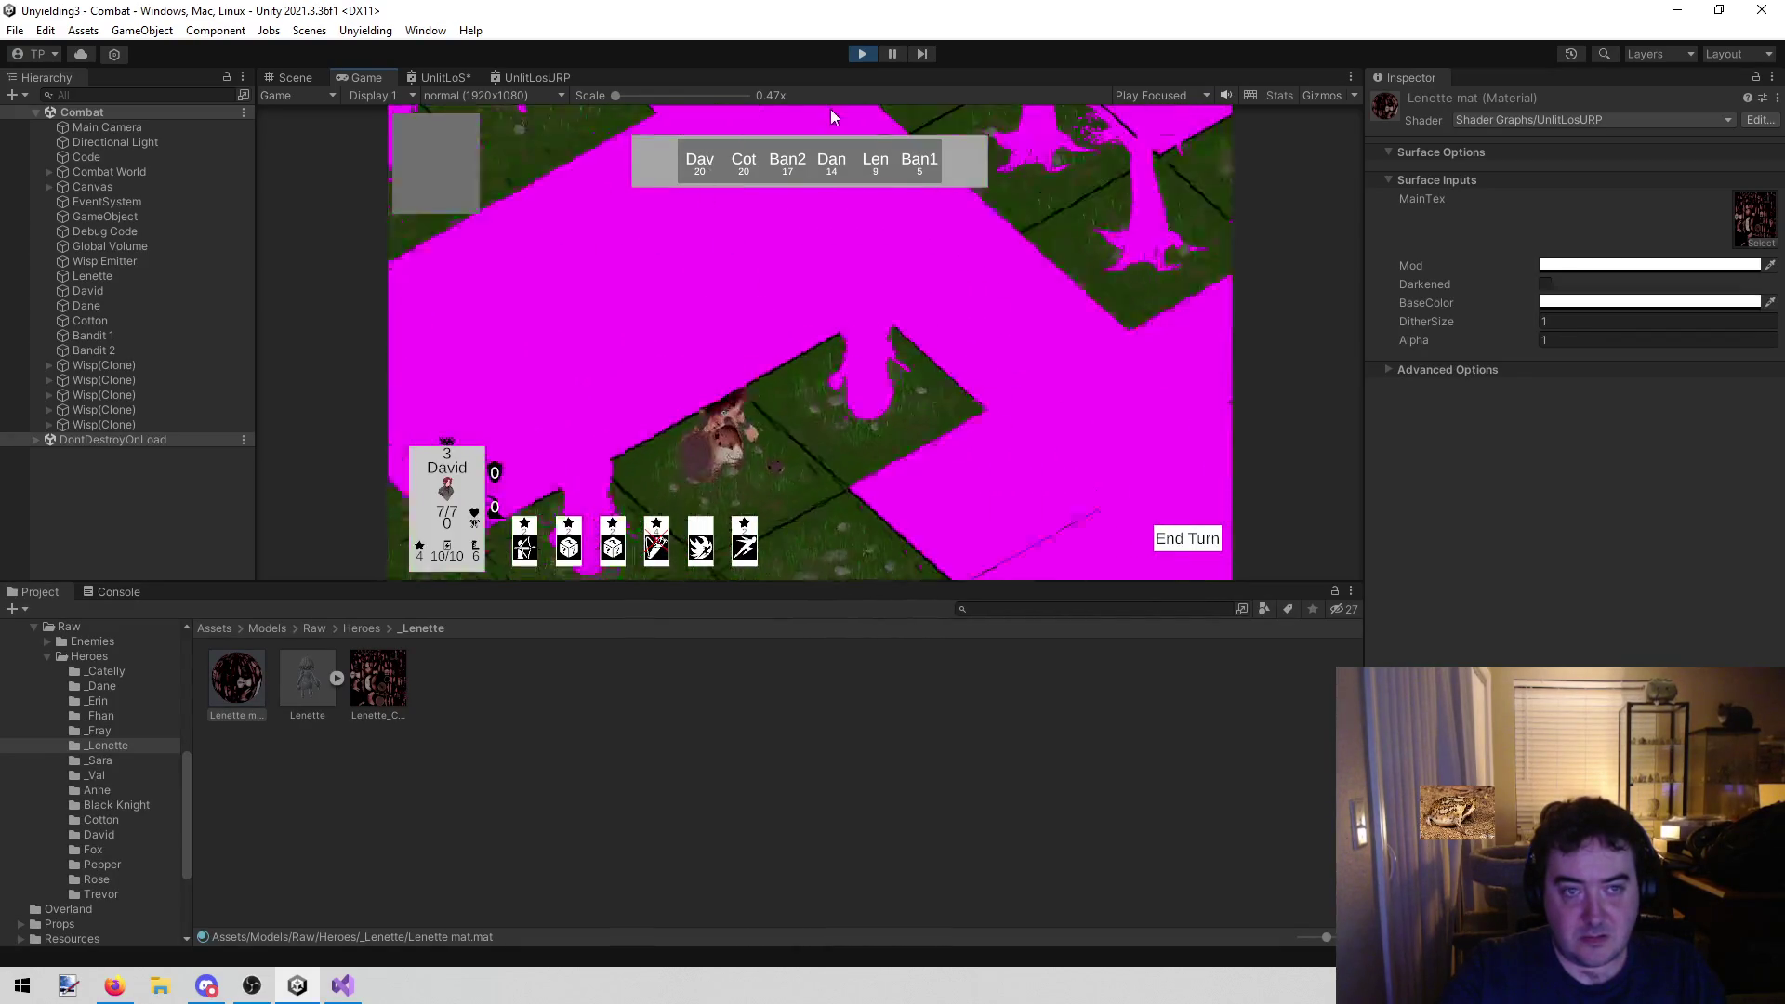
click(863, 53)
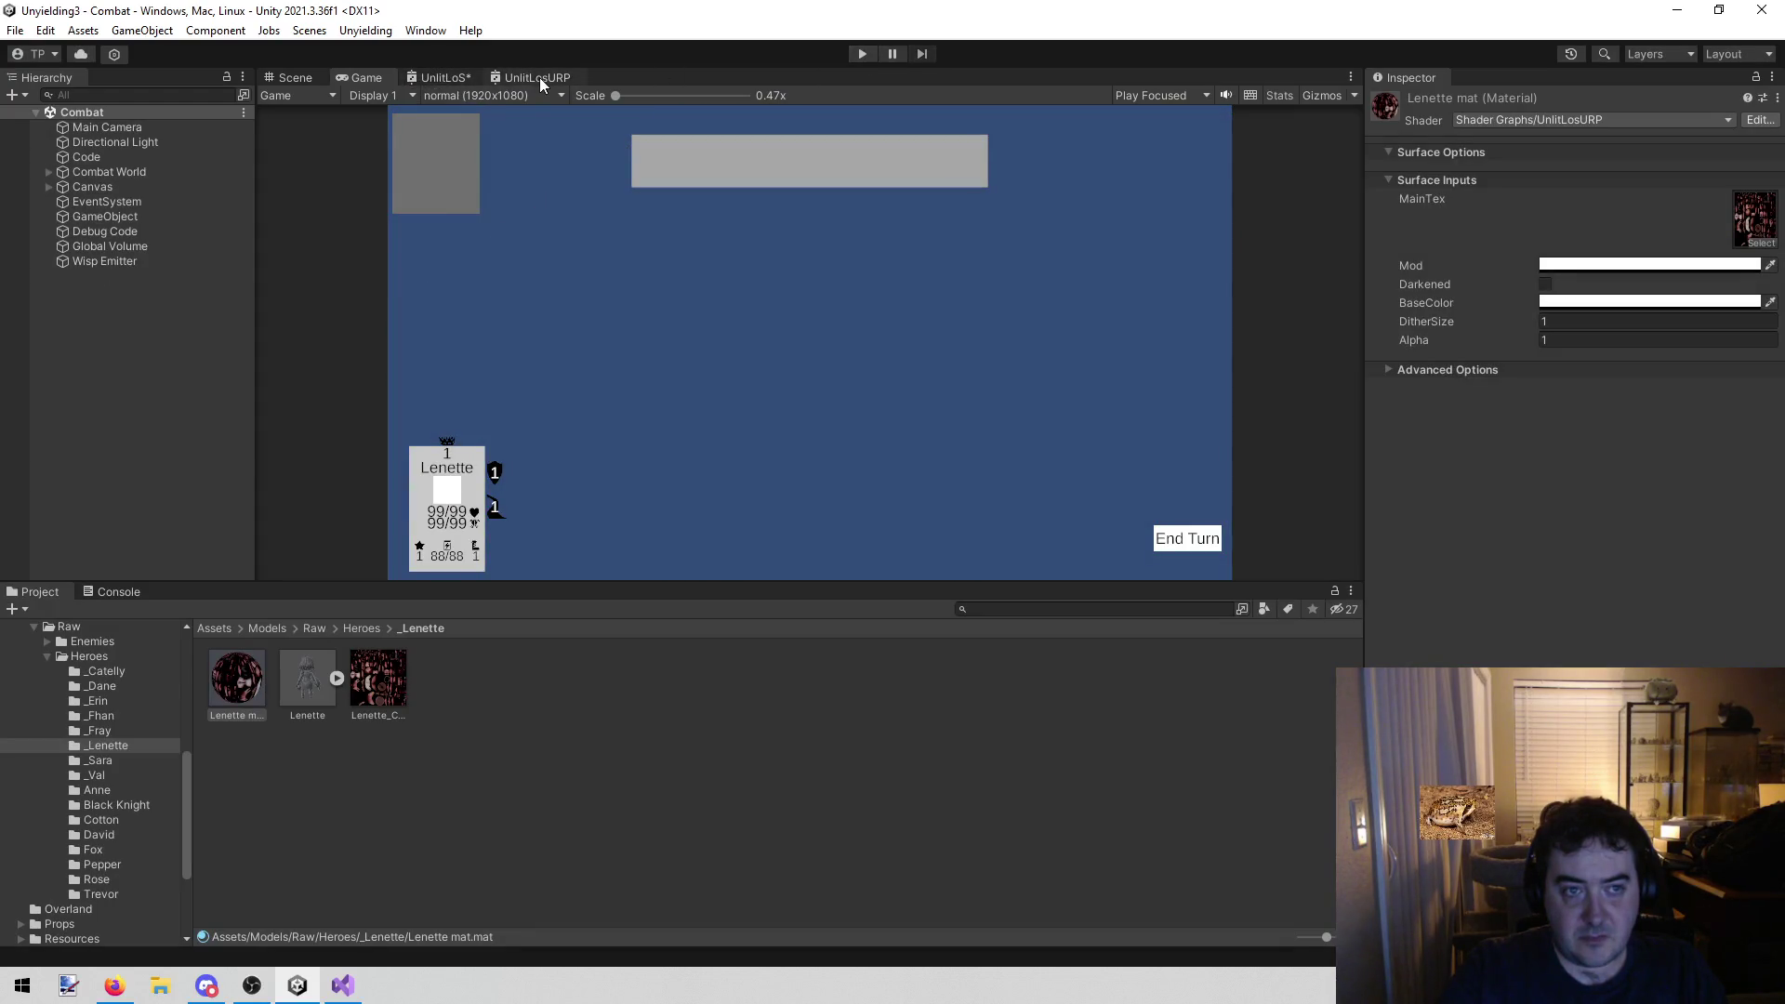
click(503, 76)
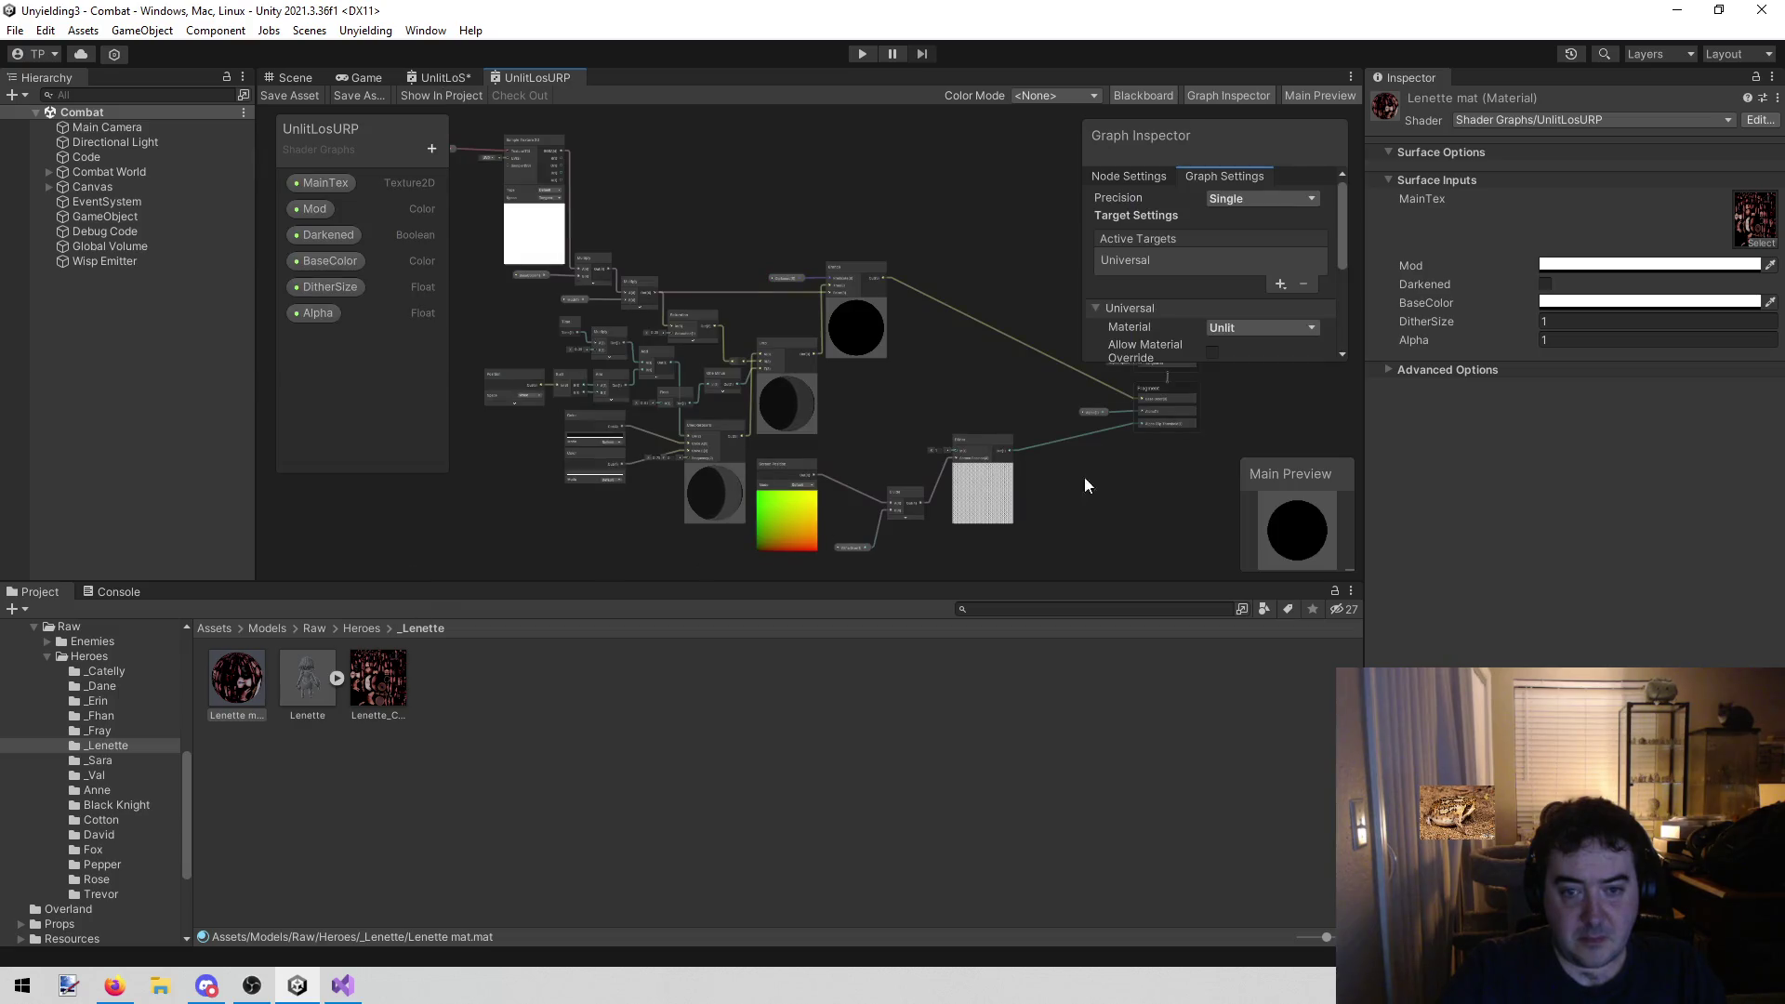
scroll(740, 426, up, 10)
scroll(730, 420, down, 2)
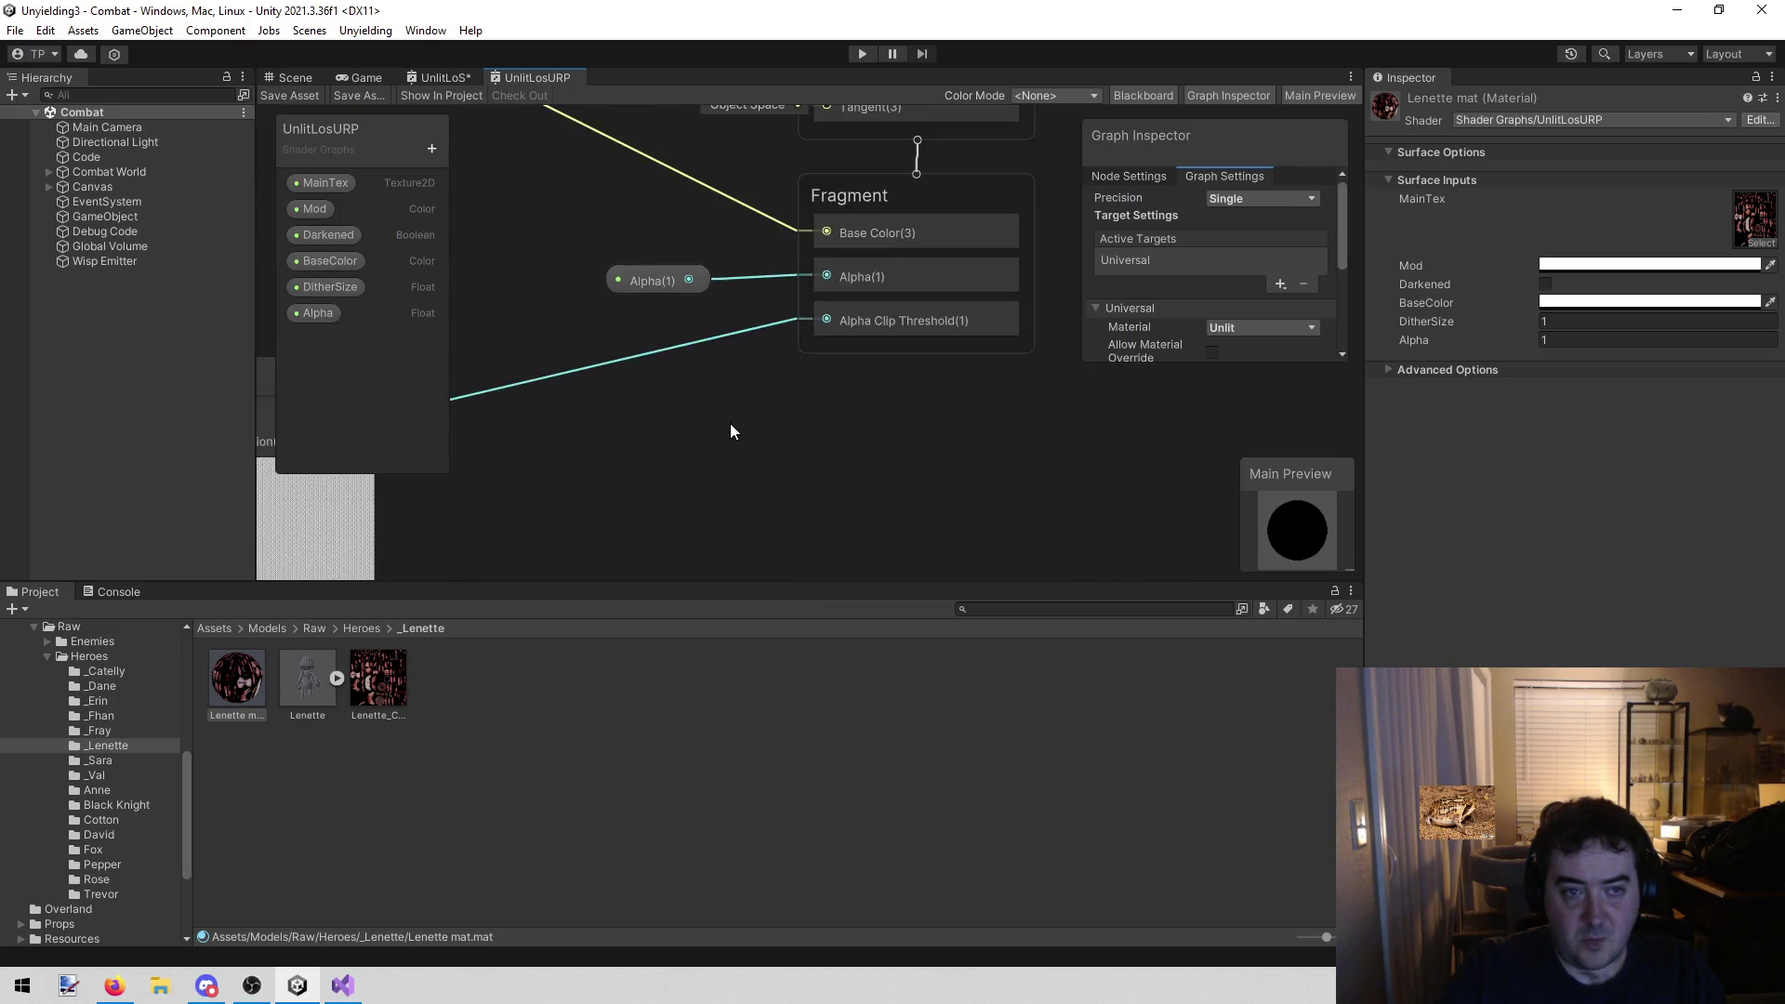
mouse_move(718, 416)
mouse_down()
mouse_move(746, 447)
mouse_move(963, 439)
mouse_up()
scroll(964, 439, down, 4)
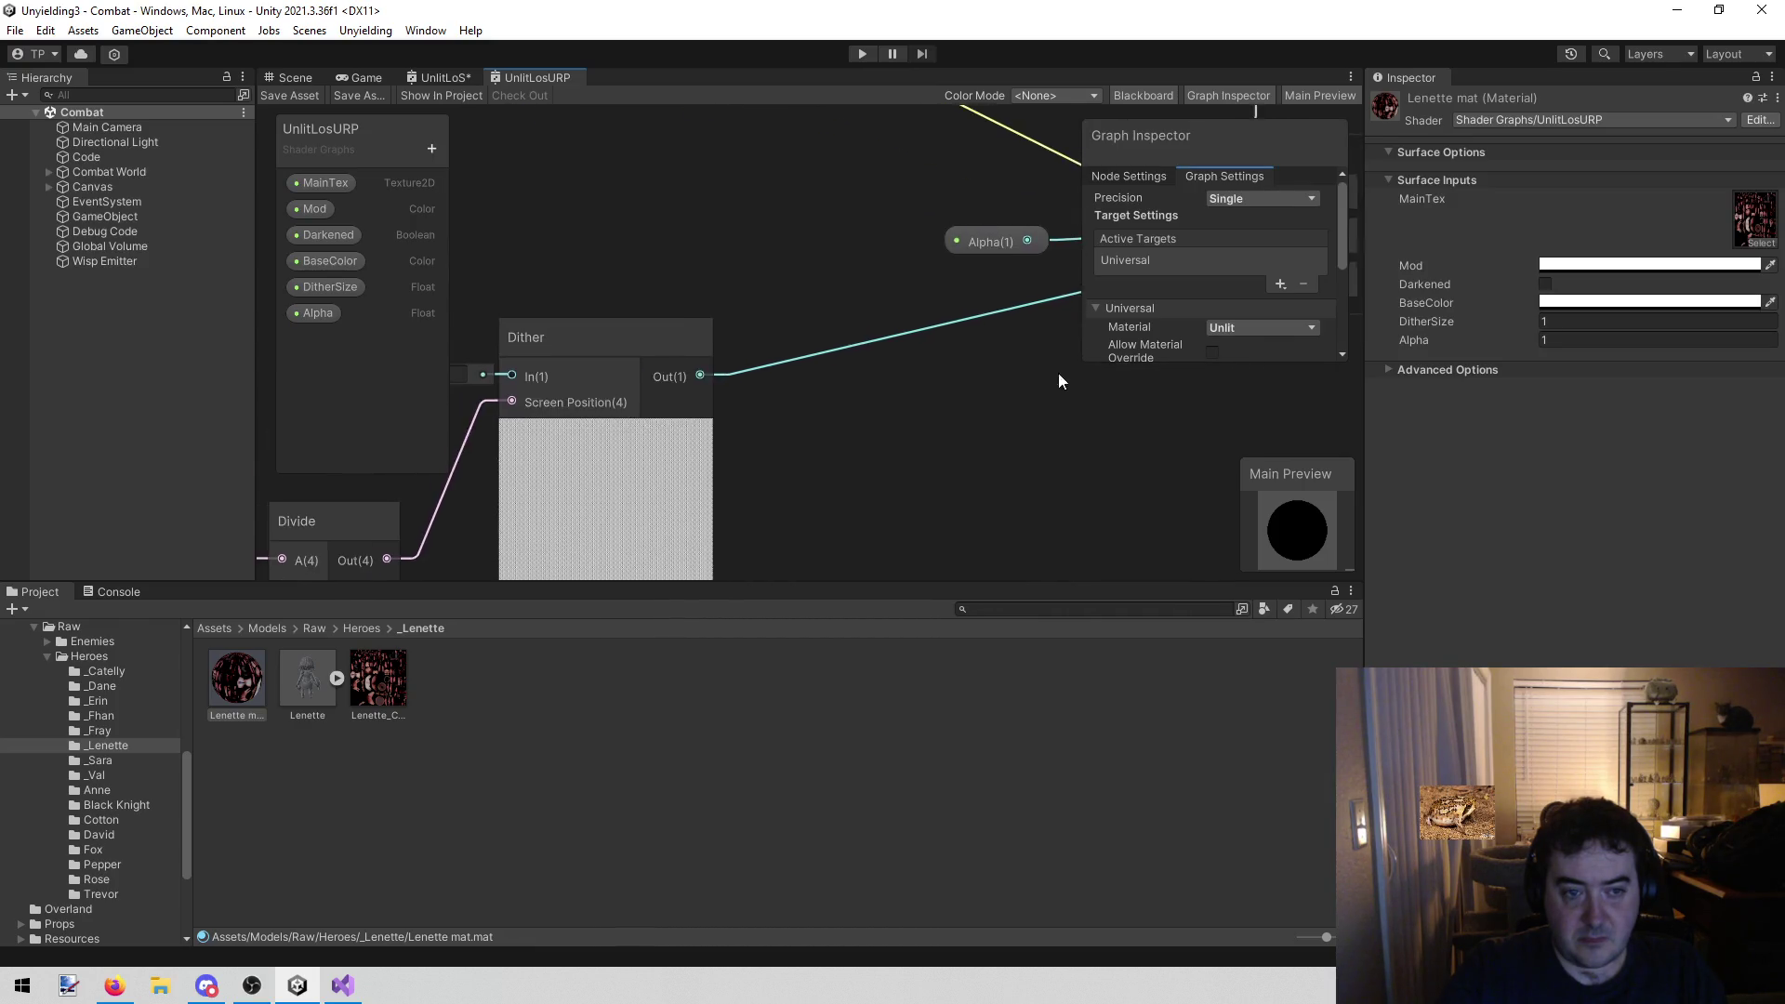
mouse_move(610, 293)
mouse_down()
mouse_move(854, 253)
mouse_move(879, 165)
mouse_up()
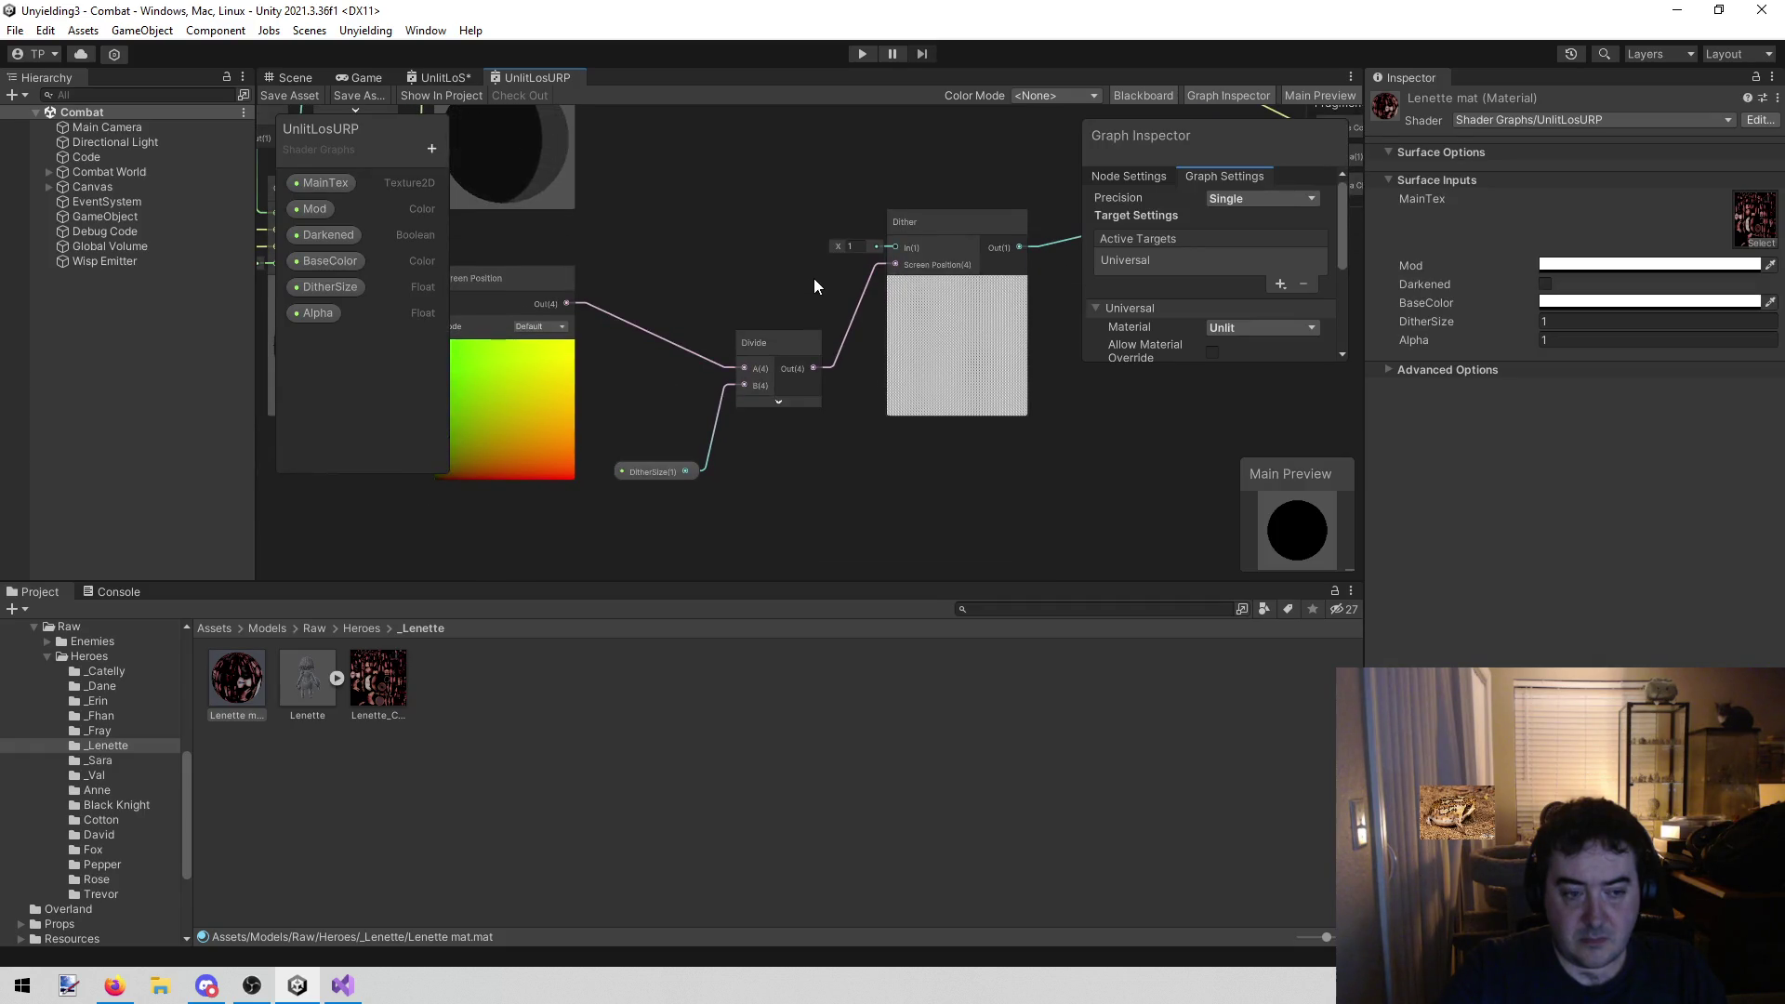
mouse_move(783, 197)
mouse_down()
mouse_move(893, 198)
mouse_move(640, 331)
mouse_up()
drag(853, 285, 625, 343)
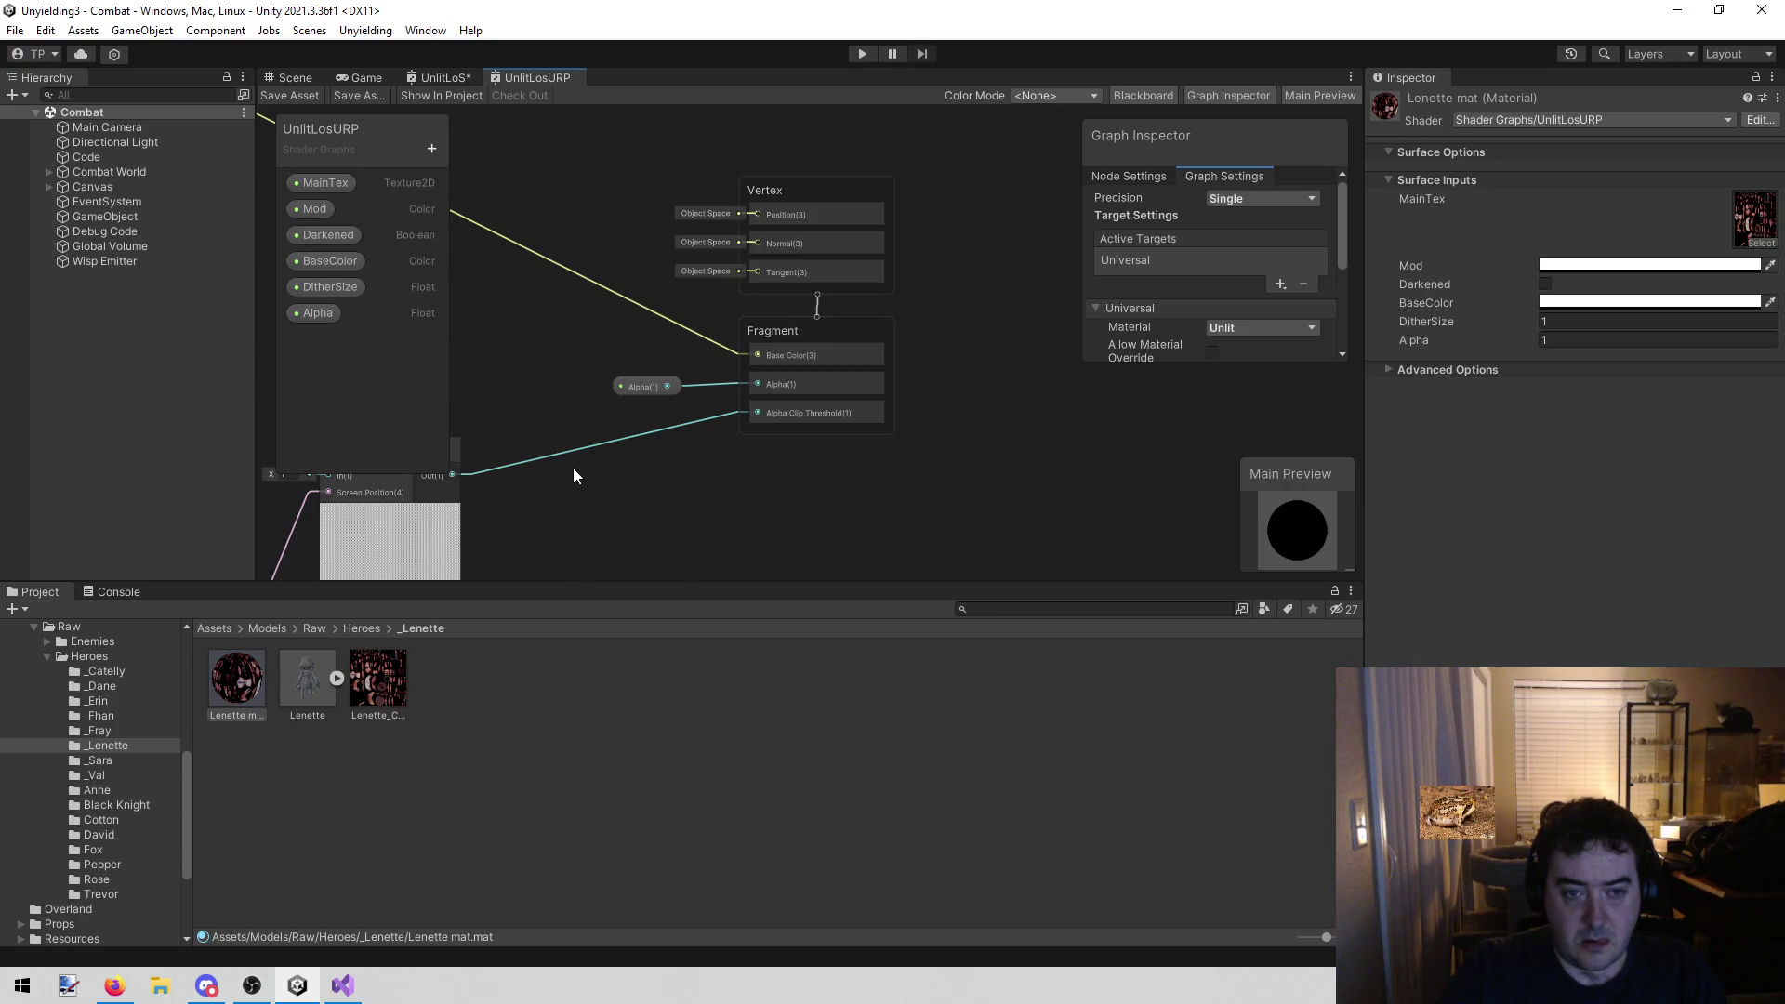
mouse_move(509, 504)
mouse_down()
mouse_move(1073, 387)
mouse_move(690, 474)
mouse_up()
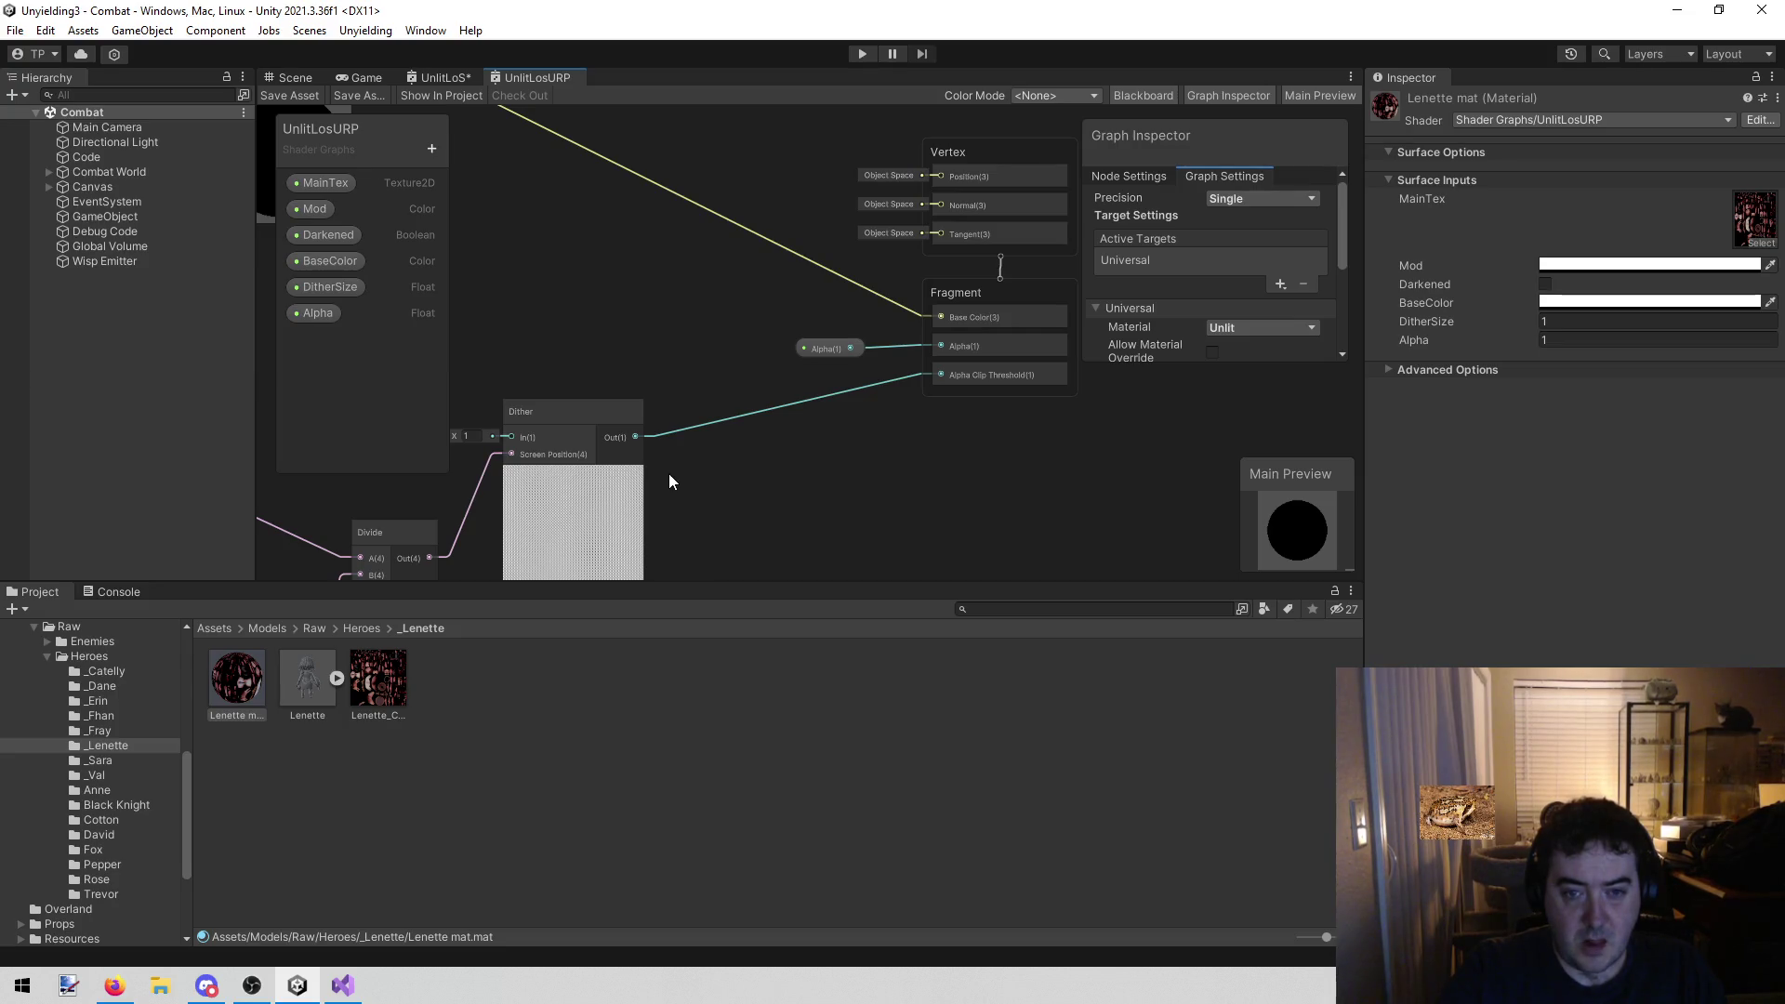
scroll(1263, 253, down, 3)
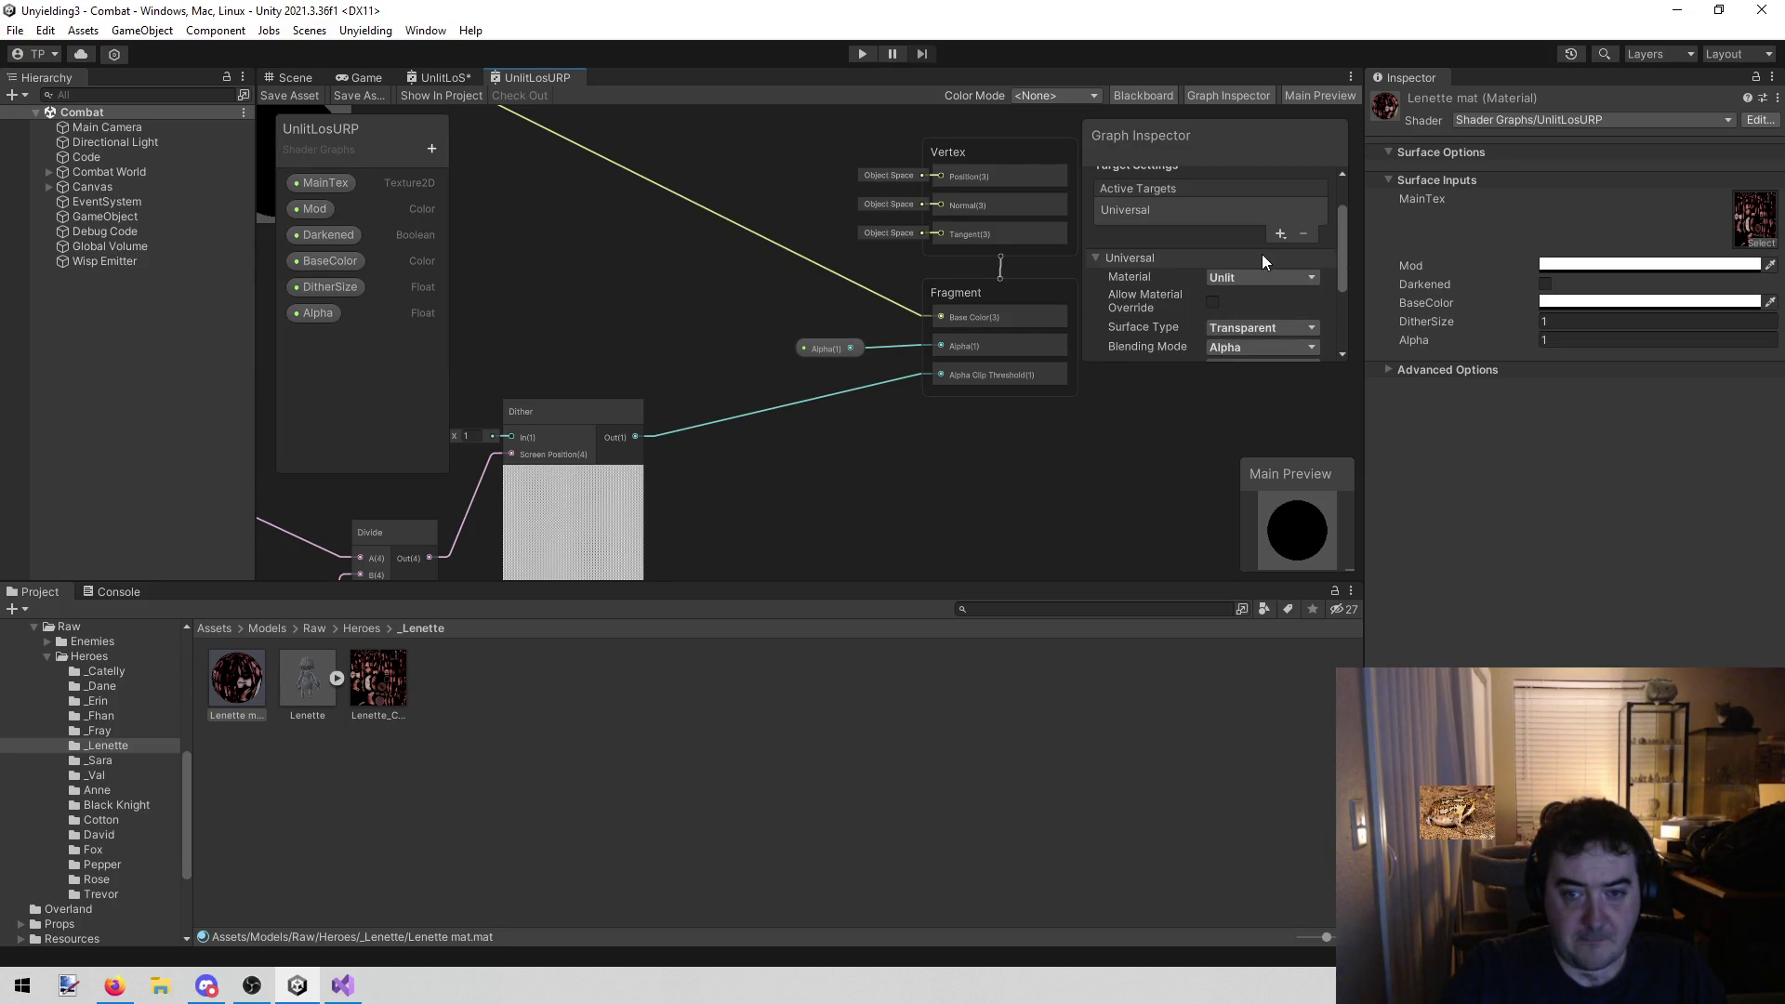